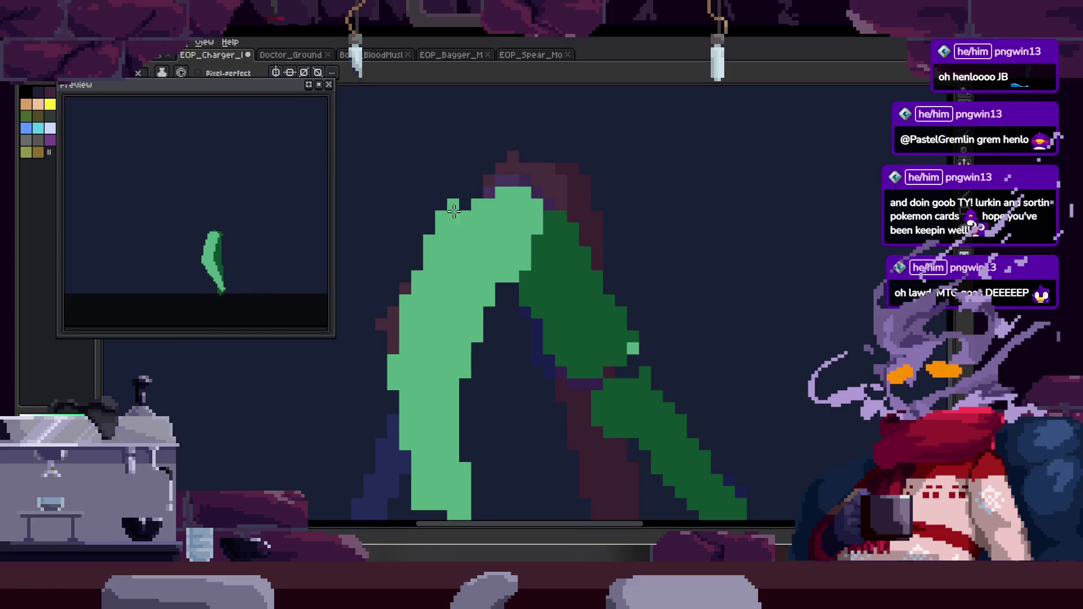
# Save the EOP_Charger sprite and check the animation timeline.
pyautogui.scroll(-3, 539, 230)
pyautogui.press('Tab')
pyautogui.hotkey('ctrl', 's')
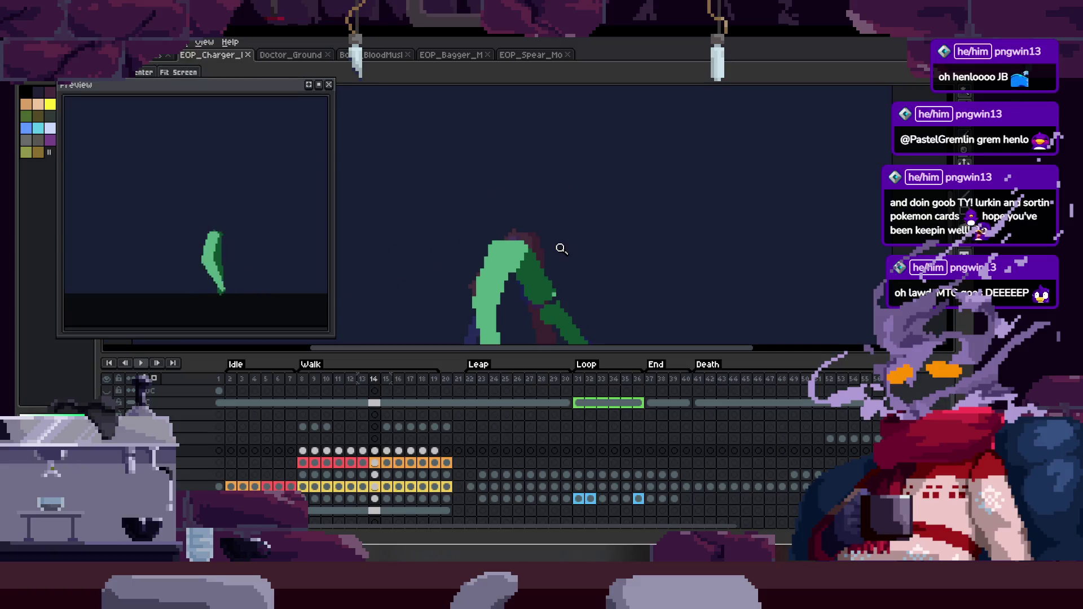
pyautogui.press('Tab')
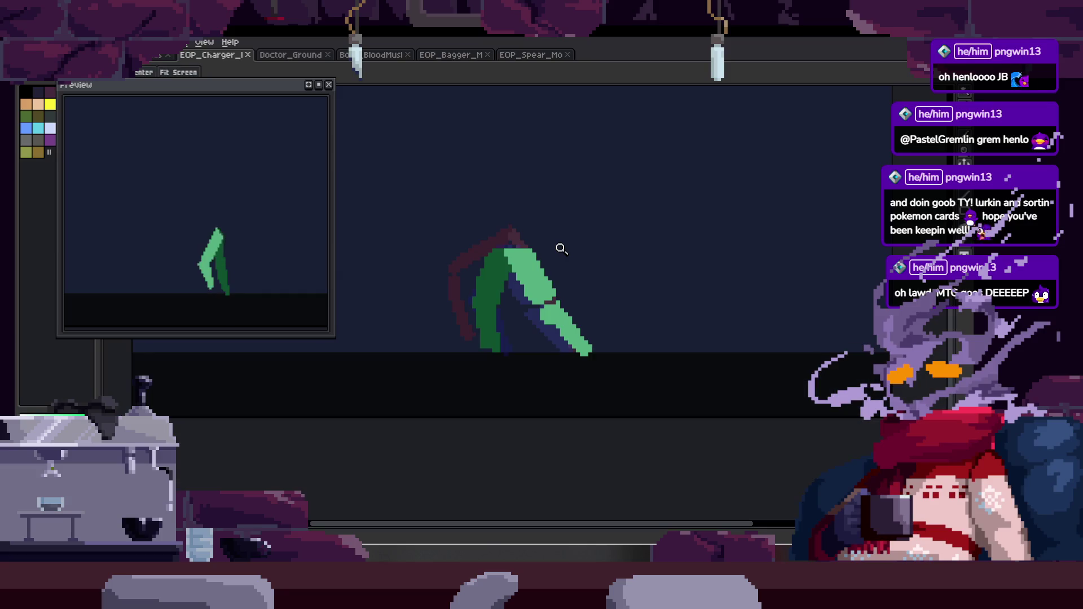
pyautogui.press('Tab')
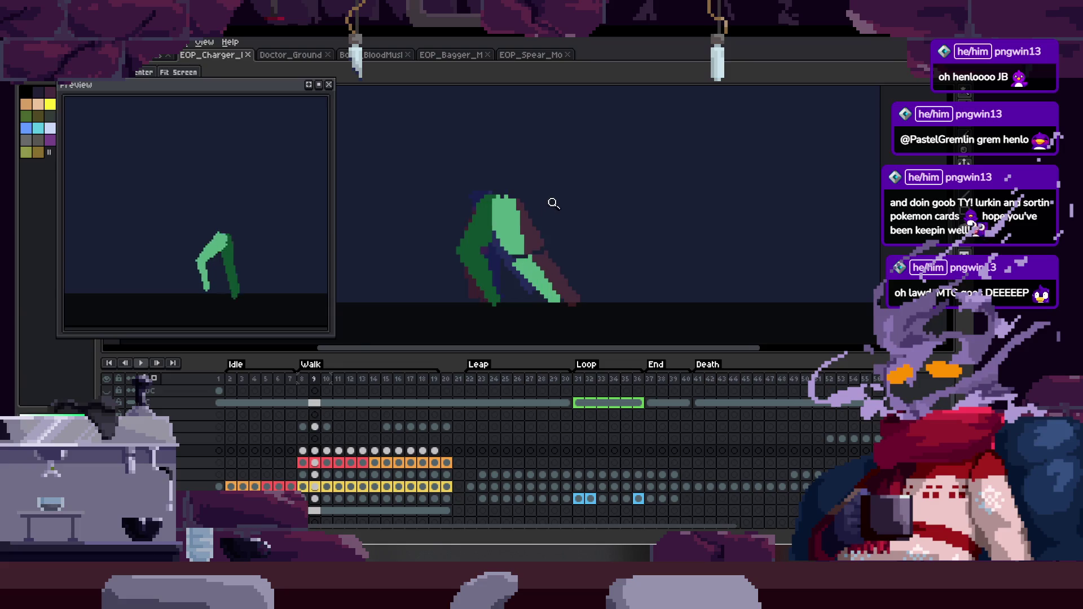
# Copy the walk cels of frames 8–13 into new frames 14–19.
pyautogui.scroll(1, 520, 228)
pyautogui.press('Tab')
pyautogui.scroll(1, 522, 237)
pyautogui.press('b')
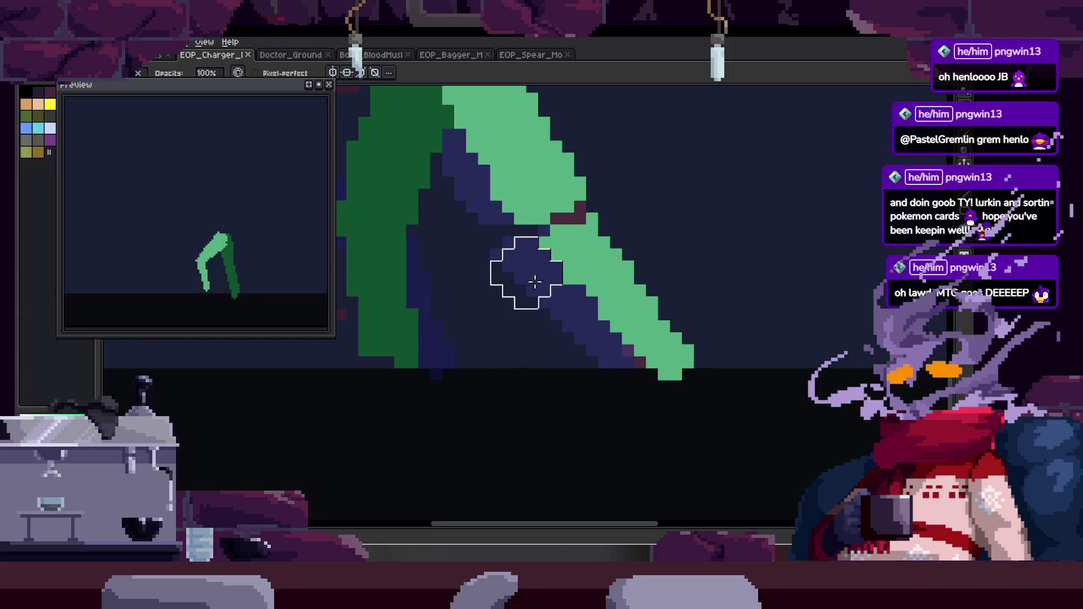
pyautogui.press('z')
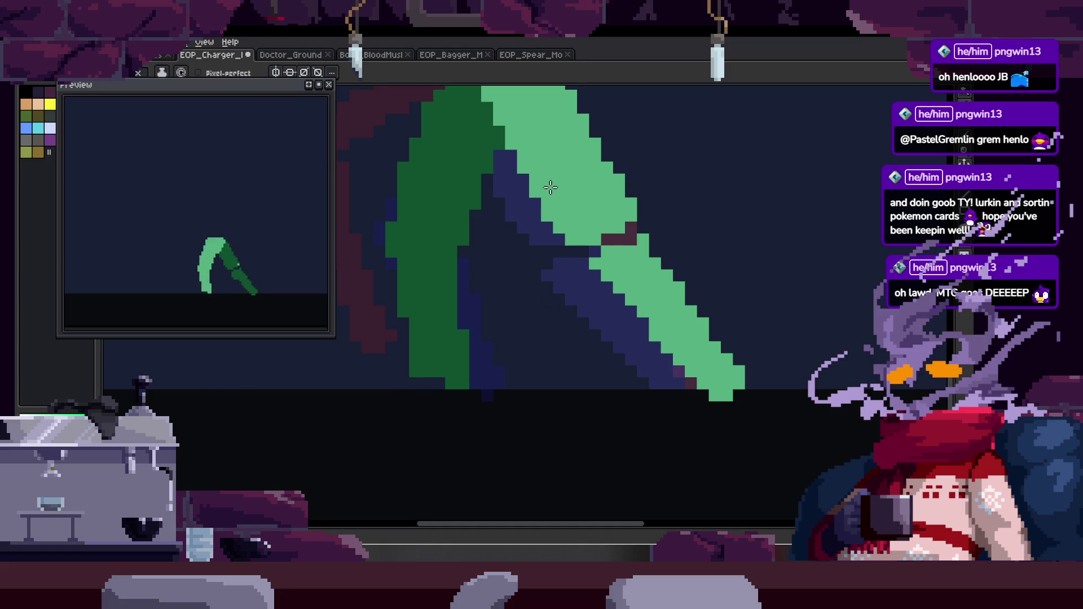
pyautogui.press('z')
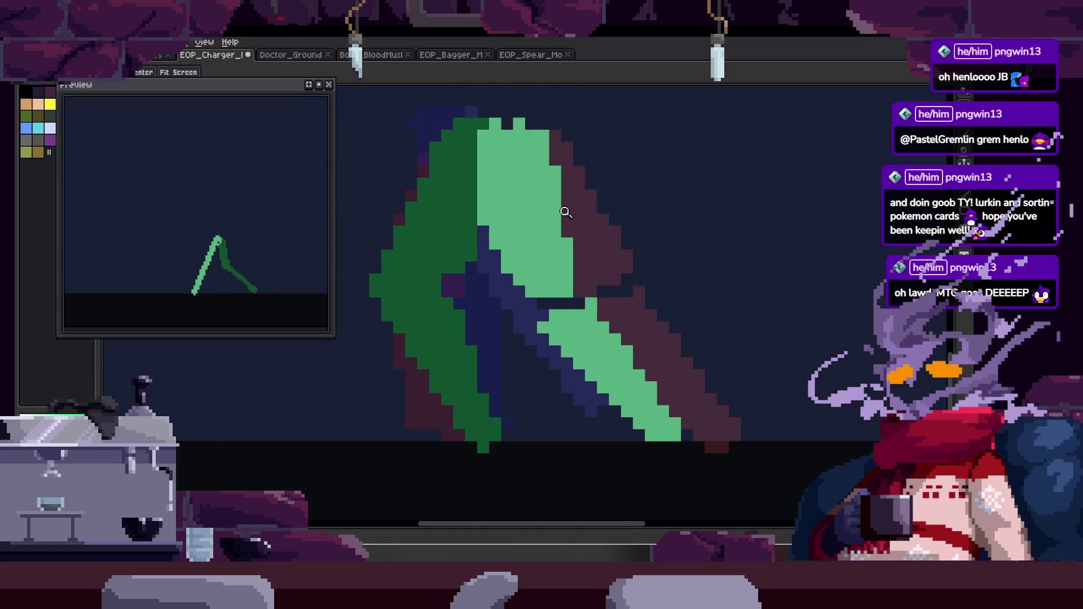
pyautogui.press('Tab')
pyautogui.moveTo(318, 452); pyautogui.dragTo(362, 452)
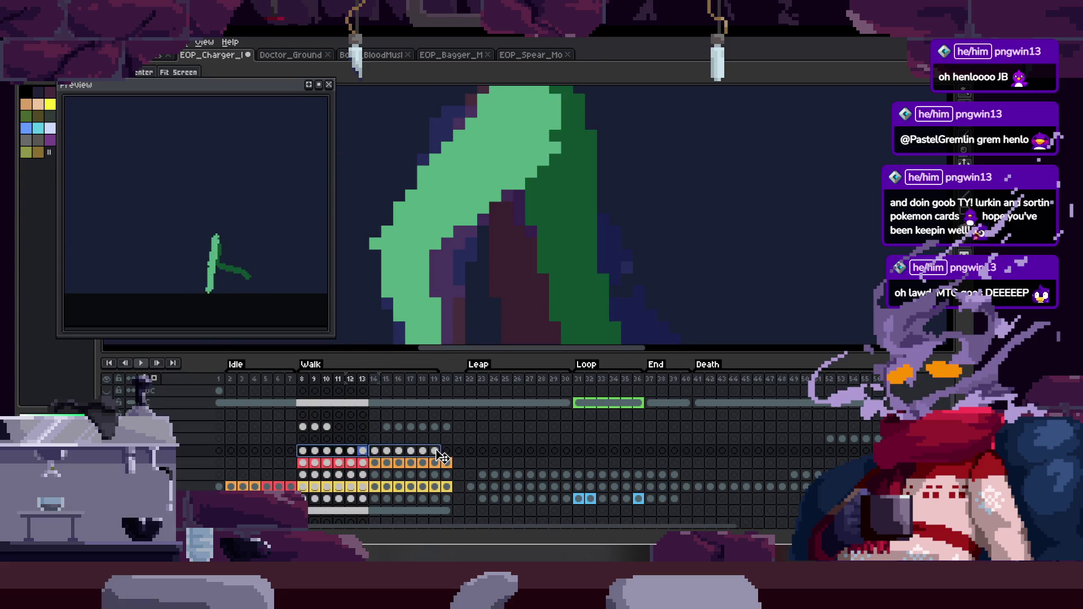
pyautogui.click(475, 470)
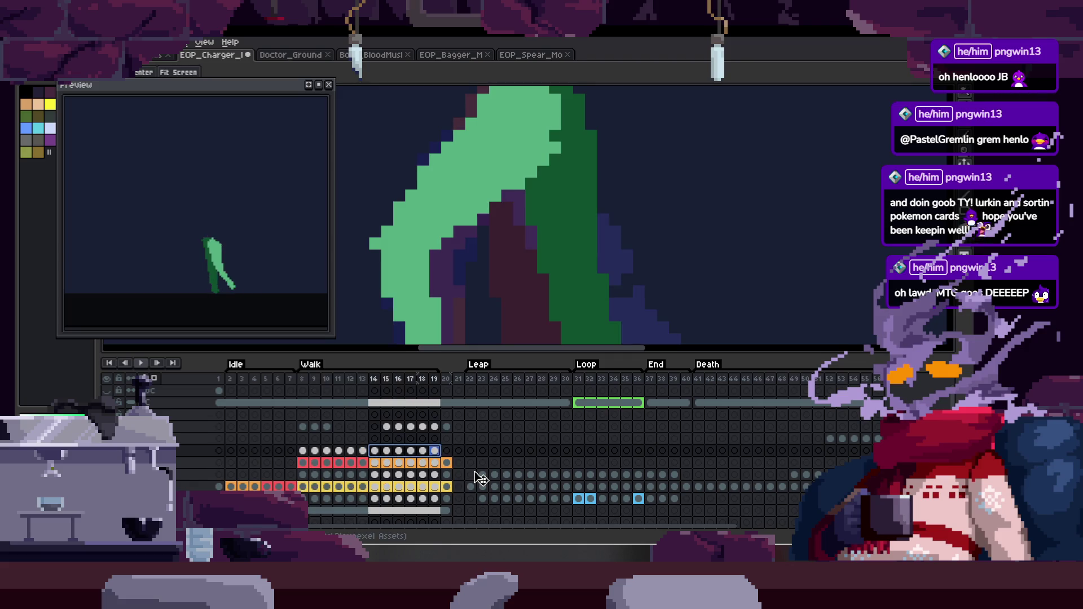
# Reselect cels 8–13 and move to frame 14's cel to check the copies.
pyautogui.press('Tab')
pyautogui.scroll(-2, 611, 230)
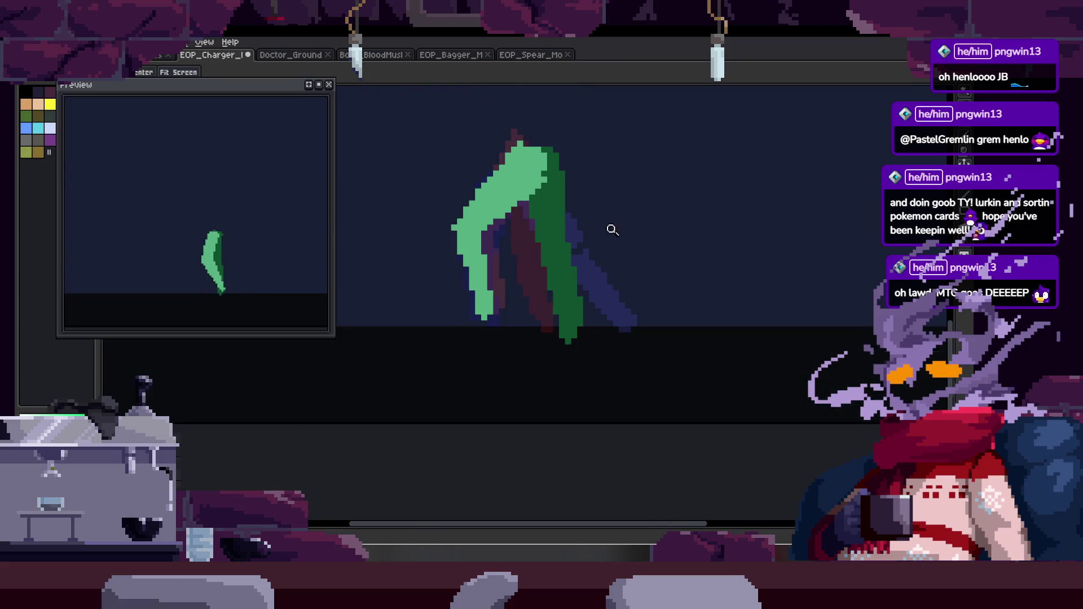
pyautogui.press('Tab')
pyautogui.press('Left')
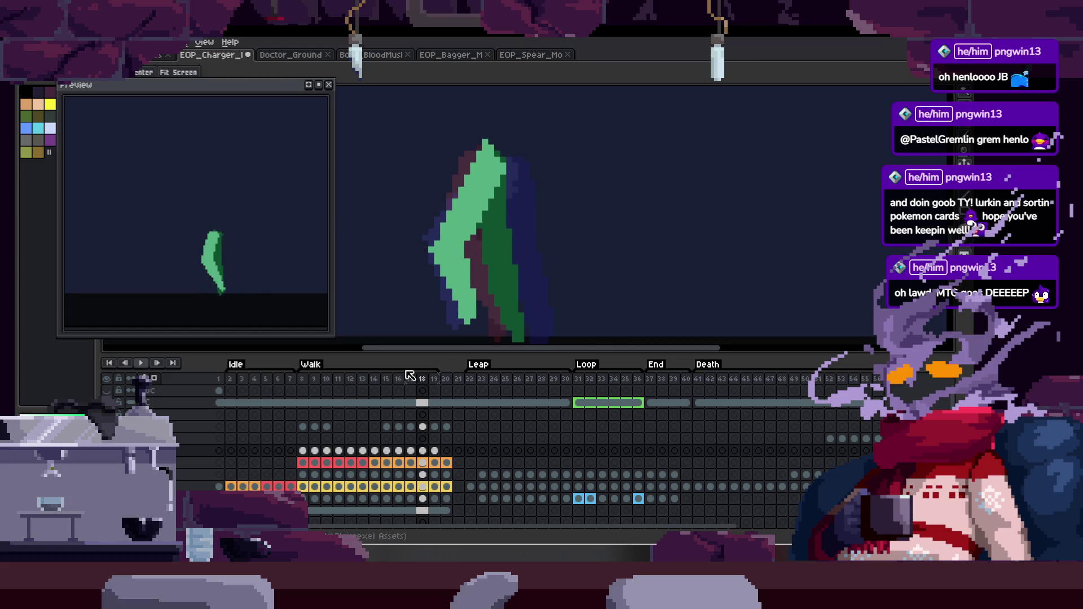
pyautogui.moveTo(307, 451); pyautogui.dragTo(435, 451)
pyautogui.click(376, 451)
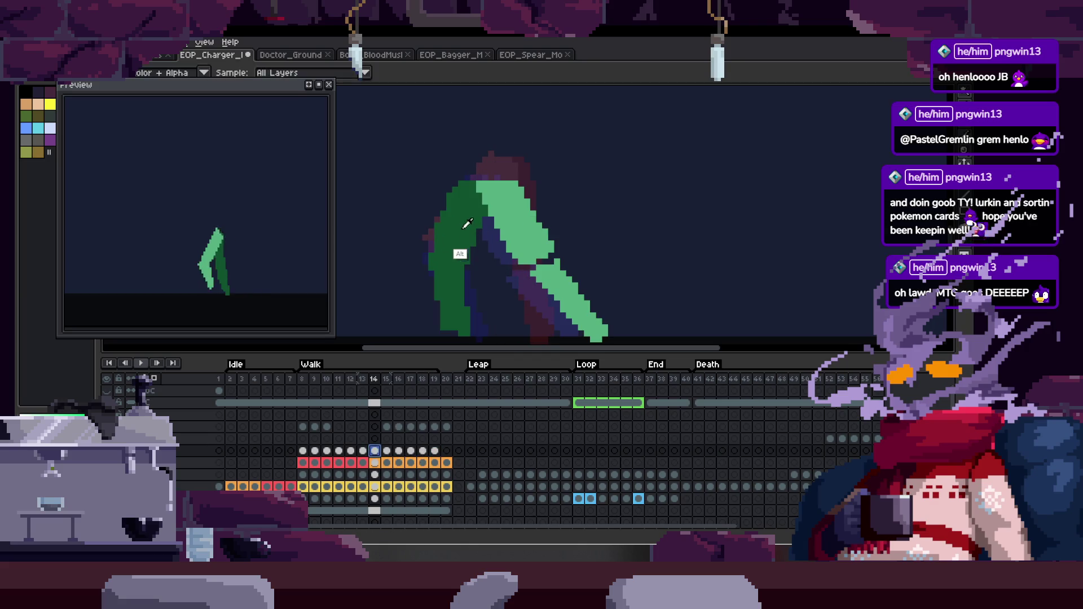
# Magic-wand the green leg, paint dark-green shading over its upper part, and compare frames.
pyautogui.scroll(2, 480, 203)
pyautogui.scroll(-1, 542, 197)
pyautogui.press('w')
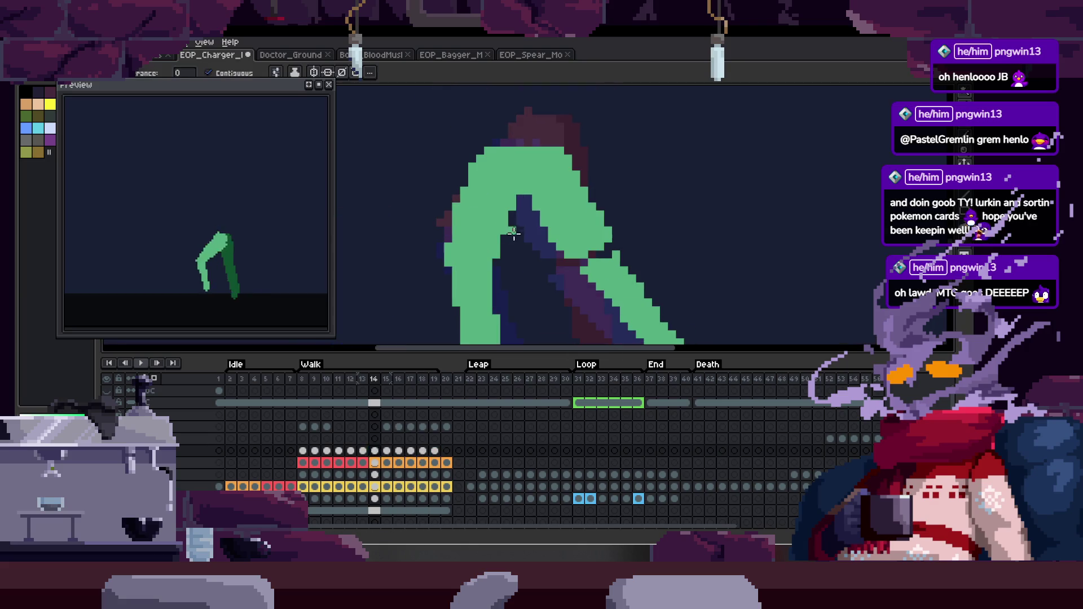
pyautogui.press('Tab')
pyautogui.press('Right')
pyautogui.click(572, 202)
pyautogui.press('b')
pyautogui.moveTo(551, 186); pyautogui.dragTo(595, 240)
pyautogui.press('w')
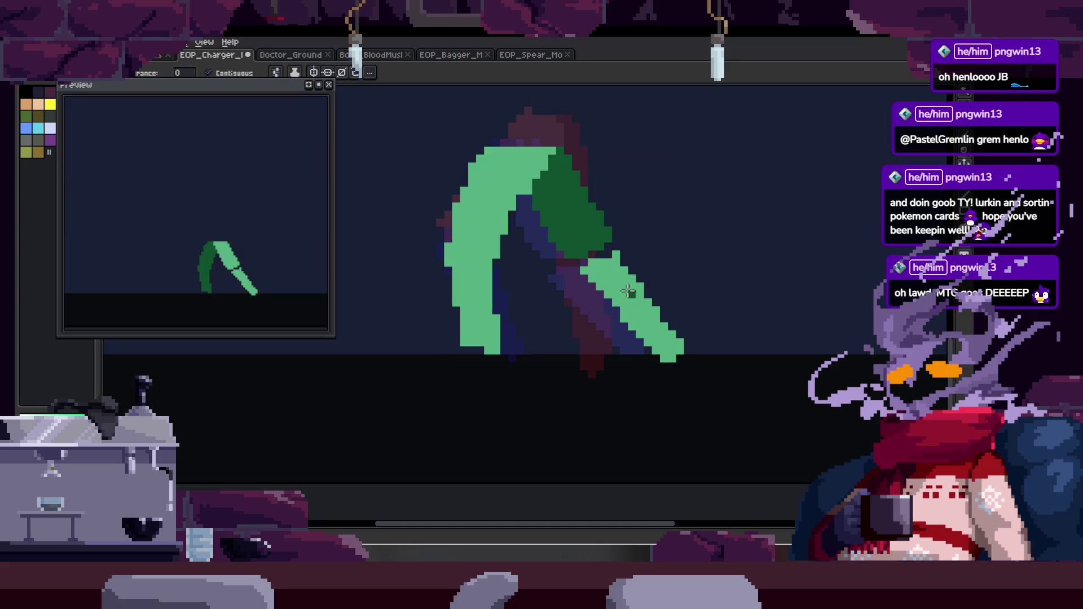
pyautogui.hotkey('ctrl', 'd')
pyautogui.press('Right')
pyautogui.press('Right')
pyautogui.press('Right')
pyautogui.press('Right')
pyautogui.press('Right')
pyautogui.press('Right')
pyautogui.press('Left')
# Shade the selected green leg dark green on the current frame, then deselect.
pyautogui.click(546, 239)
pyautogui.scroll(1, 546, 239)
pyautogui.press('b')
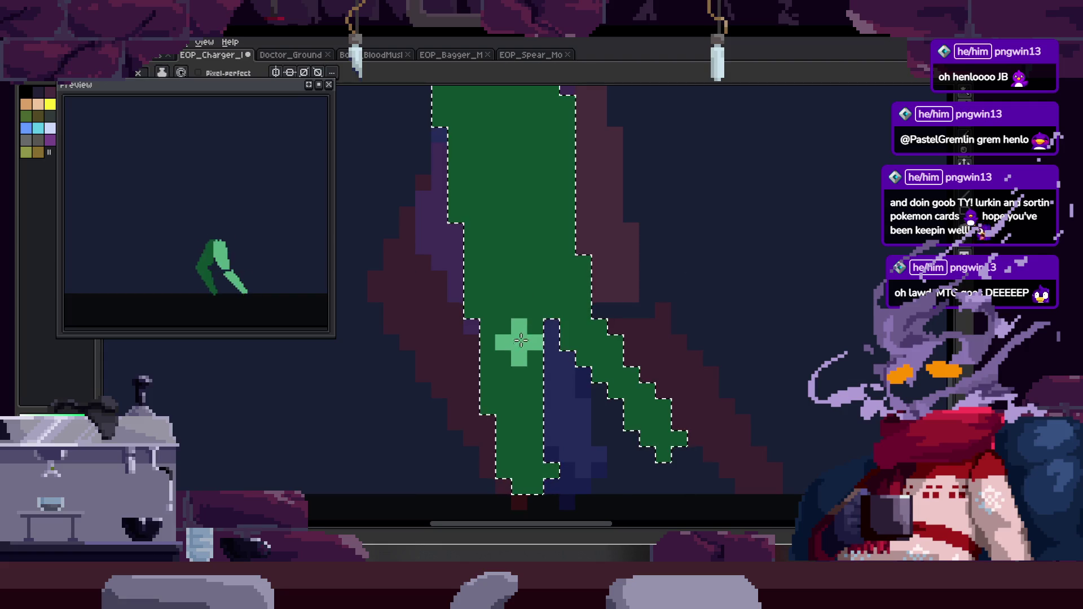
pyautogui.press('Right')
pyautogui.press('w')
pyautogui.hotkey('ctrl', 'd')
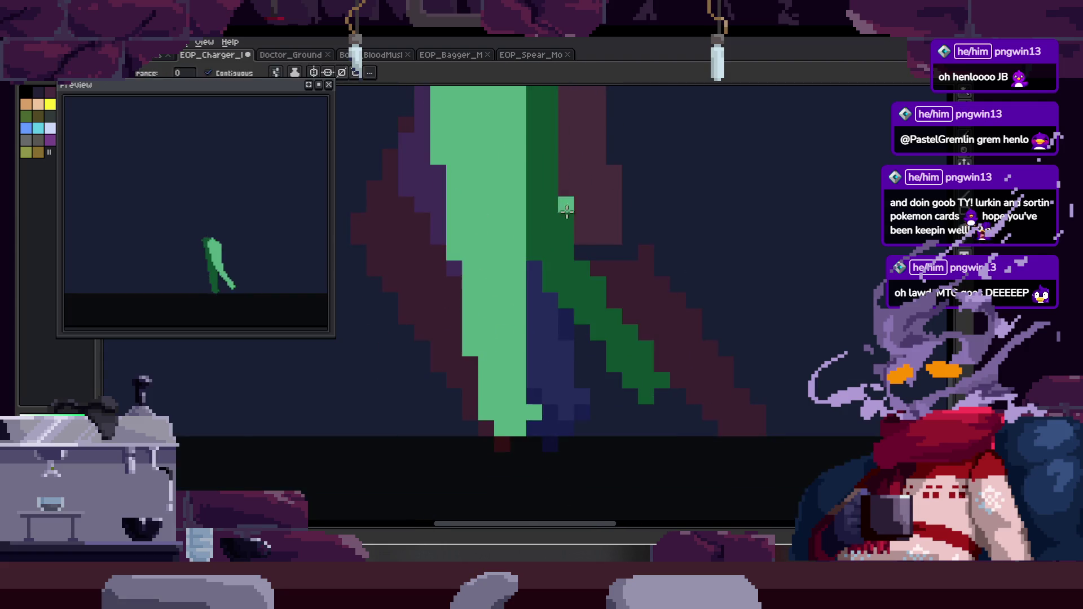
# On the next leg pose, draw a dark-green diagonal shade inside the light-green leg.
pyautogui.press('z')
pyautogui.scroll(-1, 563, 211)
pyautogui.press('Right')
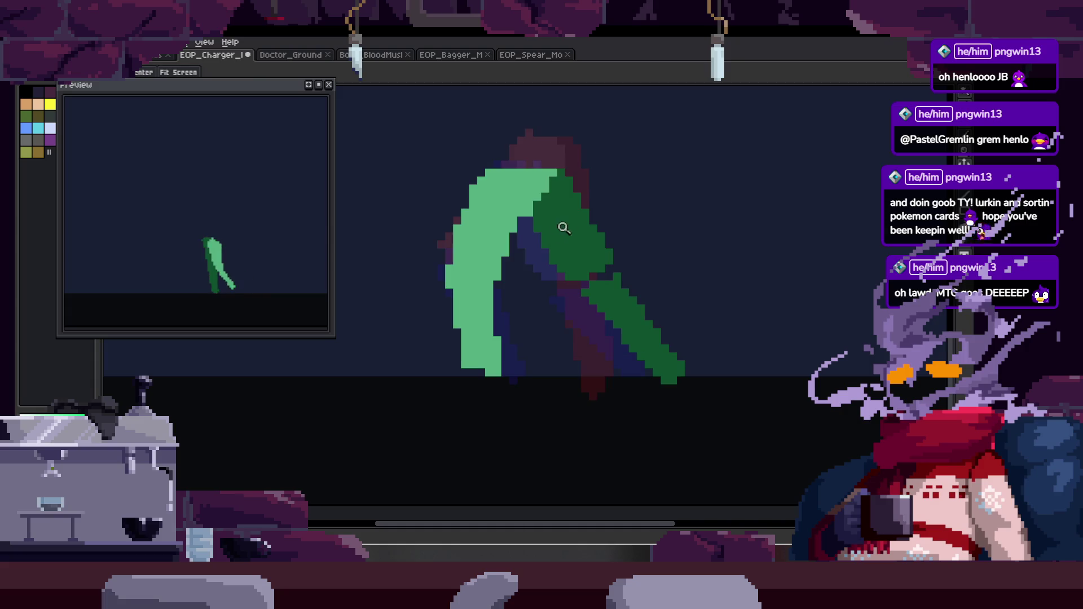
pyautogui.press('Right')
pyautogui.press('Right')
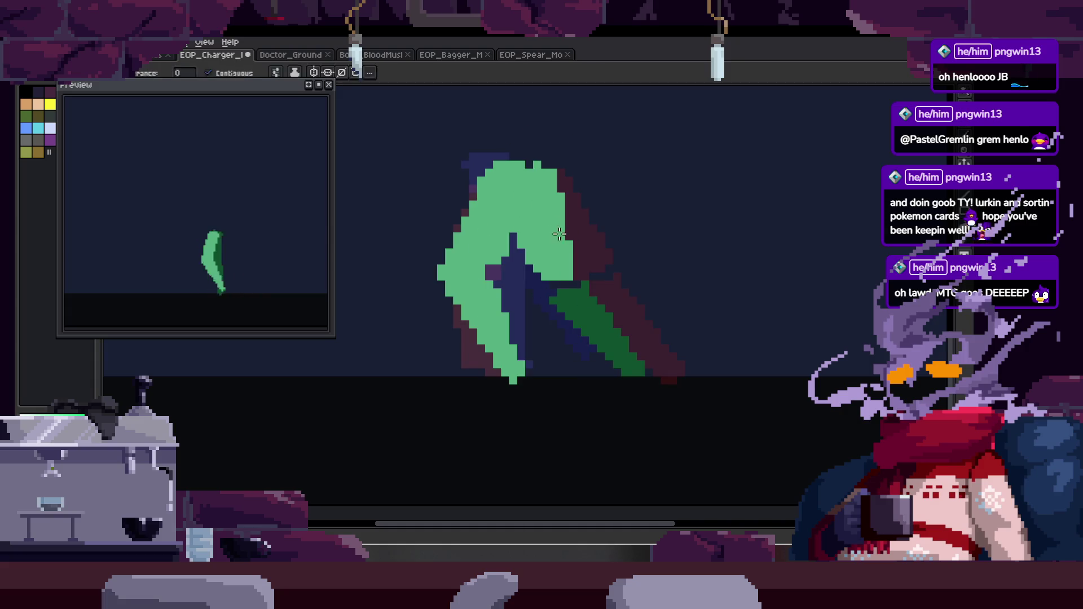
pyautogui.click(561, 238)
pyautogui.press('b')
pyautogui.moveTo(507, 248); pyautogui.dragTo(564, 179)
pyautogui.press('Right')
pyautogui.press('Right')
pyautogui.press('Right')
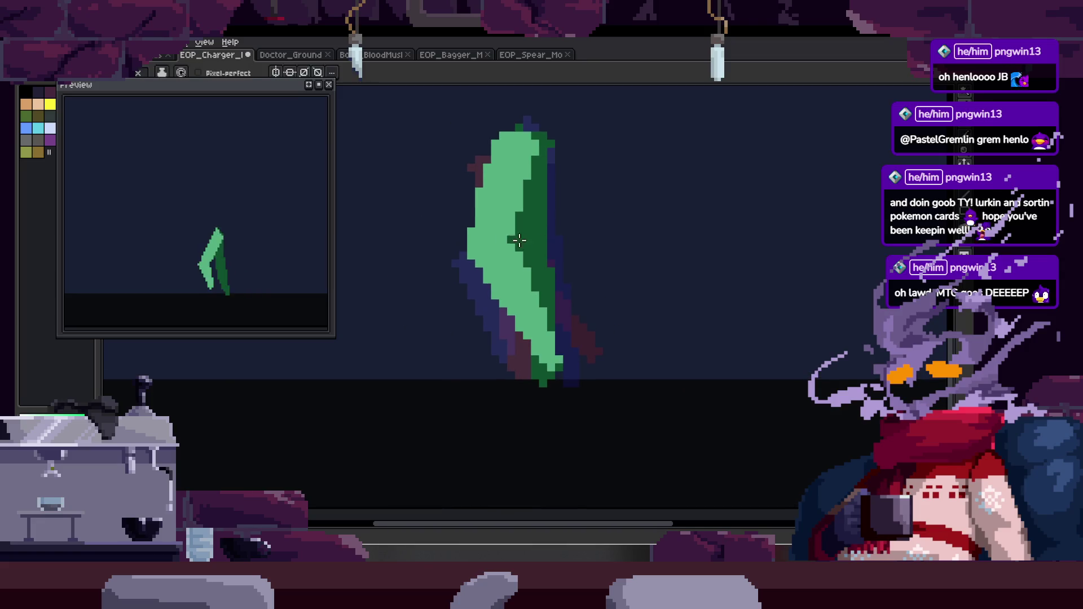
# Select the green leg shape by colour on the upright-leg frame.
pyautogui.press('Tab')
pyautogui.press('z')
pyautogui.scroll(-2, 516, 261)
pyautogui.press('Tab')
pyautogui.scroll(2, 536, 252)
pyautogui.press('w')
pyautogui.click(556, 327)
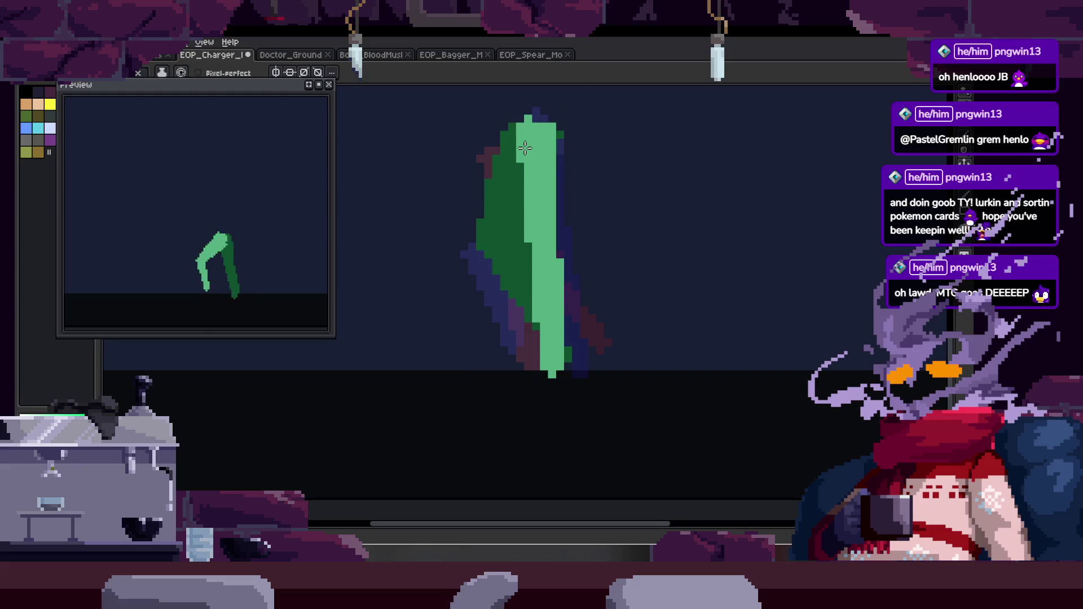
# Compare the bent-leg and upright frames and sample a colour from the sprite.
pyautogui.press('Left')
pyautogui.press('Right')
pyautogui.press('Left')
pyautogui.press('Right')
pyautogui.press('alt')
pyautogui.press('Left')
pyautogui.press('Right')
pyautogui.press('Right')
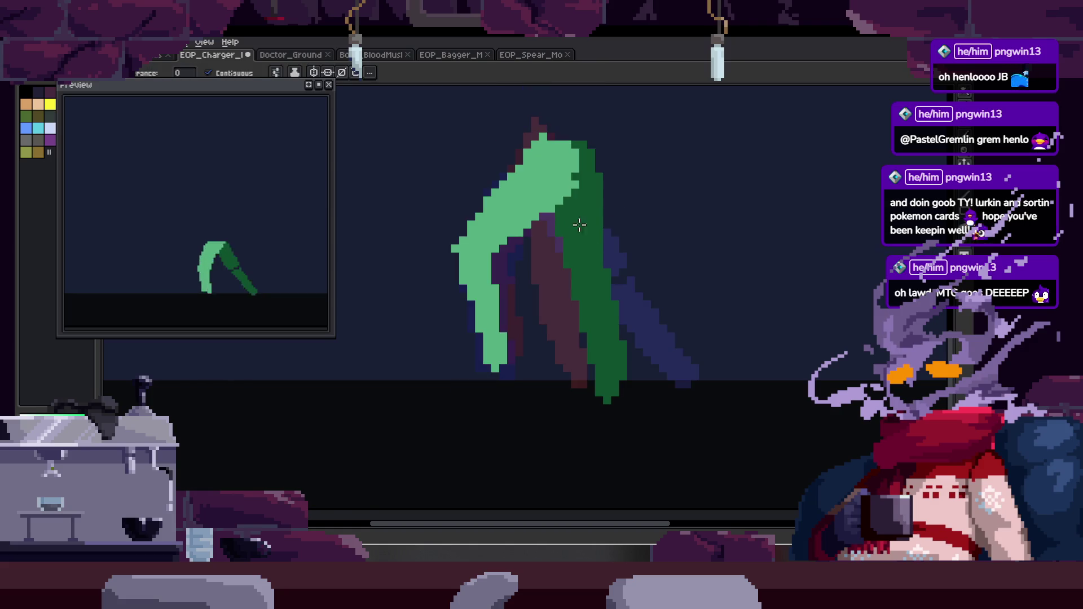
# Shade the light-green leg on another walk frame, deselect, and save the charger sprite.
pyautogui.press('Tab')
pyautogui.press('z')
pyautogui.click(578, 203)
pyautogui.press('b')
pyautogui.scroll(3, 555, 225)
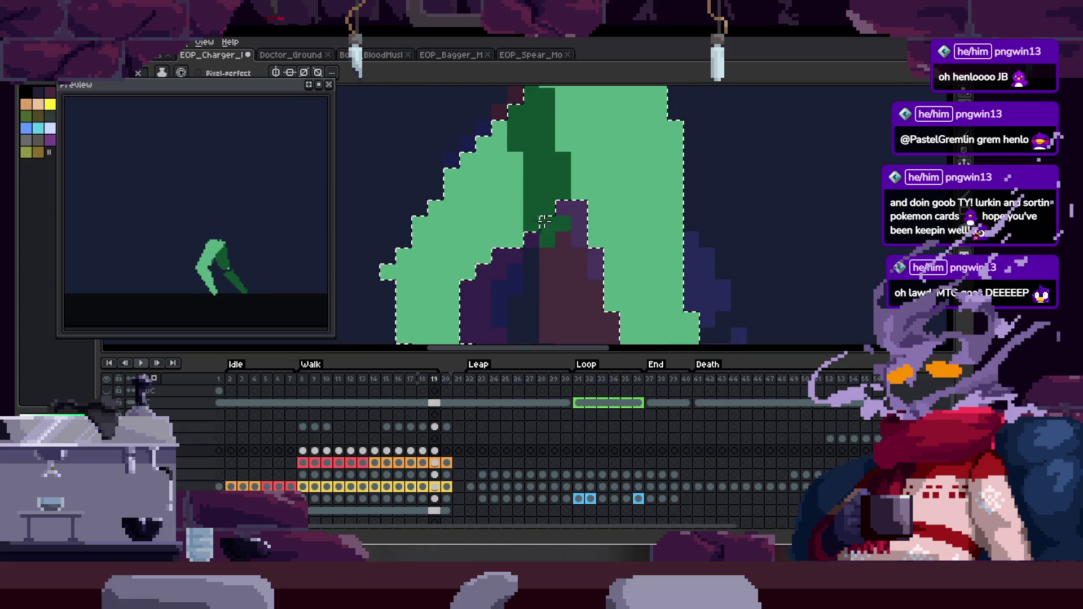
pyautogui.hotkey('ctrl', 'd')
pyautogui.press('v')
pyautogui.press('Tab')
pyautogui.scroll(-3, 580, 234)
pyautogui.hotkey('ctrl', 's')
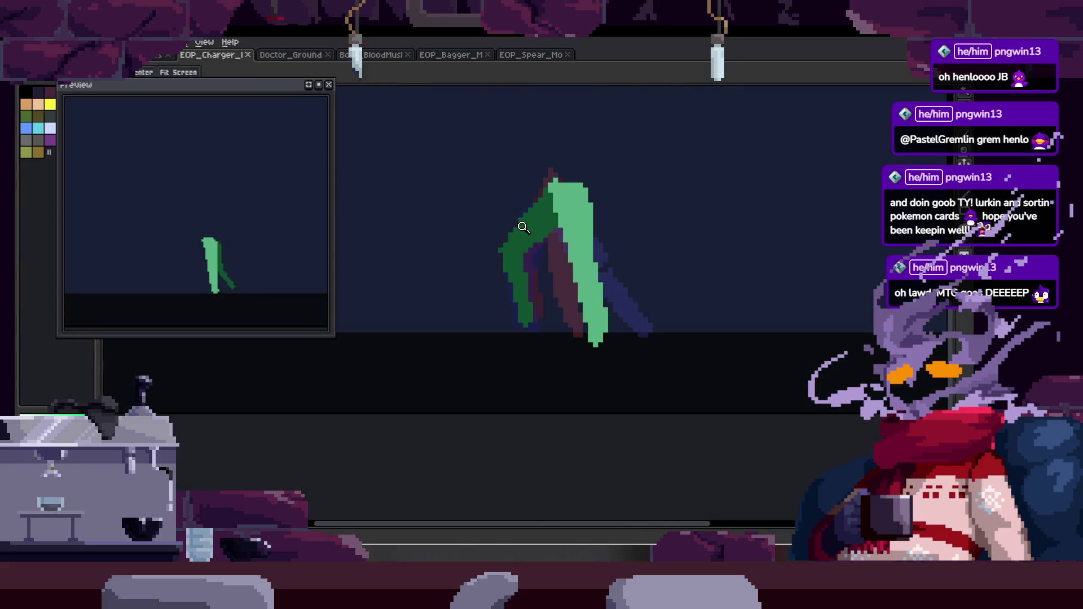
# Review the frames in the timeline and zoom in closely on the leg.
pyautogui.scroll(-2, 636, 235)
pyautogui.press('Tab')
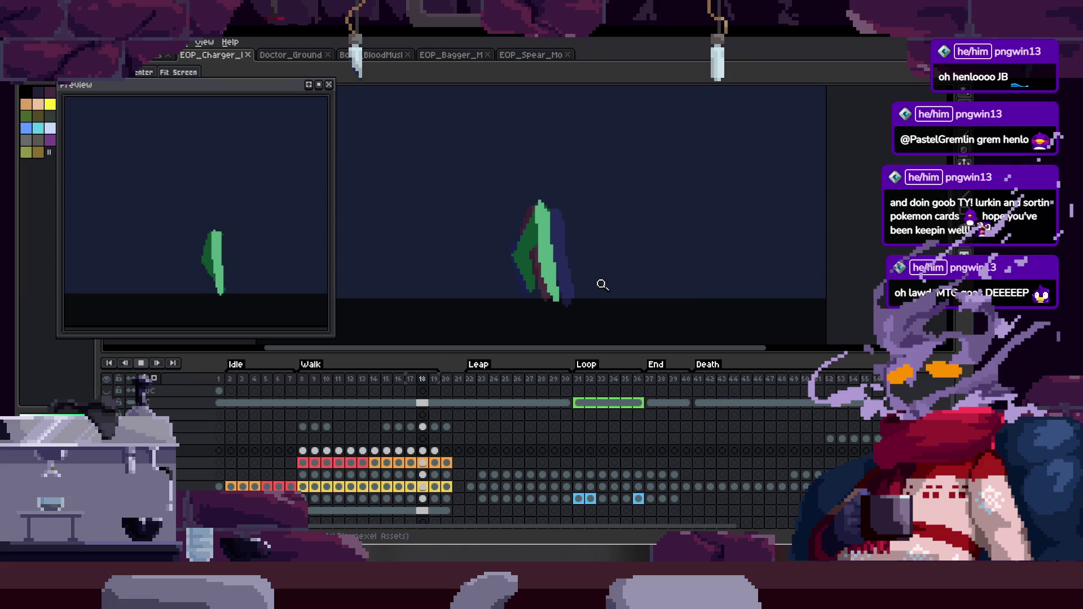
pyautogui.press('Tab')
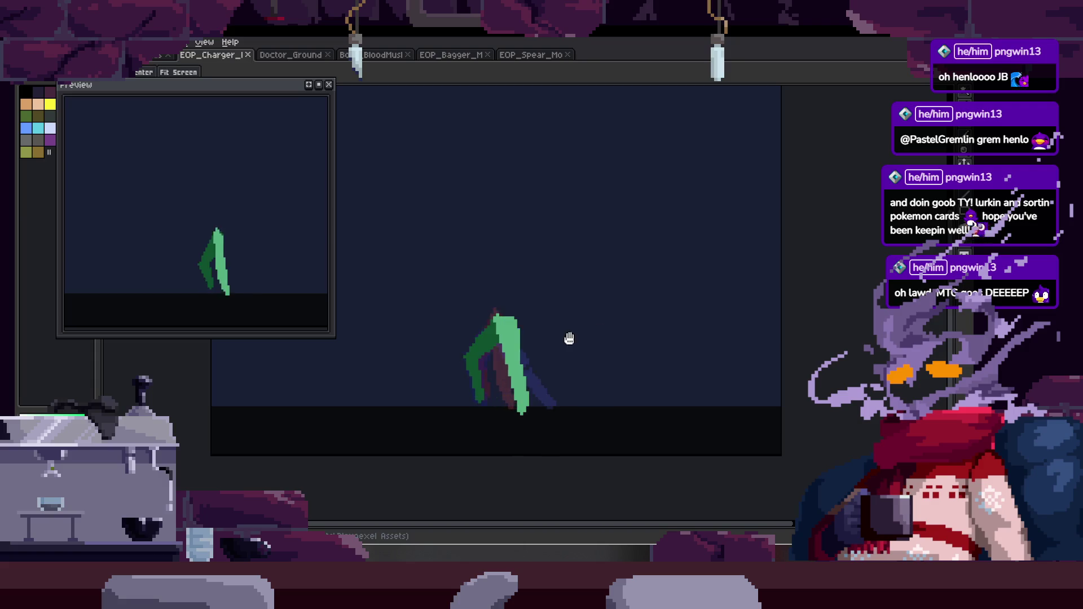
pyautogui.scroll(1, 573, 312)
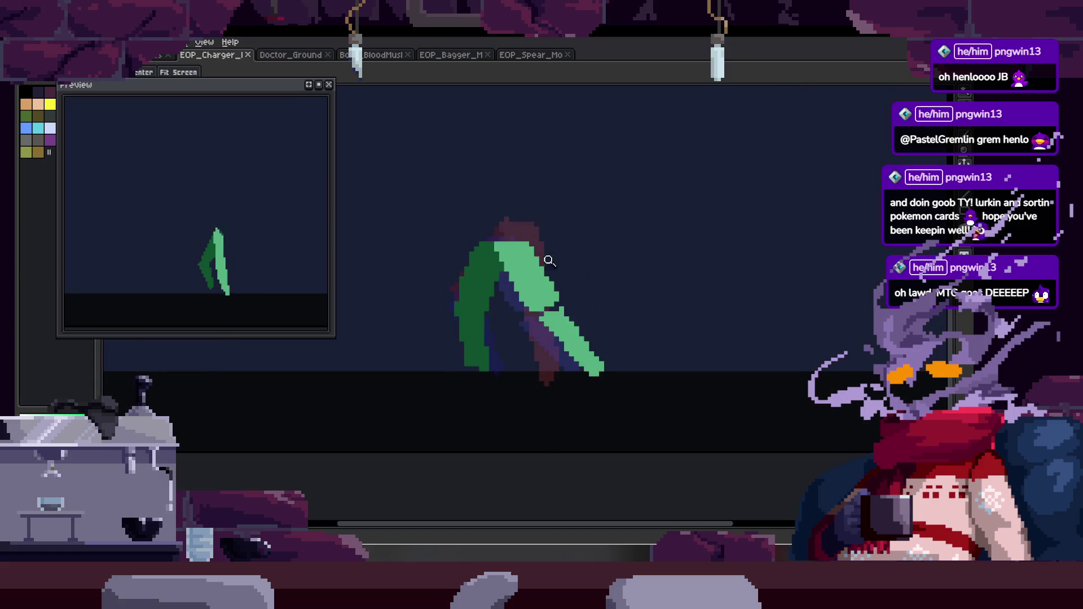
pyautogui.press('Tab')
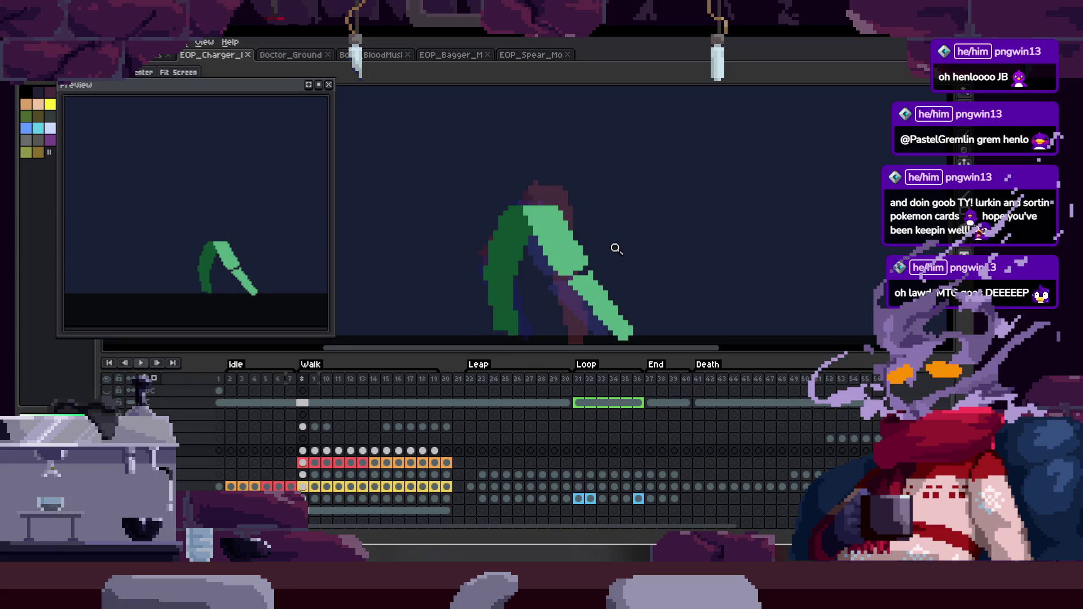
pyautogui.press('Tab')
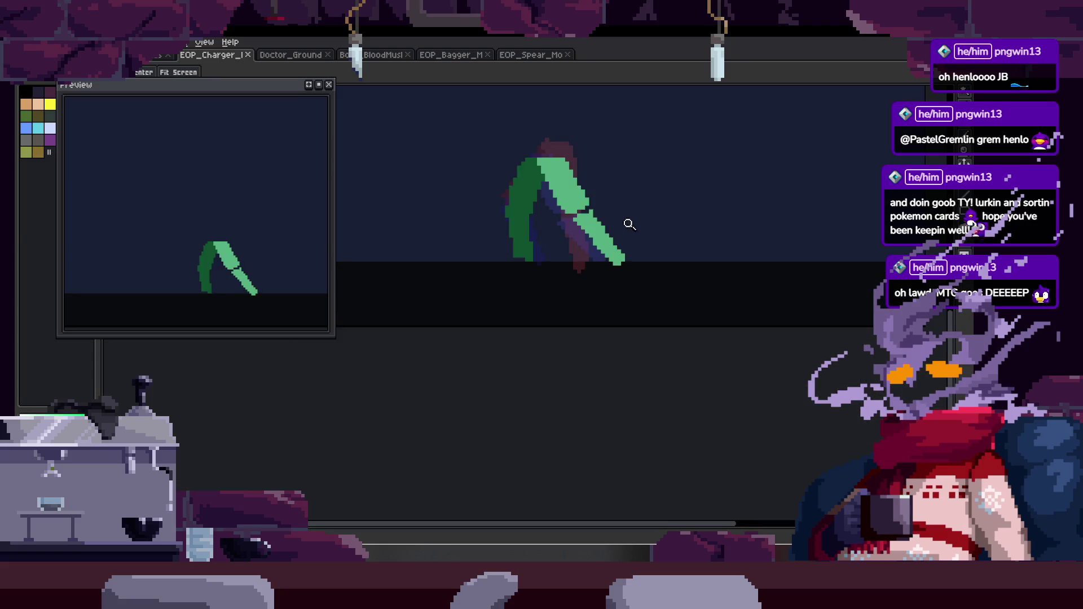
pyautogui.click(637, 201)
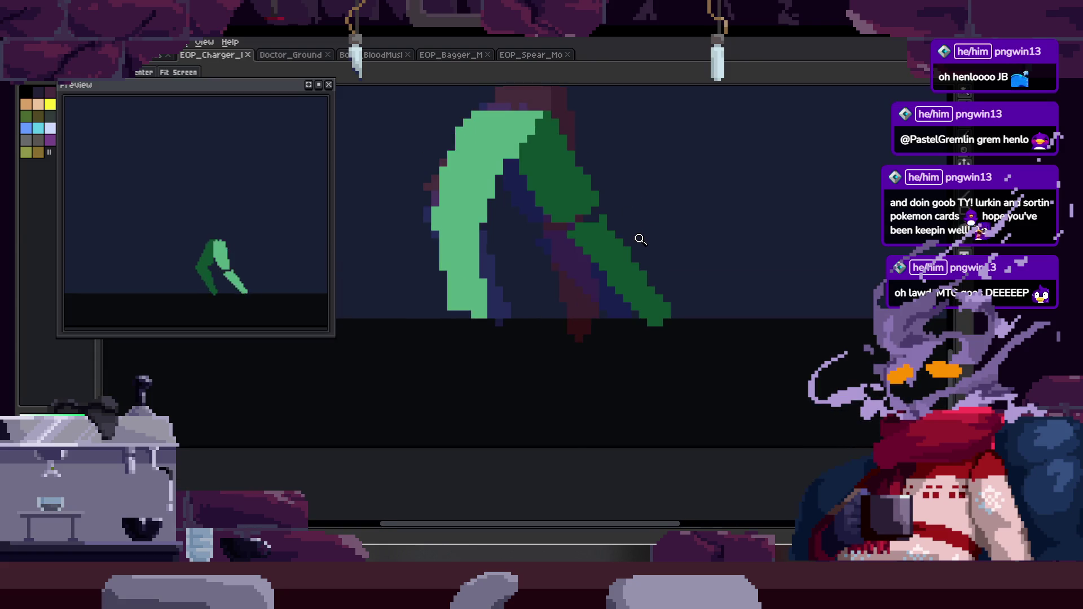
pyautogui.click(647, 259)
# Rectangle-select part of the dark-green leg and commit the selection.
pyautogui.press('q')
pyautogui.moveTo(627, 223)
pyautogui.mouseDown()
pyautogui.moveTo(718, 336)
pyautogui.moveTo(684, 340)
pyautogui.mouseUp()
pyautogui.press('Return')
pyautogui.press('b')
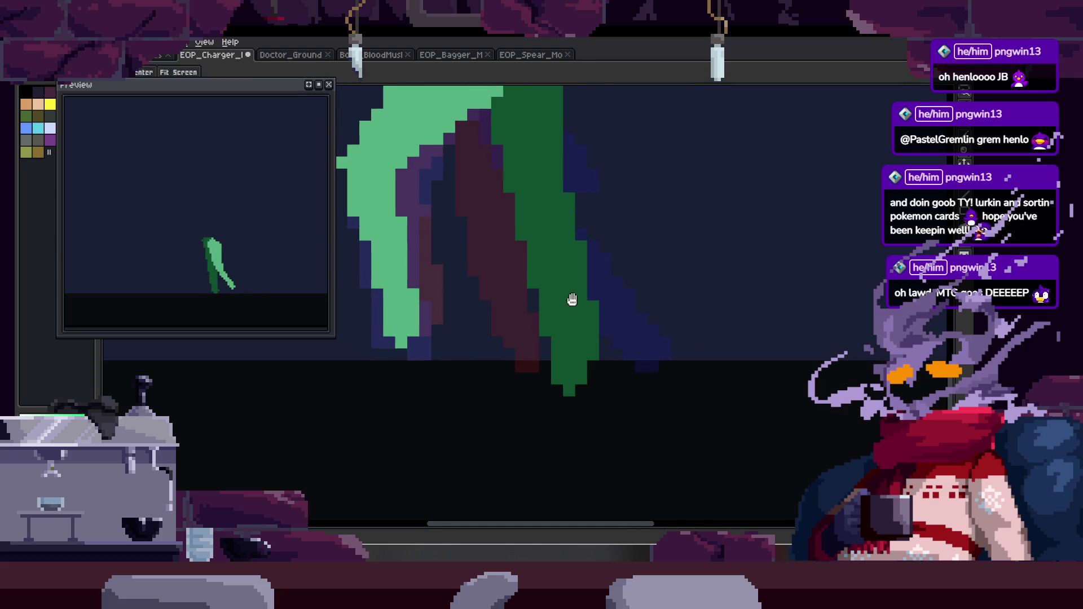
pyautogui.press('g')
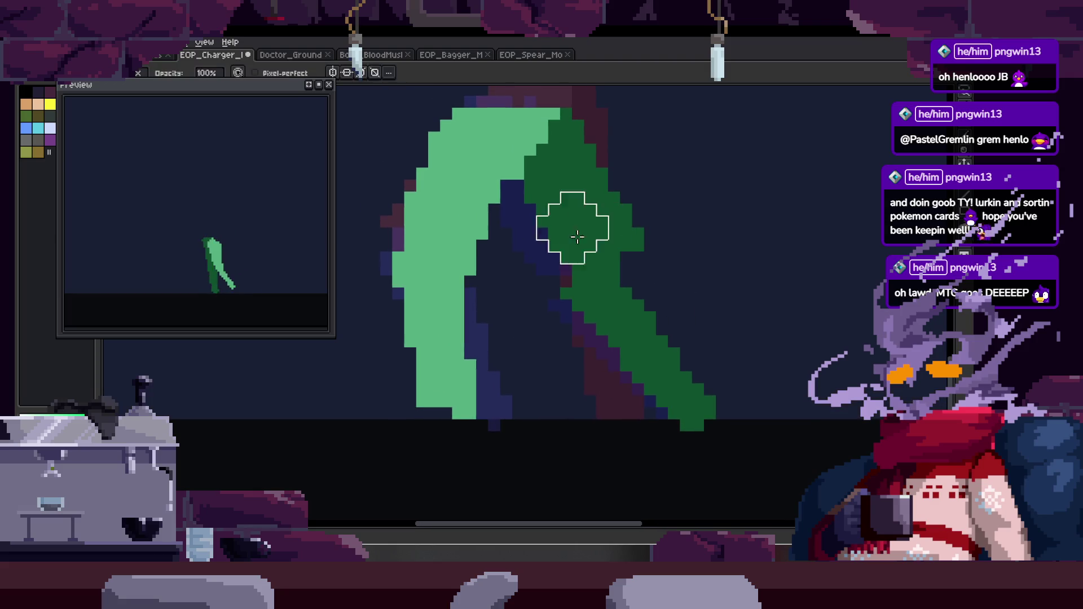
pyautogui.press('z')
pyautogui.scroll(-2, 700, 243)
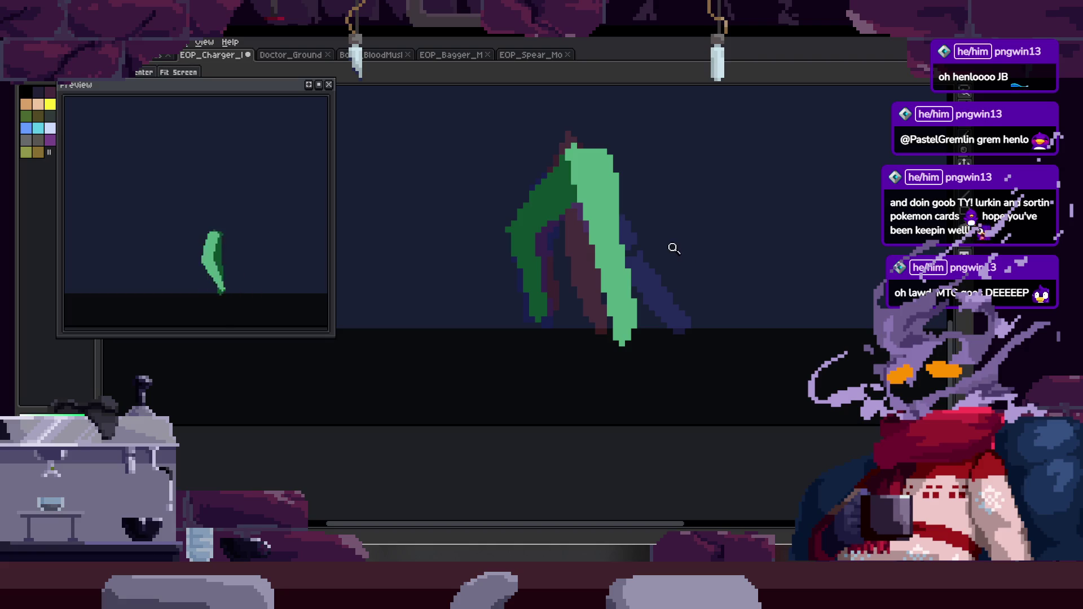
pyautogui.scroll(1, 654, 257)
pyautogui.press('Tab')
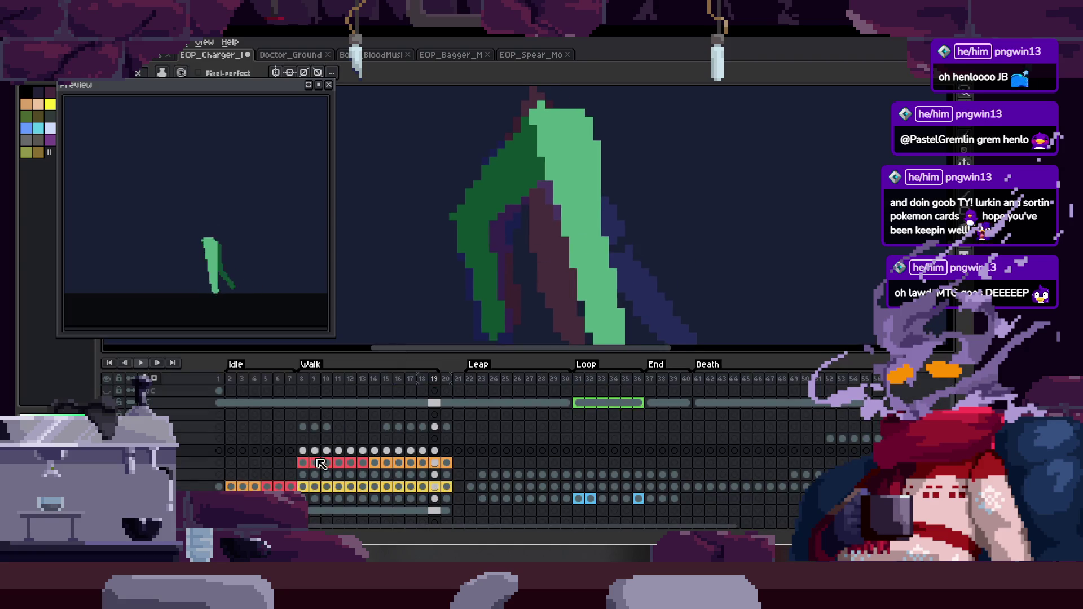
pyautogui.press('Tab')
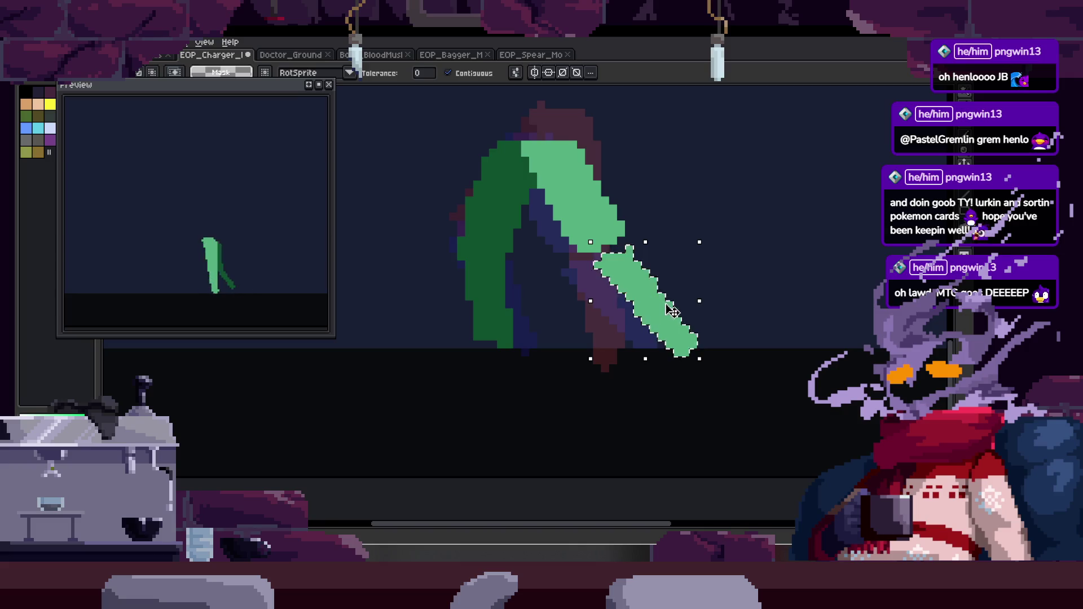
# Shift the lower leg section to the left and commit the move.
pyautogui.moveTo(679, 316); pyautogui.dragTo(639, 316)
pyautogui.press('Return')
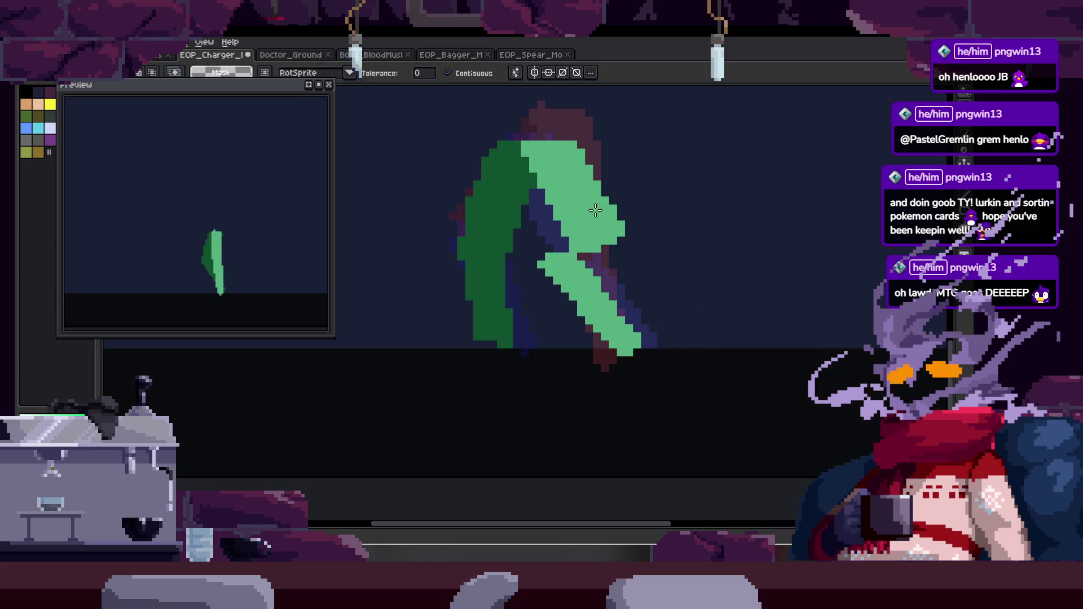
pyautogui.scroll(2, 581, 188)
pyautogui.scroll(-2, 505, 193)
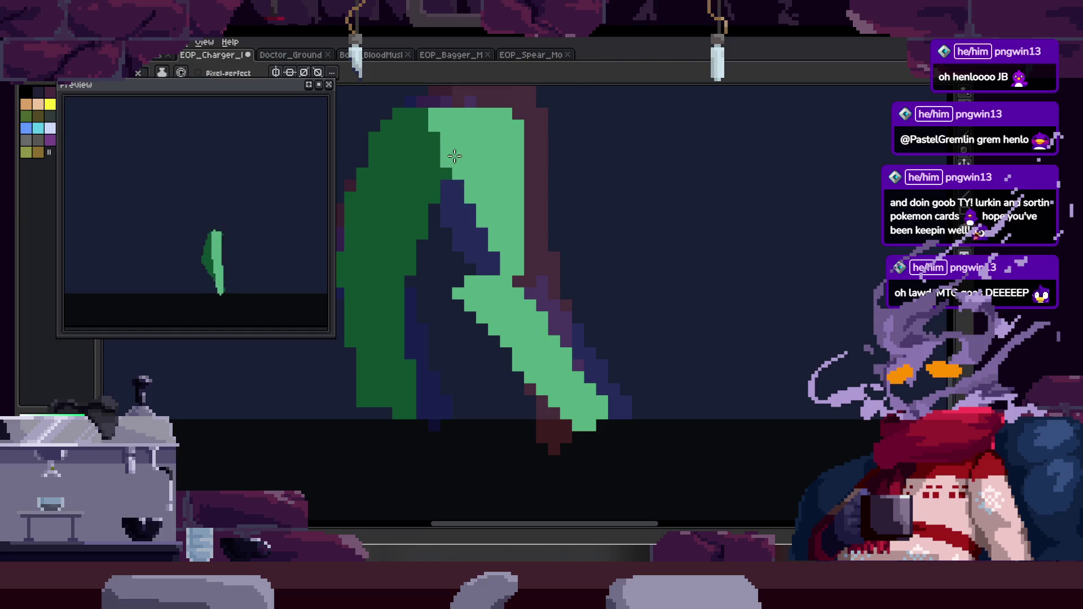
pyautogui.scroll(-1, 493, 261)
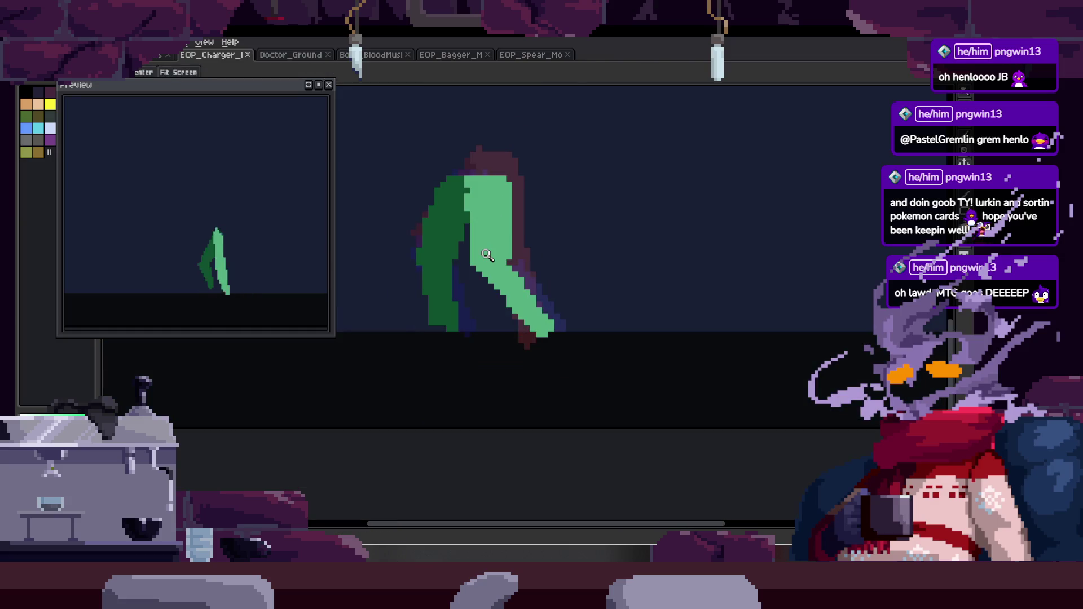
pyautogui.scroll(-1, 618, 290)
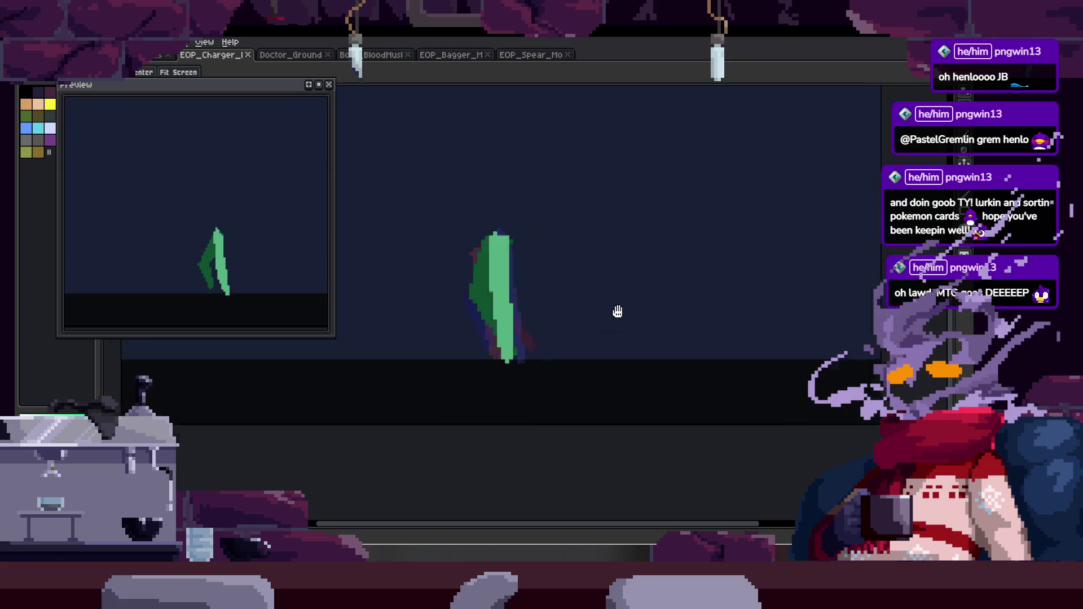
pyautogui.scroll(-1, 648, 318)
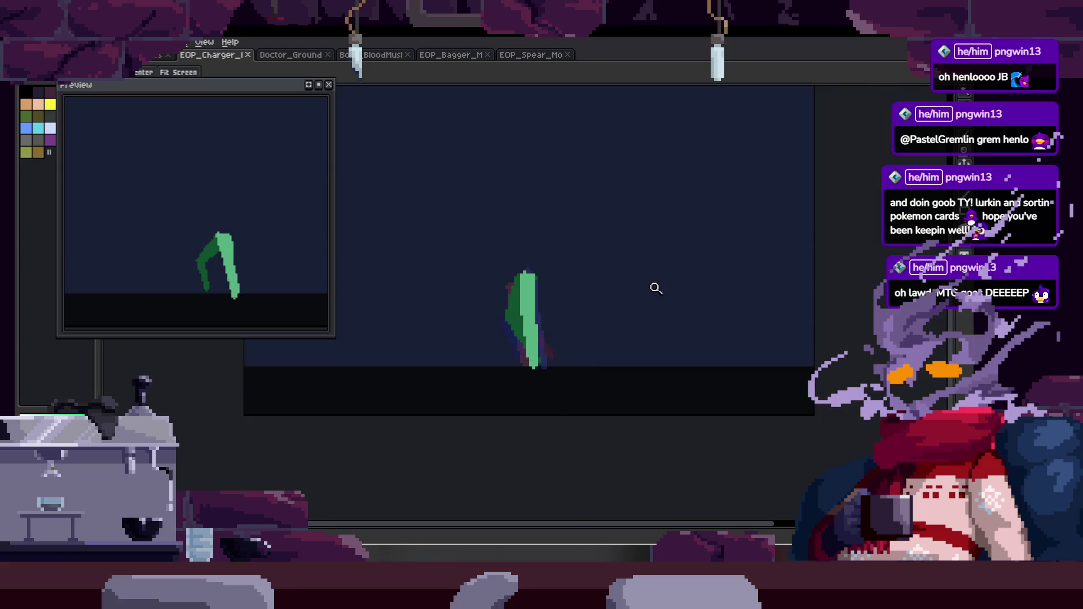
# Play and stop the animation, then switch to the EOP_Spear sprite.
pyautogui.press('Tab')
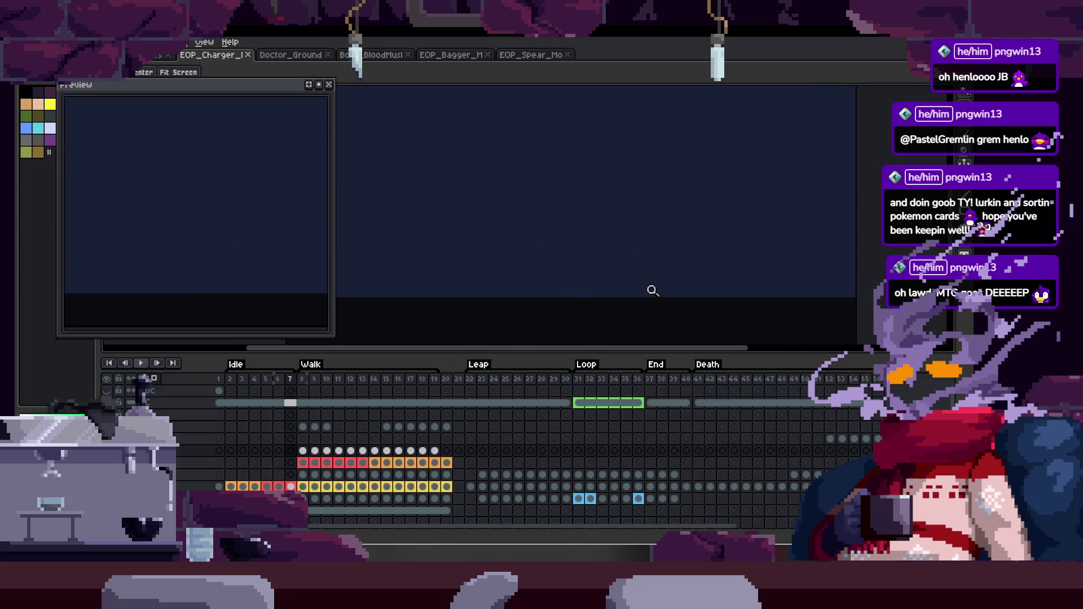
pyautogui.press('Return')
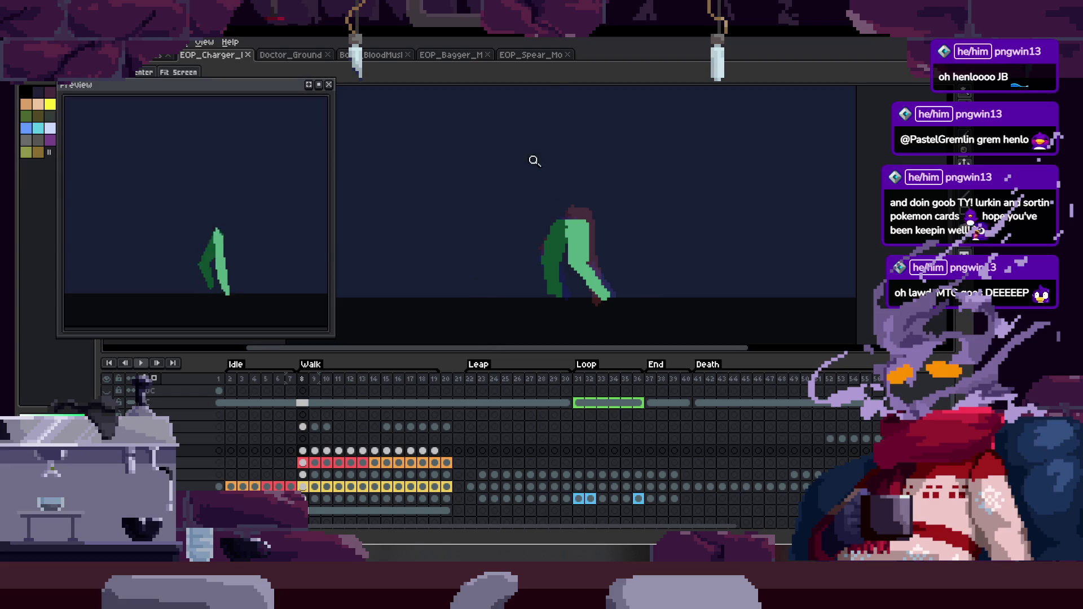
pyautogui.click(533, 55)
pyautogui.press('Tab')
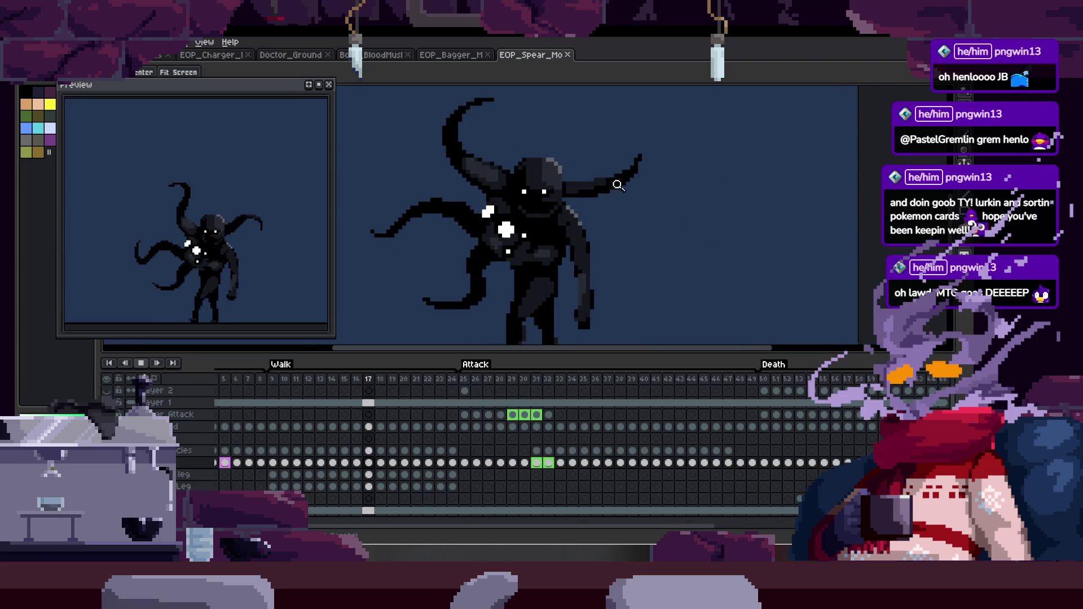
# Watch the EOP_Spear animation, glance at EOP_Bagger, then go back to EOP_Charger.
pyautogui.scroll(-2, 614, 197)
pyautogui.scroll(1, 614, 197)
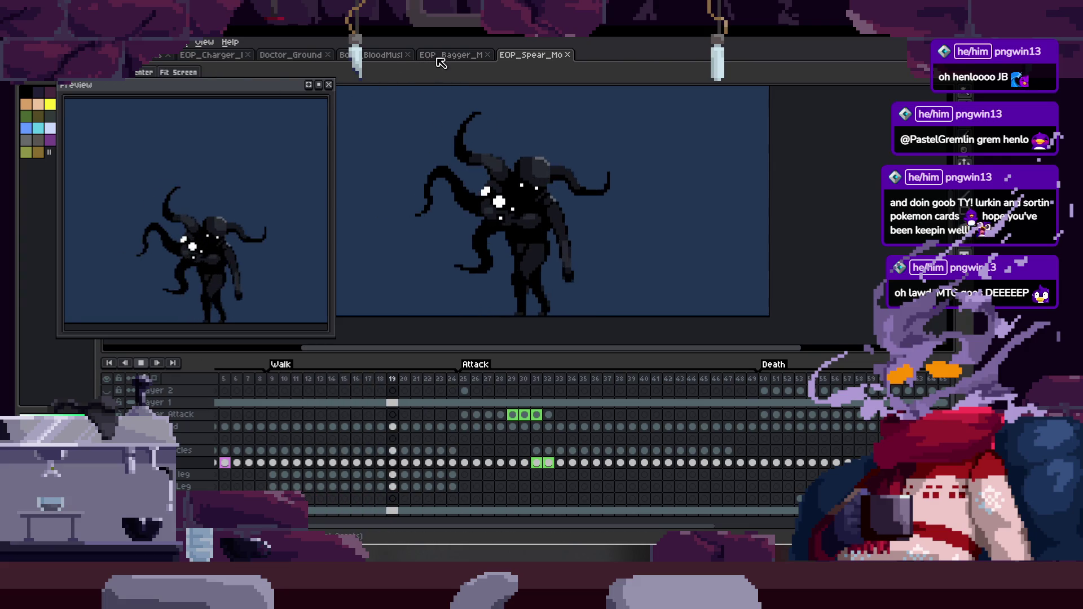
pyautogui.click(439, 56)
pyautogui.click(210, 54)
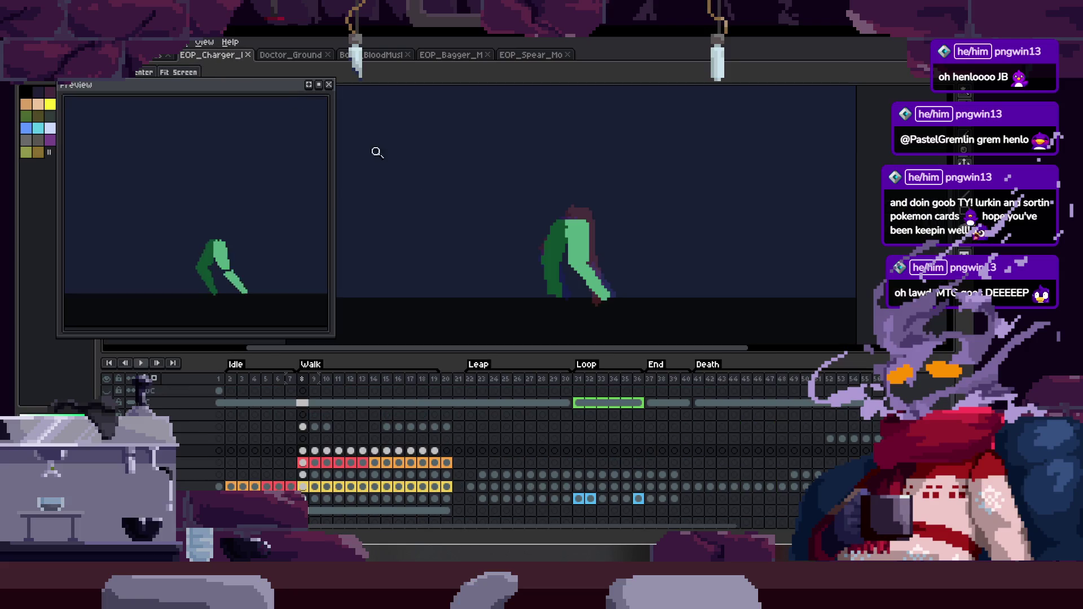
# Pan and zoom the view around the charger's legs.
pyautogui.scroll(4, 493, 213)
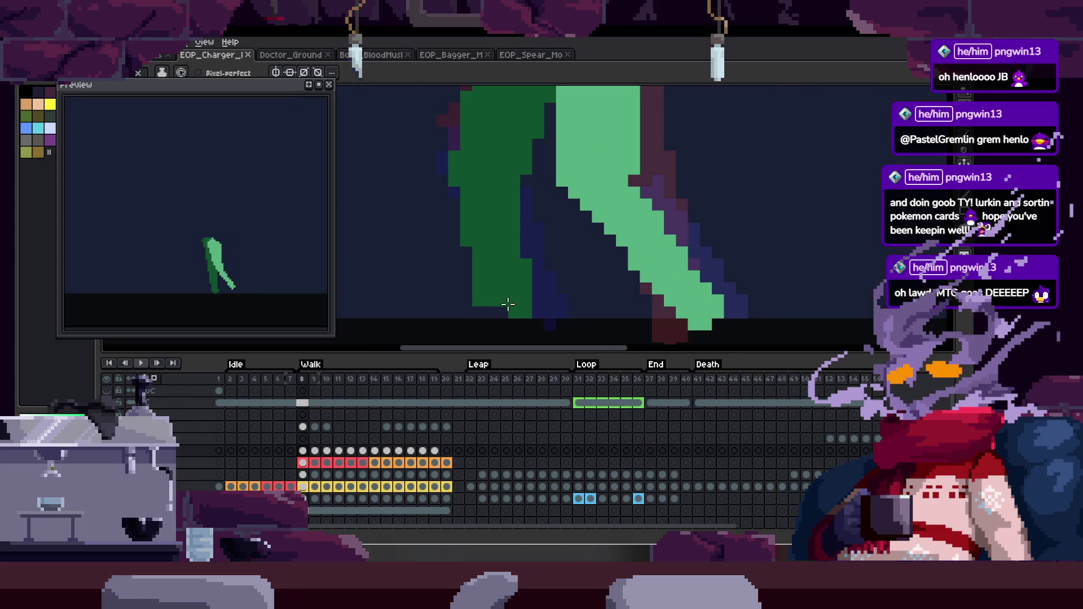
pyautogui.press('b')
pyautogui.moveTo(527, 257)
pyautogui.mouseDown()
pyautogui.moveTo(457, 287)
pyautogui.moveTo(495, 225)
pyautogui.mouseUp()
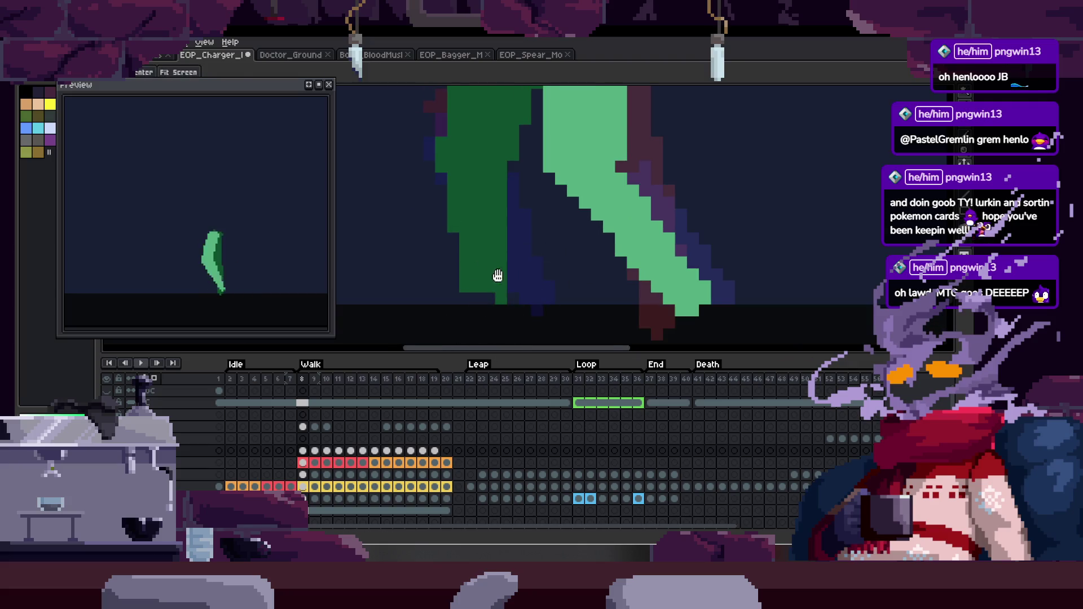
pyautogui.moveTo(500, 277); pyautogui.dragTo(522, 215)
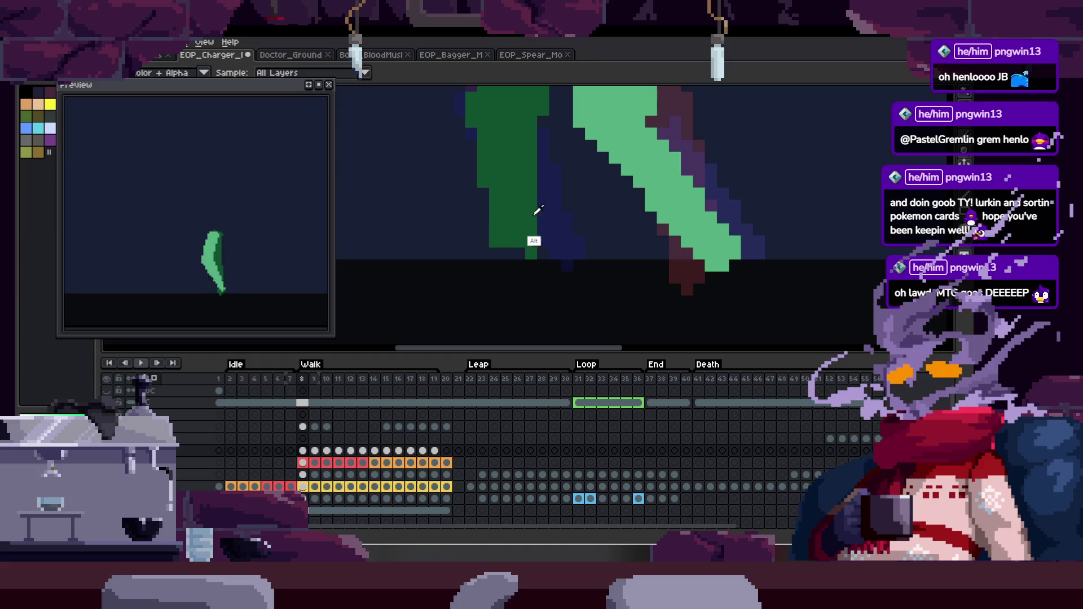
pyautogui.scroll(3, 497, 234)
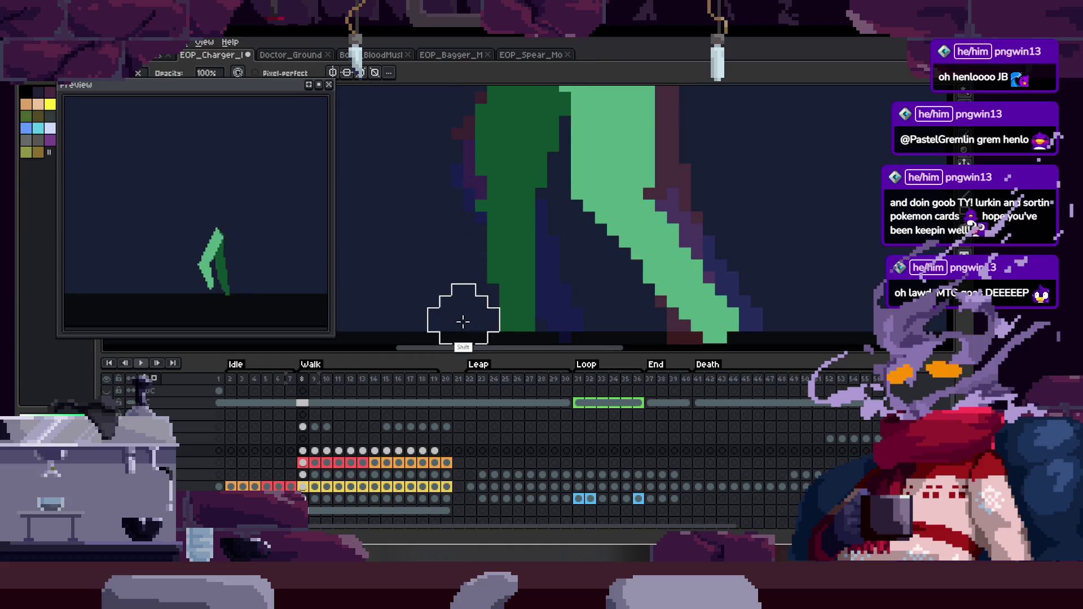
pyautogui.press('z')
pyautogui.scroll(-2, 476, 271)
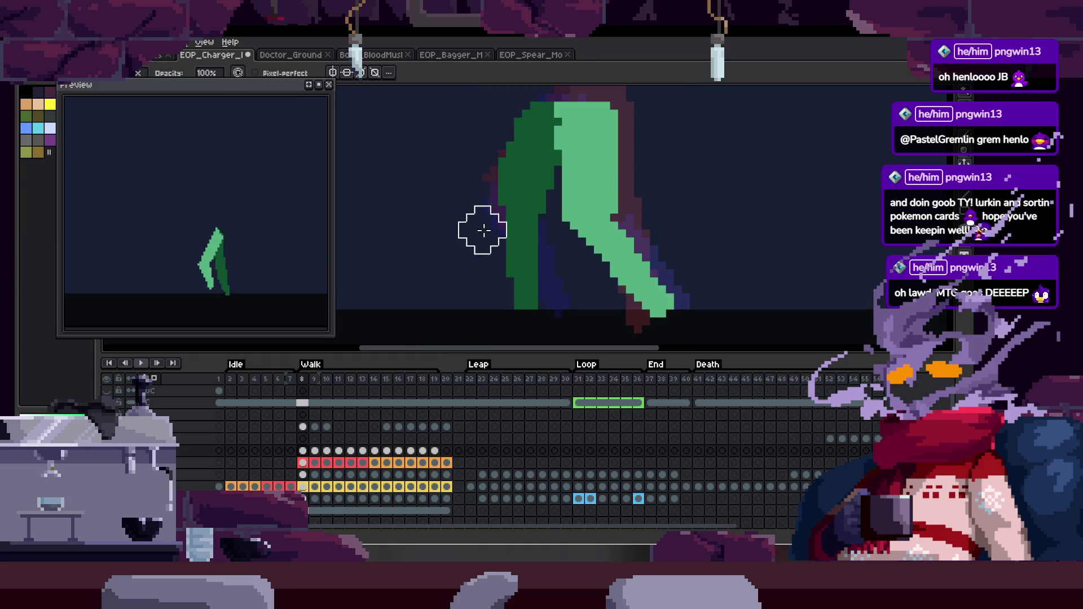
pyautogui.press('z')
pyautogui.scroll(-2, 495, 249)
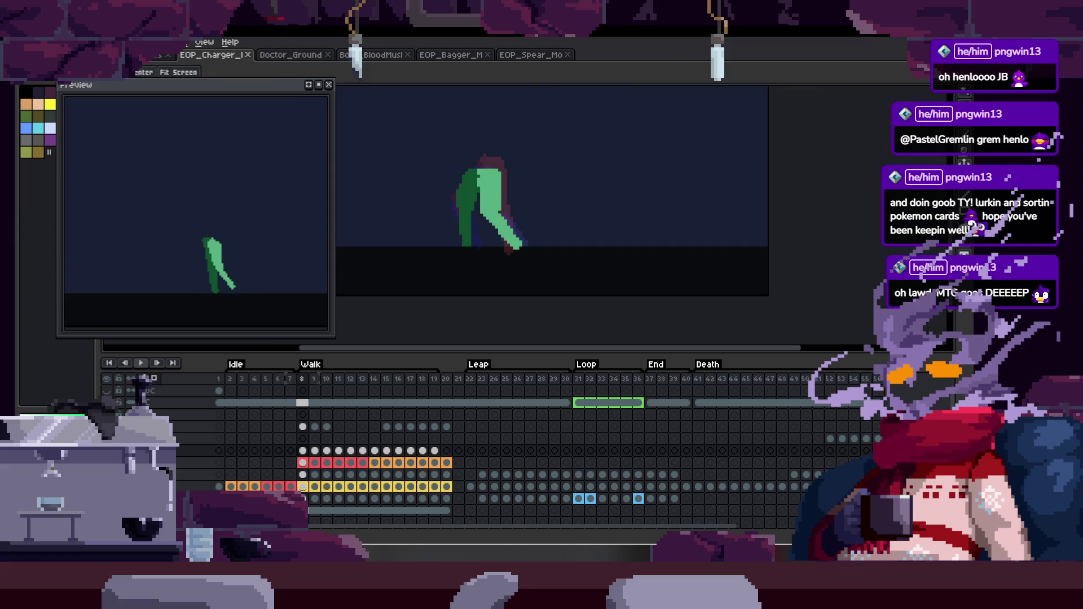
# Play the walk animation and stop it on a later Walk frame.
pyautogui.press('Tab')
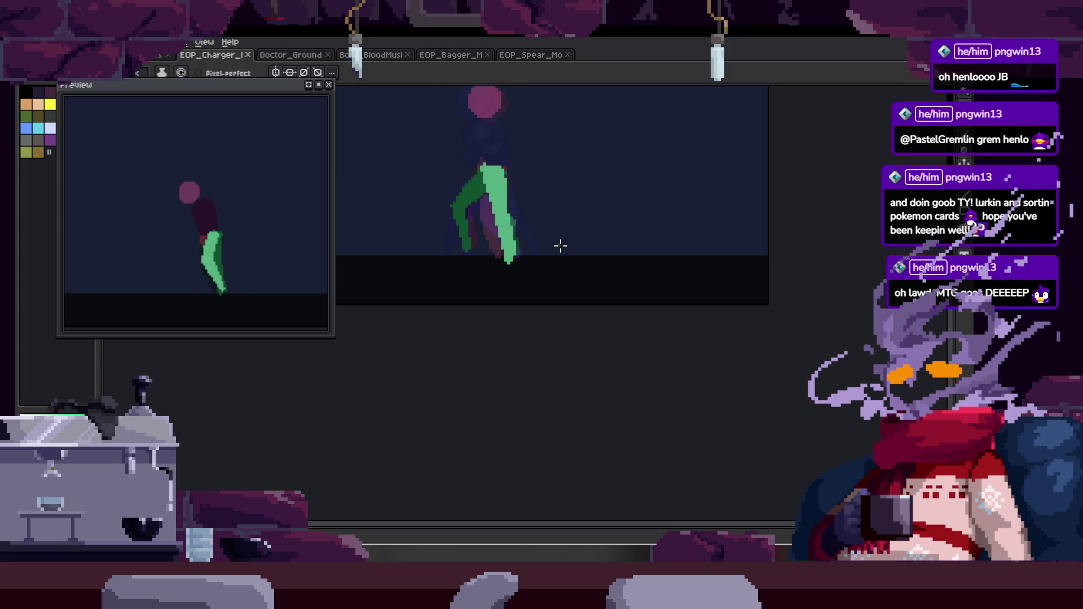
pyautogui.press('Tab')
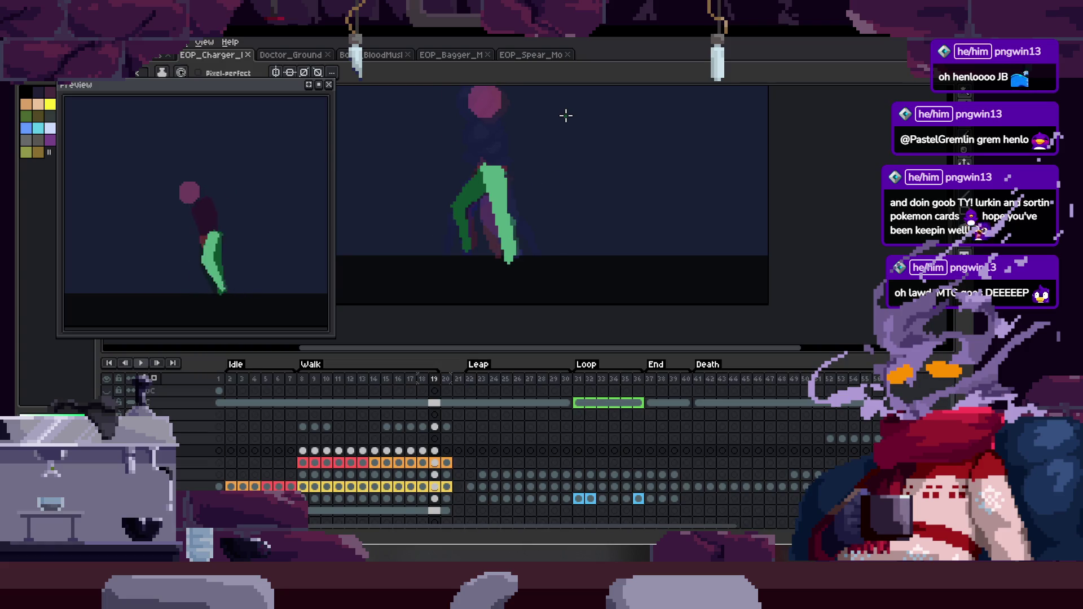
pyautogui.press('Return')
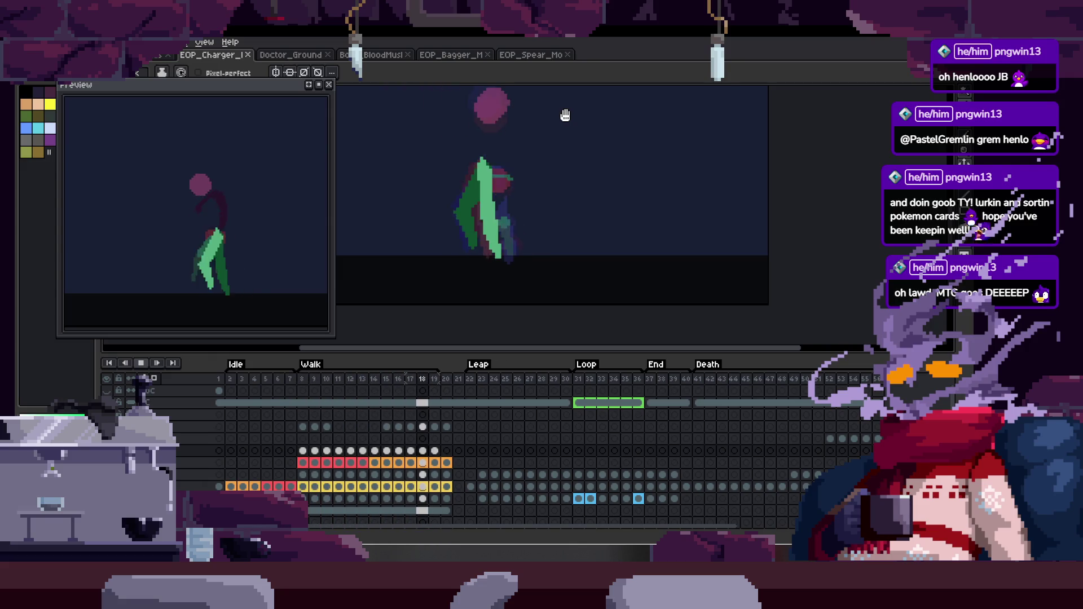
pyautogui.press('Return')
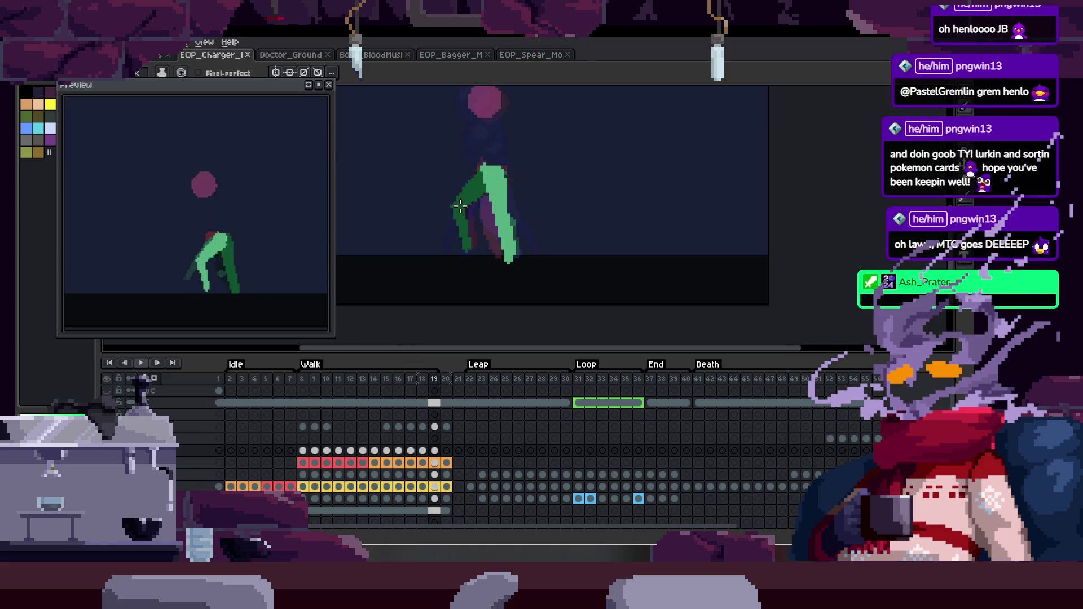
pyautogui.press('Tab')
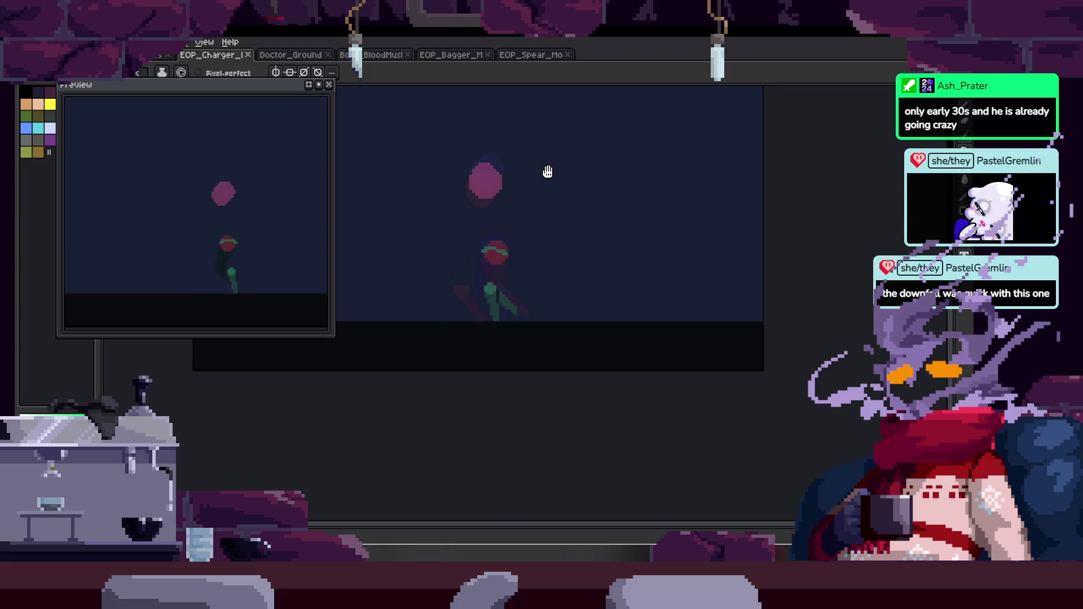
pyautogui.press('Tab')
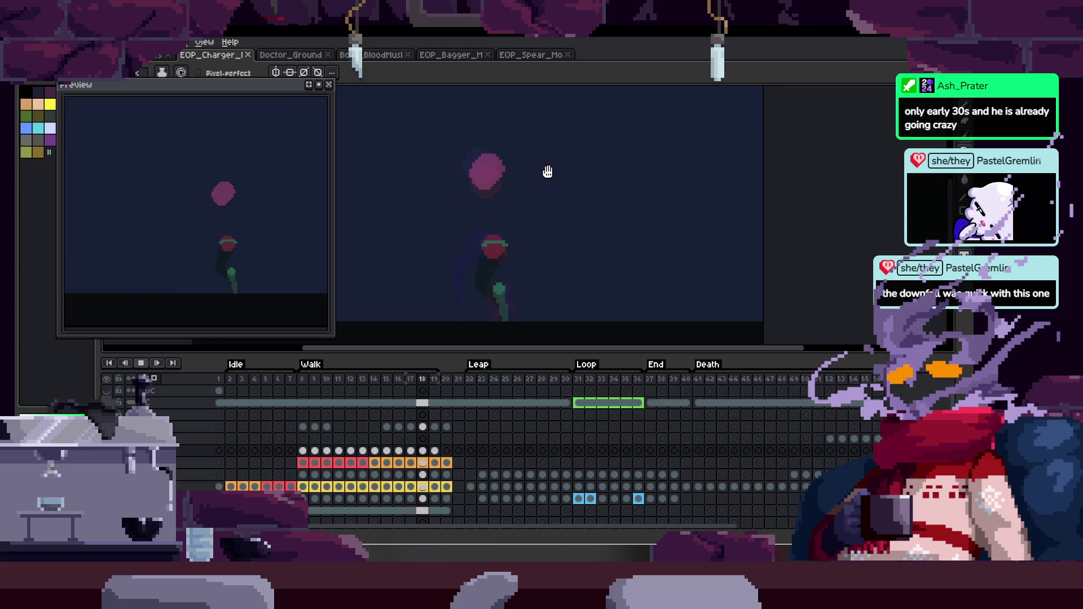
# Delete the current frame's sprite, then undo to restore it and zoom in on the figure.
pyautogui.press('Delete')
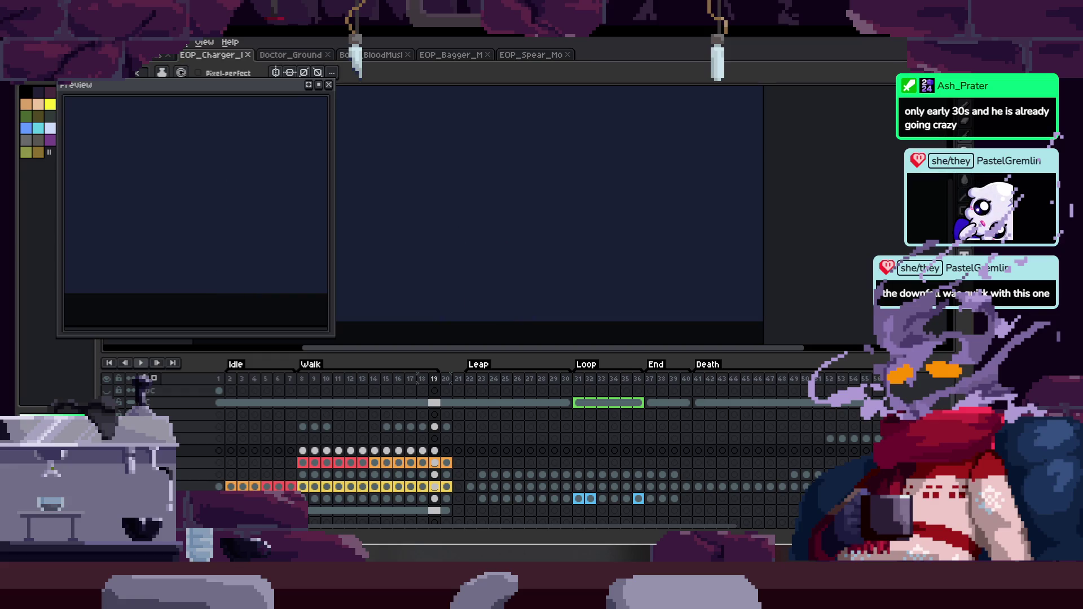
pyautogui.hotkey('ctrl', 'z')
pyautogui.press('z')
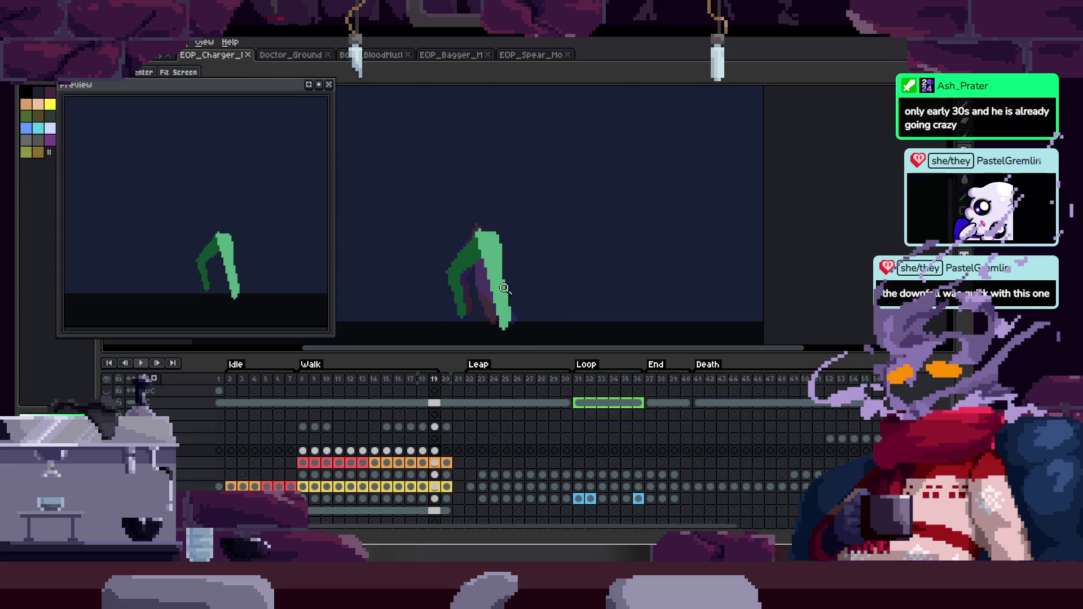
pyautogui.click(536, 255)
pyautogui.press('Tab')
pyautogui.press('Tab')
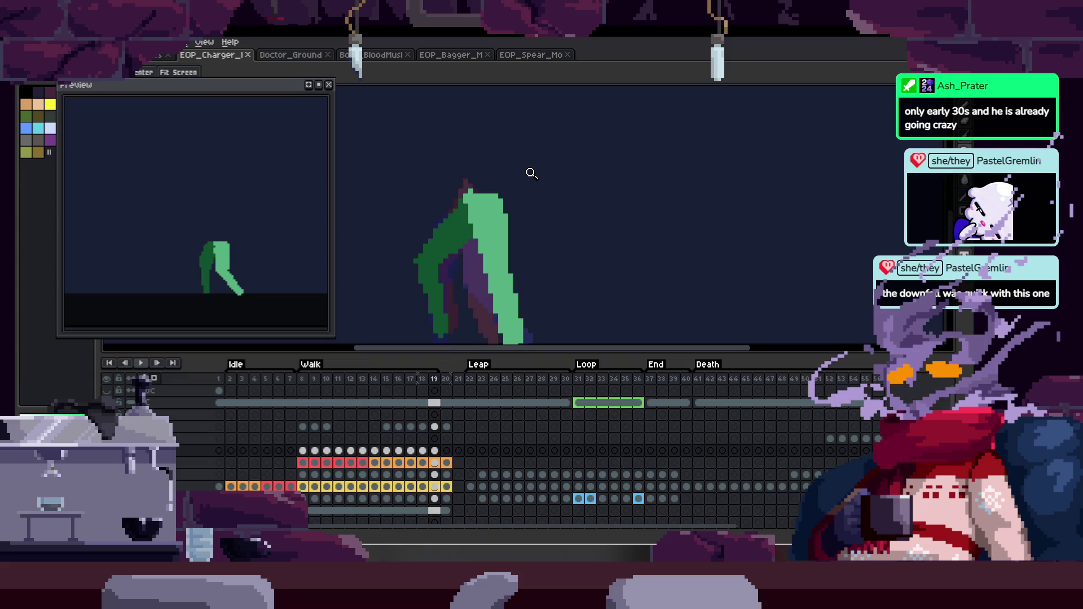
pyautogui.hotkey('ctrl', 'z')
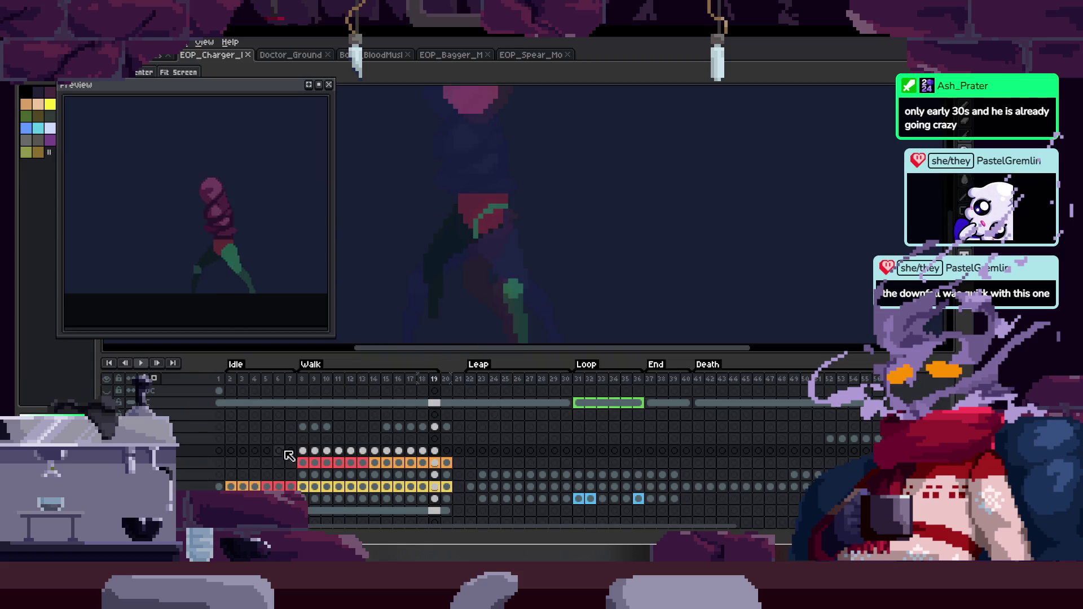
pyautogui.press('Tab')
pyautogui.press('Tab')
# Lower Layer 7's opacity slightly in its properties and save the sprite.
pyautogui.click(177, 463)
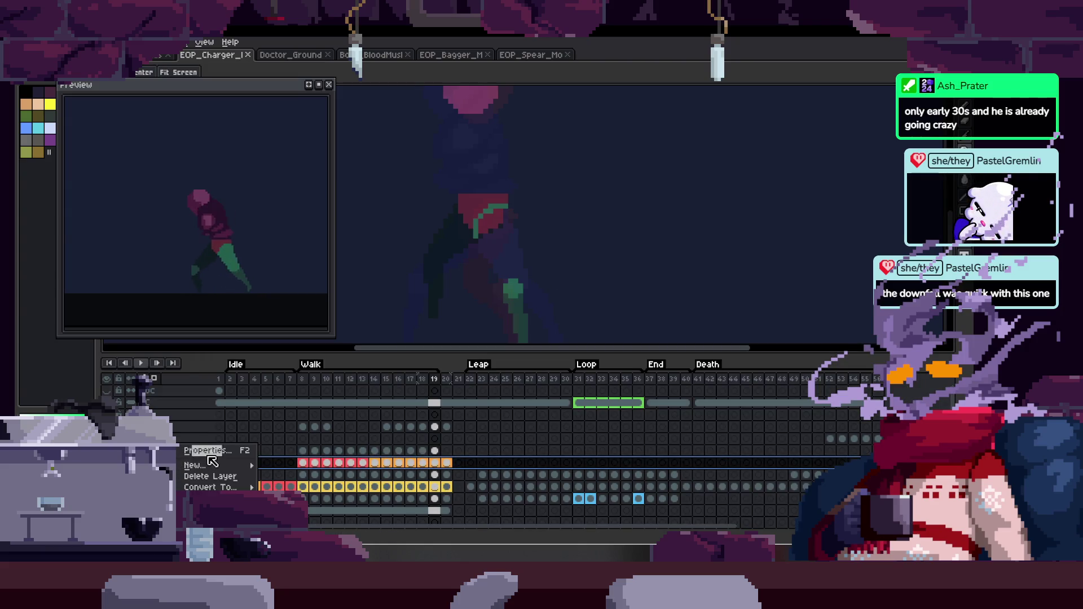
pyautogui.doubleClick(177, 462)
pyautogui.moveTo(674, 192); pyautogui.dragTo(727, 187)
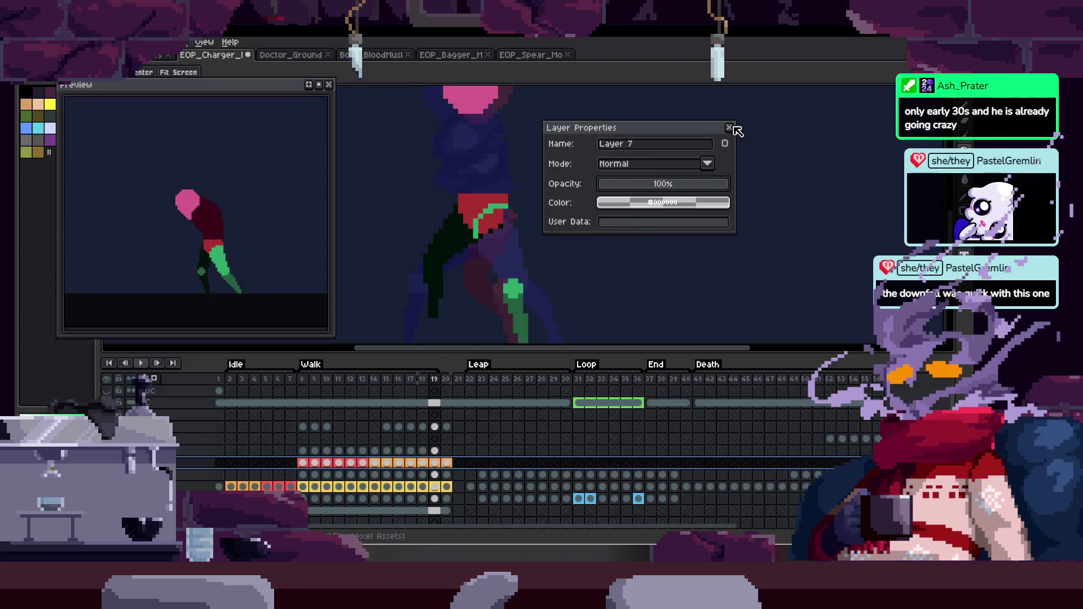
pyautogui.click(730, 128)
pyautogui.press('Tab')
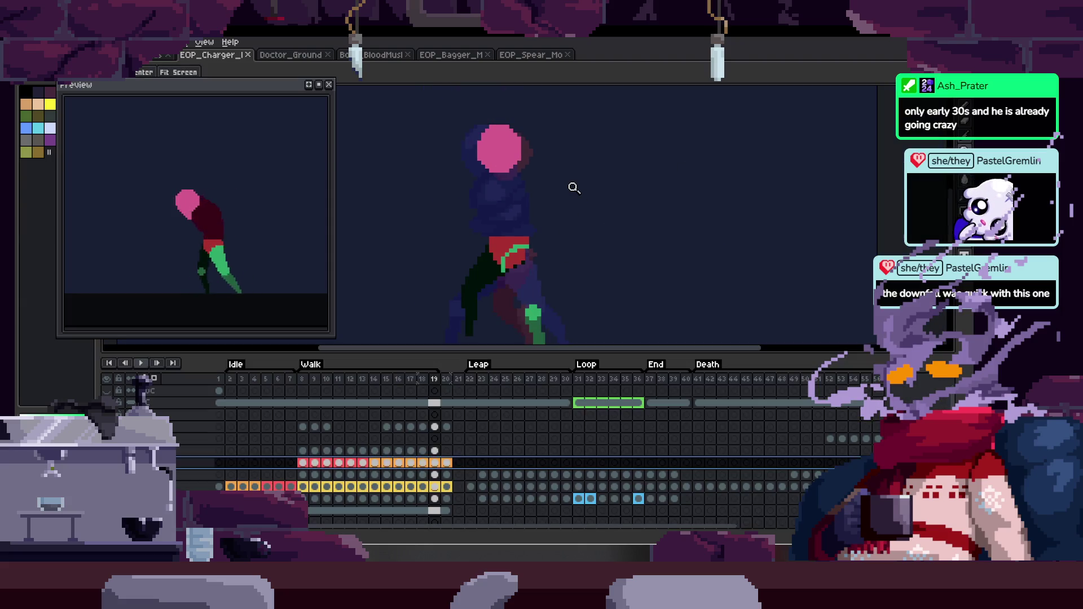
pyautogui.press('Tab')
pyautogui.hotkey('ctrl', 's')
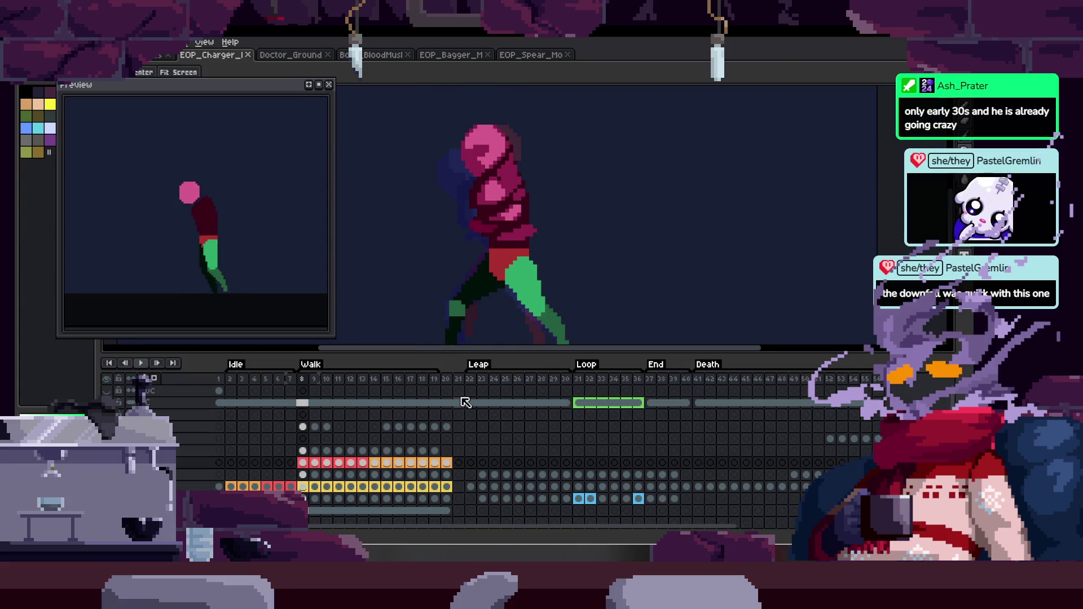
# Give the frame-20 cel a colour in Cel Properties, then play the walk cycle.
pyautogui.click(447, 462)
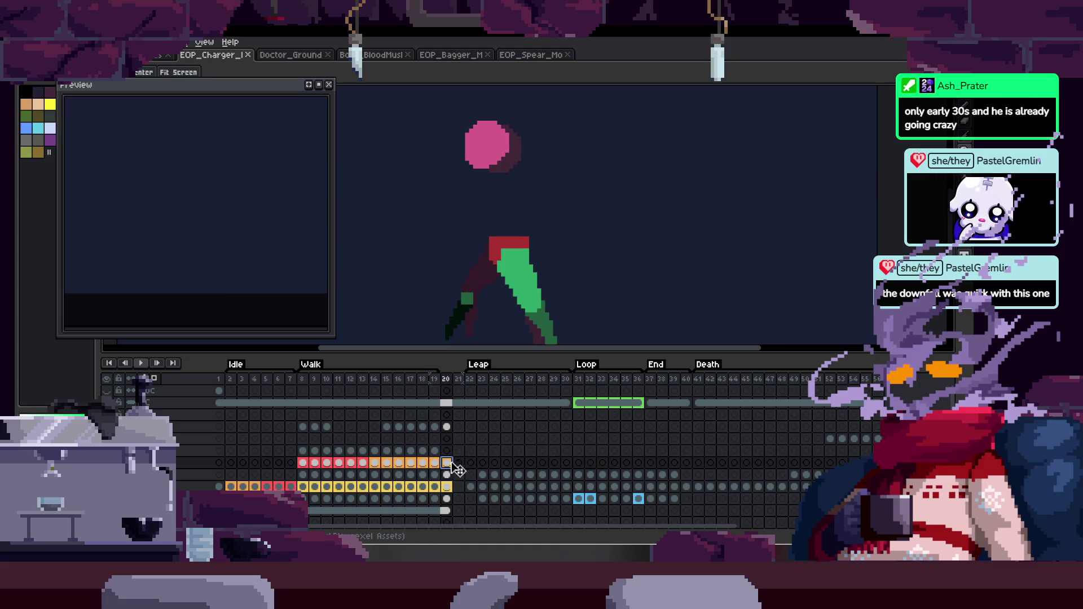
pyautogui.rightClick(446, 463)
pyautogui.click(488, 470)
pyautogui.click(668, 276)
pyautogui.click(657, 276)
pyautogui.click(648, 278)
pyautogui.click(647, 295)
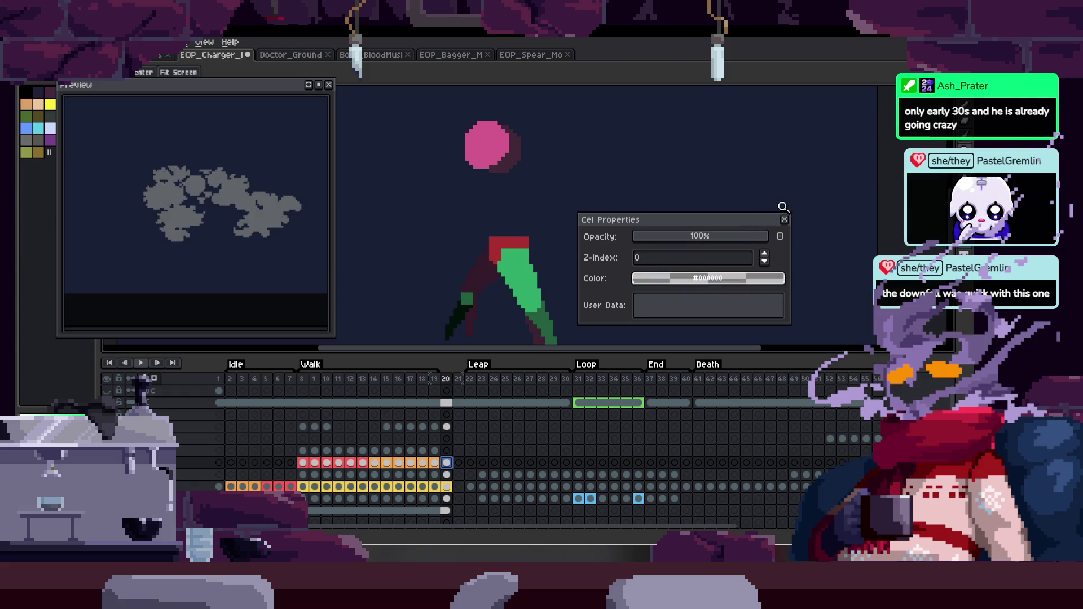
pyautogui.click(784, 219)
pyautogui.press('Return')
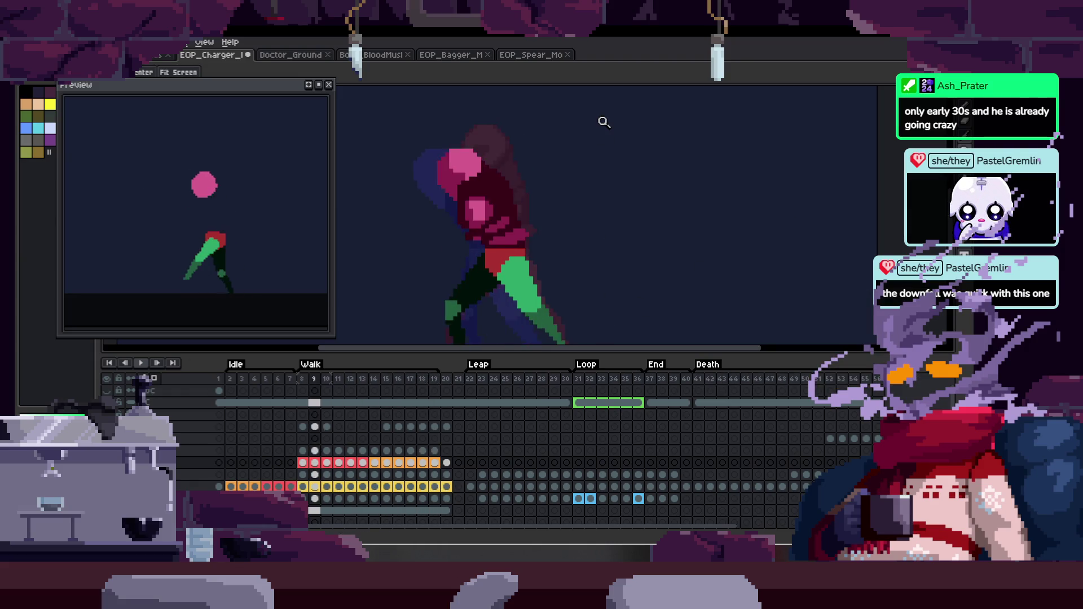
pyautogui.press('Tab')
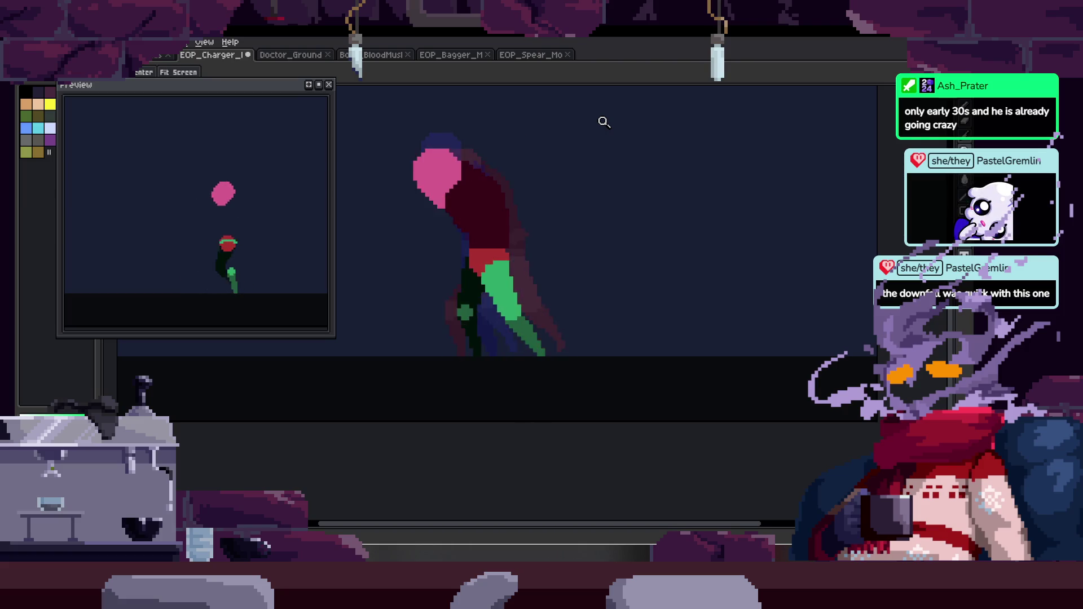
# Lasso-select the legs and shift them to a new position.
pyautogui.press('Tab')
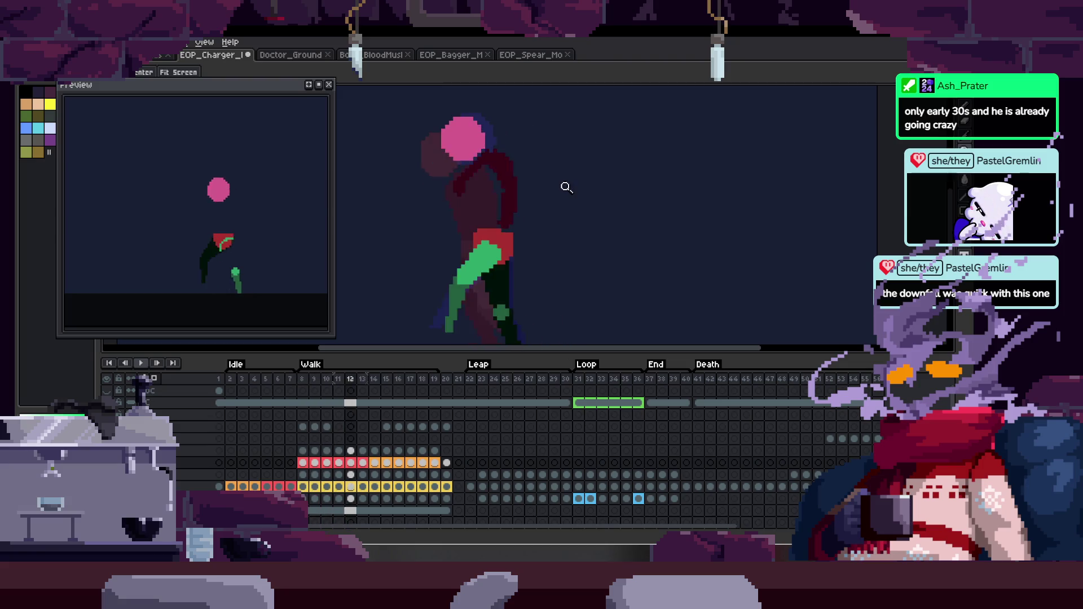
pyautogui.press('Tab')
pyautogui.scroll(2, 491, 278)
pyautogui.press('q')
pyautogui.moveTo(398, 253)
pyautogui.mouseDown()
pyautogui.moveTo(416, 399)
pyautogui.moveTo(483, 359)
pyautogui.mouseUp()
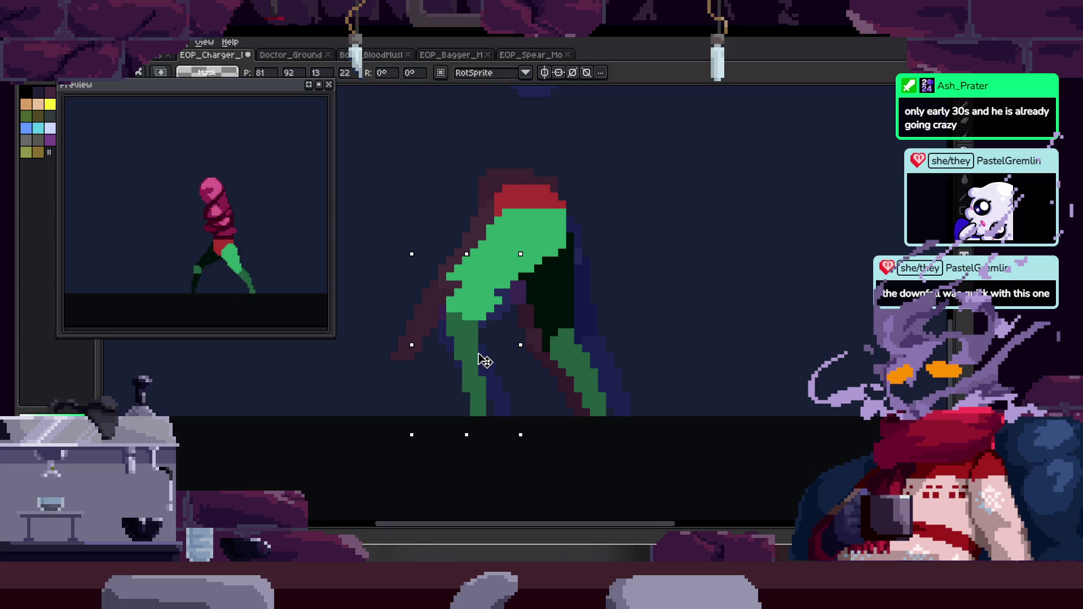
pyautogui.press('b')
# Flip between neighbouring walk frames to compare leg poses, saving along the way.
pyautogui.scroll(2, 496, 293)
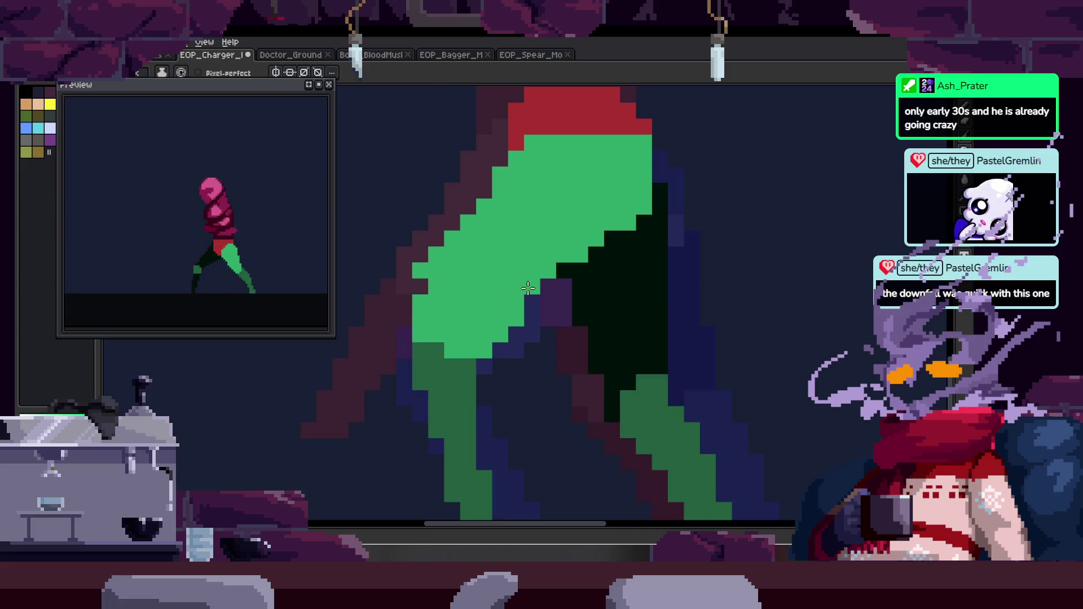
pyautogui.press('z')
pyautogui.press('Right')
pyautogui.press('Right')
pyautogui.press('Right')
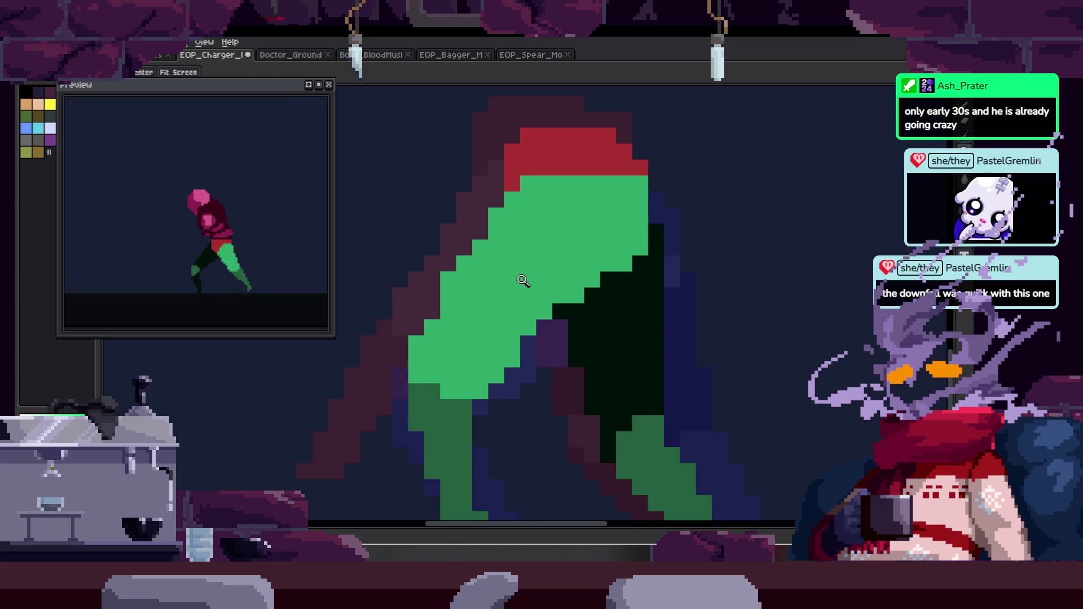
pyautogui.scroll(-2, 519, 284)
pyautogui.press('Right')
pyautogui.press('Right')
pyautogui.press('Right')
pyautogui.hotkey('ctrl', 's')
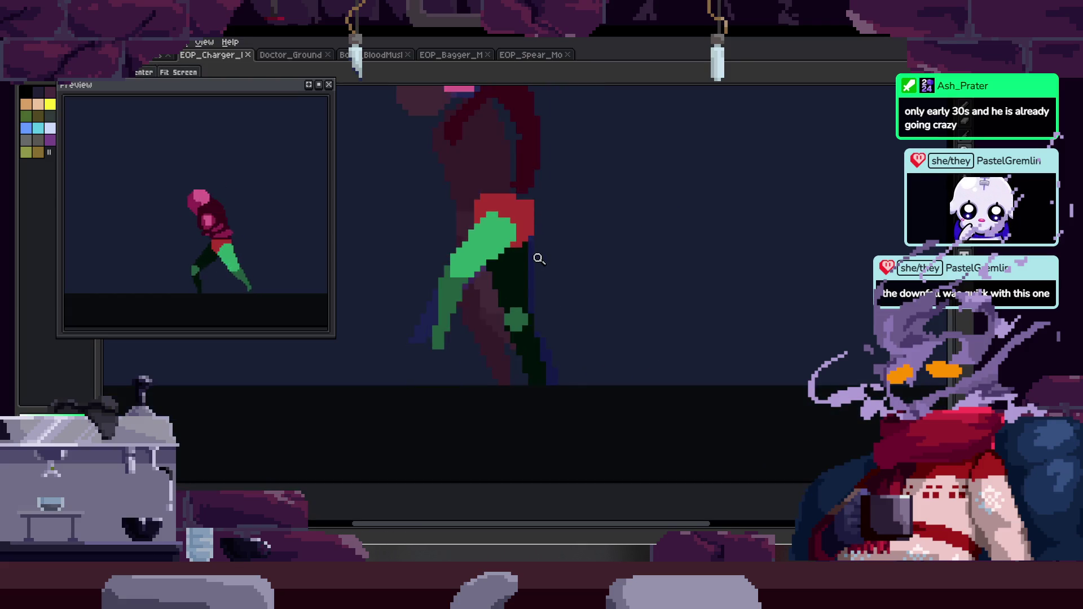
pyautogui.press('Right')
pyautogui.press('Right')
pyautogui.press('Right')
pyautogui.press('Left')
pyautogui.press('Left')
pyautogui.press('Left')
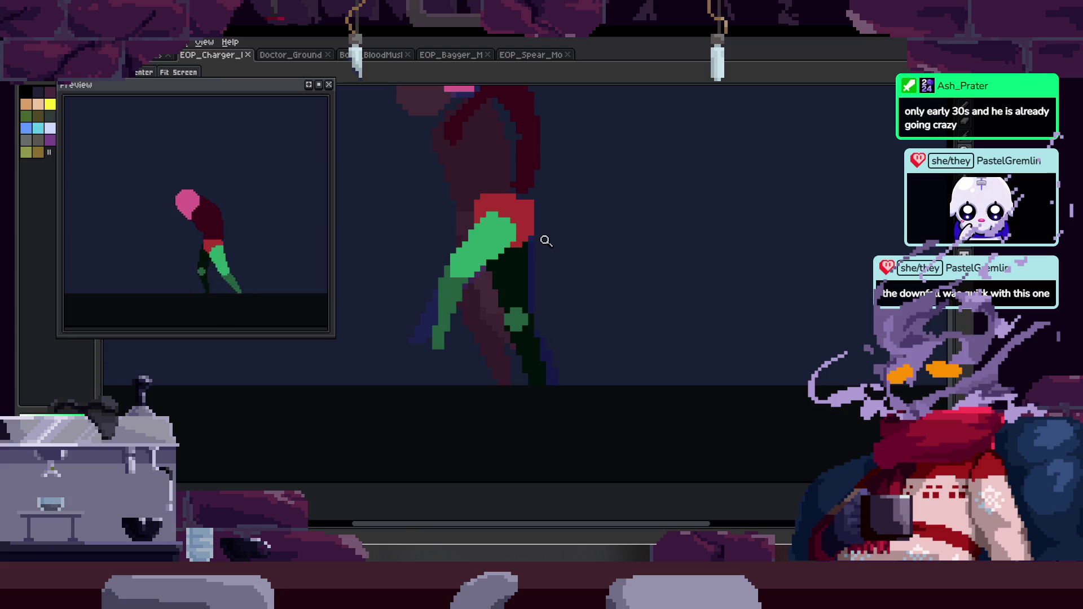
pyautogui.scroll(1, 479, 276)
pyautogui.press('Right')
pyautogui.press('Right')
pyautogui.press('Right')
pyautogui.press('Left')
pyautogui.press('Right')
# Select the lower green leg by colour and delete it.
pyautogui.press('m')
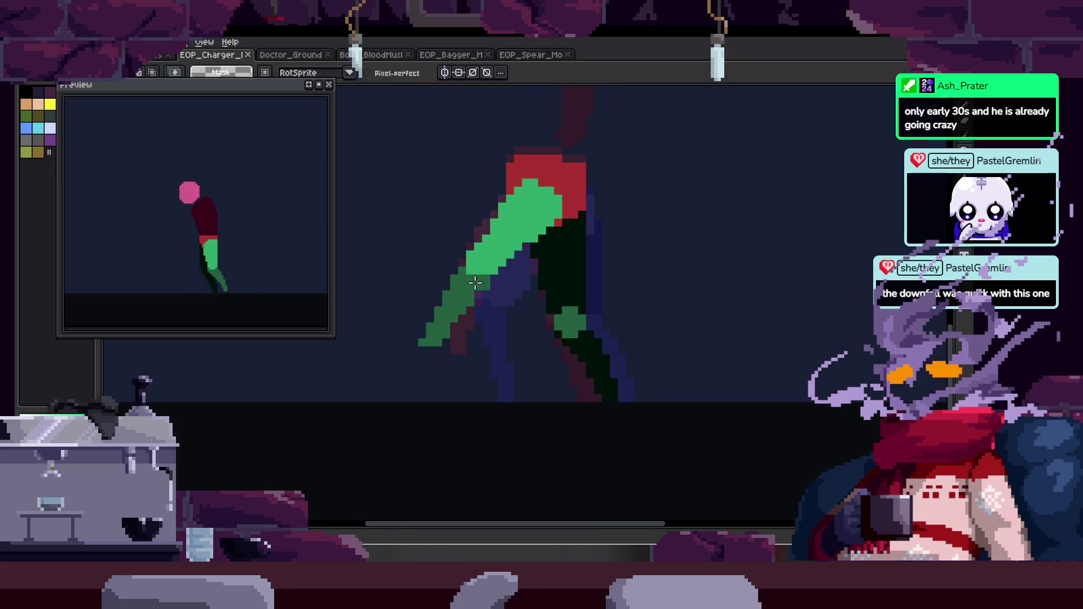
pyautogui.press('w')
pyautogui.click(463, 305)
pyautogui.press('Delete')
pyautogui.press('Right')
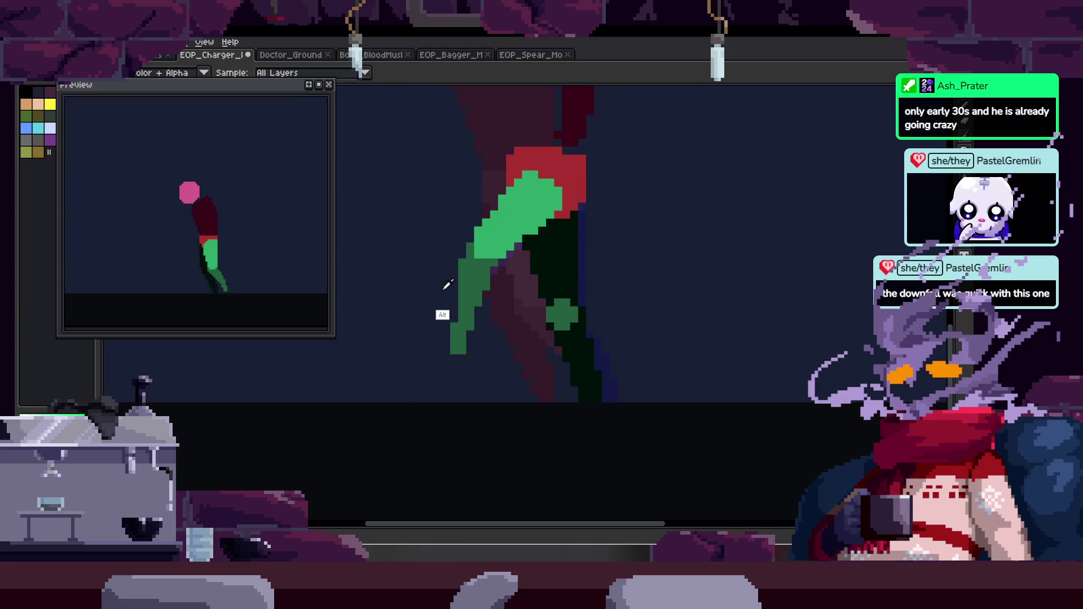
pyautogui.press('Left')
pyautogui.press('z')
pyautogui.click(513, 260)
# Pencil a new, longer lower-leg outline and bucket-fill it solid green.
pyautogui.press('b')
pyautogui.moveTo(443, 226)
pyautogui.mouseDown()
pyautogui.moveTo(443, 418)
pyautogui.moveTo(474, 411)
pyautogui.mouseUp()
pyautogui.press('g')
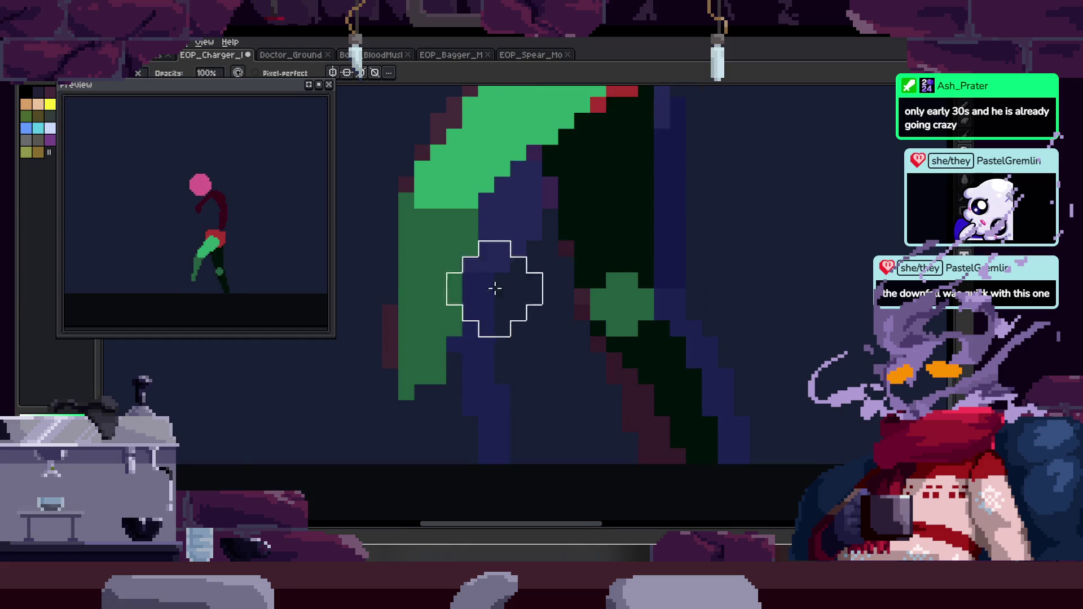
pyautogui.hscroll(2, 497, 285)
pyautogui.click(425, 311)
pyautogui.press('z')
pyautogui.scroll(-2, 484, 242)
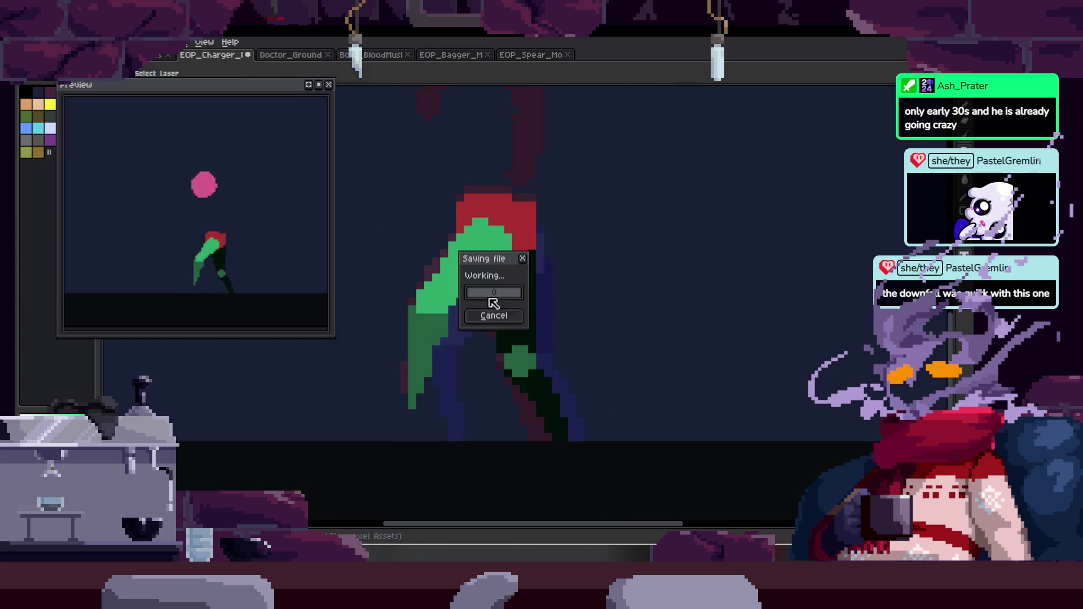
pyautogui.press('Return')
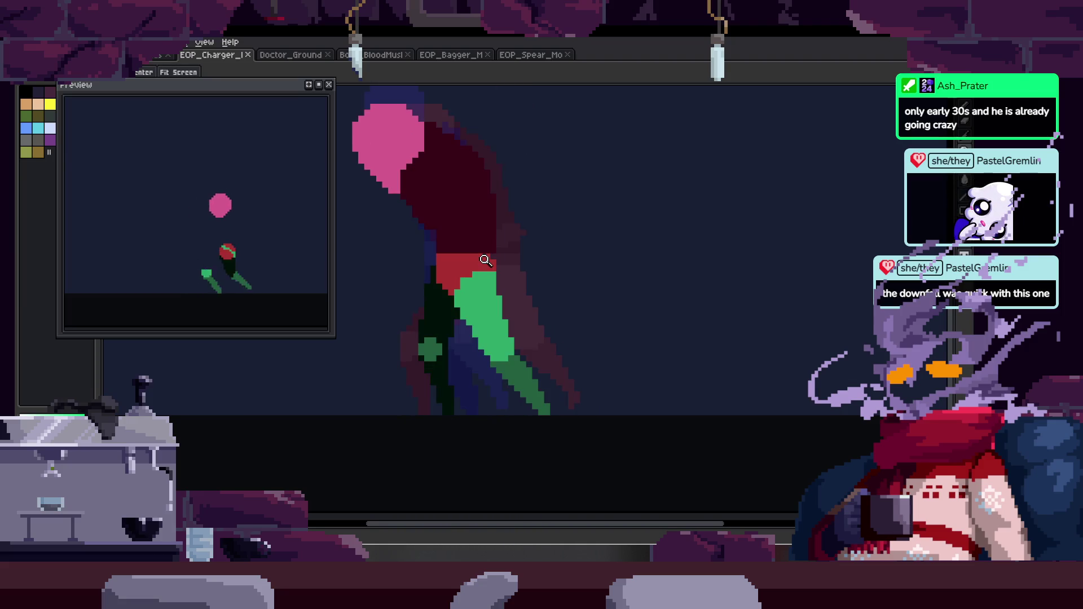
# Zoom in on the legs and touch up a pixel on the green leg.
pyautogui.press('Tab')
pyautogui.press('Tab')
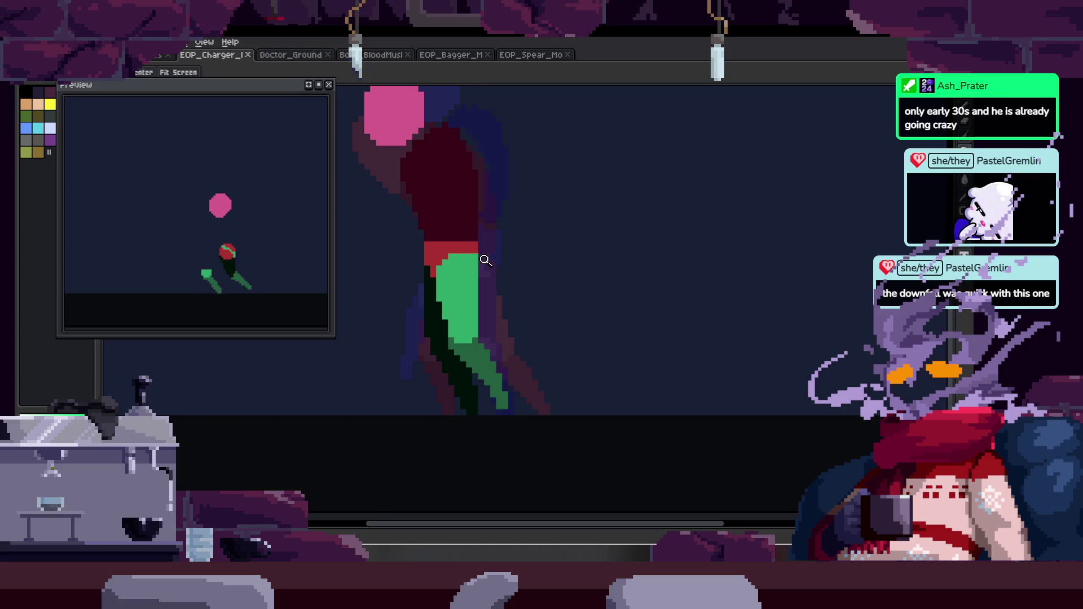
pyautogui.click(493, 280)
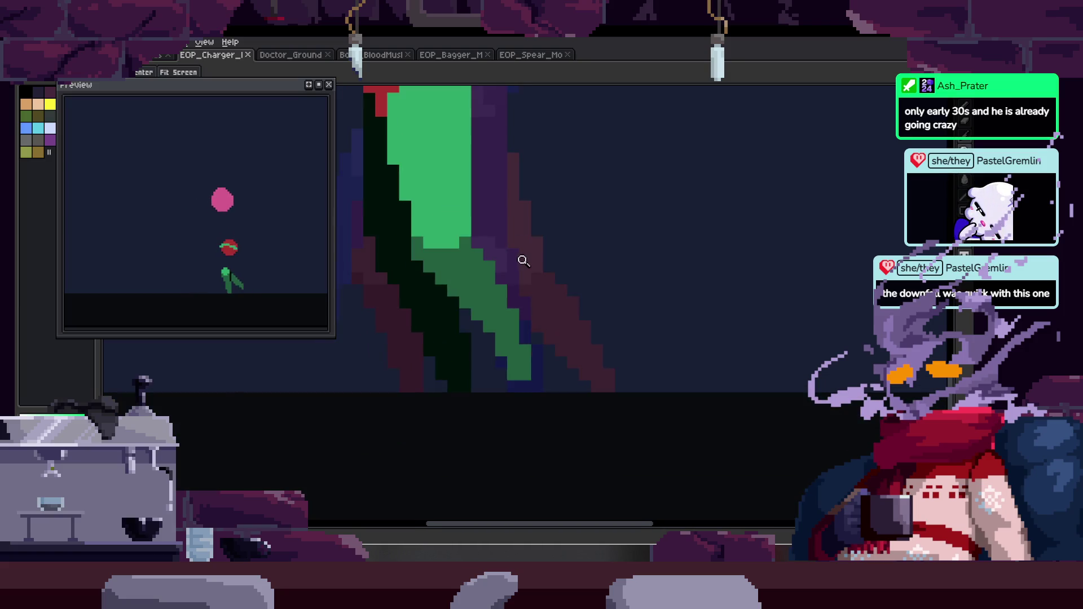
pyautogui.press('b')
pyautogui.click(587, 370)
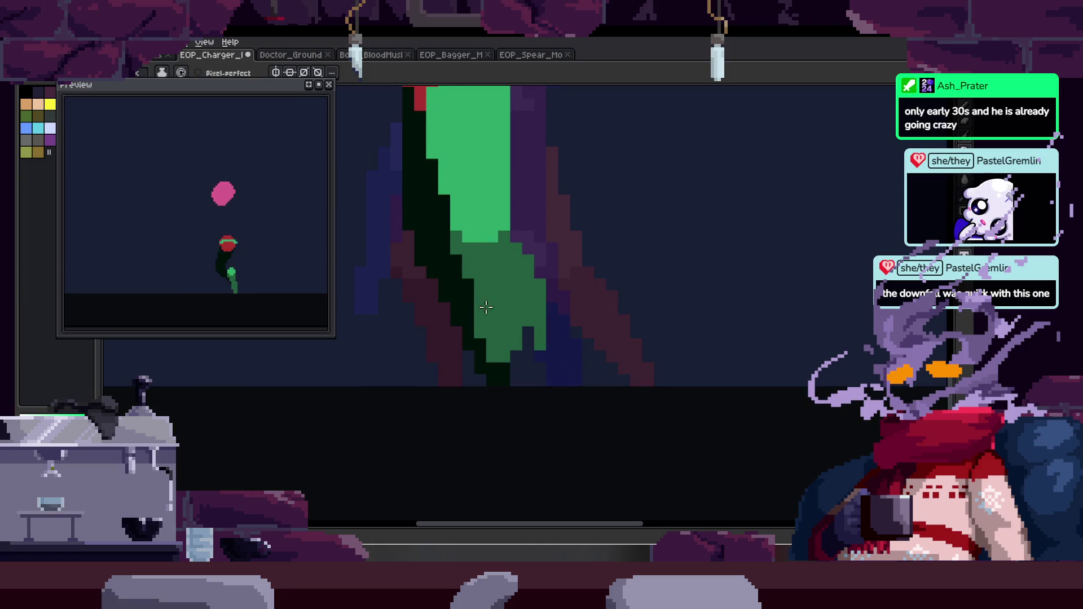
pyautogui.press('z')
pyautogui.scroll(-2, 524, 288)
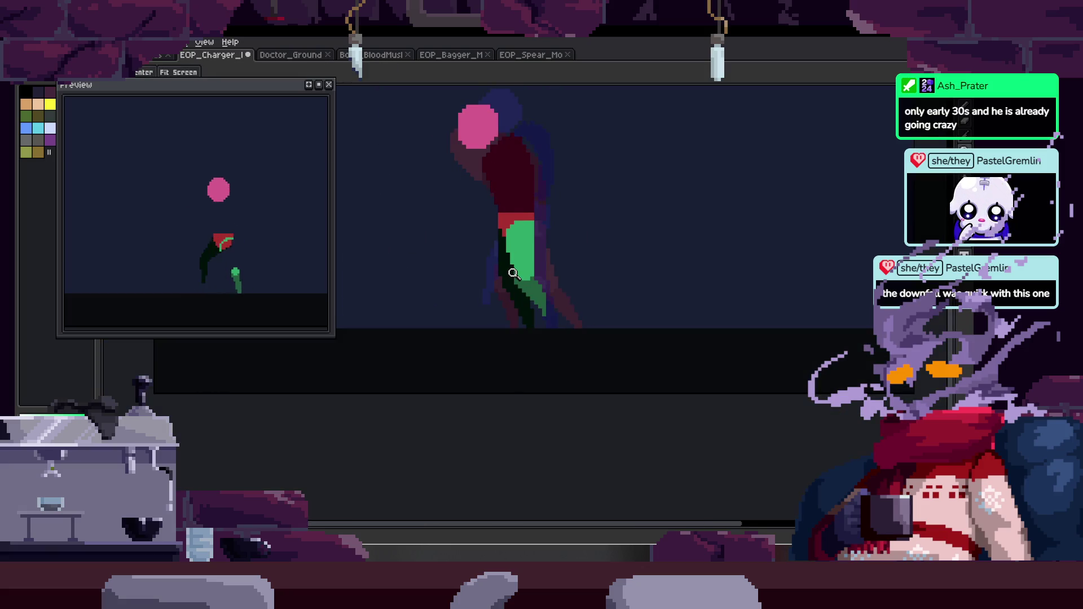
pyautogui.click(542, 245)
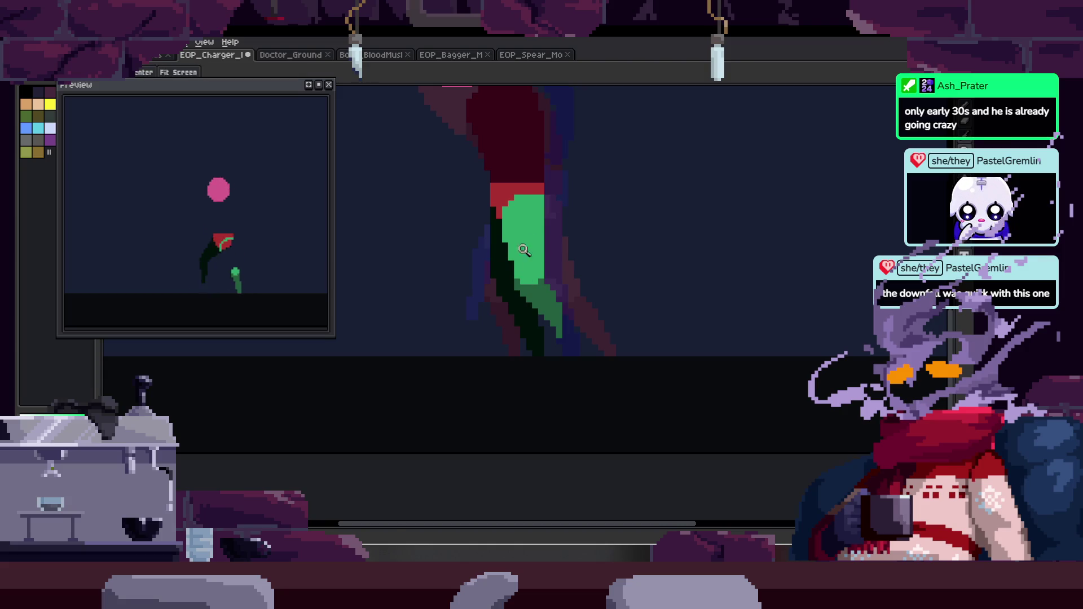
pyautogui.click(513, 220)
# Widen the green leg left and up, cut its right side diagonally, and fill beside the dark leg.
pyautogui.press('b')
pyautogui.moveTo(514, 138)
pyautogui.mouseDown()
pyautogui.moveTo(454, 290)
pyautogui.moveTo(468, 305)
pyautogui.moveTo(489, 243)
pyautogui.mouseUp()
pyautogui.press('e')
pyautogui.moveTo(551, 261)
pyautogui.mouseDown()
pyautogui.moveTo(561, 249)
pyautogui.moveTo(551, 358)
pyautogui.mouseUp()
pyautogui.press('b')
pyautogui.moveTo(449, 333)
pyautogui.mouseDown()
pyautogui.moveTo(517, 443)
pyautogui.moveTo(507, 457)
pyautogui.mouseUp()
pyautogui.moveTo(488, 323)
pyautogui.mouseDown()
pyautogui.moveTo(505, 442)
pyautogui.moveTo(496, 394)
pyautogui.moveTo(456, 345)
pyautogui.mouseUp()
# Erase green right of the dark leg, paint a dark strip over it, and zoom out.
pyautogui.press('e')
pyautogui.moveTo(551, 322); pyautogui.dragTo(560, 367)
pyautogui.press('b')
pyautogui.moveTo(515, 324); pyautogui.dragTo(521, 367)
pyautogui.press('z')
pyautogui.scroll(-2, 418, 290)
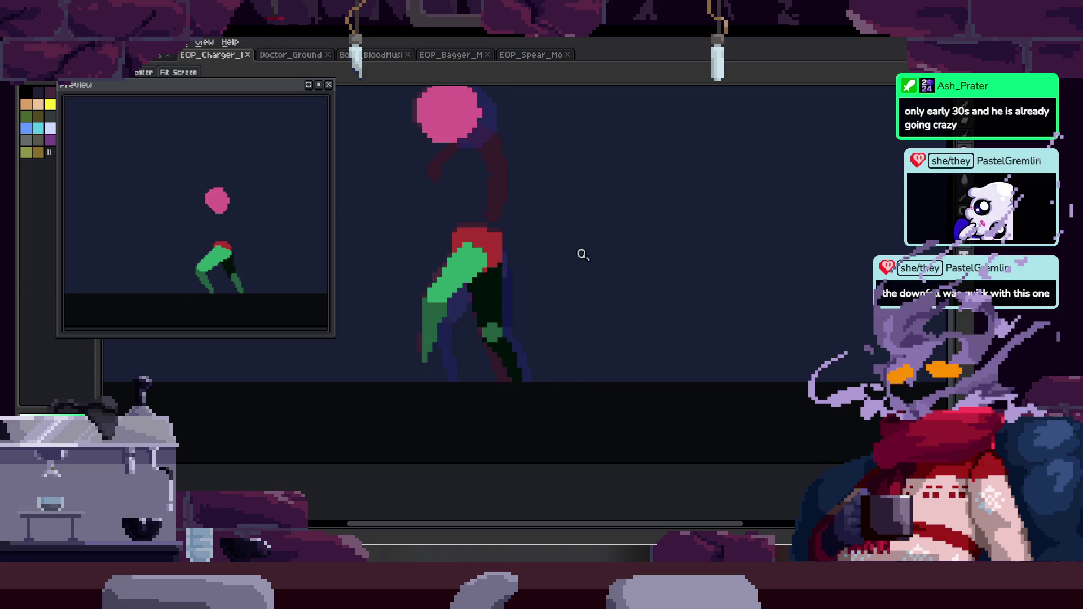
pyautogui.press('Tab')
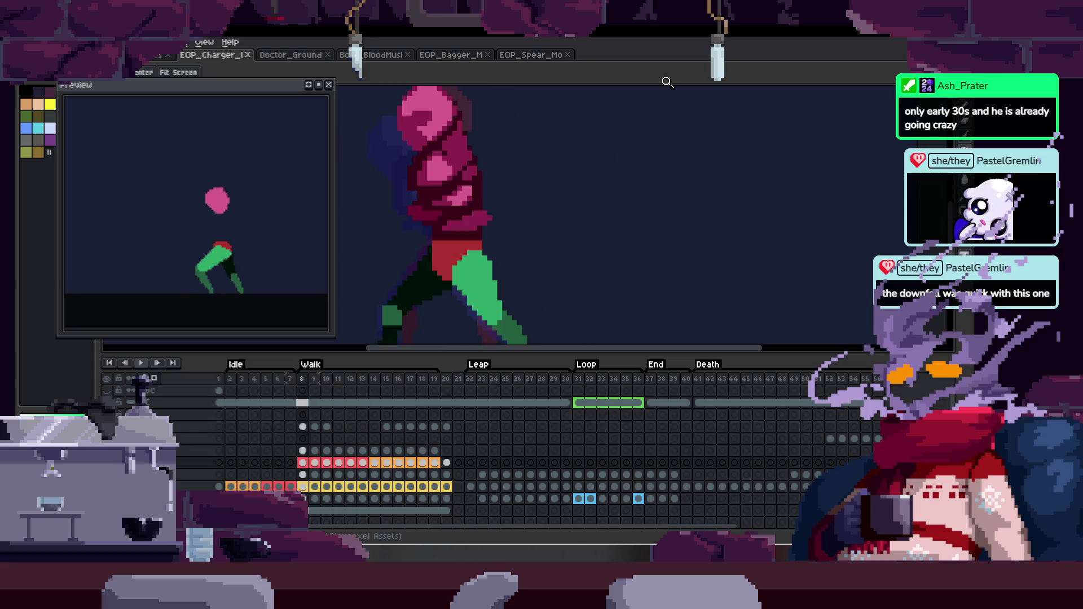
pyautogui.press('Tab')
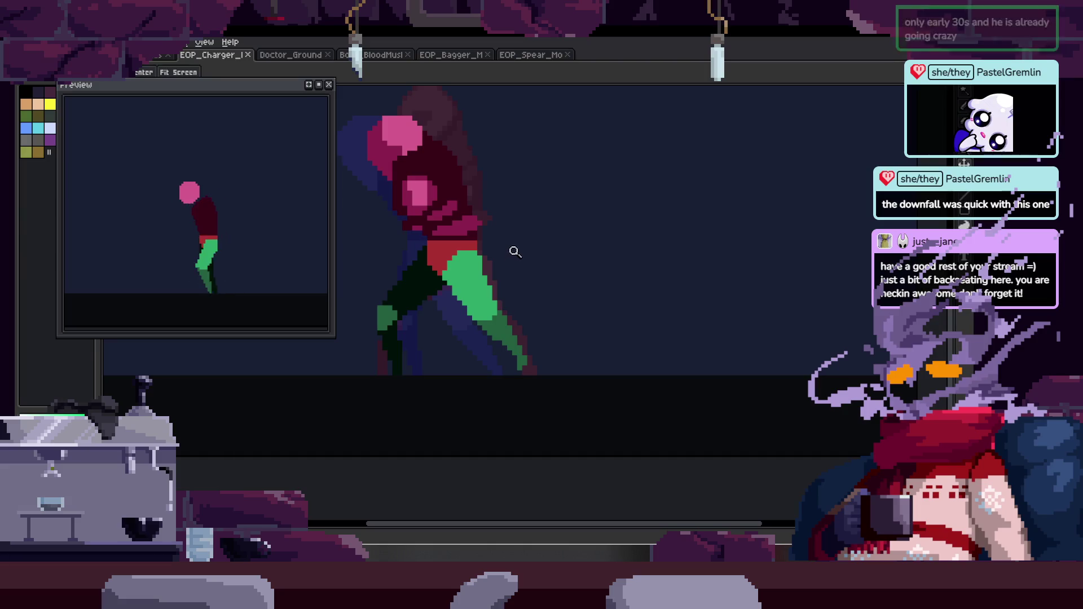
pyautogui.scroll(1, 481, 293)
pyautogui.scroll(-2, 547, 266)
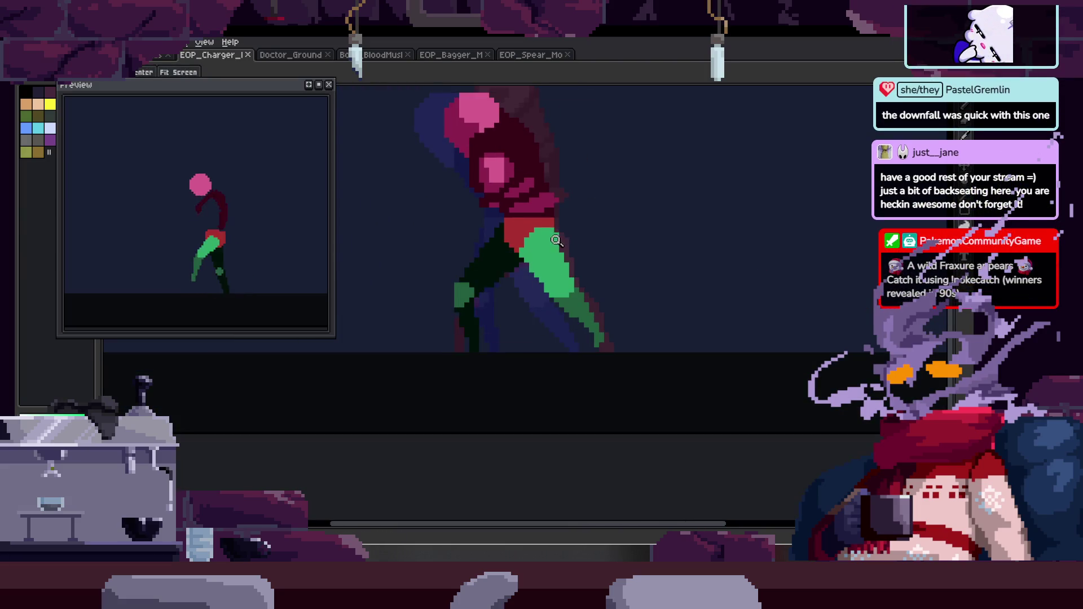
pyautogui.scroll(1, 553, 246)
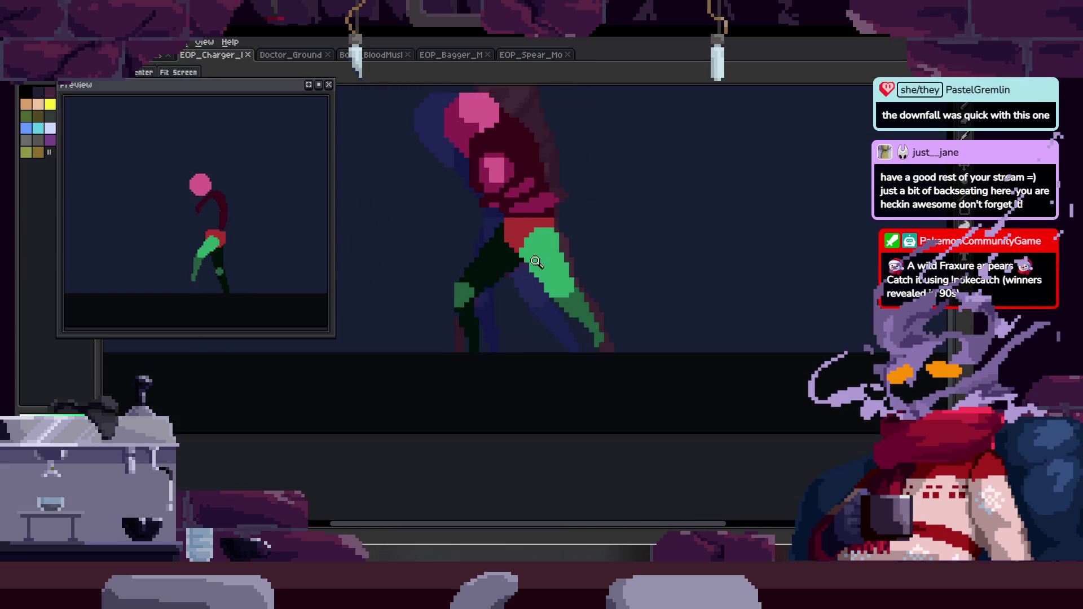
pyautogui.scroll(1, 539, 259)
pyautogui.scroll(-2, 580, 232)
pyautogui.scroll(1, 584, 234)
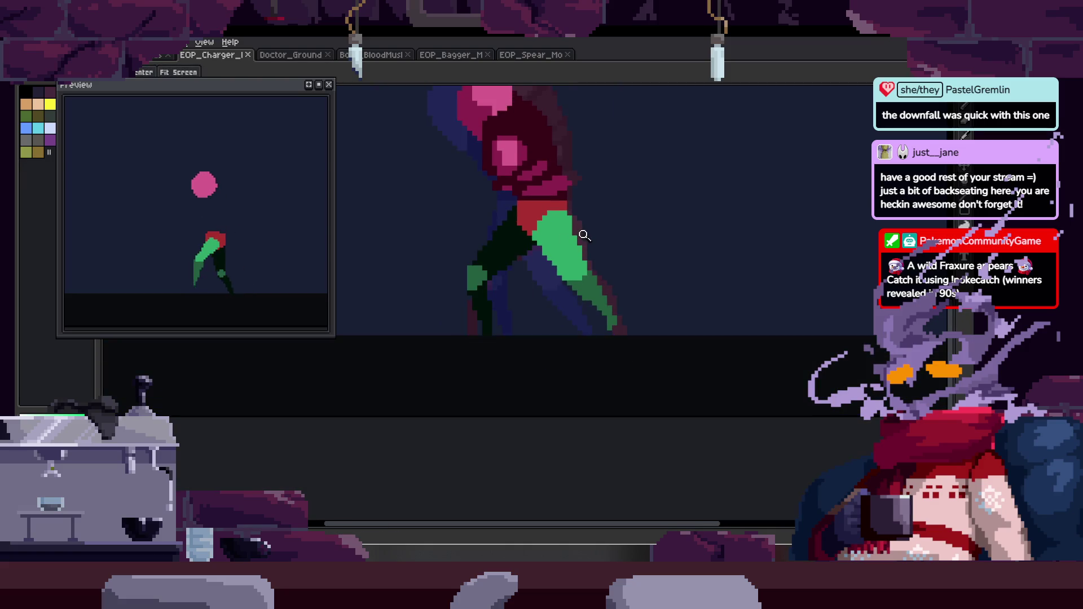
pyautogui.scroll(2, 590, 262)
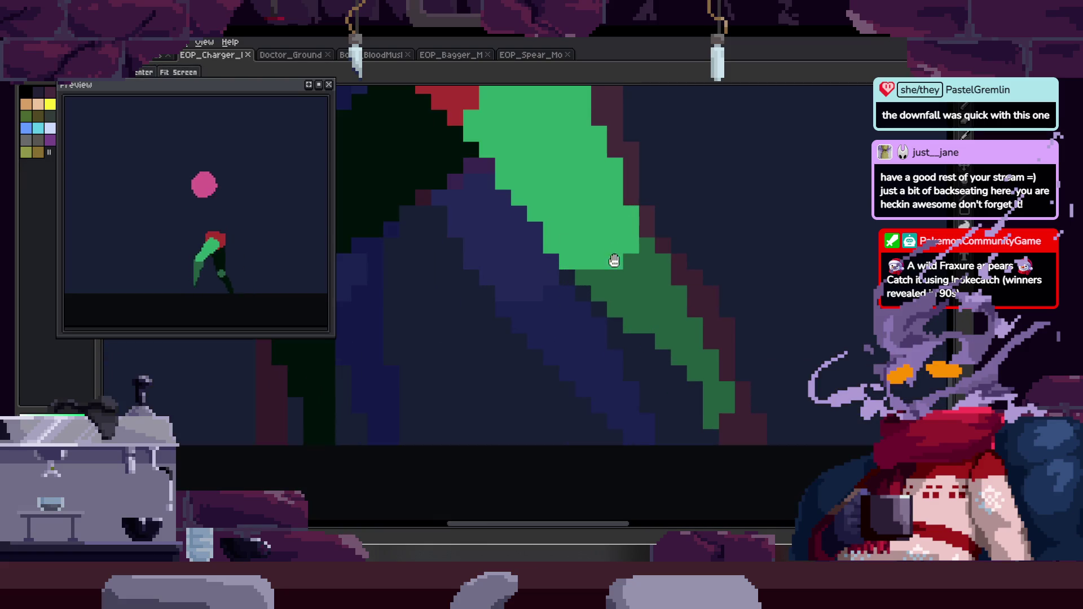
# Zoom and scroll the canvas to frame the charger's legs.
pyautogui.scroll(-1, 563, 282)
pyautogui.press('b')
pyautogui.scroll(1, 495, 273)
pyautogui.scroll(-2, 615, 286)
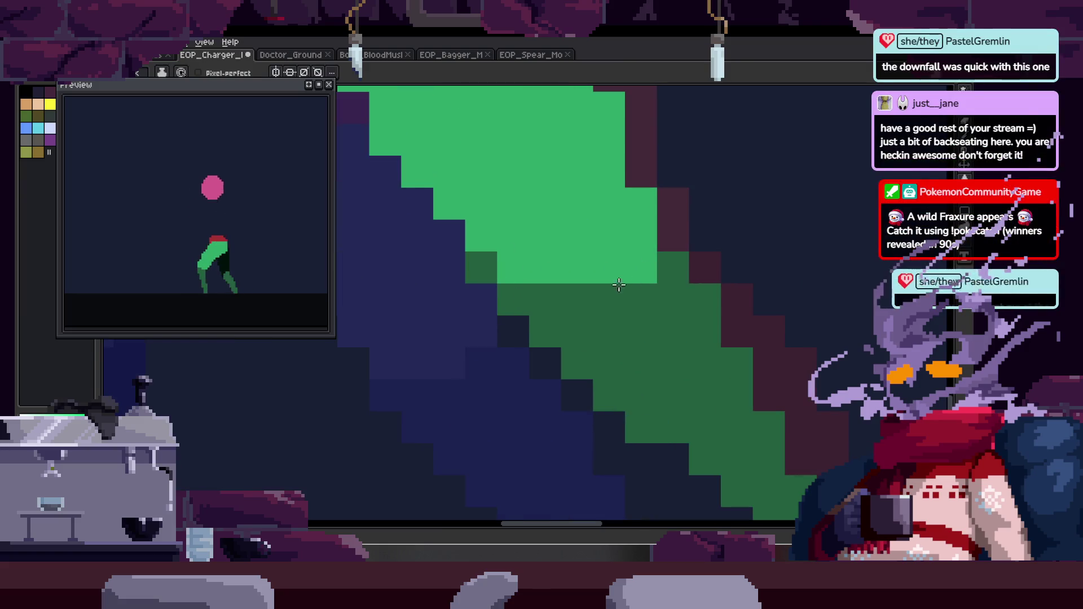
pyautogui.scroll(1, 600, 327)
pyautogui.scroll(1, 573, 348)
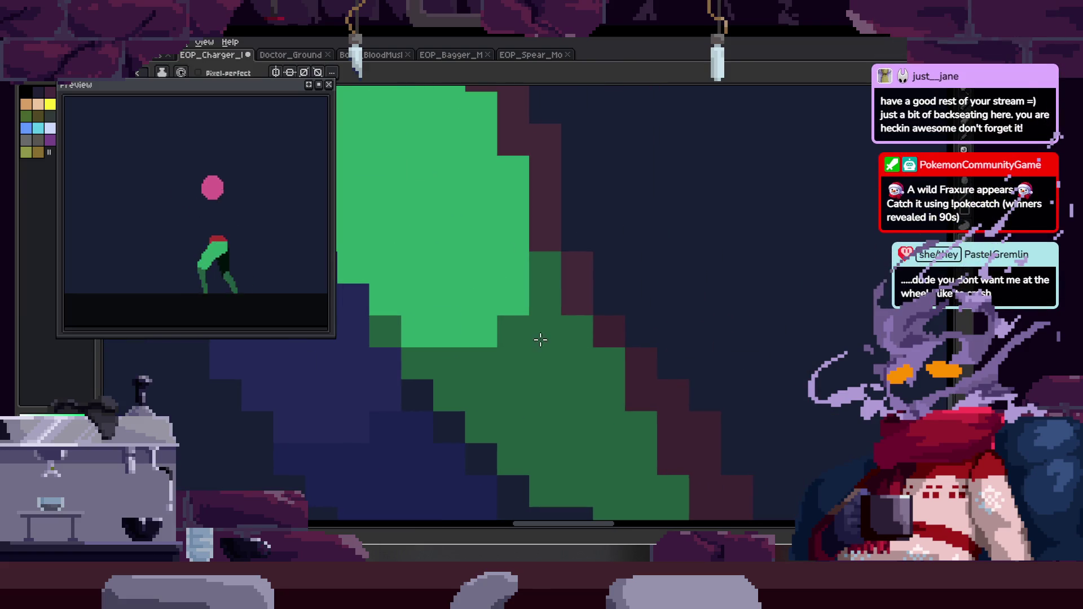
pyautogui.scroll(-3, 547, 338)
pyautogui.press('z')
pyautogui.scroll(1, 519, 303)
pyautogui.scroll(1, 517, 285)
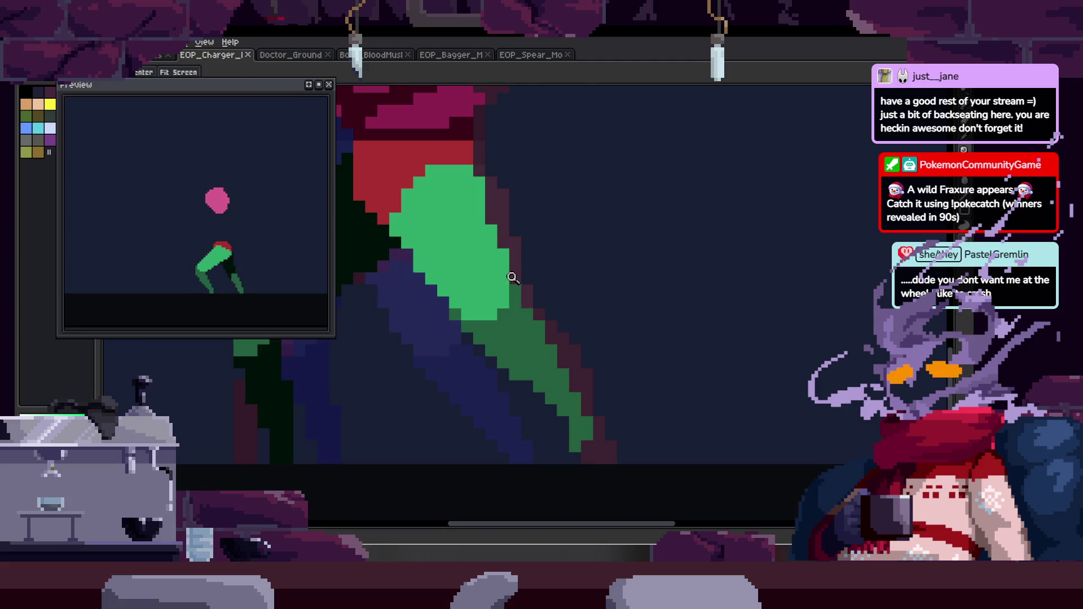
pyautogui.scroll(1, 518, 296)
# Paint dark-green shading on the legs across four walk frames and save.
pyautogui.press('b')
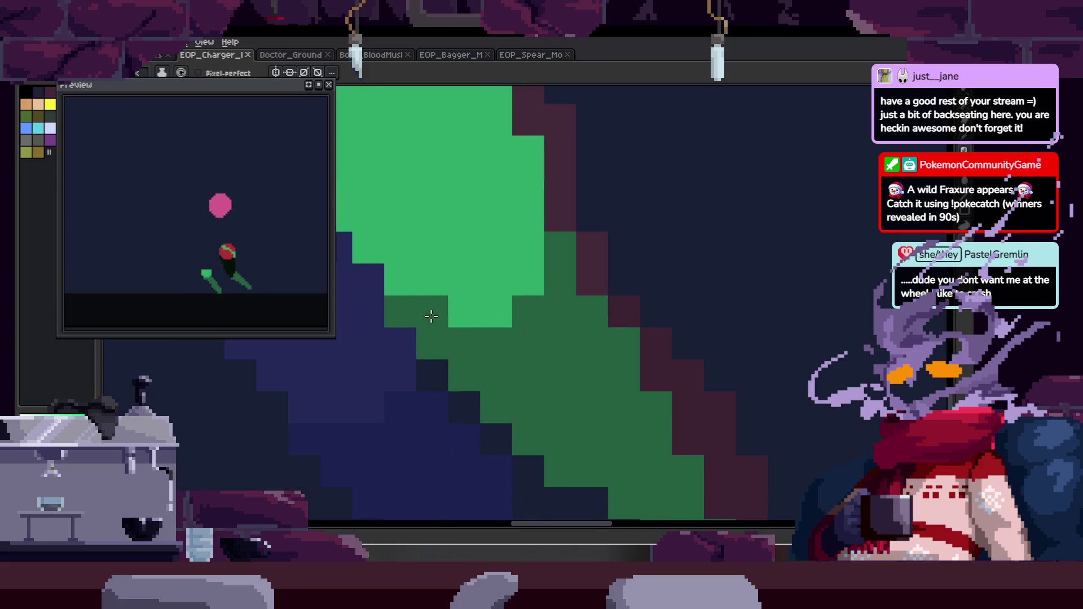
pyautogui.scroll(1, 491, 293)
pyautogui.click(459, 312)
pyautogui.press('Right')
pyautogui.moveTo(504, 357); pyautogui.dragTo(440, 295)
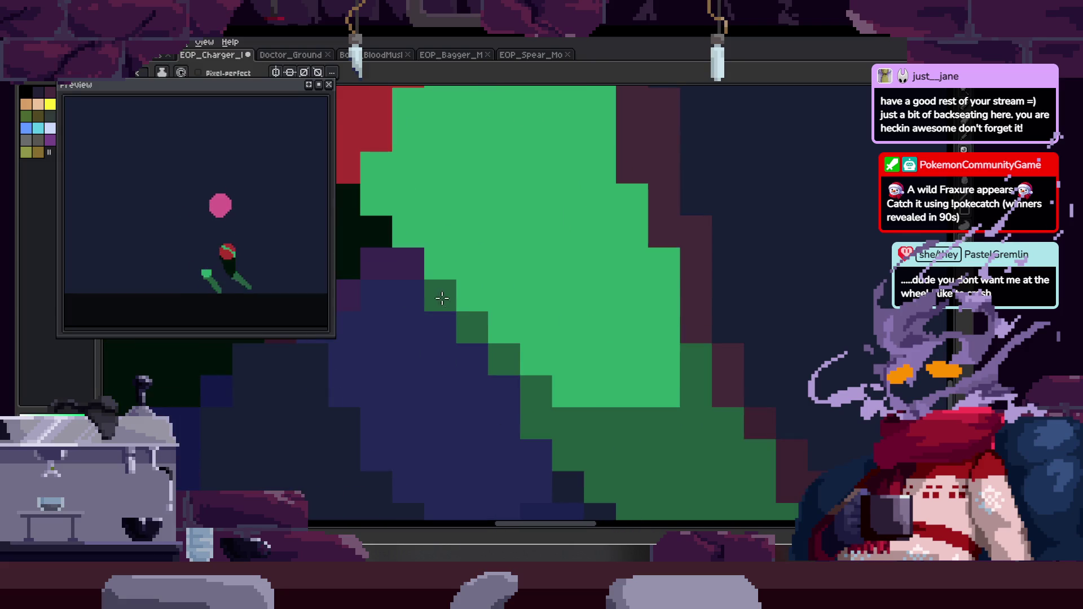
pyautogui.press('Right')
pyautogui.moveTo(436, 239)
pyautogui.mouseDown()
pyautogui.moveTo(449, 274)
pyautogui.moveTo(480, 291)
pyautogui.mouseUp()
pyautogui.click(467, 176)
pyautogui.press('Right')
pyautogui.press('Right')
pyautogui.click(477, 322)
pyautogui.hotkey('ctrl', 's')
pyautogui.scroll(-5, 478, 321)
# On walk frame 8, zoom onto the legs and start a straight line extending the leg down-left.
pyautogui.press('z')
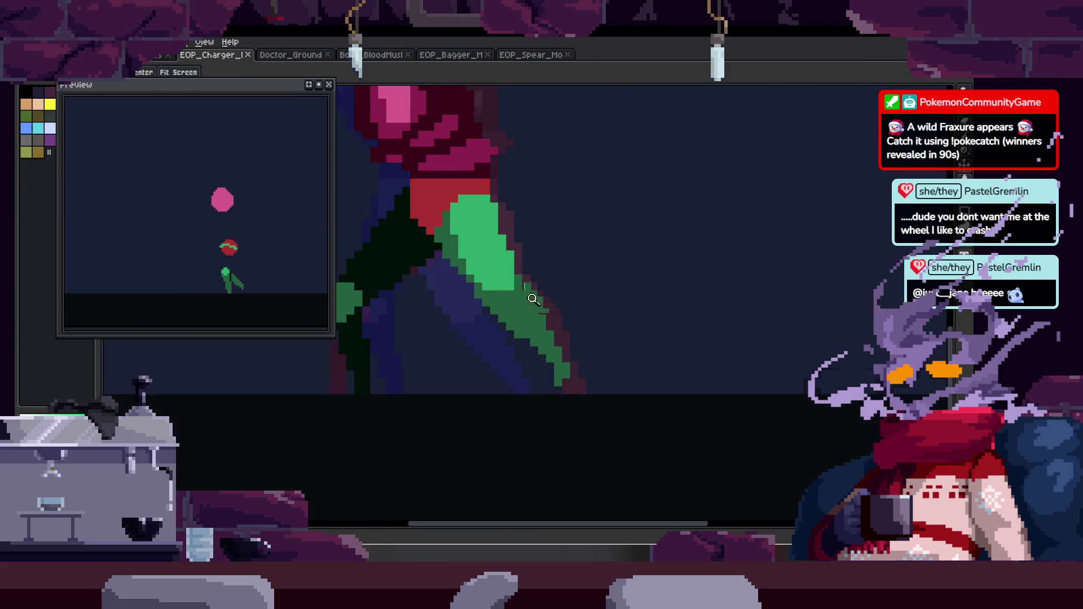
pyautogui.press('Tab')
pyautogui.press('Right')
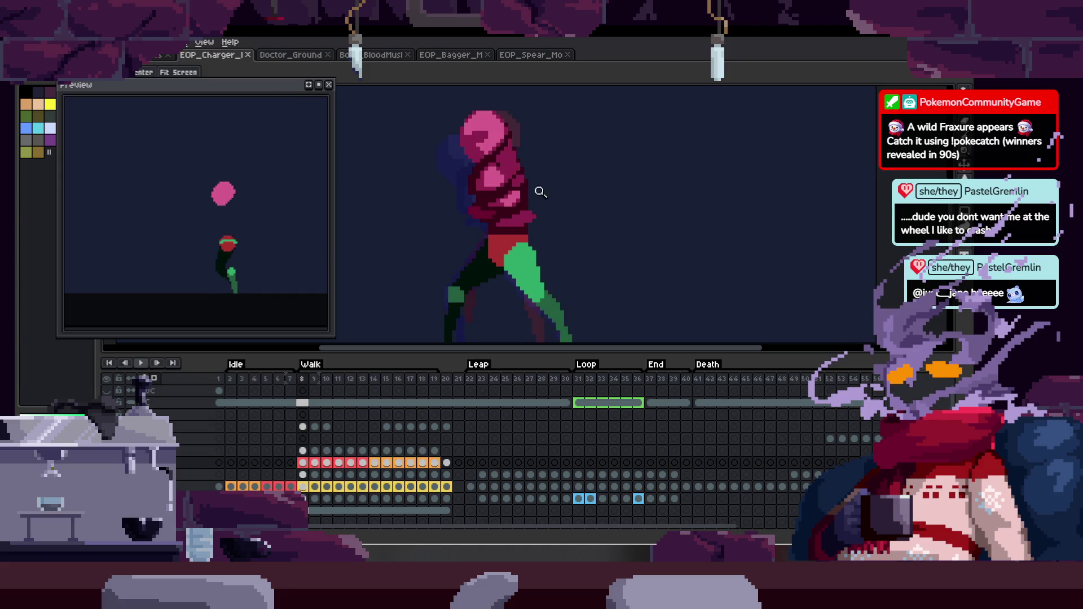
pyautogui.click(525, 222)
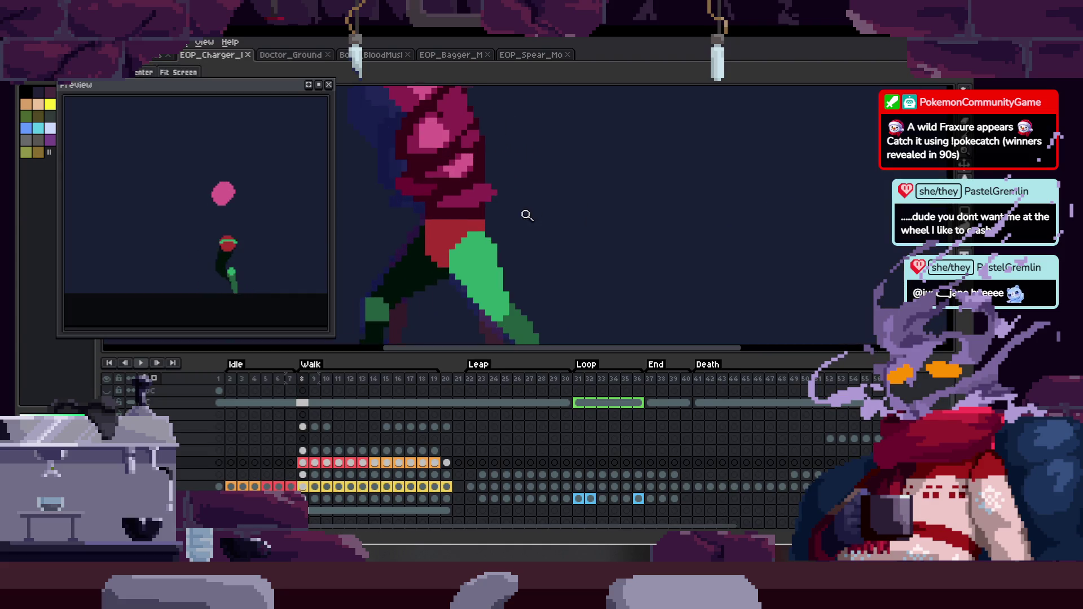
pyautogui.press('Tab')
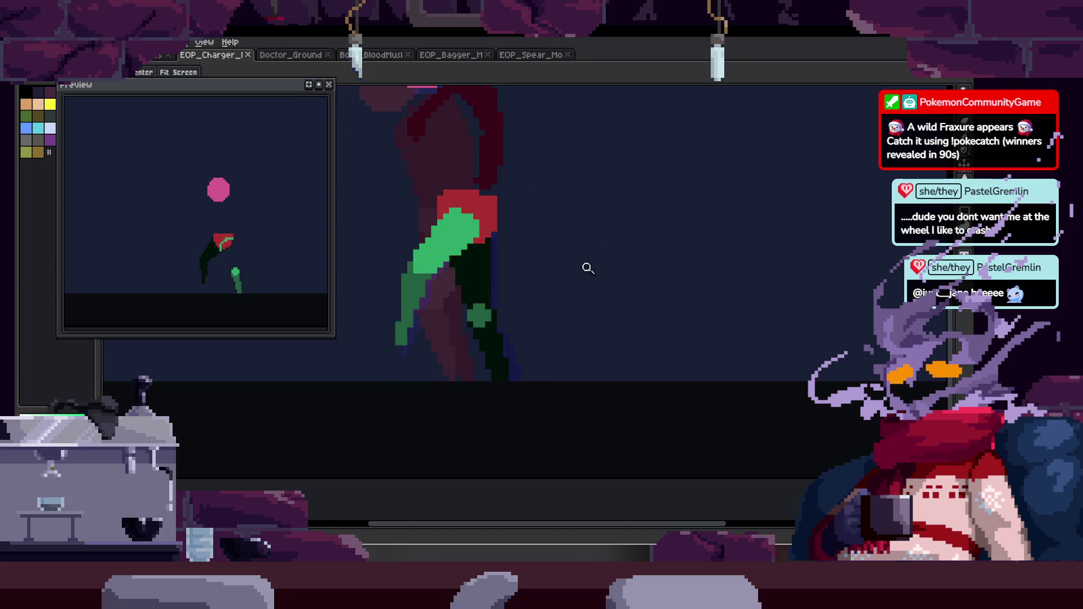
pyautogui.moveTo(449, 289); pyautogui.dragTo(517, 234)
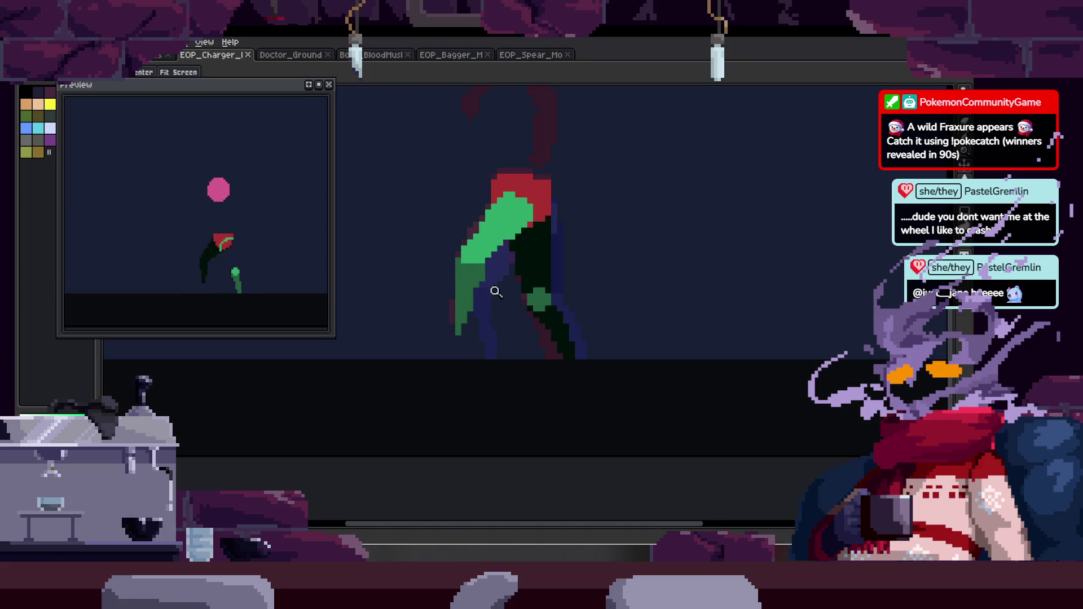
pyautogui.click(503, 286)
pyautogui.press('b')
pyautogui.press('shift')
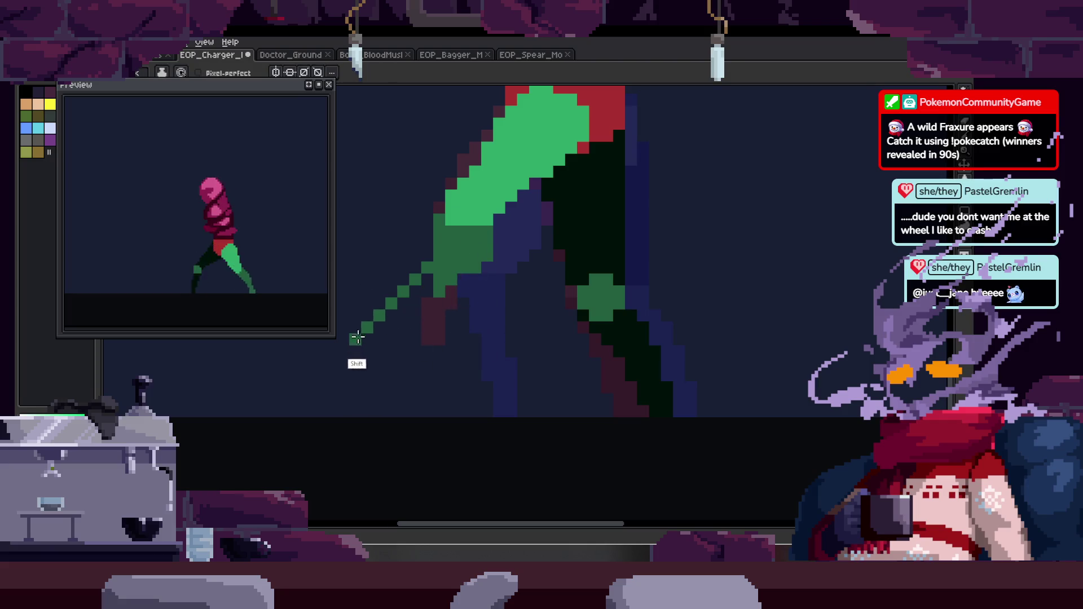
# Undo the straight leg line and compare against the adjacent walk frames.
pyautogui.hotkey('ctrl', 'z')
pyautogui.press('e')
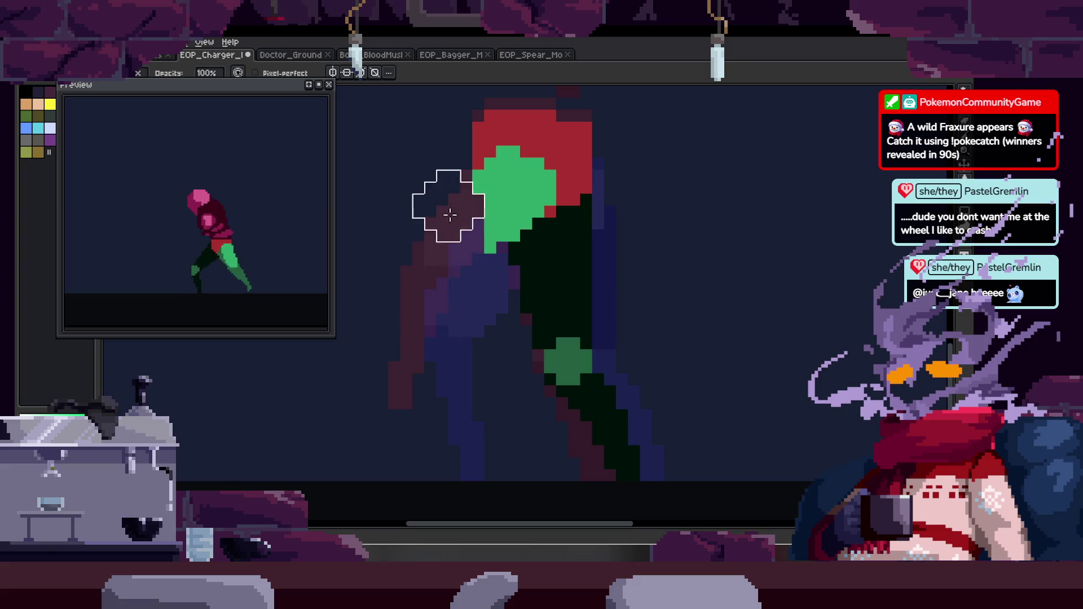
pyautogui.press('Right')
pyautogui.press('Right')
pyautogui.press('Left')
pyautogui.press('Left')
pyautogui.press('z')
pyautogui.press('b')
# Redraw the leg's left edge in green, fill the lower leg dark green, and save.
pyautogui.moveTo(497, 195)
pyautogui.mouseDown()
pyautogui.moveTo(455, 330)
pyautogui.moveTo(506, 307)
pyautogui.mouseUp()
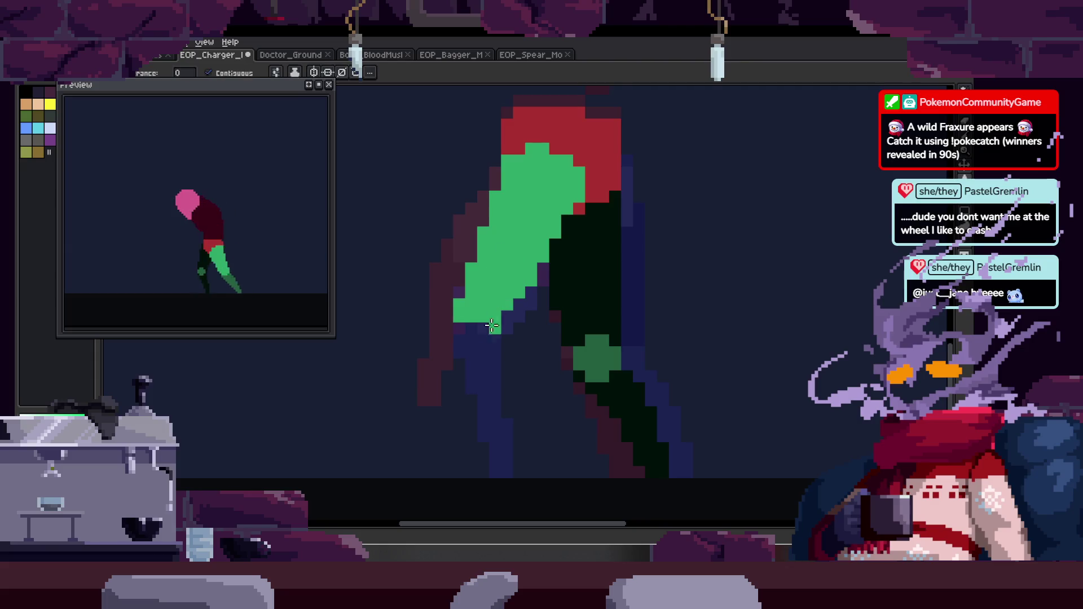
pyautogui.moveTo(461, 312)
pyautogui.mouseDown()
pyautogui.moveTo(418, 454)
pyautogui.moveTo(502, 282)
pyautogui.mouseUp()
pyautogui.press('g')
pyautogui.click(454, 384)
pyautogui.press('b')
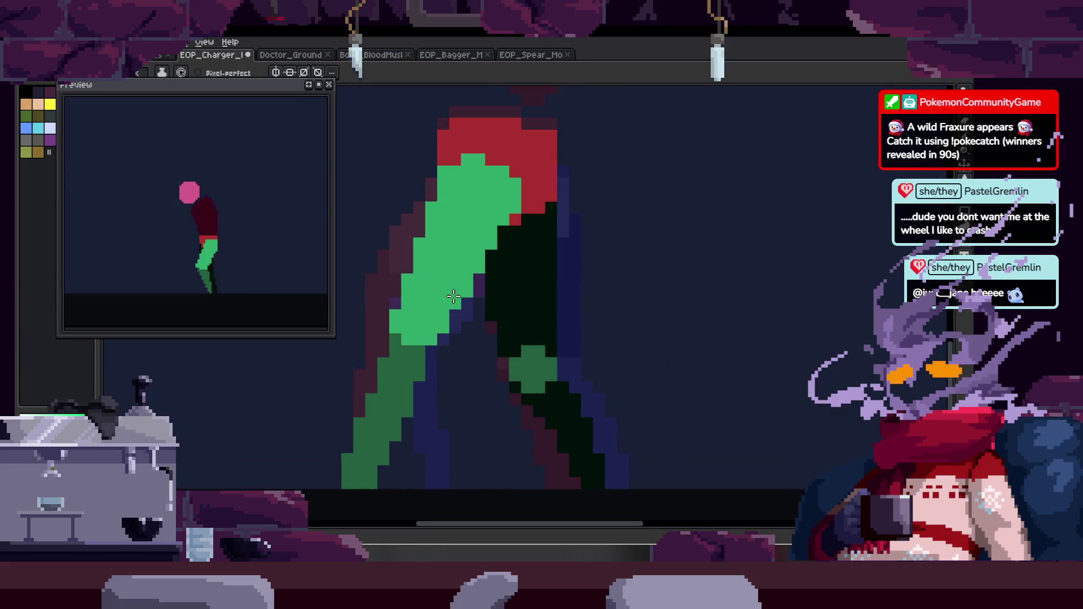
pyautogui.scroll(1, 452, 297)
pyautogui.press('z')
pyautogui.scroll(-3, 508, 350)
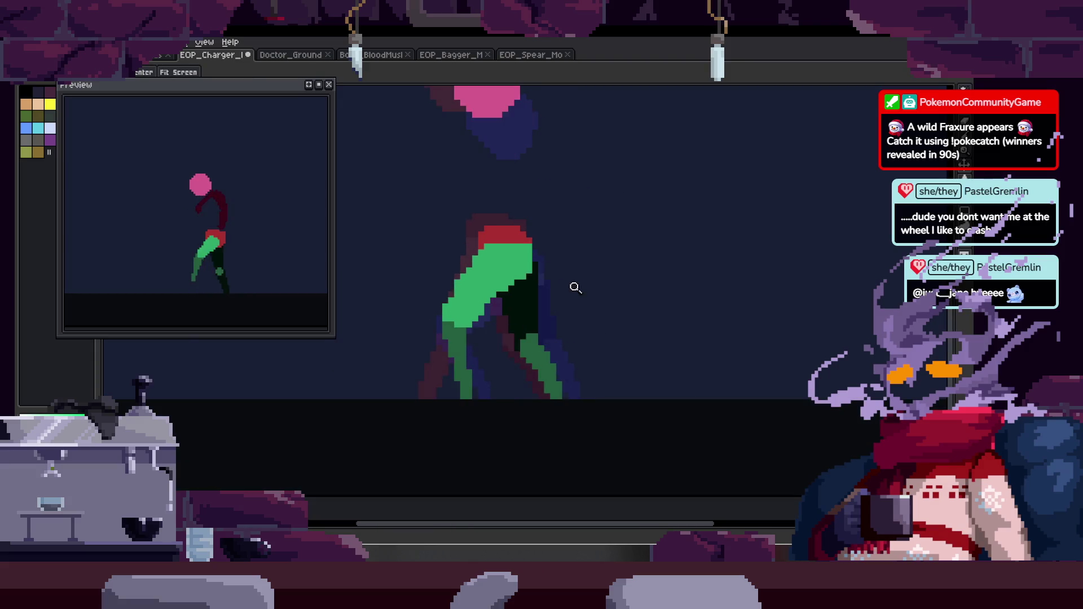
pyautogui.scroll(2, 575, 284)
pyautogui.hotkey('ctrl', 's')
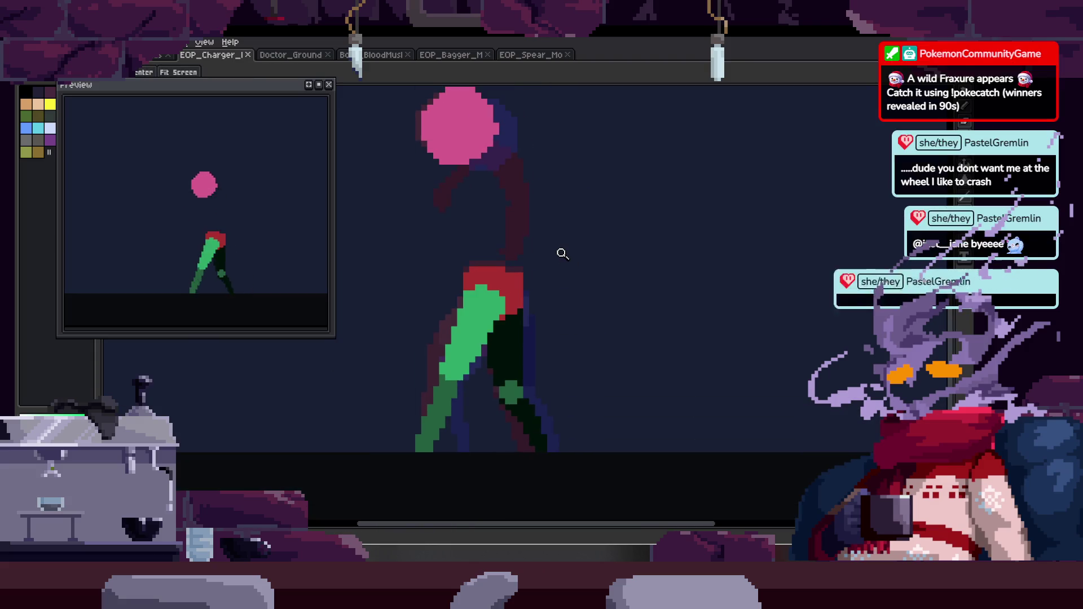
# Add a green pixel at the top of the leg and replay the walk animation.
pyautogui.press('Tab')
pyautogui.press('Tab')
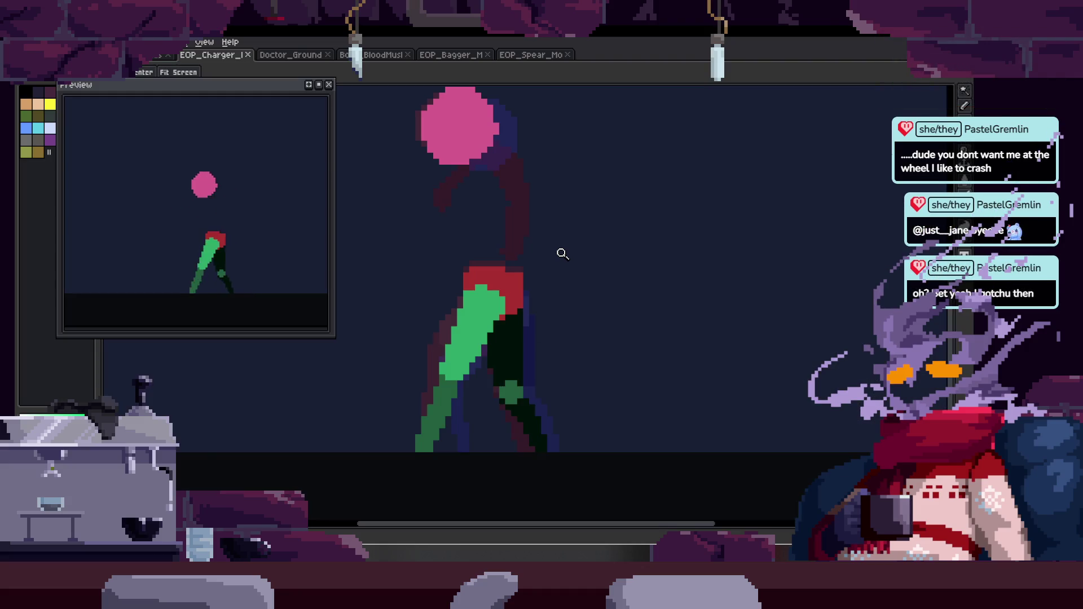
pyautogui.scroll(2, 507, 305)
pyautogui.scroll(1, 472, 241)
pyautogui.press('b')
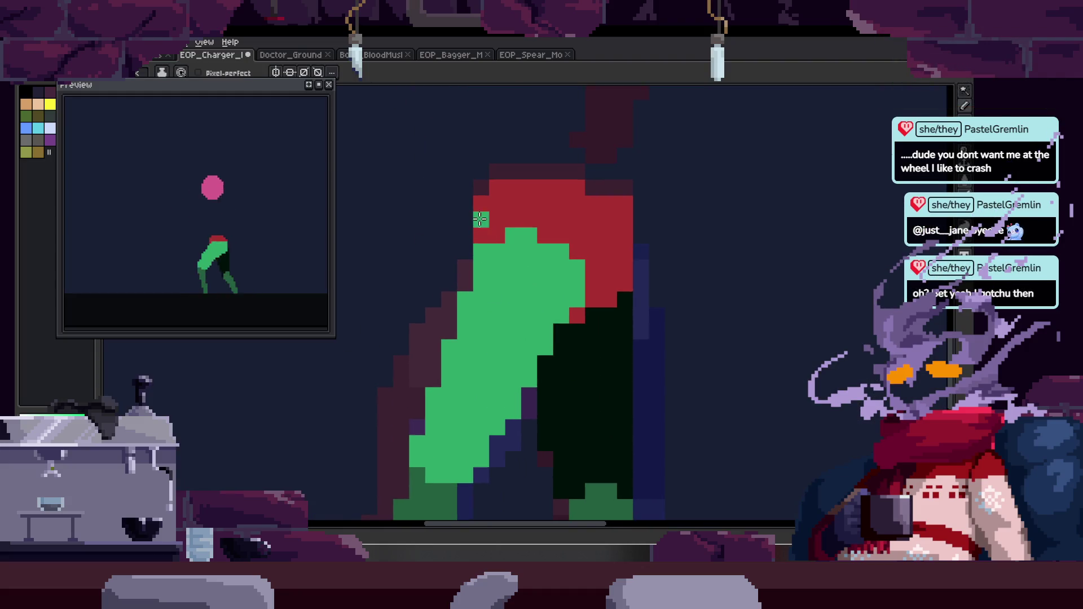
pyautogui.click(479, 222)
pyautogui.hscroll(2, 452, 366)
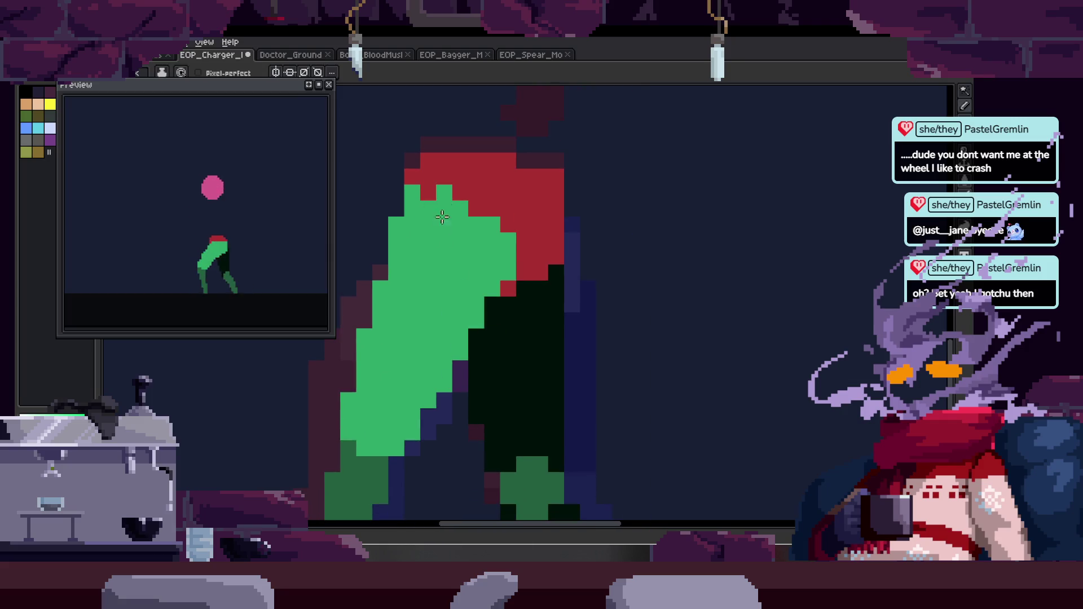
pyautogui.scroll(-2, 521, 212)
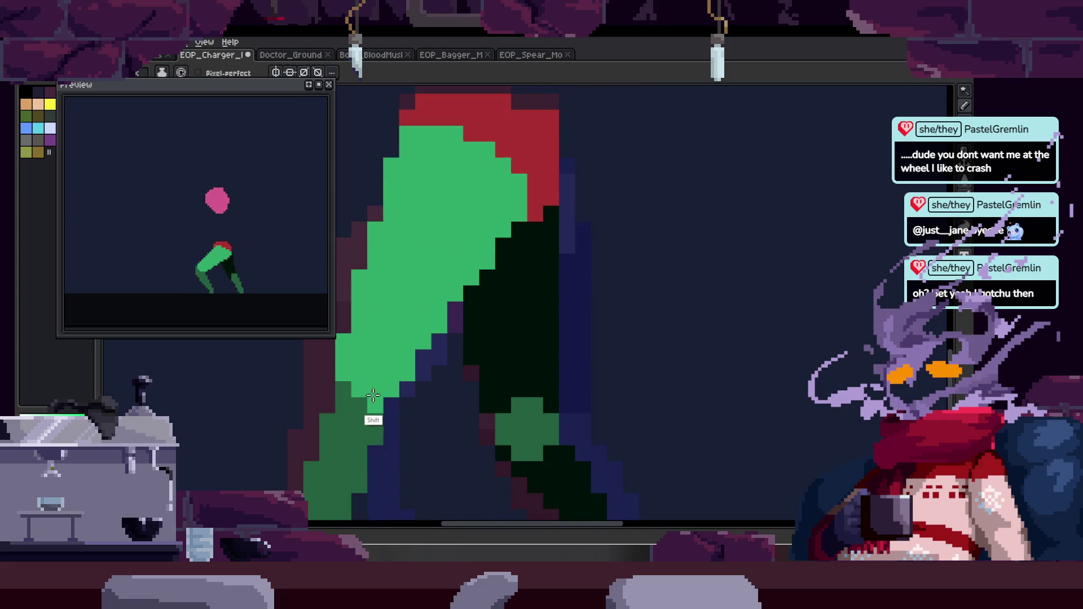
pyautogui.press('Return')
pyautogui.press('z')
pyautogui.scroll(-3, 525, 255)
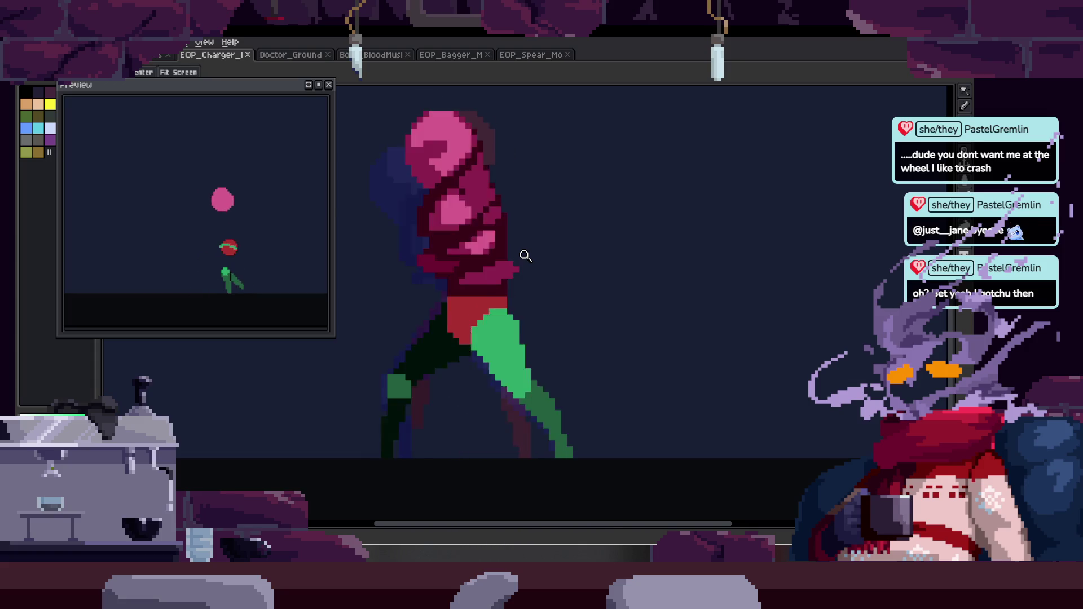
# Stop the walk playback, restore the hidden black armor layers, and select the eyed armor layer.
pyautogui.press('Tab')
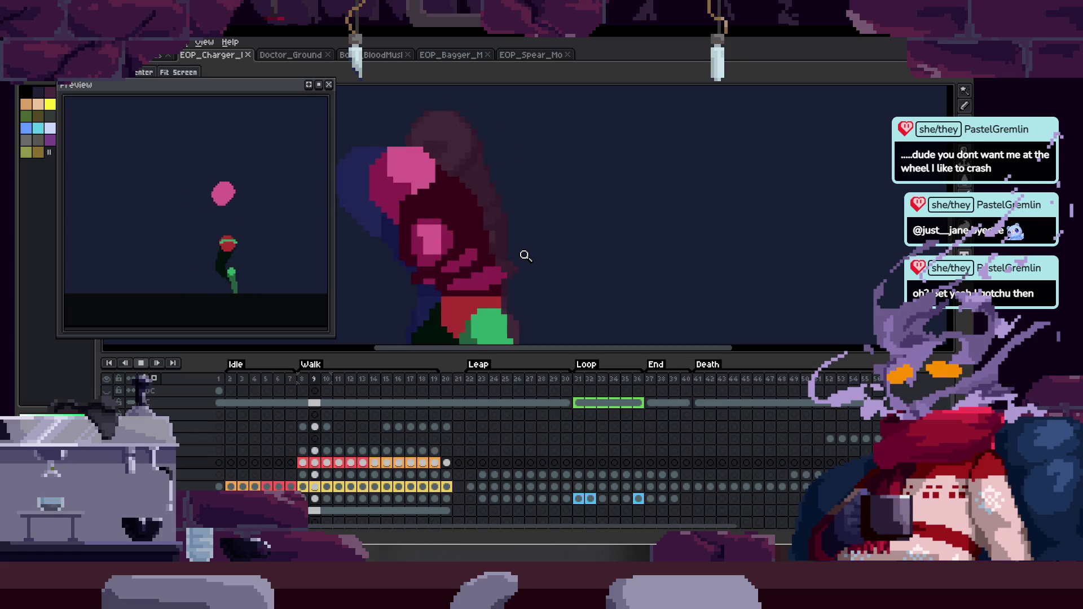
pyautogui.press('Return')
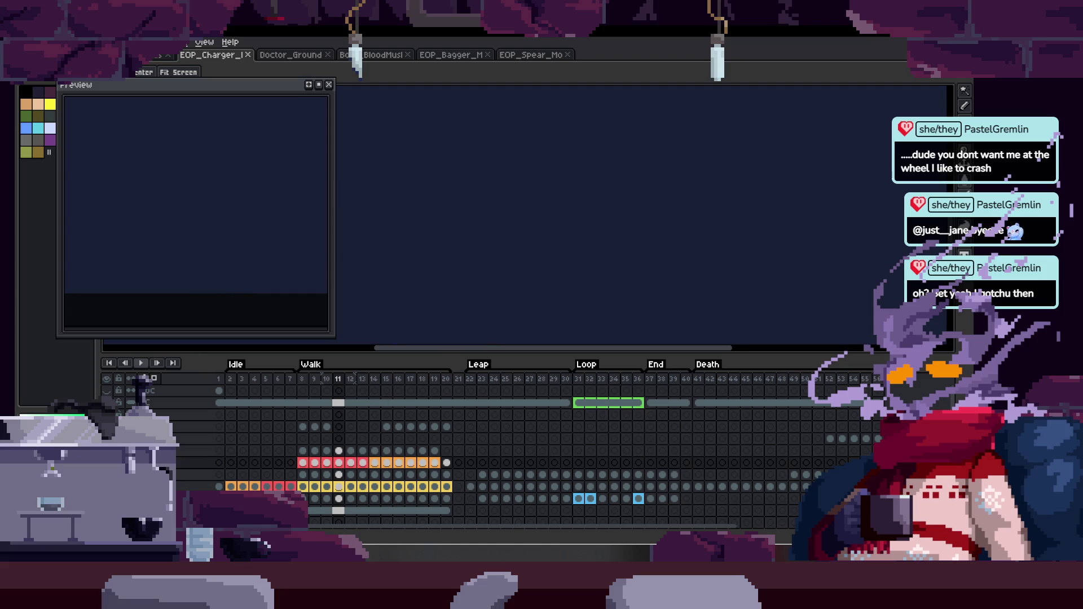
pyautogui.scroll(-1, 508, 446)
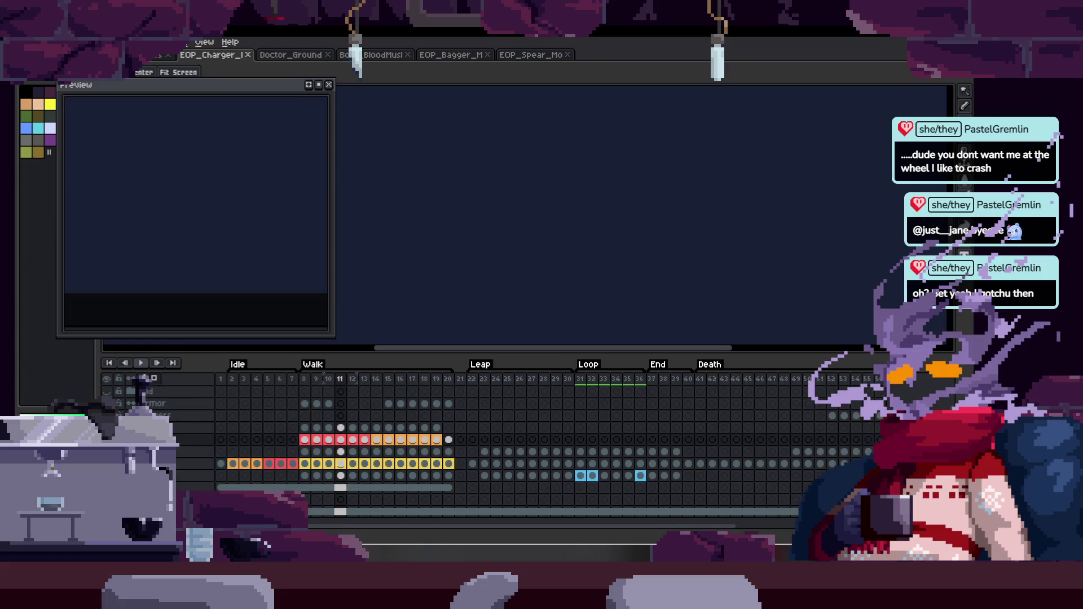
pyautogui.hotkey('ctrl', 'z')
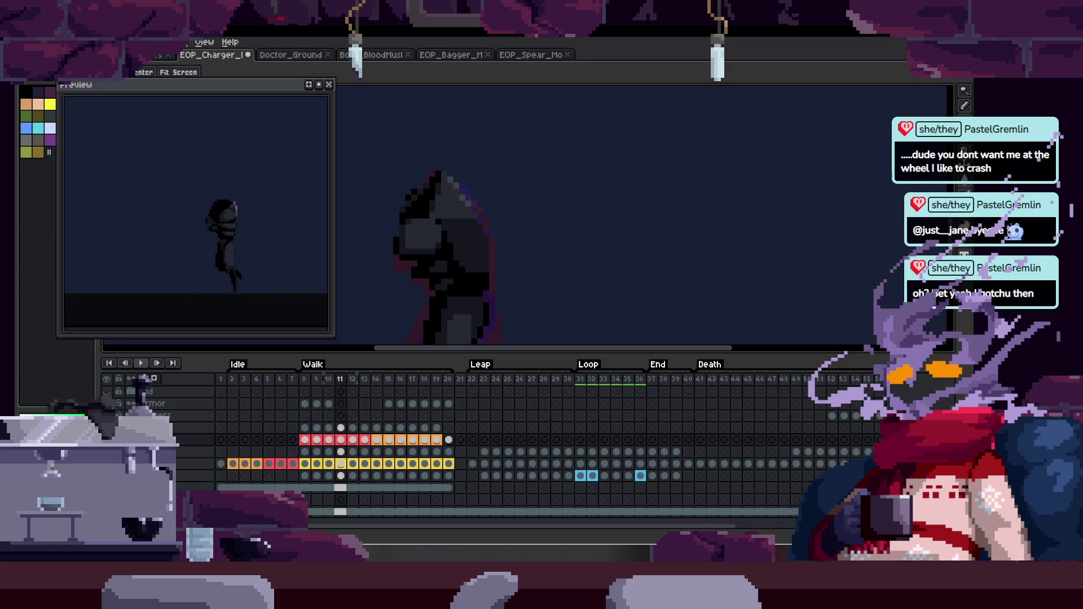
pyautogui.scroll(-2, 192, 449)
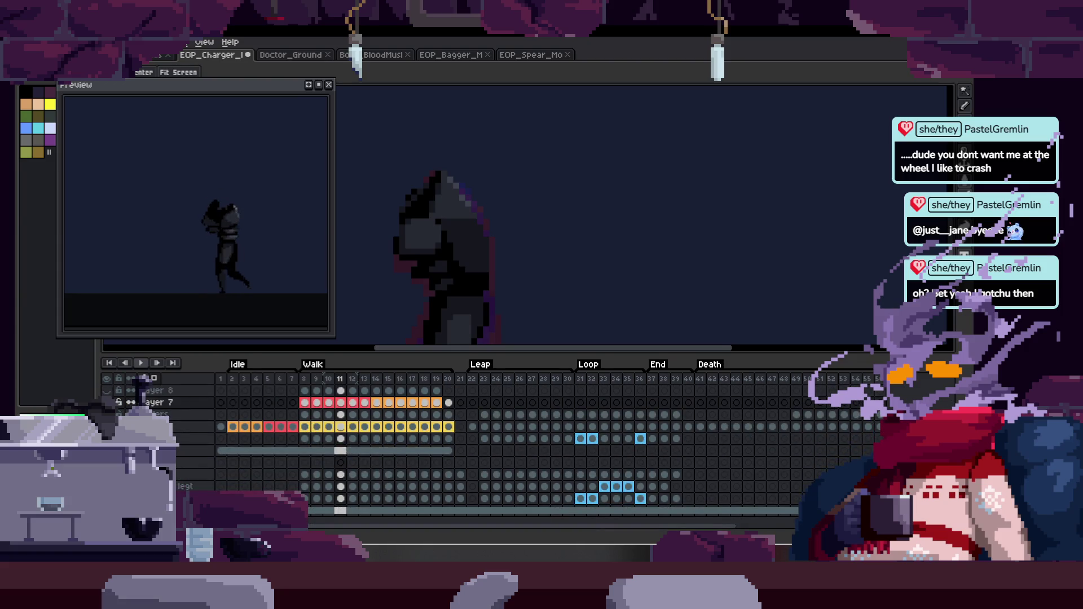
pyautogui.click(147, 426)
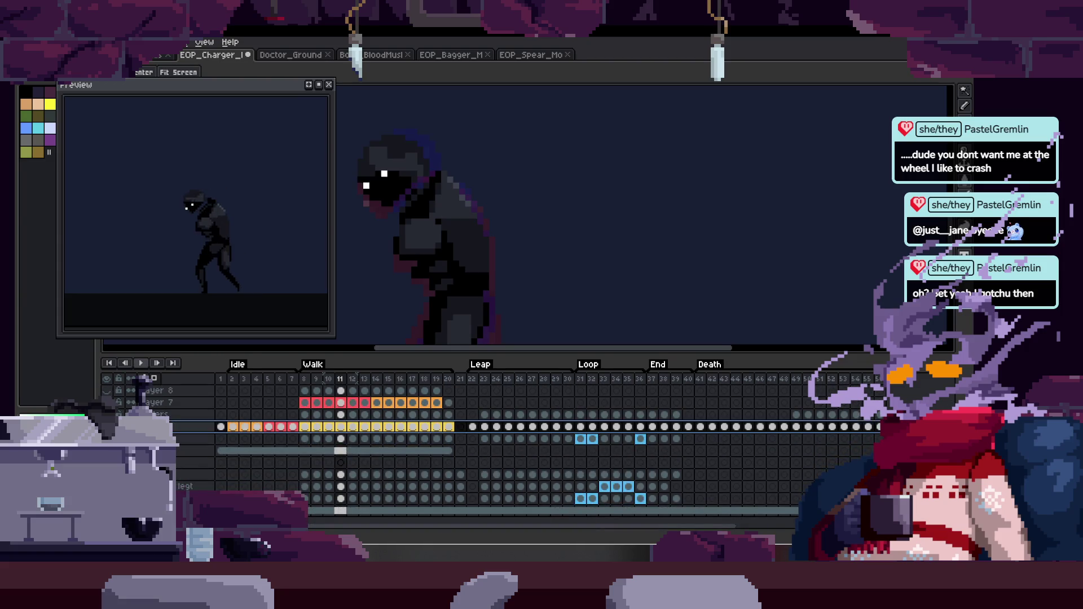
# Duplicate the selected armor layer and move the copy lower in the layer stack.
pyautogui.rightClick(175, 435)
pyautogui.click(209, 487)
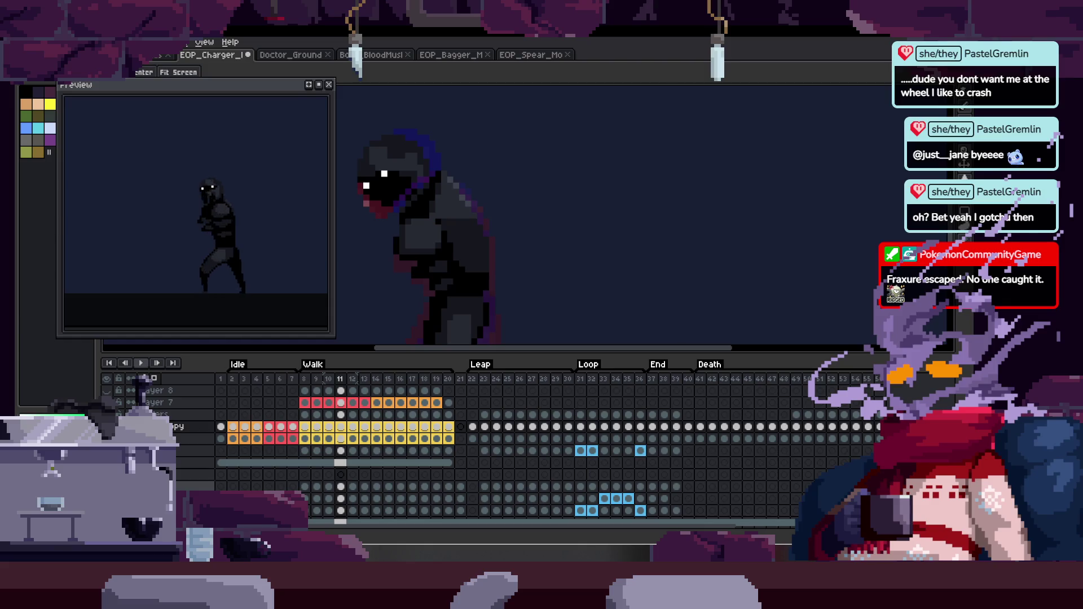
pyautogui.click(174, 430)
pyautogui.moveTo(178, 483); pyautogui.dragTo(177, 478)
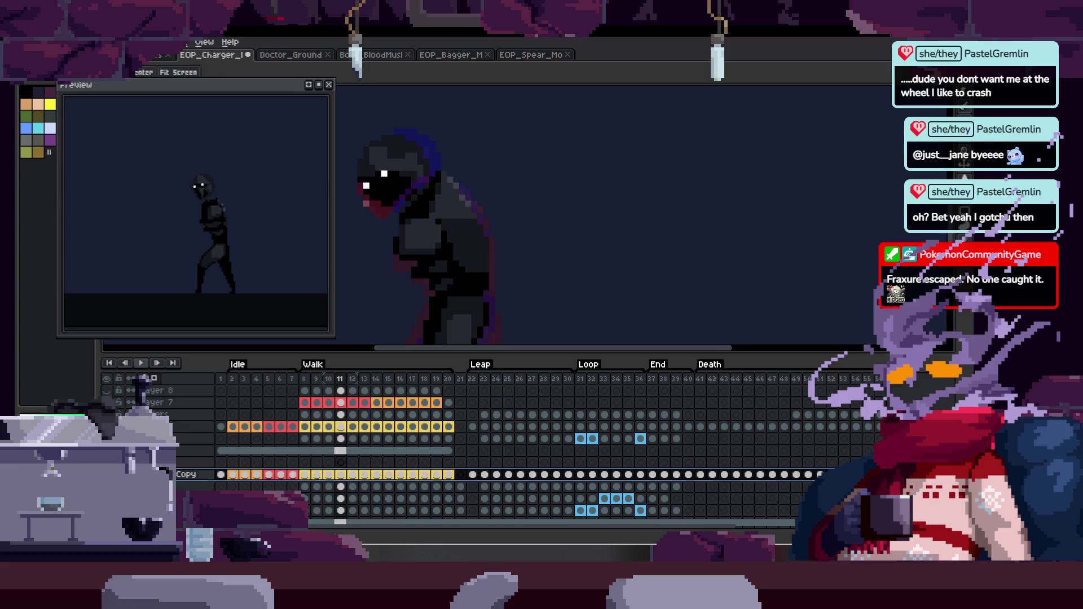
# Play the walk animation from frame 8 and stop it on frame 19.
pyautogui.press('Left')
pyautogui.press('Left')
pyautogui.press('Left')
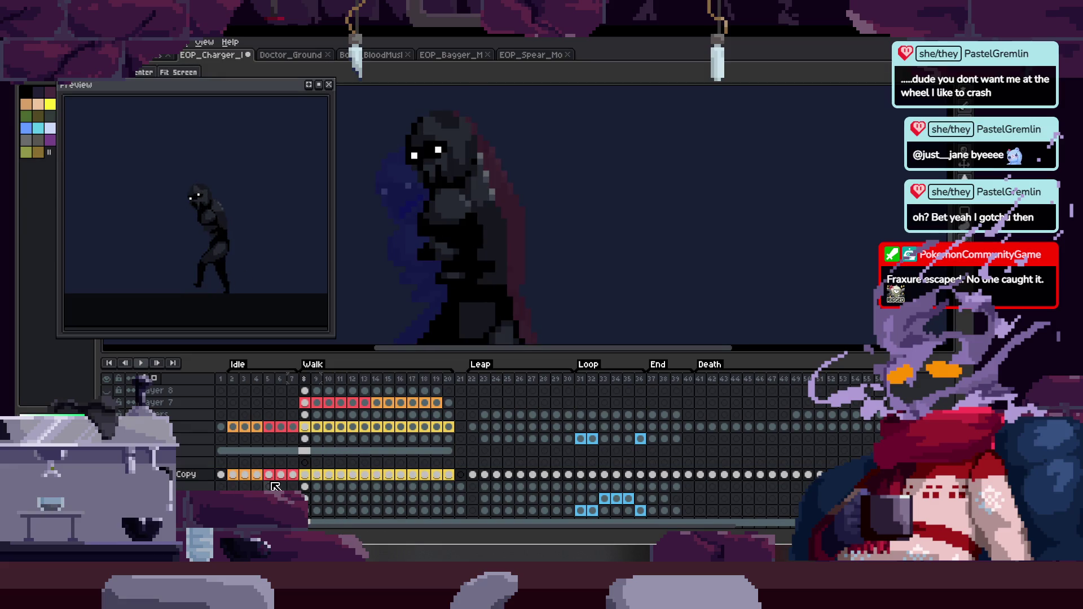
pyautogui.press('Return')
pyautogui.press('Tab')
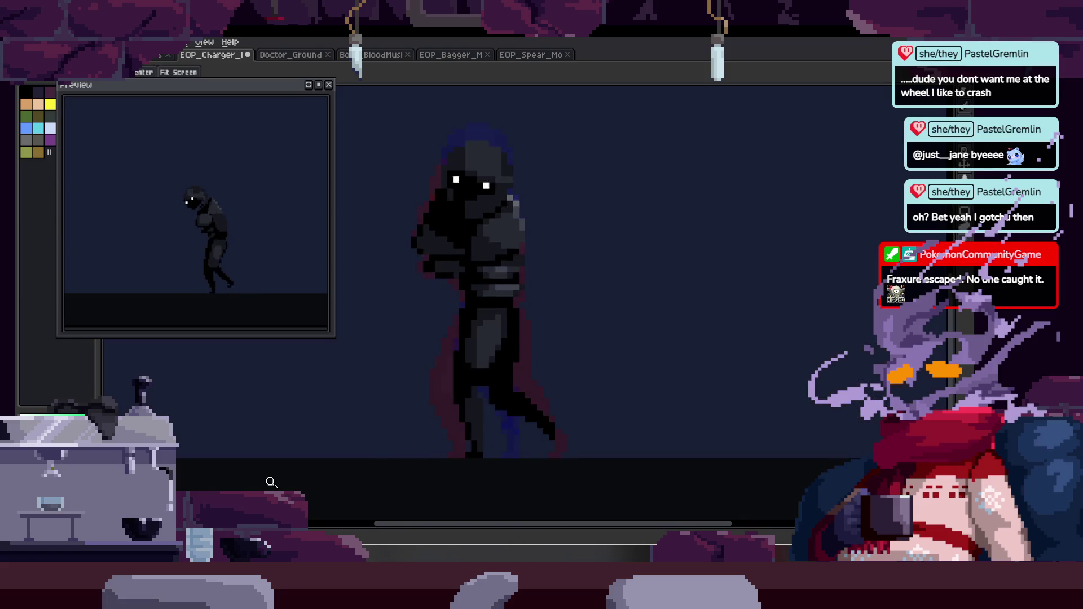
pyautogui.press('Tab')
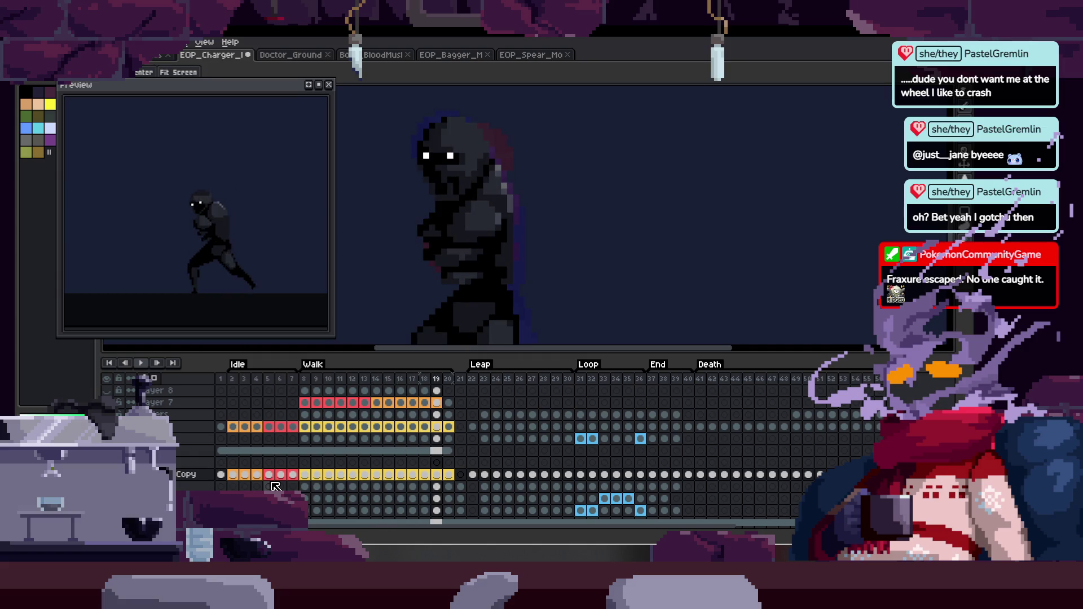
pyautogui.press('Tab')
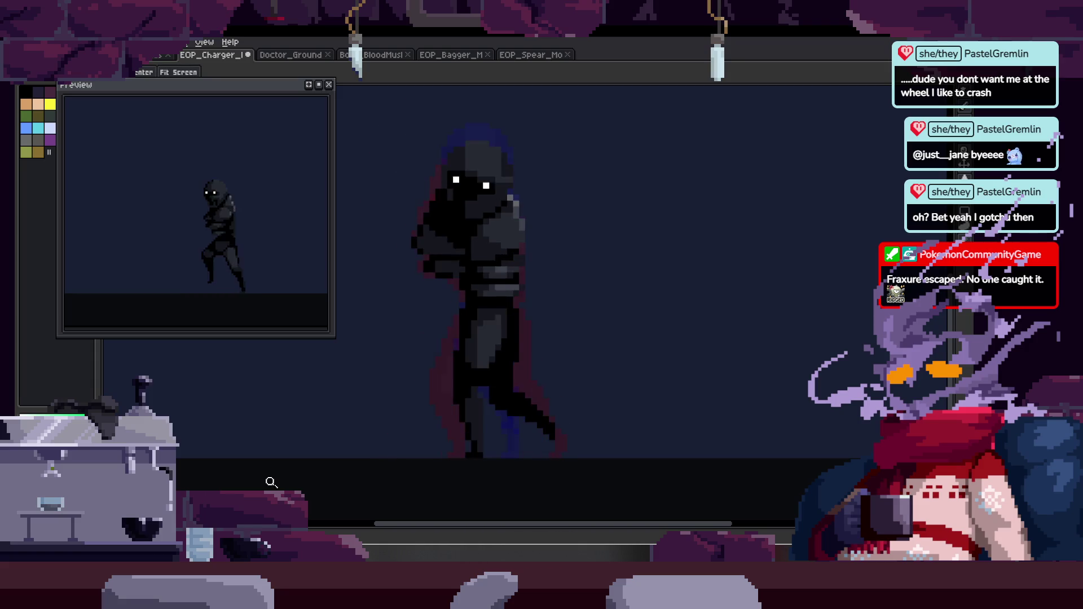
pyautogui.press('Tab')
pyautogui.press('Return')
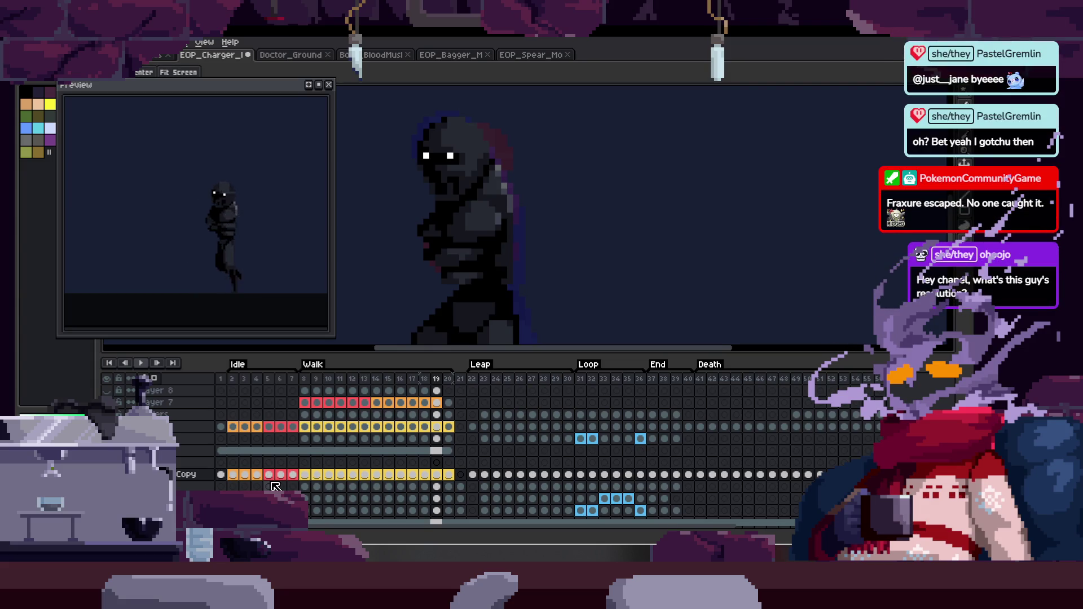
# Zoom in on the coloured pink, black, maroon and green roughs with the timeline hidden.
pyautogui.scroll(1, 339, 440)
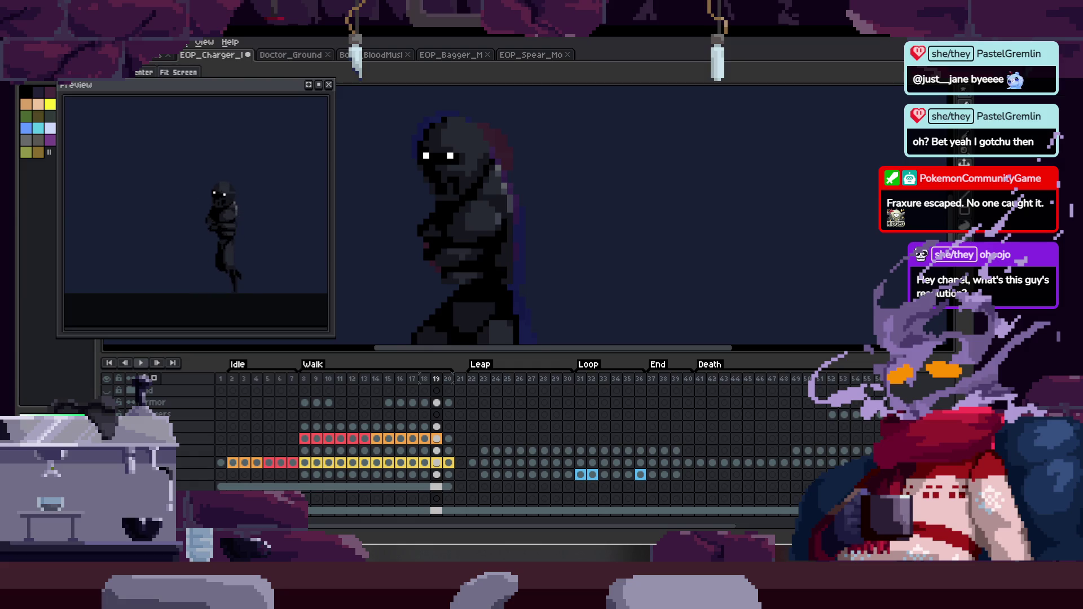
pyautogui.press('Tab')
pyautogui.scroll(-1, 435, 394)
pyautogui.press('Tab')
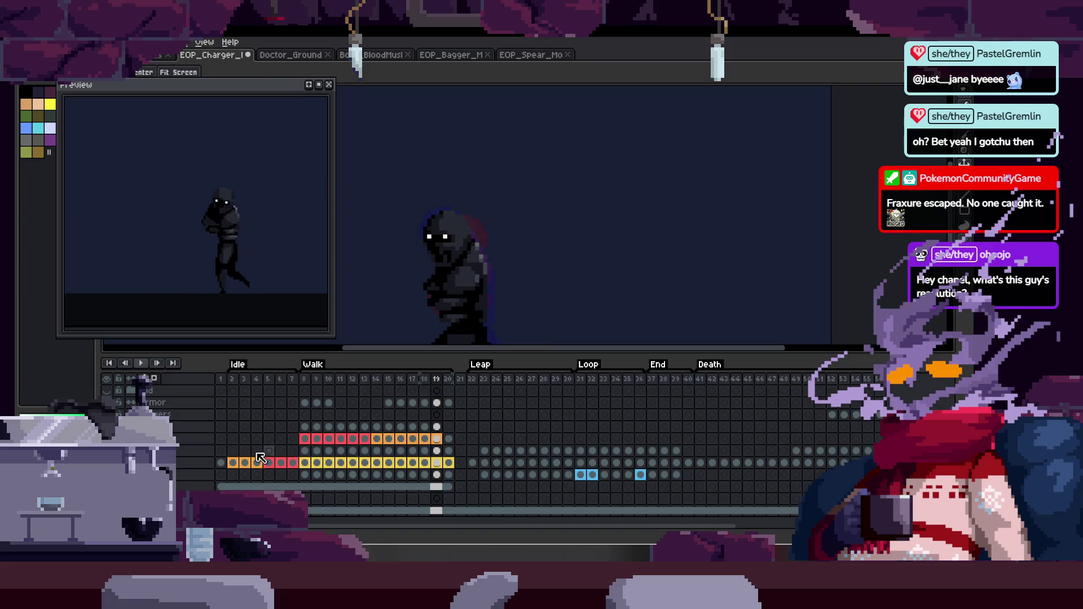
pyautogui.press('Tab')
pyautogui.scroll(2, 603, 254)
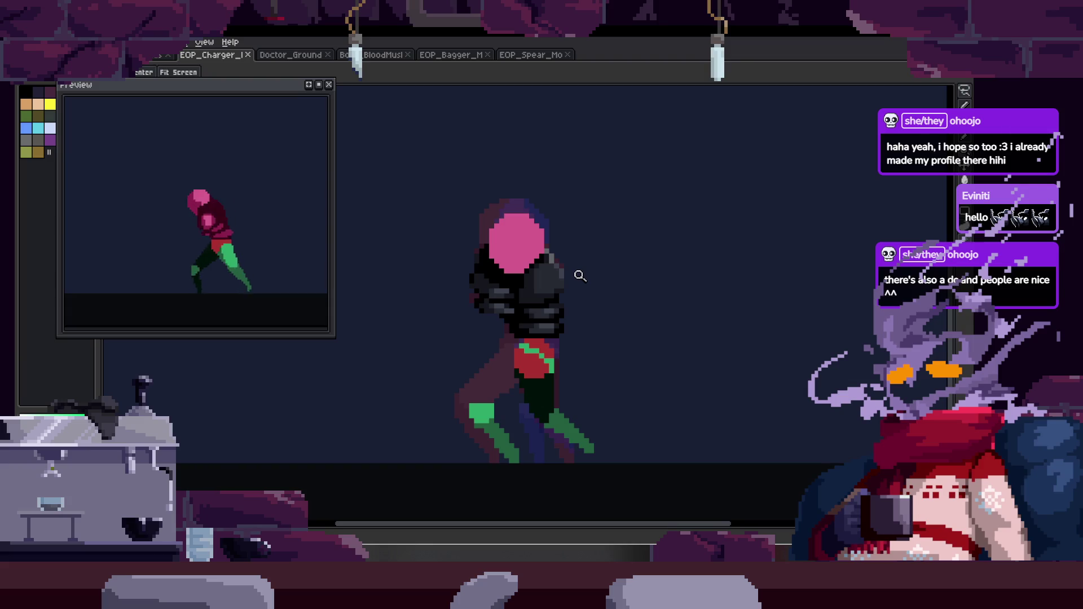
# On the next frame, lasso the head and armor and transform them into place.
pyautogui.press('Right')
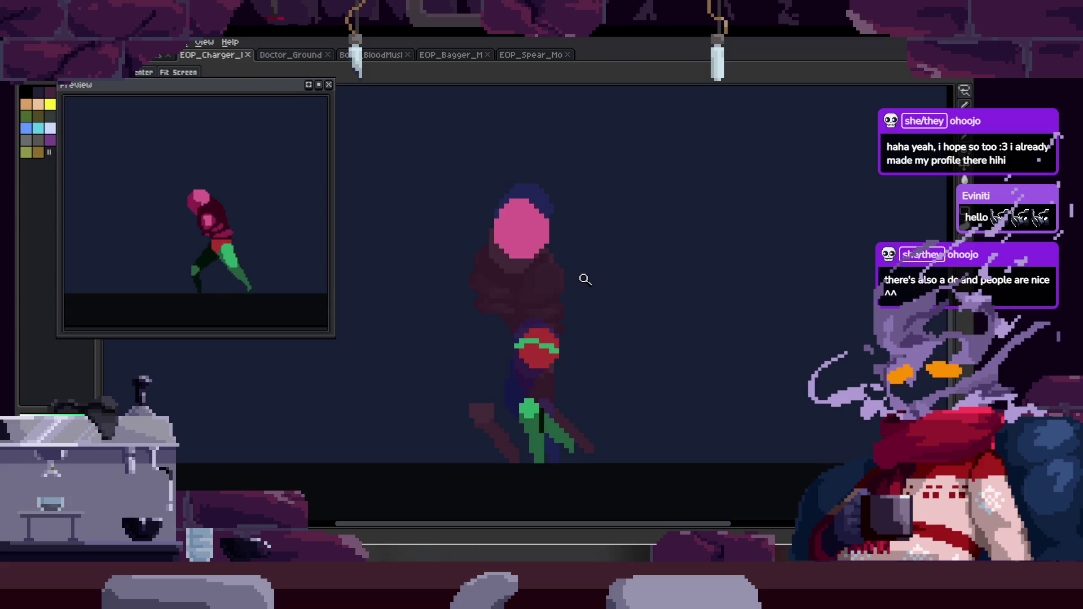
pyautogui.press('Tab')
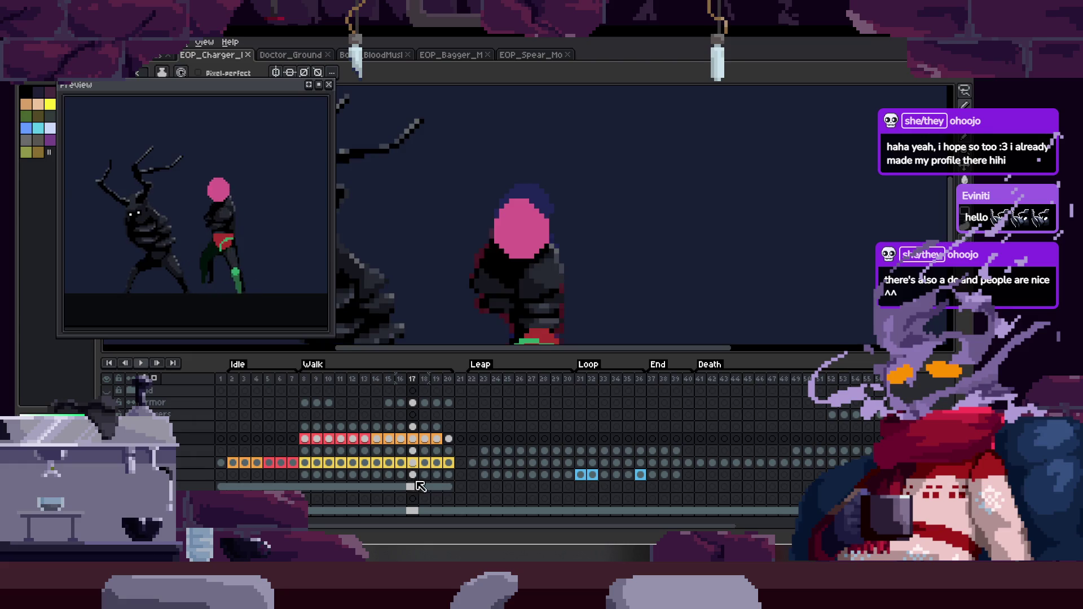
pyautogui.press('Tab')
pyautogui.scroll(2, 544, 303)
pyautogui.press('q')
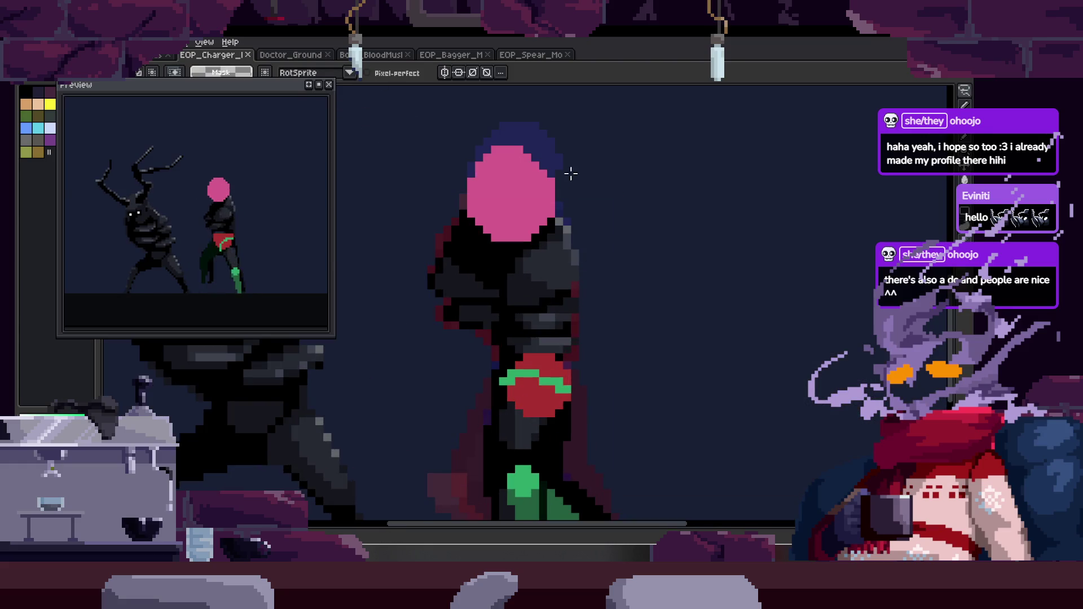
pyautogui.moveTo(555, 159); pyautogui.dragTo(438, 316)
pyautogui.moveTo(497, 355)
pyautogui.mouseDown()
pyautogui.moveTo(638, 252)
pyautogui.moveTo(597, 169)
pyautogui.mouseUp()
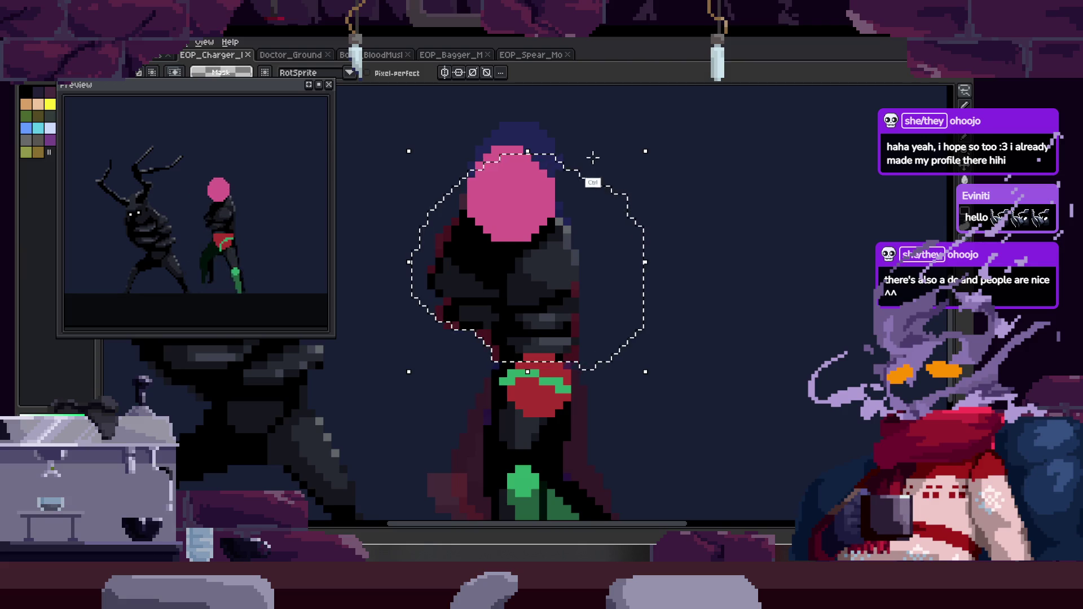
pyautogui.hotkey('ctrl', 'd')
pyautogui.press('Tab')
pyautogui.press('b')
pyautogui.press('Tab')
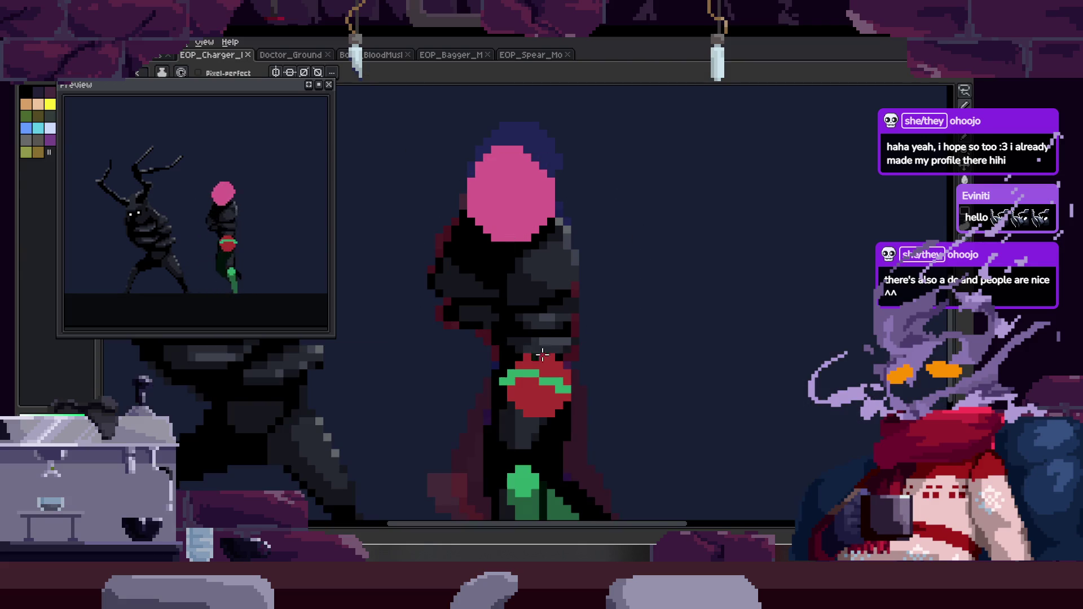
pyautogui.hotkey('ctrl', 'z')
pyautogui.hotkey('ctrl', 'd')
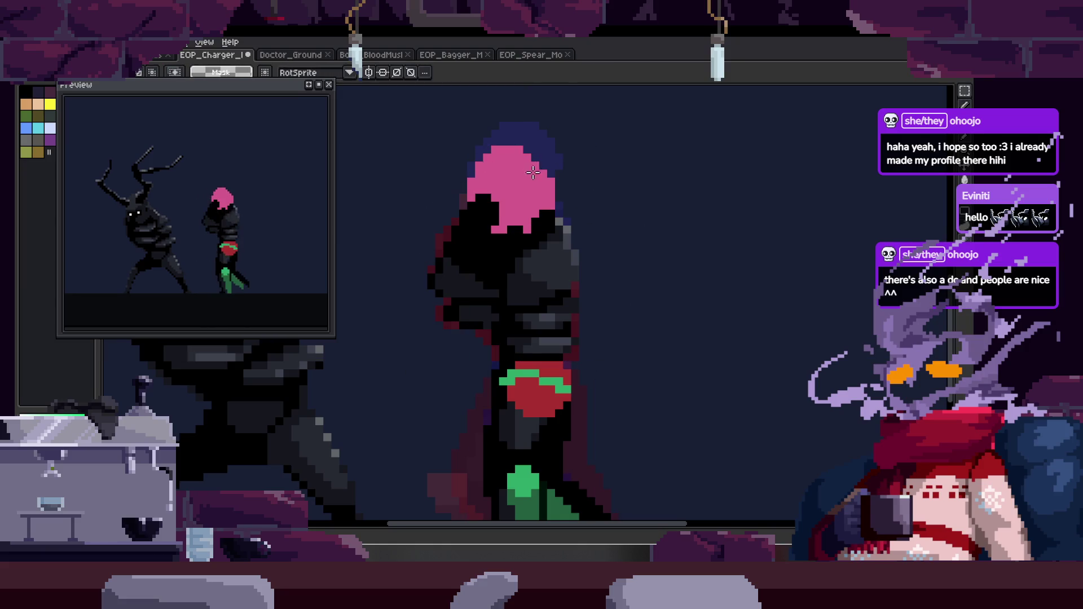
# Paint pink over the black part of the head with the Pencil and save.
pyautogui.scroll(1, 534, 168)
pyautogui.press('b')
pyautogui.moveTo(435, 214)
pyautogui.mouseDown()
pyautogui.moveTo(504, 248)
pyautogui.moveTo(485, 218)
pyautogui.moveTo(556, 231)
pyautogui.moveTo(494, 291)
pyautogui.mouseUp()
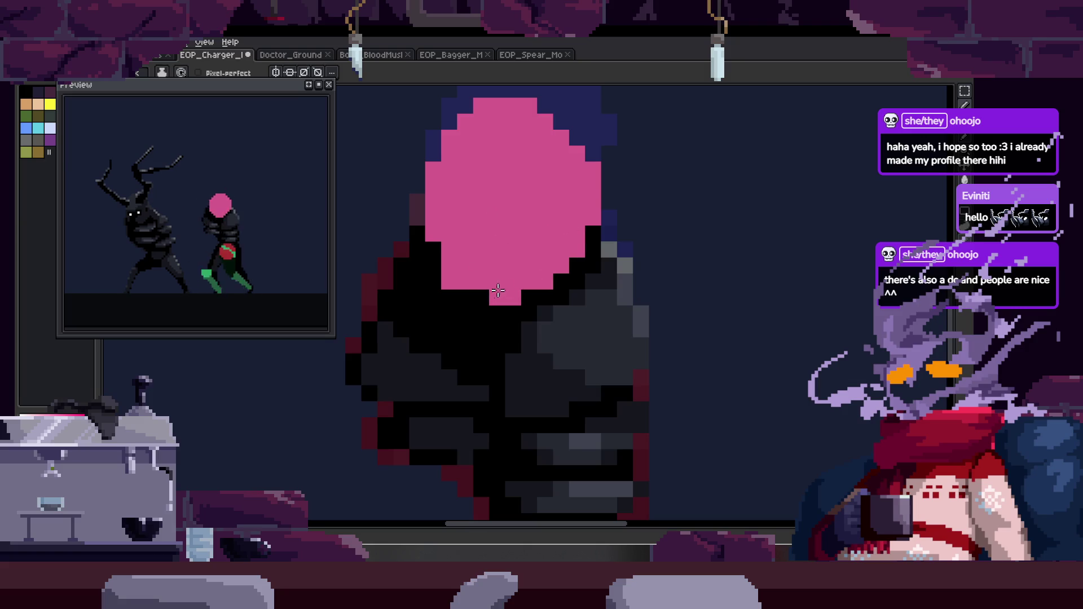
pyautogui.scroll(-5, 585, 232)
pyautogui.hotkey('ctrl', 's')
# Zoom in and lasso-select the head and upper torso.
pyautogui.press('z')
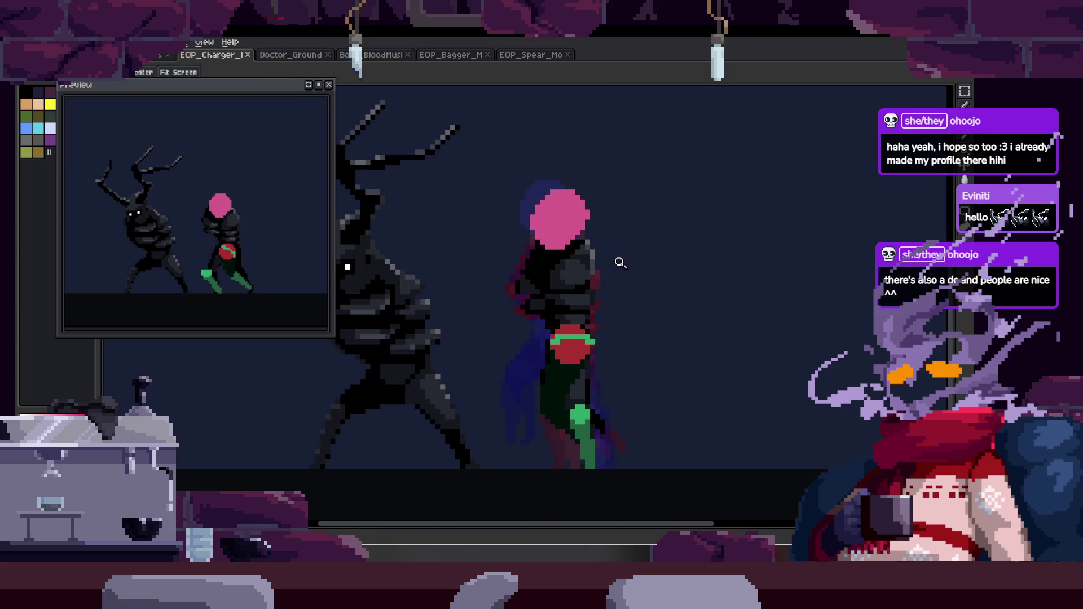
pyautogui.scroll(3, 604, 295)
pyautogui.scroll(1, 534, 299)
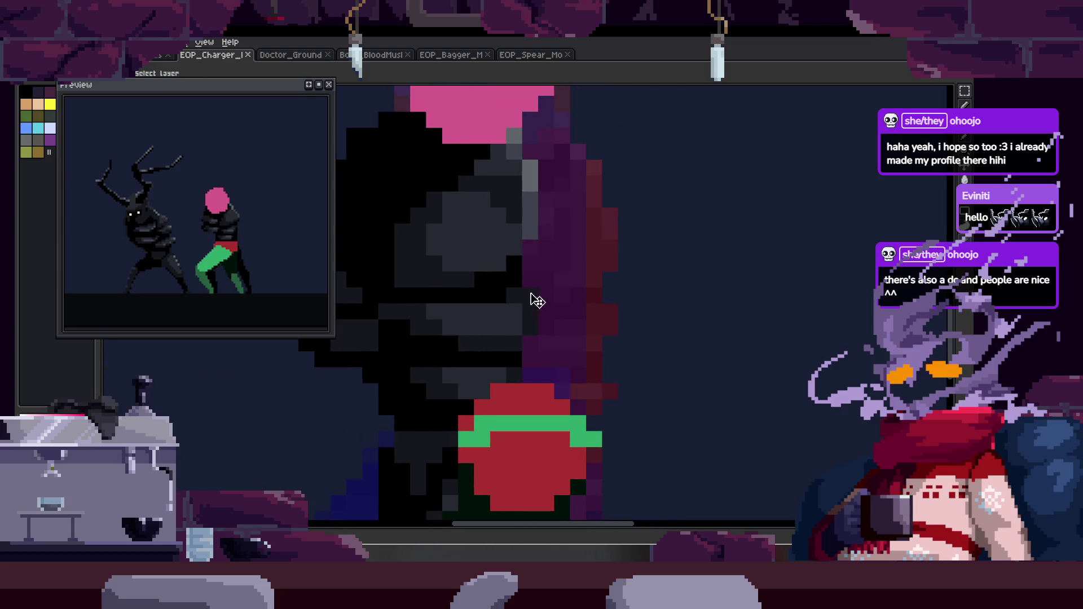
pyautogui.scroll(1, 585, 240)
pyautogui.scroll(-2, 585, 241)
pyautogui.press('q')
pyautogui.moveTo(564, 163)
pyautogui.mouseDown()
pyautogui.moveTo(412, 333)
pyautogui.moveTo(541, 367)
pyautogui.moveTo(590, 167)
pyautogui.mouseUp()
pyautogui.hotkey('ctrl', 'd')
pyautogui.press('Tab')
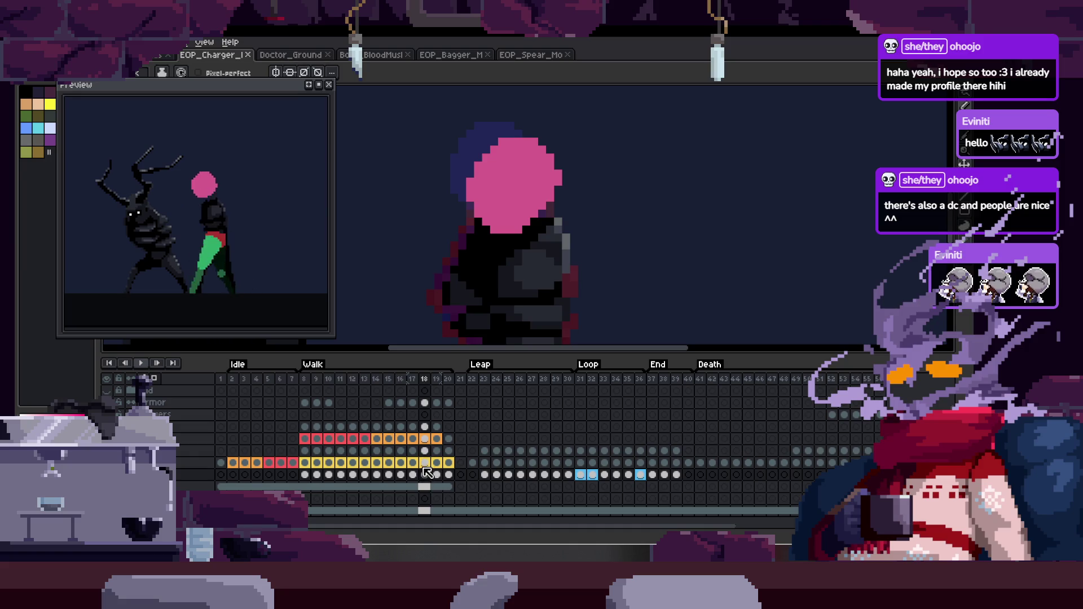
# On frame 18's cel, extend the pink head down a few pixel rows.
pyautogui.click(424, 440)
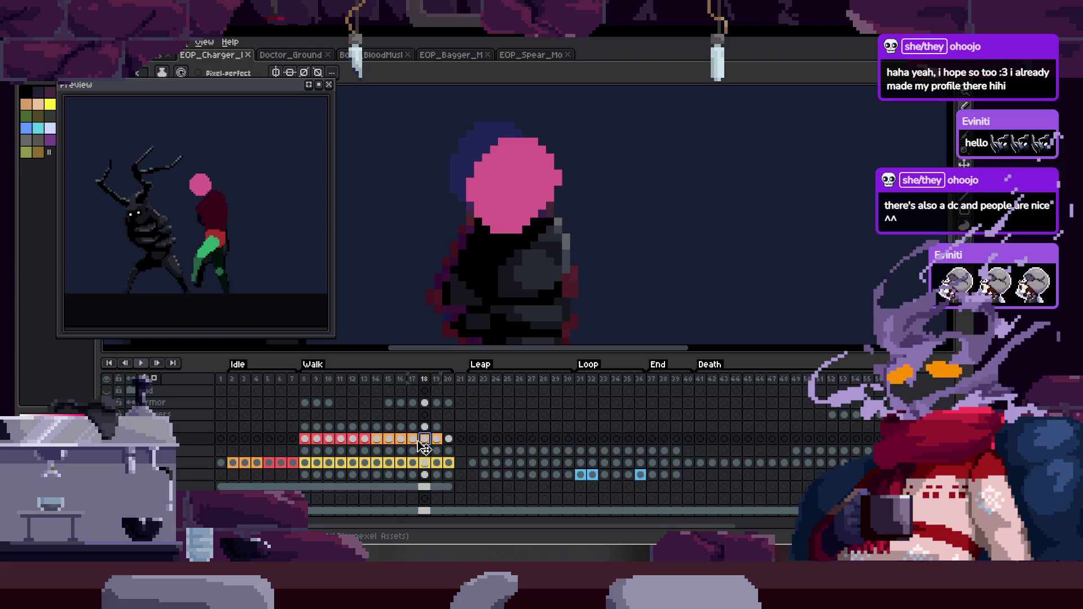
pyautogui.hotkey('ctrl', 'v')
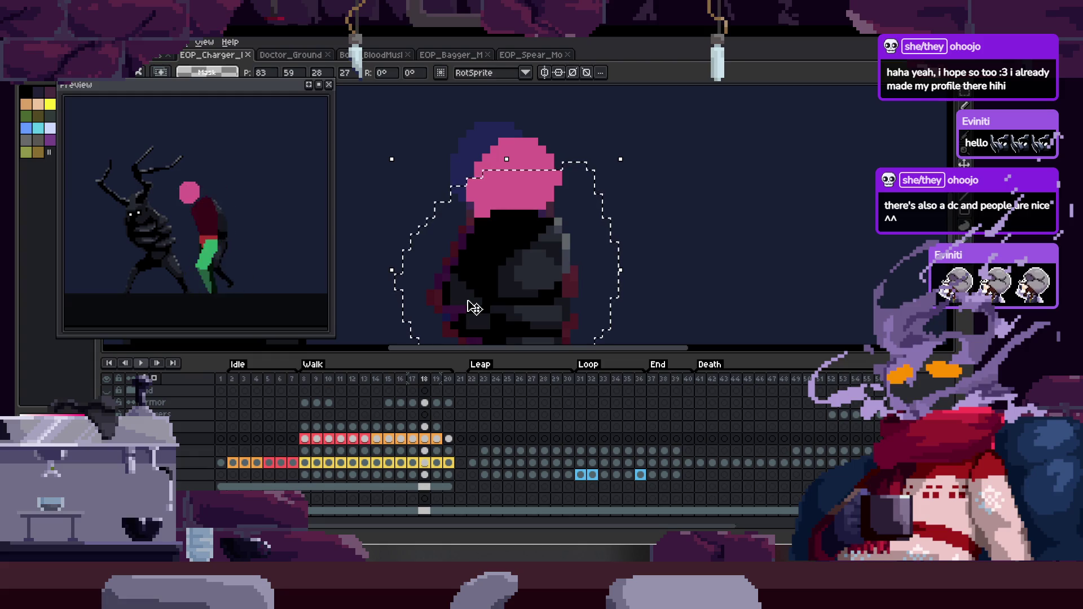
pyautogui.press('Tab')
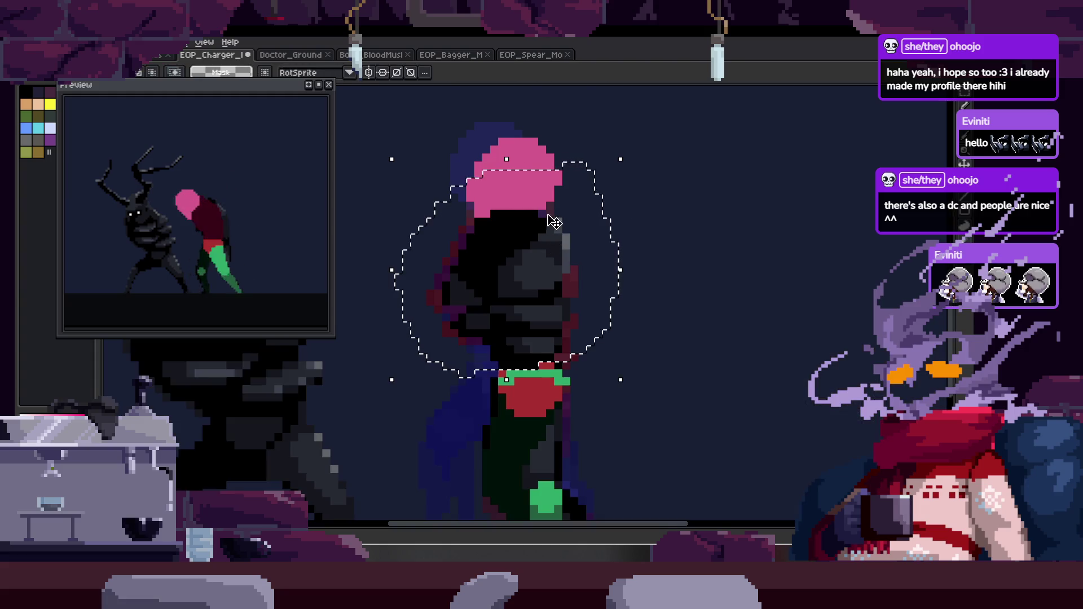
pyautogui.scroll(2, 558, 194)
pyautogui.hotkey('ctrl', 'd')
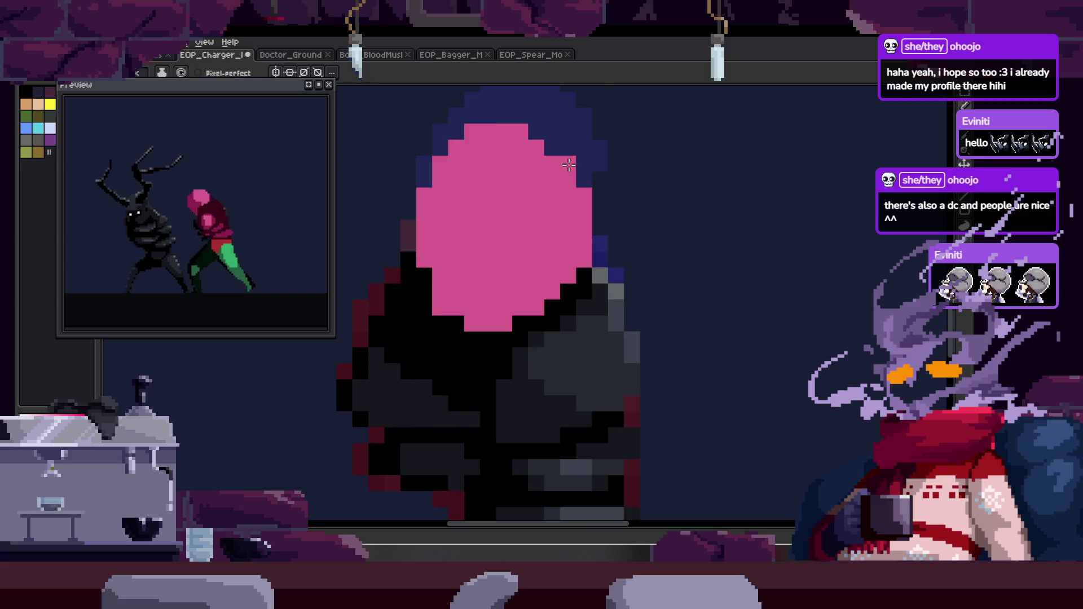
pyautogui.moveTo(440, 242)
pyautogui.mouseDown()
pyautogui.moveTo(496, 257)
pyautogui.moveTo(530, 248)
pyautogui.mouseUp()
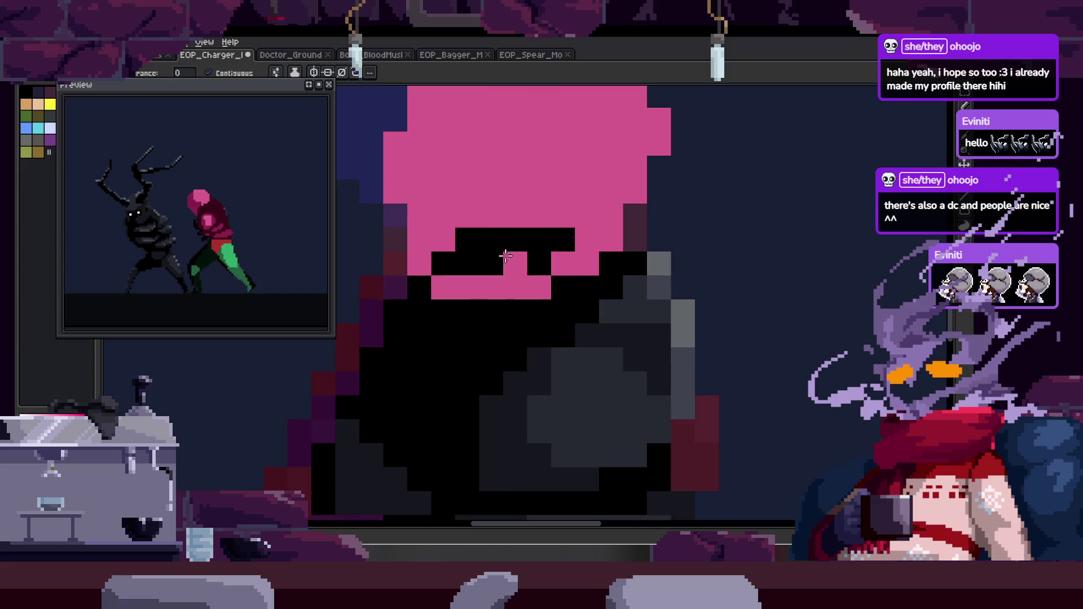
# Zoom in on the head and pan across the figure to check it.
pyautogui.press('z')
pyautogui.click(555, 251)
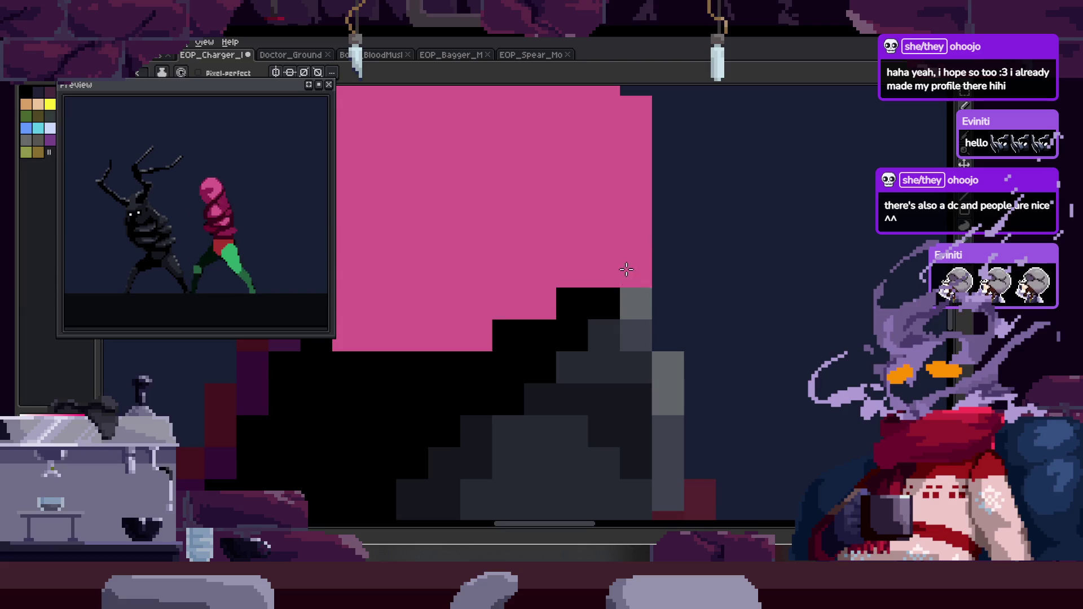
pyautogui.scroll(-5, 626, 271)
pyautogui.scroll(3, 621, 248)
pyautogui.press('e')
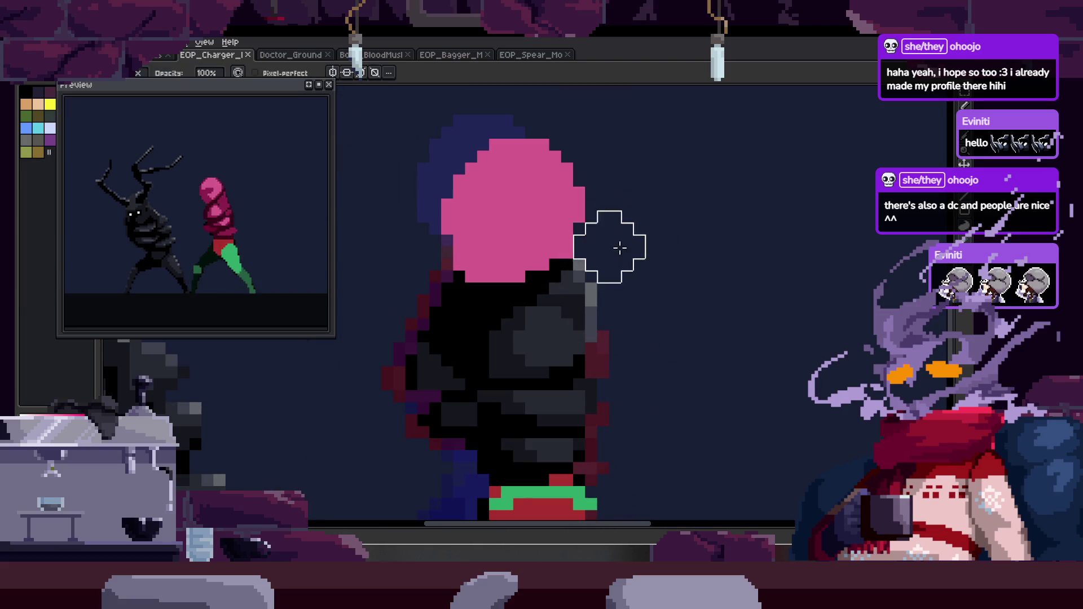
pyautogui.press('z')
pyautogui.scroll(-2, 658, 229)
pyautogui.press('Tab')
pyautogui.moveTo(658, 229); pyautogui.dragTo(587, 120)
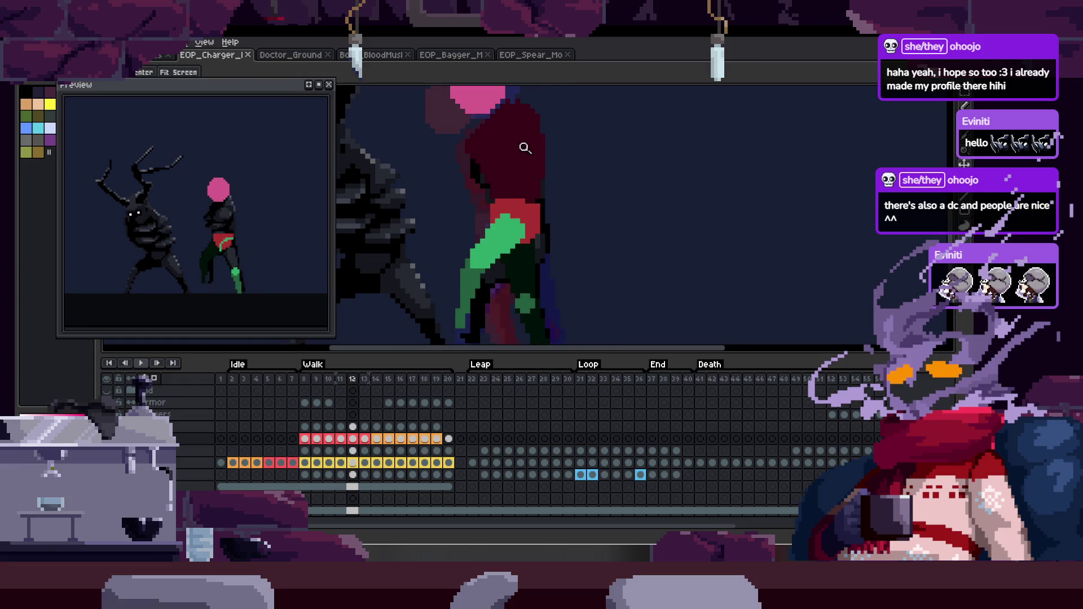
# Zoom in on the figure, move to another walk frame, and briefly preview the animation.
pyautogui.click(544, 109)
pyautogui.press('Tab')
pyautogui.press('b')
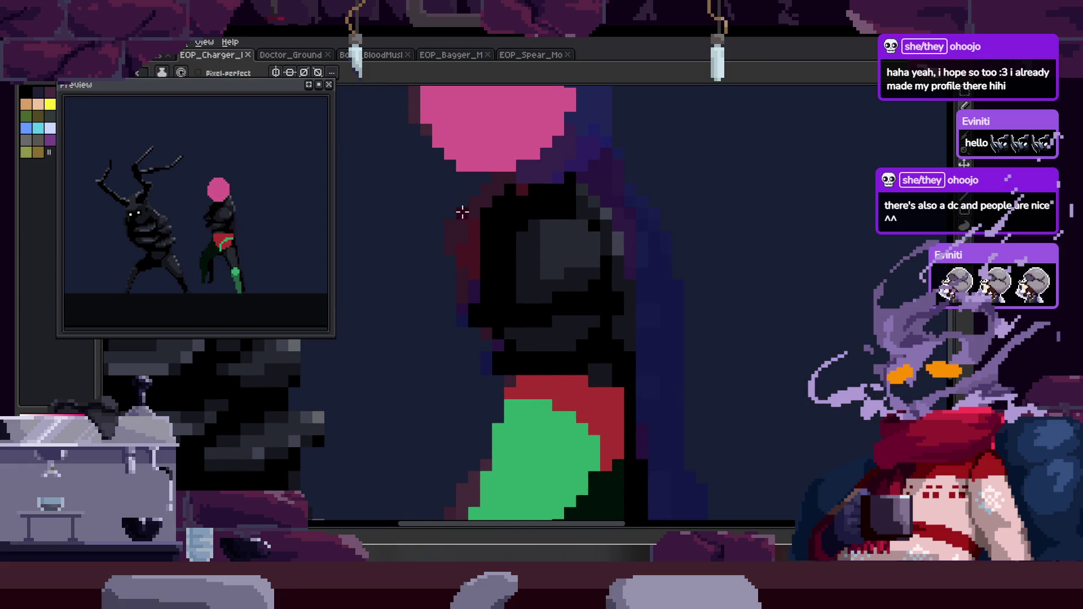
pyautogui.hotkey('ctrl', 'z')
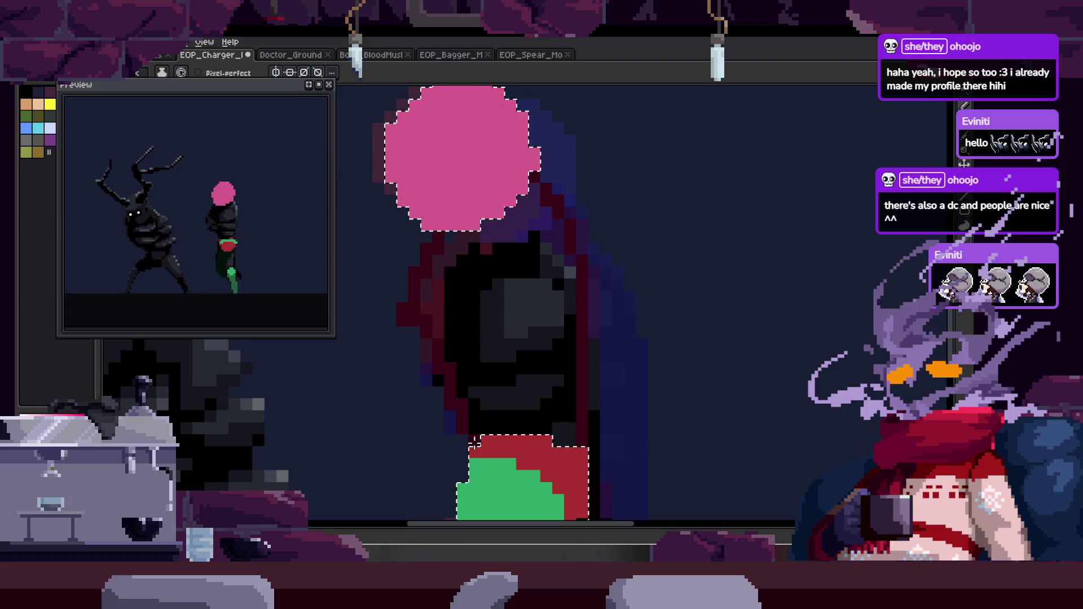
pyautogui.press('z')
pyautogui.scroll(-3, 477, 370)
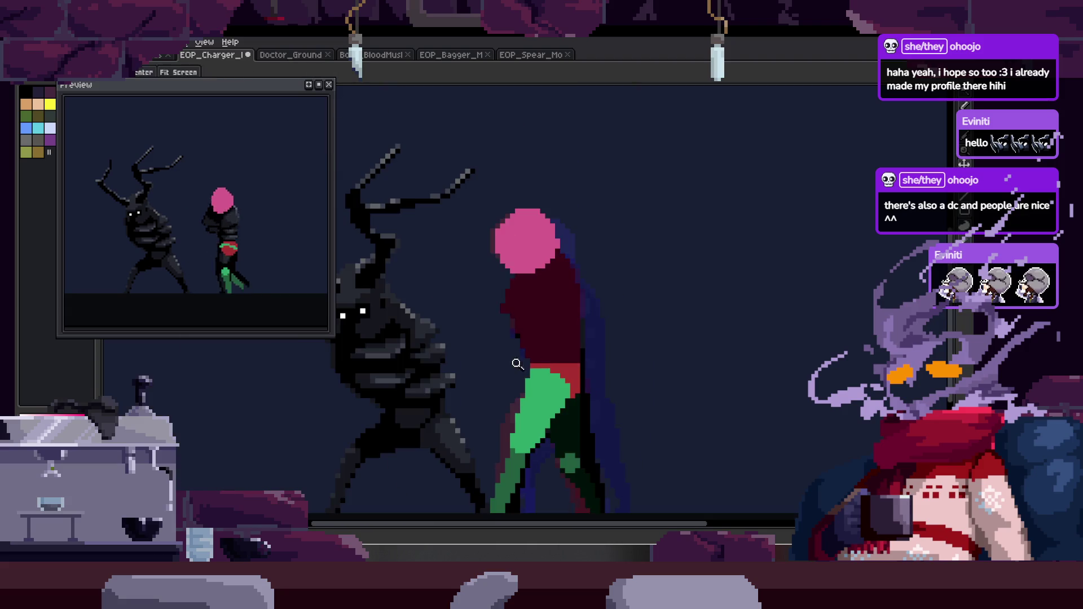
pyautogui.press('Tab')
pyautogui.press('b')
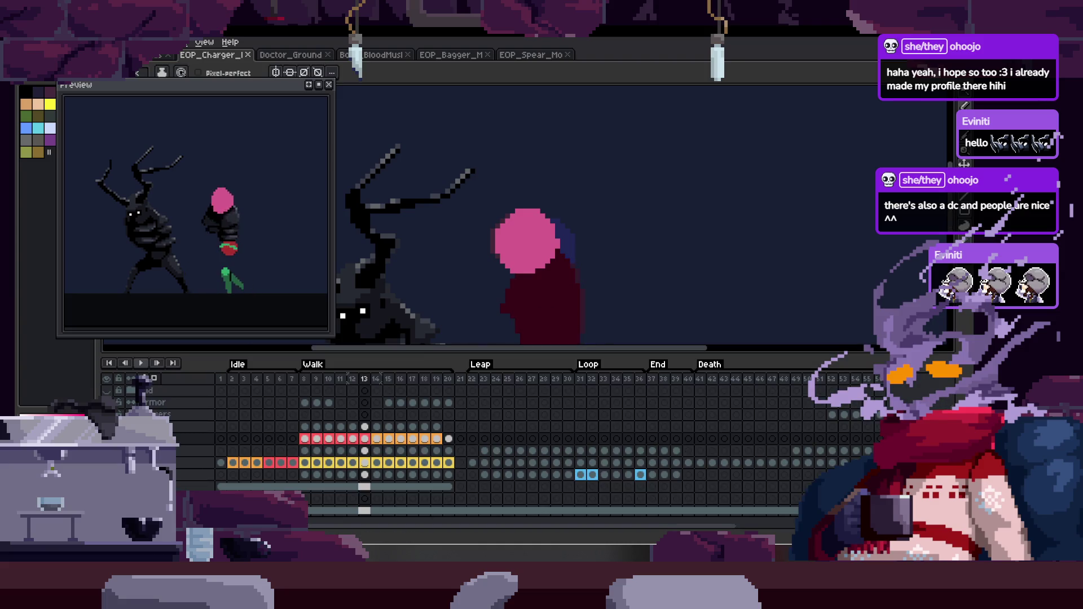
pyautogui.press('Tab')
pyautogui.press('Return')
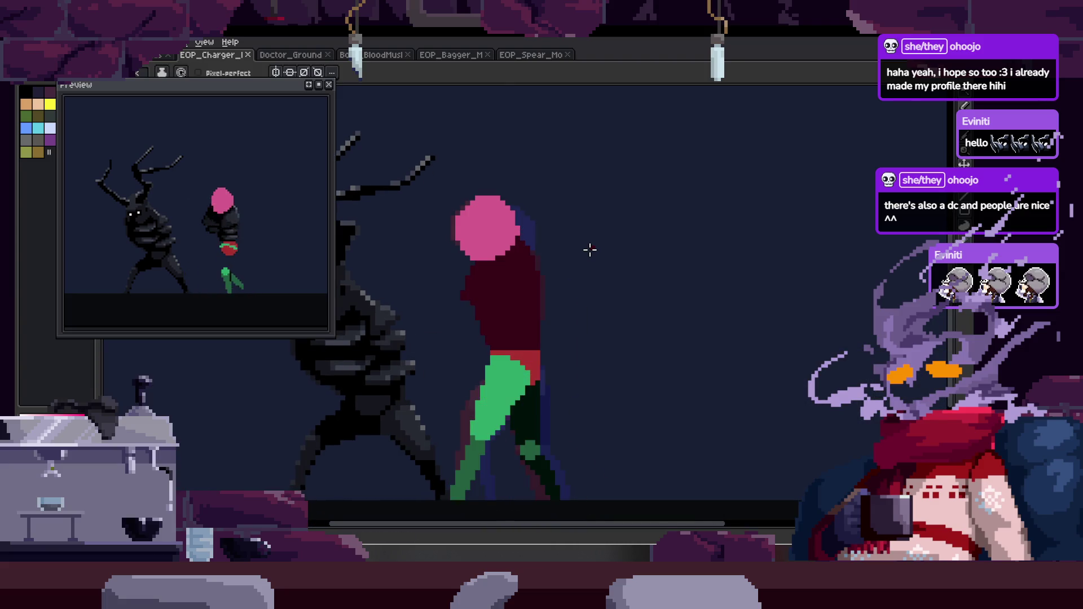
pyautogui.press('Tab')
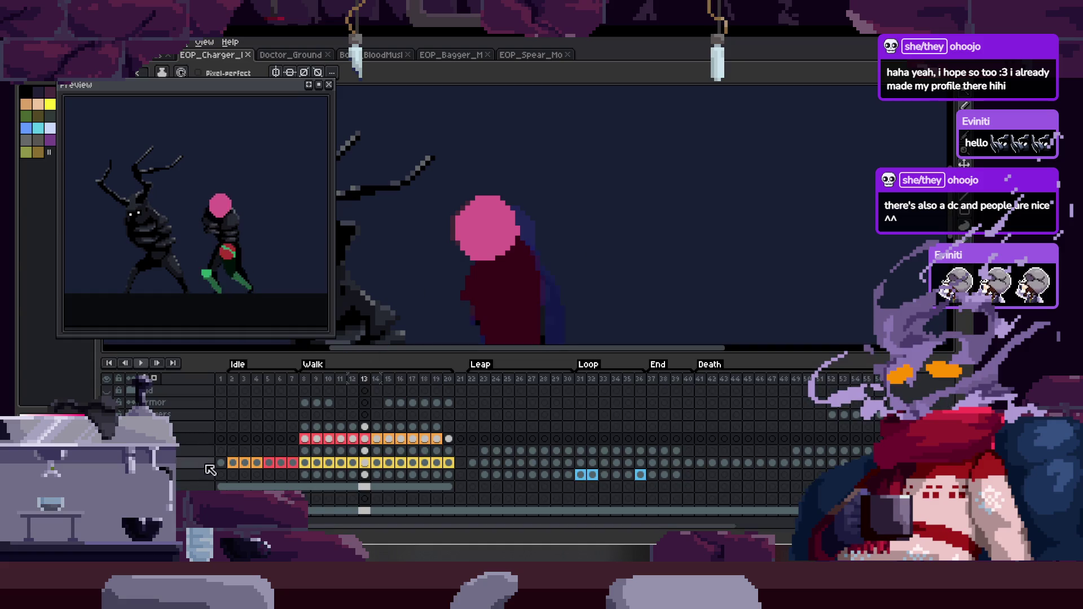
# Zoom in on the torso, pick the dark red, and stroke it along the torso edge.
pyautogui.press('Tab')
pyautogui.press('z')
pyautogui.click(519, 261)
pyautogui.press('Tab')
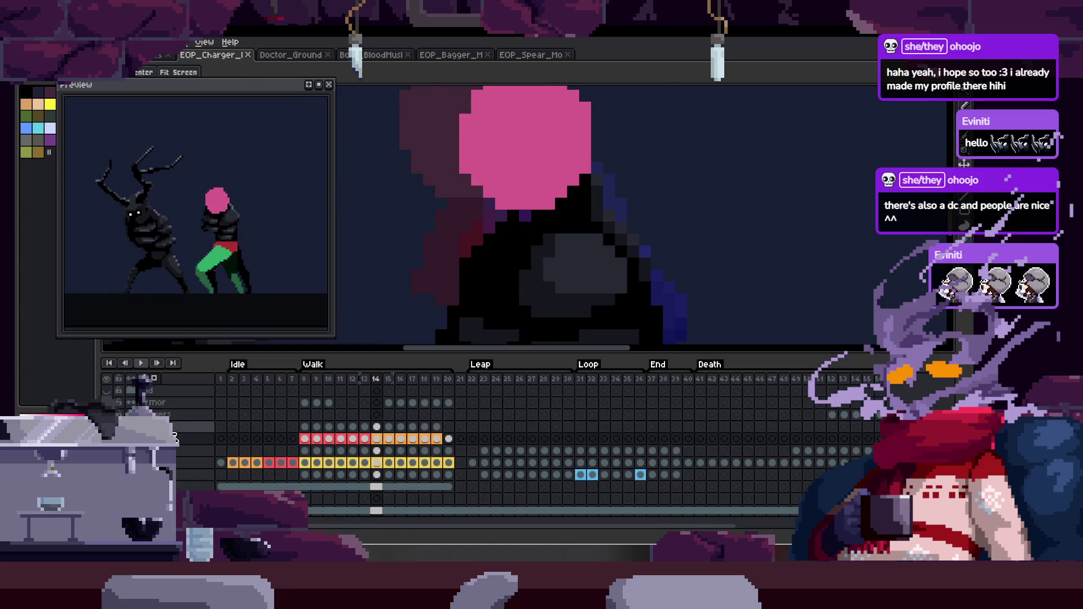
pyautogui.press('Tab')
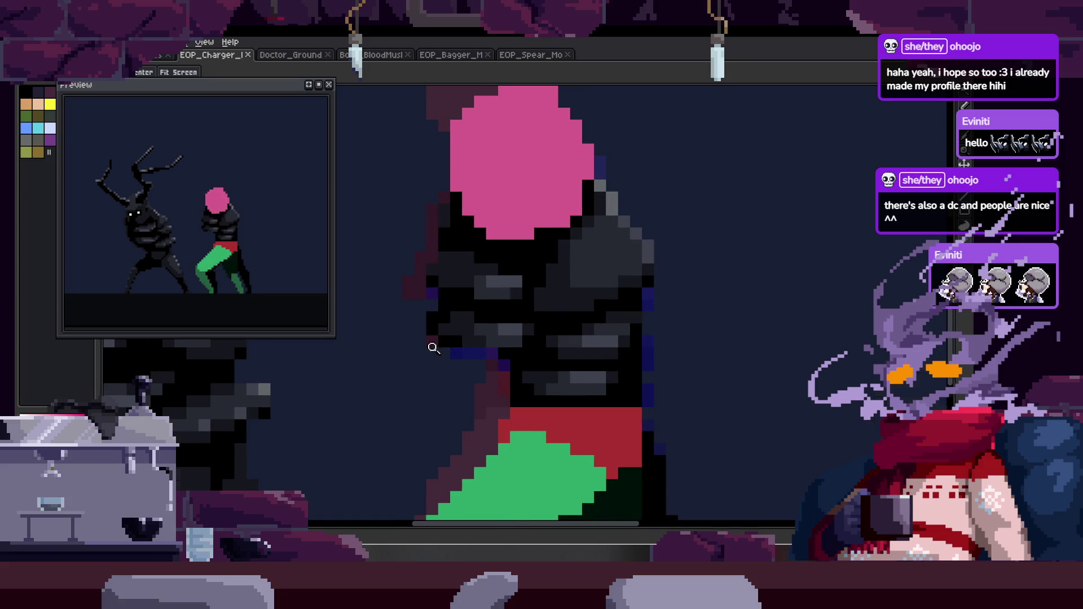
pyautogui.press('Tab')
pyautogui.press('b')
pyautogui.press('Tab')
pyautogui.press('alt')
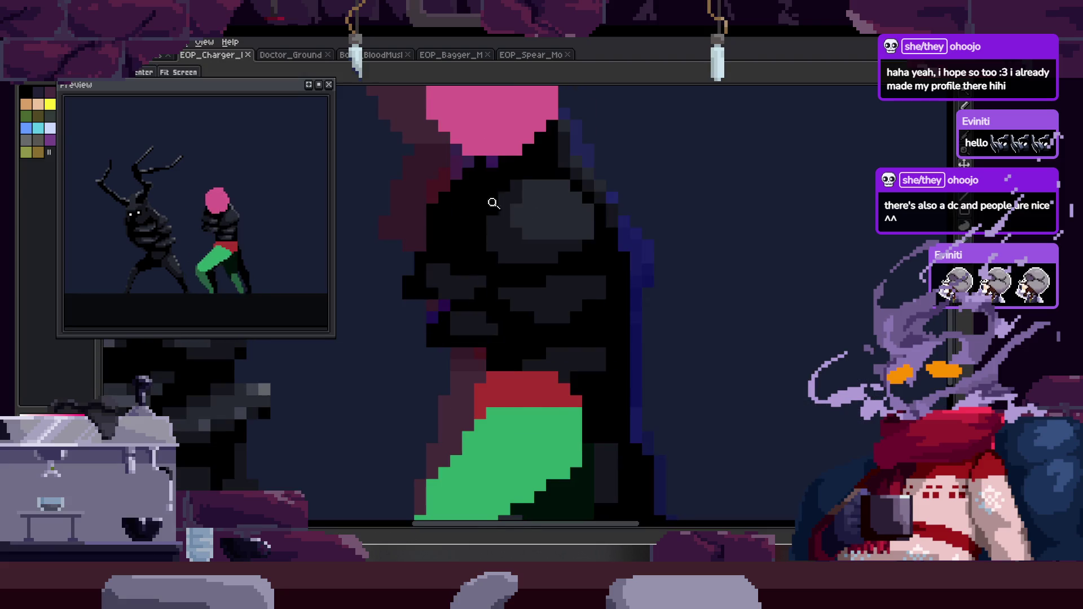
pyautogui.scroll(1, 455, 164)
pyautogui.moveTo(407, 244)
pyautogui.mouseDown()
pyautogui.moveTo(428, 241)
pyautogui.moveTo(508, 404)
pyautogui.moveTo(610, 392)
pyautogui.mouseUp()
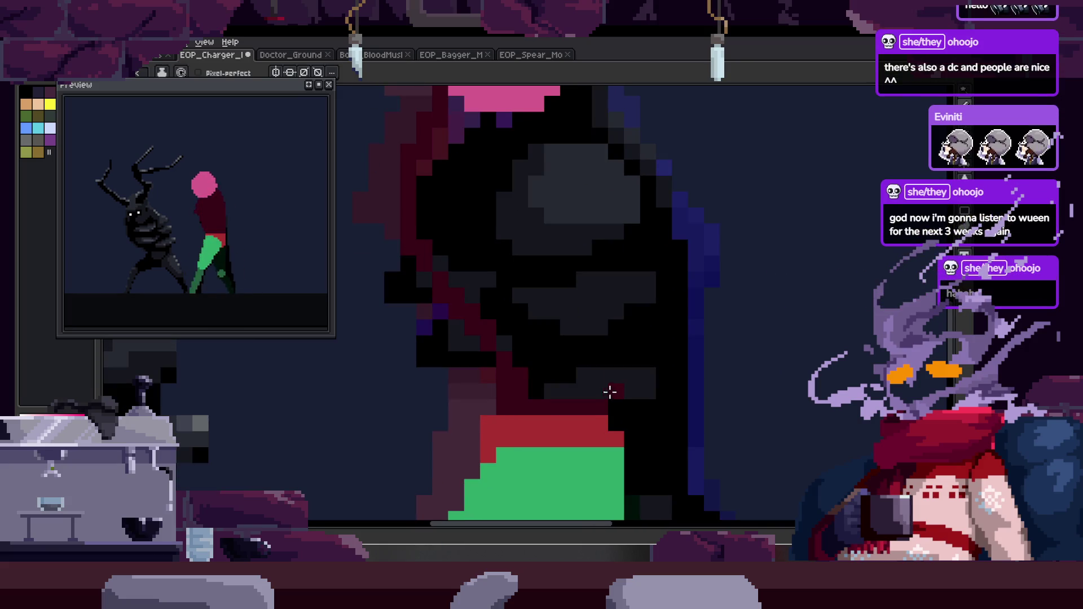
# Save, then on another frame paint dark-red pixels on the torso's left edge.
pyautogui.press('Right')
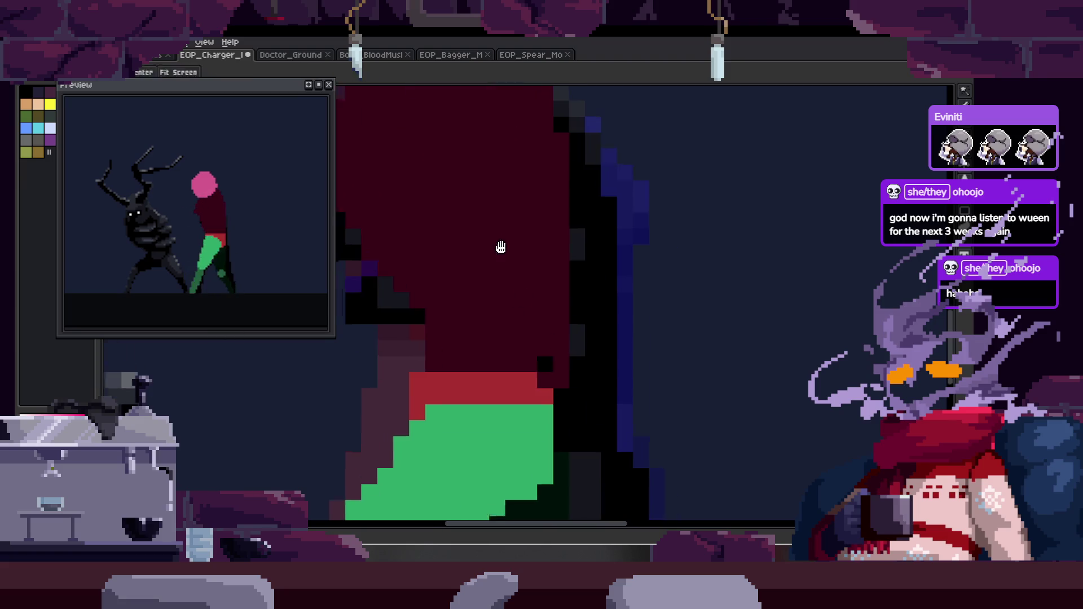
pyautogui.hotkey('ctrl', 's')
pyautogui.scroll(-2, 519, 265)
pyautogui.press('Tab')
pyautogui.press('b')
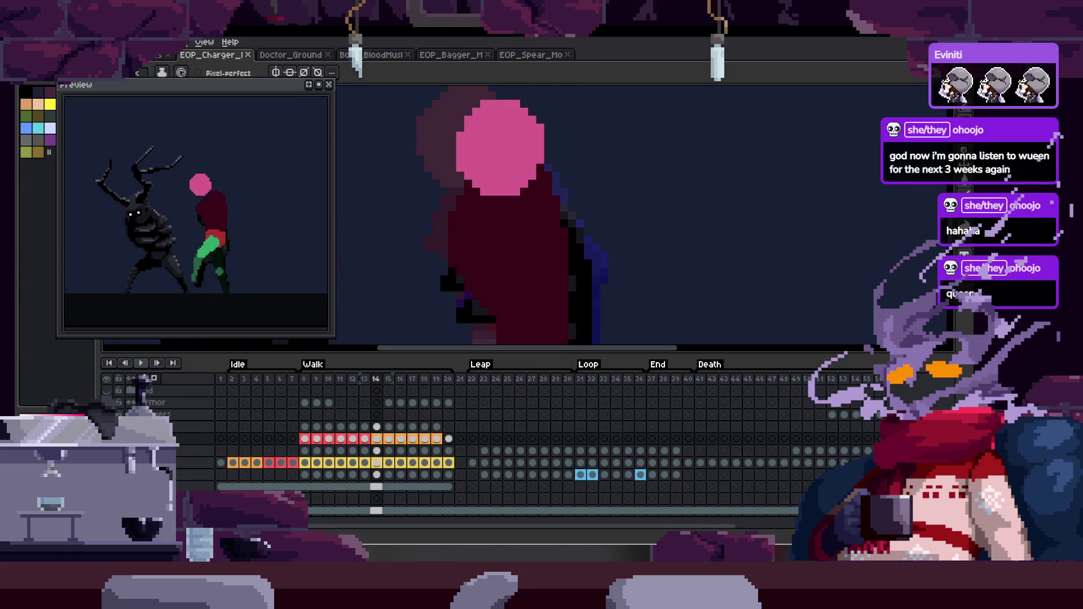
pyautogui.press('Tab')
pyautogui.press('z')
pyautogui.scroll(-2, 571, 300)
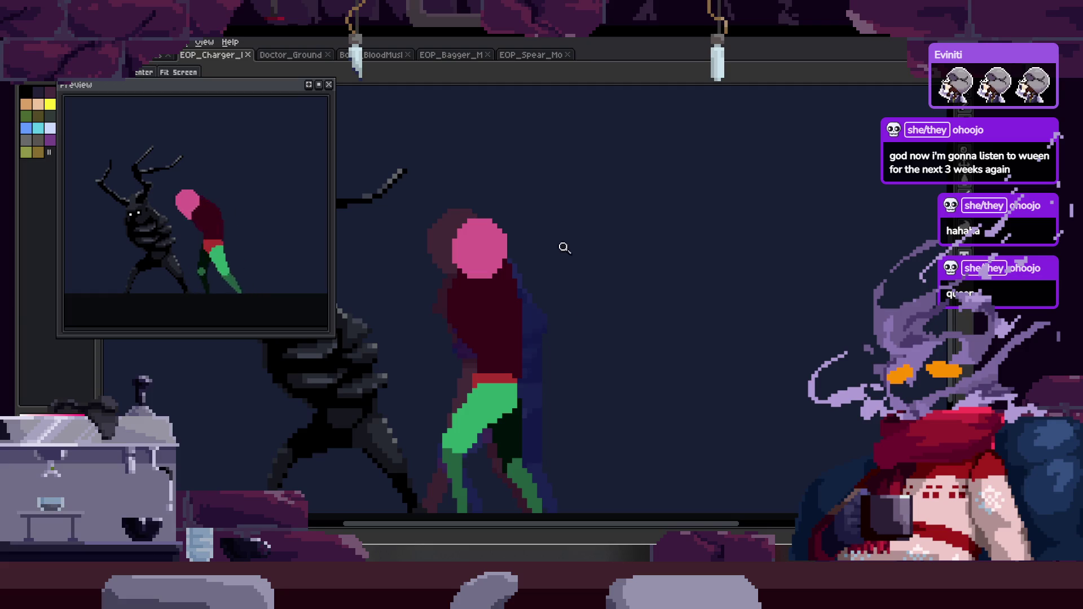
pyautogui.scroll(3, 462, 330)
pyautogui.moveTo(468, 313); pyautogui.dragTo(443, 357)
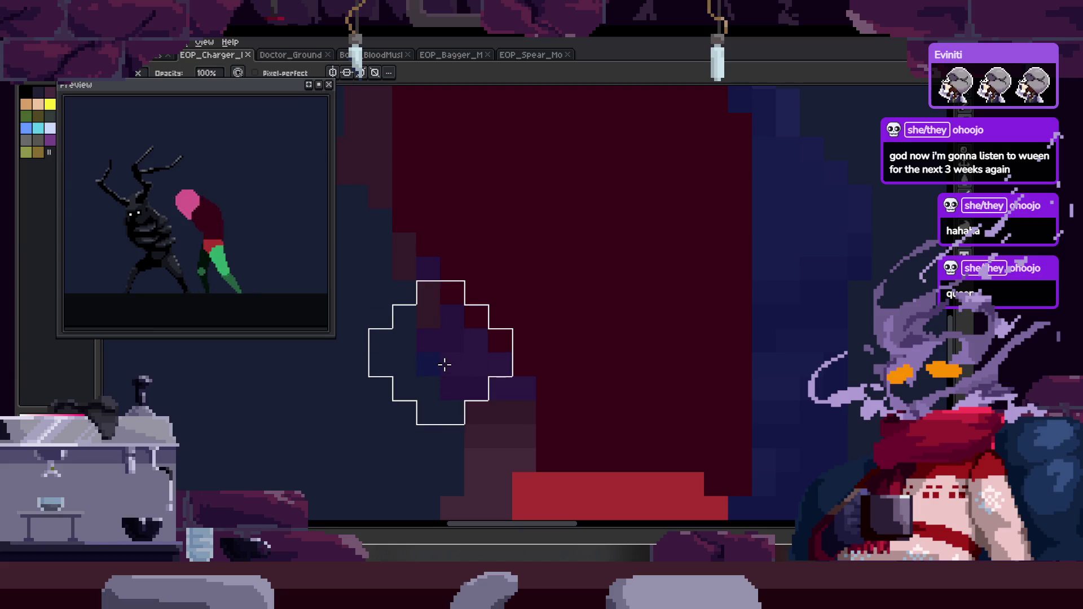
# Zoom in and out to review the torso, whole figure, and red hips.
pyautogui.scroll(-4, 467, 326)
pyautogui.press('z')
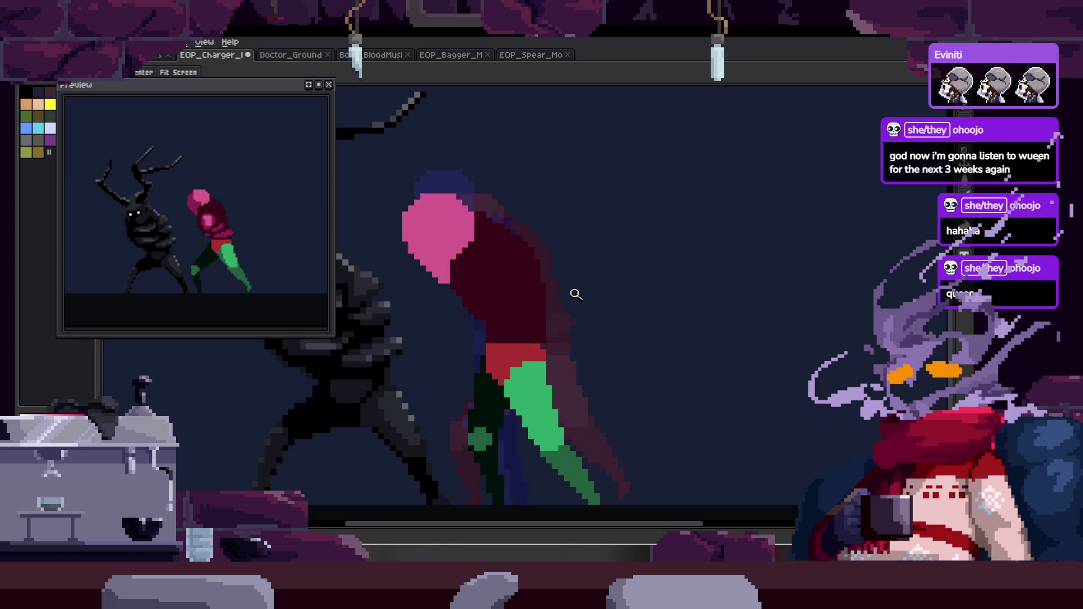
pyautogui.click(469, 248)
pyautogui.press('b')
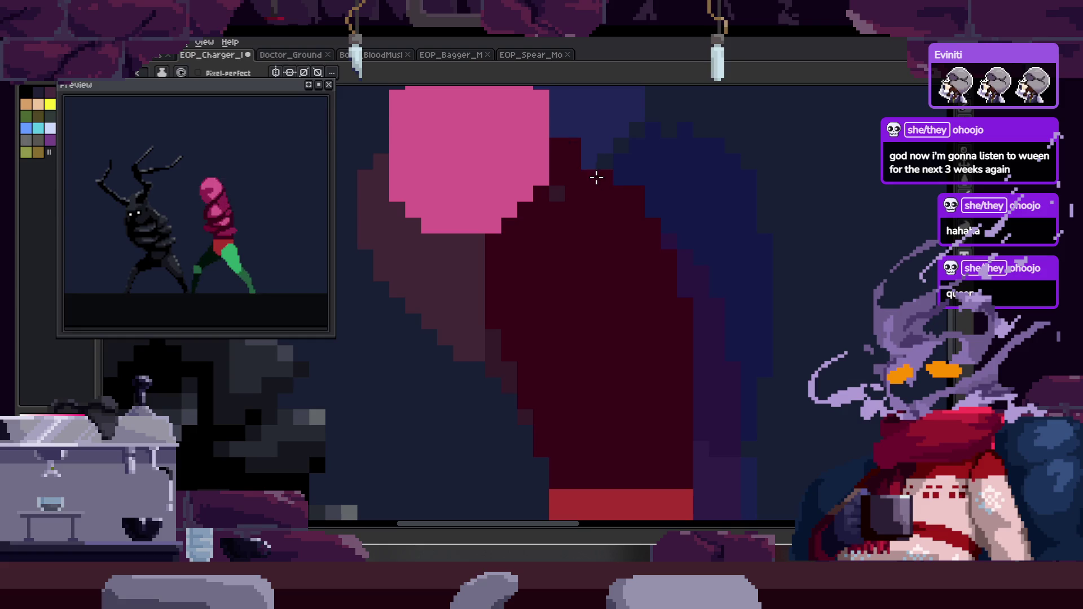
pyautogui.press('z')
pyautogui.rightClick(604, 230)
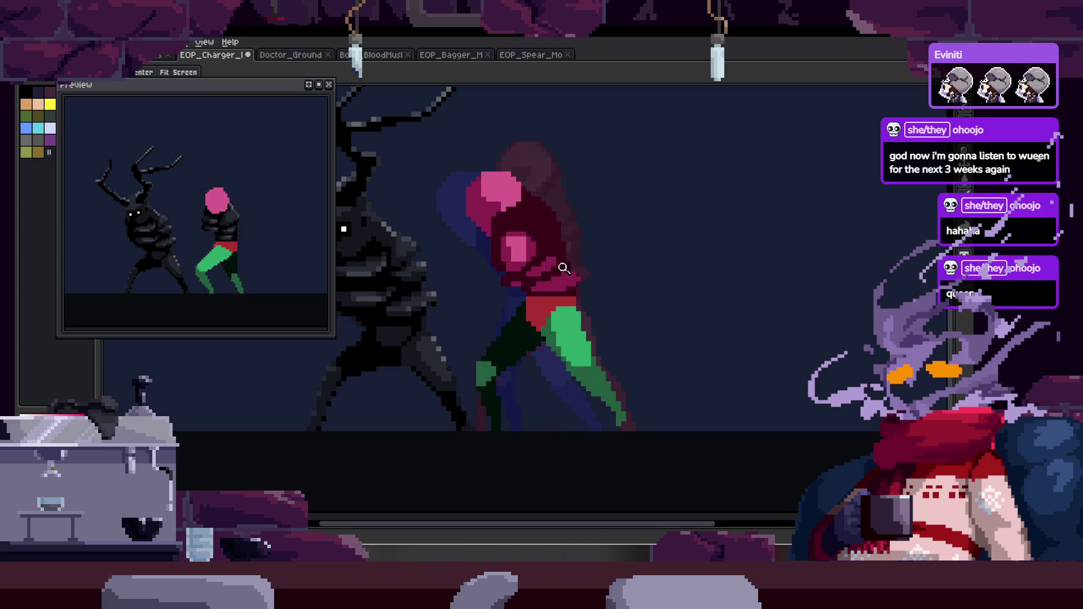
pyautogui.click(619, 265)
# Zoom in on the hips, then draw a green diagonal front-leg outline and fill it green.
pyautogui.click(647, 303)
pyautogui.click(637, 345)
pyautogui.press('b')
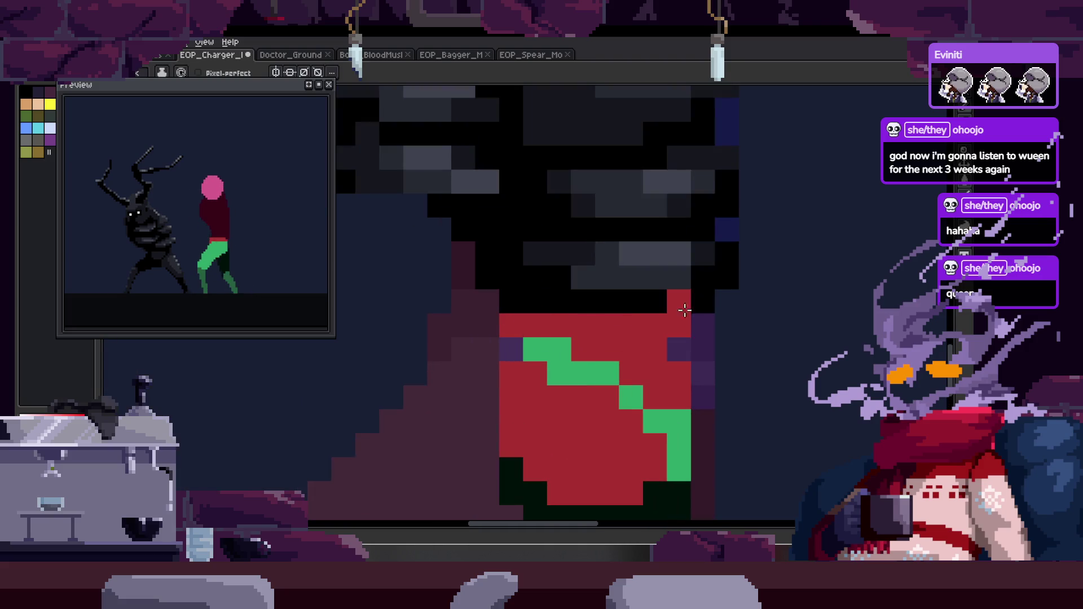
pyautogui.moveTo(694, 327)
pyautogui.mouseDown()
pyautogui.moveTo(551, 306)
pyautogui.moveTo(604, 314)
pyautogui.moveTo(587, 358)
pyautogui.moveTo(599, 452)
pyautogui.mouseUp()
pyautogui.scroll(-1, 618, 338)
pyautogui.scroll(-2, 612, 295)
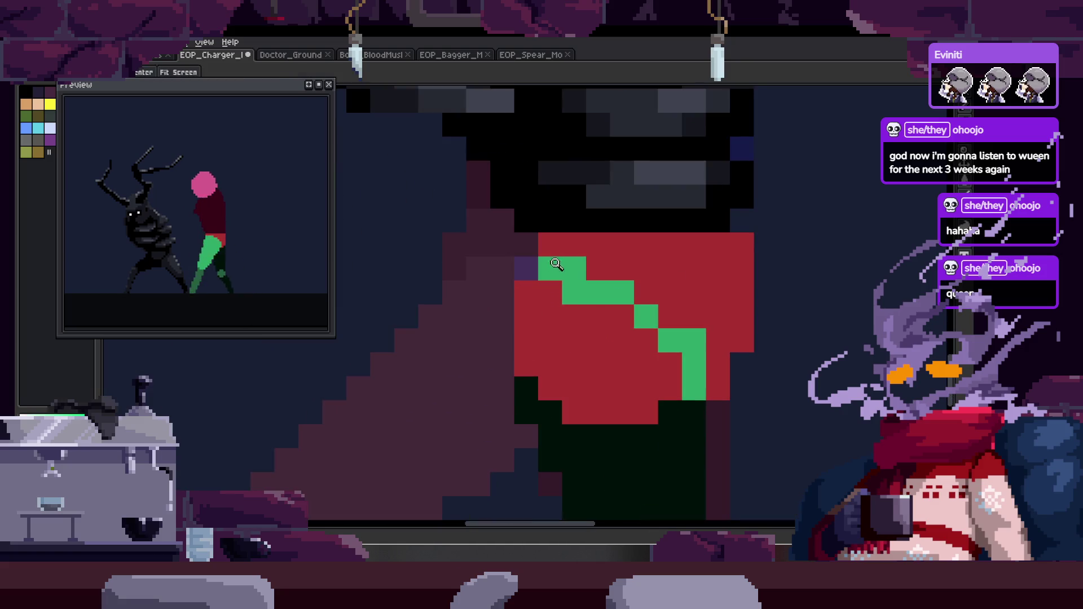
pyautogui.moveTo(531, 275)
pyautogui.mouseDown()
pyautogui.moveTo(452, 356)
pyautogui.moveTo(397, 468)
pyautogui.mouseUp()
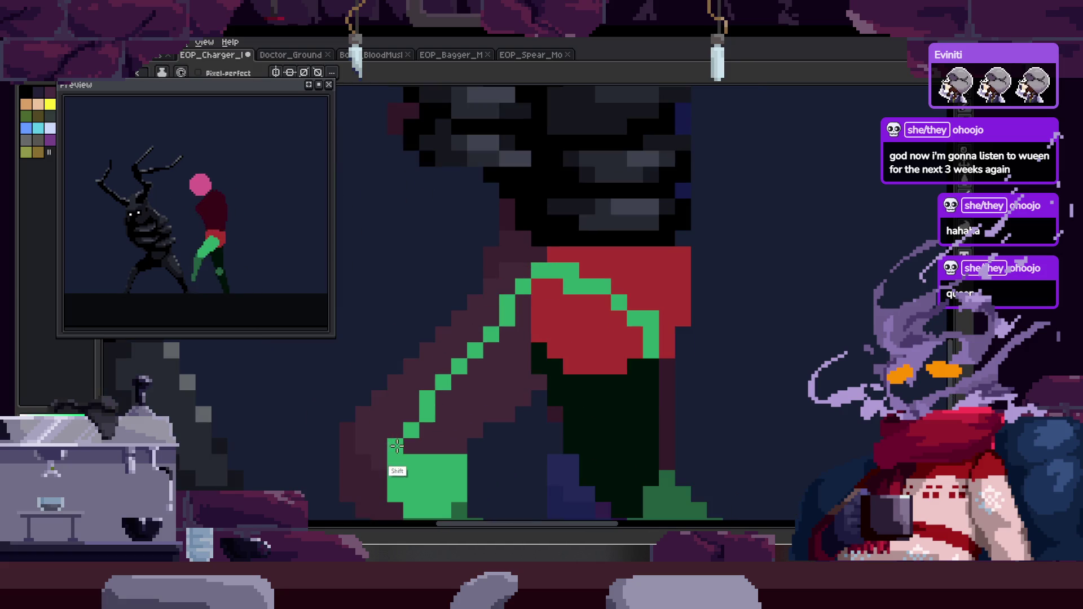
pyautogui.scroll(-3, 394, 314)
pyautogui.moveTo(418, 409)
pyautogui.mouseDown()
pyautogui.moveTo(584, 293)
pyautogui.moveTo(544, 259)
pyautogui.moveTo(467, 314)
pyautogui.moveTo(587, 276)
pyautogui.mouseUp()
pyautogui.scroll(-3, 584, 282)
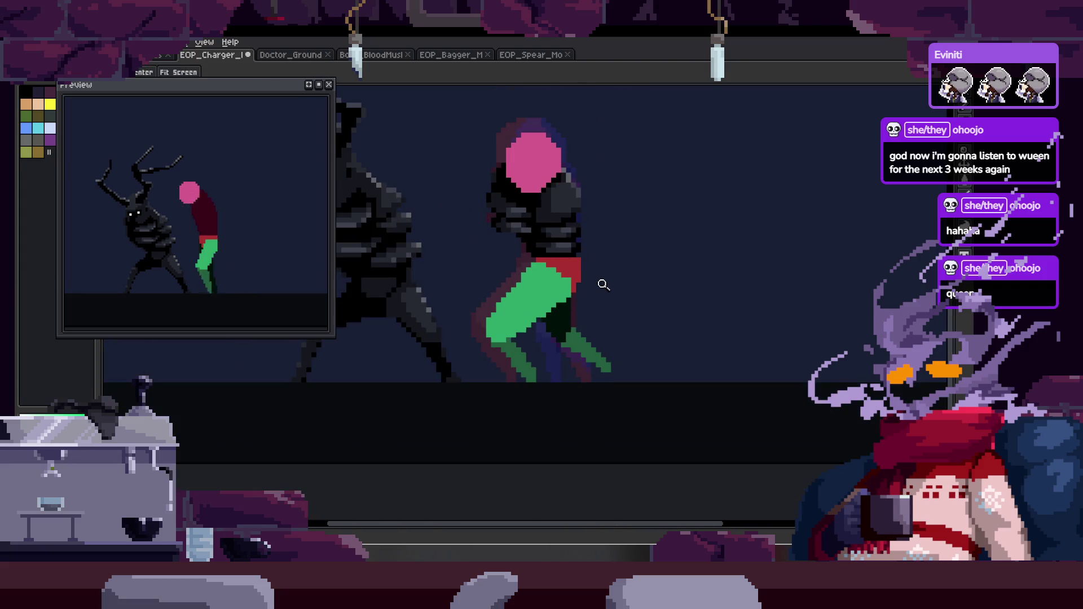
pyautogui.scroll(4, 574, 259)
pyautogui.press('+')
pyautogui.press('+')
pyautogui.hotkey('ctrl', 'z')
# Sample red from the sprite and paint it over the hips' left column.
pyautogui.press('alt')
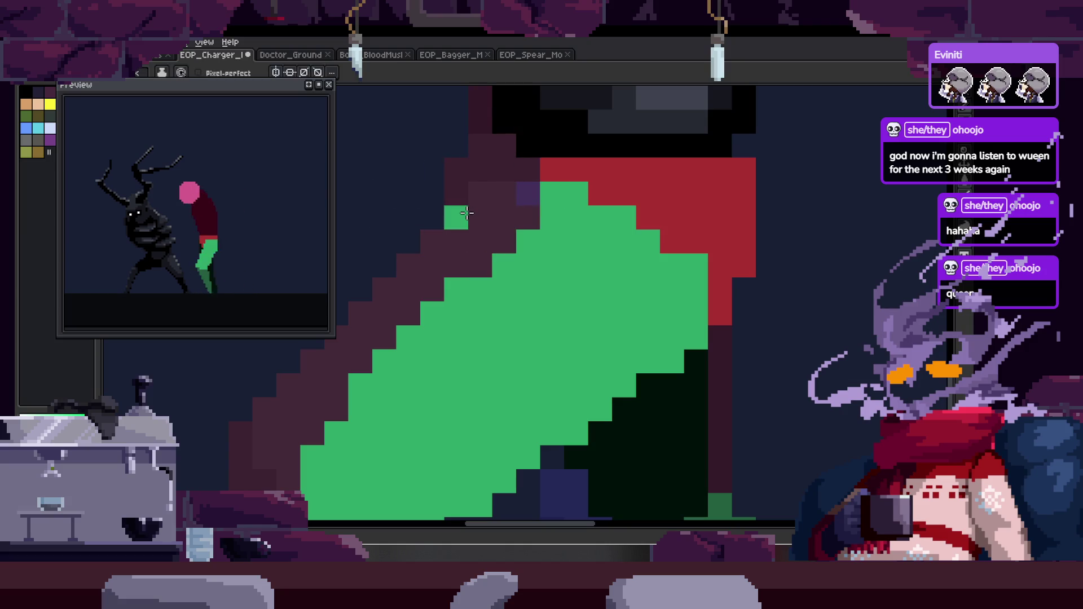
pyautogui.moveTo(476, 285); pyautogui.dragTo(456, 293)
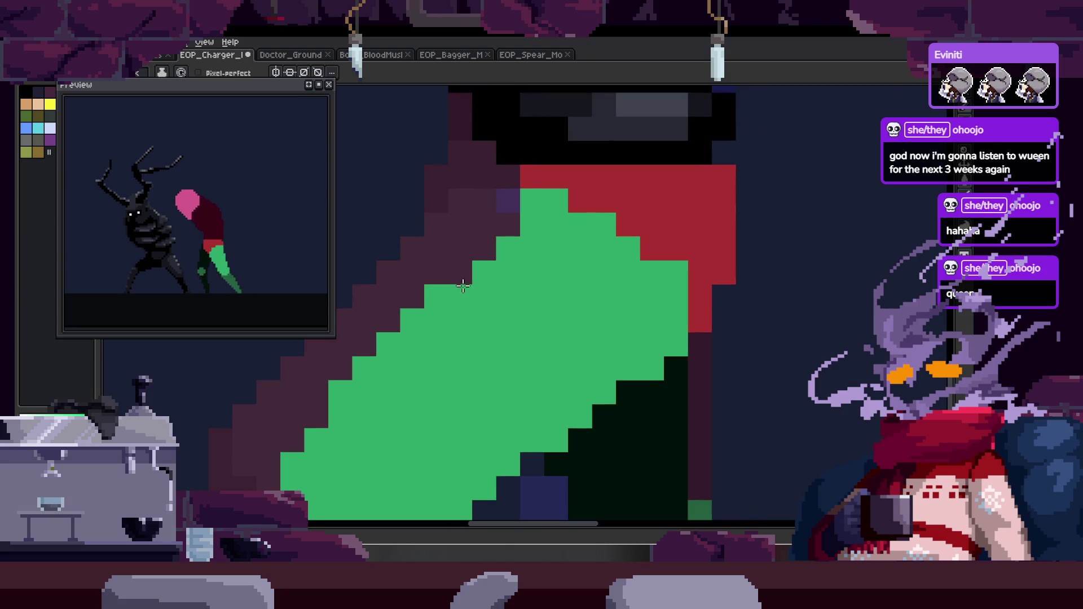
pyautogui.moveTo(556, 191); pyautogui.dragTo(508, 209)
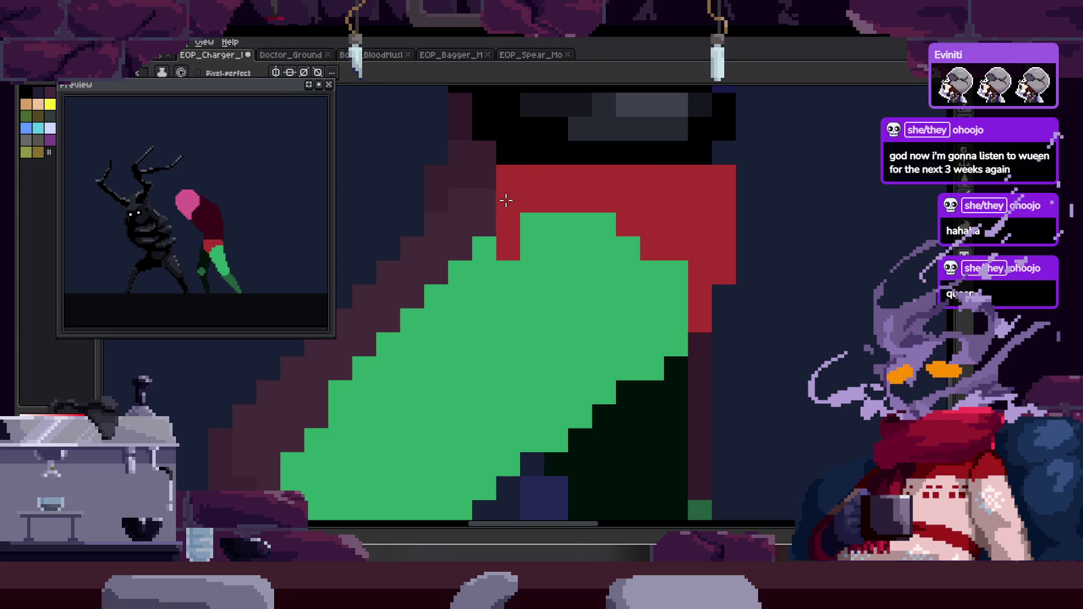
pyautogui.scroll(-3, 496, 225)
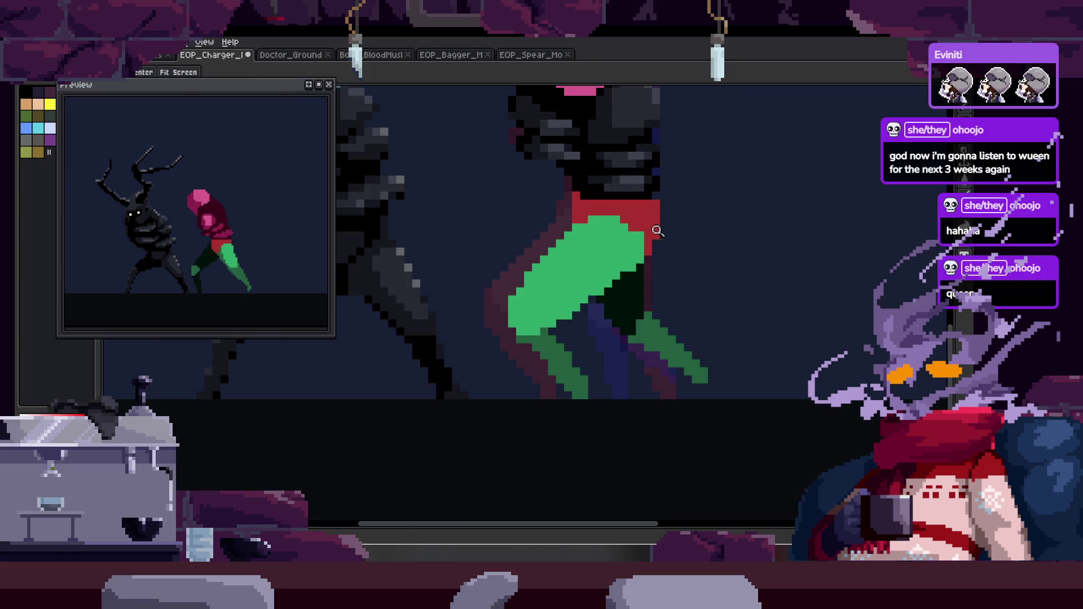
pyautogui.scroll(-1, 599, 268)
pyautogui.scroll(3, 634, 244)
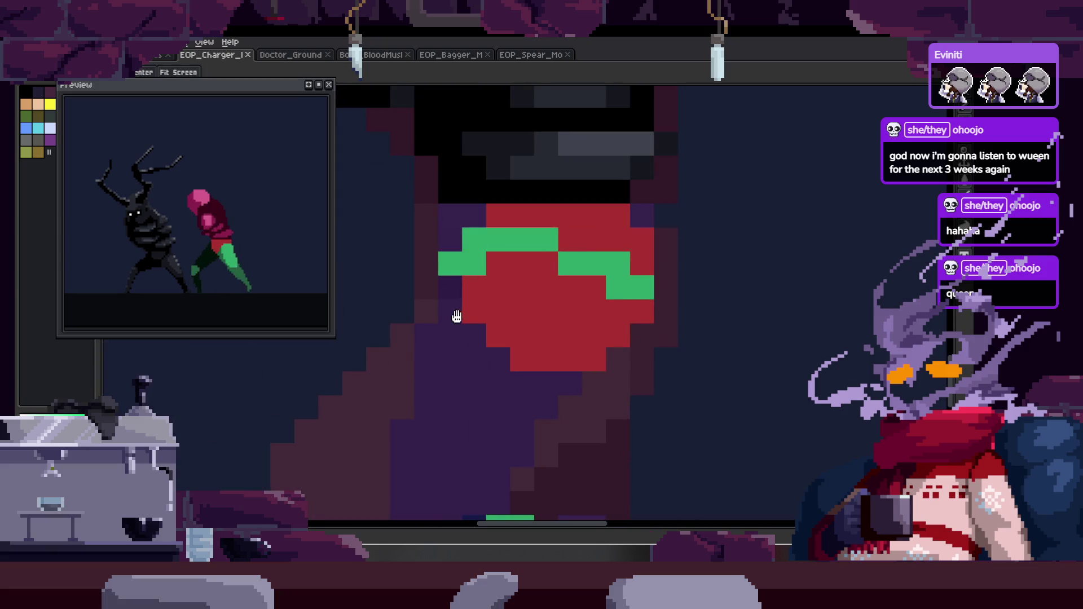
# Outline the front leg in green, bucket-fill it, and repaint the purple pixels beside the hips.
pyautogui.keyDown('shift'); pyautogui.click(480, 196); pyautogui.keyUp('shift')
pyautogui.moveTo(673, 416); pyautogui.dragTo(587, 310)
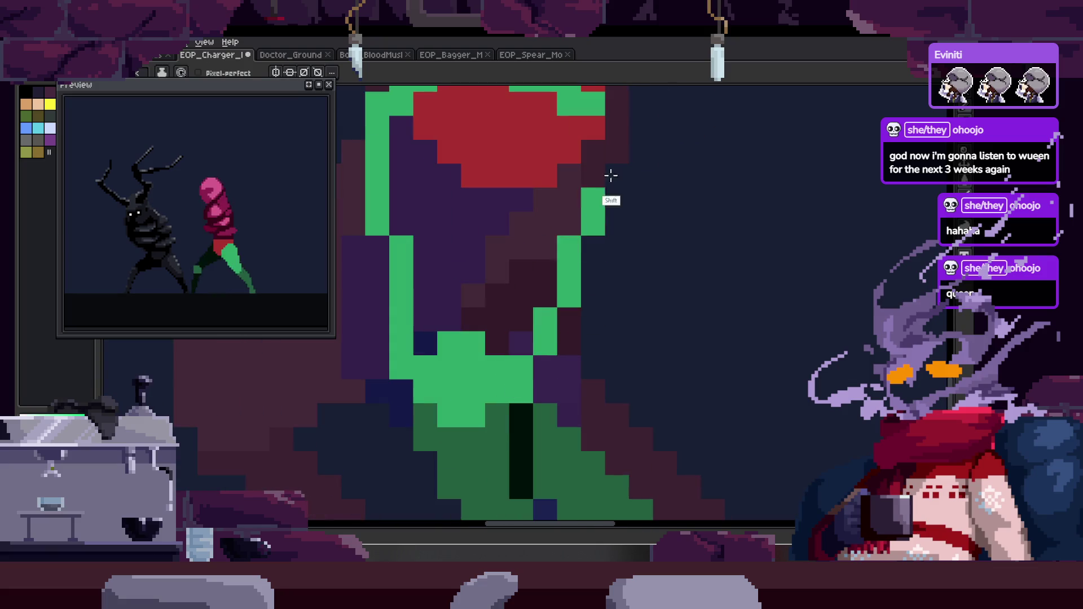
pyautogui.press('g')
pyautogui.click(515, 259)
pyautogui.press('b')
pyautogui.moveTo(452, 167); pyautogui.dragTo(392, 176)
# On the following frames, turn a red hip pixel black and touch up the hip pixels.
pyautogui.press('Right')
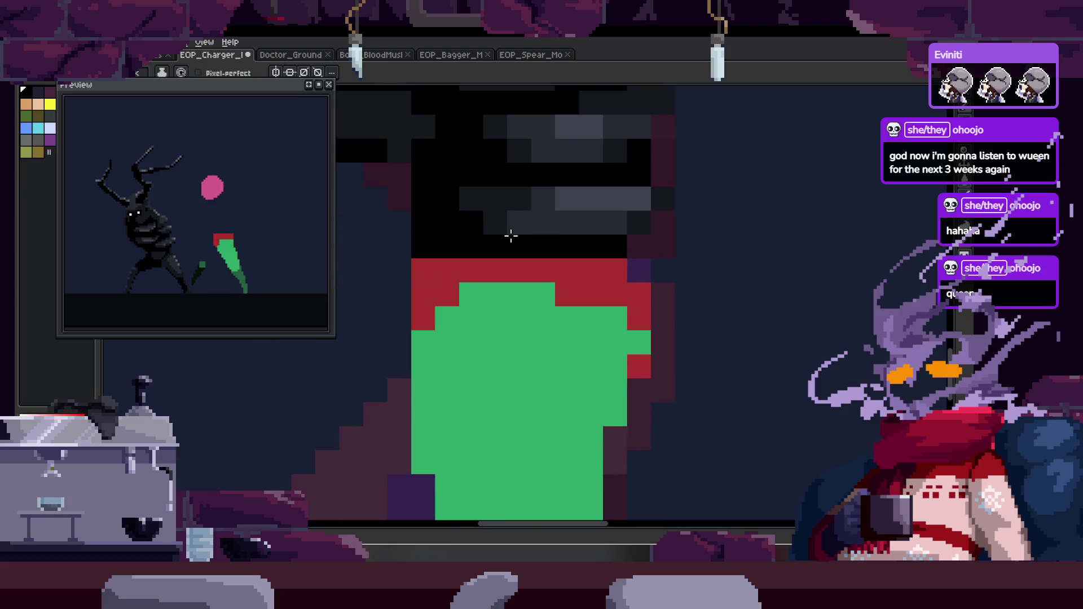
pyautogui.press('Right')
pyautogui.click(606, 292)
pyautogui.scroll(-4, 595, 373)
pyautogui.press('z')
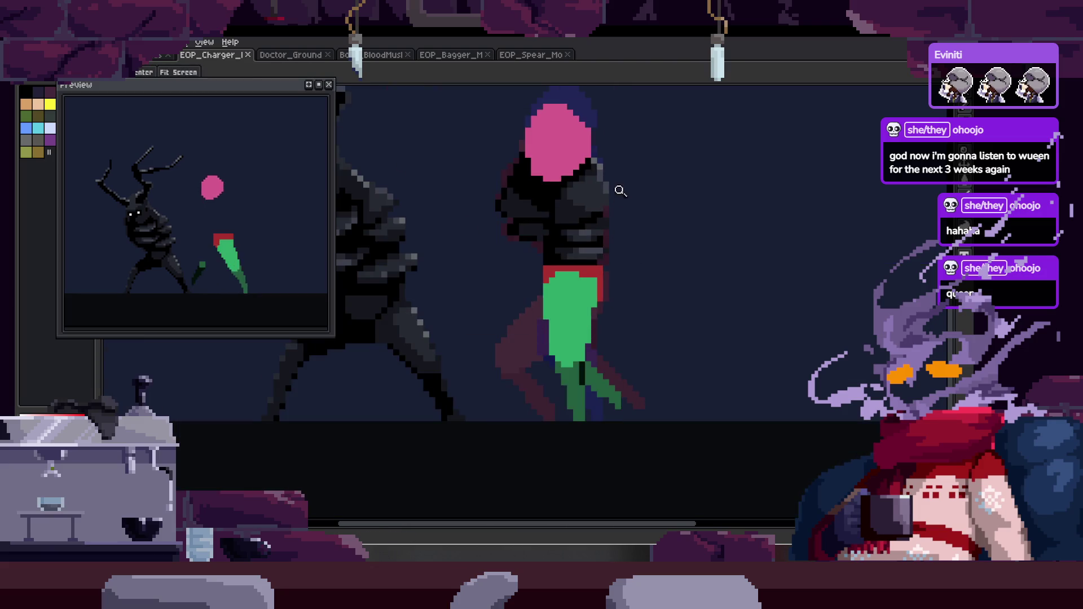
pyautogui.scroll(3, 635, 278)
pyautogui.scroll(-2, 660, 229)
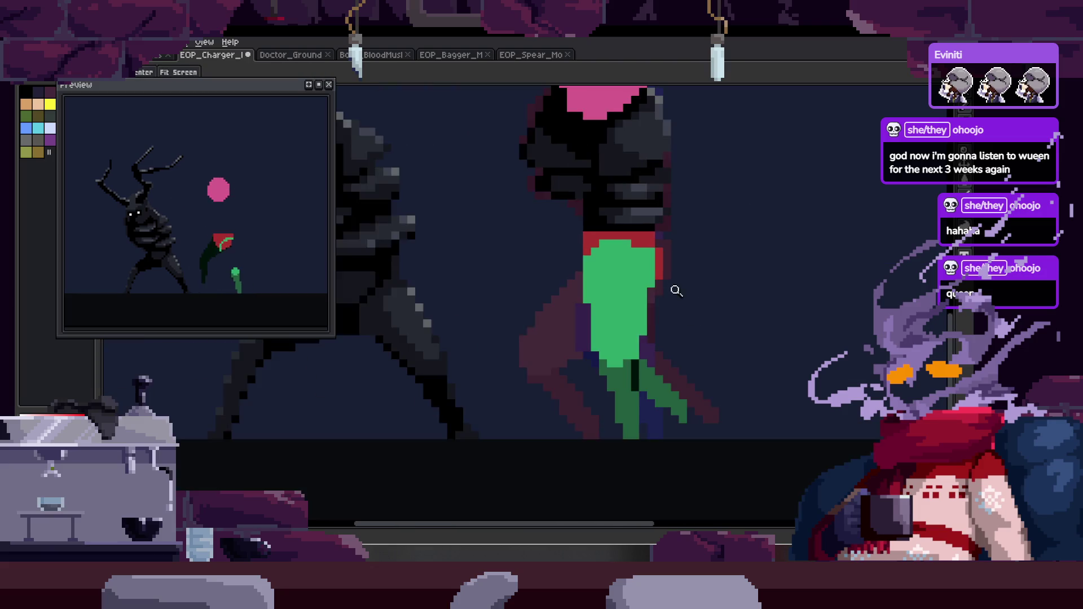
pyautogui.press('Right')
pyautogui.scroll(3, 648, 237)
pyautogui.press('b')
pyautogui.click(646, 252)
pyautogui.moveTo(646, 252); pyautogui.dragTo(595, 246)
pyautogui.hotkey('ctrl', 'z')
pyautogui.hotkey('ctrl', 'z')
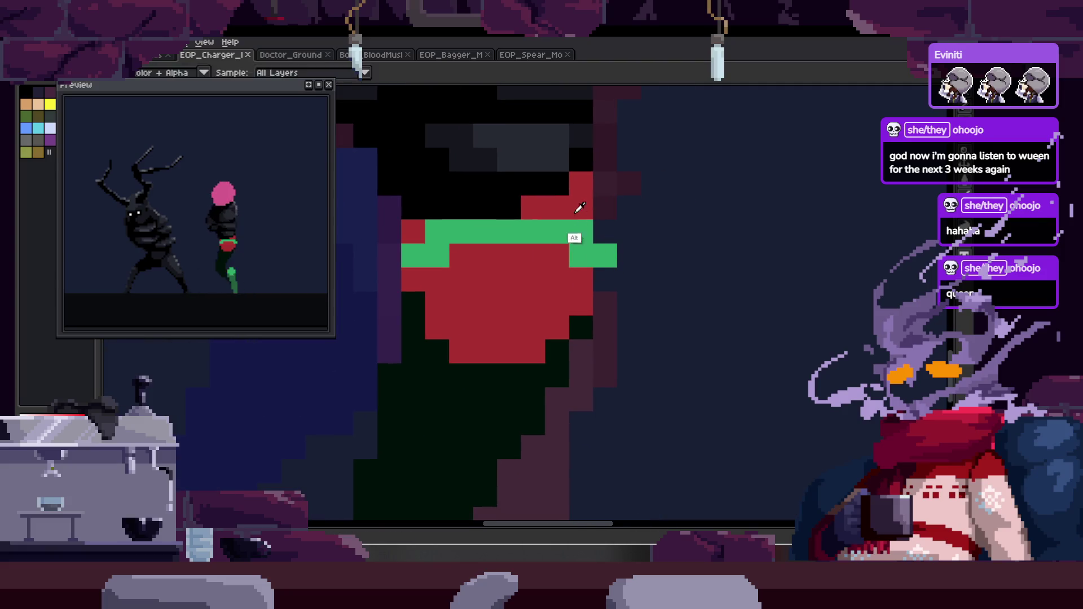
# Draw a straight green line down the leg and repaint the leg area light green.
pyautogui.moveTo(413, 279); pyautogui.dragTo(413, 302)
pyautogui.press('z')
pyautogui.scroll(-1, 443, 242)
pyautogui.press('b')
pyautogui.keyDown('shift'); pyautogui.click(490, 375); pyautogui.keyUp('shift')
pyautogui.moveTo(520, 378)
pyautogui.mouseDown()
pyautogui.moveTo(561, 220)
pyautogui.moveTo(536, 169)
pyautogui.moveTo(507, 328)
pyautogui.moveTo(467, 217)
pyautogui.moveTo(458, 226)
pyautogui.mouseUp()
pyautogui.scroll(3, 458, 225)
# Paint red around the top of the green leg, turning stray green hip pixels red.
pyautogui.press('alt')
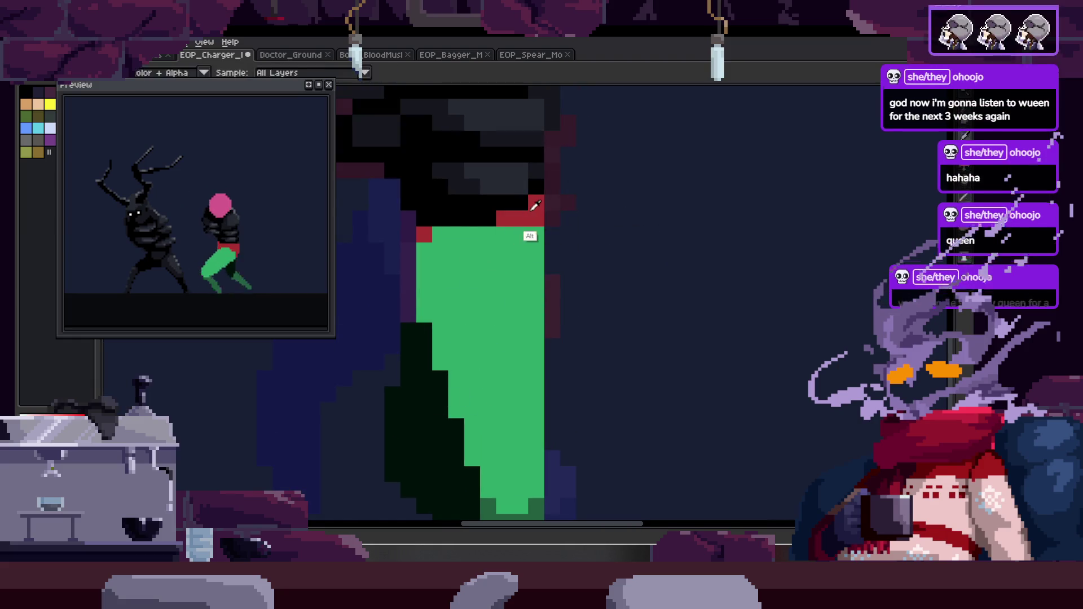
pyautogui.scroll(-3, 572, 282)
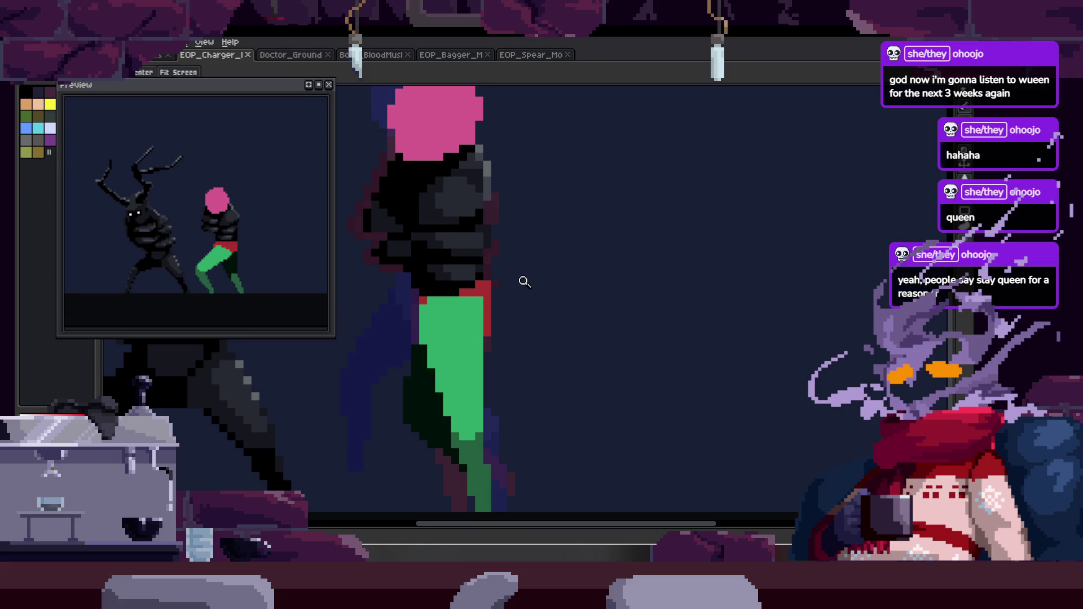
pyautogui.scroll(3, 524, 281)
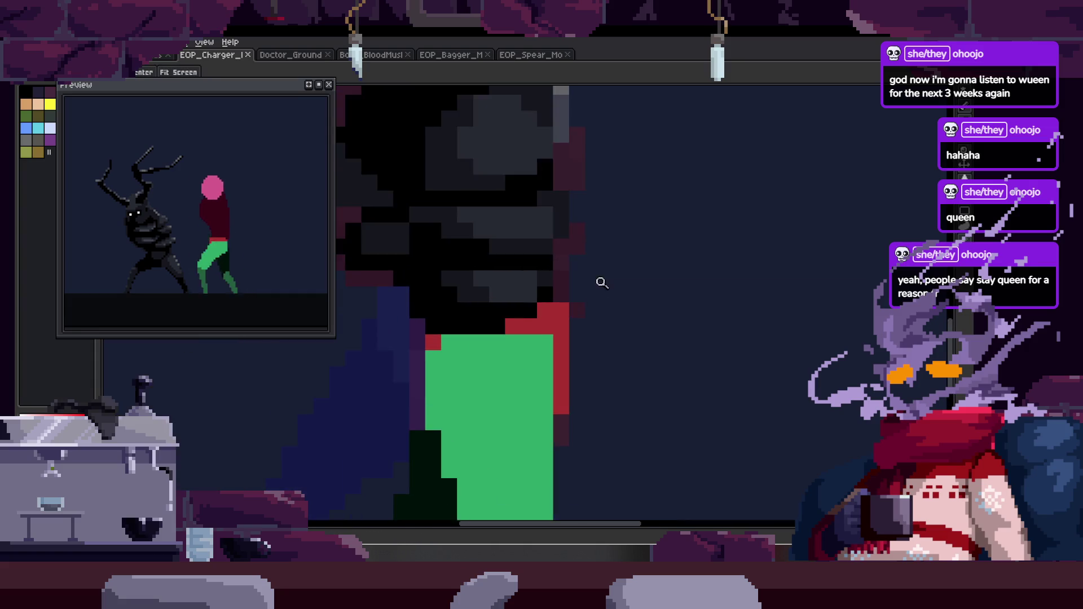
pyautogui.press('b')
pyautogui.scroll(3, 474, 265)
pyautogui.moveTo(471, 284)
pyautogui.mouseDown()
pyautogui.moveTo(629, 242)
pyautogui.moveTo(552, 259)
pyautogui.moveTo(559, 273)
pyautogui.mouseUp()
pyautogui.click(617, 269)
pyautogui.click(598, 266)
pyautogui.scroll(-6, 626, 295)
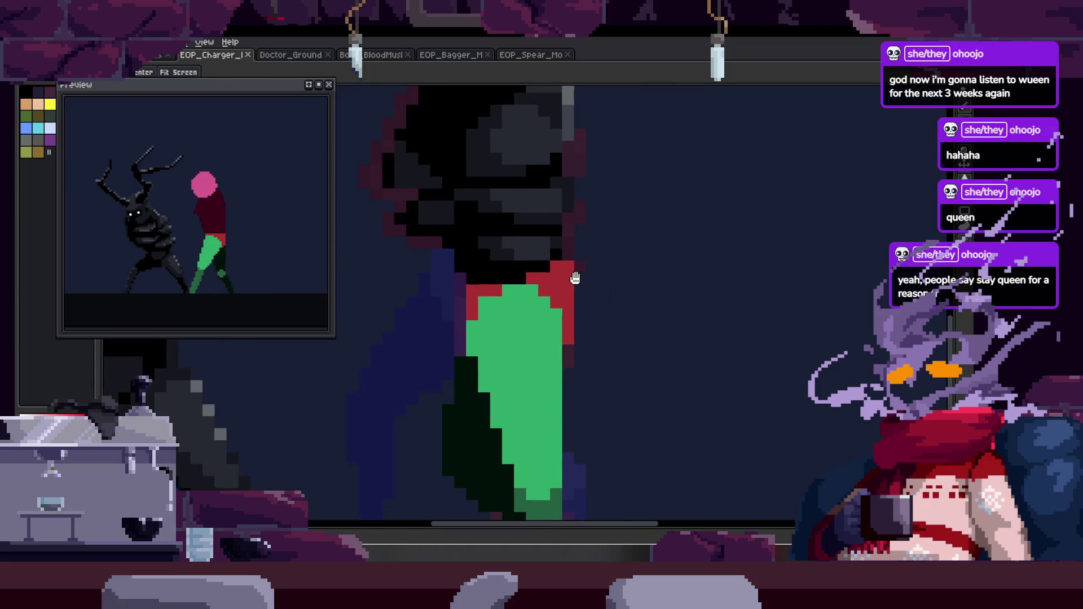
# Flip between neighbouring frames with the timeline shown to compare the leg.
pyautogui.press('z')
pyautogui.press('Tab')
pyautogui.press(',')
pyautogui.press('.')
pyautogui.press(',')
pyautogui.press('Tab')
pyautogui.scroll(3, 534, 260)
pyautogui.press('b')
# Redraw the green leg outline down to the knee and fill it solid green.
pyautogui.click(483, 291)
pyautogui.keyDown('shift'); pyautogui.click(531, 393); pyautogui.keyUp('shift')
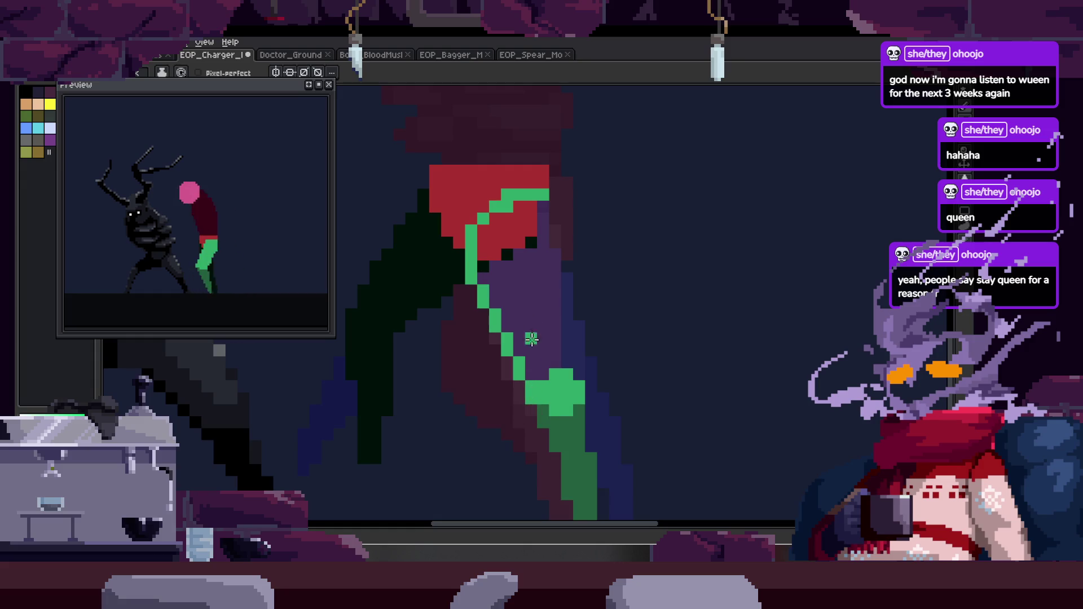
pyautogui.hotkey('ctrl', 'z')
pyautogui.press('.')
pyautogui.press(',')
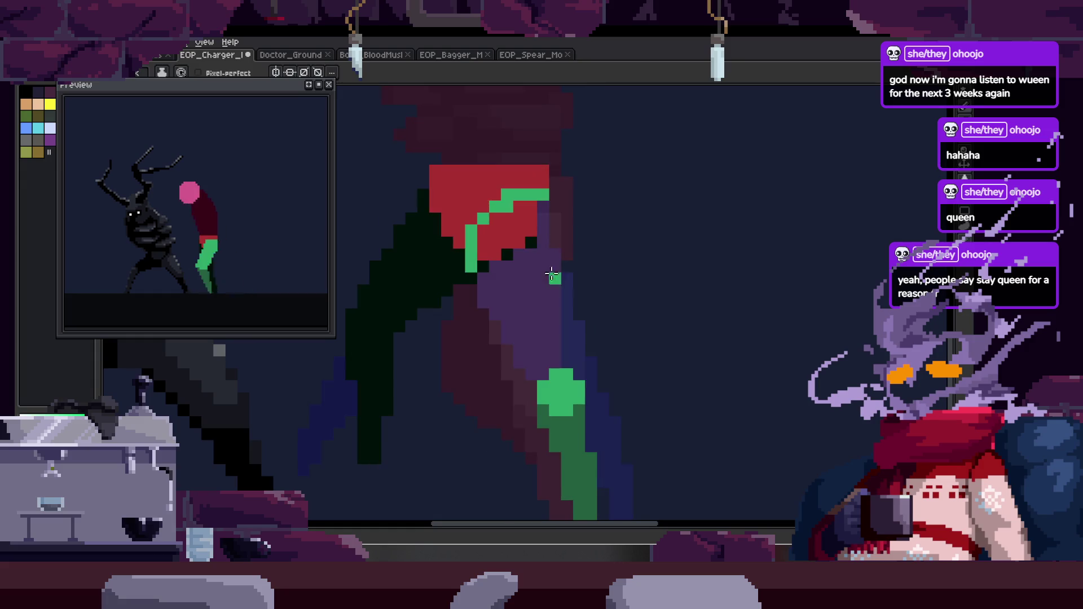
pyautogui.press(',')
pyautogui.hotkey('ctrl', 'z')
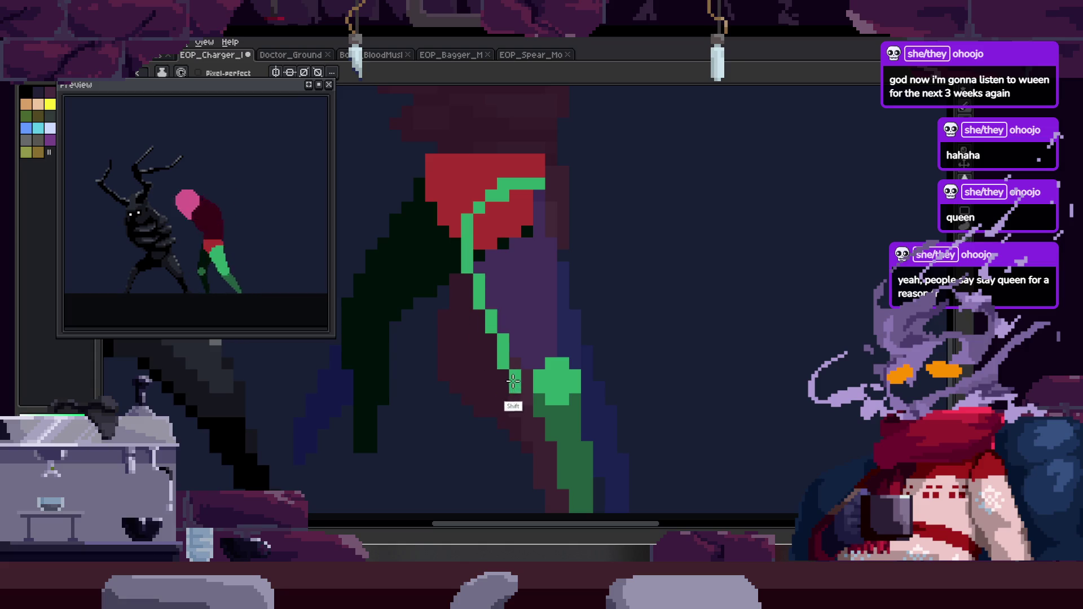
pyautogui.keyDown('shift'); pyautogui.click(520, 387); pyautogui.keyUp('shift')
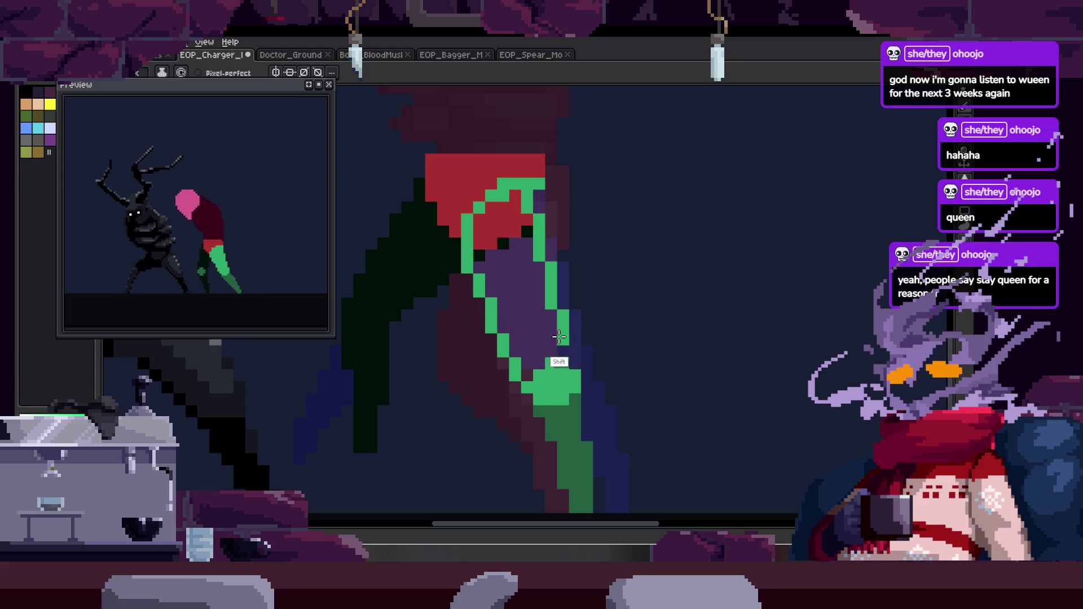
pyautogui.press('g')
pyautogui.click(512, 286)
pyautogui.press('b')
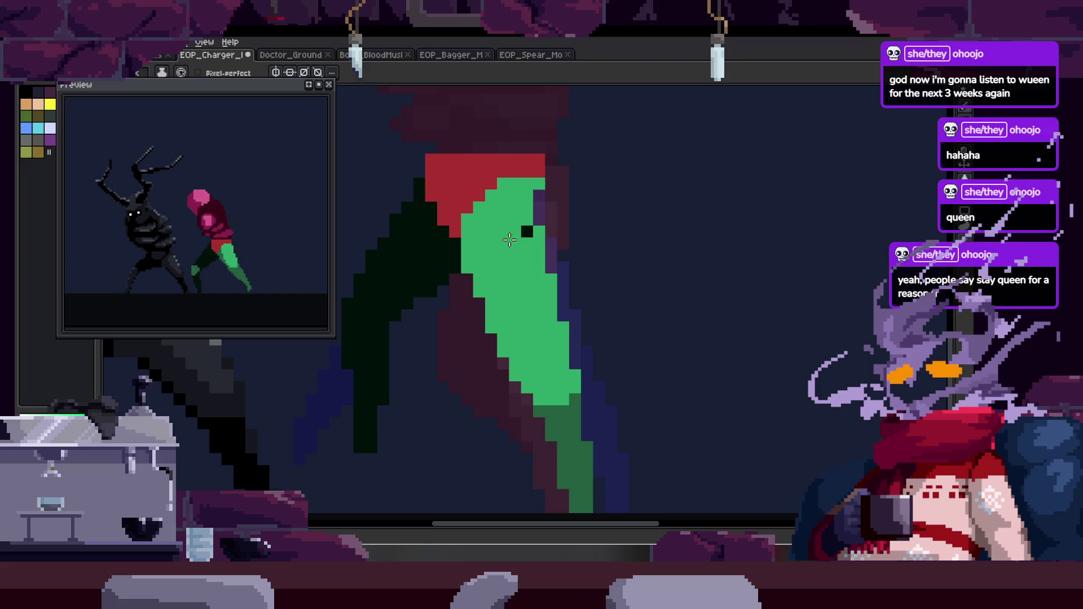
# Erase the stray light-green pixels below the leg with a large eraser.
pyautogui.press('e')
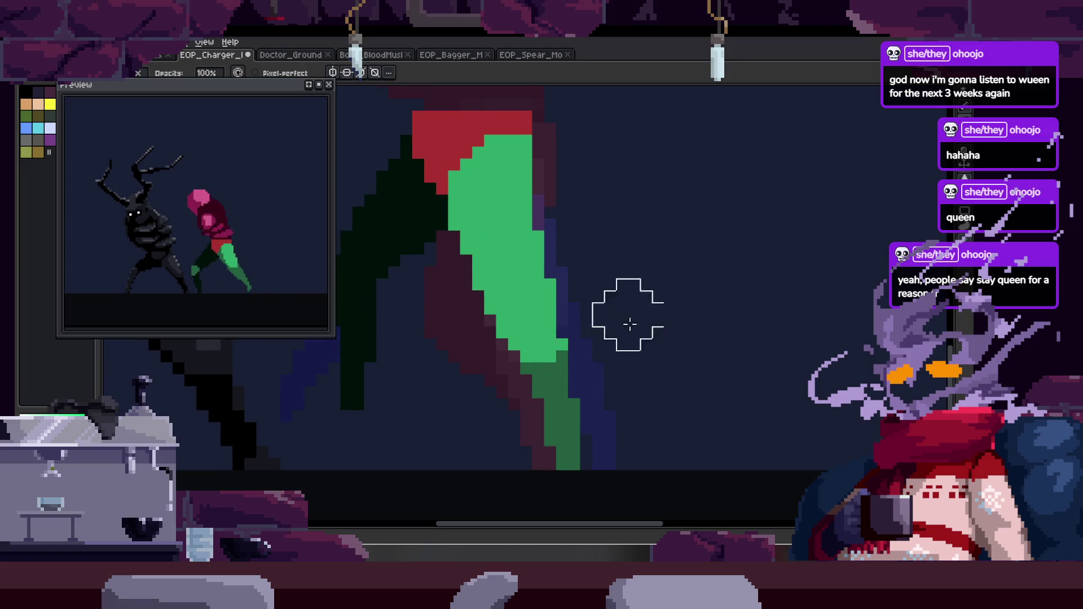
pyautogui.press('Right')
pyautogui.press('Right')
pyautogui.press('Right')
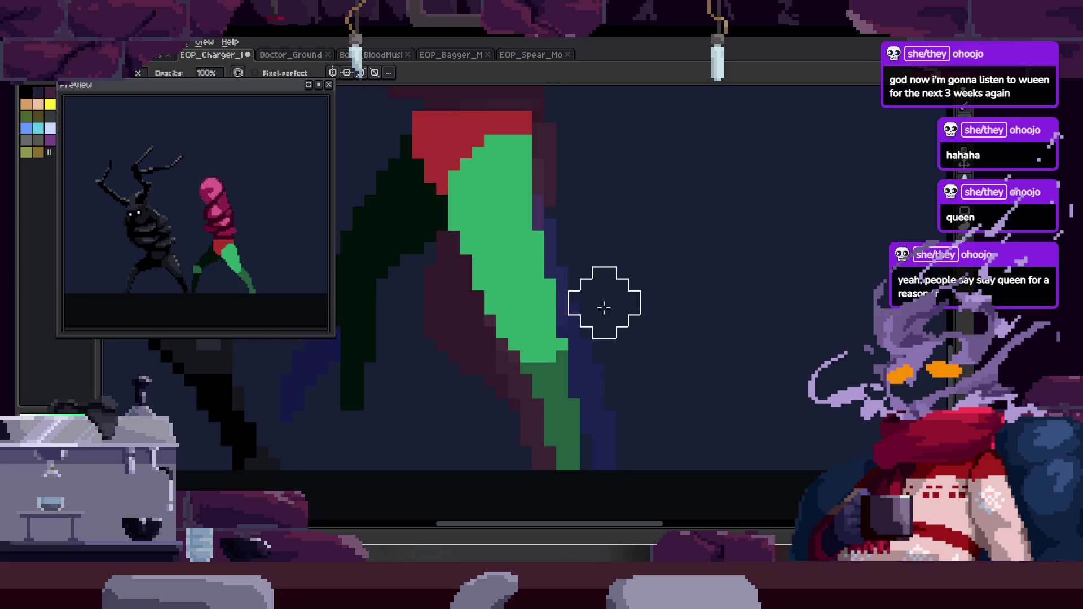
pyautogui.scroll(3, 604, 310)
pyautogui.moveTo(508, 324); pyautogui.dragTo(600, 358)
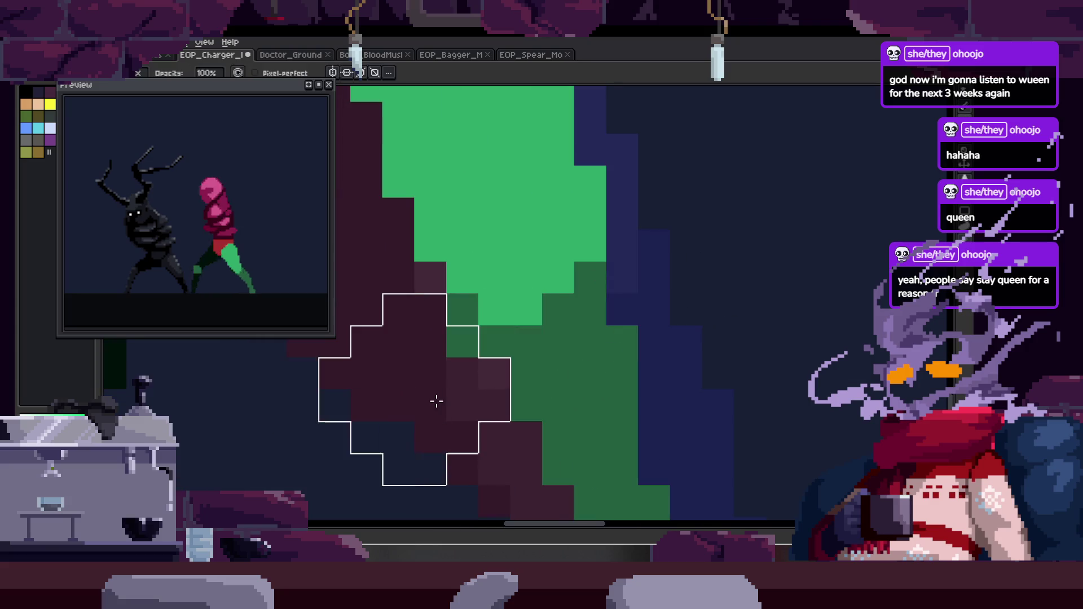
pyautogui.press('Left')
pyautogui.press('b')
# Paint dark-green shading bands and a column along the legs across frames.
pyautogui.moveTo(472, 295); pyautogui.dragTo(558, 323)
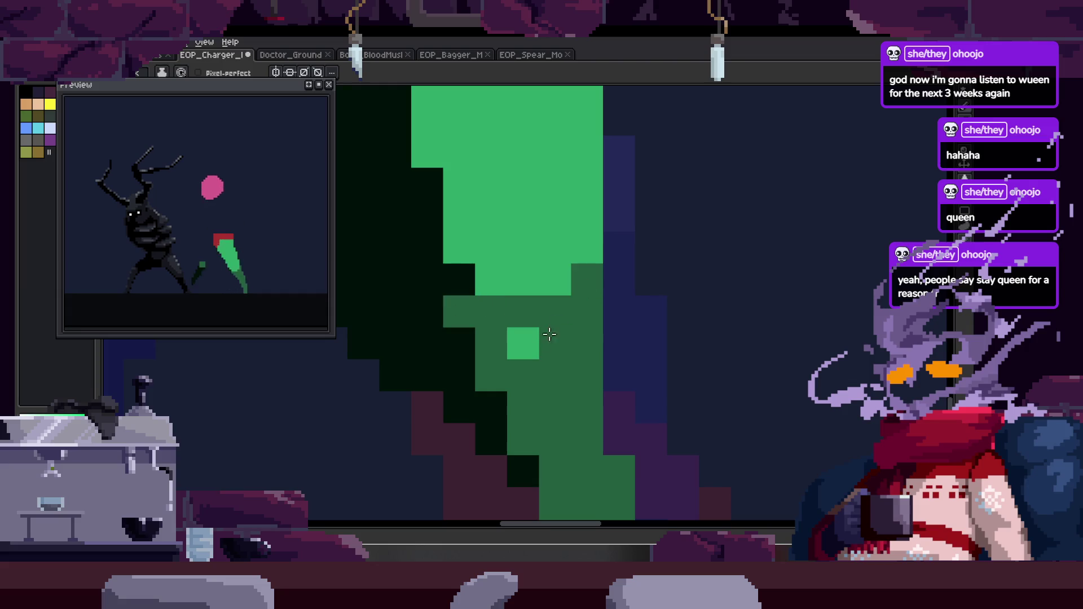
pyautogui.press('Left')
pyautogui.press('Left')
pyautogui.moveTo(459, 291)
pyautogui.mouseDown()
pyautogui.moveTo(580, 299)
pyautogui.moveTo(557, 348)
pyautogui.mouseUp()
pyautogui.scroll(-3, 508, 352)
pyautogui.scroll(3, 581, 251)
pyautogui.moveTo(449, 214)
pyautogui.mouseDown()
pyautogui.moveTo(463, 339)
pyautogui.moveTo(512, 310)
pyautogui.moveTo(484, 290)
pyautogui.moveTo(615, 459)
pyautogui.mouseUp()
pyautogui.scroll(-2, 541, 330)
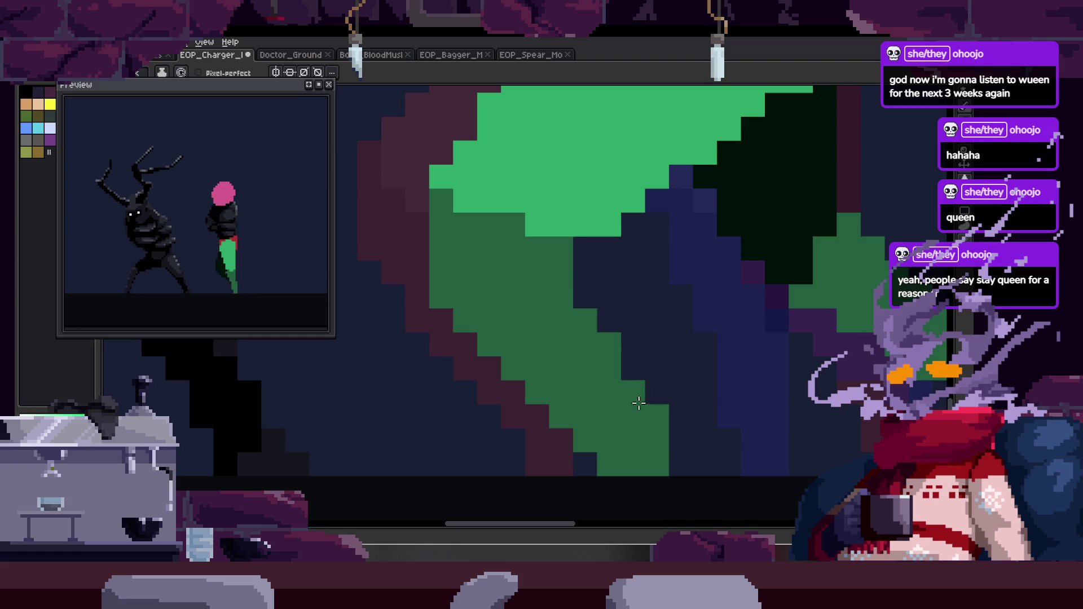
pyautogui.moveTo(684, 338); pyautogui.dragTo(685, 363)
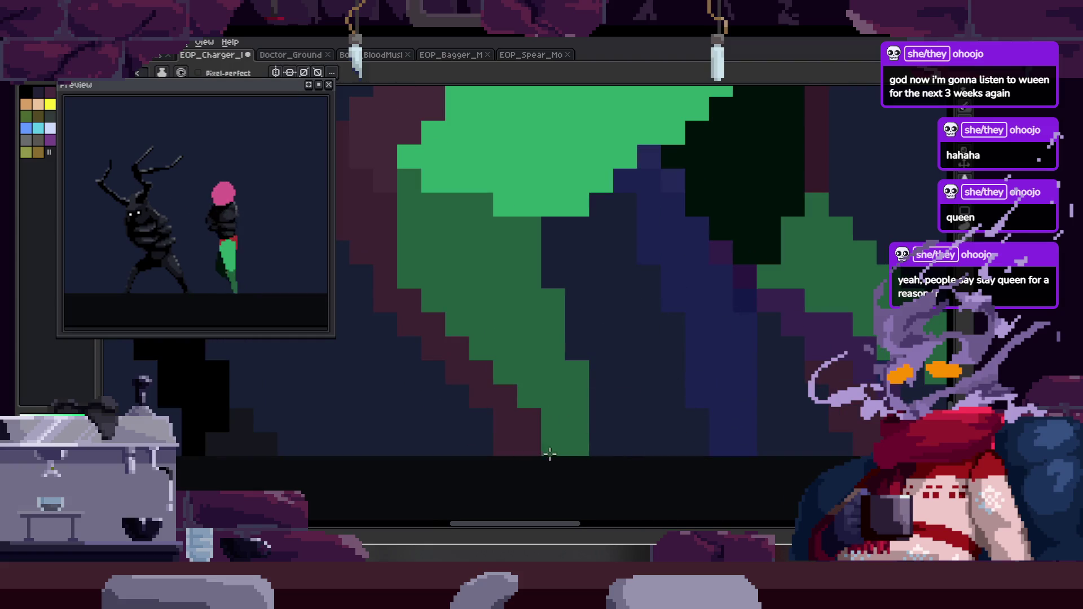
pyautogui.scroll(-3, 624, 440)
pyautogui.press('z')
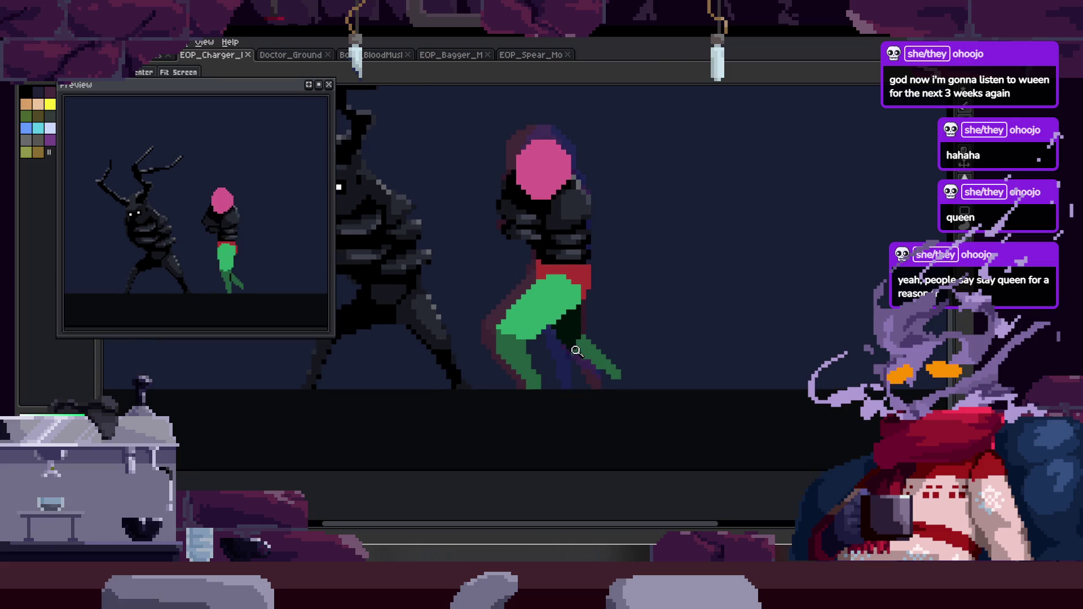
pyautogui.scroll(2, 578, 353)
pyautogui.scroll(2, 552, 325)
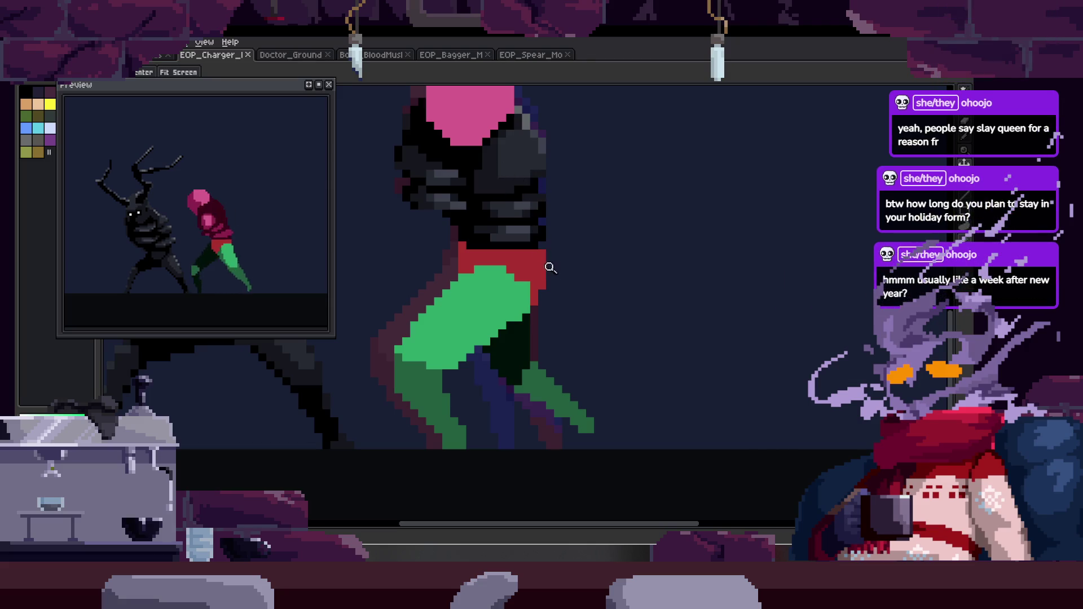
# Paint dark pixels and a dark diagonal line along the back leg.
pyautogui.scroll(3, 552, 340)
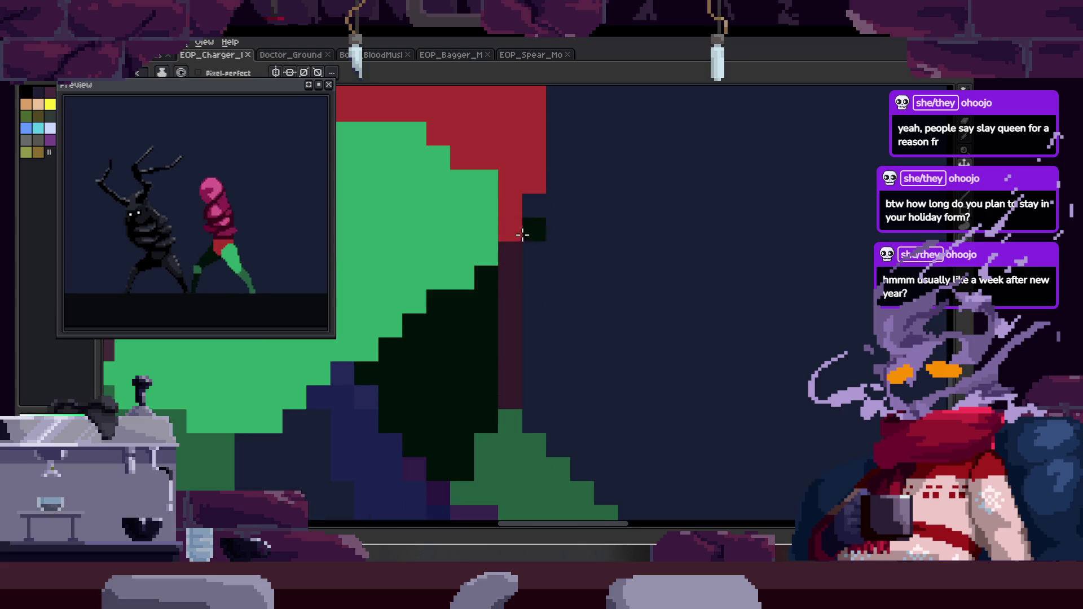
pyautogui.scroll(-3, 498, 266)
pyautogui.scroll(3, 552, 291)
pyautogui.press('b')
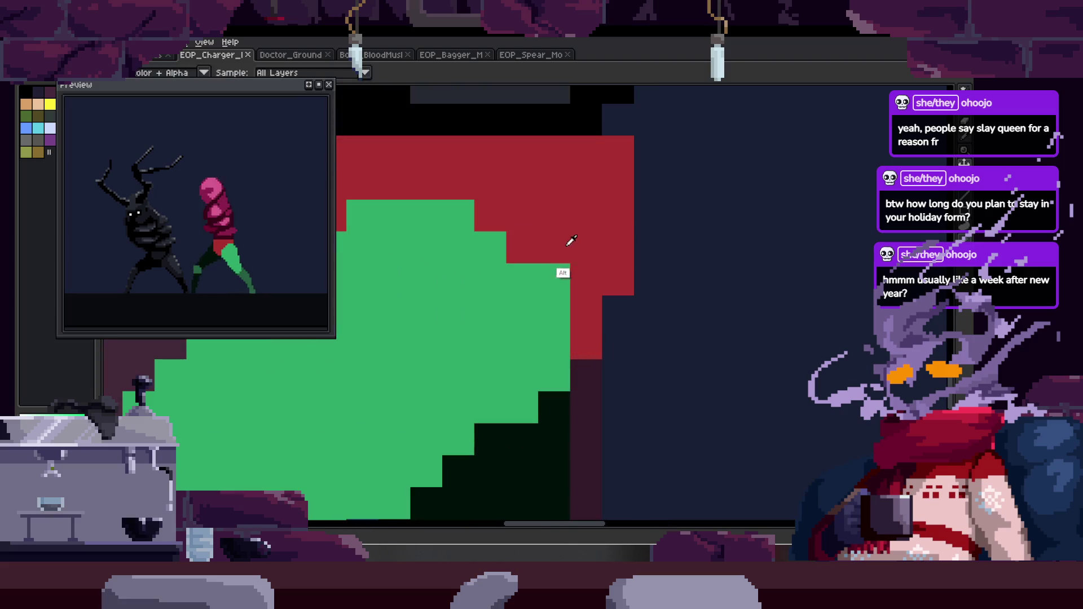
pyautogui.press('z')
pyautogui.scroll(-3, 513, 289)
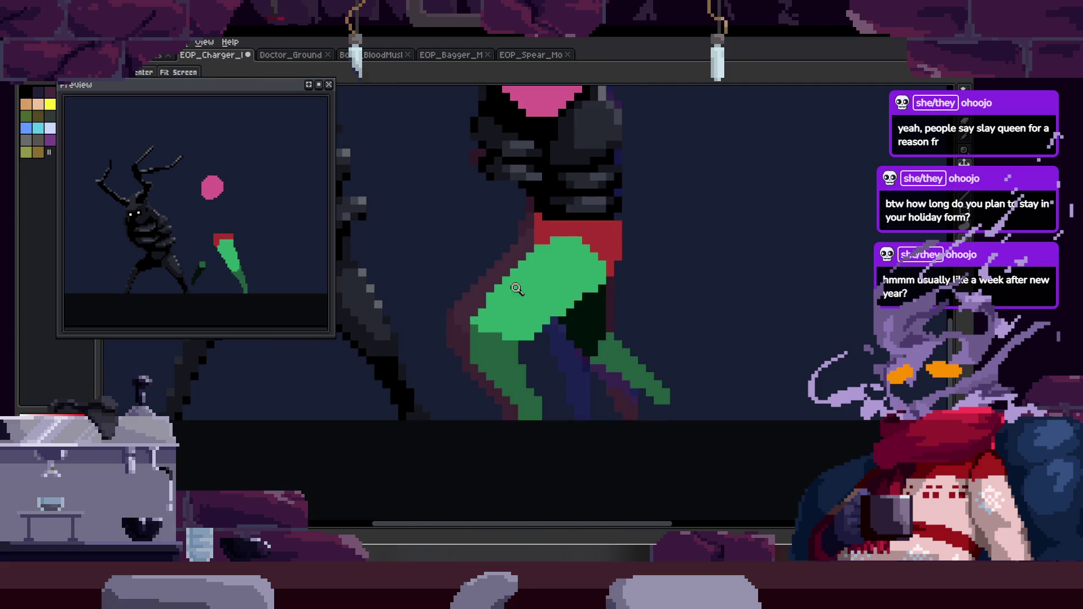
pyautogui.scroll(-2, 515, 283)
pyautogui.scroll(4, 489, 323)
pyautogui.press('b')
pyautogui.moveTo(489, 324); pyautogui.dragTo(502, 350)
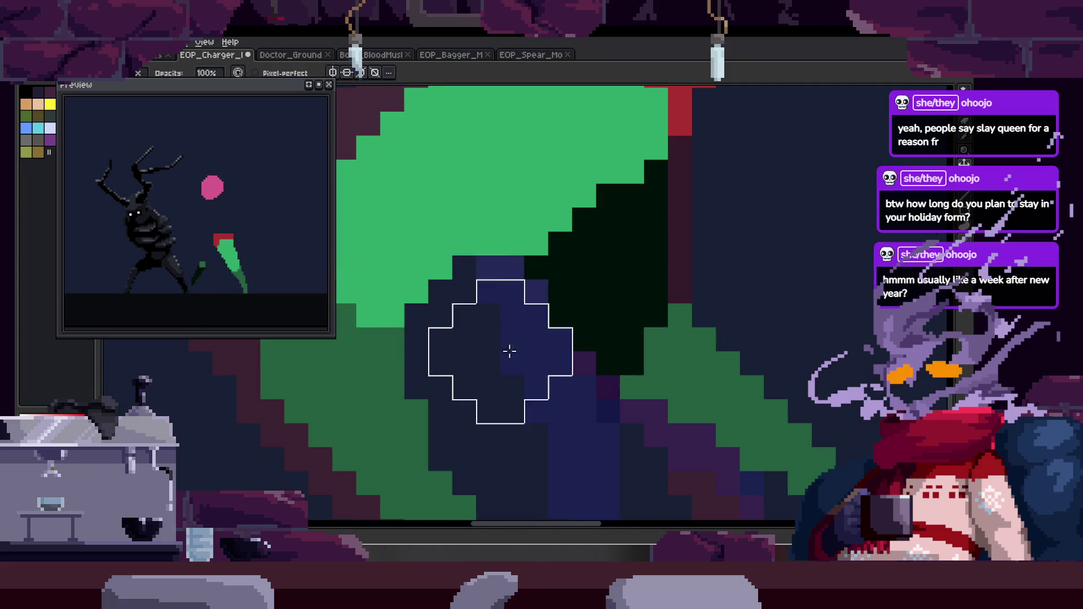
pyautogui.click(493, 297)
pyautogui.keyDown('shift'); pyautogui.click(613, 212); pyautogui.keyUp('shift')
pyautogui.hscroll(3, 527, 271)
# Add another dark straight line along the back leg, darken the blue strip beside it, and save.
pyautogui.press('z')
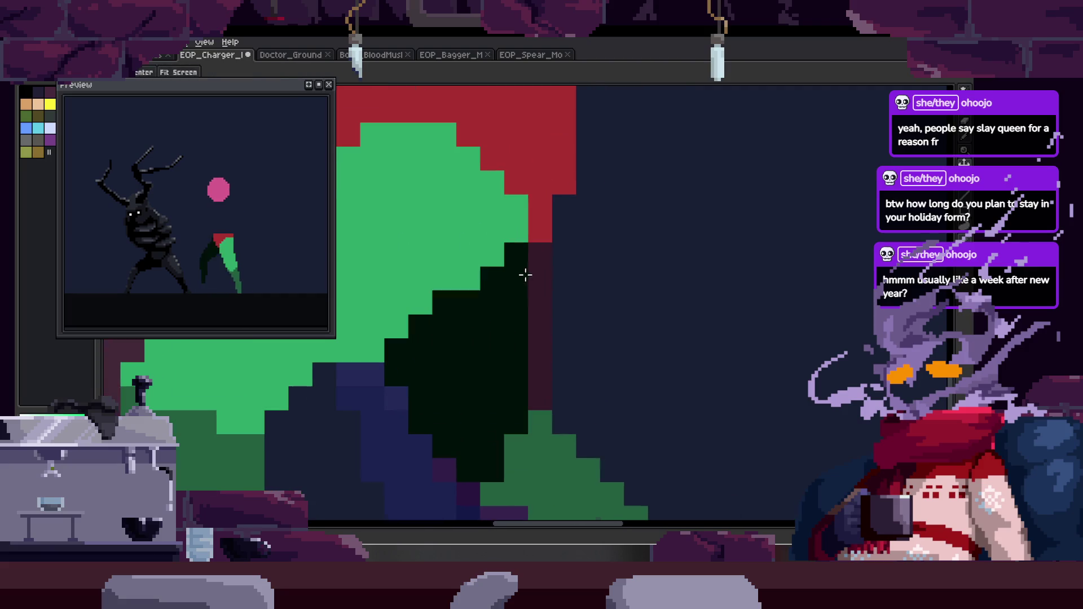
pyautogui.click(488, 295)
pyautogui.scroll(-4, 515, 296)
pyautogui.hotkey('ctrl', 's')
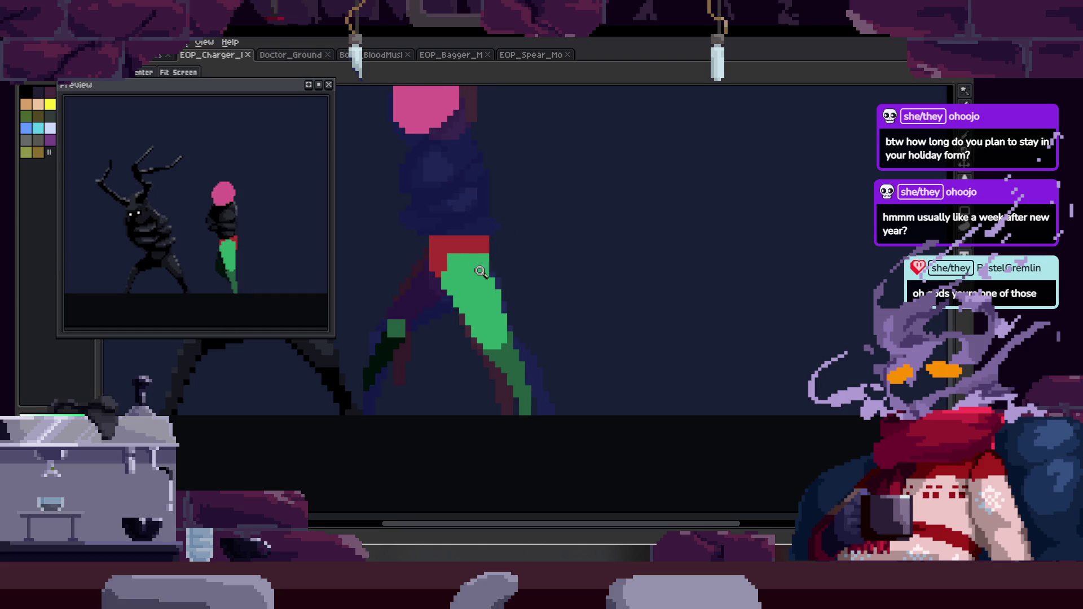
pyautogui.scroll(4, 424, 283)
pyautogui.keyDown('shift'); pyautogui.click(491, 146); pyautogui.keyUp('shift')
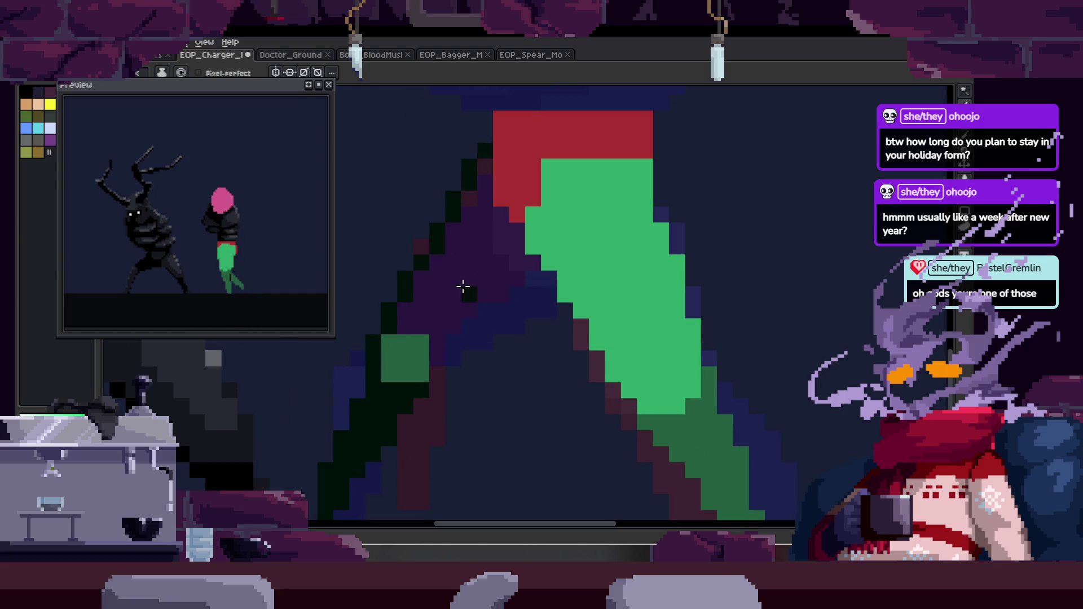
pyautogui.keyDown('shift'); pyautogui.click(540, 272); pyautogui.keyUp('shift')
pyautogui.scroll(2, 434, 316)
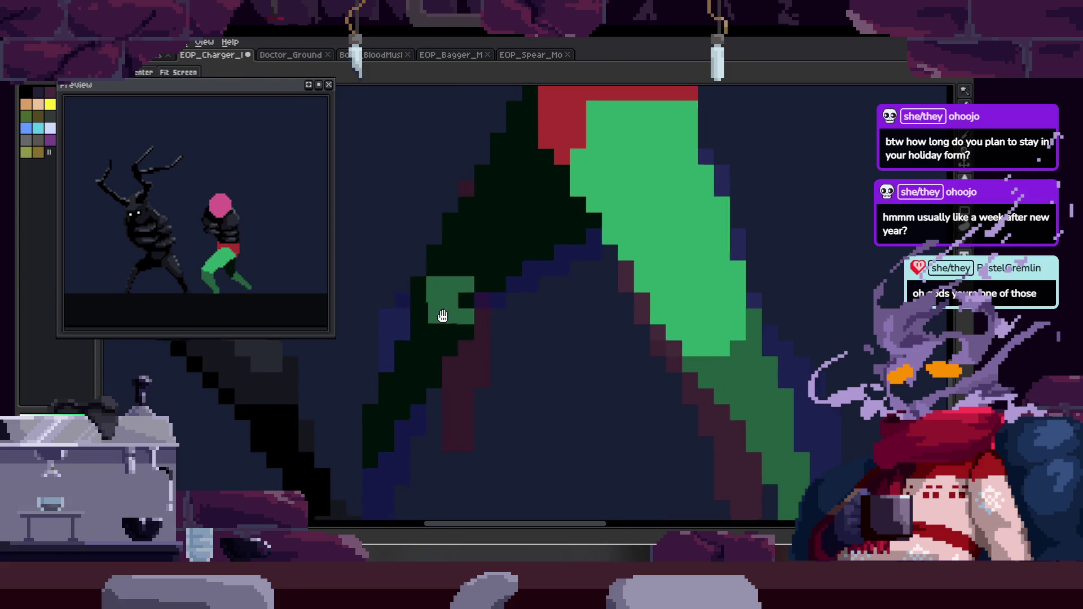
pyautogui.click(356, 430)
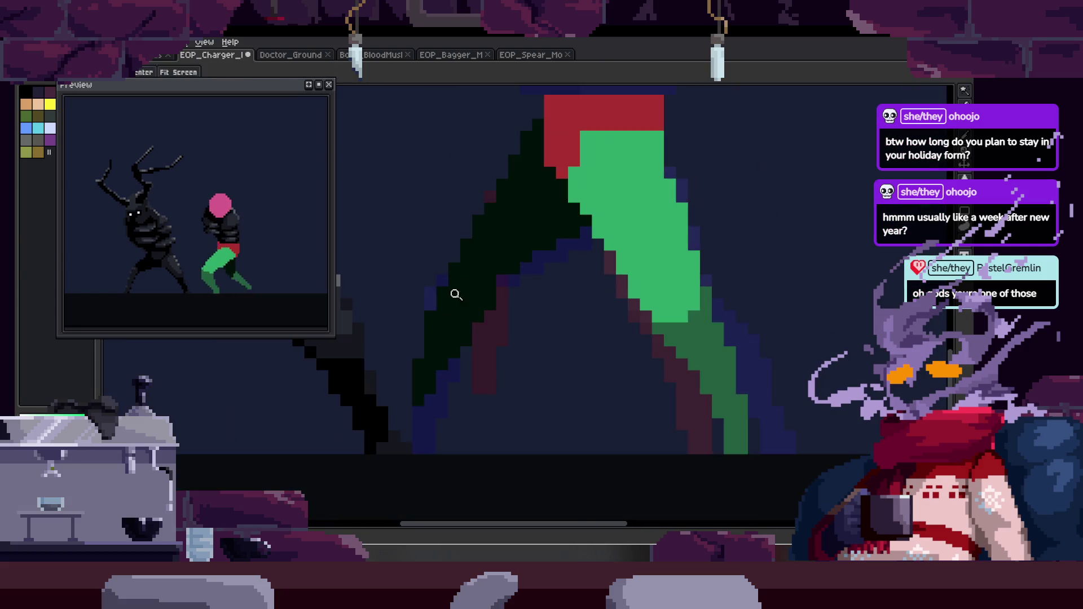
pyautogui.scroll(-2, 440, 305)
pyautogui.scroll(1, 498, 282)
pyautogui.hotkey('ctrl', 's')
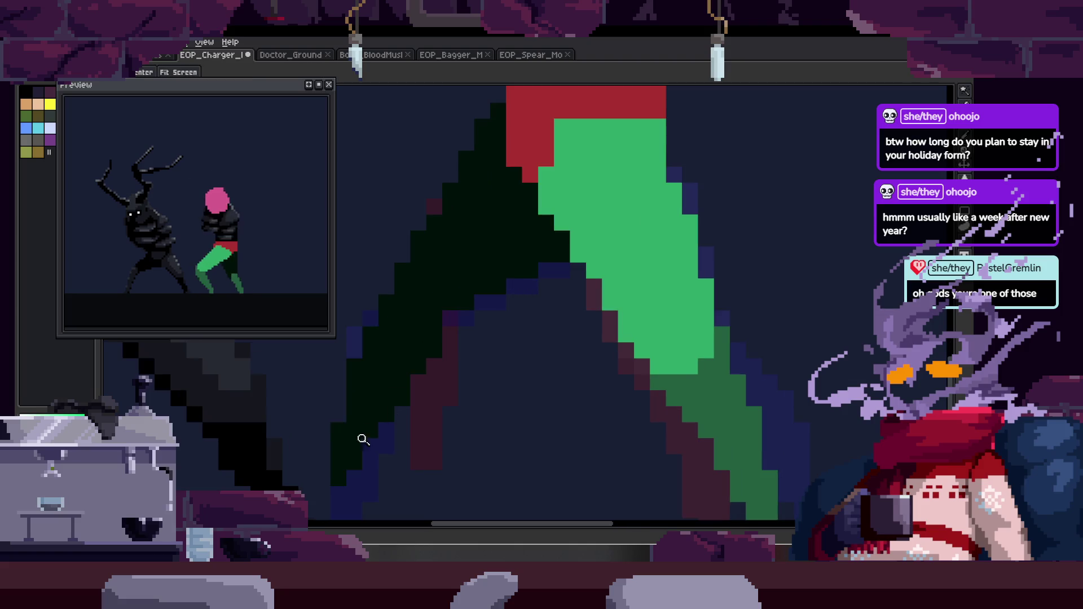
# Bring back the frame timeline with its Walk and Leap tags, returning to frame 20.
pyautogui.scroll(-2, 382, 430)
pyautogui.scroll(-1, 451, 395)
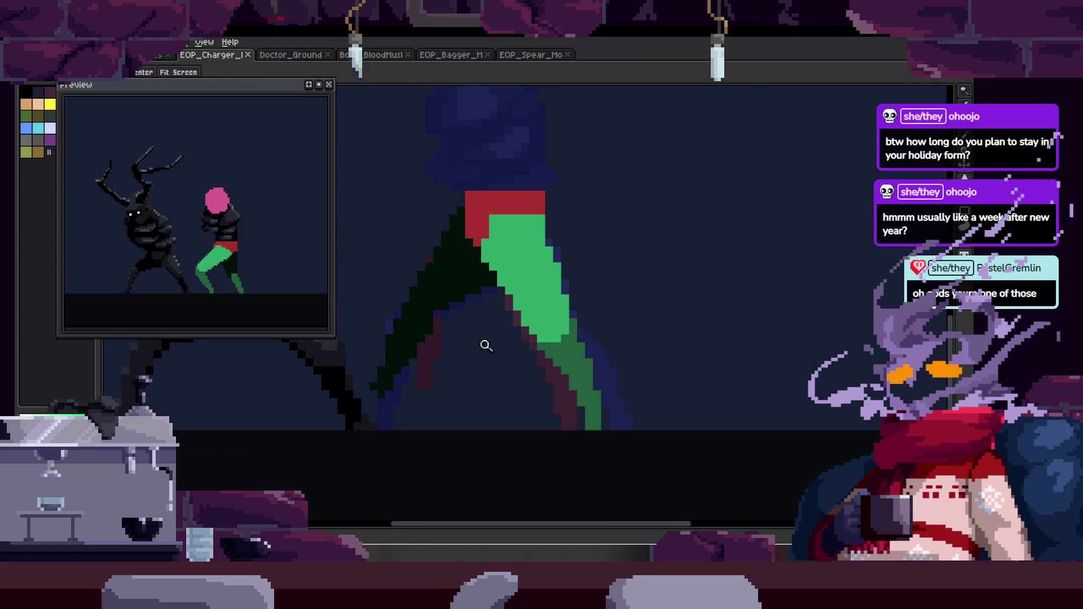
pyautogui.scroll(1, 478, 358)
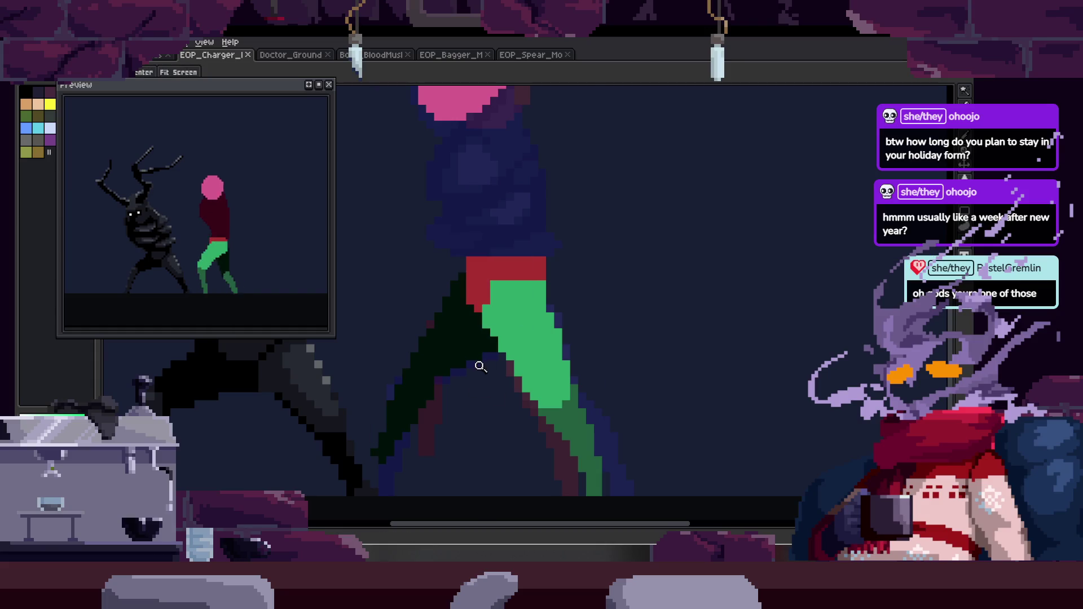
pyautogui.hotkey('alt', 'b')
pyautogui.hotkey('ctrl', 'z')
pyautogui.press('Tab')
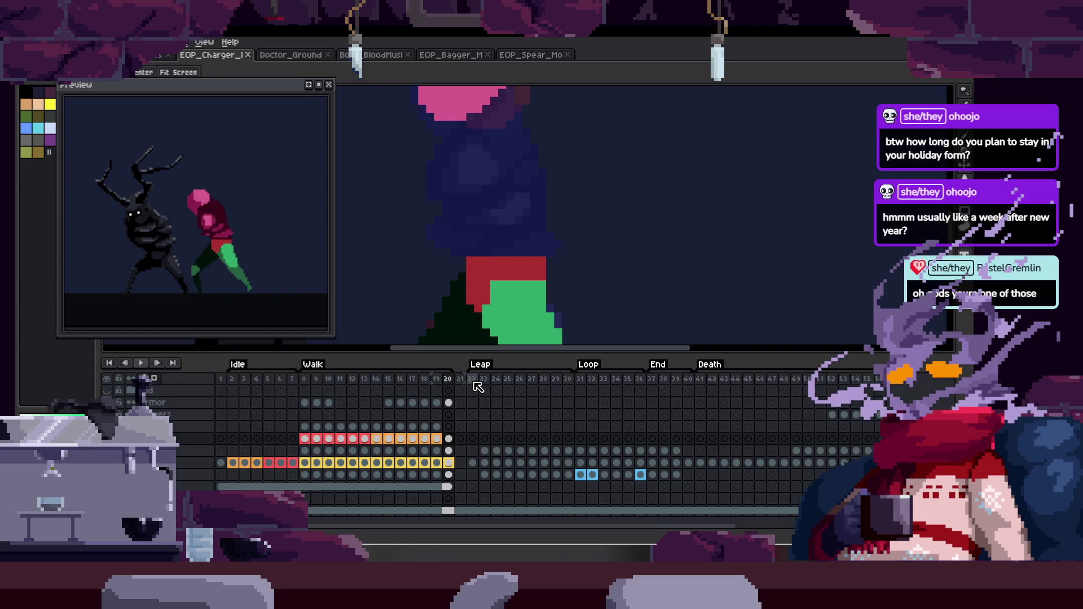
# Play the walk cycle to review each stride's legs, then hide the timeline and return to the pencil.
pyautogui.press('Return')
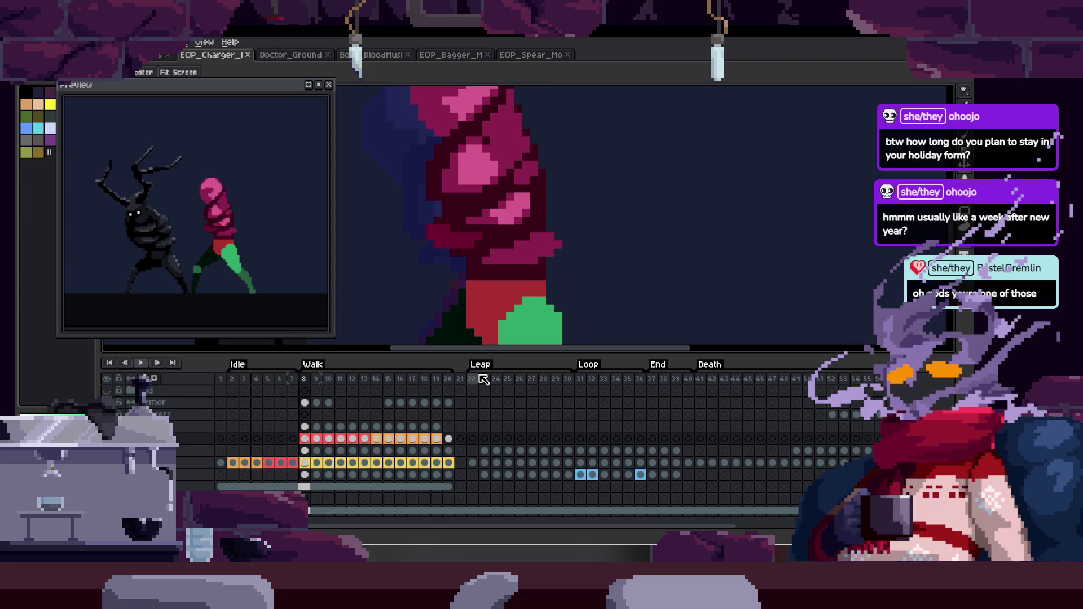
pyautogui.press('Tab')
pyautogui.press('b')
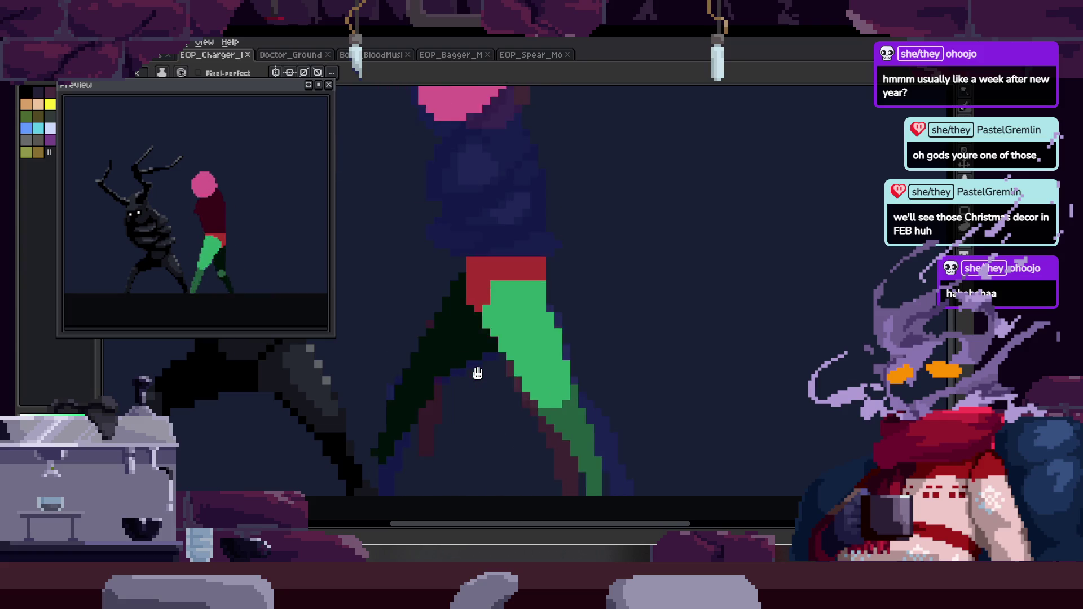
# Zoom into the torso and paint a magenta arm patch with the Pencil.
pyautogui.press('h')
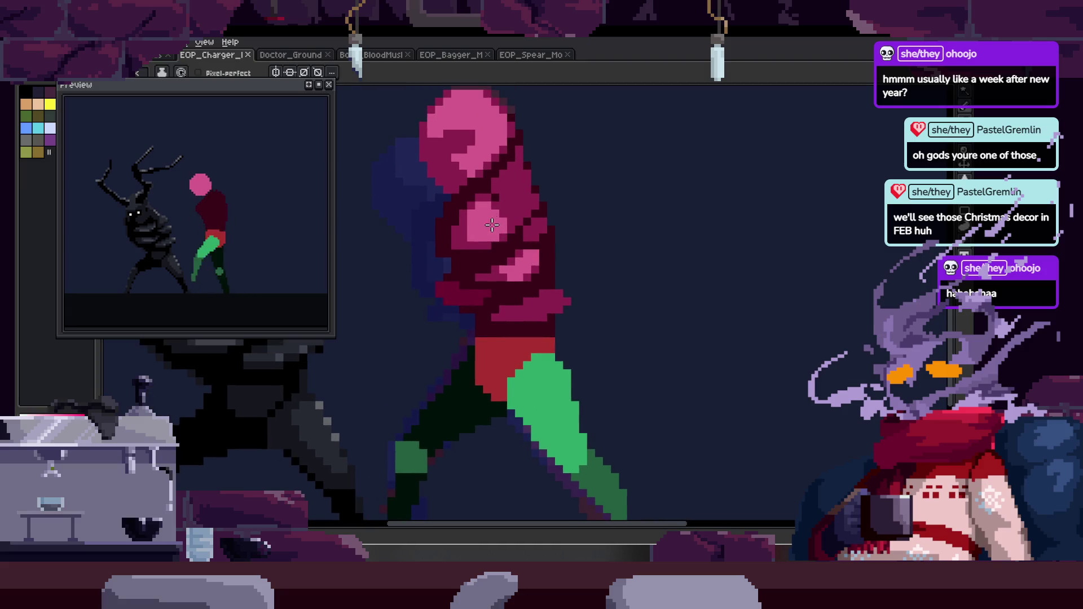
pyautogui.press('b')
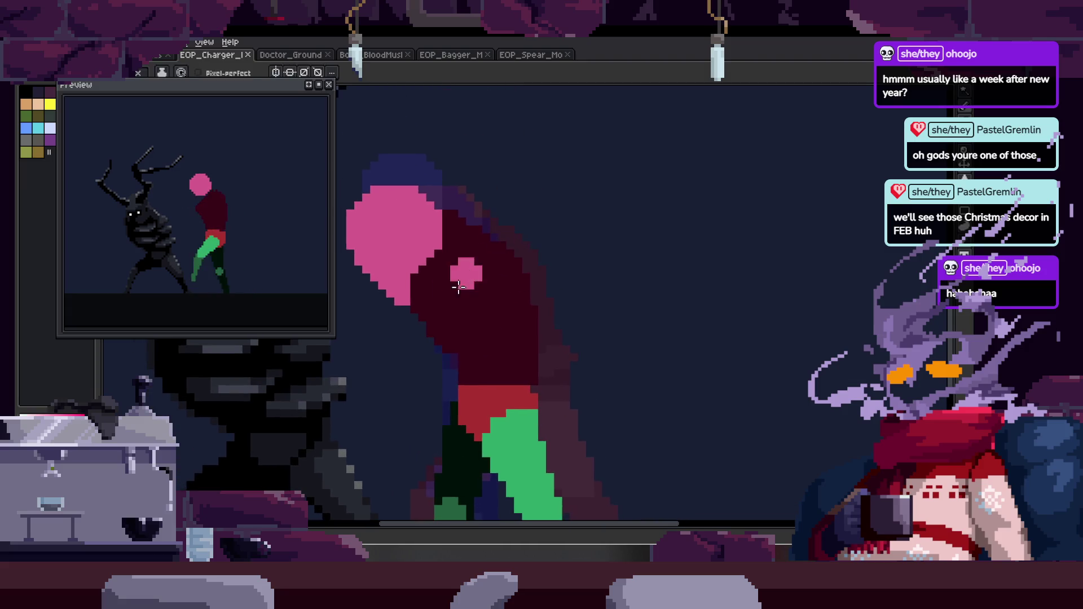
pyautogui.scroll(2, 468, 314)
pyautogui.press('z')
pyautogui.press('b')
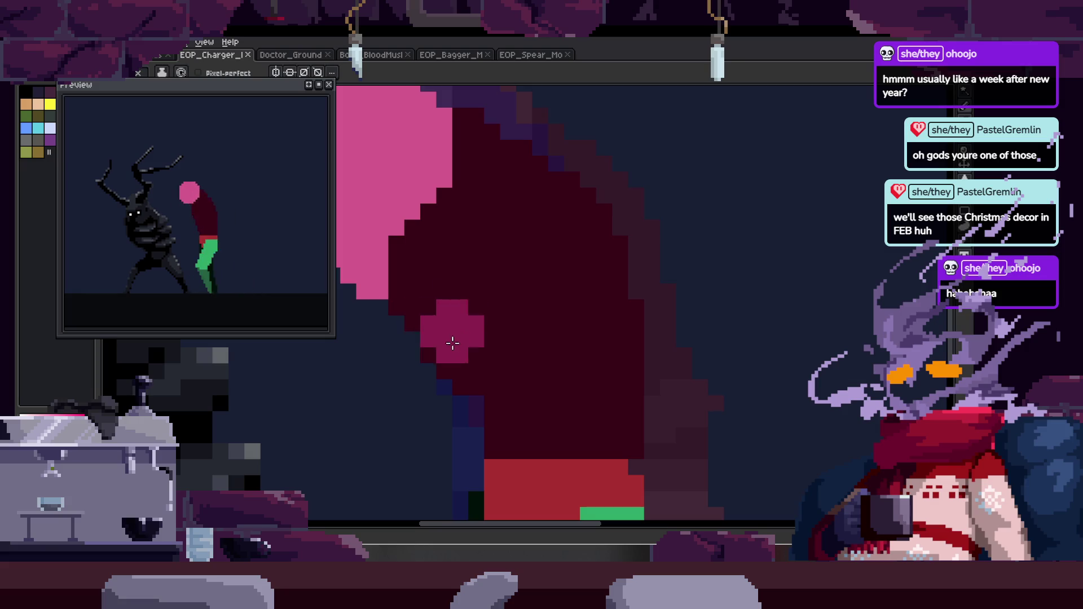
pyautogui.moveTo(412, 300); pyautogui.dragTo(433, 353)
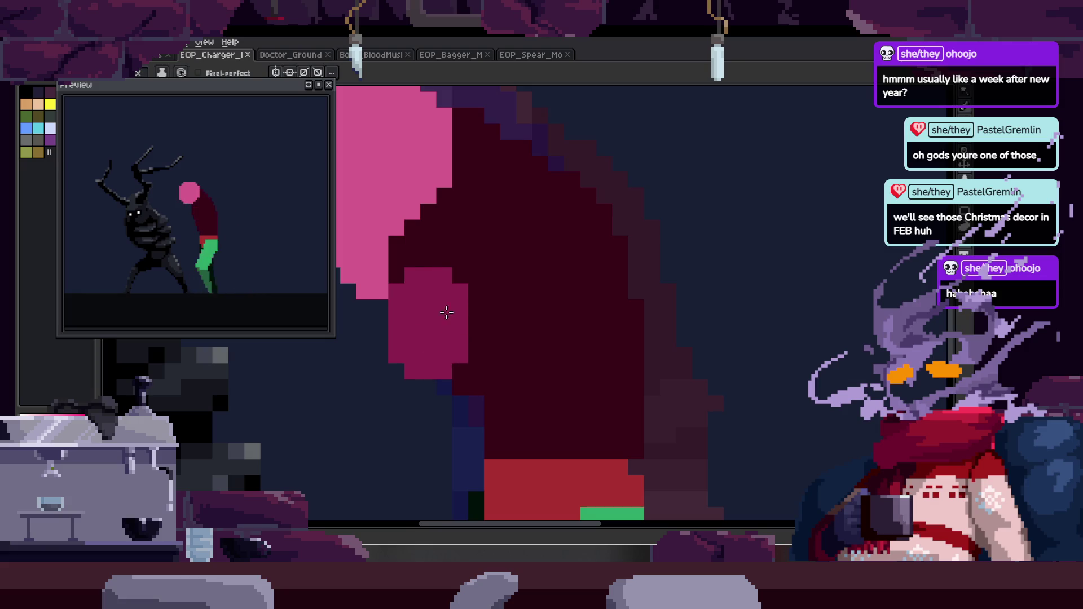
# Paint a cross-shaped magenta patch on the torso, then undo it.
pyautogui.scroll(-2, 460, 333)
pyautogui.scroll(2, 496, 254)
pyautogui.moveTo(450, 266)
pyautogui.mouseDown()
pyautogui.moveTo(473, 310)
pyautogui.moveTo(510, 300)
pyautogui.moveTo(567, 333)
pyautogui.mouseUp()
pyautogui.press('v')
pyautogui.hotkey('ctrl', 'z')
# Adjust the zoom and step between frames back to the new walk pose.
pyautogui.press('z')
pyautogui.scroll(-2, 508, 276)
pyautogui.scroll(2, 622, 210)
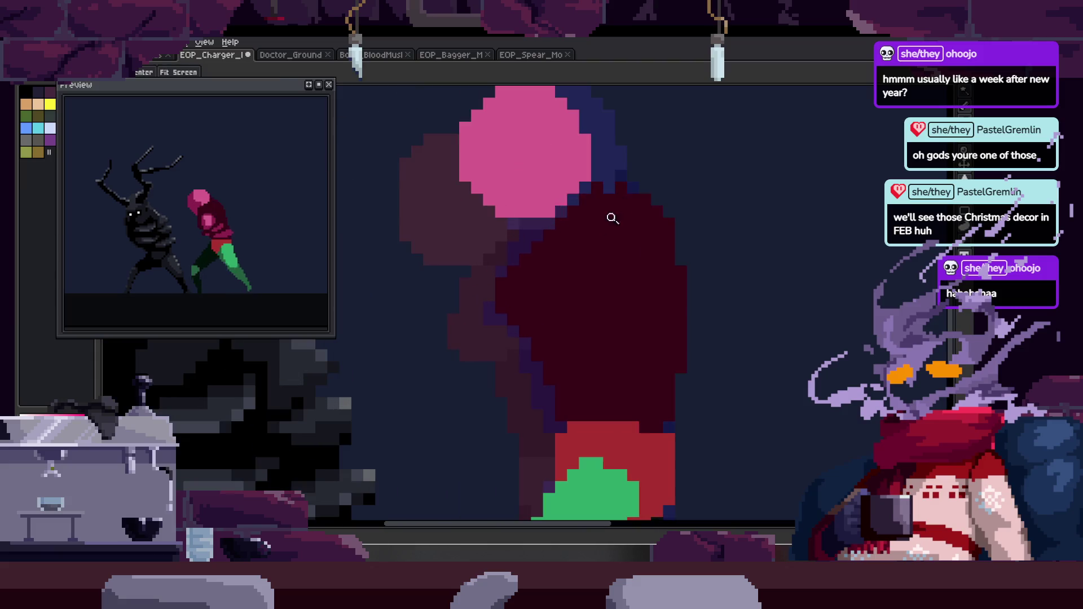
pyautogui.scroll(-2, 570, 256)
pyautogui.press('Right')
pyautogui.press('Left')
pyautogui.press('Right')
# Paint a magenta blob on the previous frame's torso, then return to the armored frame.
pyautogui.press('Right')
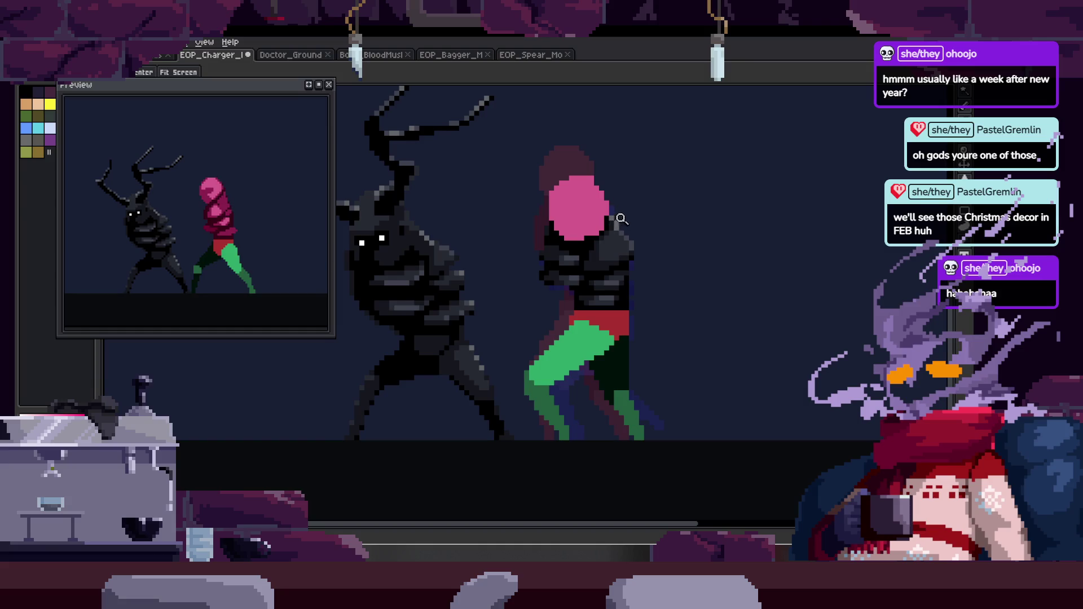
pyautogui.scroll(3, 621, 221)
pyautogui.press('Left')
pyautogui.press('b')
pyautogui.moveTo(536, 248)
pyautogui.mouseDown()
pyautogui.moveTo(551, 258)
pyautogui.moveTo(587, 232)
pyautogui.moveTo(615, 280)
pyautogui.mouseUp()
pyautogui.press('Right')
pyautogui.press('Right')
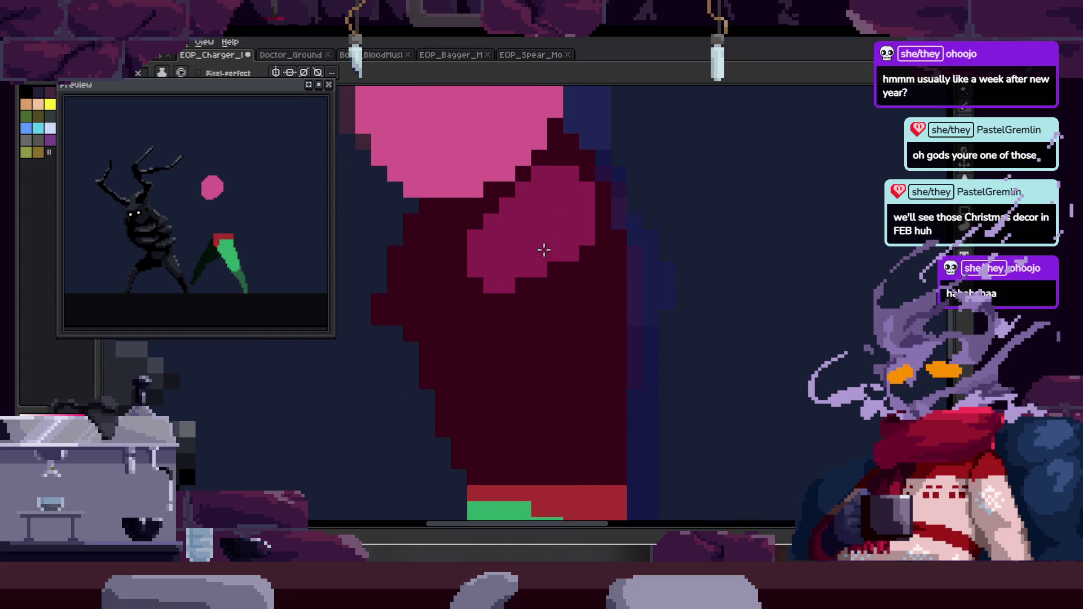
# Zoom out and briefly show the timeline to check the armored walk frame.
pyautogui.press('z')
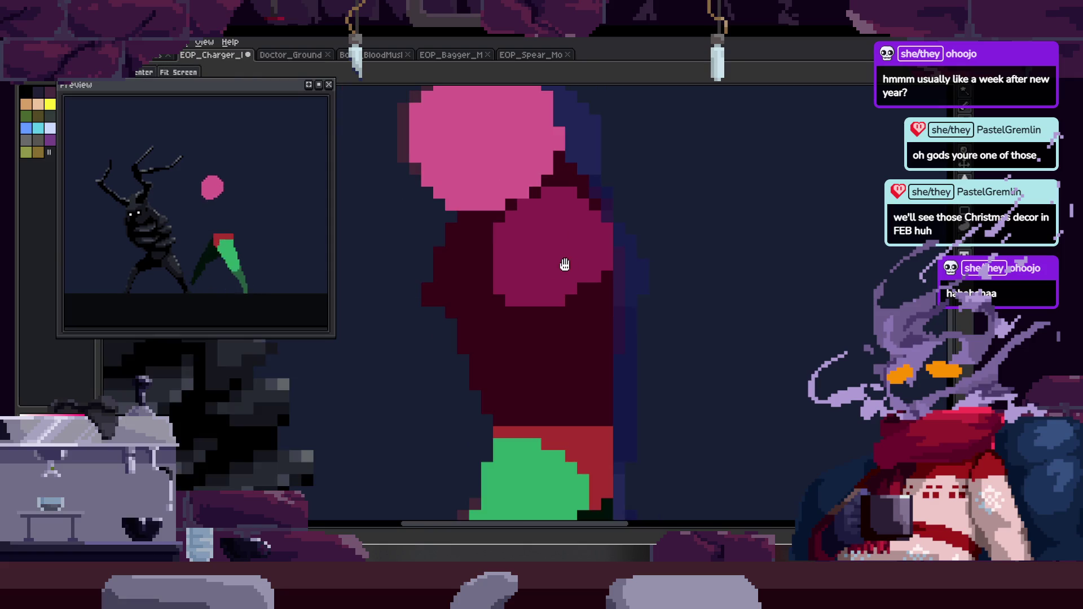
pyautogui.scroll(-3, 551, 266)
pyautogui.press('Tab')
pyautogui.press('Tab')
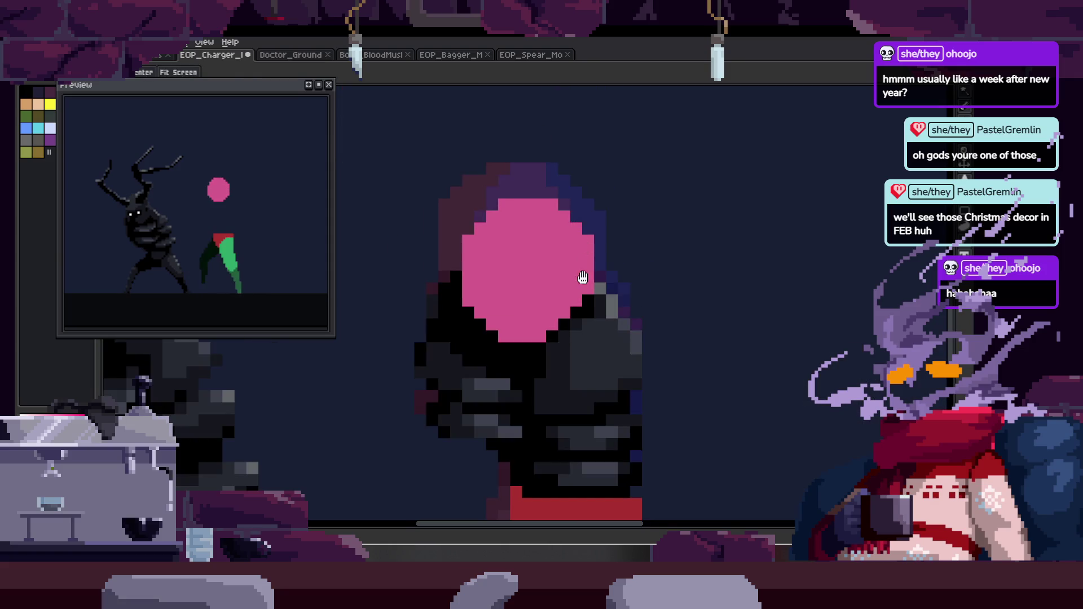
pyautogui.scroll(-3, 586, 197)
pyautogui.press('Tab')
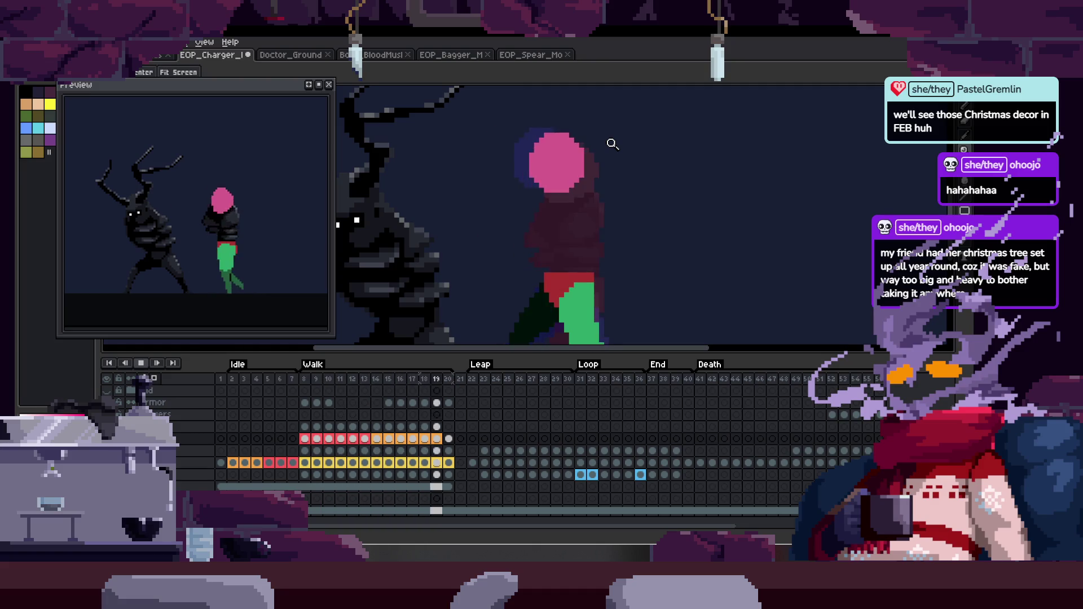
# Stop playback, step through the walk frames to frame 20, then loop playback with the timeline hidden.
pyautogui.press('Return')
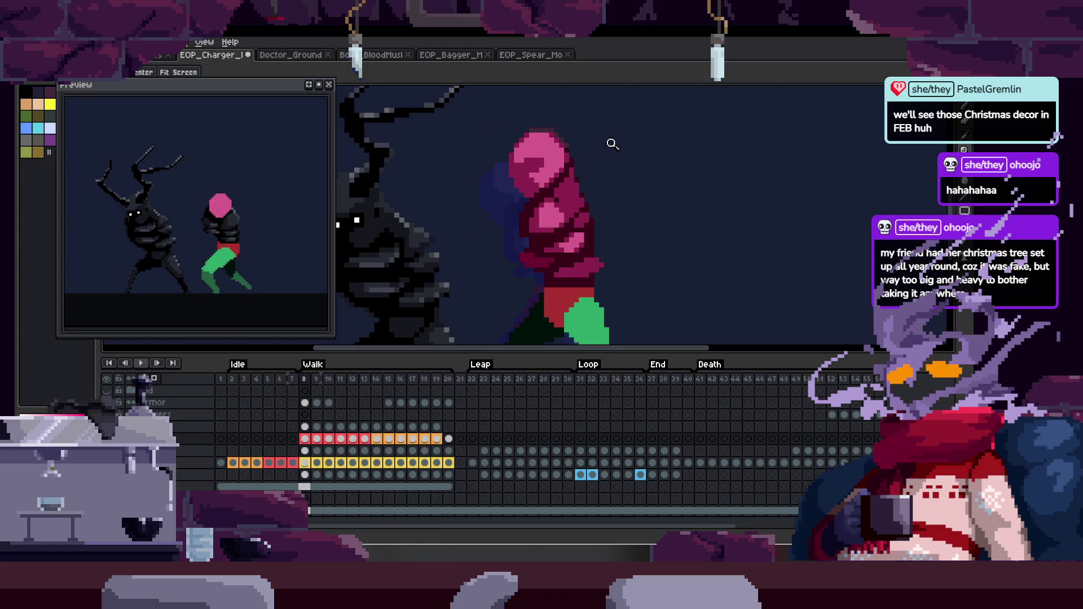
pyautogui.press('Right')
pyautogui.press('Right')
pyautogui.press('Right')
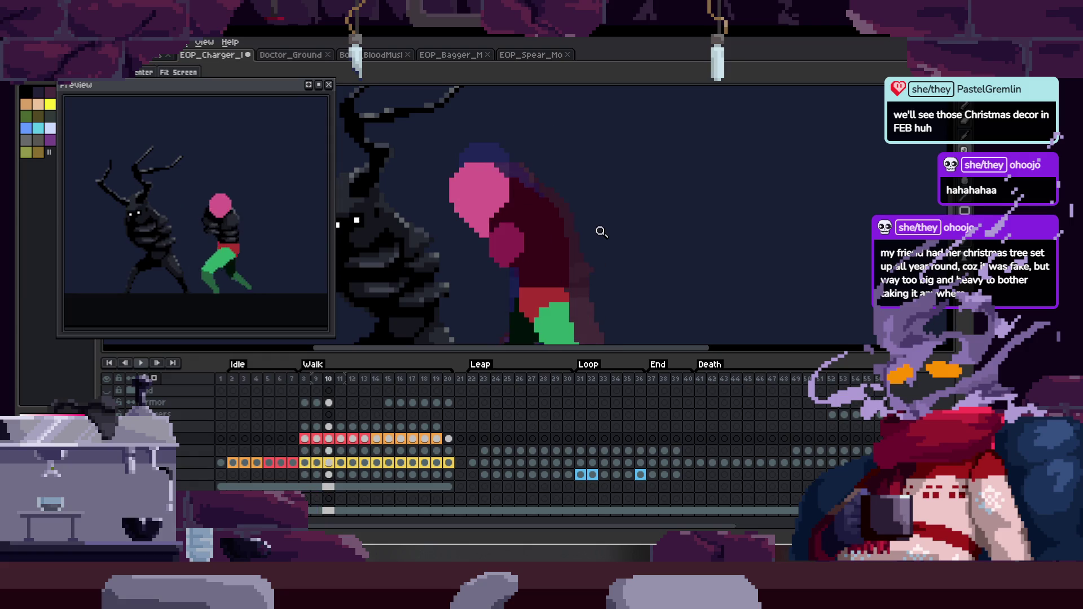
pyautogui.press('Right')
pyautogui.press('Right')
pyautogui.press('Right')
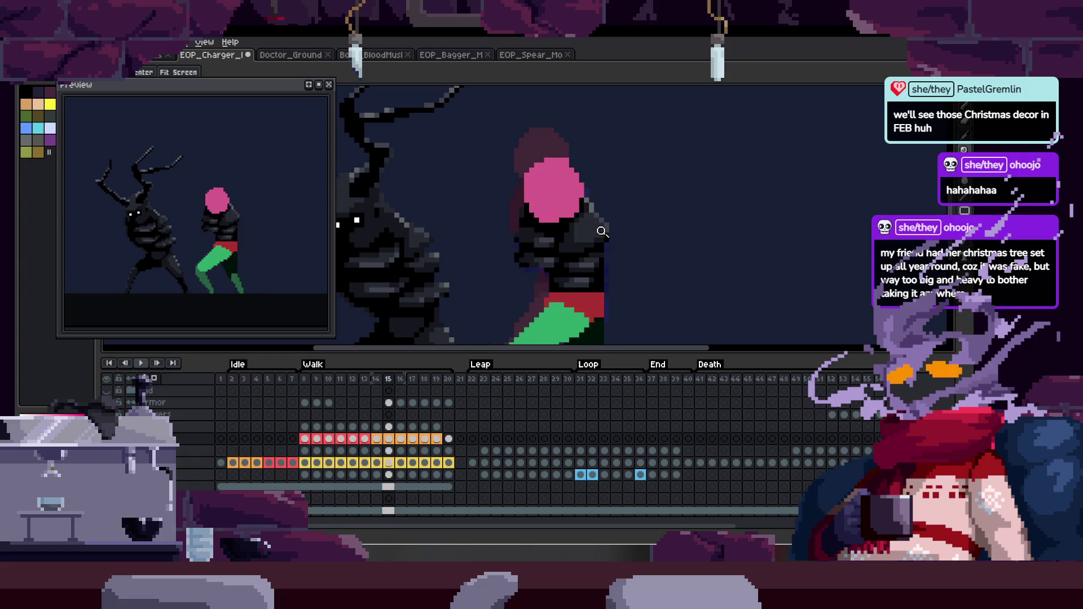
pyautogui.press('Right')
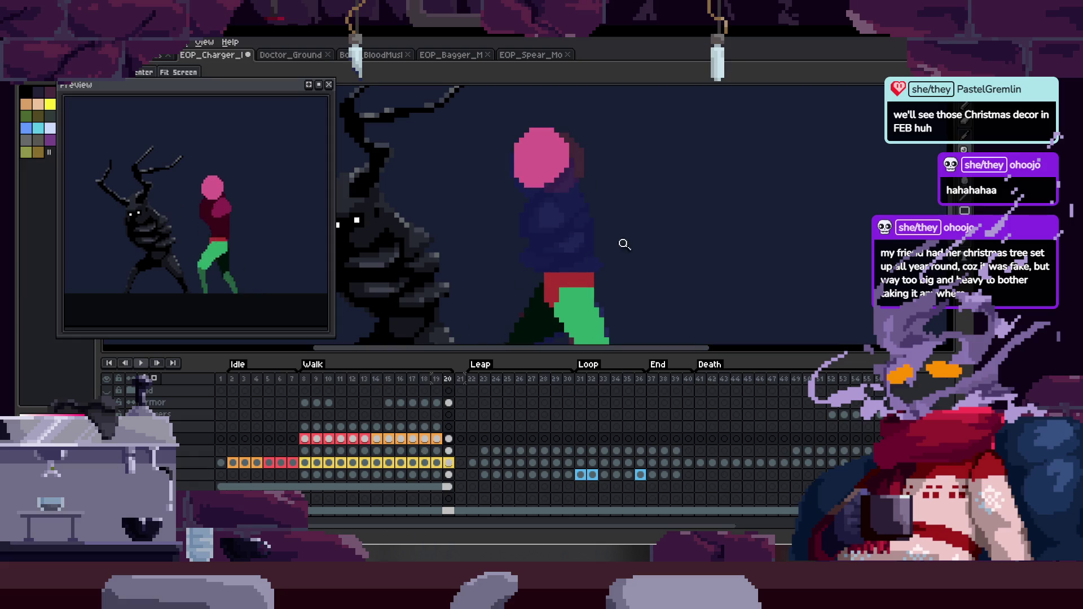
pyautogui.press('Right')
pyautogui.press('Return')
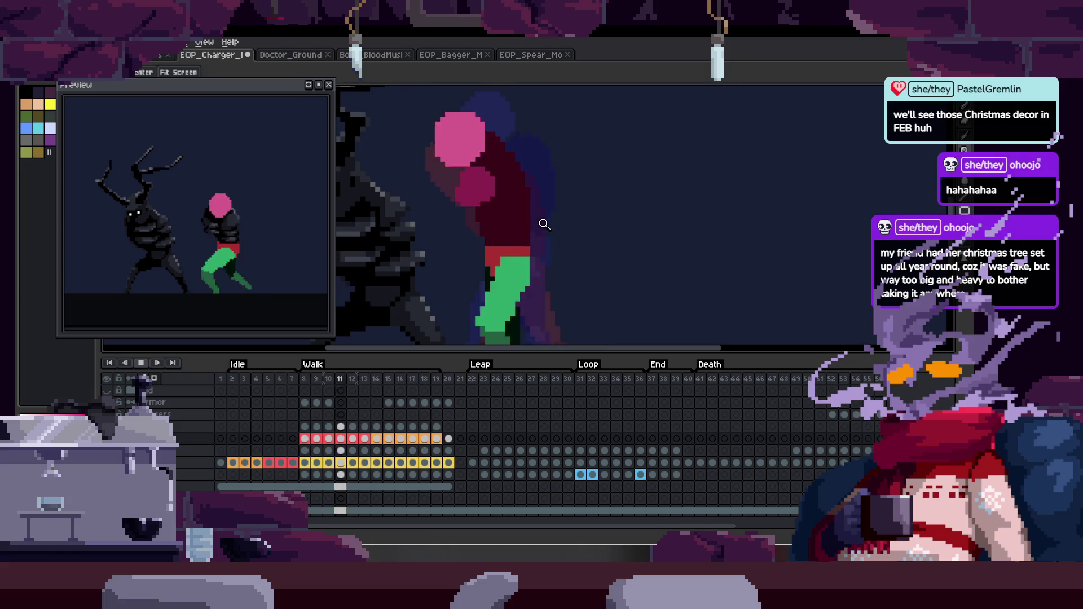
pyautogui.press('Tab')
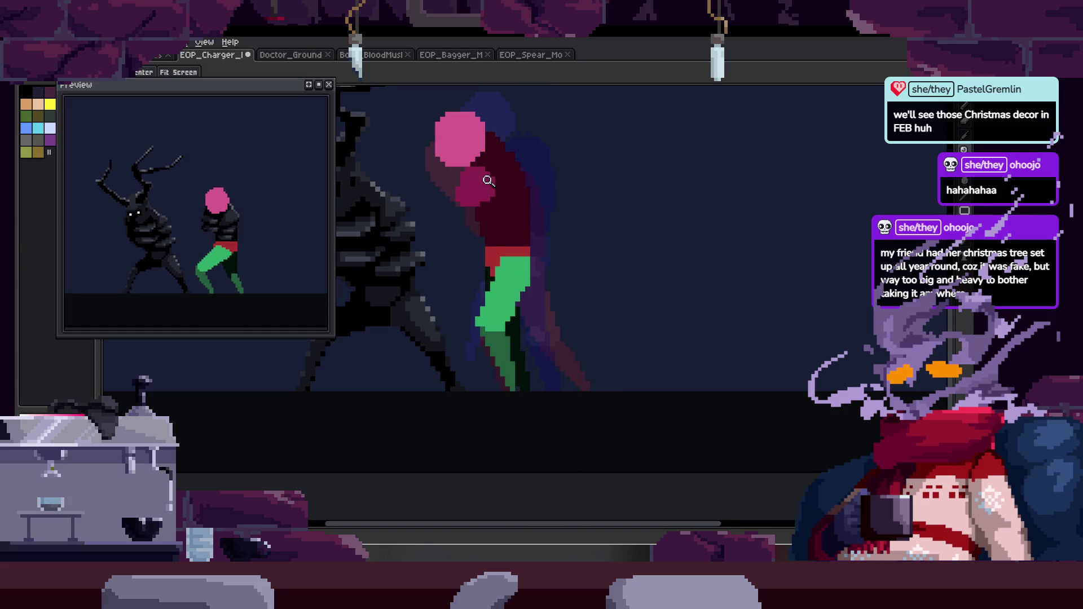
pyautogui.click(483, 186)
pyautogui.press('b')
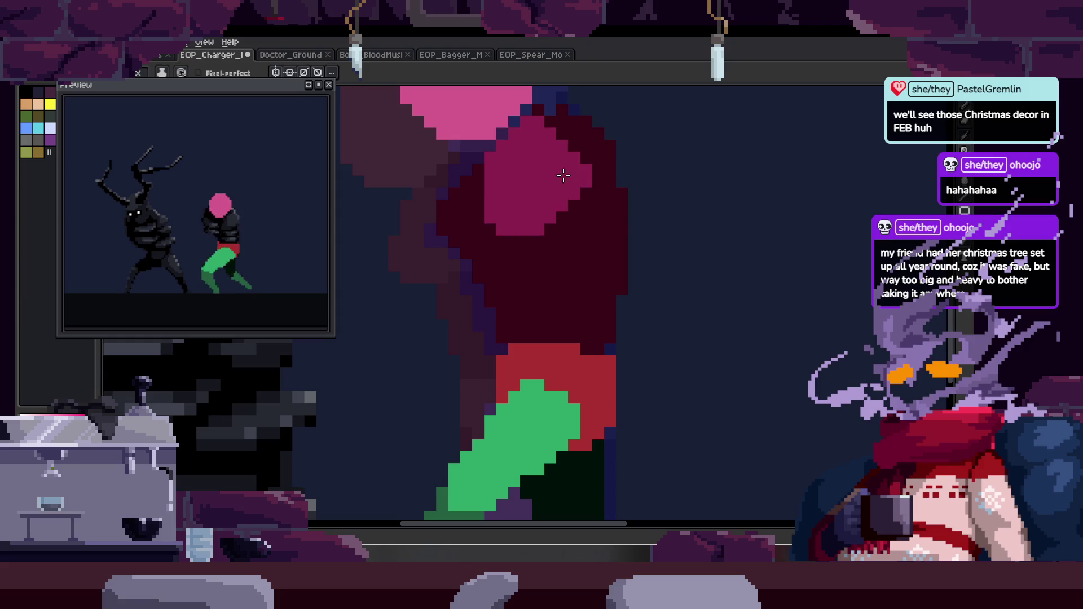
# Pick the figure's body layer via frame 8, then return to walk frame 19.
pyautogui.scroll(-4, 566, 180)
pyautogui.press('z')
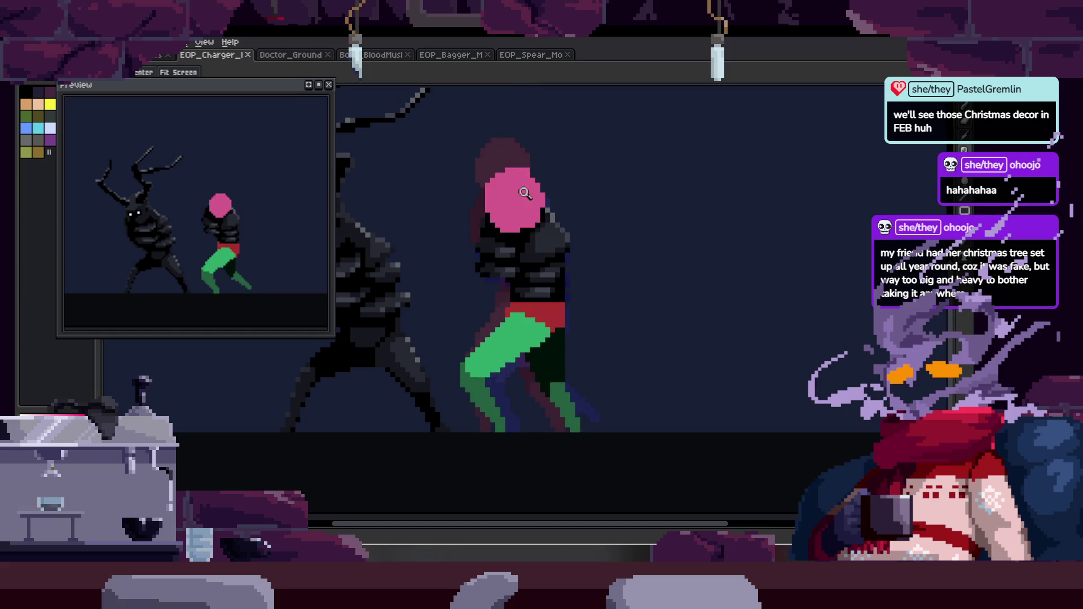
pyautogui.press('Tab')
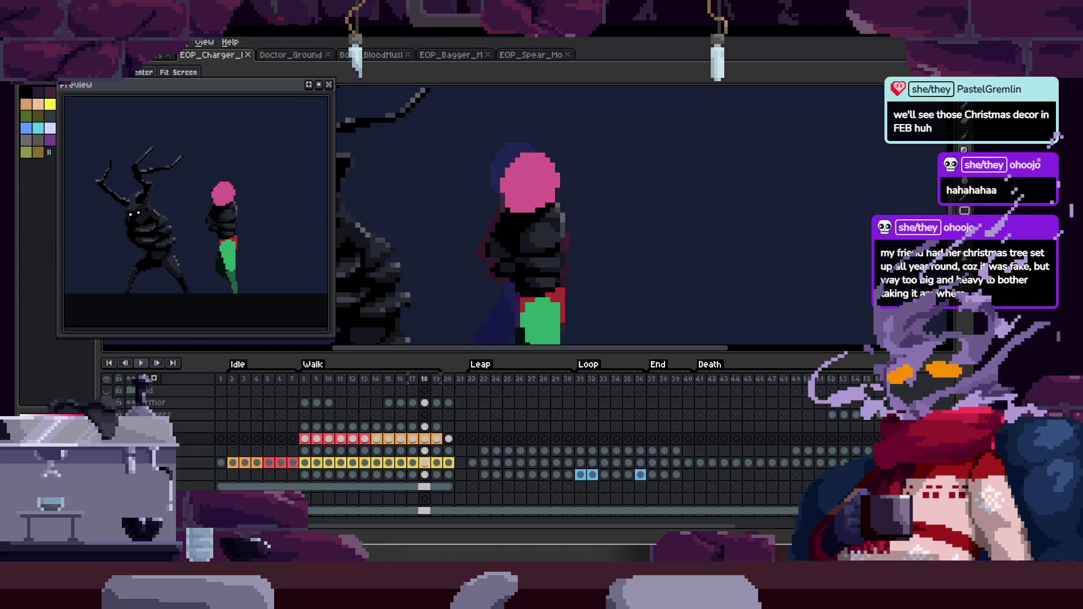
pyautogui.click(553, 253)
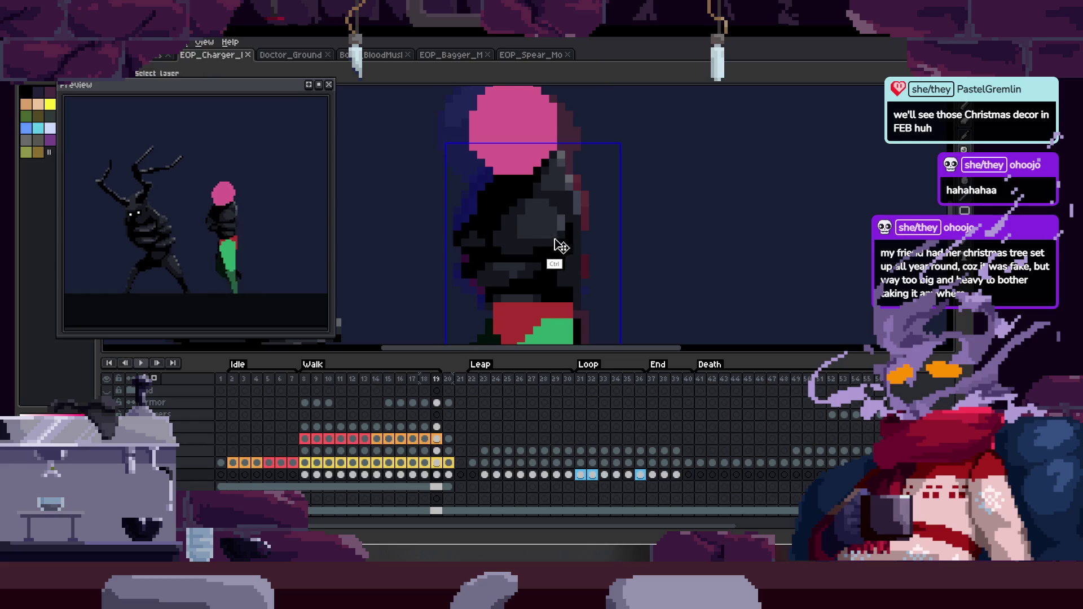
pyautogui.press('Return')
pyautogui.press('Return')
pyautogui.click(305, 451)
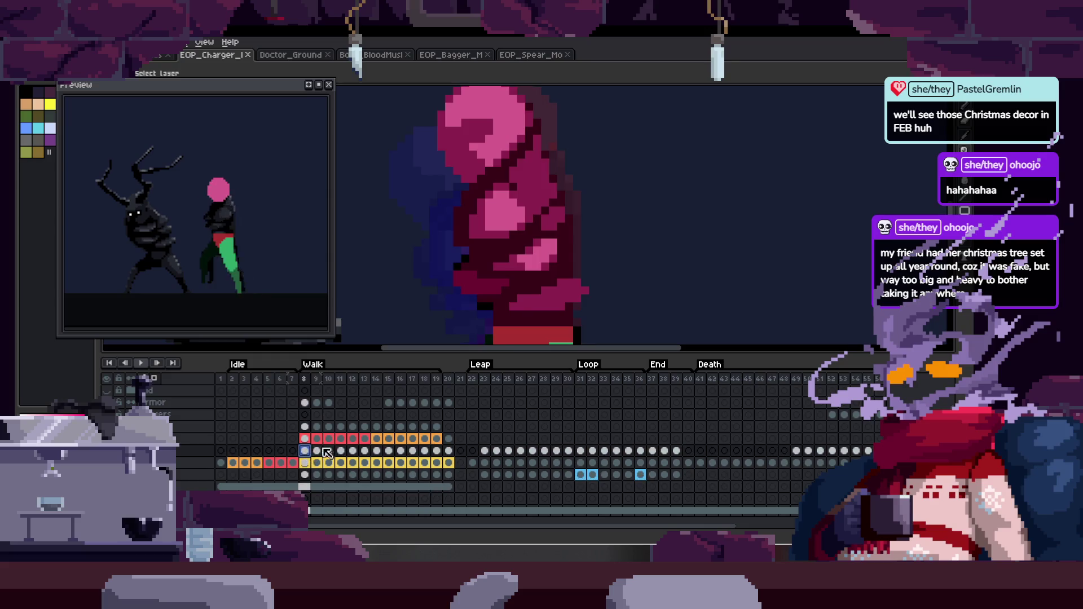
pyautogui.keyDown('ctrl'); pyautogui.click(534, 289); pyautogui.keyUp('ctrl')
pyautogui.click(437, 438)
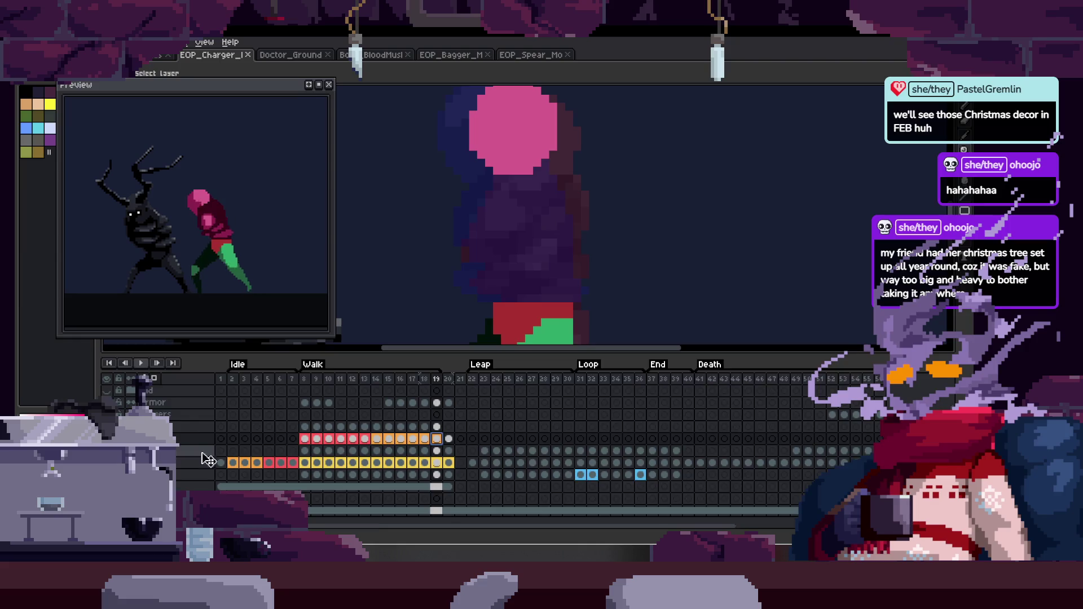
# Paint maroon over the purple body, fill out the pink head, and clear the selection.
pyautogui.press('Tab')
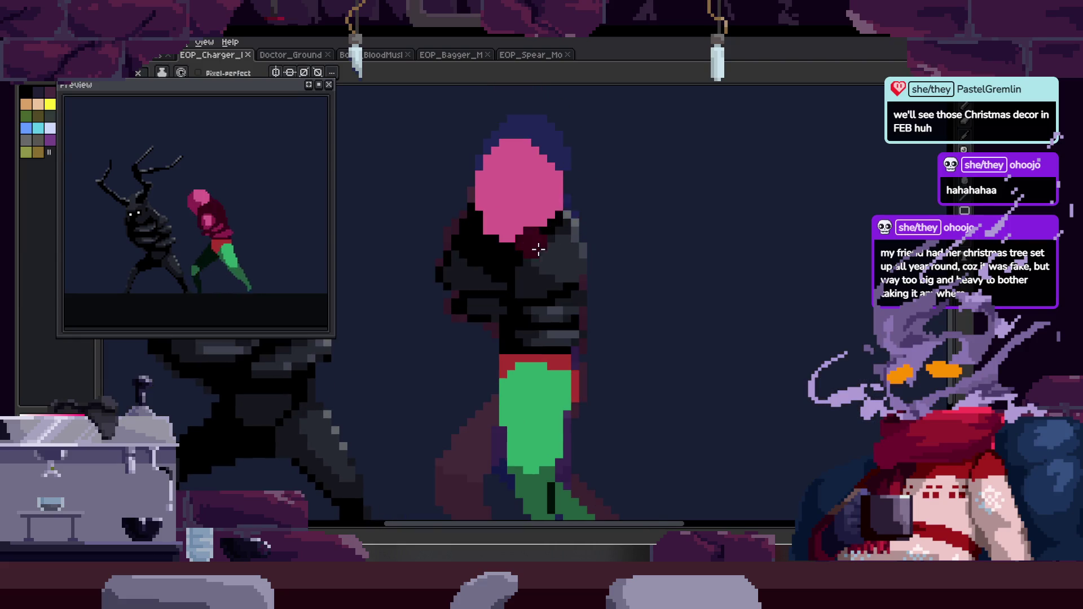
pyautogui.scroll(2, 558, 236)
pyautogui.moveTo(468, 189)
pyautogui.mouseDown()
pyautogui.moveTo(452, 237)
pyautogui.moveTo(491, 334)
pyautogui.moveTo(490, 193)
pyautogui.moveTo(581, 140)
pyautogui.mouseUp()
pyautogui.press('w')
pyautogui.click(554, 208)
pyautogui.press('b')
pyautogui.moveTo(553, 208); pyautogui.dragTo(571, 333)
pyautogui.hotkey('ctrl', 'd')
# Zoom out and play the walk animation, adjusting the view with the timeline shown.
pyautogui.press('z')
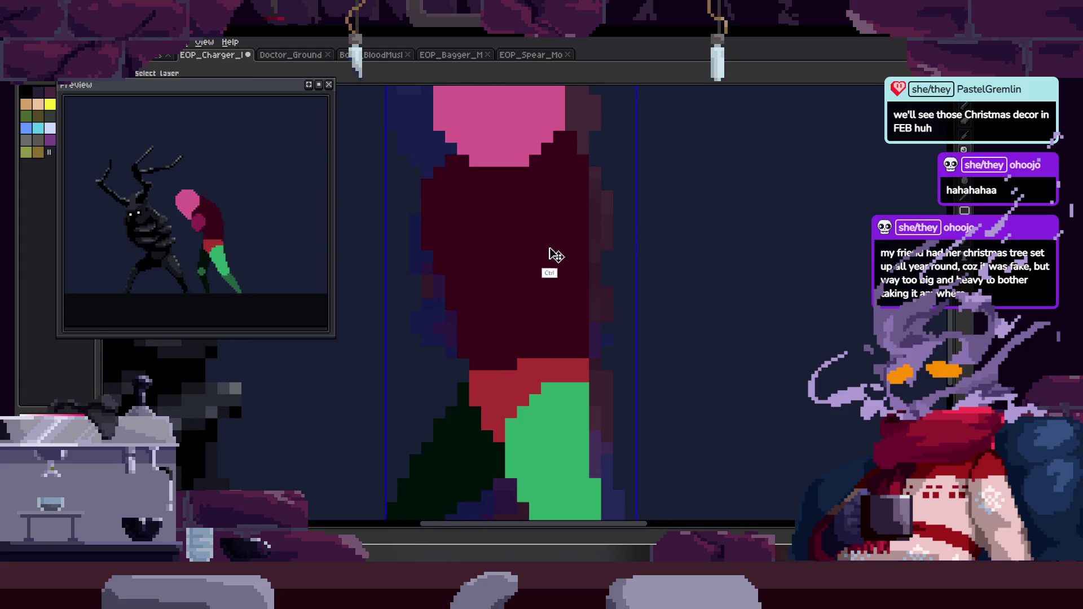
pyautogui.scroll(-2, 551, 256)
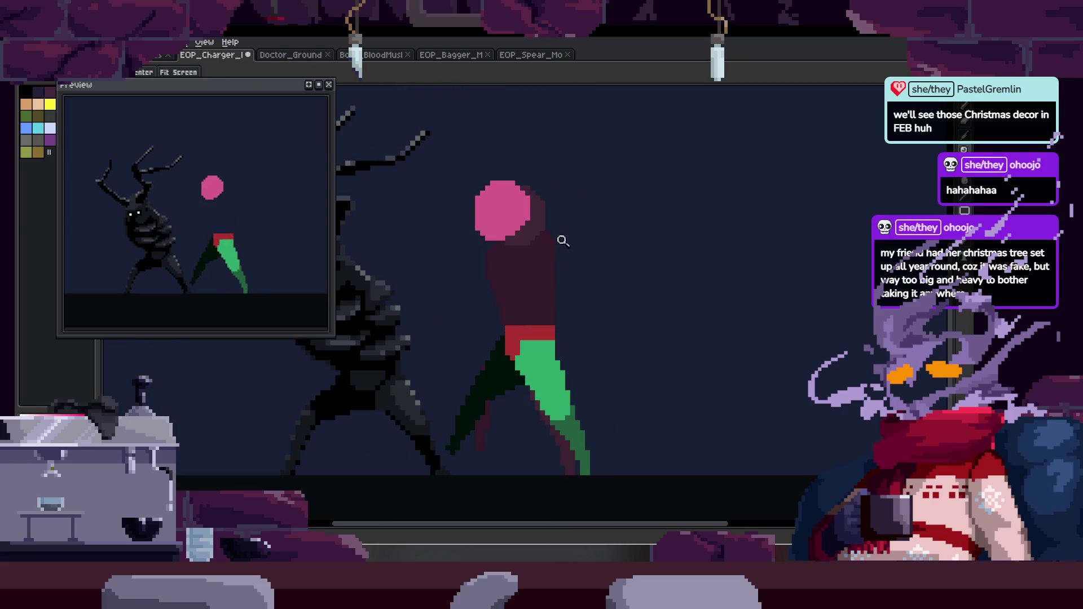
pyautogui.press('Tab')
pyautogui.press('Return')
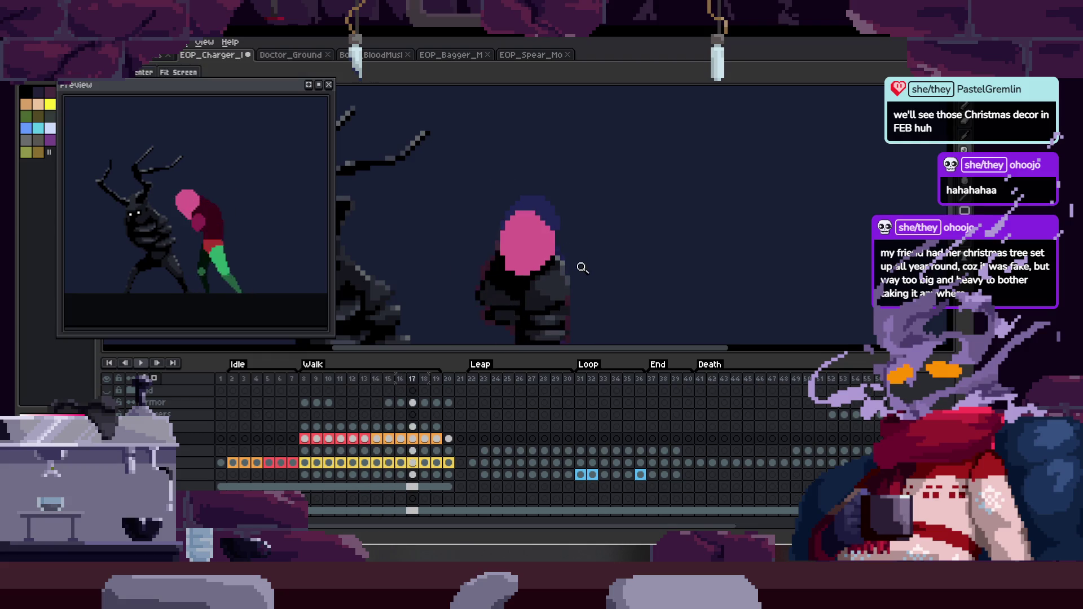
pyautogui.scroll(2, 564, 262)
pyautogui.press('b')
pyautogui.press('Tab')
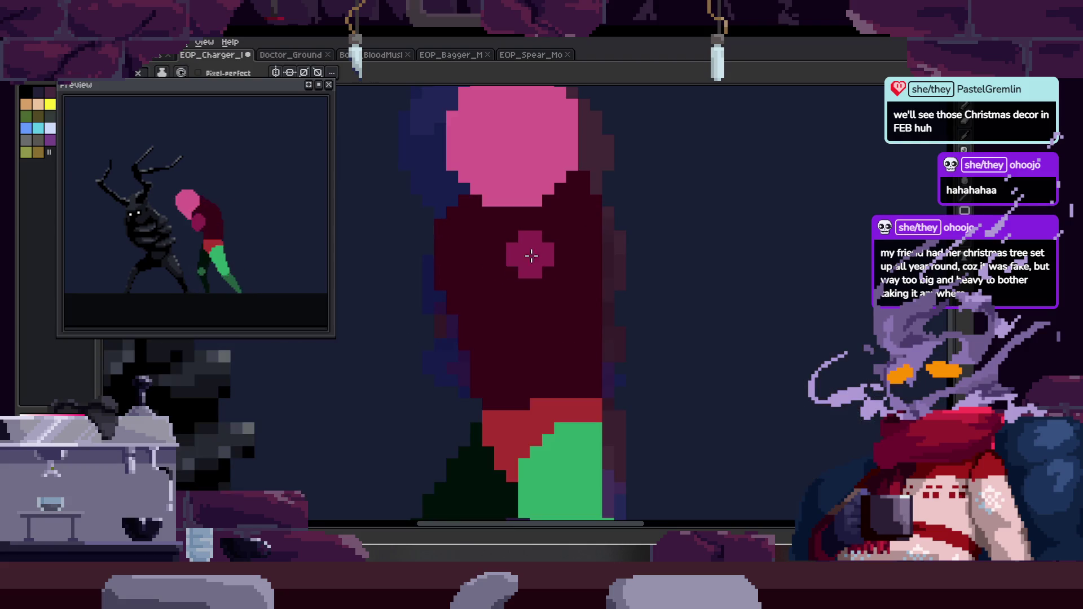
pyautogui.press('h')
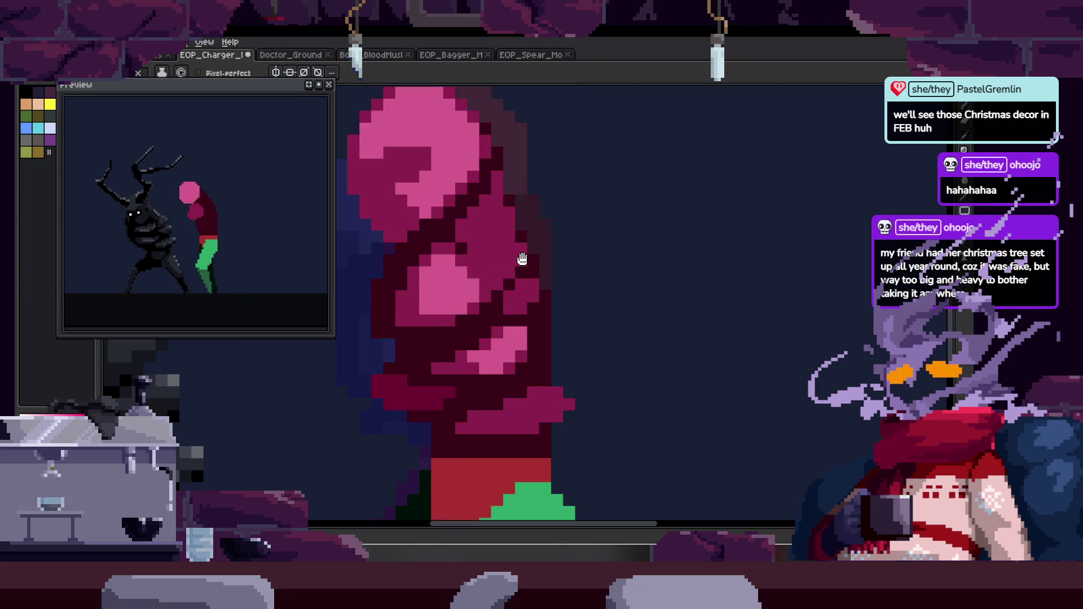
pyautogui.scroll(-2, 587, 297)
pyautogui.press('z')
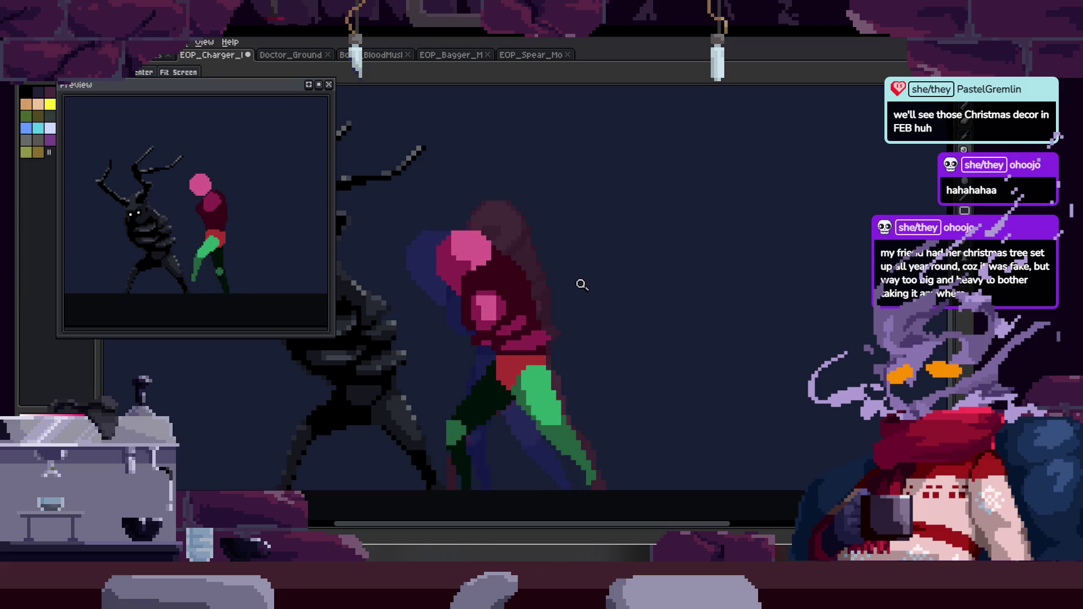
pyautogui.press('Tab')
# Stop playback, go back to walk frame 8, and zoom into the torso.
pyautogui.press('z')
pyautogui.click(594, 242)
pyautogui.press('Left')
pyautogui.press('Left')
pyautogui.press('b')
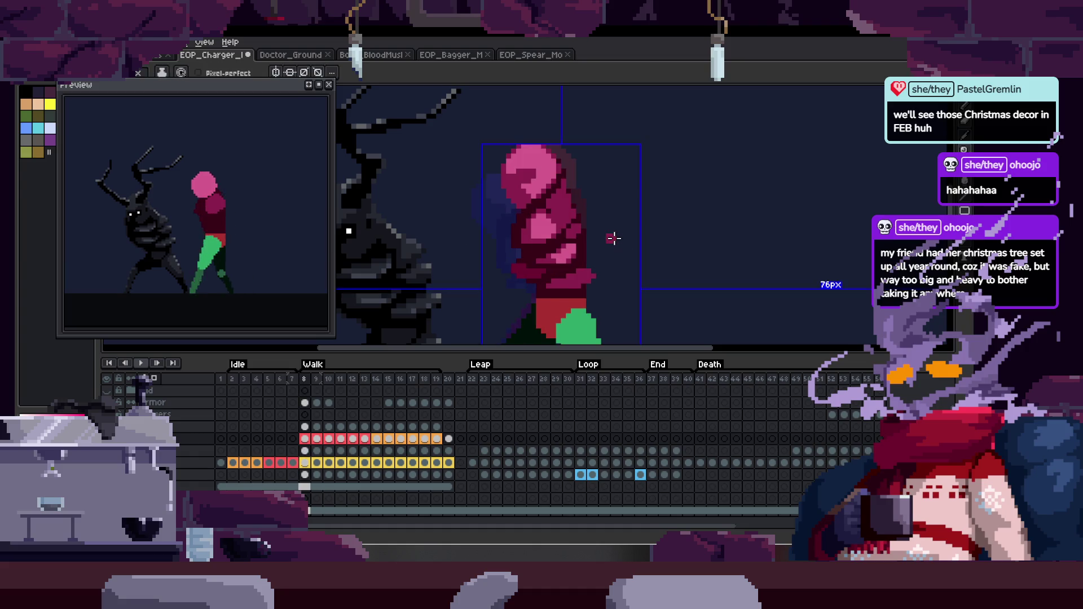
pyautogui.press('Tab')
pyautogui.press('z')
pyautogui.click(567, 305)
pyautogui.click(500, 274)
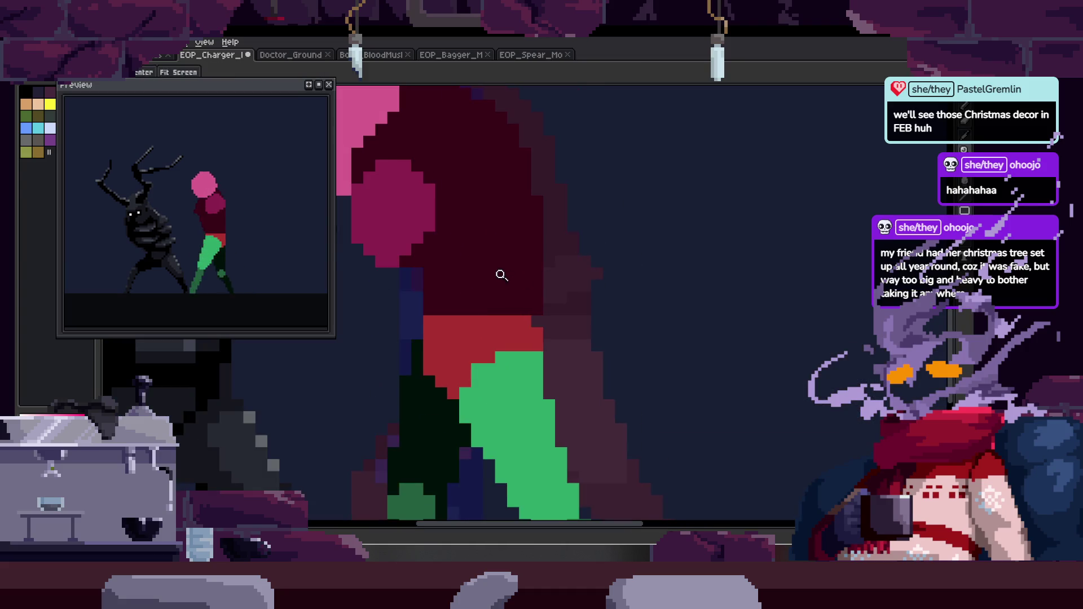
pyautogui.press('b')
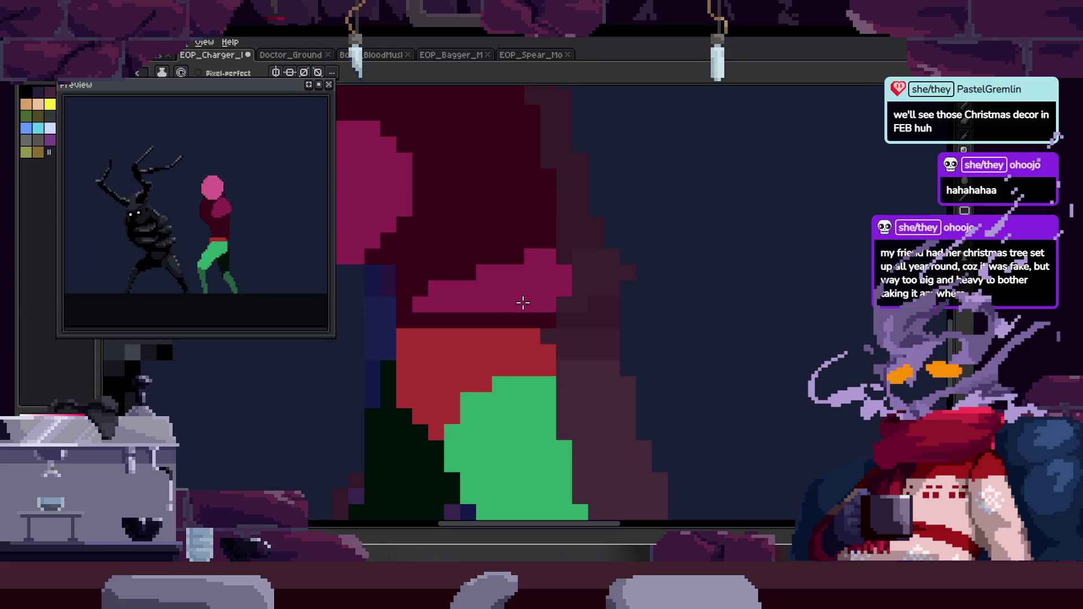
# Place a single magenta pixel on the torso.
pyautogui.press('z')
pyautogui.scroll(-2, 578, 295)
pyautogui.click(519, 275)
pyautogui.press('b')
pyautogui.click(439, 307)
# Draw a magenta band across the torso.
pyautogui.scroll(-1, 537, 273)
pyautogui.press('z')
pyautogui.scroll(-2, 590, 293)
pyautogui.click(629, 284)
pyautogui.scroll(-1, 650, 273)
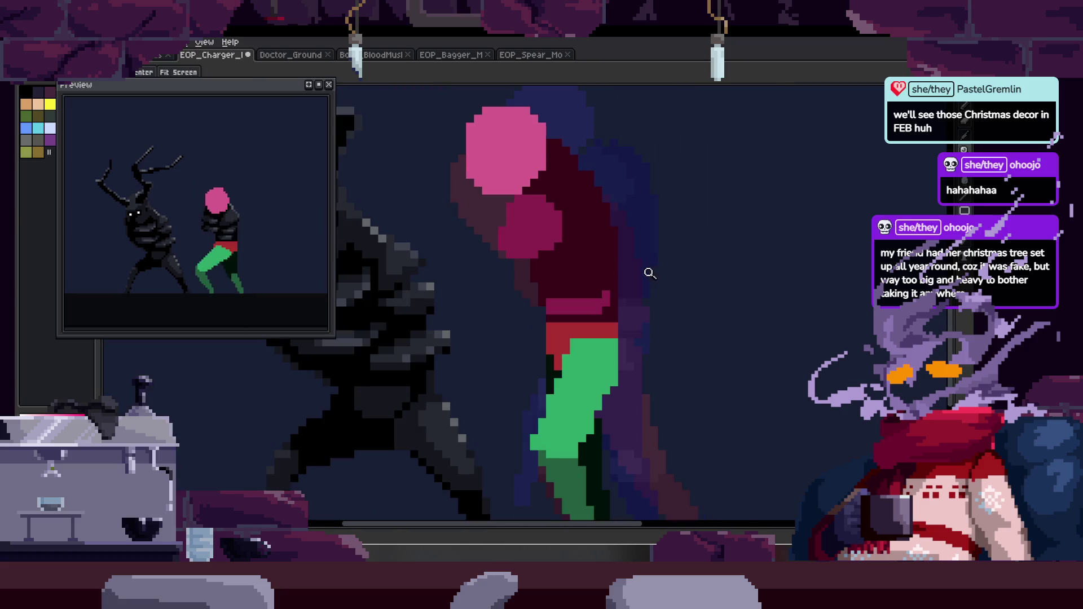
pyautogui.click(646, 285)
pyautogui.press('b')
pyautogui.moveTo(498, 275); pyautogui.dragTo(635, 286)
# Draw a second magenta stroke lower across the torso.
pyautogui.press('z')
pyautogui.scroll(-1, 648, 302)
pyautogui.click(537, 269)
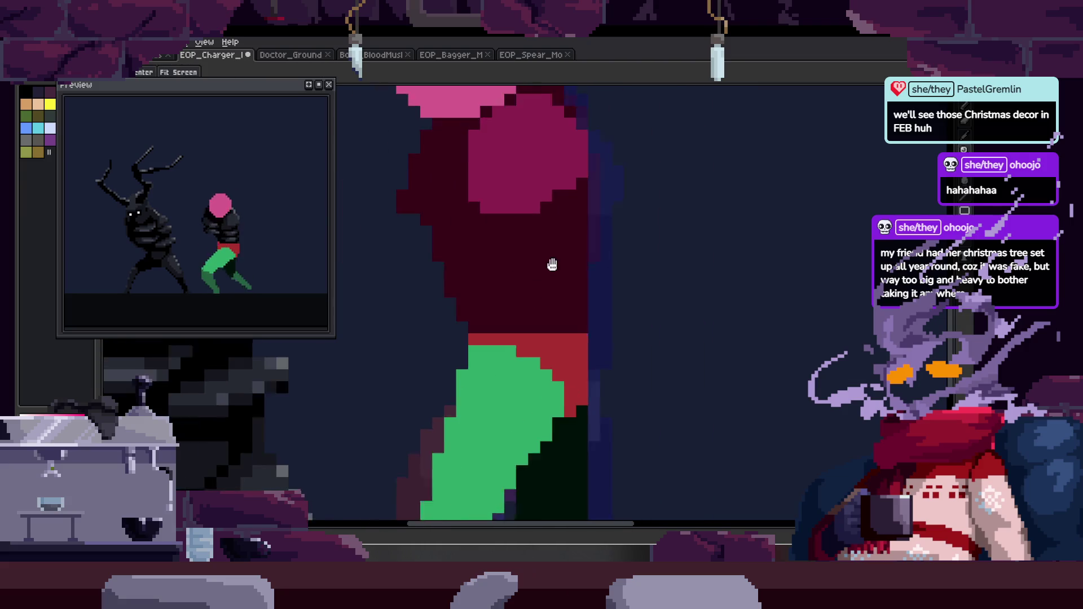
pyautogui.moveTo(524, 310)
pyautogui.mouseDown()
pyautogui.moveTo(491, 317)
pyautogui.moveTo(640, 324)
pyautogui.mouseUp()
# Zoom in on the armoured torso and pan to frame both figures.
pyautogui.press('z')
pyautogui.scroll(-1, 520, 324)
pyautogui.click(584, 335)
pyautogui.press('b')
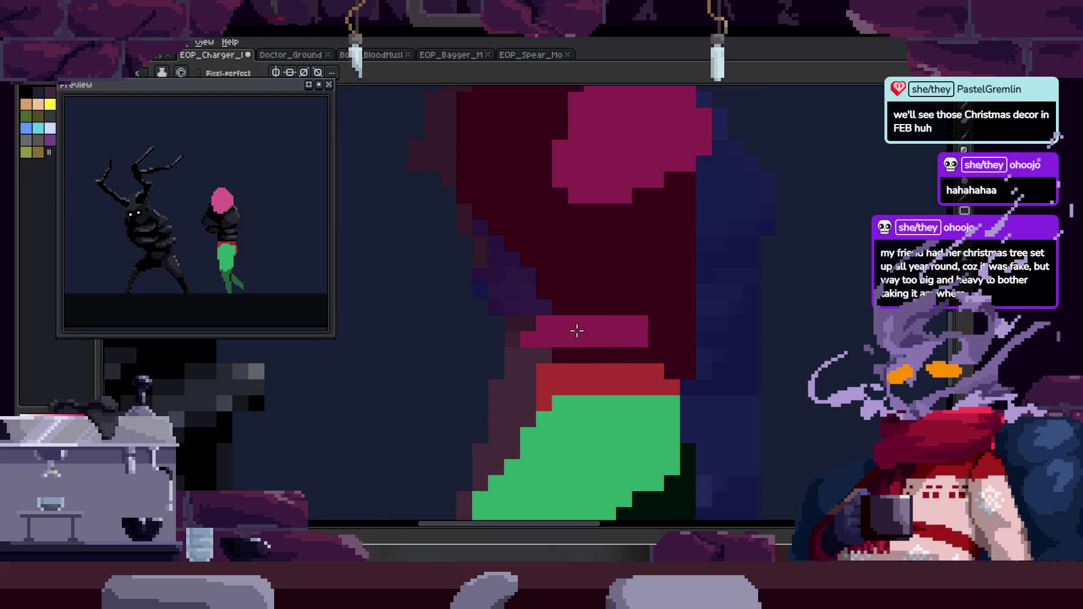
pyautogui.press('z')
pyautogui.scroll(-1, 587, 286)
pyautogui.click(587, 342)
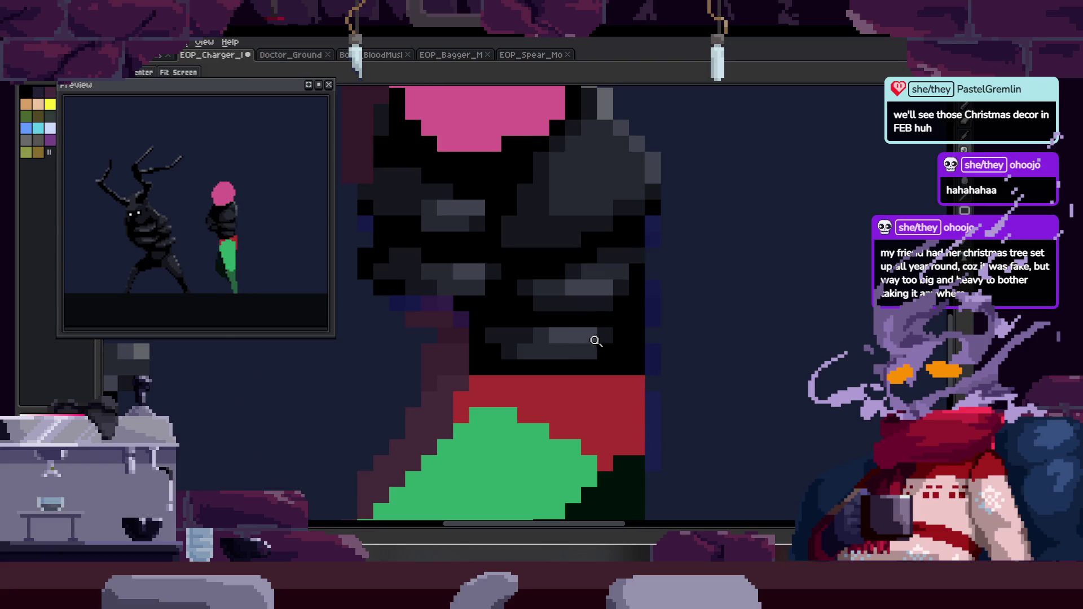
pyautogui.scroll(-2, 599, 341)
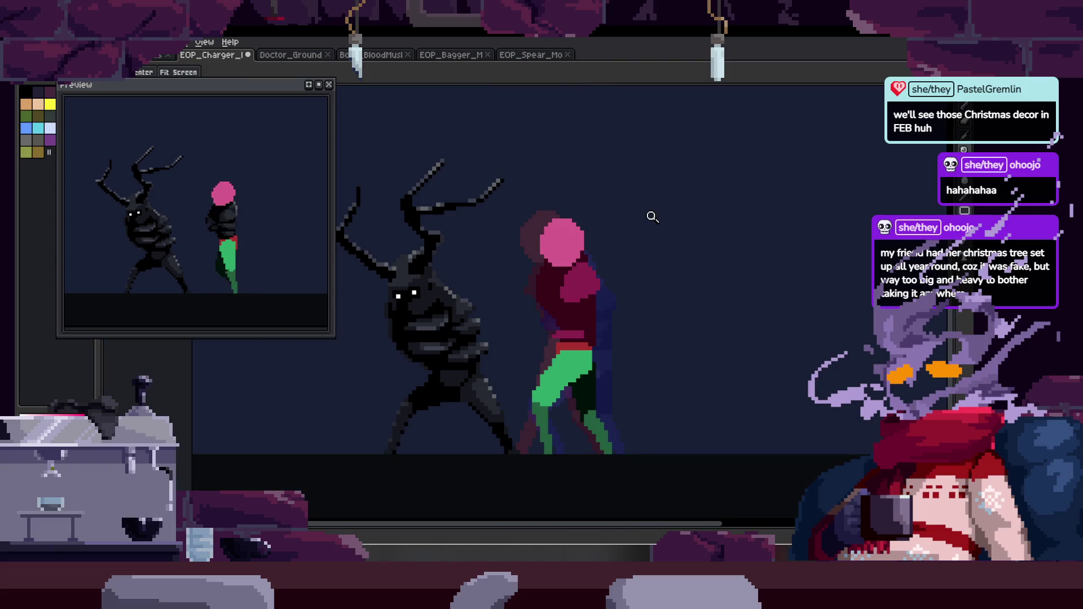
pyautogui.moveTo(648, 326); pyautogui.dragTo(626, 333)
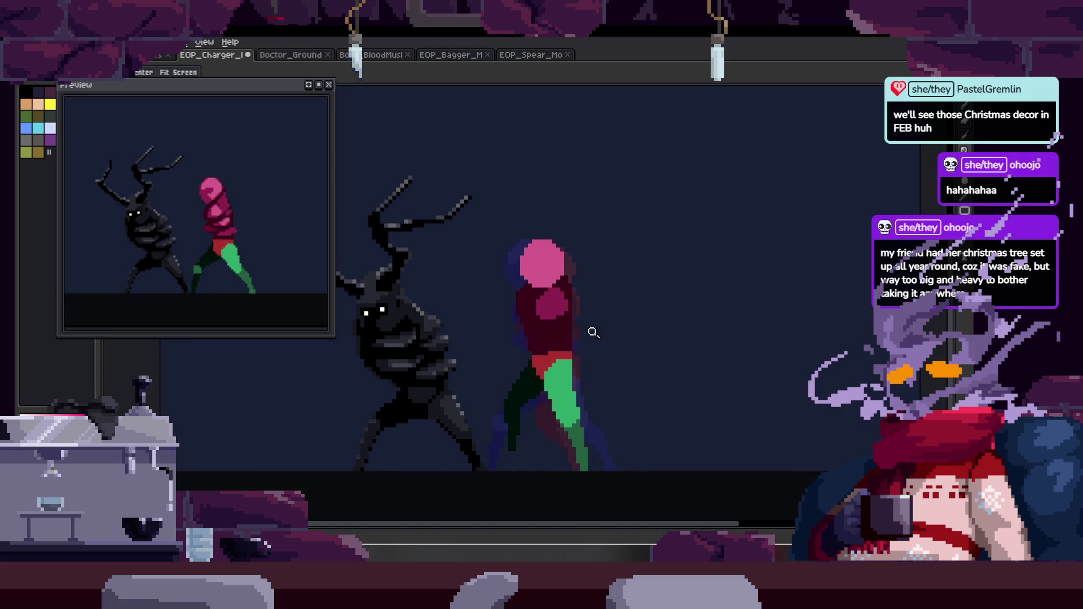
# Draw a magenta stroke on the torso, then add a magenta pixel on the next frame.
pyautogui.scroll(6, 564, 333)
pyautogui.press('b')
pyautogui.moveTo(522, 343); pyautogui.dragTo(601, 335)
pyautogui.press('Right')
pyautogui.click(507, 338)
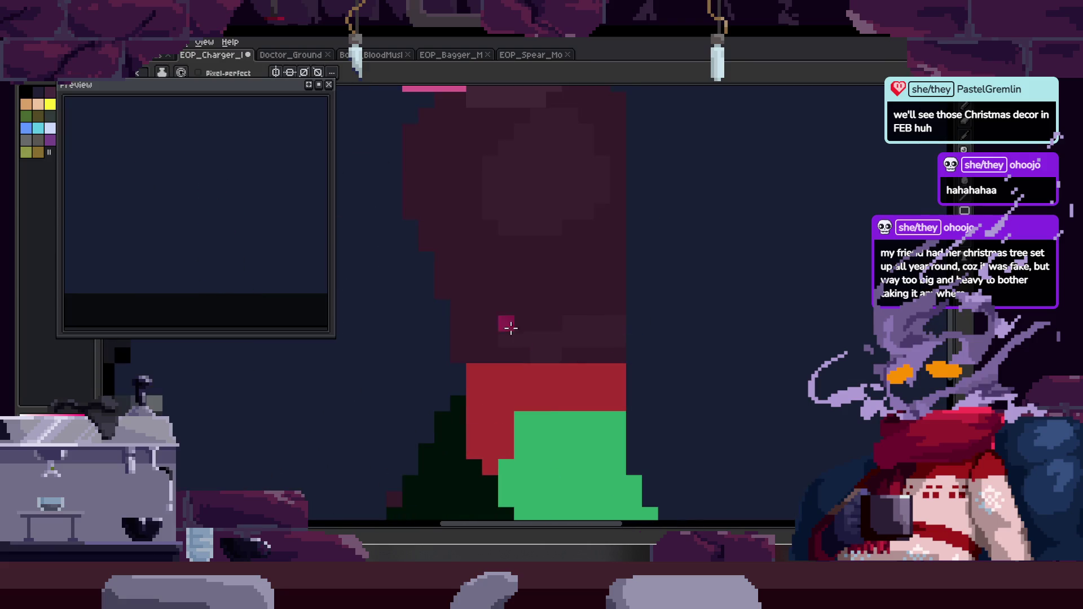
# Paste onto the frame 8 cel and drop it, shifting part of the magenta arm band.
pyautogui.press('Tab')
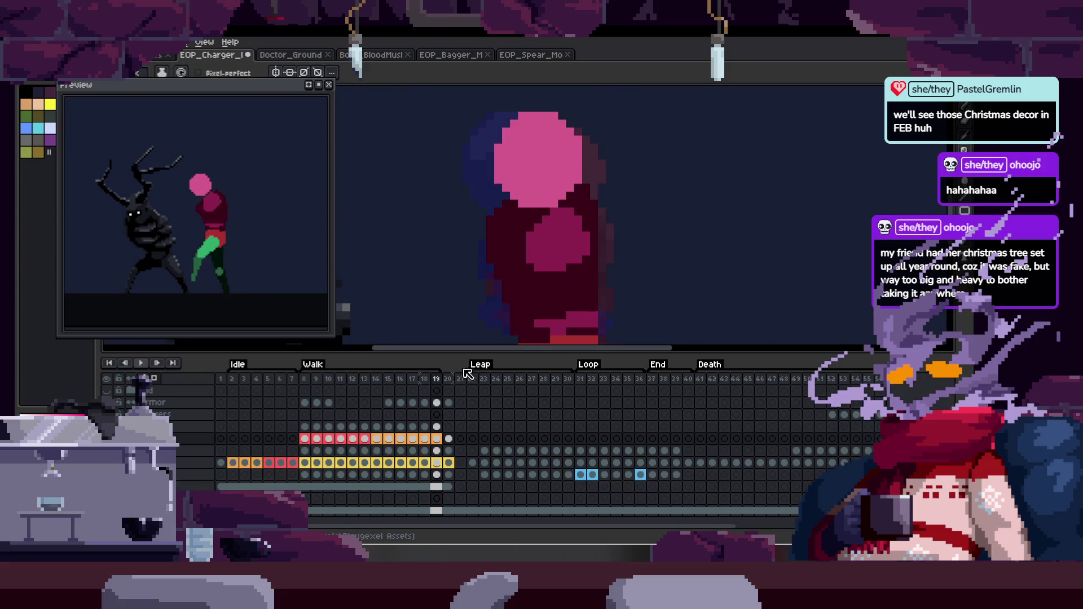
pyautogui.click(312, 440)
pyautogui.press('Tab')
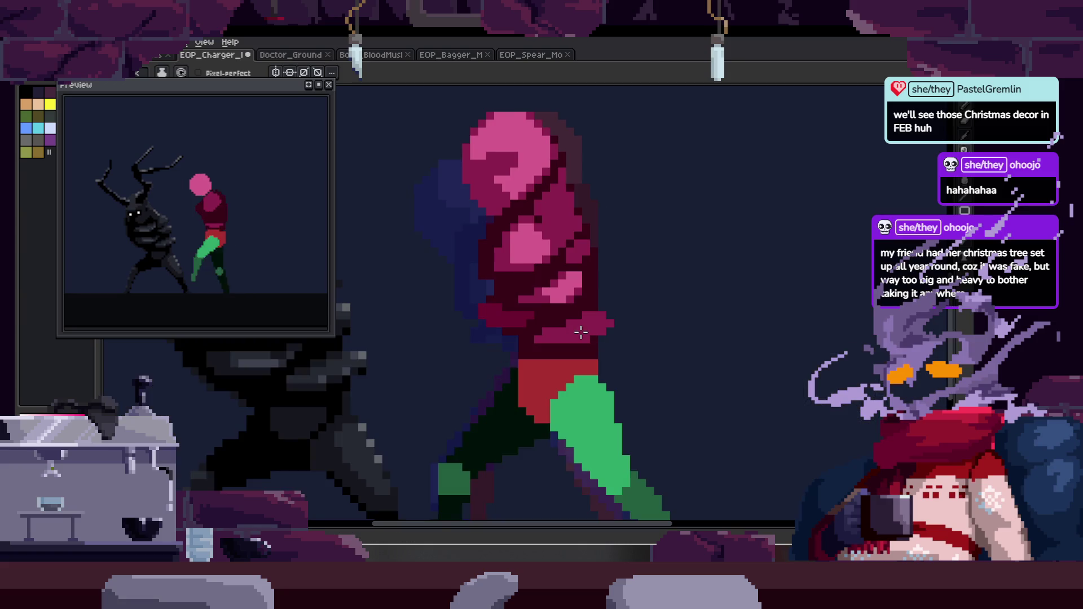
pyautogui.scroll(2, 612, 327)
pyautogui.hotkey('ctrl', 'v')
pyautogui.press('Return')
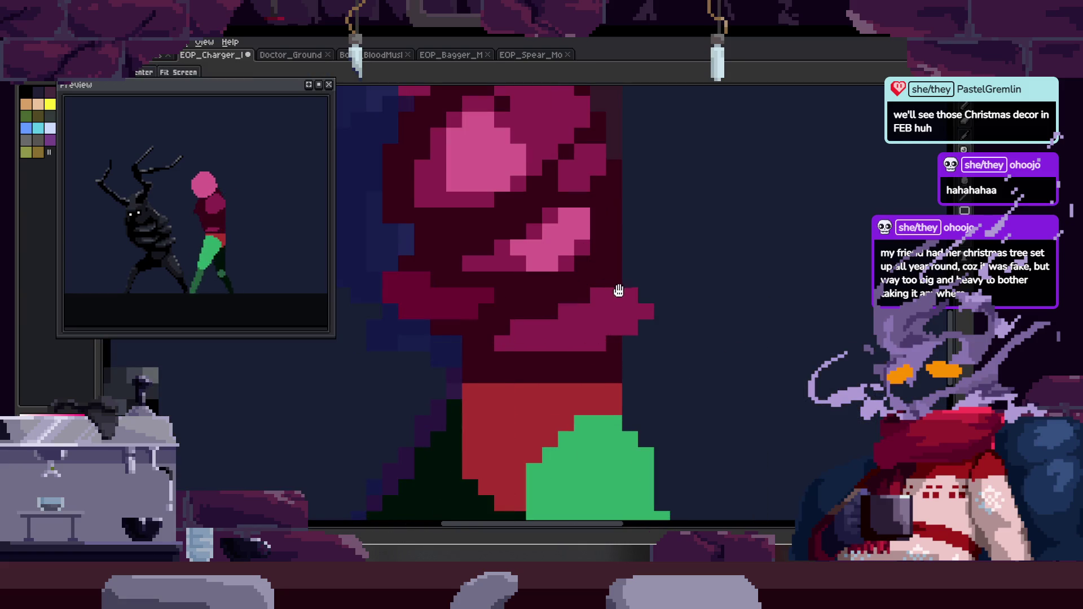
pyautogui.press('Tab')
pyautogui.press('Tab')
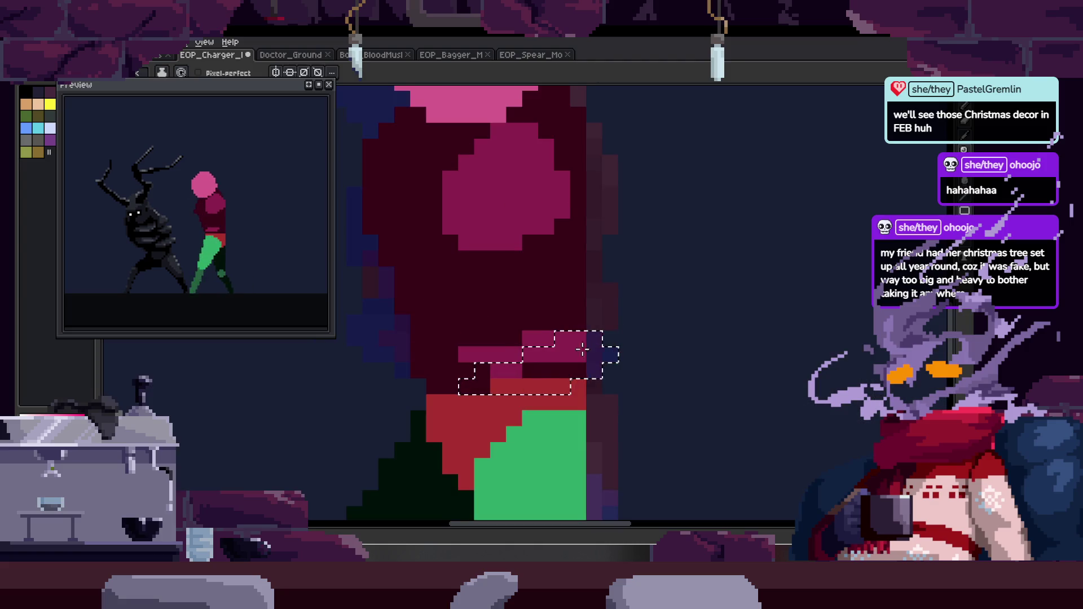
pyautogui.press('z')
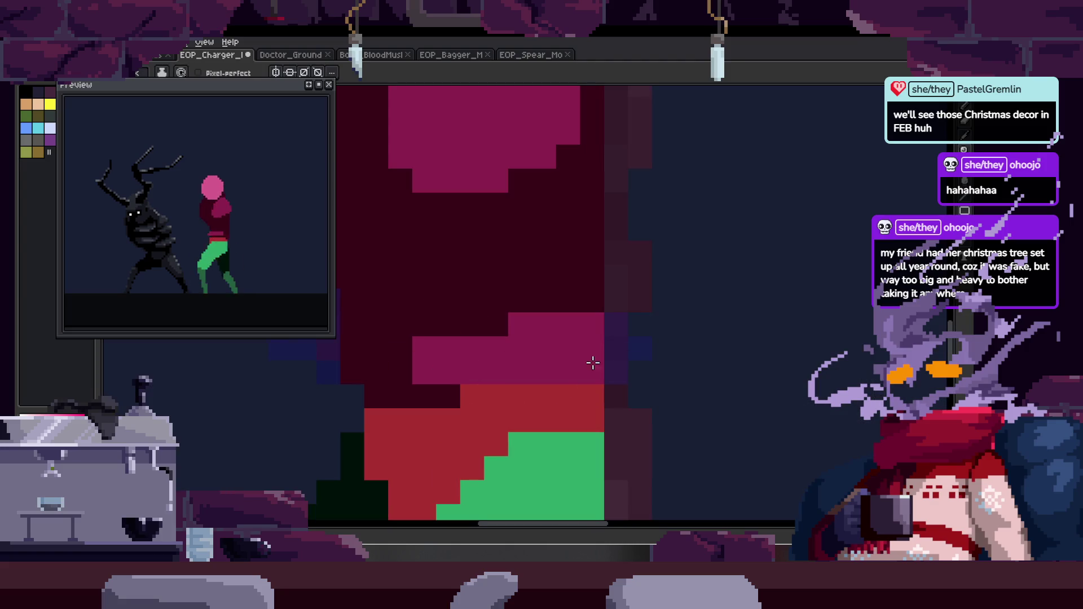
pyautogui.scroll(-2, 580, 319)
pyautogui.press('Tab')
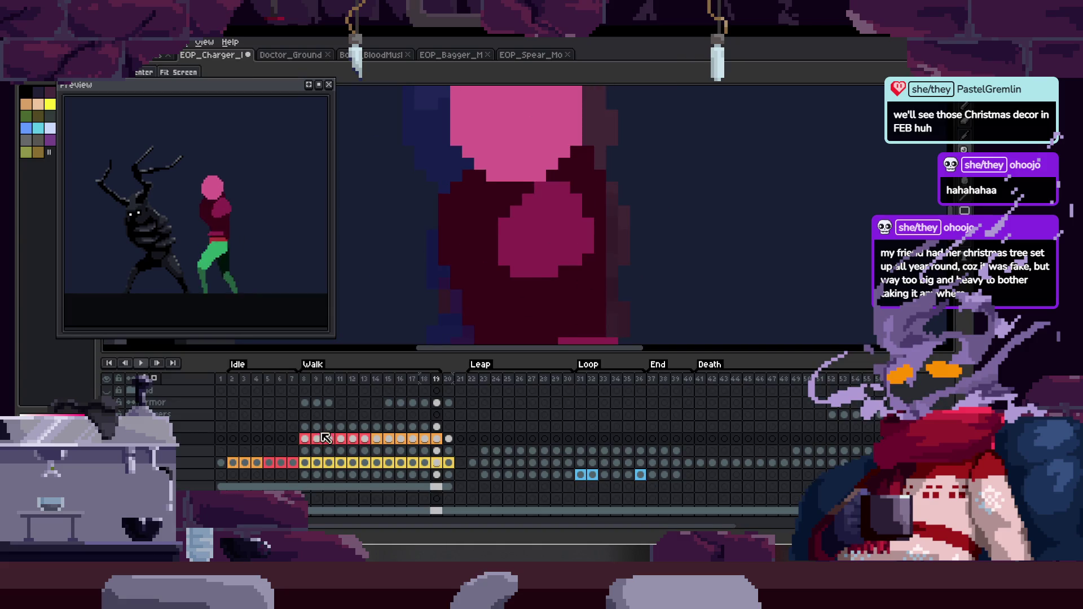
# Paint pink highlight blocks on the frame 8 torso.
pyautogui.click(304, 438)
pyautogui.press('Tab')
pyautogui.press('Tab')
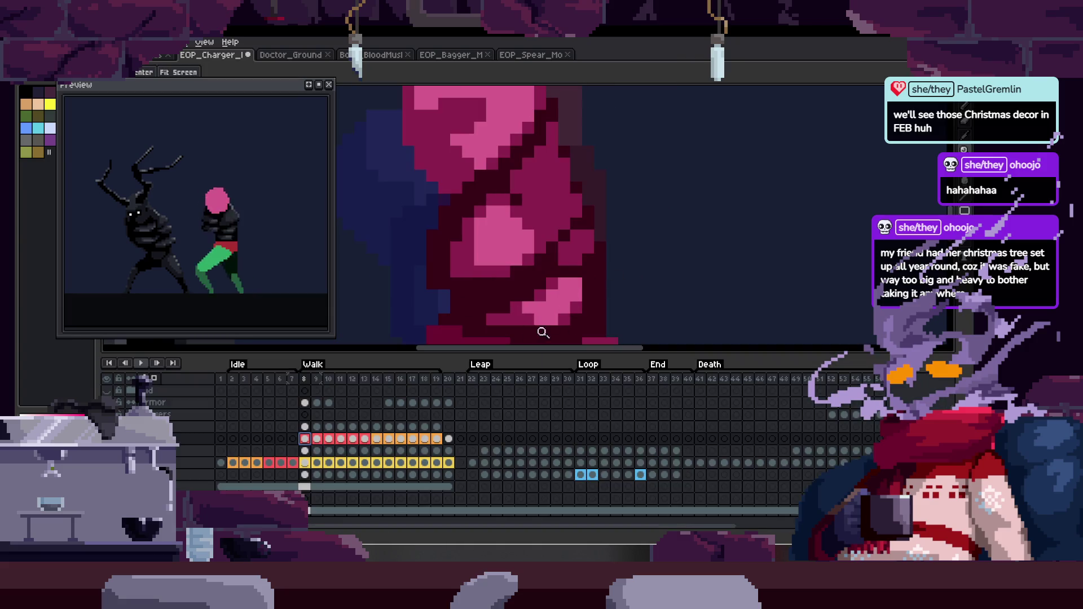
pyautogui.press('Tab')
pyautogui.scroll(-2, 520, 380)
pyautogui.scroll(2, 564, 300)
pyautogui.press('b')
pyautogui.moveTo(536, 307)
pyautogui.mouseDown()
pyautogui.moveTo(532, 326)
pyautogui.moveTo(545, 305)
pyautogui.mouseUp()
# Step back two frames and draw a magenta stroke across the dark torso.
pyautogui.press('z')
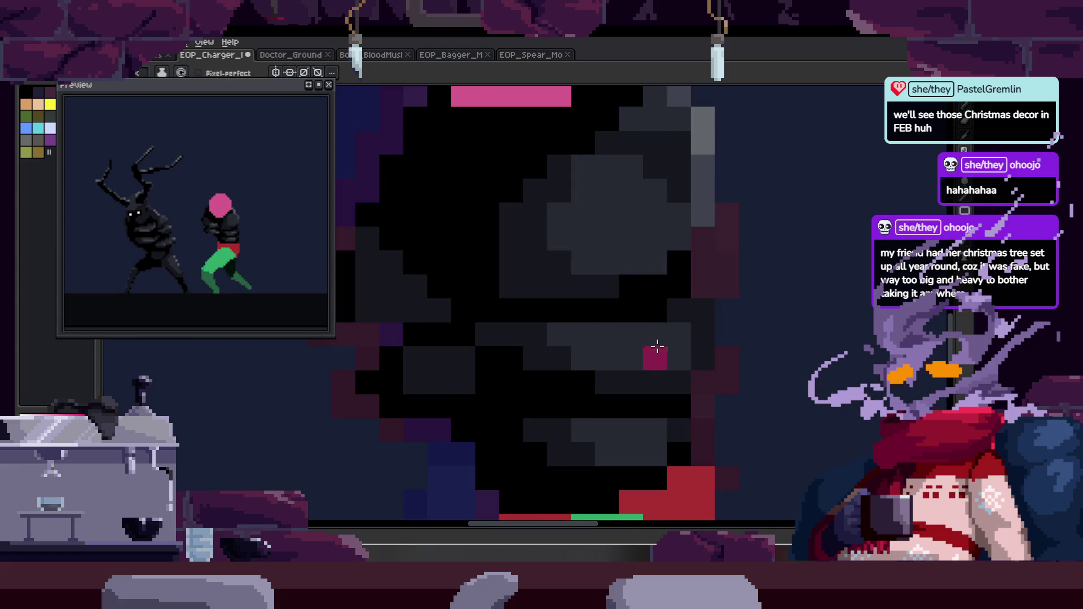
pyautogui.scroll(-2, 587, 322)
pyautogui.press('Left')
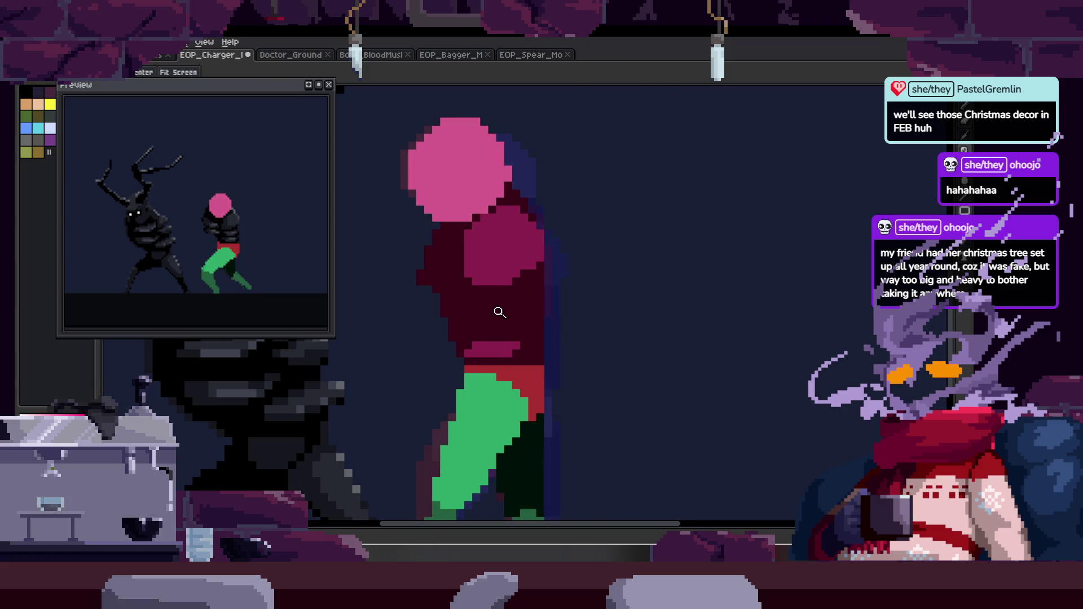
pyautogui.scroll(2, 504, 312)
pyautogui.press('Left')
pyautogui.scroll(2, 626, 321)
pyautogui.moveTo(540, 318); pyautogui.dragTo(602, 312)
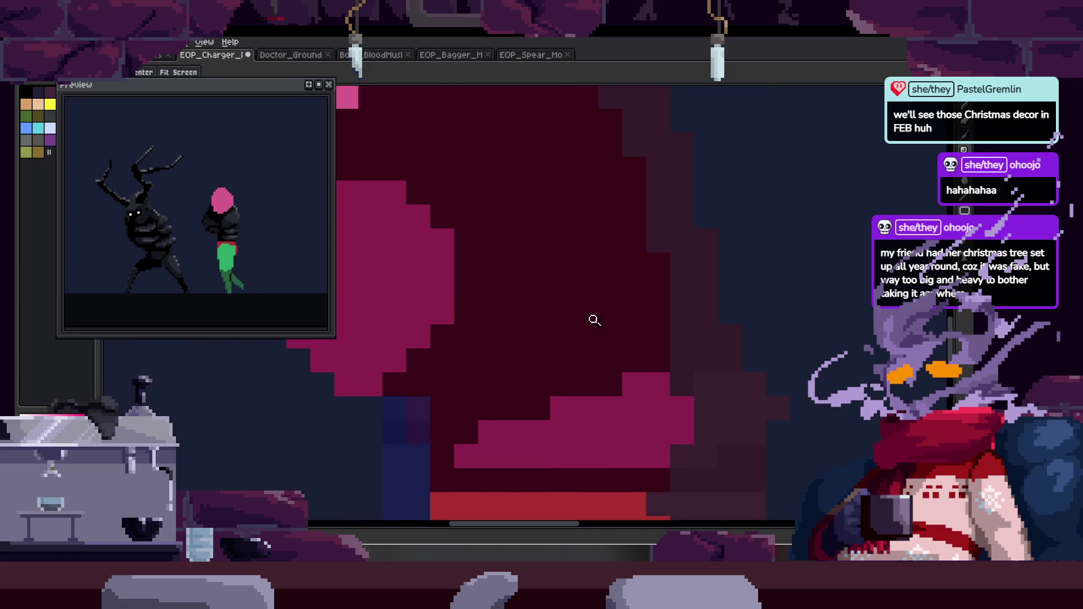
pyautogui.press('z')
pyautogui.scroll(-2, 527, 326)
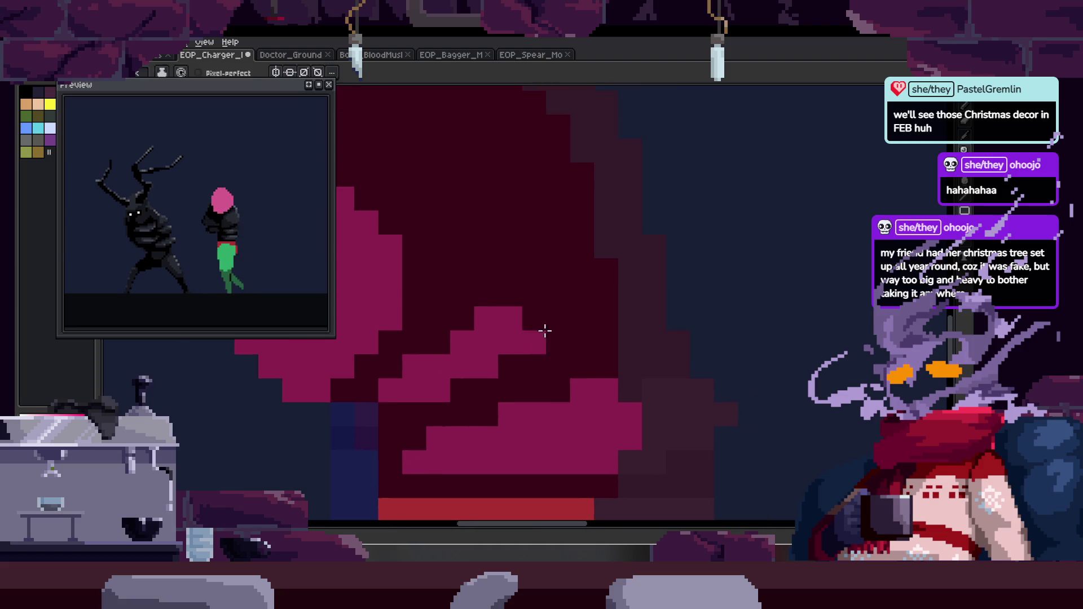
pyautogui.press('b')
pyautogui.moveTo(395, 321); pyautogui.dragTo(477, 300)
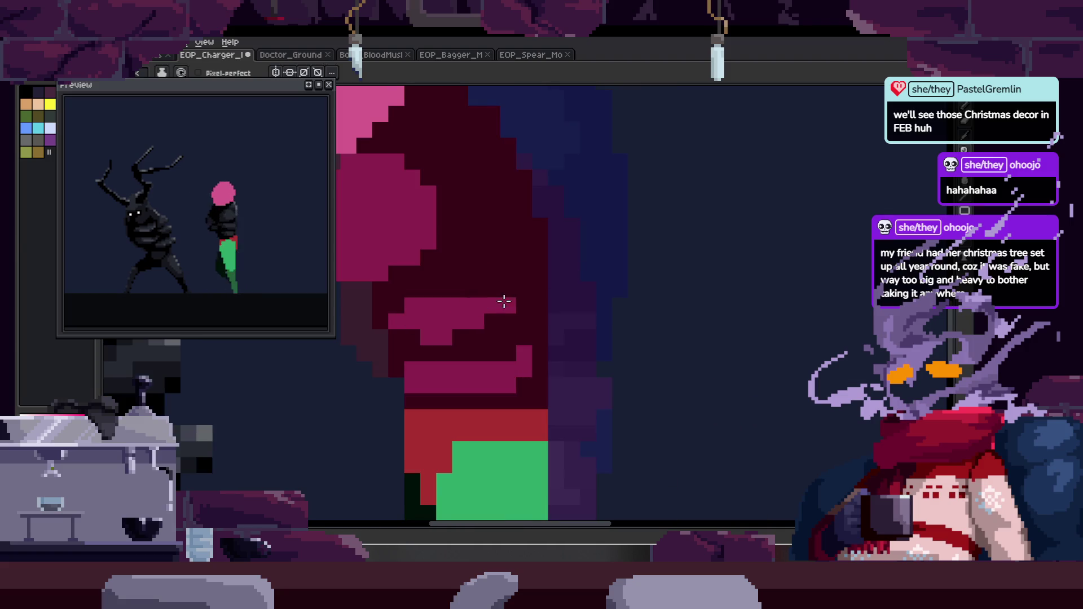
# Step forward three frames and zoom out to see the whole character.
pyautogui.press('Right')
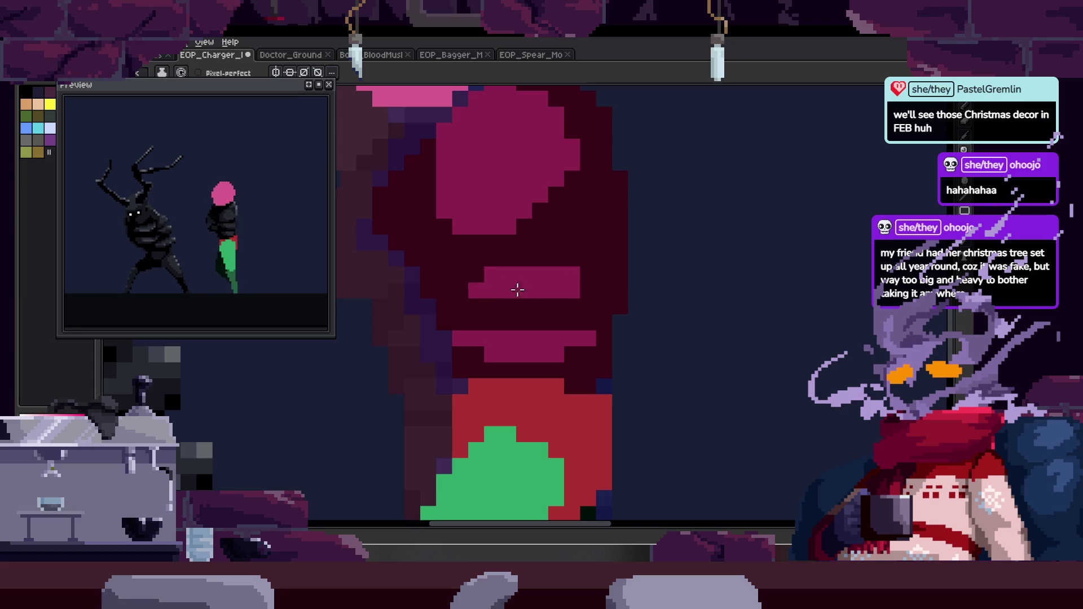
pyautogui.press('Right')
pyautogui.press('Right')
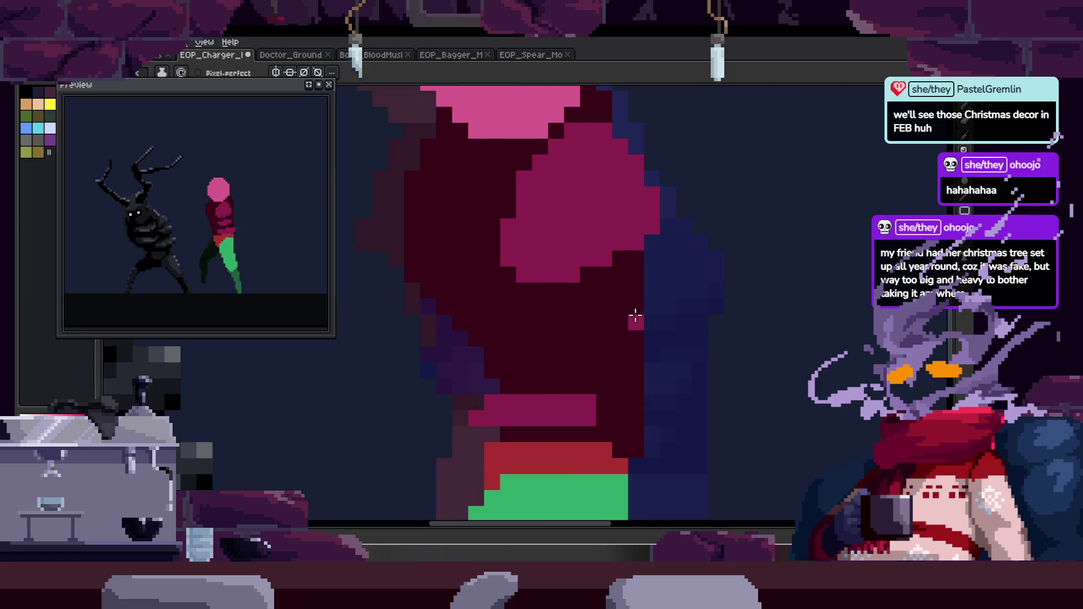
pyautogui.press('Right')
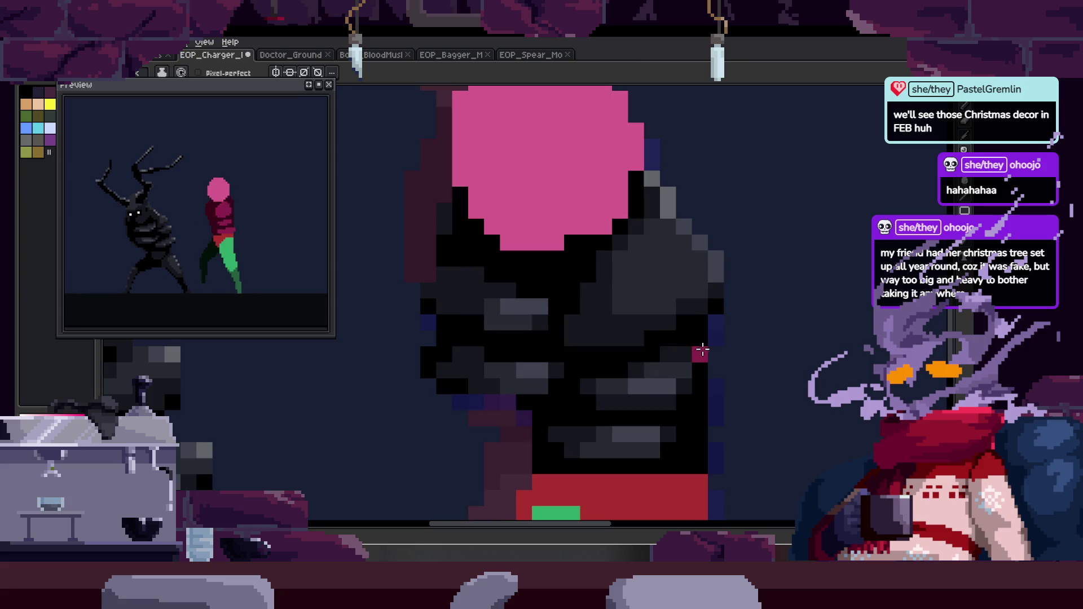
pyautogui.press('z')
pyautogui.scroll(-2, 629, 278)
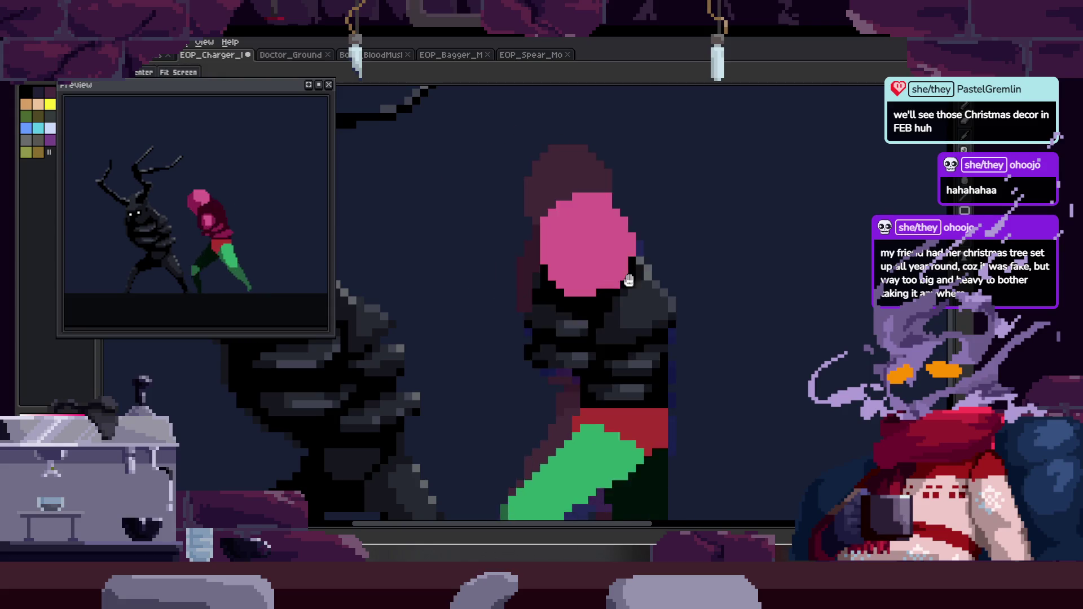
pyautogui.scroll(-1, 604, 318)
pyautogui.hscroll(1, 604, 317)
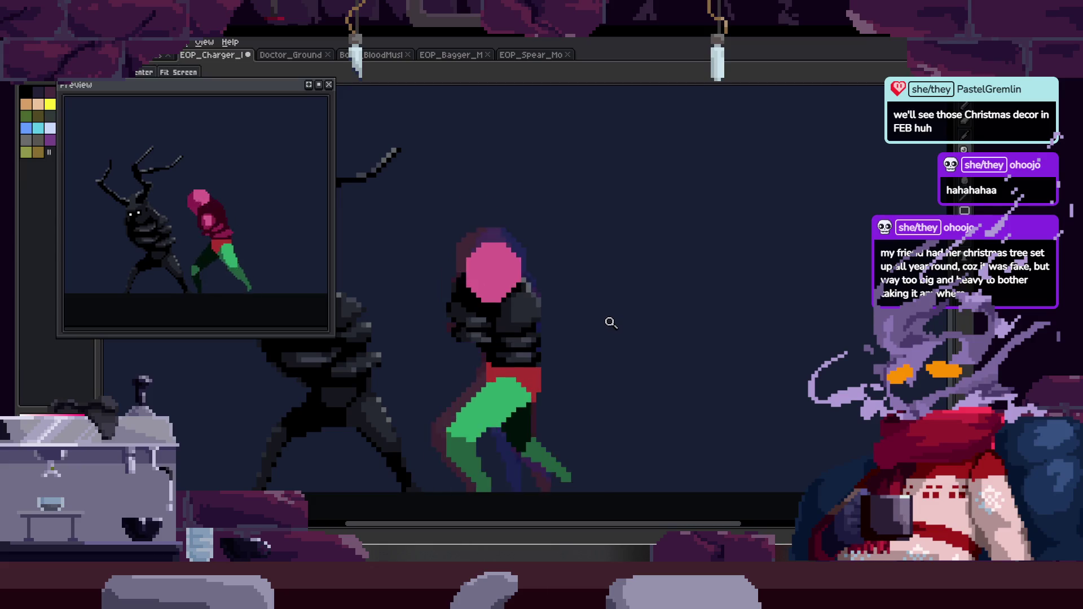
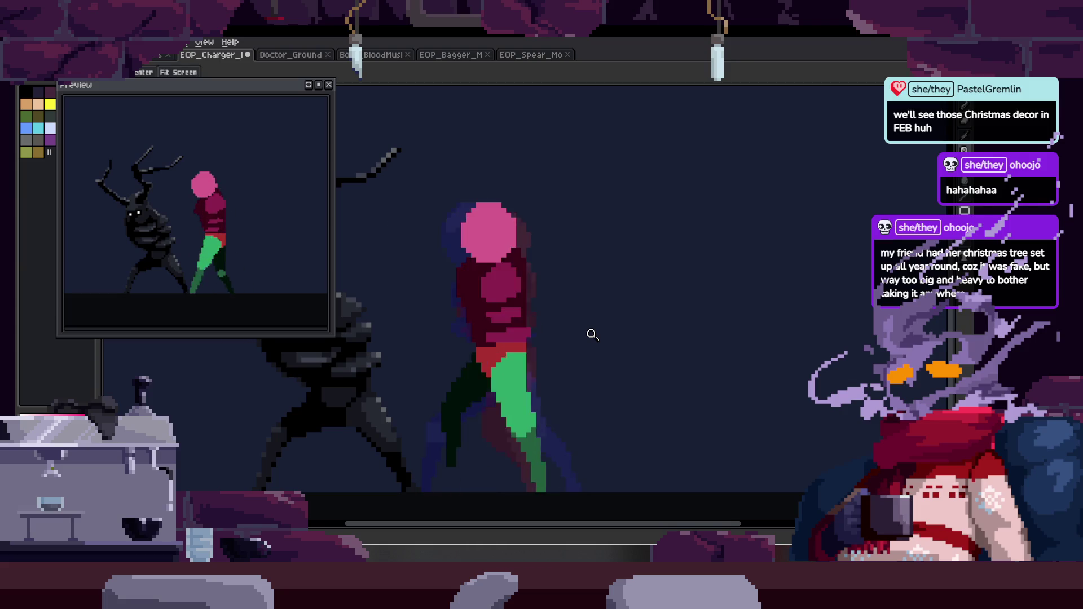
# Zoom the canvas, show the frame timeline and play the Charger's Walk tag beside the reference character.
pyautogui.scroll(-2, 541, 258)
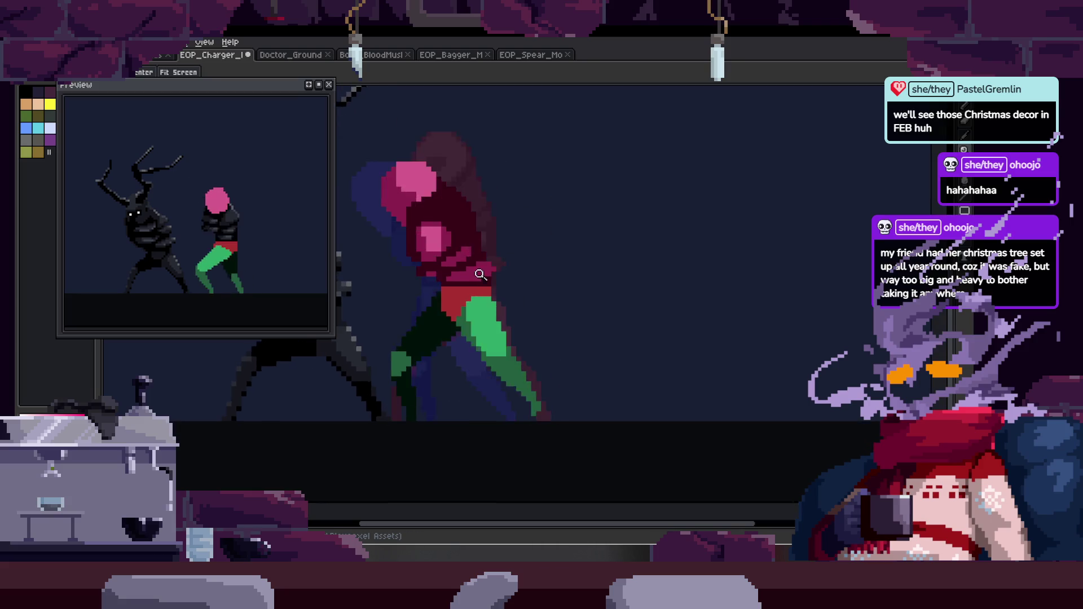
pyautogui.scroll(2, 530, 277)
pyautogui.scroll(-2, 531, 277)
pyautogui.scroll(3, 528, 273)
pyautogui.scroll(-2, 544, 286)
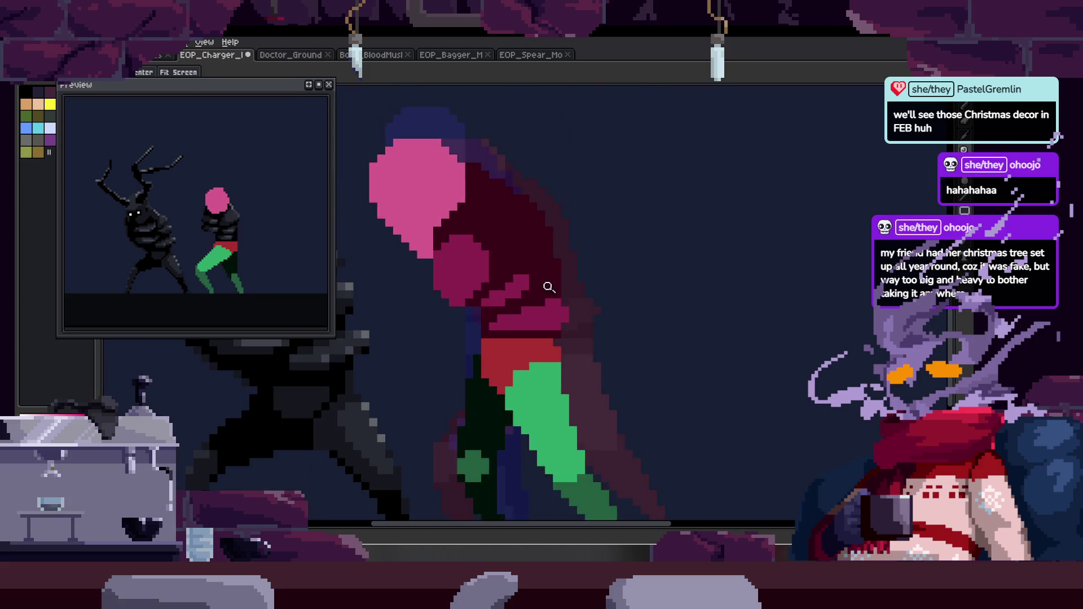
pyautogui.scroll(-2, 544, 285)
pyautogui.press('Tab')
pyautogui.press('Return')
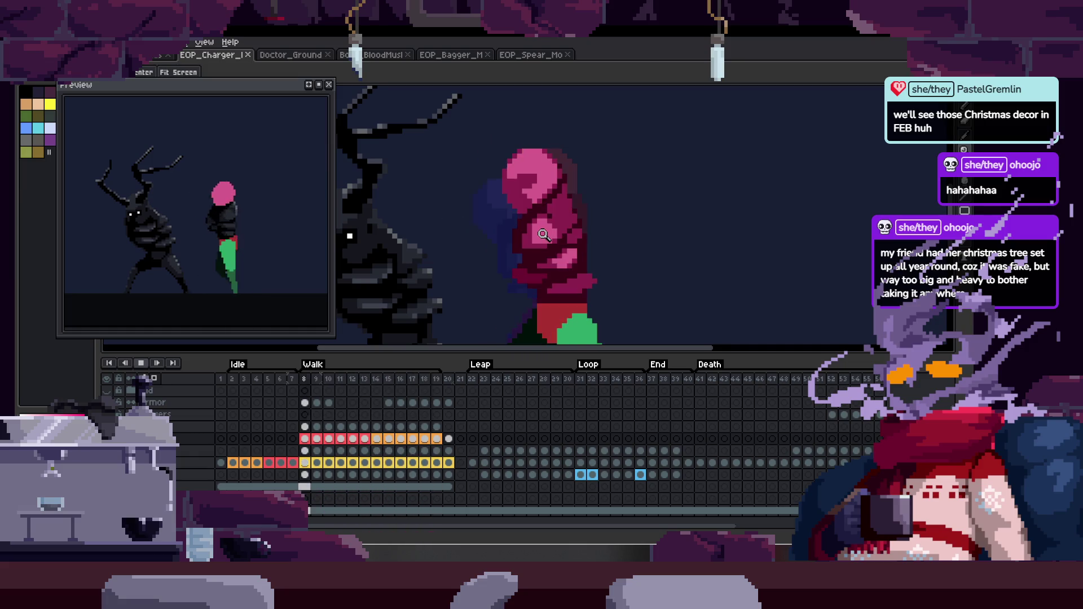
# Turn on onion skin and step forward through the walk poses.
pyautogui.press('Tab')
pyautogui.press('Tab')
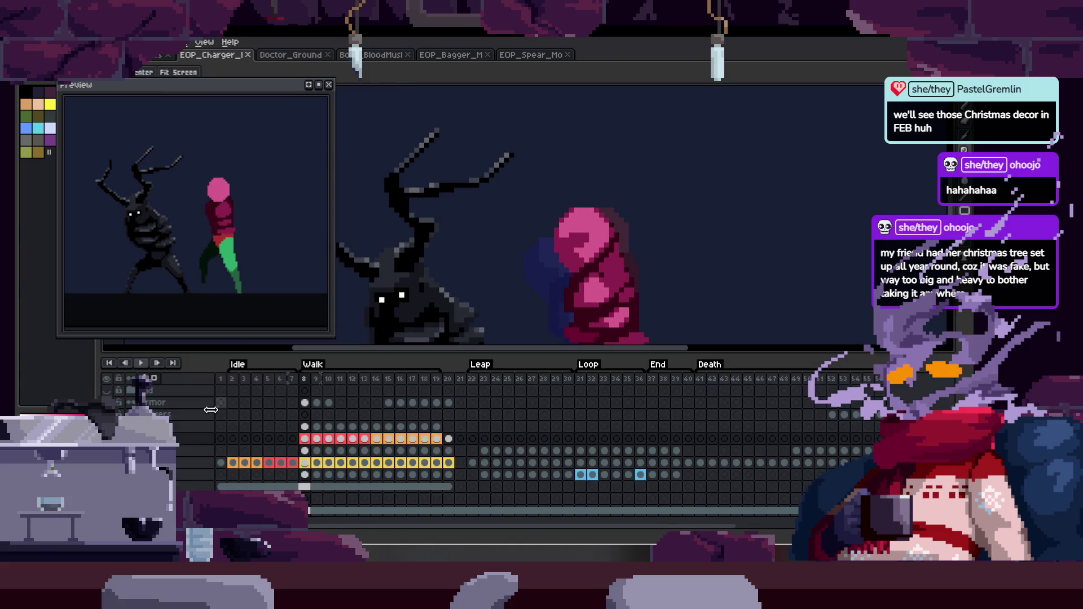
pyautogui.click(143, 379)
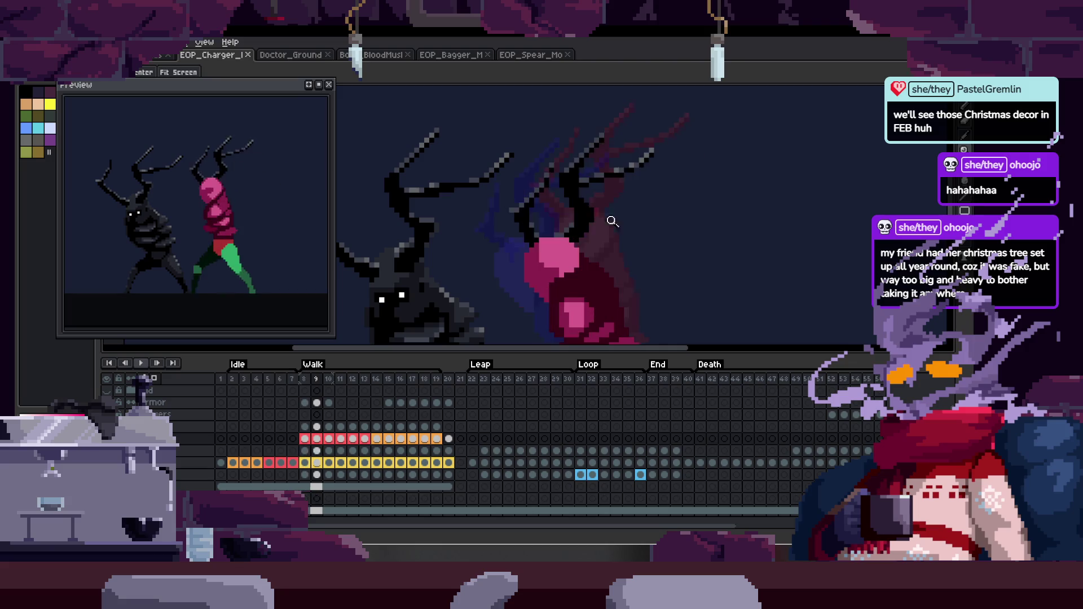
pyautogui.press('Right')
pyautogui.press('Right')
pyautogui.press('Right')
pyautogui.press('Right')
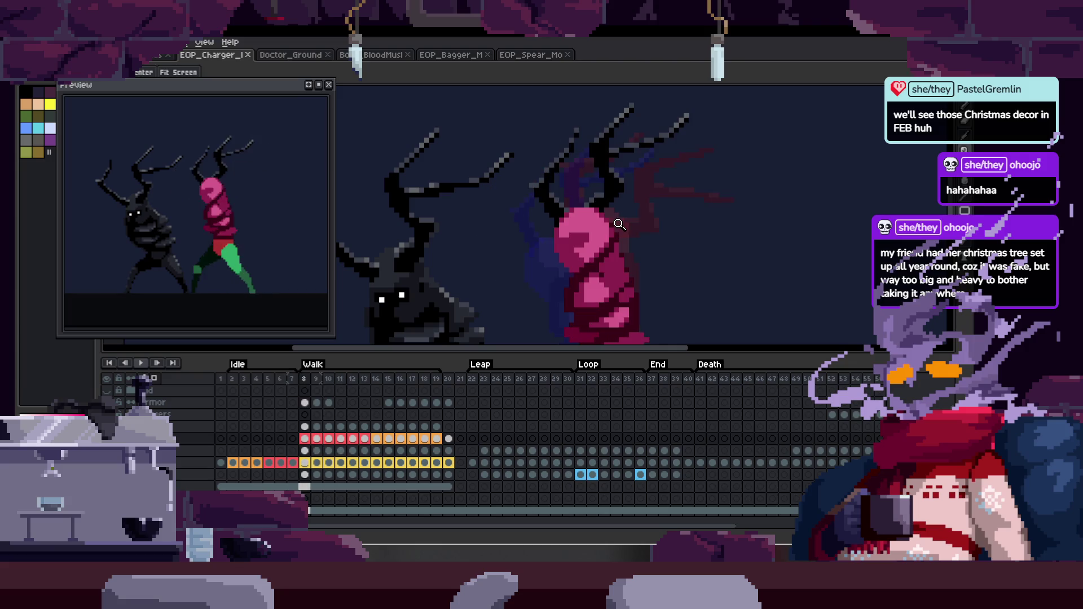
pyautogui.press('Right')
pyautogui.press('Right')
pyautogui.press('Right')
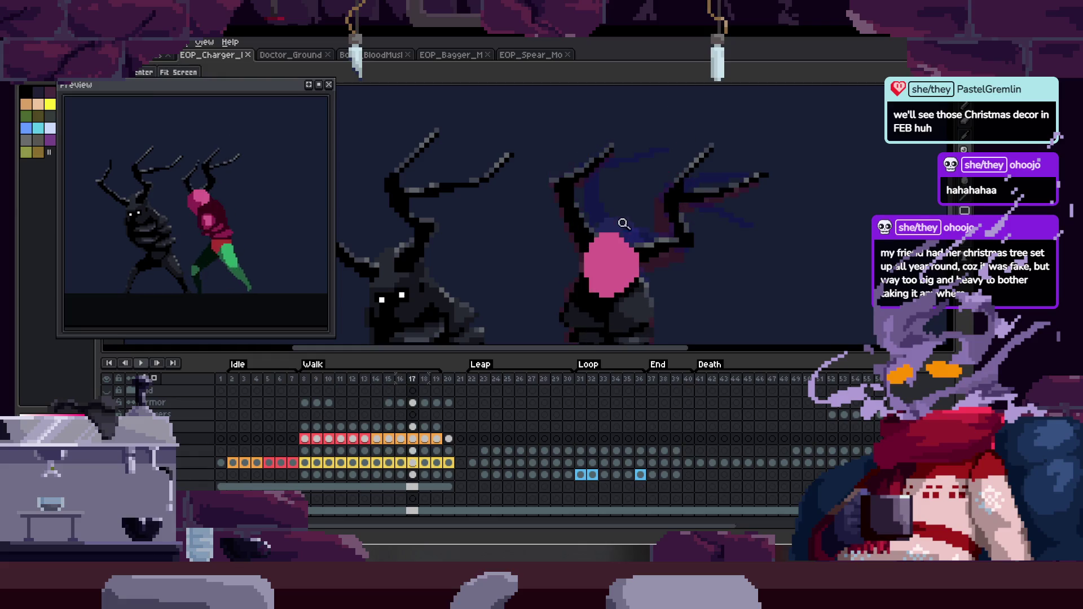
# Move a walk-cycle layer above the red-and-orange layer, then replay the walk cycle.
pyautogui.click(185, 434)
pyautogui.rightClick(186, 442)
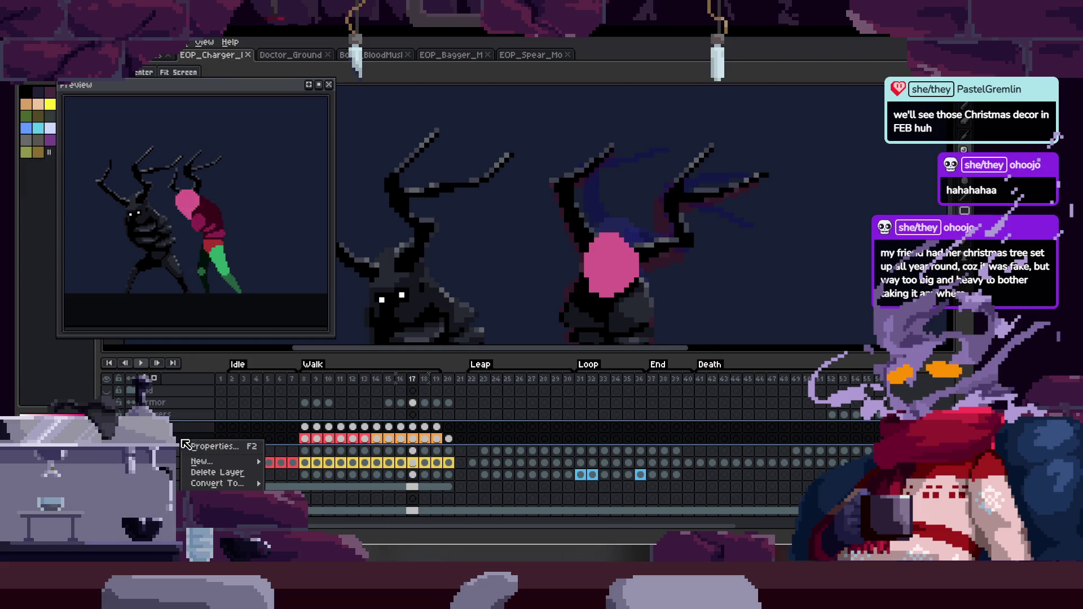
pyautogui.press('Escape')
pyautogui.click(176, 451)
pyautogui.moveTo(182, 453)
pyautogui.mouseDown()
pyautogui.moveTo(182, 440)
pyautogui.moveTo(183, 449)
pyautogui.mouseUp()
pyautogui.click(183, 460)
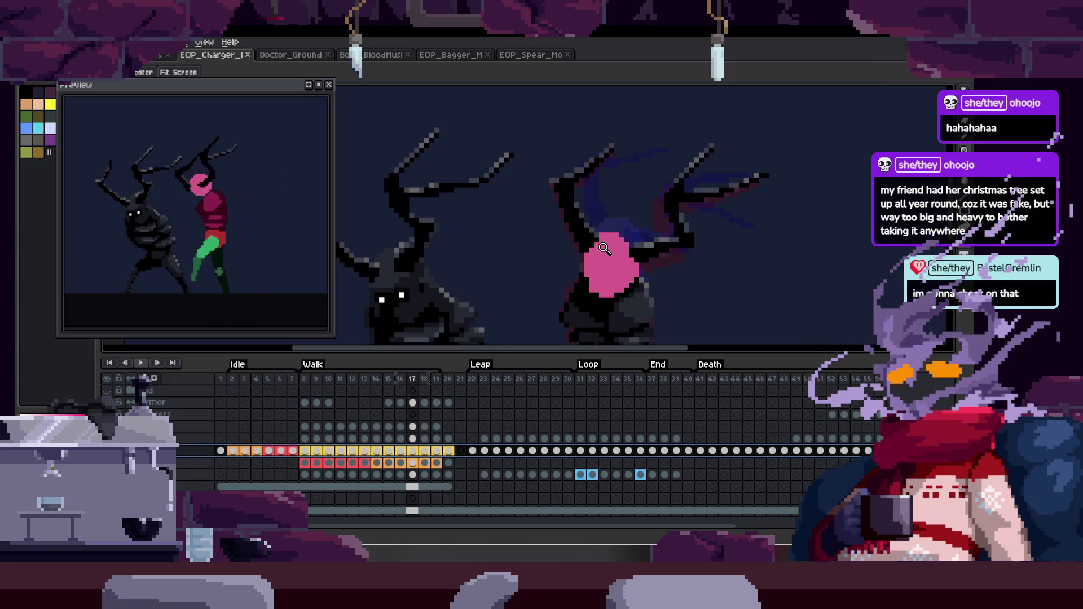
pyautogui.press('Return')
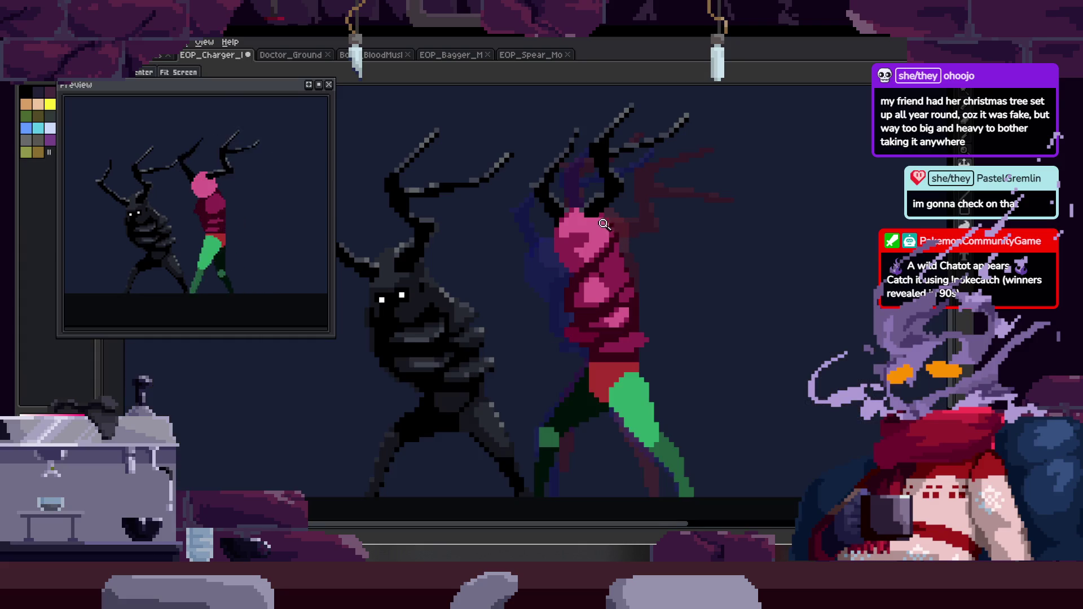
# Zoom in and out on the walk cycle while hiding and showing the frame timeline.
pyautogui.scroll(-1, 623, 119)
pyautogui.press('Tab')
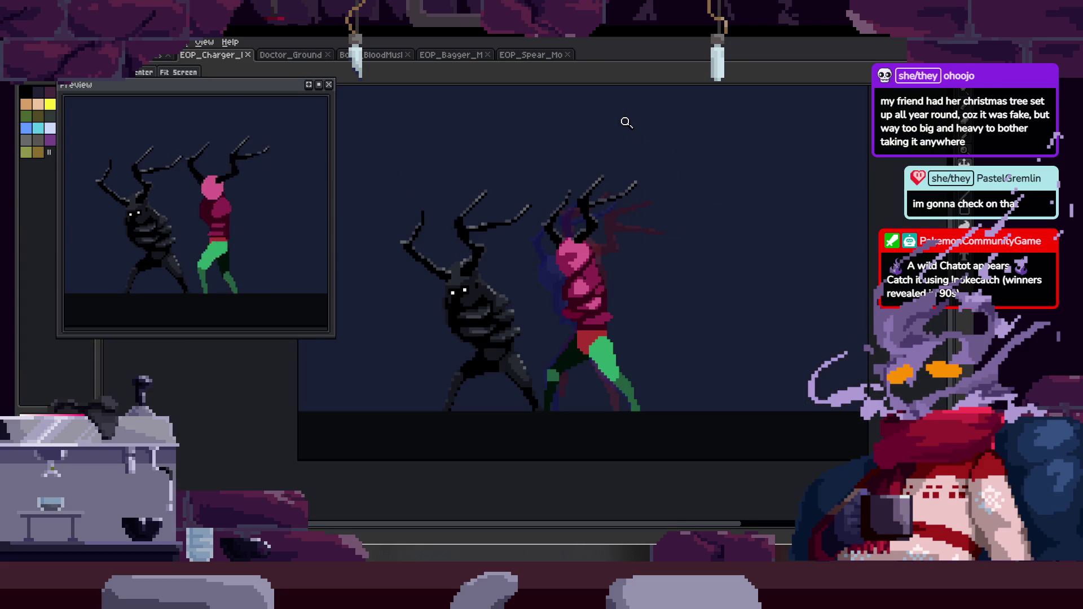
pyautogui.press('Tab')
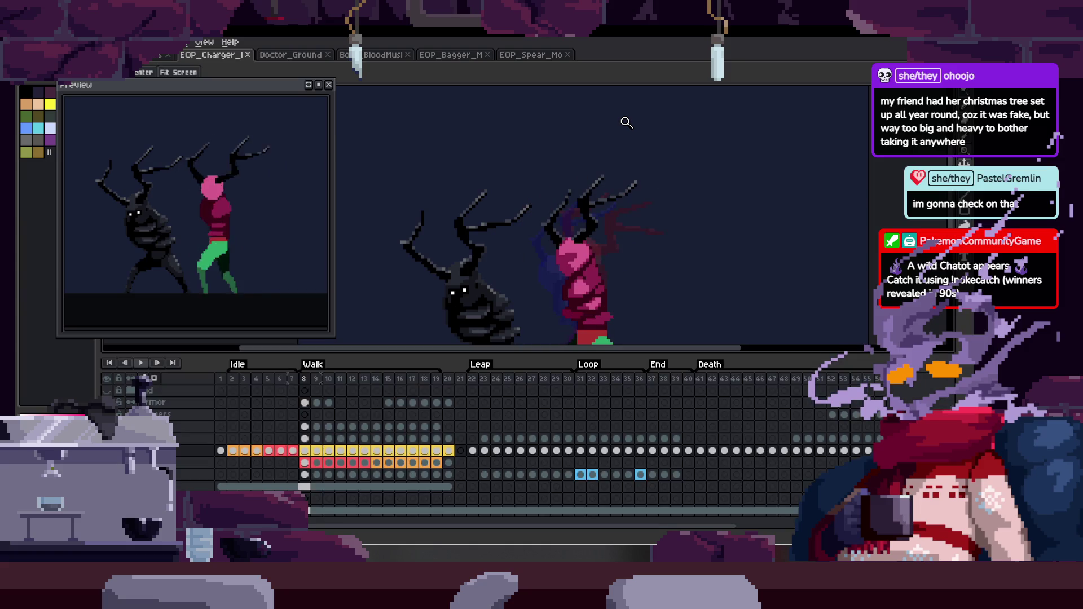
pyautogui.press('Tab')
pyautogui.scroll(3, 545, 250)
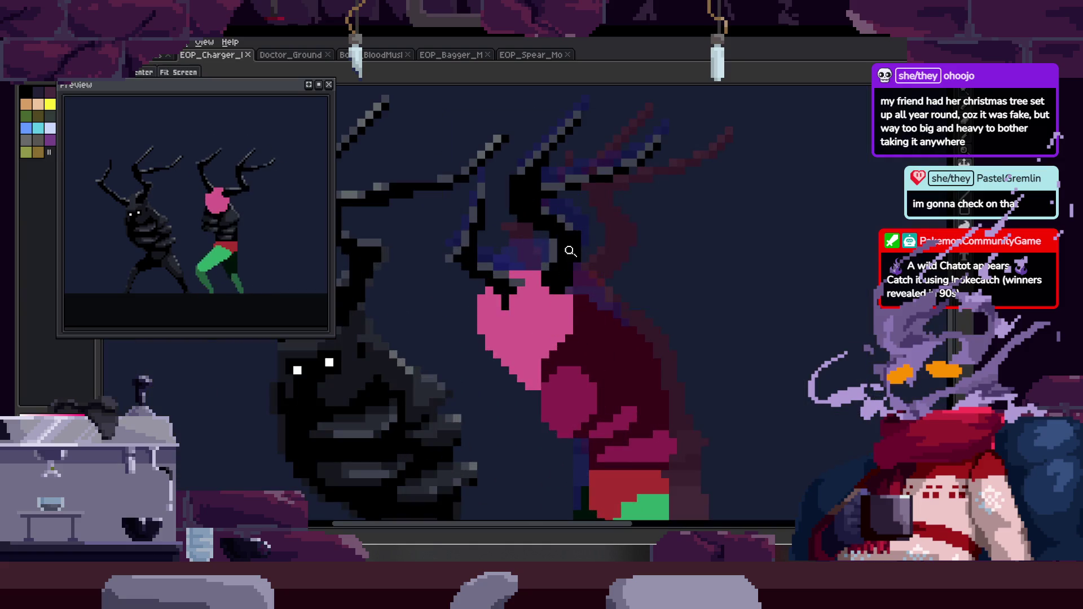
pyautogui.scroll(-3, 597, 229)
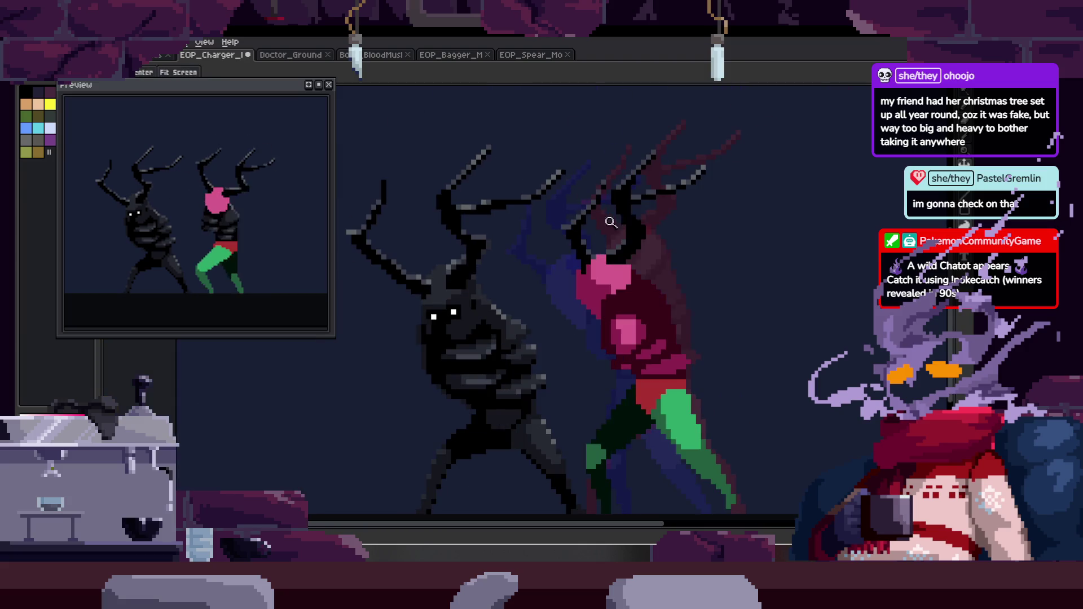
pyautogui.scroll(1, 634, 242)
pyautogui.scroll(2, 666, 214)
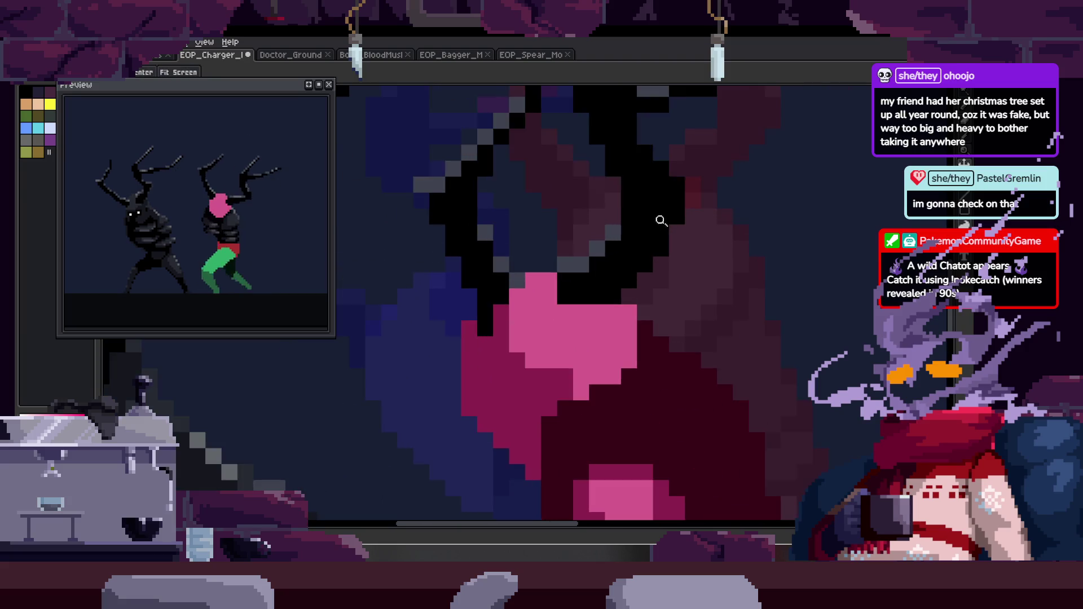
pyautogui.scroll(-2, 613, 247)
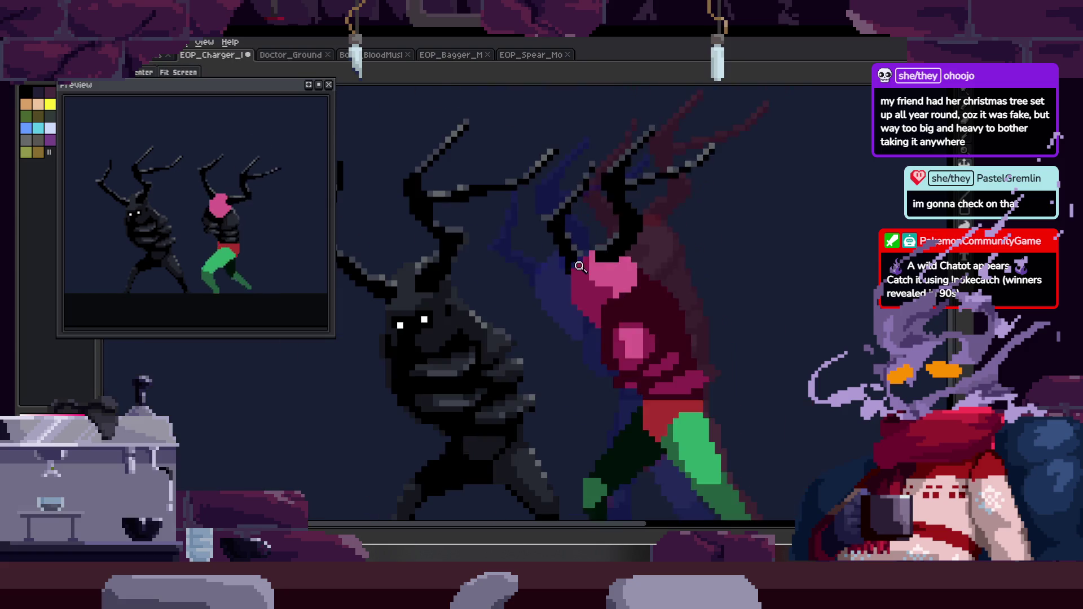
pyautogui.scroll(2, 608, 243)
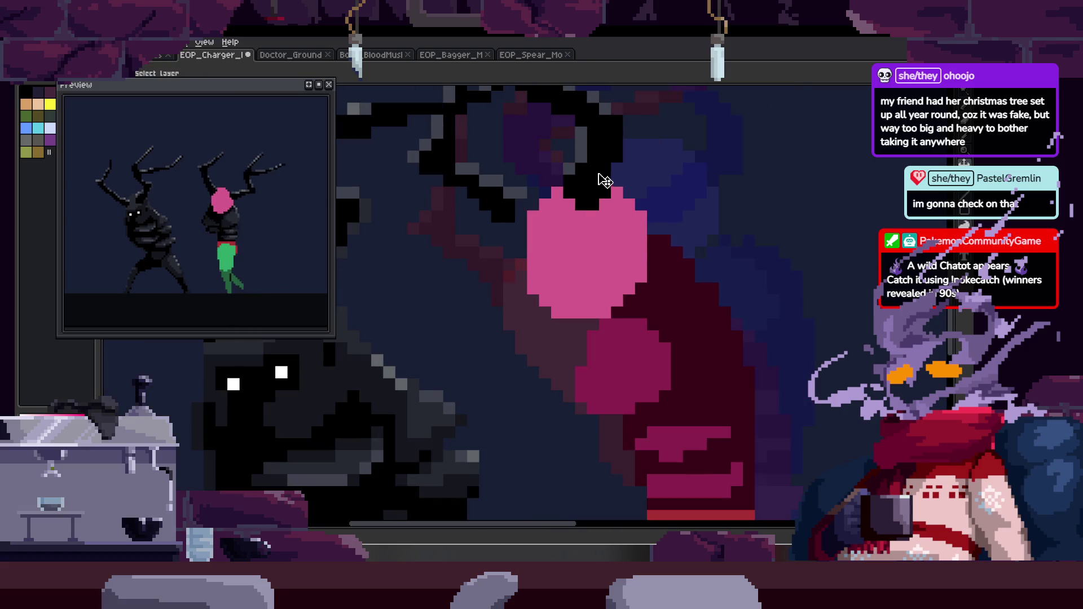
pyautogui.scroll(-2, 626, 195)
pyautogui.scroll(2, 623, 200)
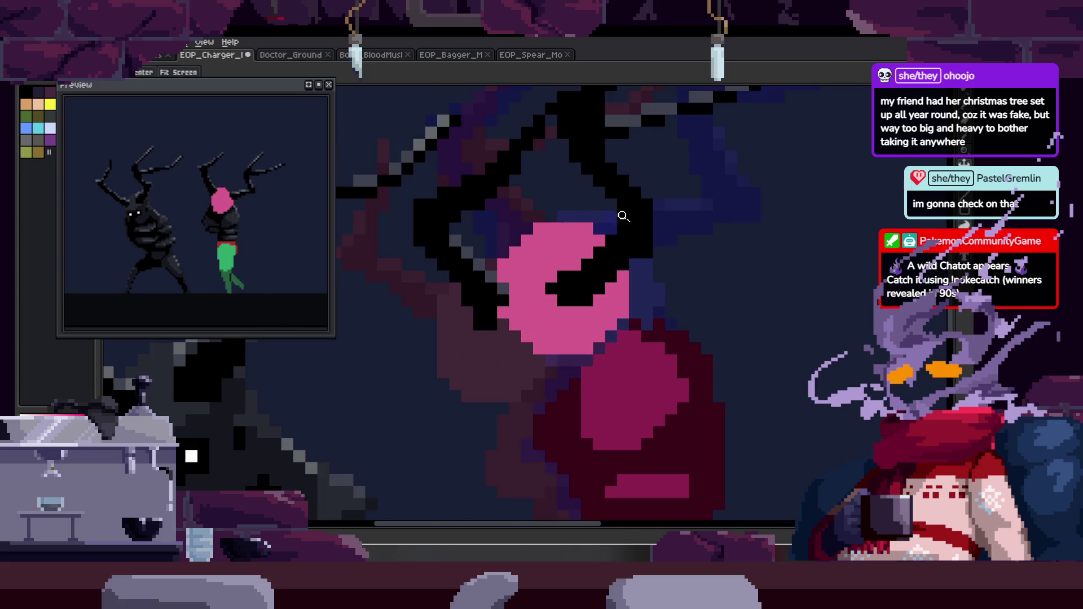
# Zoom out to the whole character with the Zoom tool and play its frames.
pyautogui.press('v')
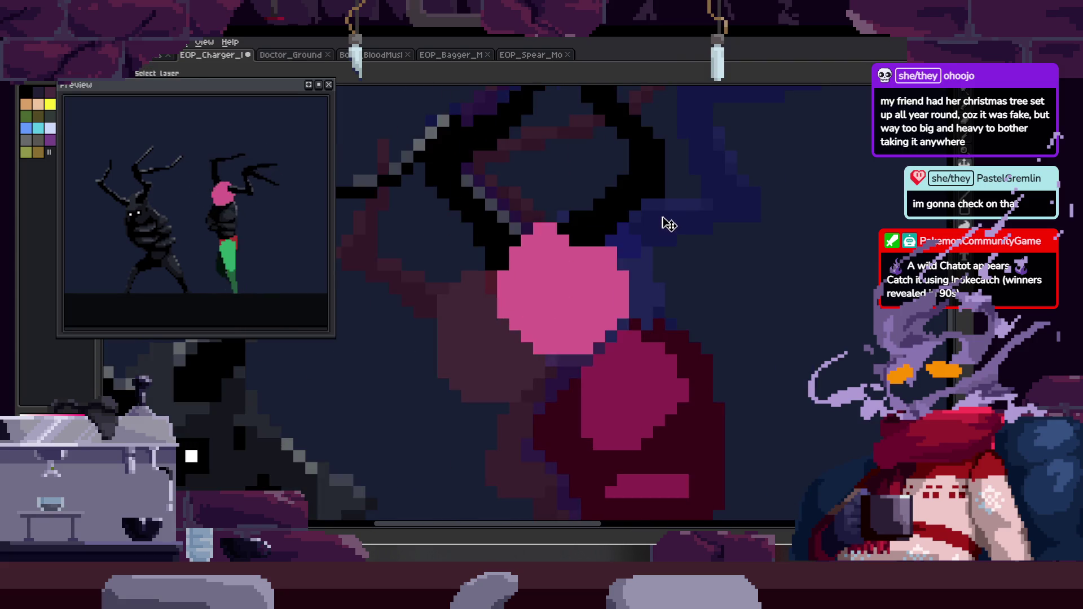
pyautogui.press('Tab')
pyautogui.press('b')
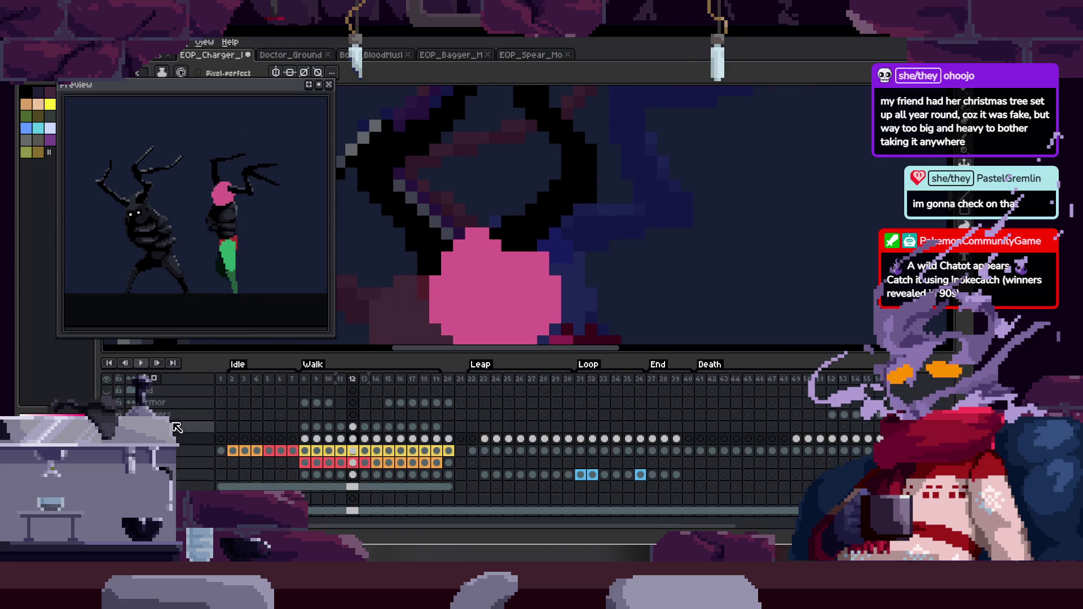
pyautogui.scroll(1, 187, 435)
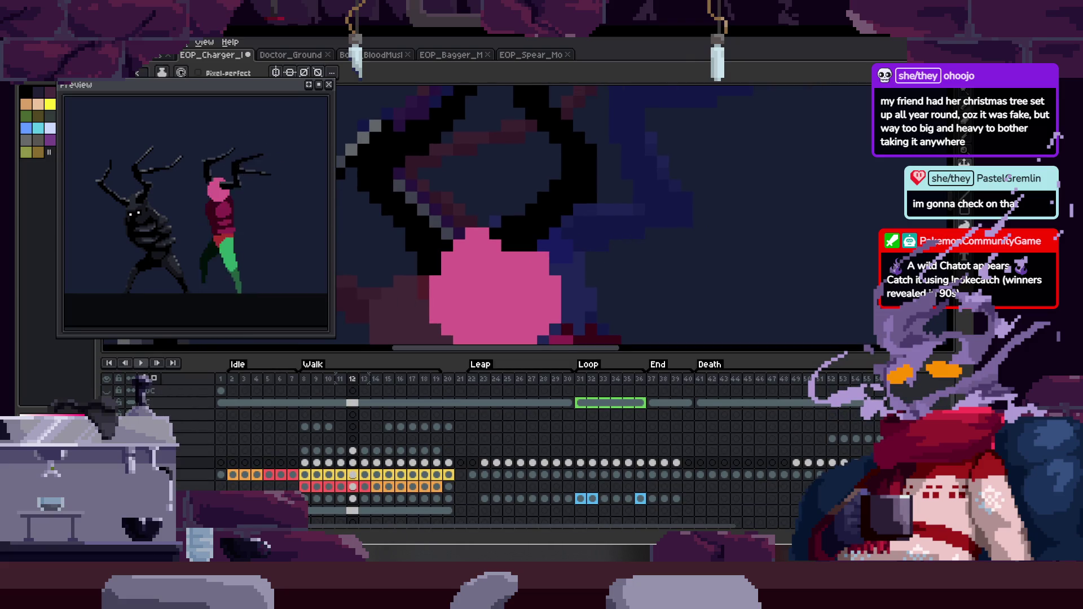
pyautogui.press('Tab')
pyautogui.press('z')
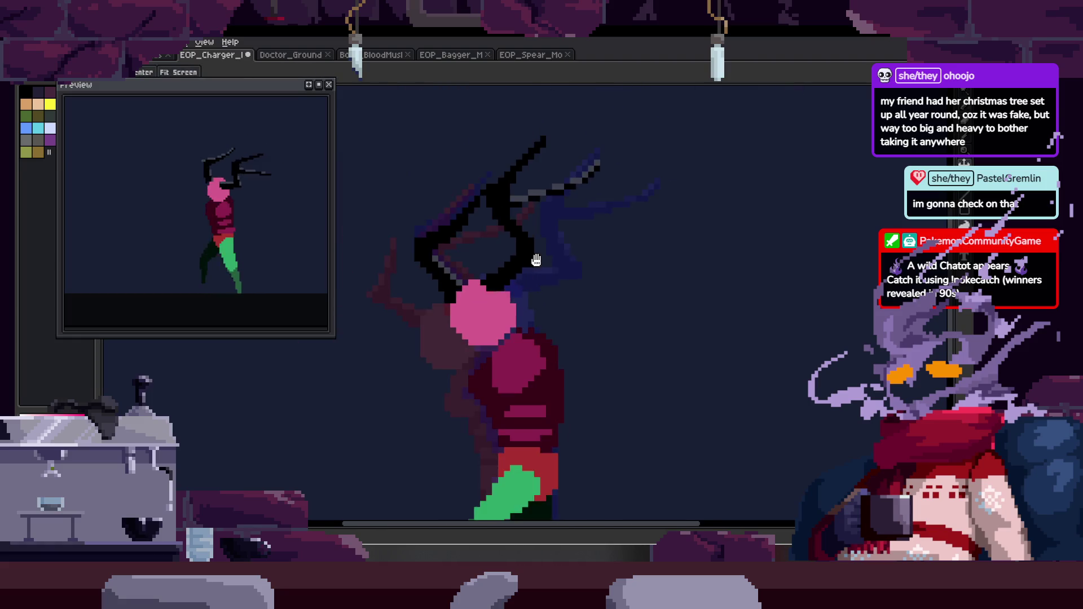
pyautogui.rightClick(529, 259)
pyautogui.click(490, 305)
pyautogui.press('Return')
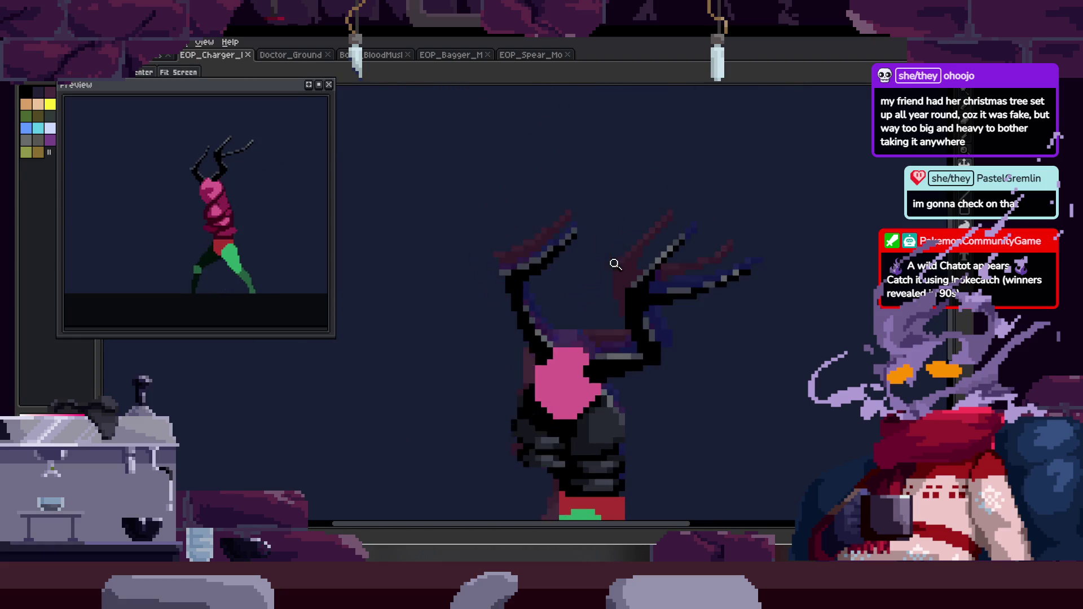
# Zoom in on the antlers and head during playback, ending with the timeline shown.
pyautogui.press('Tab')
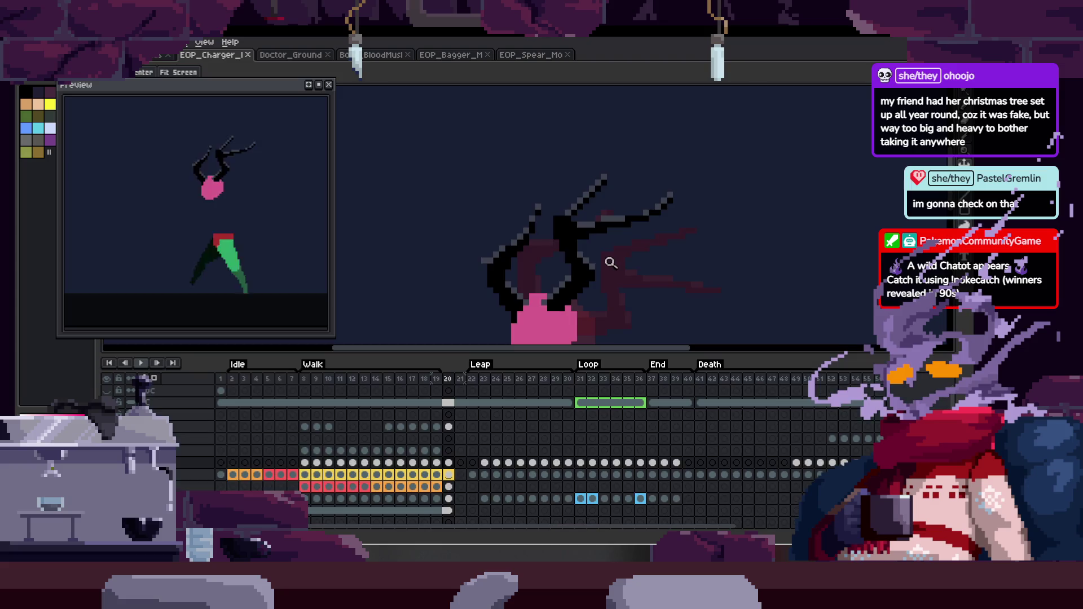
pyautogui.moveTo(576, 304); pyautogui.dragTo(592, 271)
pyautogui.press('Tab')
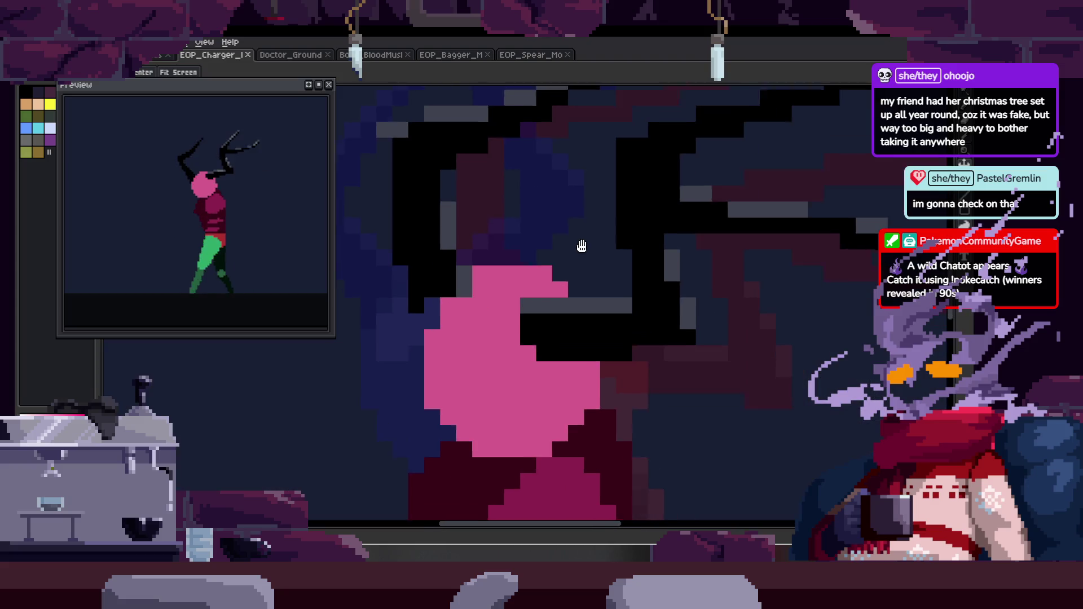
pyautogui.press('v')
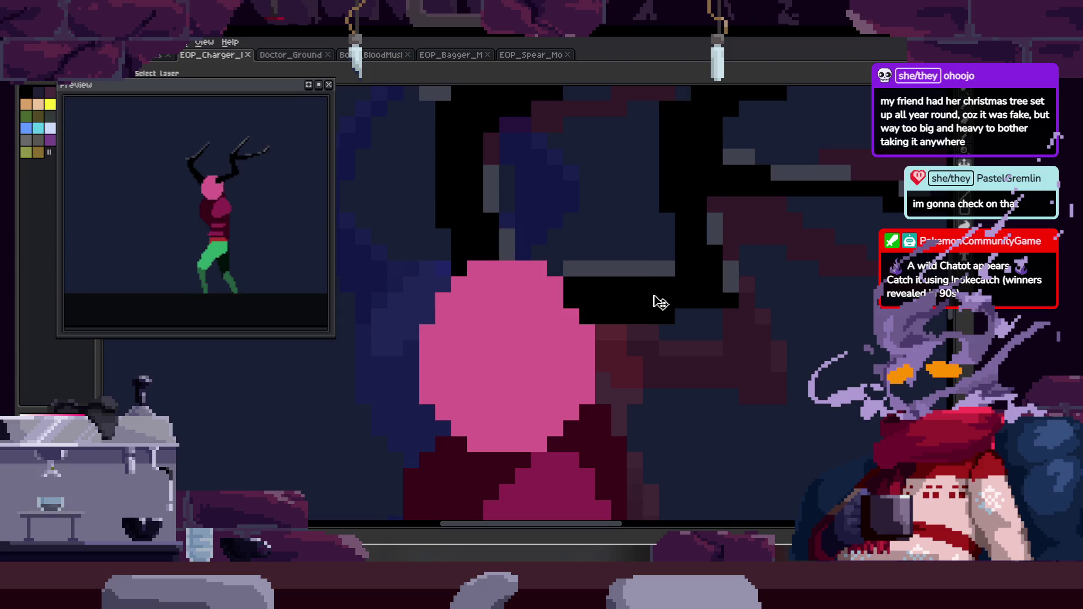
pyautogui.scroll(-3, 661, 291)
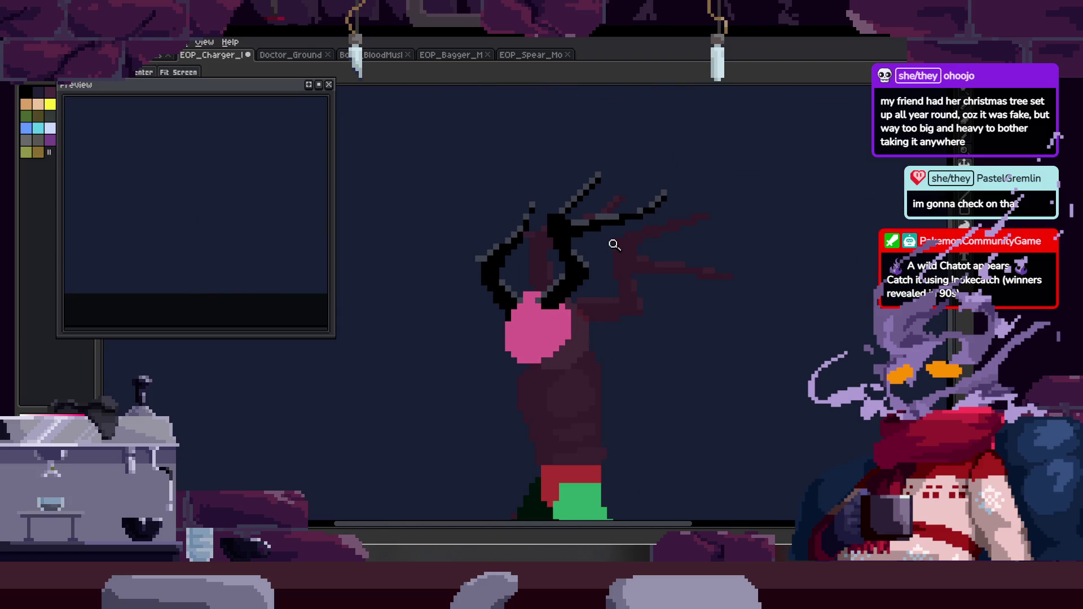
pyautogui.press('Tab')
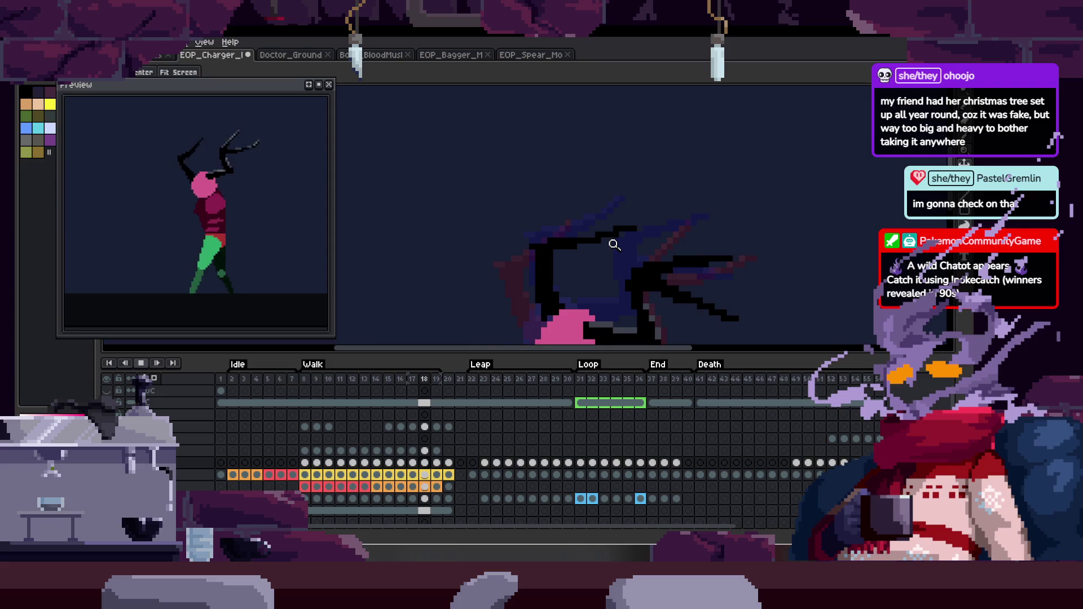
pyautogui.scroll(-4, 613, 237)
pyautogui.press('Tab')
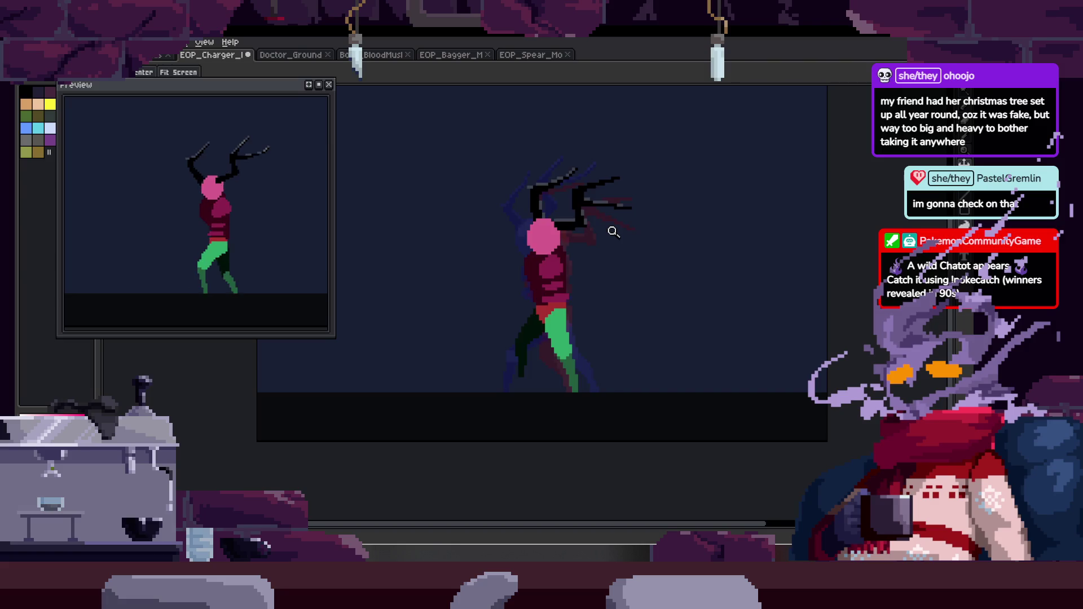
pyautogui.press('Tab')
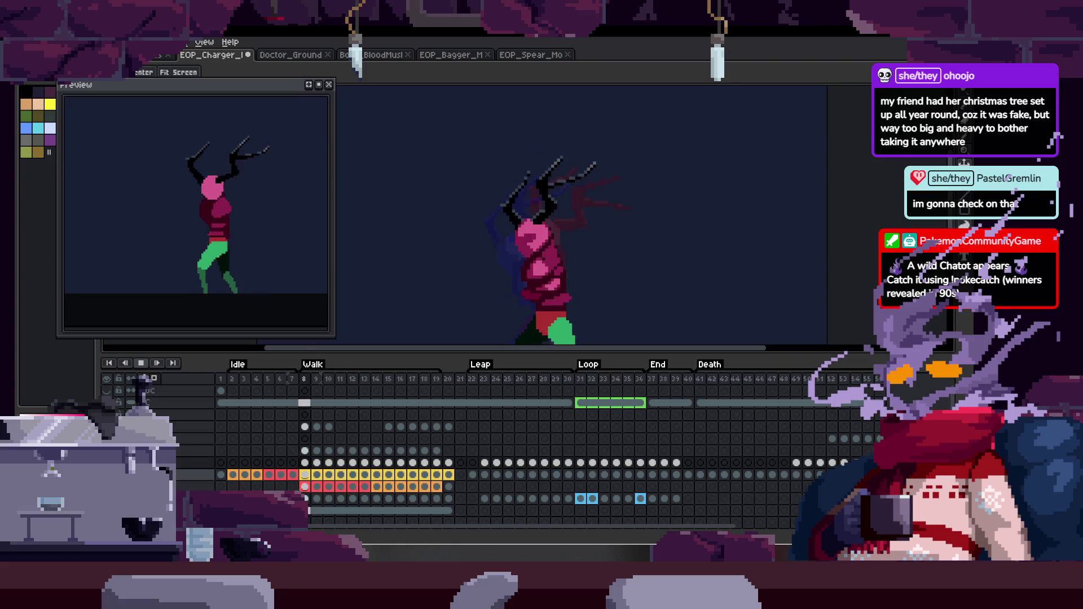
# Jump to an early Walk frame and pan the enlarged canvas onto the character's head.
pyautogui.click(297, 487)
pyautogui.press('Tab')
pyautogui.scroll(4, 568, 262)
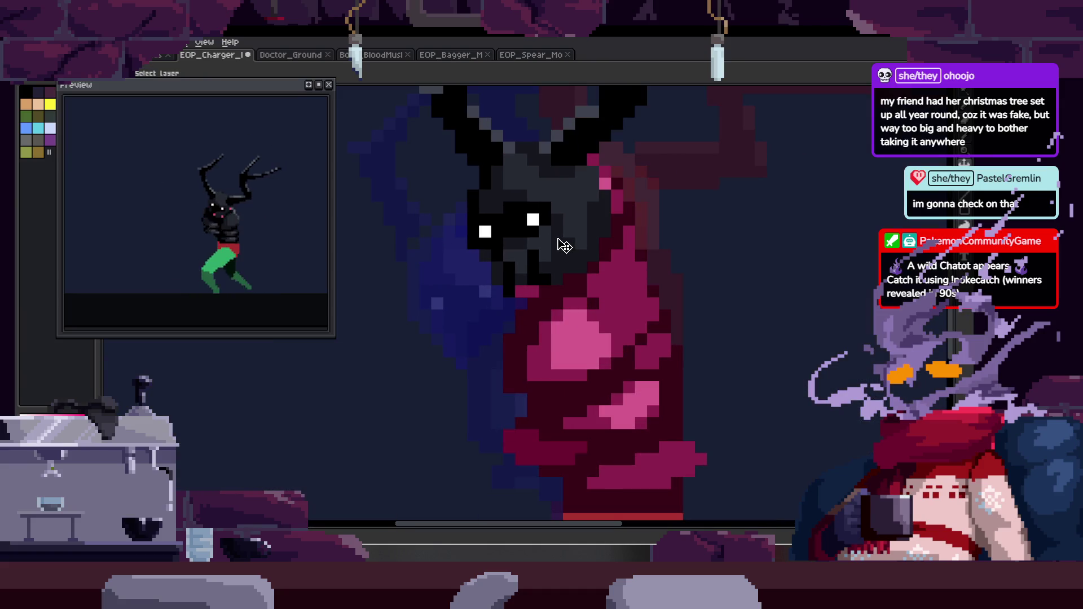
pyautogui.scroll(-3, 587, 237)
pyautogui.scroll(3, 620, 209)
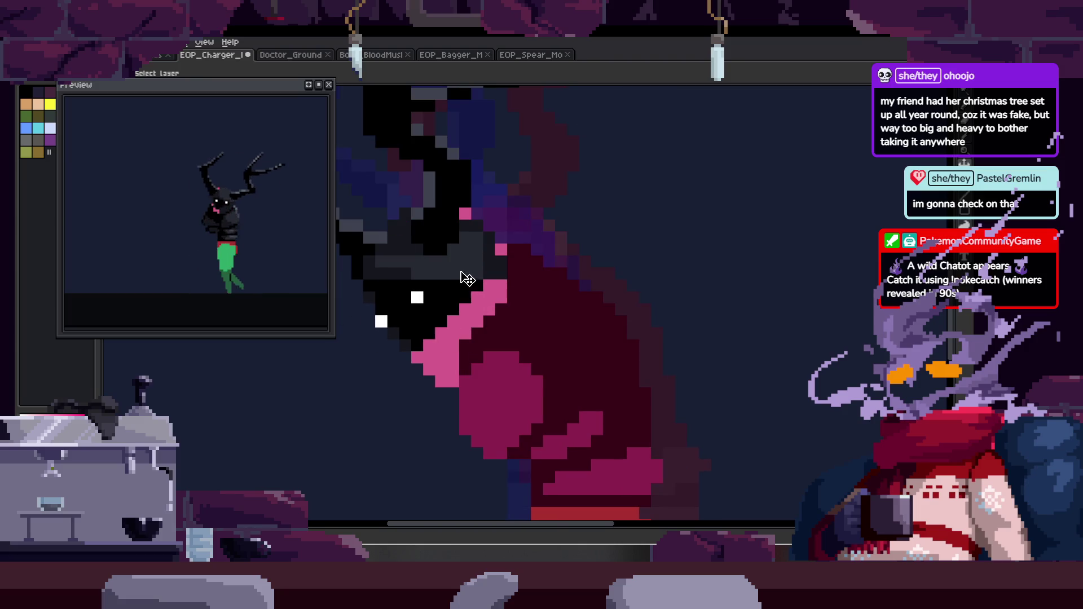
pyautogui.scroll(-3, 519, 274)
pyautogui.scroll(3, 502, 242)
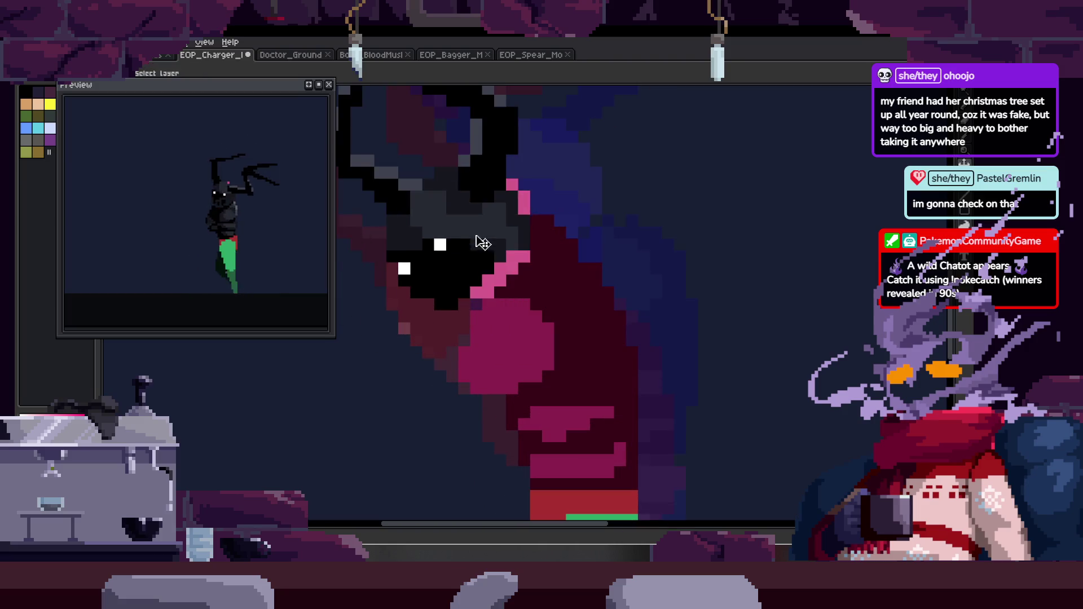
pyautogui.scroll(-3, 490, 244)
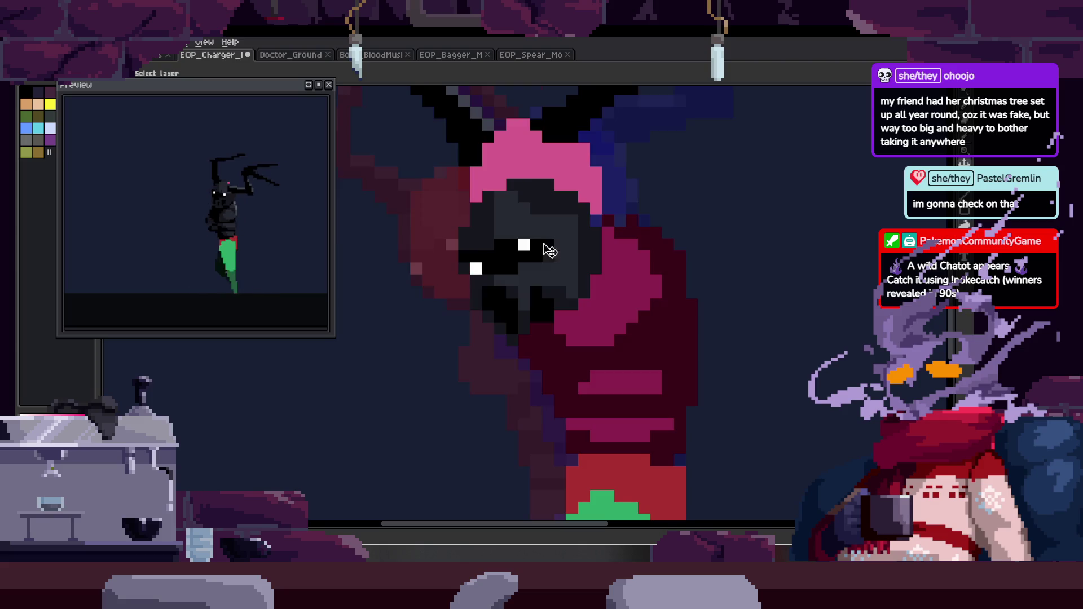
pyautogui.scroll(3, 530, 241)
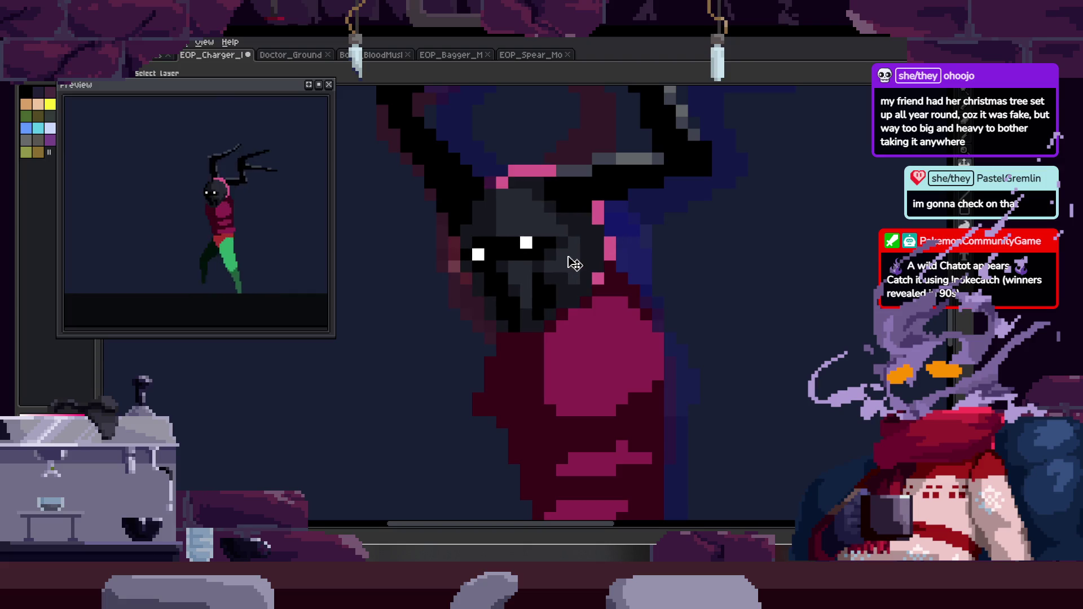
pyautogui.moveTo(600, 179); pyautogui.dragTo(599, 258)
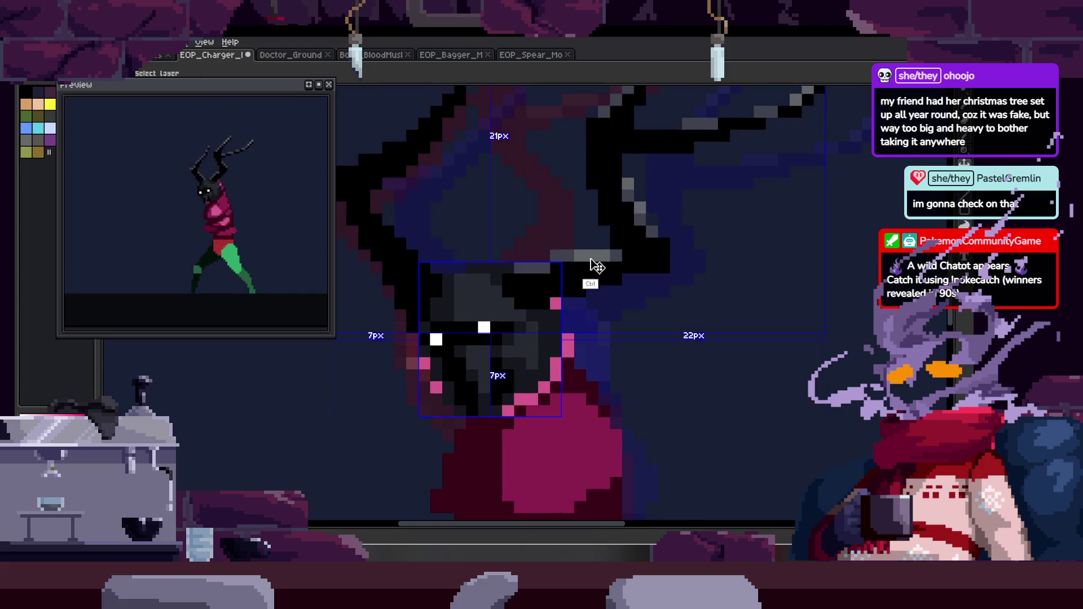
# Zoom in close on the character's face with the Zoom tool.
pyautogui.press('z')
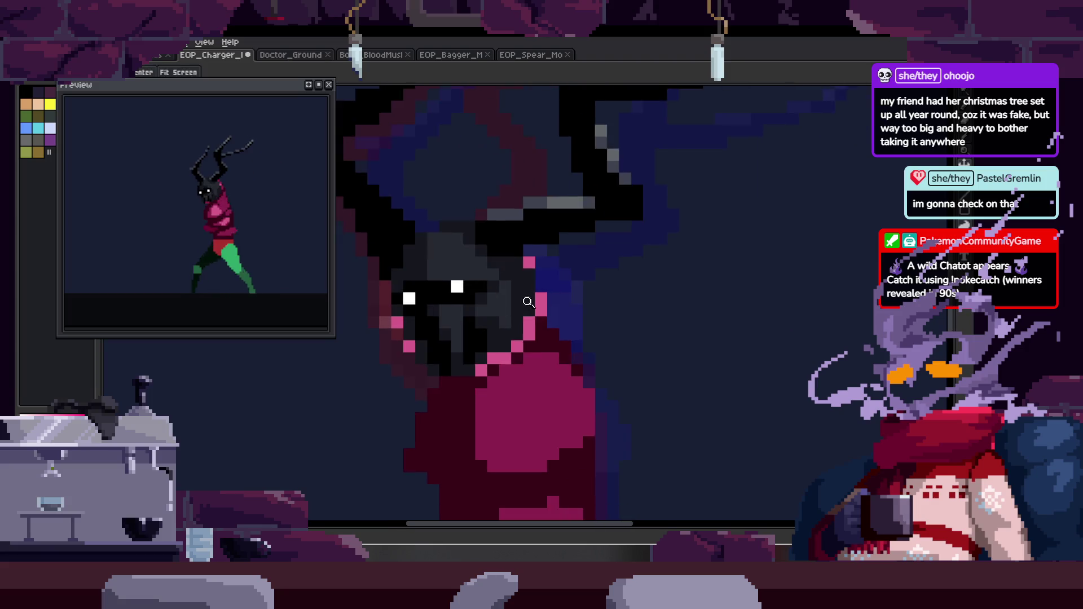
pyautogui.press('v')
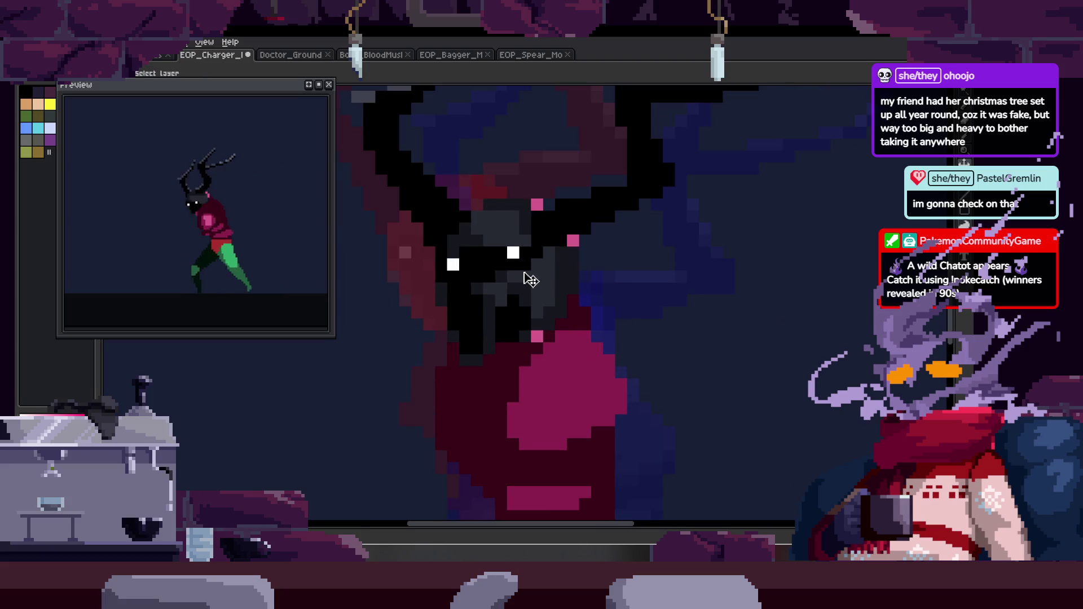
pyautogui.scroll(-3, 629, 199)
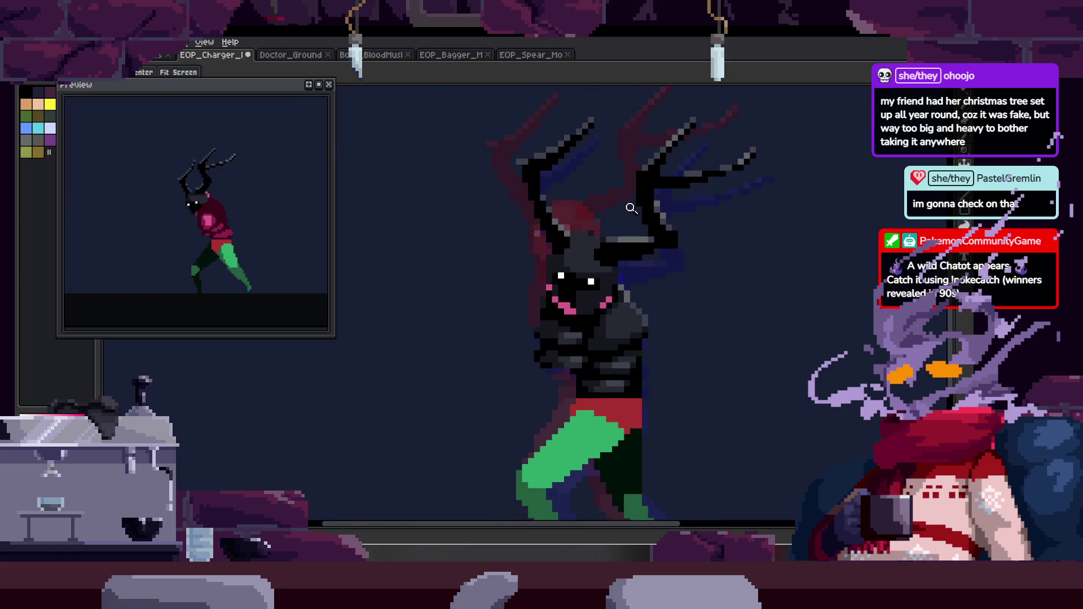
pyautogui.scroll(3, 614, 311)
pyautogui.press('v')
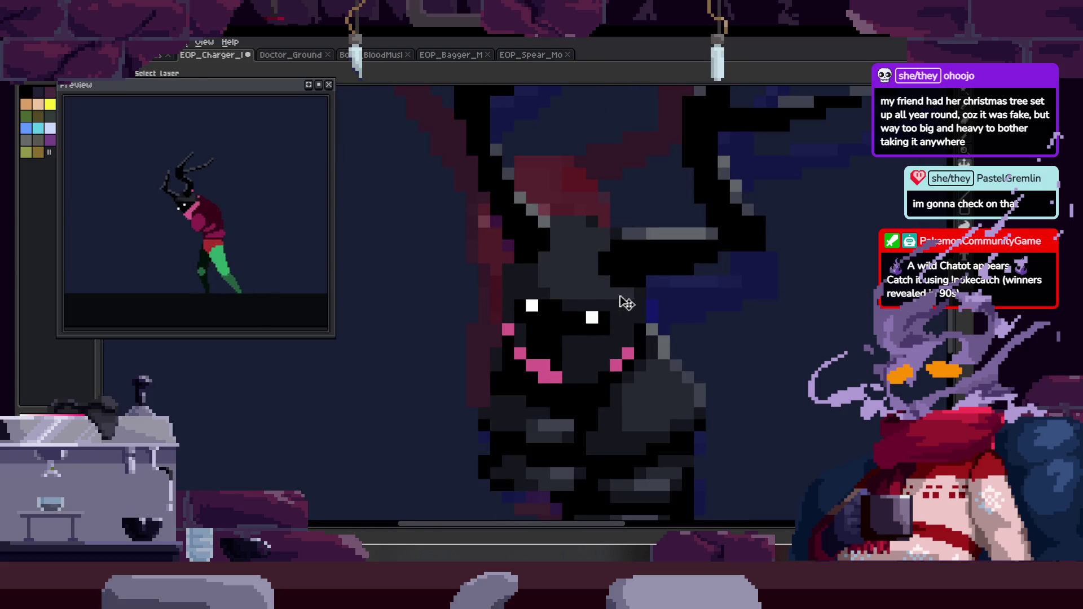
pyautogui.scroll(-2, 643, 295)
pyautogui.press('z')
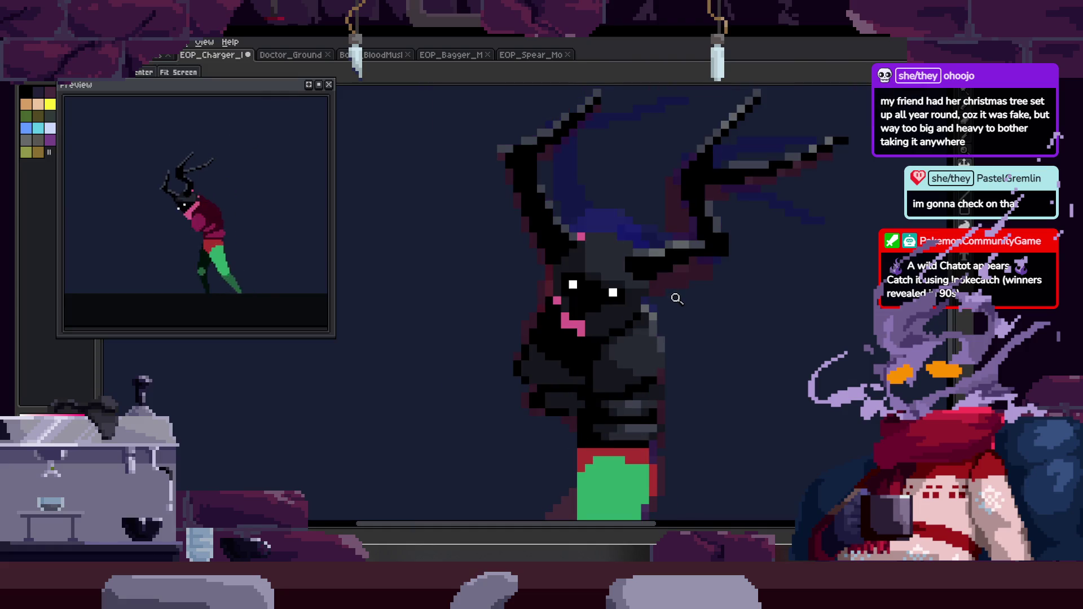
pyautogui.click(633, 292)
pyautogui.press('v')
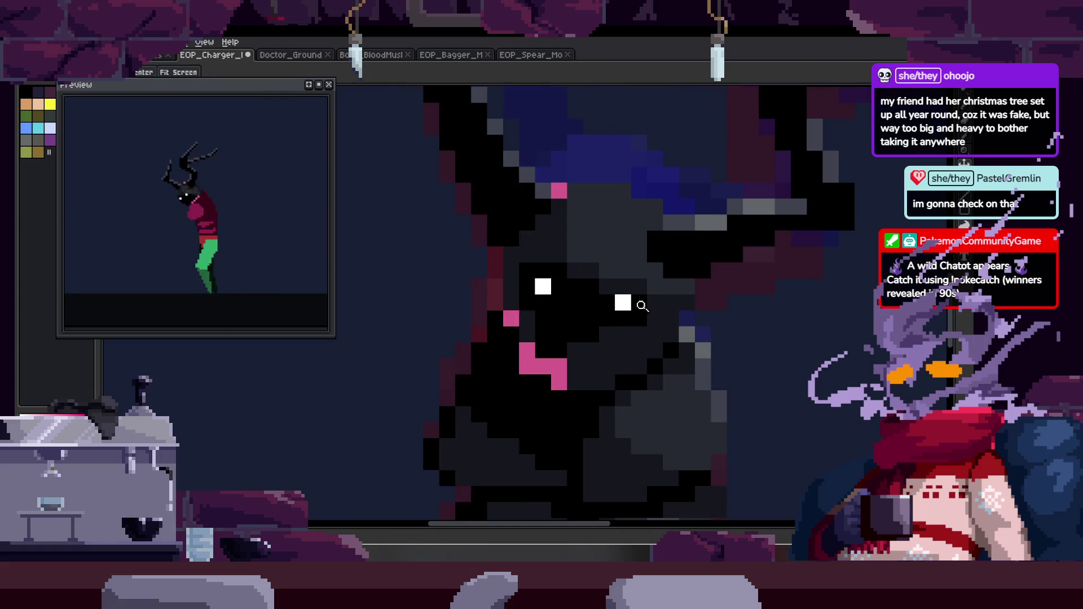
pyautogui.press('z')
pyautogui.scroll(-1, 651, 244)
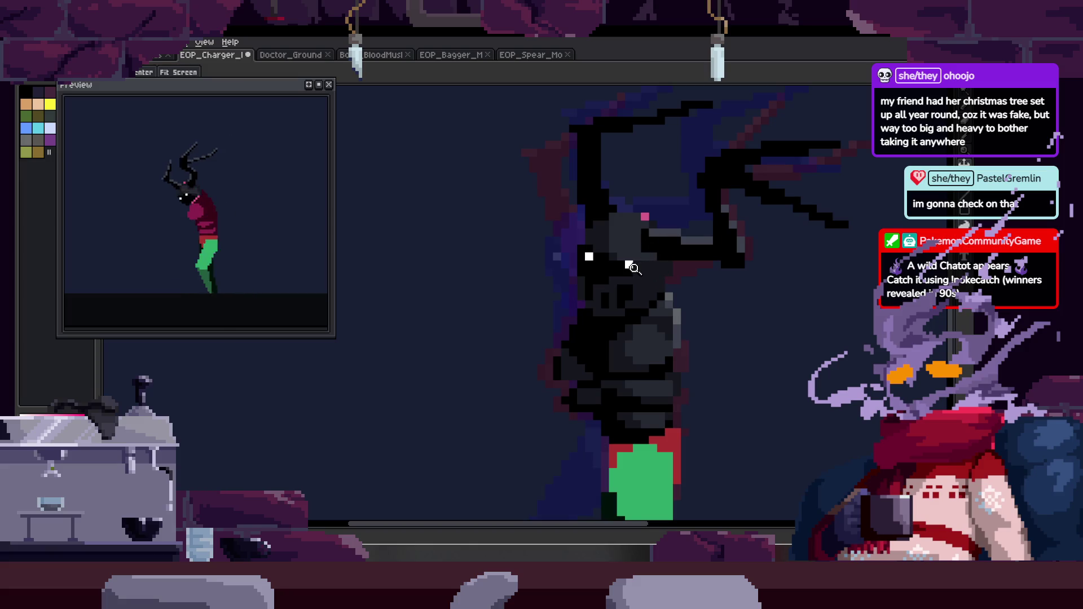
pyautogui.press('v')
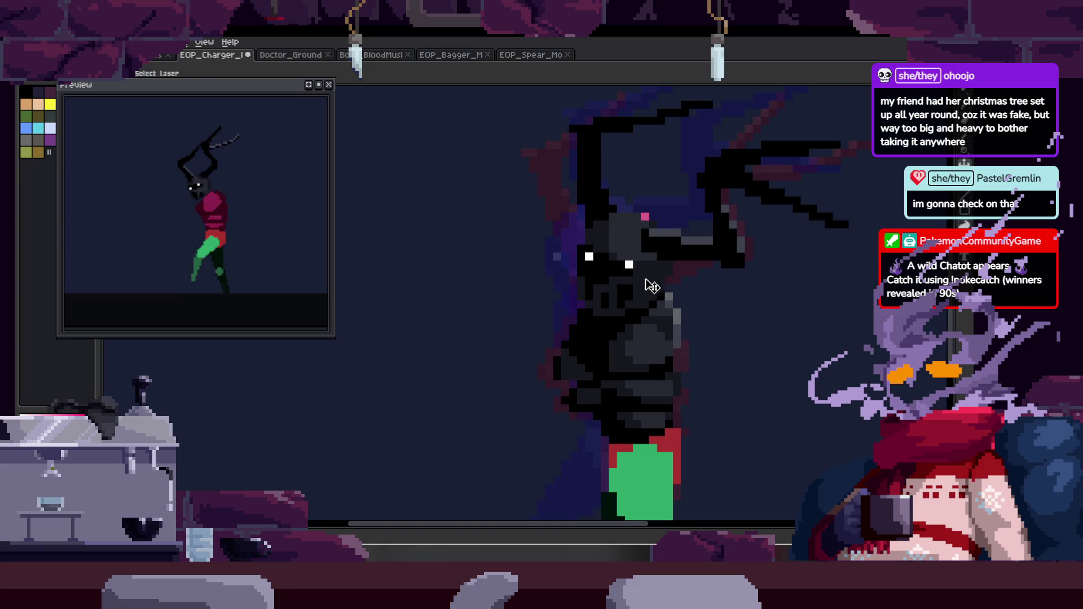
pyautogui.moveTo(624, 259); pyautogui.dragTo(567, 279)
# Inspect the head at different zoom levels, toggling the frame timeline.
pyautogui.press('Tab')
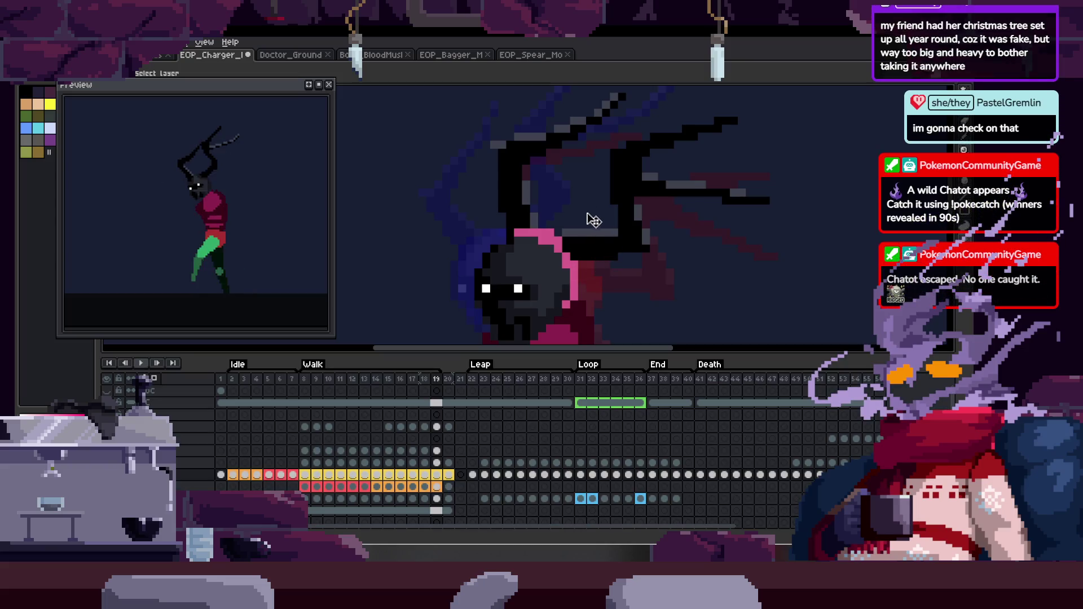
pyautogui.press('Tab')
pyautogui.scroll(1, 508, 321)
pyautogui.scroll(1, 548, 295)
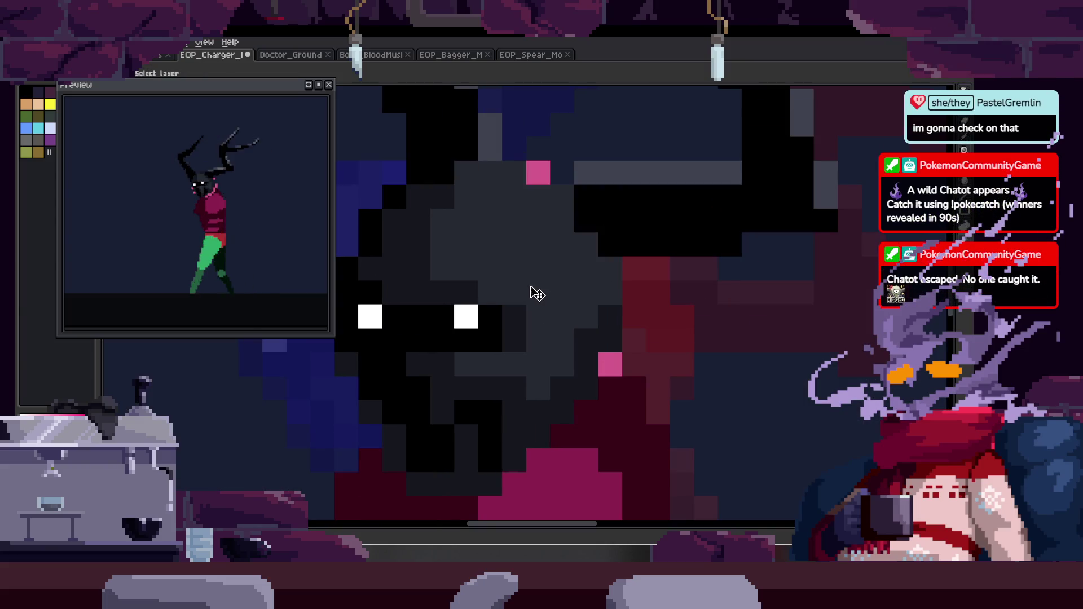
pyautogui.scroll(-1, 567, 287)
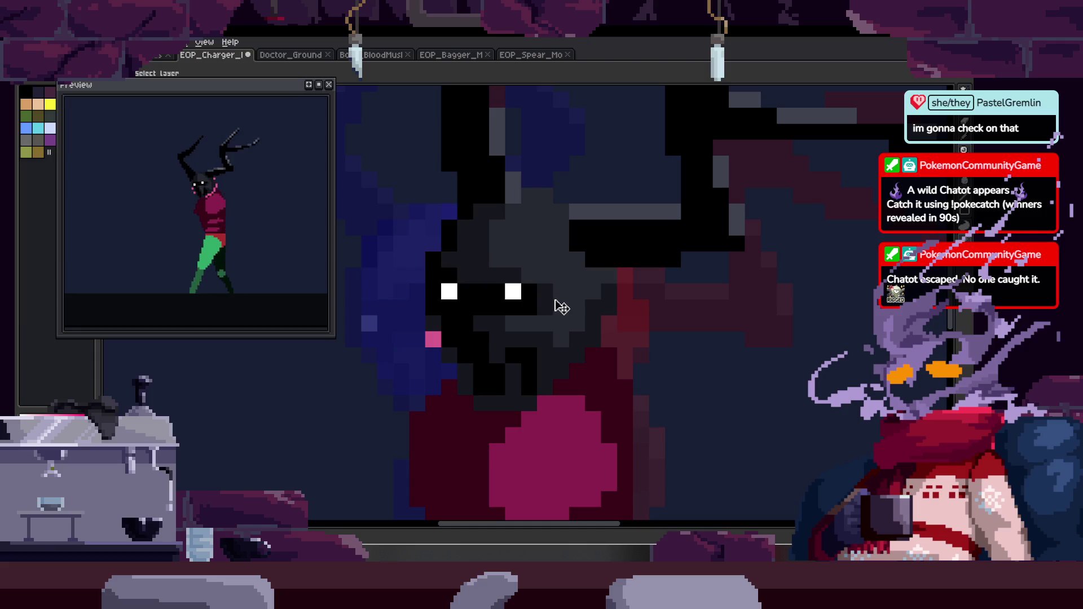
pyautogui.scroll(-2, 555, 305)
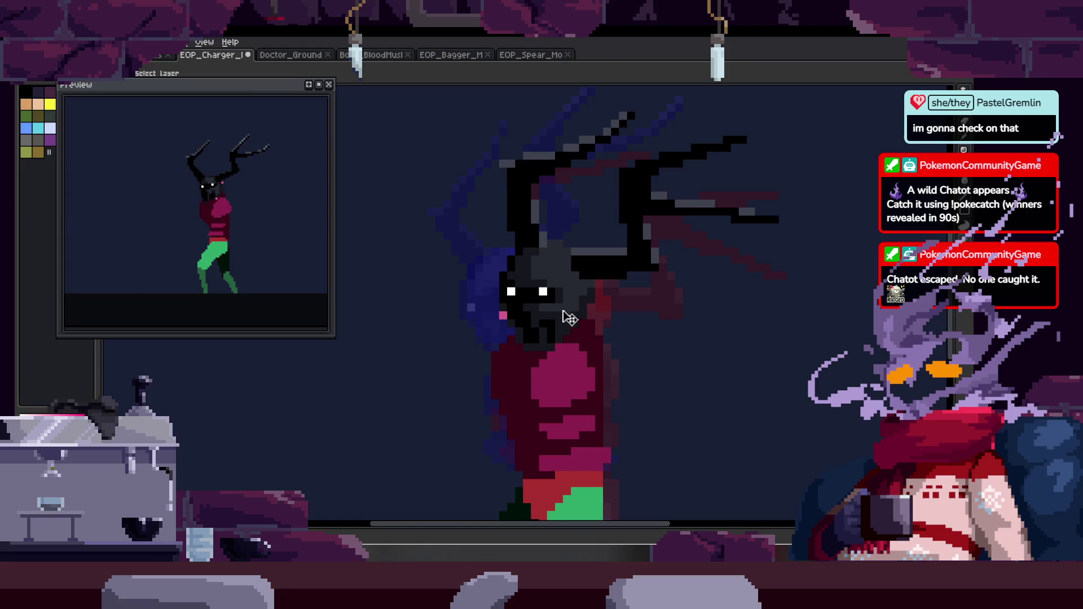
pyautogui.scroll(-2, 531, 224)
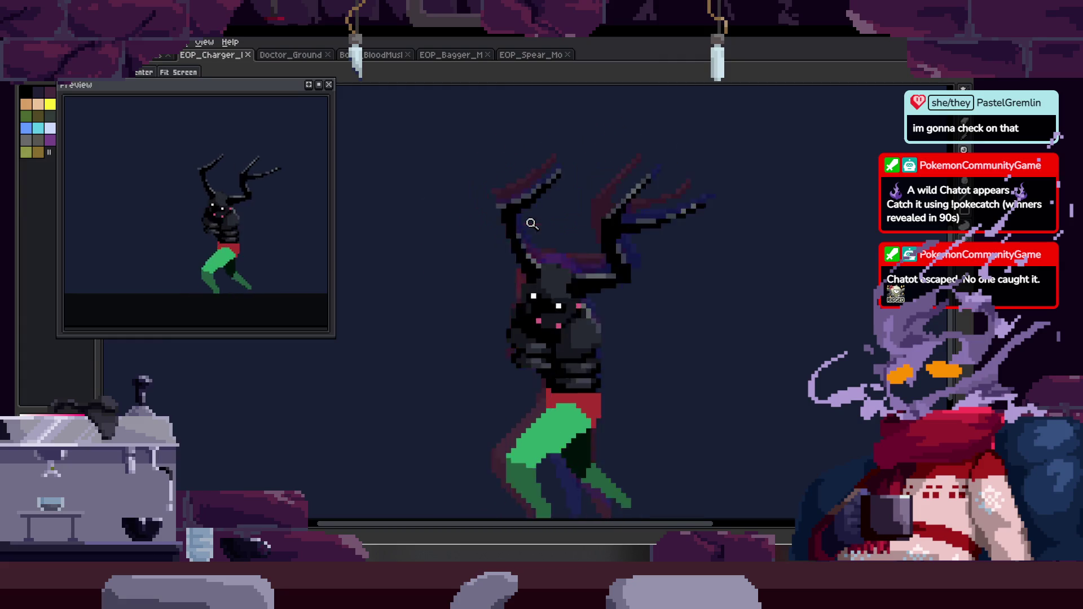
pyautogui.press('Tab')
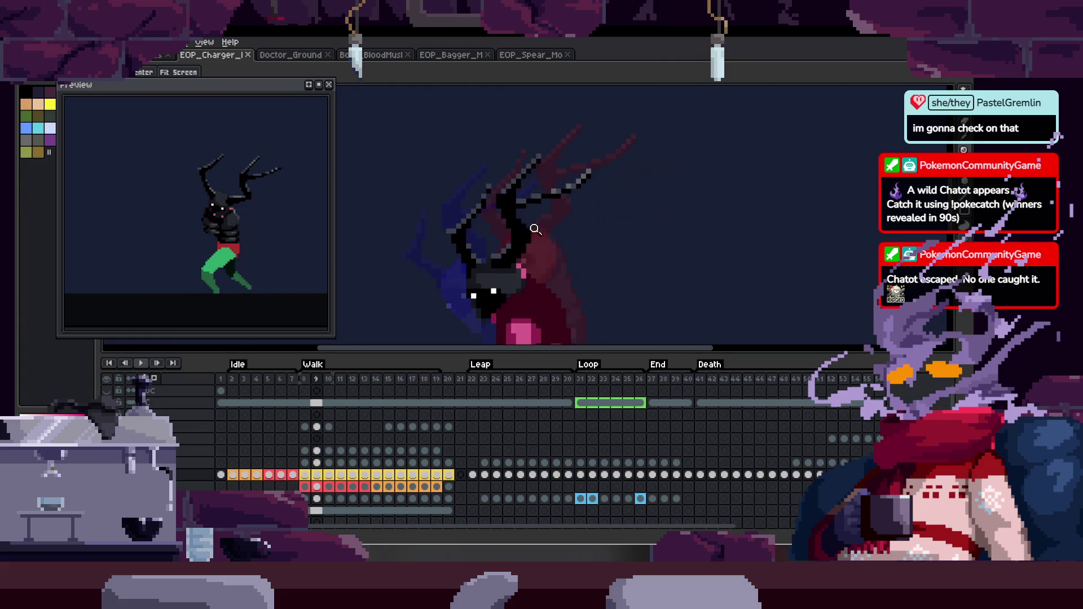
pyautogui.press('Tab')
pyautogui.scroll(-2, 555, 243)
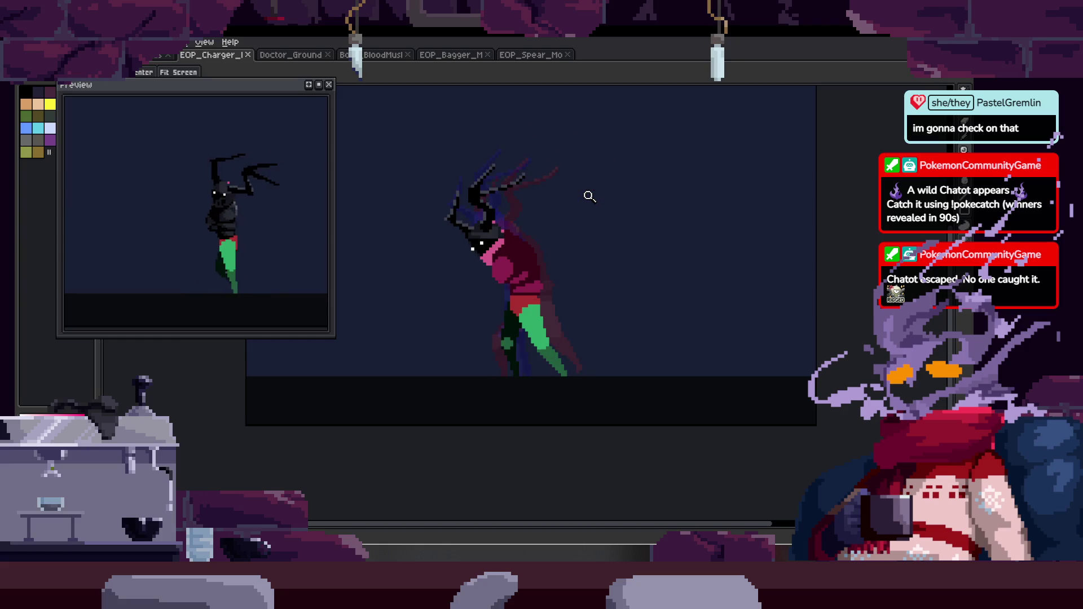
pyautogui.press('Tab')
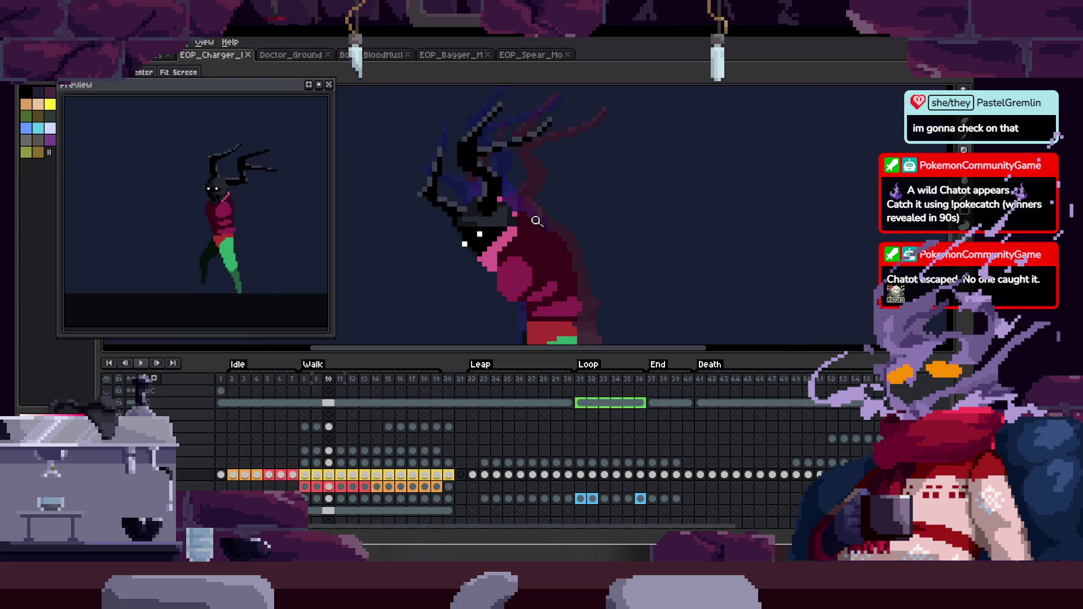
pyautogui.scroll(3, 527, 203)
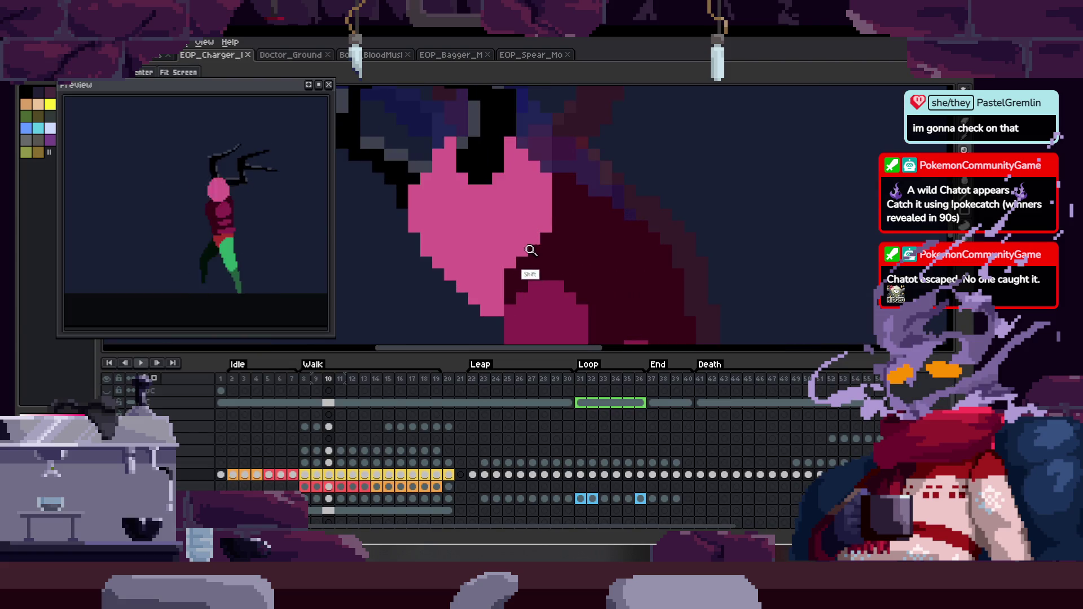
pyautogui.press('Tab')
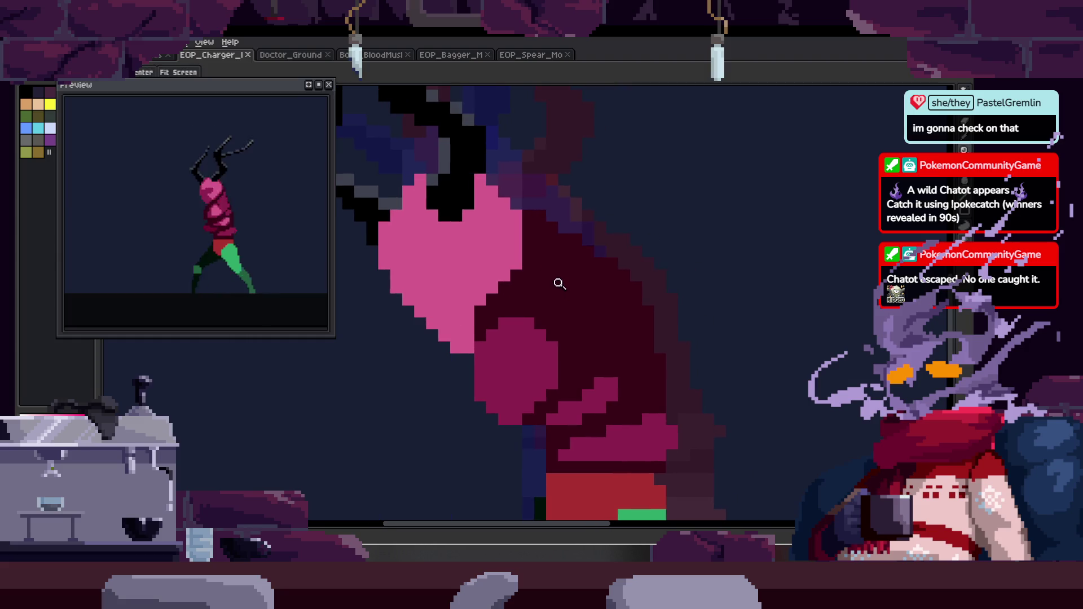
pyautogui.press('Tab')
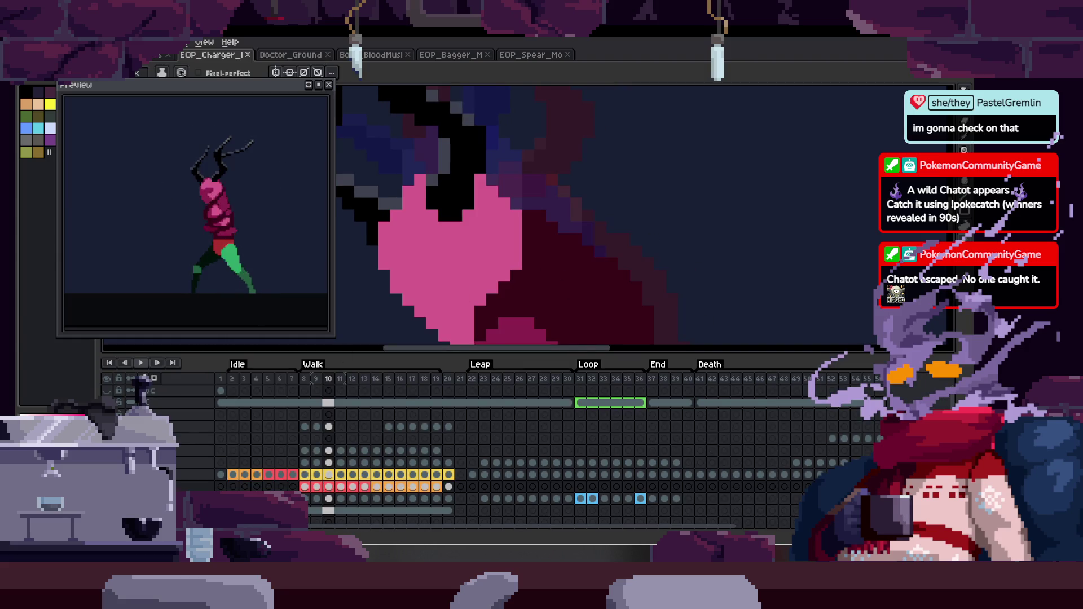
# Zoom in on the head and delete its black shading.
pyautogui.press('z')
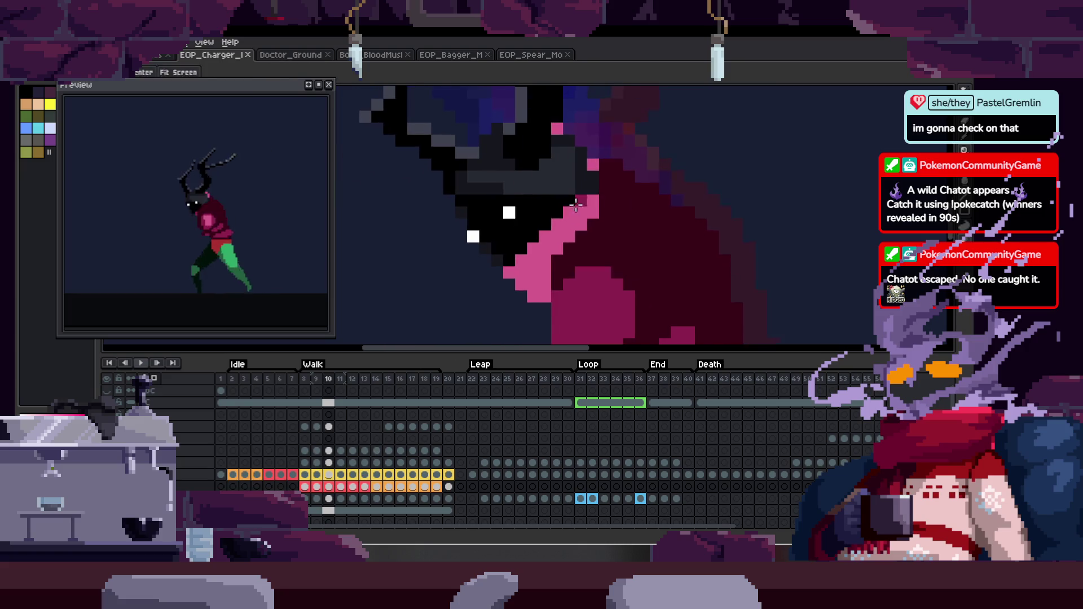
pyautogui.click(570, 219)
pyautogui.press('Tab')
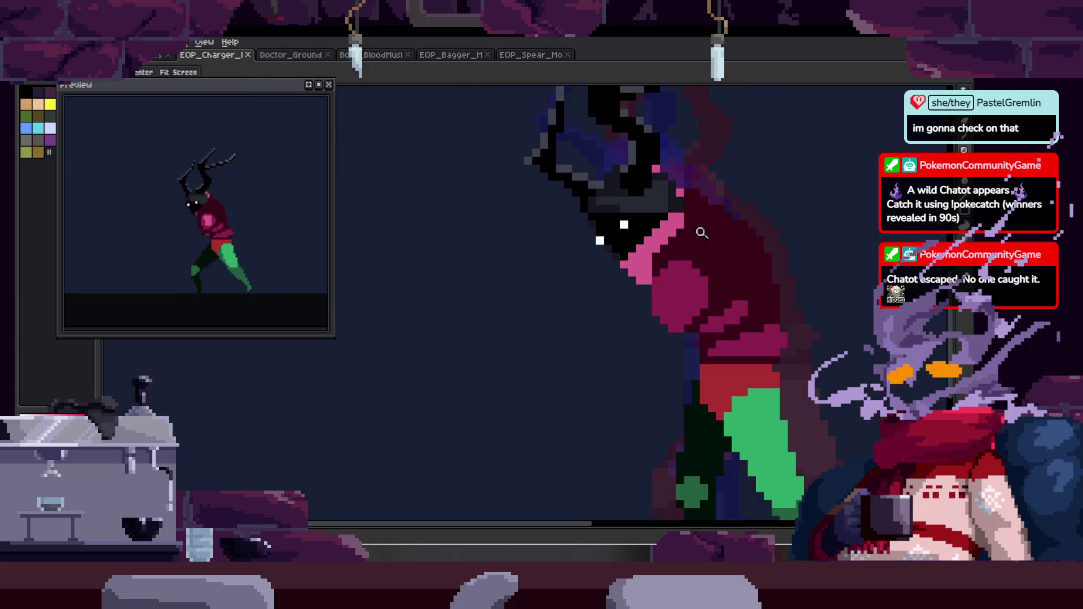
pyautogui.press('Tab')
pyautogui.press('Delete')
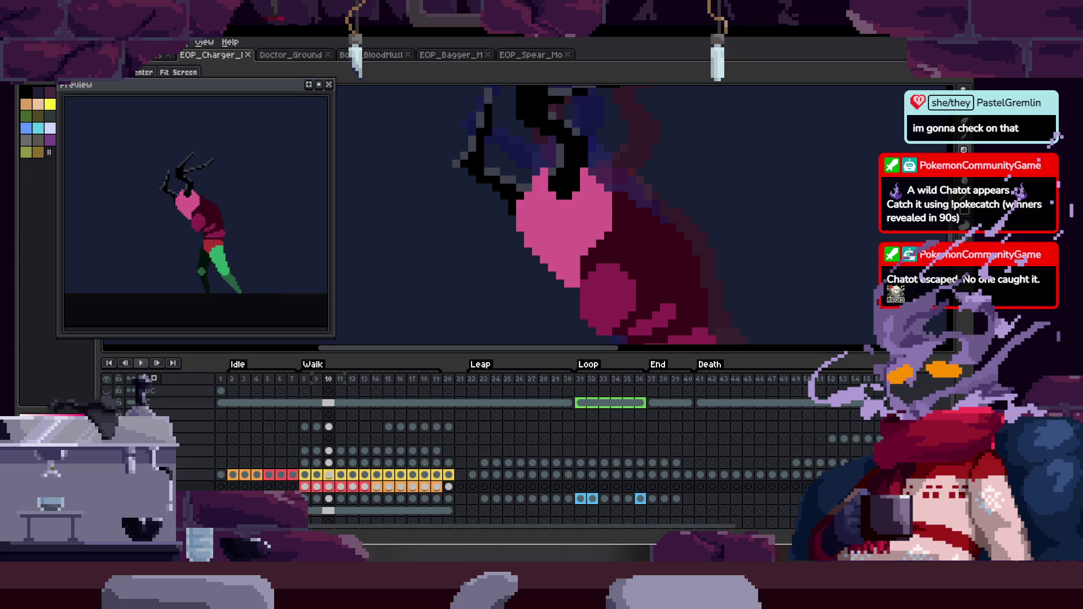
# On frame 8, undo the erase to restore the black head and pick its layer.
pyautogui.click(305, 475)
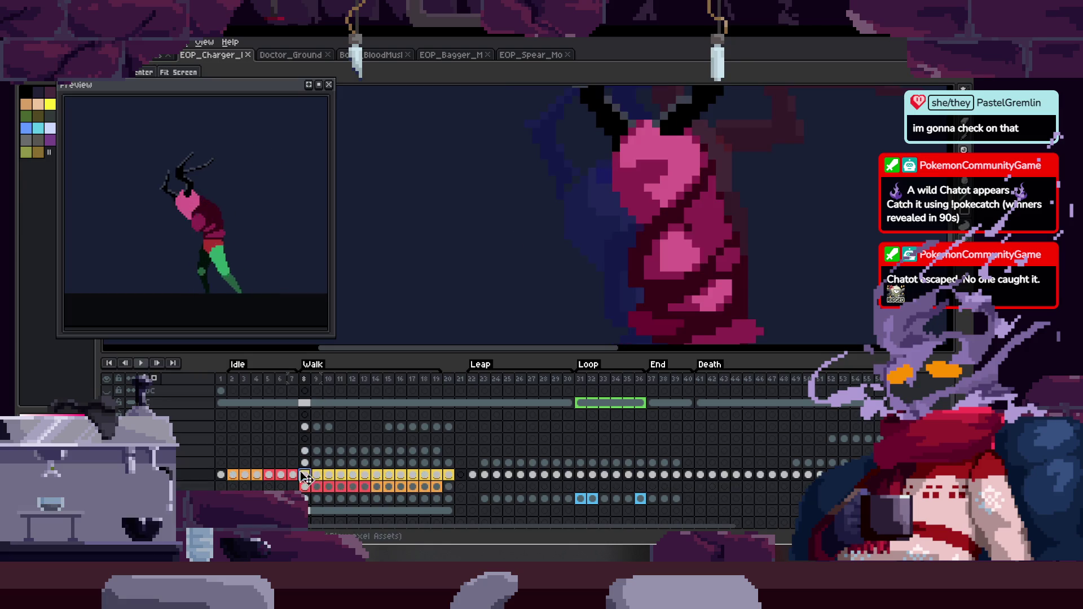
pyautogui.hotkey('ctrl', 'z')
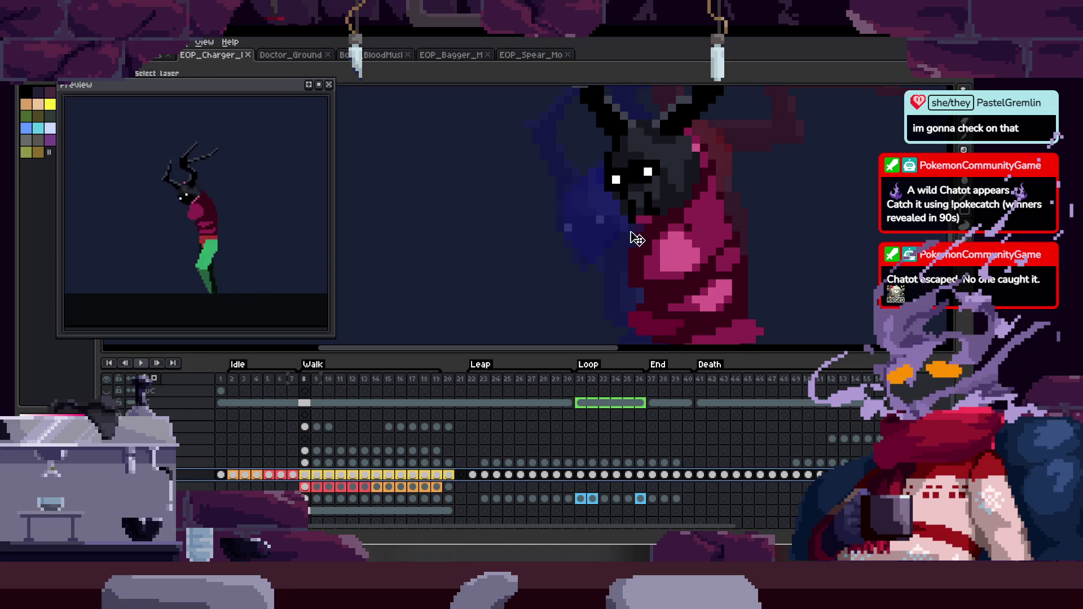
pyautogui.press('Tab')
pyautogui.rightClick(459, 250)
# Drag the black head layer left so it sits apart from the Charger's body.
pyautogui.click(483, 257)
pyautogui.moveTo(666, 265); pyautogui.dragTo(509, 273)
pyautogui.moveTo(684, 259); pyautogui.dragTo(547, 269)
# Shrink the animation preview window and step to another frame.
pyautogui.moveTo(335, 270); pyautogui.dragTo(314, 265)
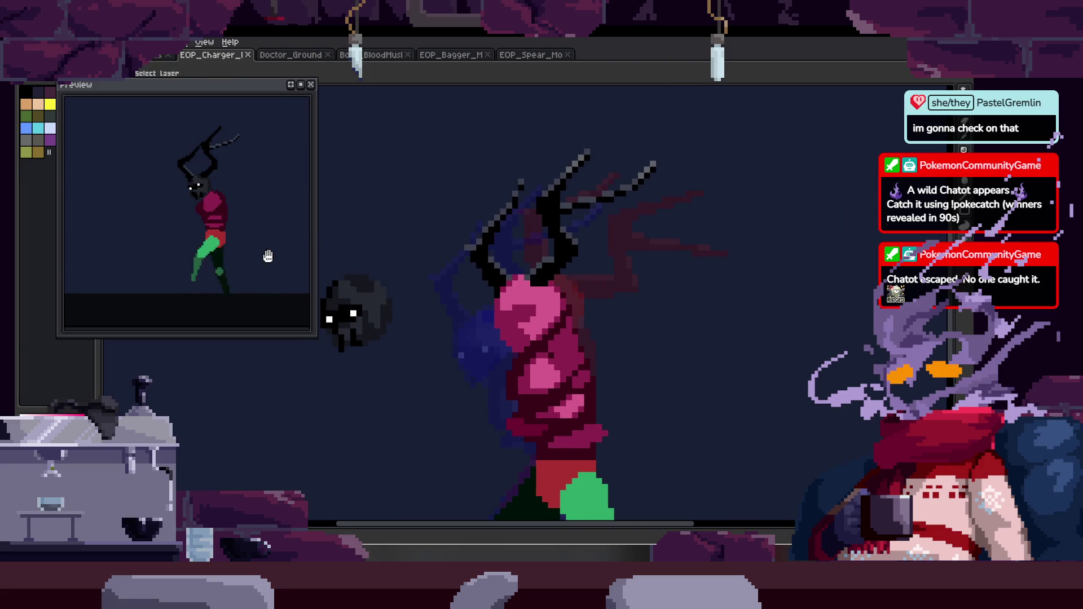
pyautogui.moveTo(186, 336); pyautogui.dragTo(186, 313)
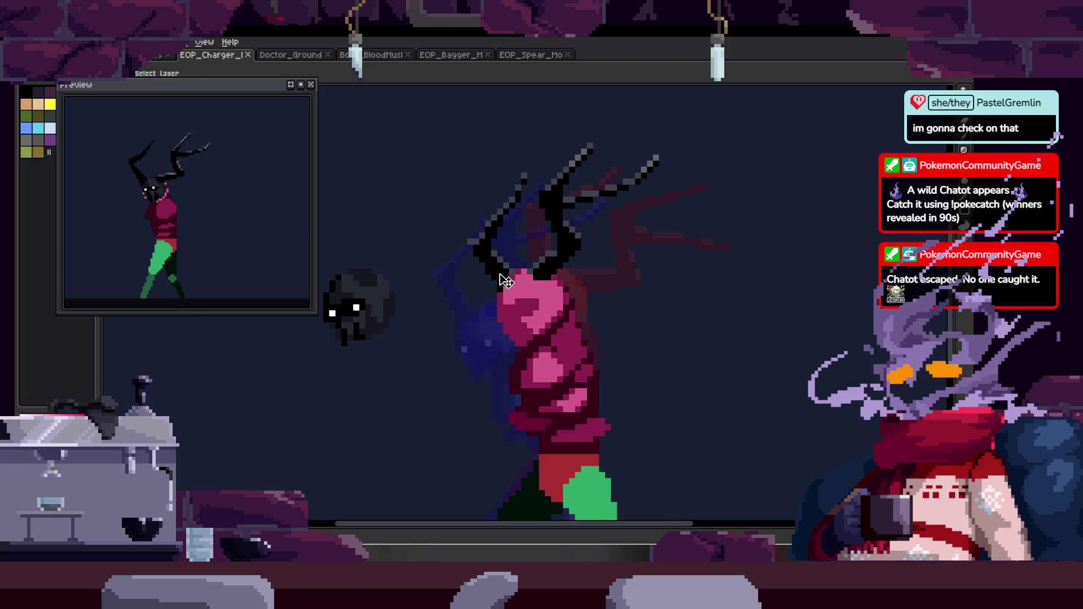
pyautogui.scroll(1, 555, 302)
pyautogui.scroll(-2, 555, 302)
pyautogui.press('Right')
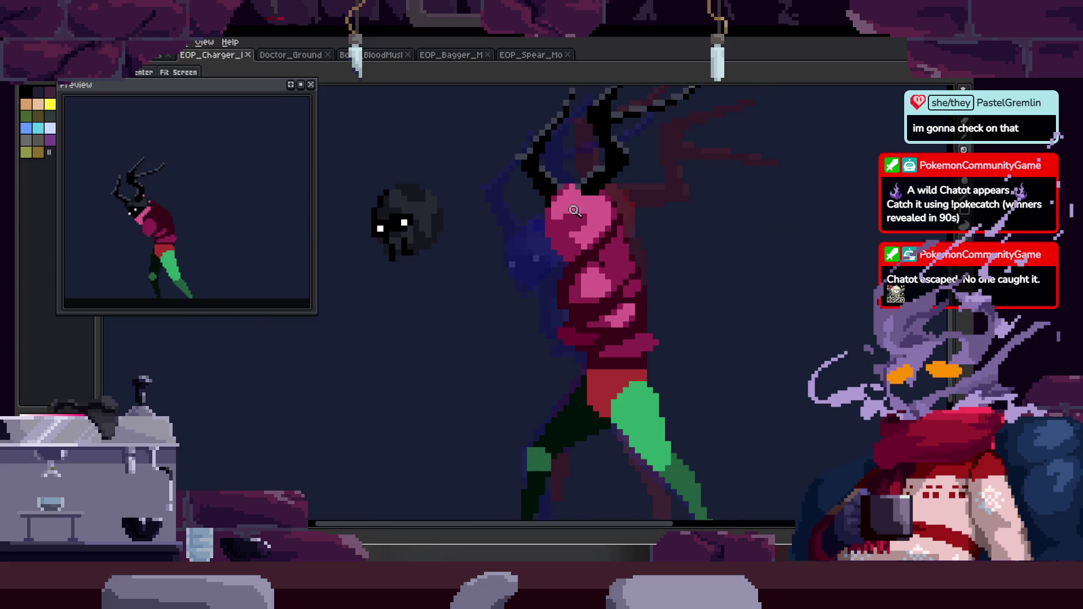
pyautogui.scroll(4, 507, 267)
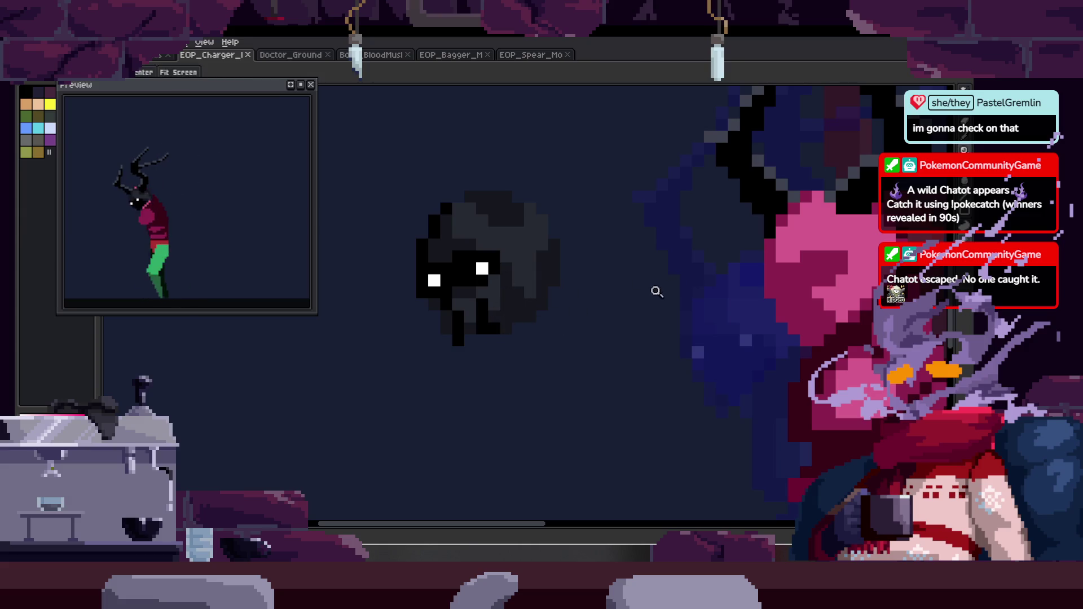
pyautogui.hscroll(3, 705, 302)
# Sample the dark colour and paint shading over the neck and a torso pixel.
pyautogui.press('alt')
pyautogui.press('space')
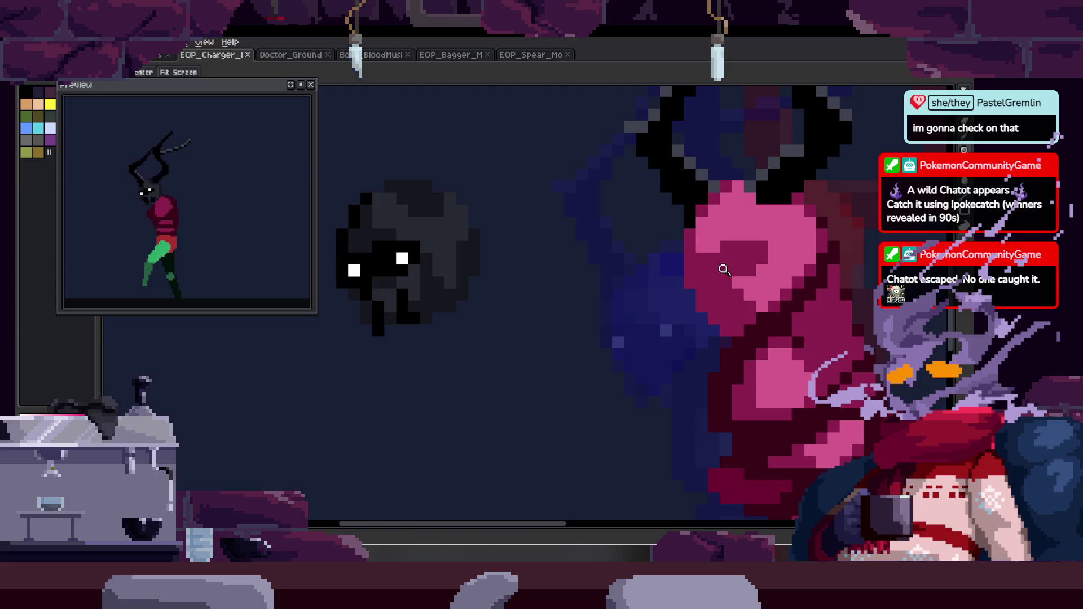
pyautogui.scroll(1, 657, 254)
pyautogui.scroll(-2, 639, 250)
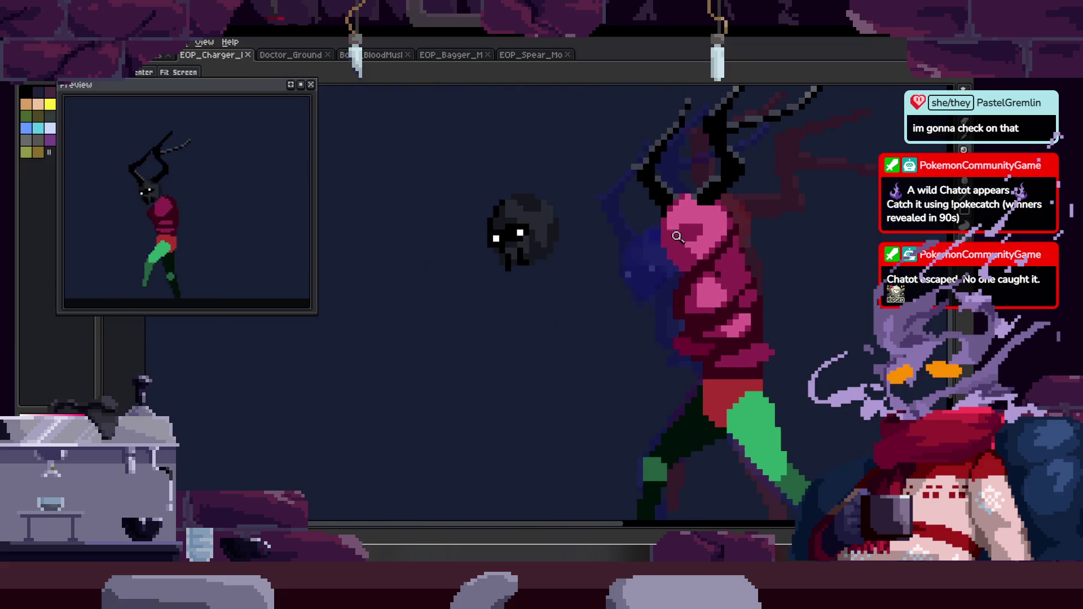
pyautogui.scroll(2, 639, 251)
pyautogui.moveTo(665, 218); pyautogui.dragTo(713, 174)
pyautogui.scroll(1, 609, 253)
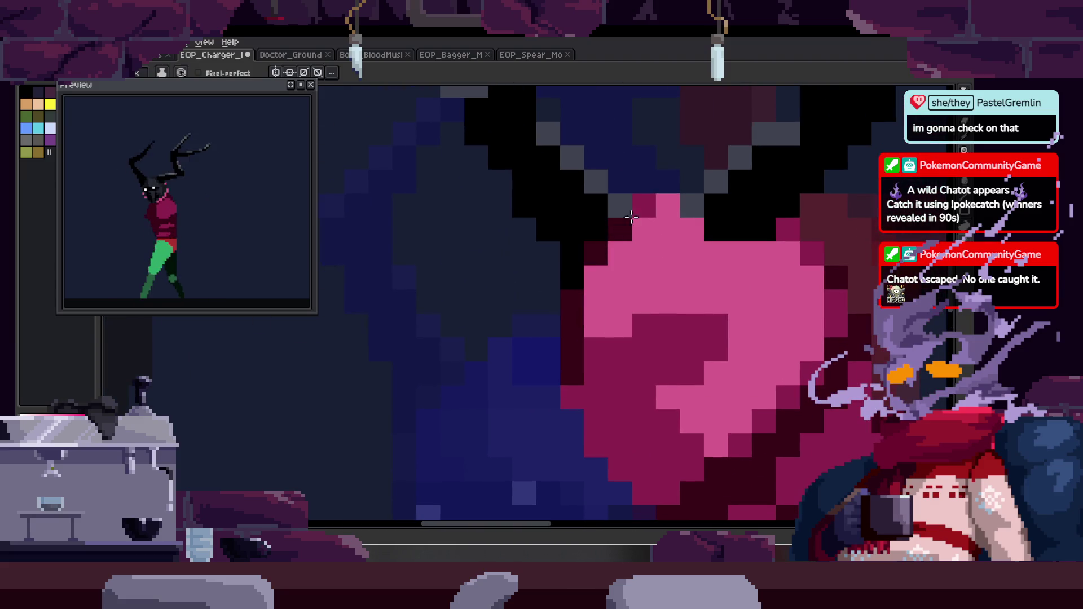
pyautogui.press('space')
pyautogui.moveTo(596, 330); pyautogui.dragTo(591, 223)
pyautogui.scroll(-2, 615, 276)
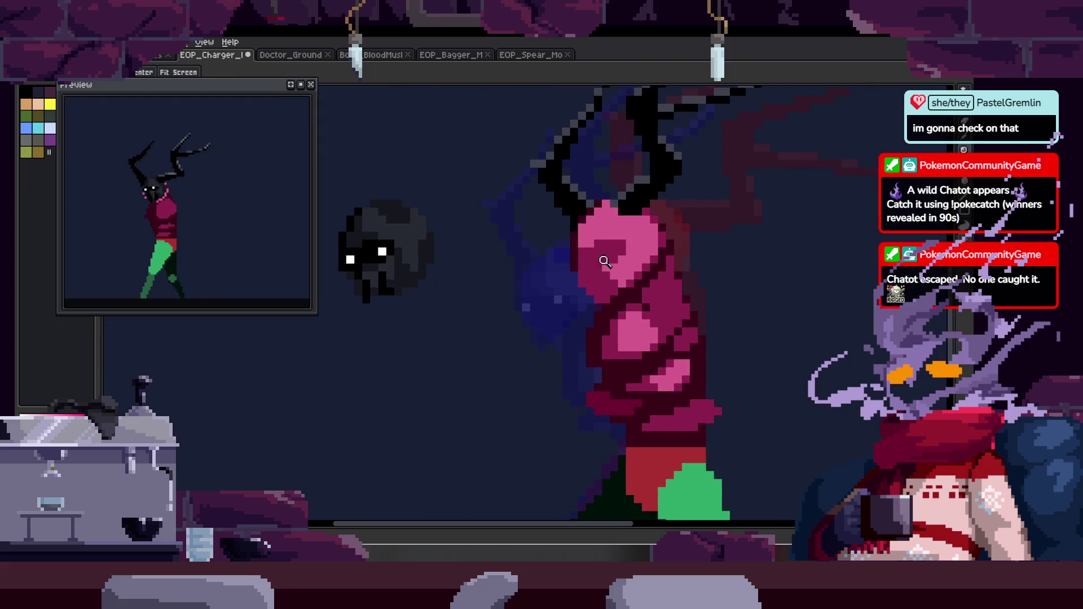
pyautogui.scroll(3, 555, 237)
pyautogui.click(566, 235)
pyautogui.scroll(-3, 643, 218)
pyautogui.scroll(3, 653, 225)
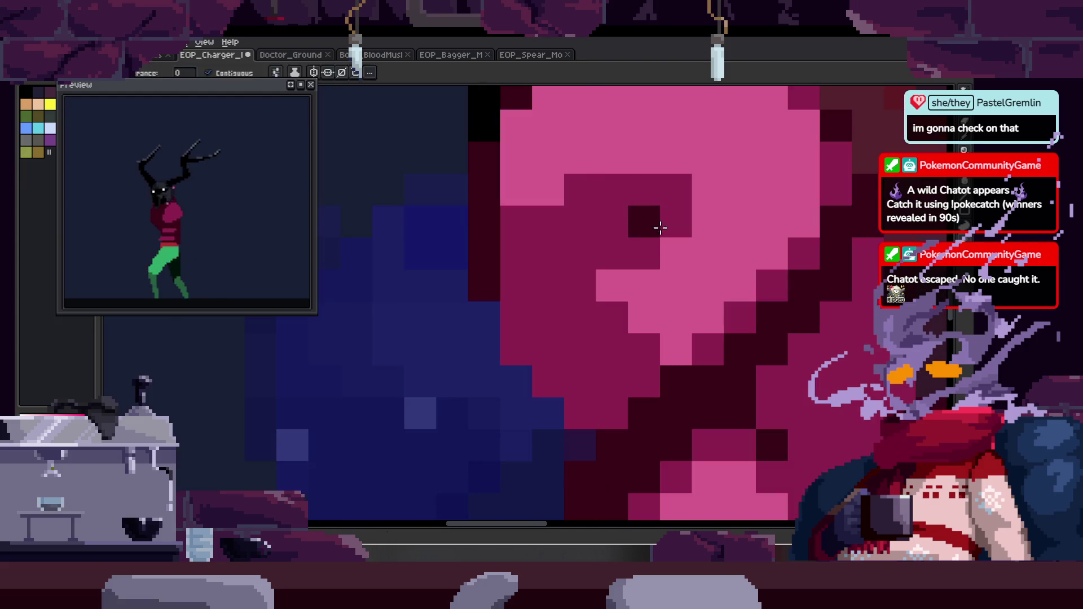
pyautogui.scroll(-2, 633, 261)
# Adjust the pixels around the neck and extend the dark shading band onto the pink torso.
pyautogui.press('v')
pyautogui.press('q')
pyautogui.moveTo(598, 93); pyautogui.dragTo(604, 290)
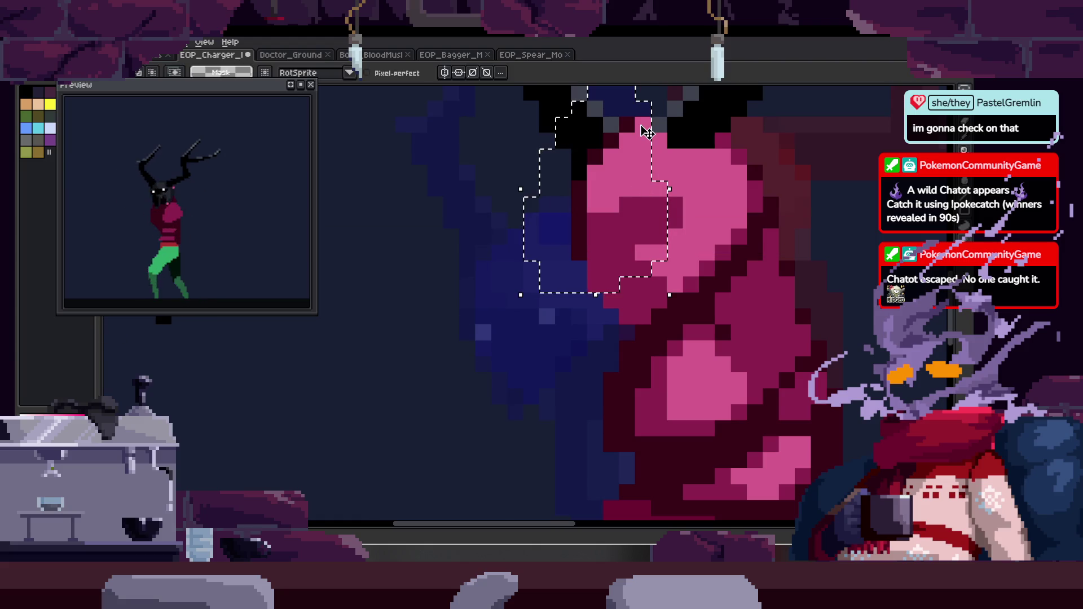
pyautogui.press('Tab')
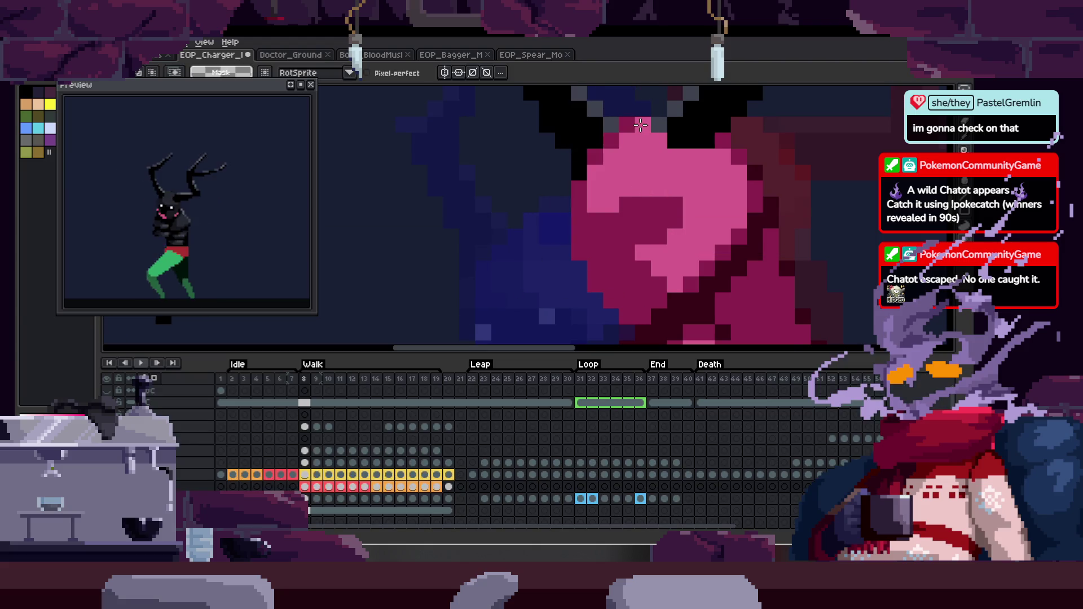
pyautogui.press('Tab')
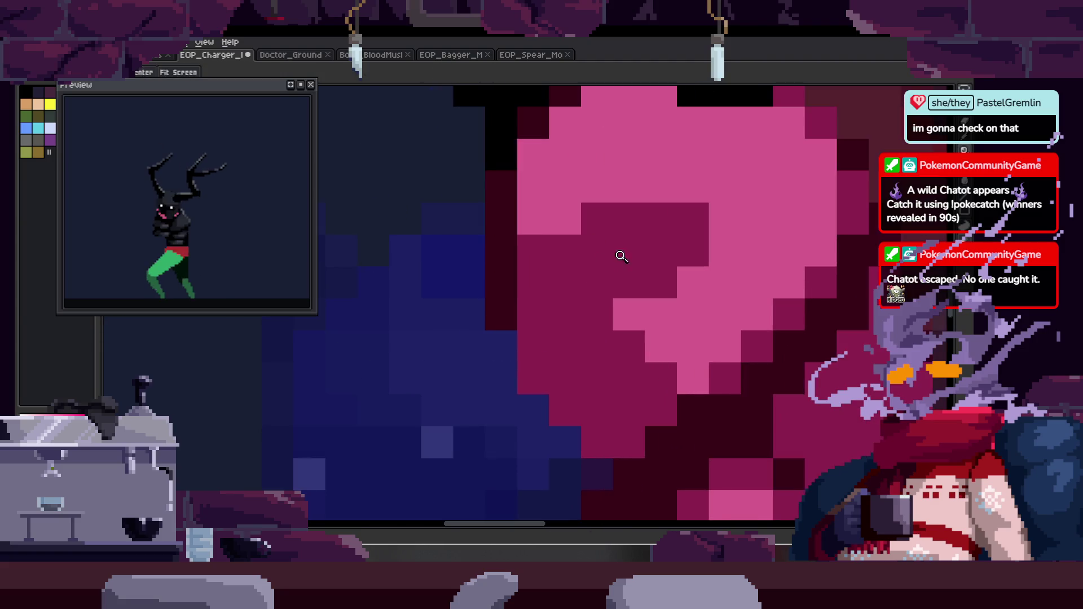
pyautogui.scroll(-3, 621, 254)
pyautogui.scroll(3, 601, 274)
pyautogui.press('b')
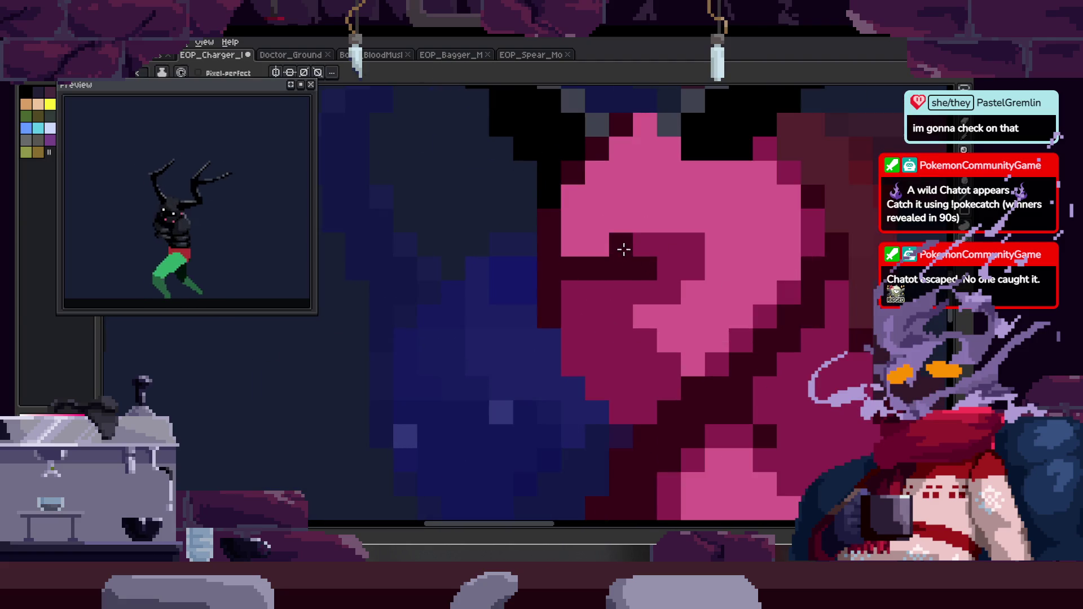
pyautogui.moveTo(687, 253); pyautogui.dragTo(578, 299)
# Zoom and pan to review the shaded head and torso together.
pyautogui.press('z')
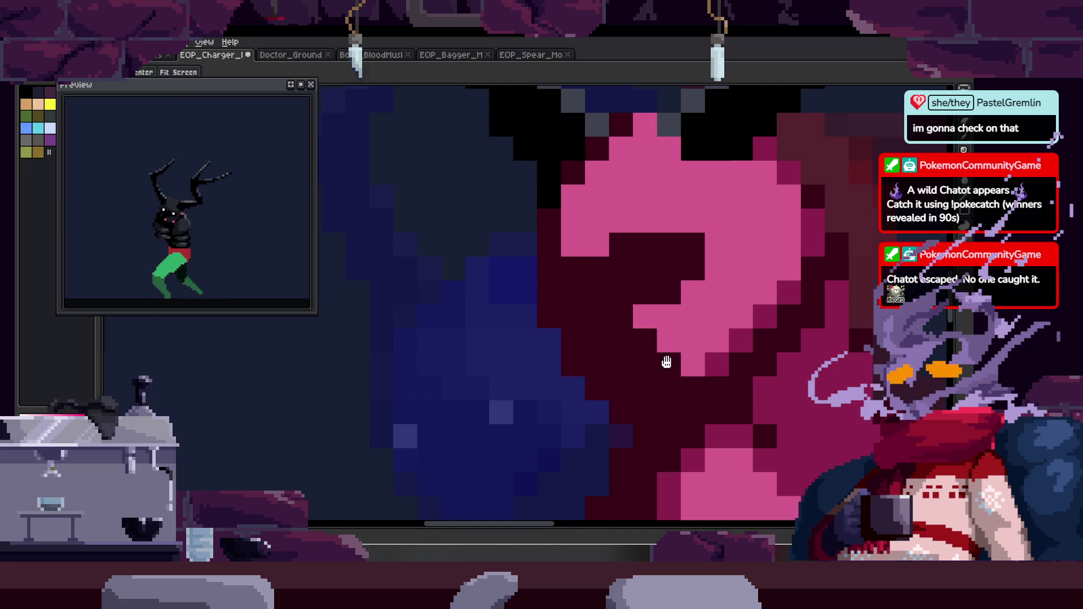
pyautogui.scroll(-3, 649, 330)
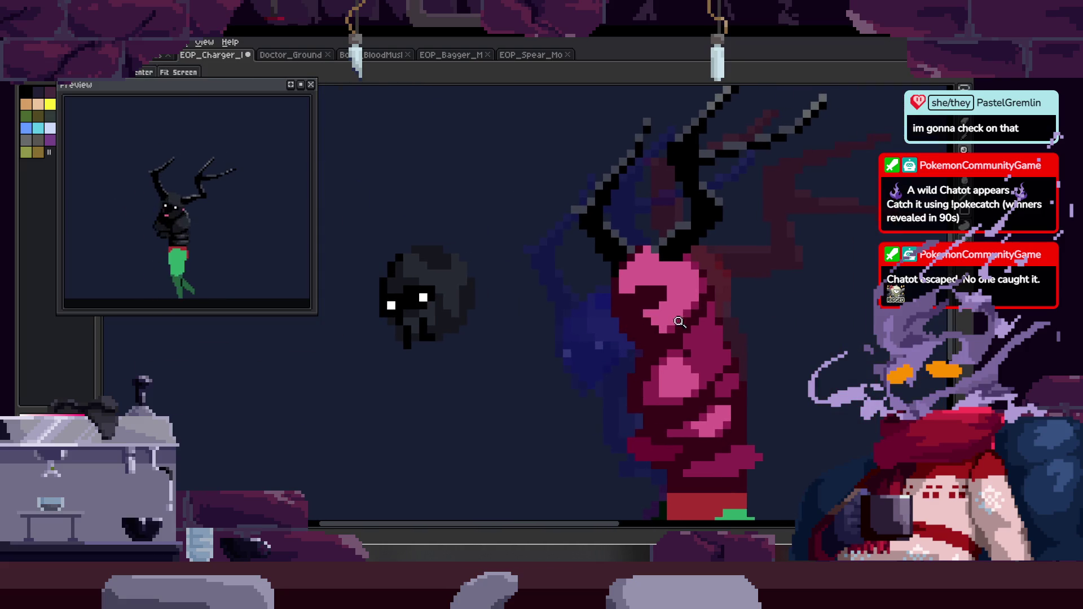
pyautogui.scroll(2, 678, 322)
pyautogui.scroll(-1, 668, 309)
pyautogui.moveTo(701, 286); pyautogui.dragTo(759, 333)
pyautogui.scroll(2, 677, 316)
pyautogui.press('b')
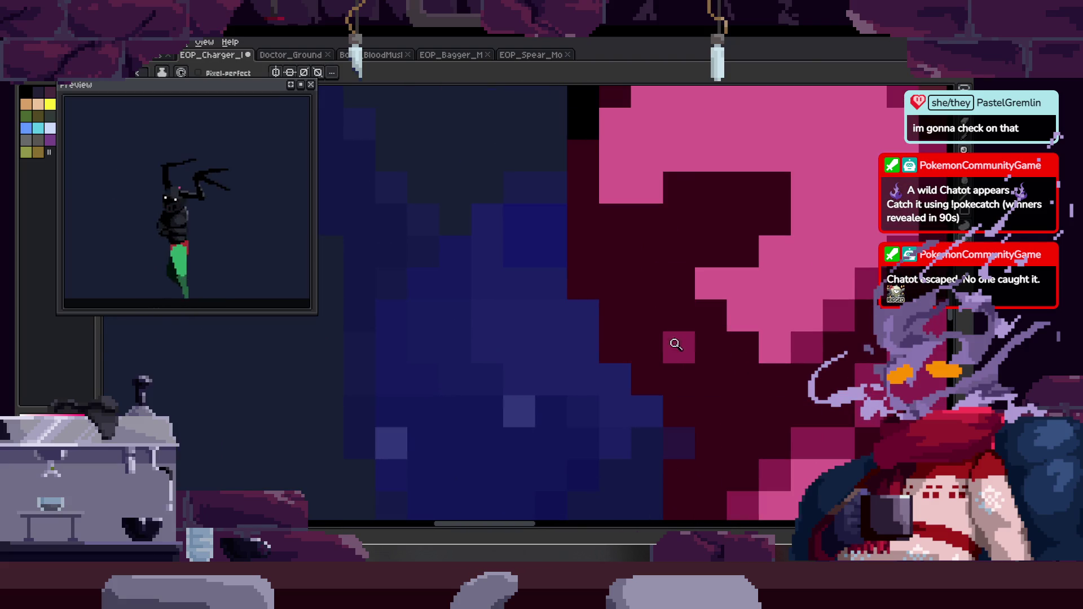
pyautogui.press('z')
pyautogui.scroll(-4, 651, 359)
pyautogui.scroll(3, 687, 341)
pyautogui.press('b')
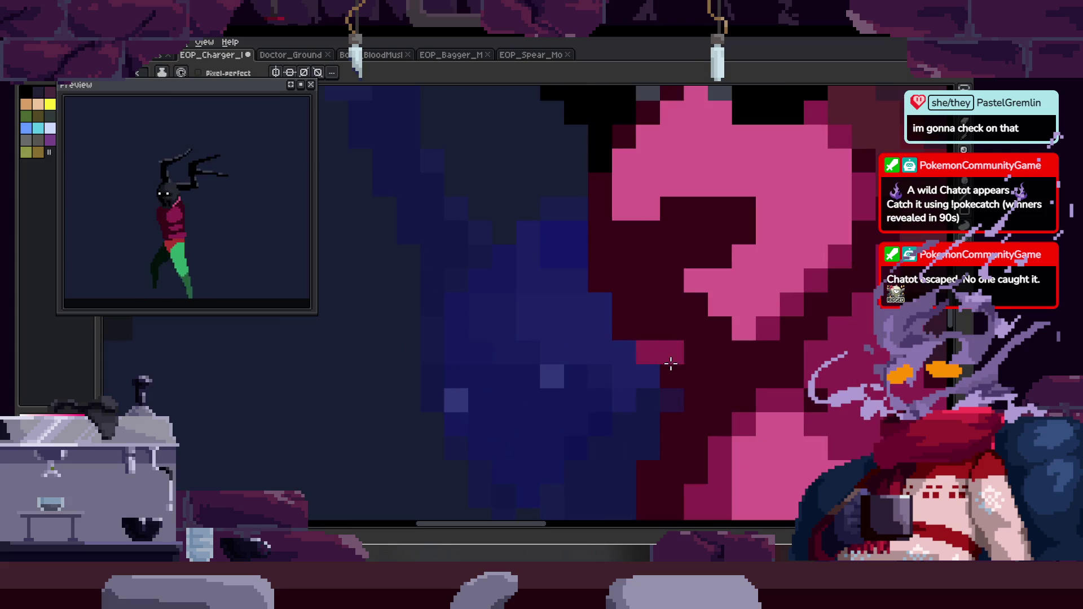
pyautogui.press('e')
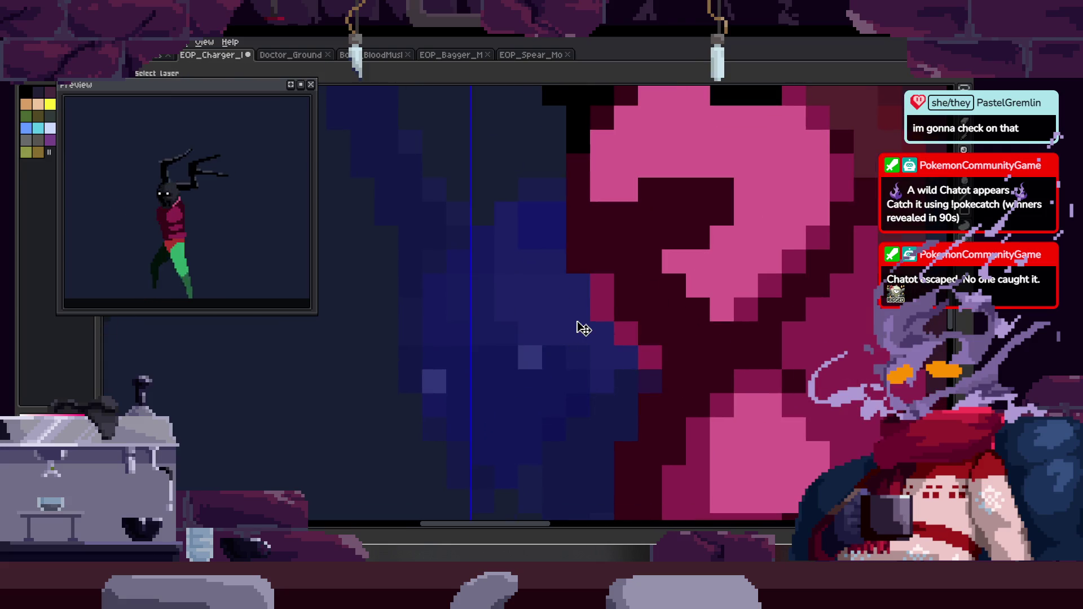
pyautogui.scroll(2, 493, 232)
pyautogui.press('b')
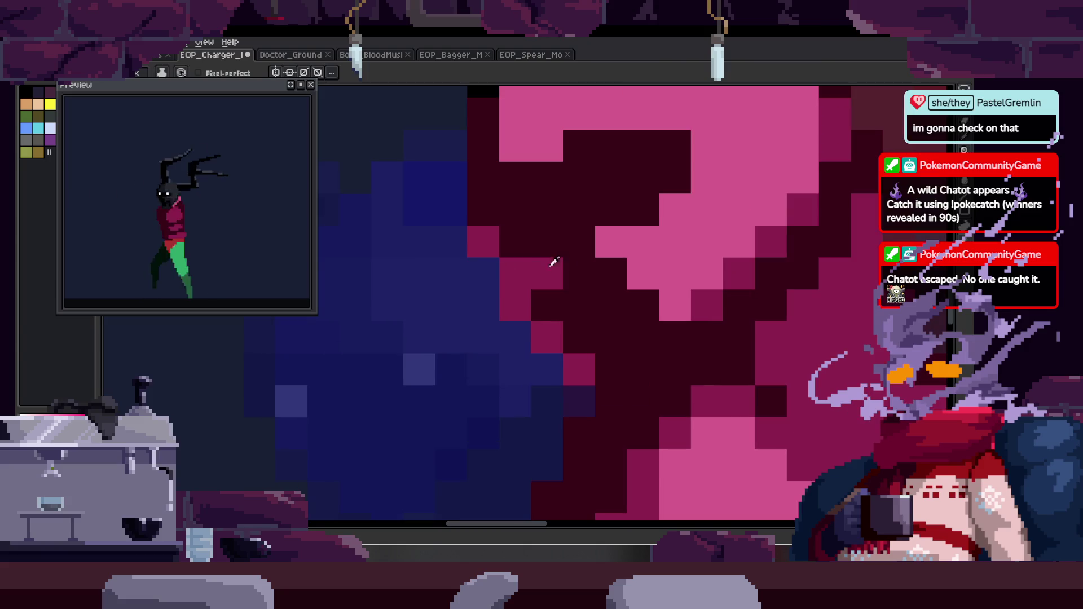
pyautogui.scroll(-5, 549, 267)
pyautogui.press('z')
pyautogui.scroll(2, 458, 286)
pyautogui.scroll(-2, 434, 273)
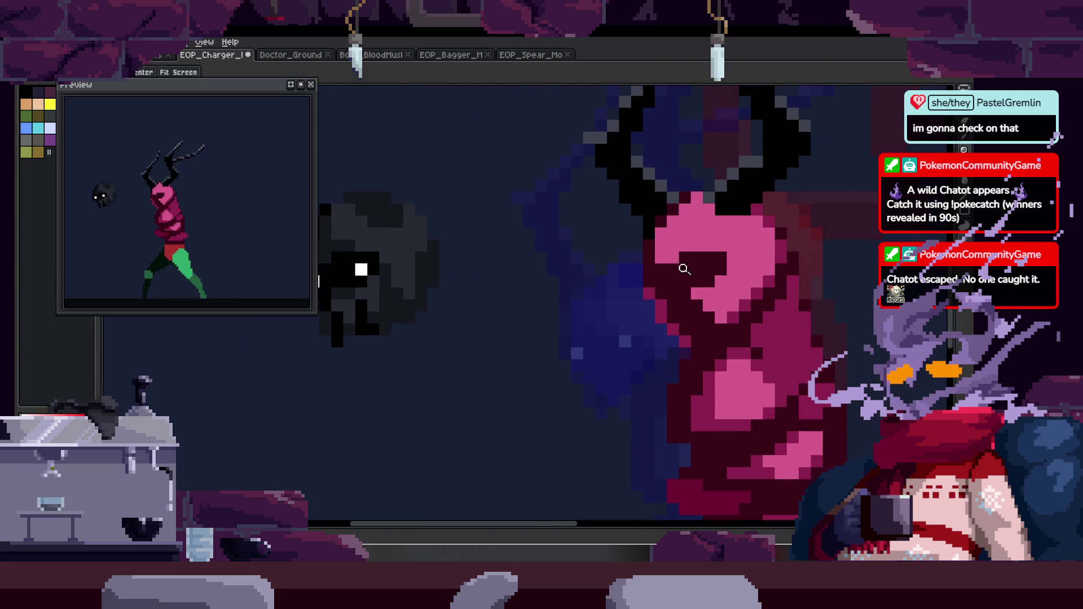
pyautogui.scroll(3, 783, 277)
pyautogui.scroll(-3, 571, 280)
pyautogui.scroll(2, 550, 251)
pyautogui.scroll(2, 517, 279)
# Try sliding the pink torso left under the head, then undo the move.
pyautogui.press('w')
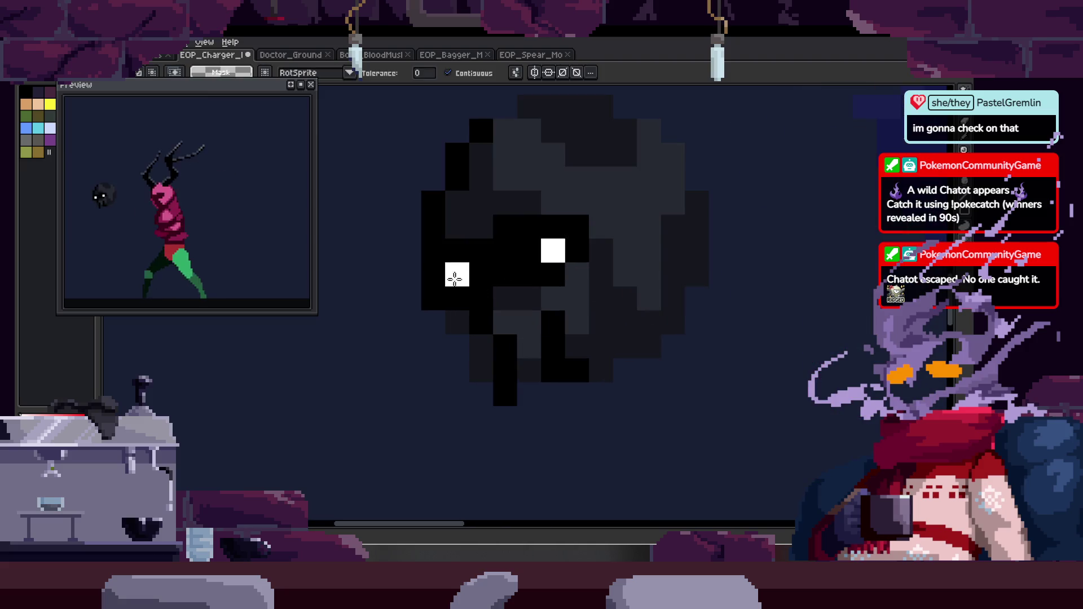
pyautogui.press('h')
pyautogui.scroll(-1, 620, 265)
pyautogui.moveTo(517, 279)
pyautogui.mouseDown()
pyautogui.moveTo(499, 232)
pyautogui.moveTo(526, 232)
pyautogui.mouseUp()
pyautogui.moveTo(786, 255)
pyautogui.keyDown('ctrl'); pyautogui.mouseDown()
pyautogui.moveTo(645, 271)
pyautogui.moveTo(477, 269)
pyautogui.mouseUp(); pyautogui.keyUp('ctrl')
pyautogui.hotkey('ctrl', 'z')
pyautogui.moveTo(708, 266); pyautogui.dragTo(680, 263)
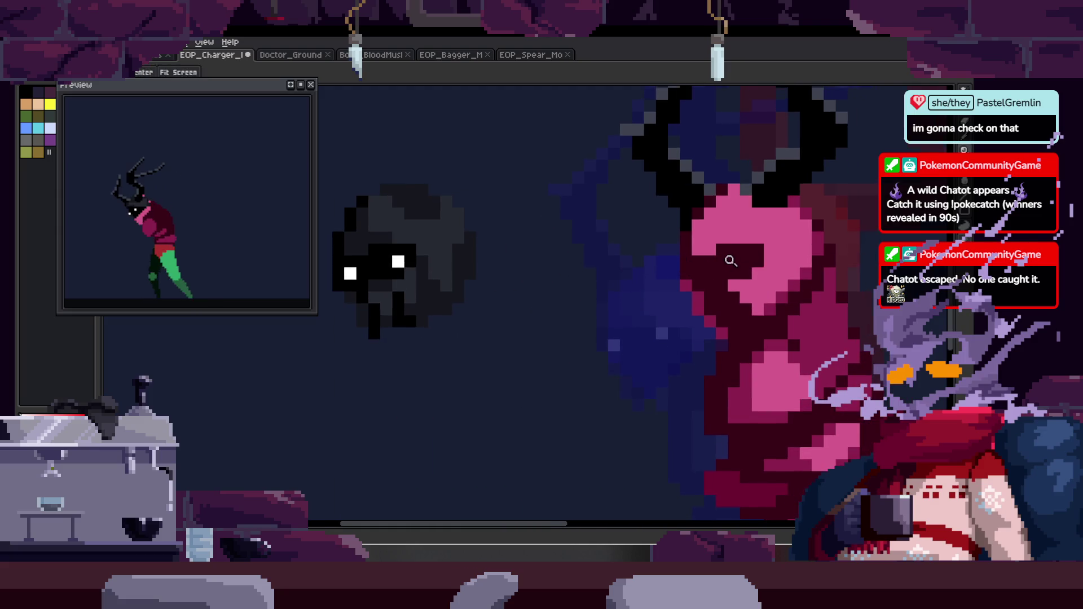
pyautogui.scroll(1, 694, 274)
pyautogui.scroll(-3, 684, 290)
pyautogui.scroll(1, 663, 257)
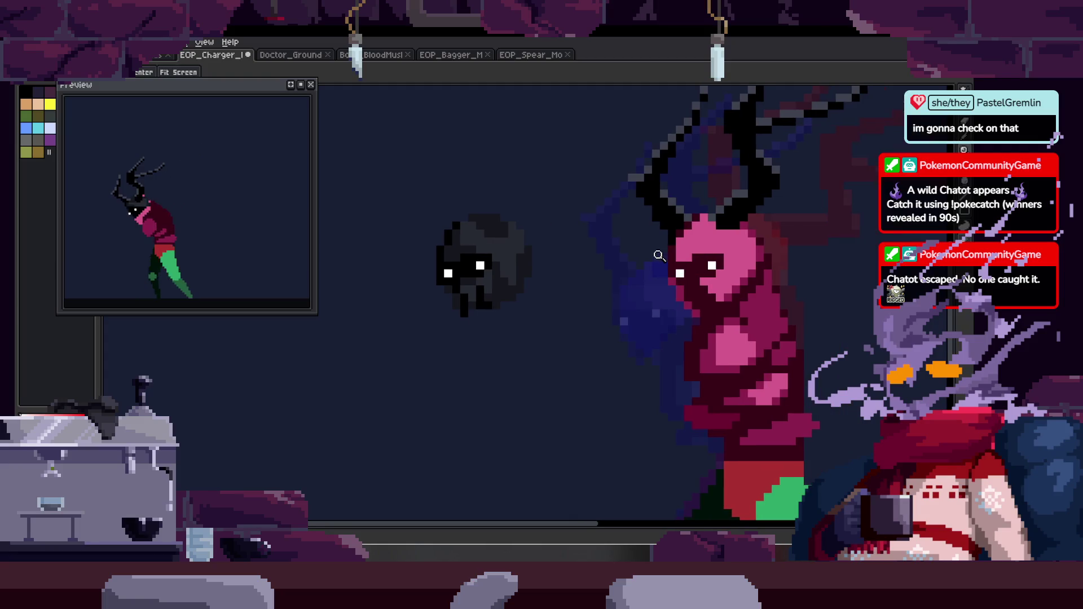
pyautogui.scroll(1, 750, 274)
pyautogui.scroll(-1, 728, 237)
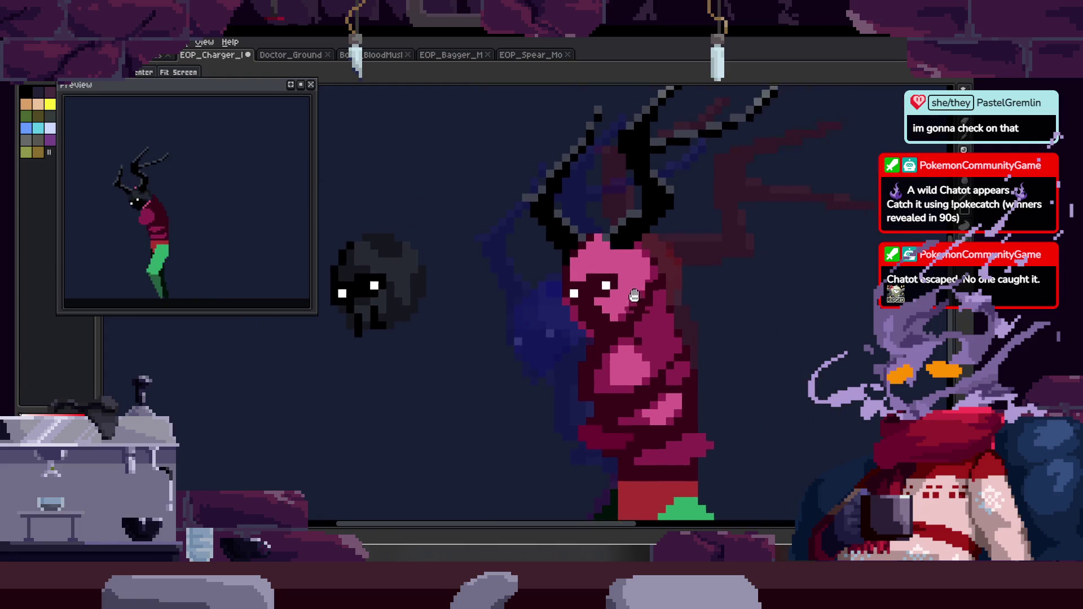
pyautogui.scroll(3, 658, 251)
# Paint dark magenta shading on the face and recolour several face pixels pink and medium magenta.
pyautogui.press('b')
pyautogui.moveTo(501, 294)
pyautogui.mouseDown()
pyautogui.moveTo(512, 353)
pyautogui.moveTo(533, 327)
pyautogui.mouseUp()
pyautogui.moveTo(512, 324); pyautogui.dragTo(573, 281)
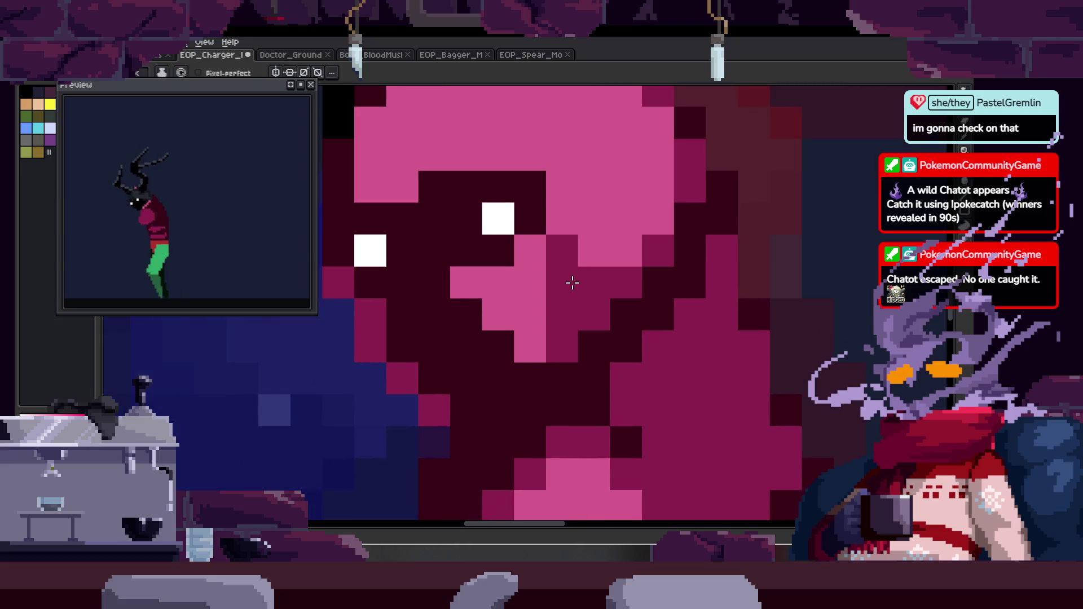
pyautogui.press('space')
pyautogui.scroll(-3, 539, 319)
pyautogui.moveTo(584, 265); pyautogui.dragTo(644, 285)
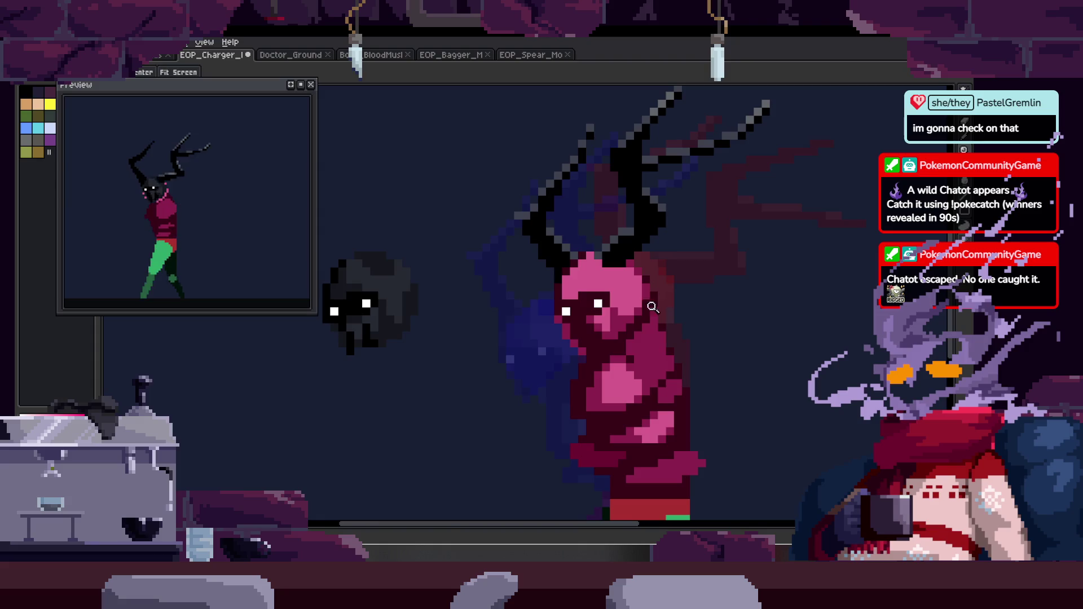
pyautogui.scroll(3, 654, 305)
pyautogui.press('b')
pyautogui.click(536, 310)
pyautogui.keyDown('alt'); pyautogui.click(647, 334); pyautogui.keyUp('alt')
pyautogui.click(572, 373)
pyautogui.click(543, 407)
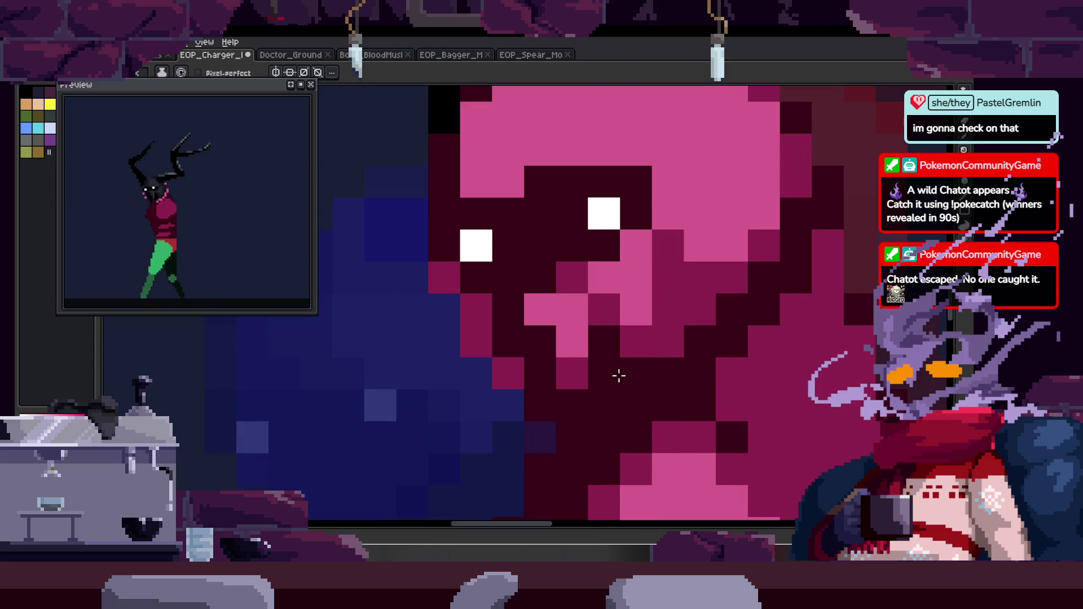
pyautogui.scroll(-5, 614, 375)
# Paint a longer stroke of dark magenta pixels across the face.
pyautogui.press('z')
pyautogui.scroll(6, 665, 304)
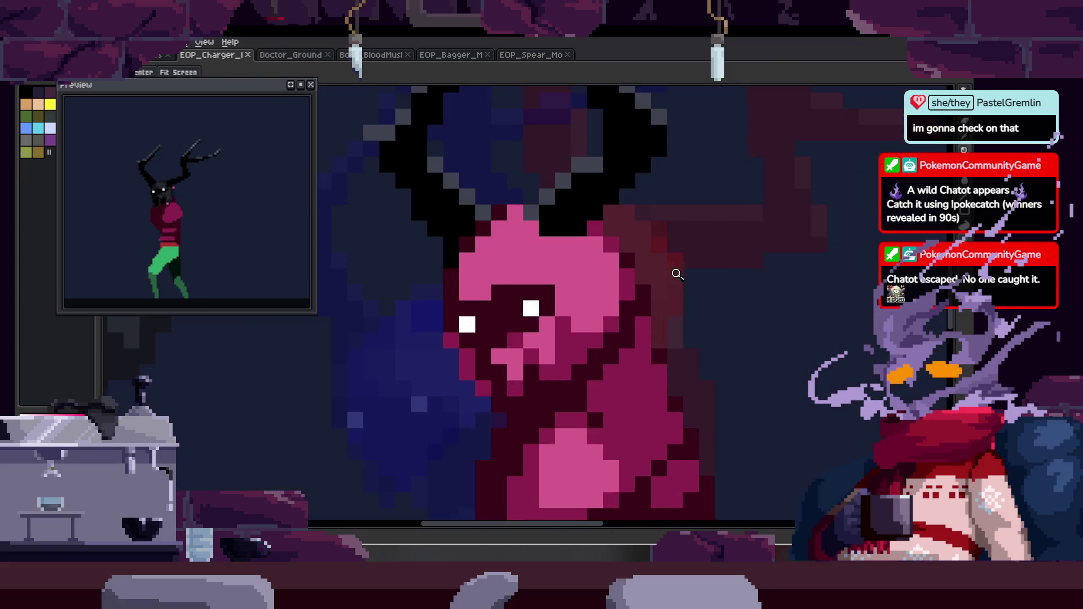
pyautogui.press('b')
pyautogui.scroll(1, 558, 278)
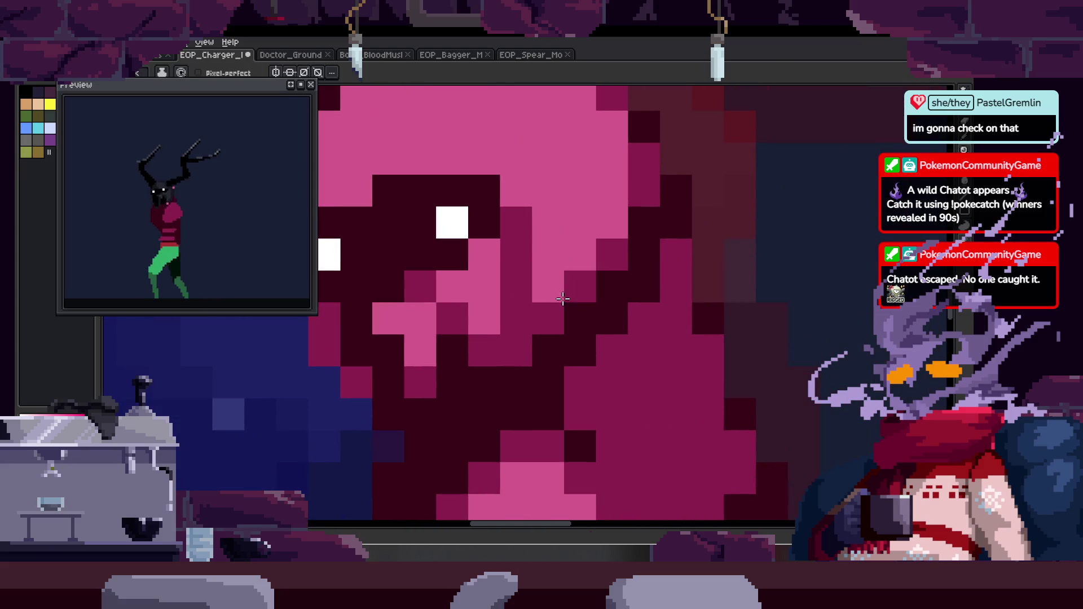
pyautogui.scroll(-5, 593, 306)
pyautogui.press('z')
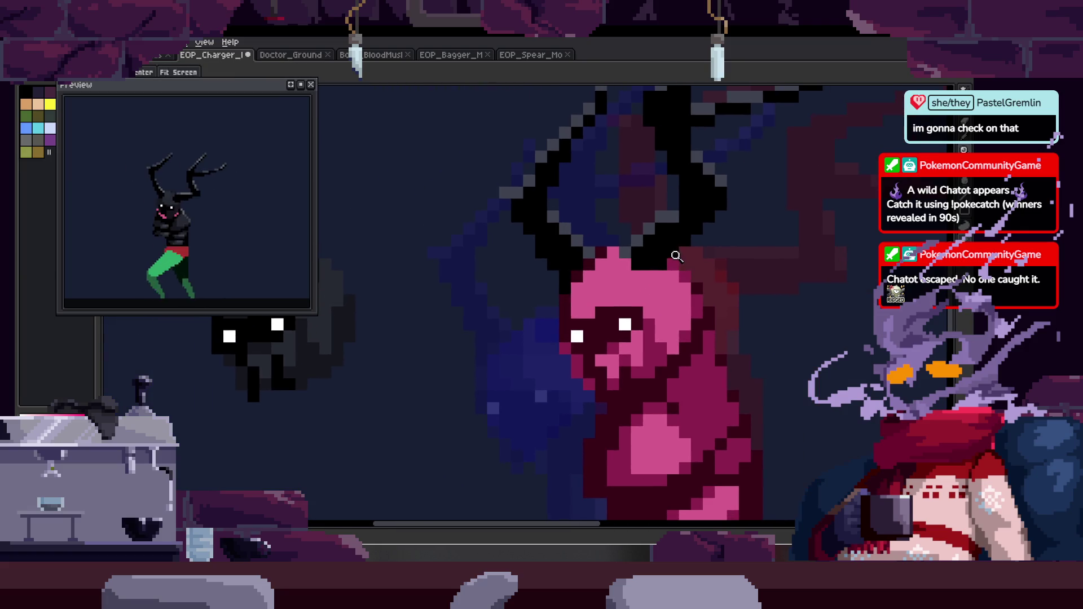
pyautogui.scroll(5, 706, 269)
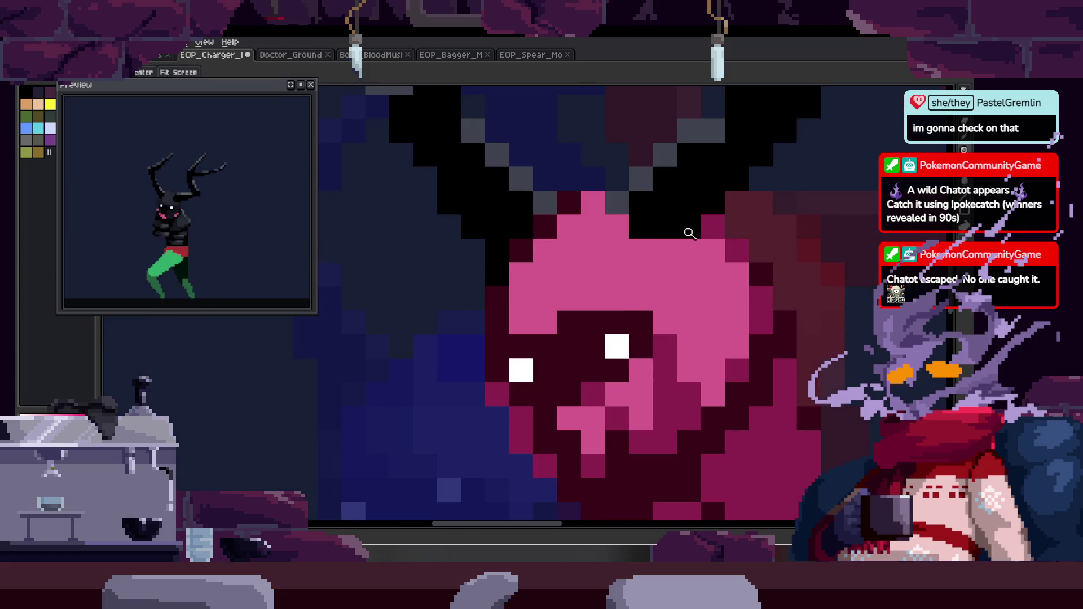
pyautogui.scroll(1, 701, 232)
pyautogui.press('b')
pyautogui.moveTo(567, 177)
pyautogui.mouseDown()
pyautogui.moveTo(607, 232)
pyautogui.moveTo(744, 251)
pyautogui.mouseUp()
pyautogui.scroll(-2, 645, 242)
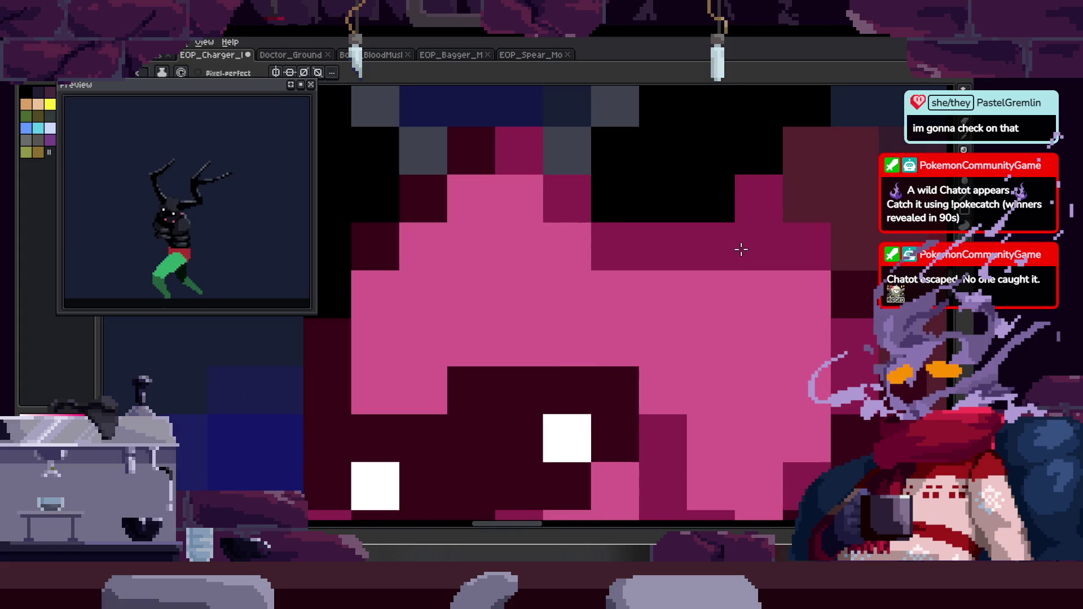
# Touch up one more pixel on the pink face.
pyautogui.press('z')
pyautogui.scroll(-1, 544, 248)
pyautogui.scroll(-3, 515, 321)
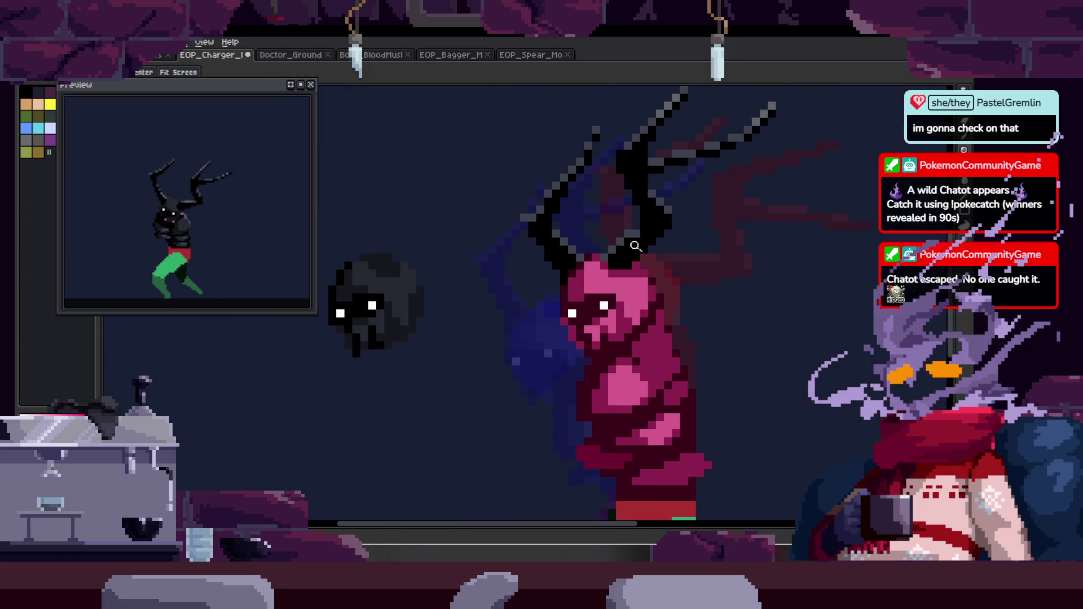
pyautogui.scroll(3, 593, 283)
pyautogui.press('b')
pyautogui.scroll(-4, 621, 312)
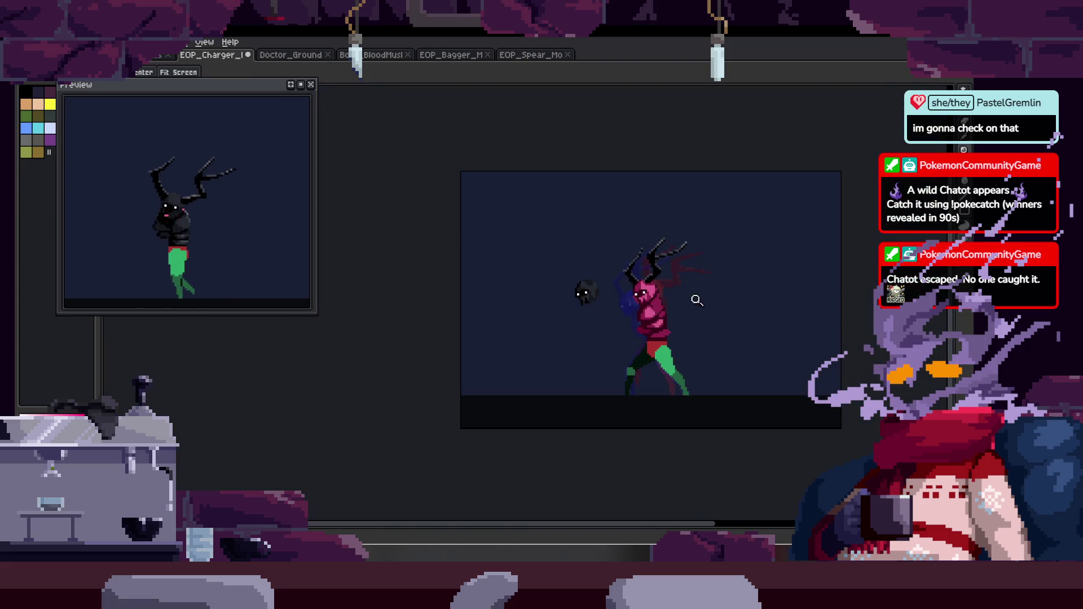
pyautogui.scroll(3, 582, 293)
pyautogui.rightClick(458, 253)
pyautogui.press('Escape')
pyautogui.scroll(-3, 656, 291)
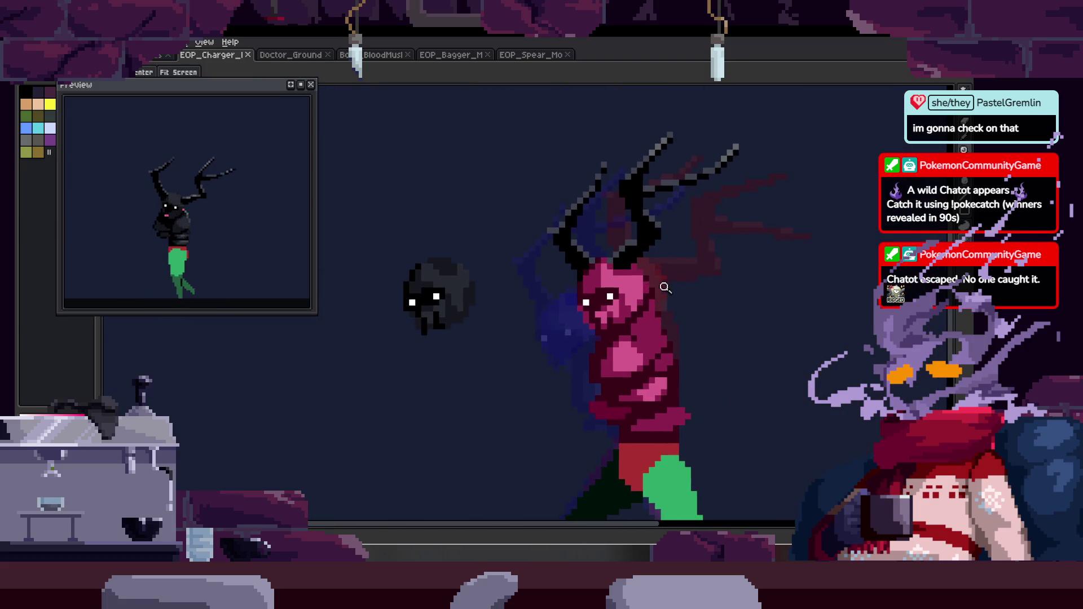
pyautogui.scroll(3, 663, 272)
pyautogui.click(641, 231)
pyautogui.scroll(-3, 648, 258)
pyautogui.scroll(3, 677, 237)
# Zoom out to check the cleaned-up face, then move to the next walk-cycle frame.
pyautogui.press('z')
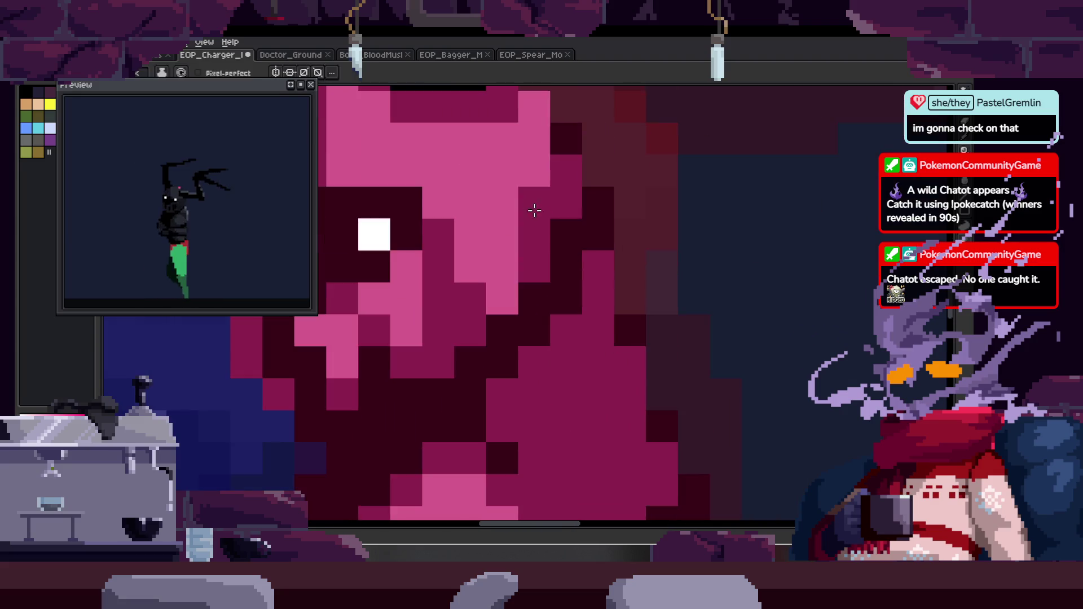
pyautogui.scroll(-3, 587, 237)
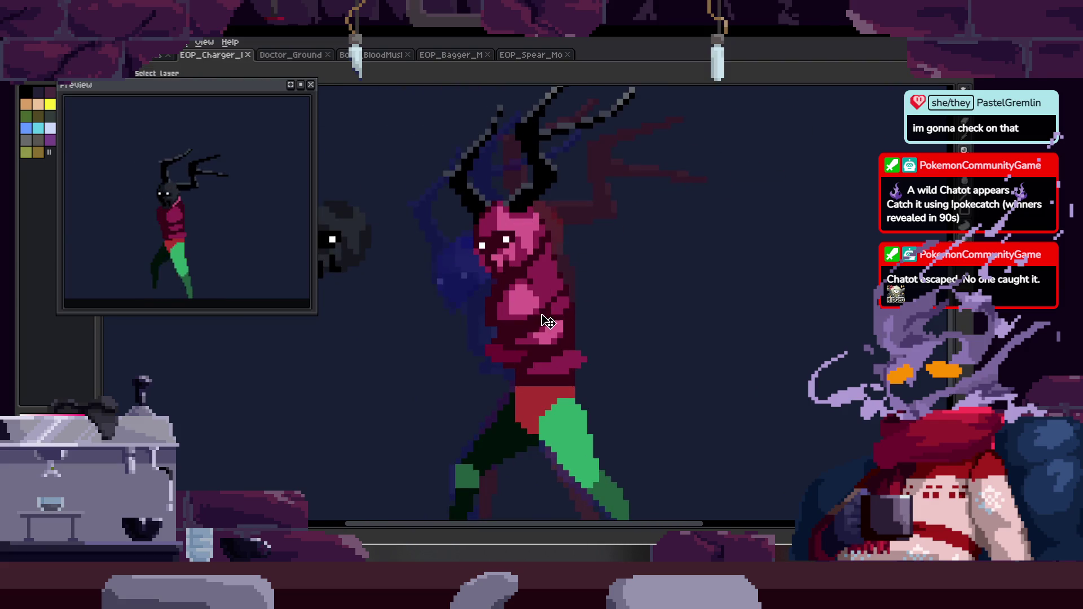
pyautogui.scroll(-1, 587, 285)
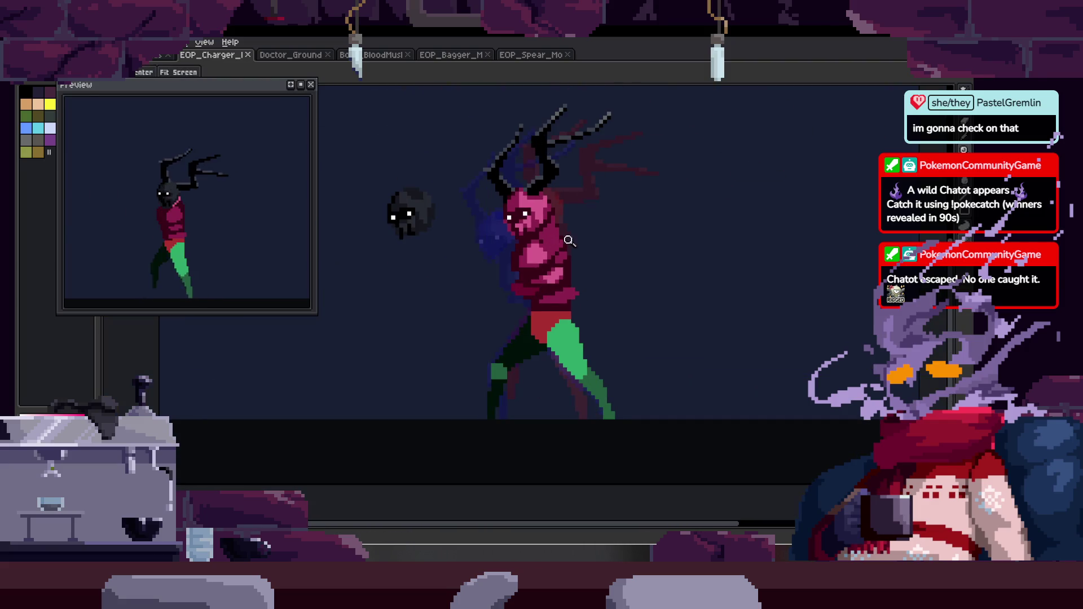
pyautogui.scroll(1, 573, 239)
pyautogui.scroll(2, 522, 308)
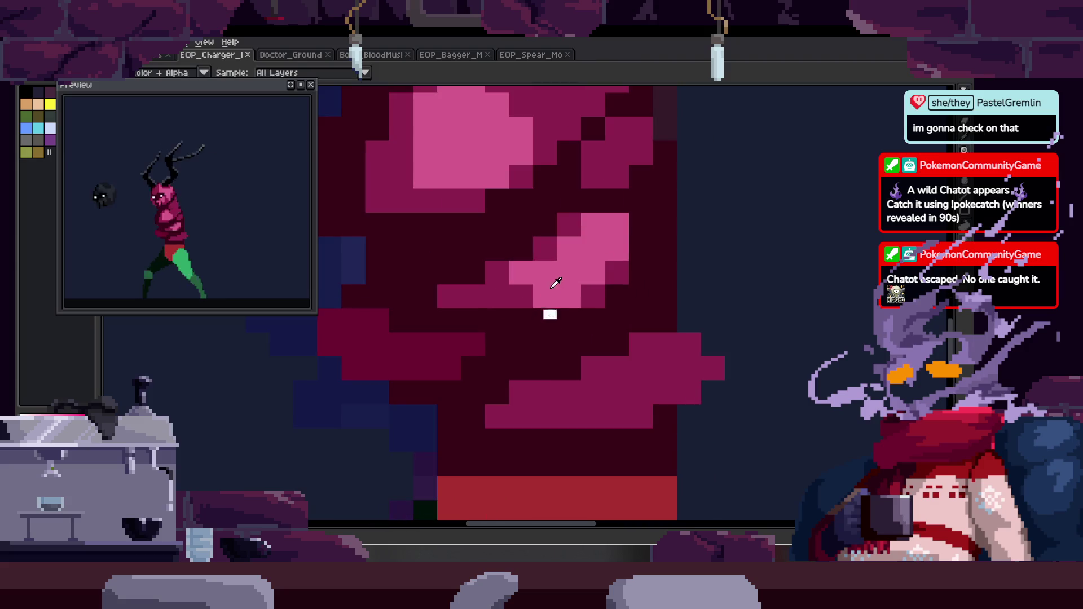
pyautogui.scroll(-2, 588, 342)
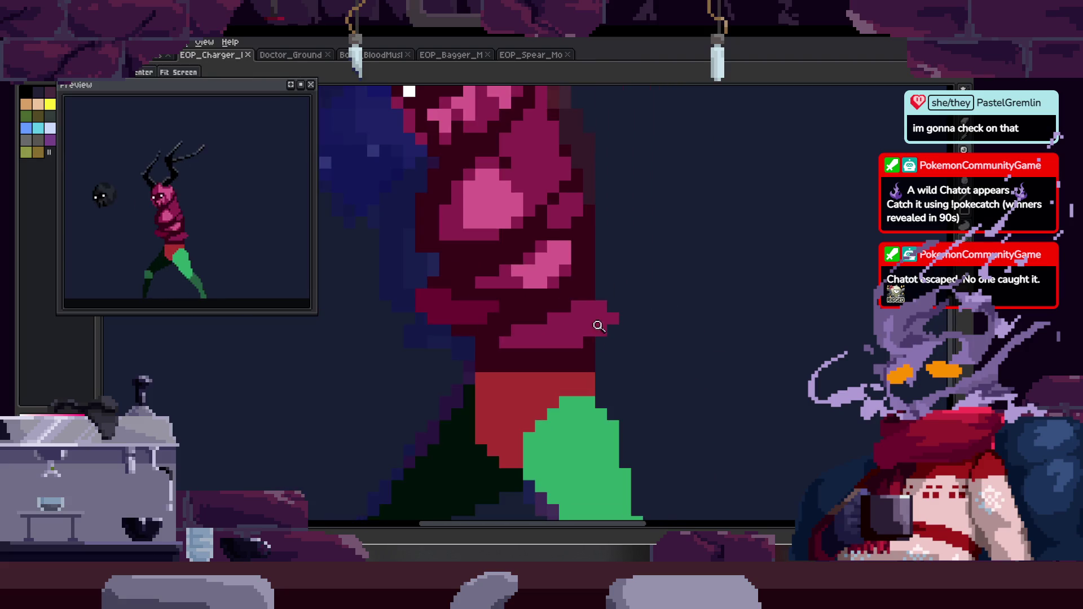
pyautogui.press('Right')
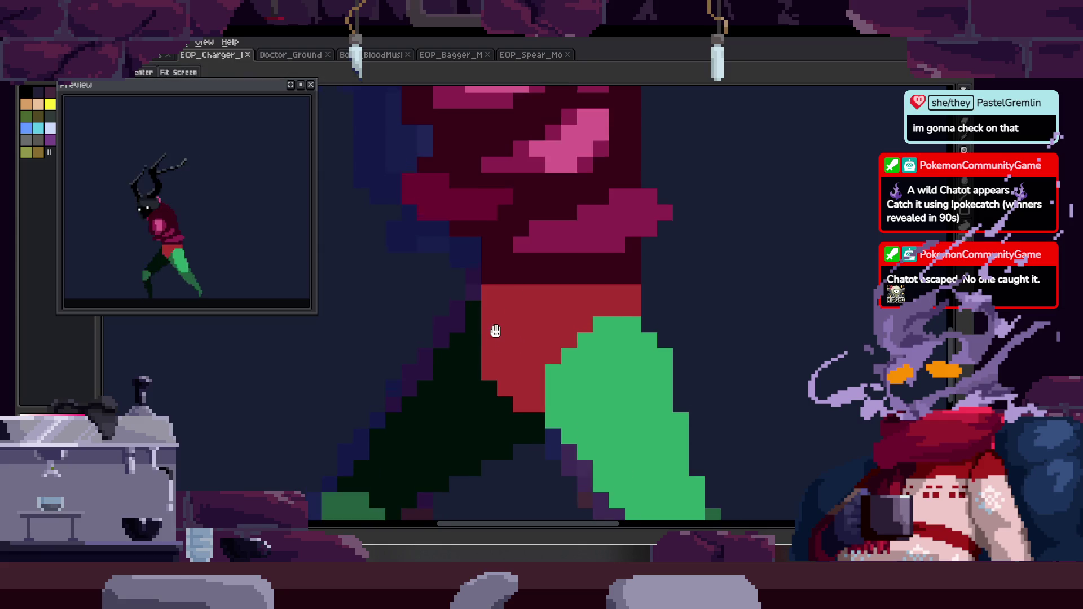
pyautogui.scroll(3, 496, 348)
pyautogui.scroll(-2, 496, 276)
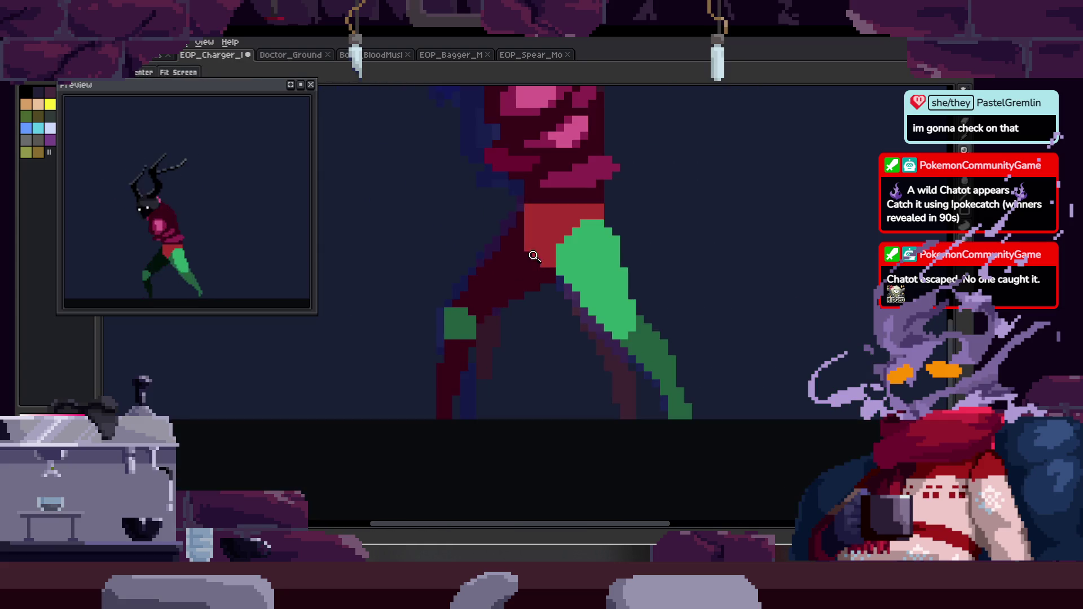
pyautogui.scroll(2, 513, 305)
pyautogui.scroll(1, 471, 297)
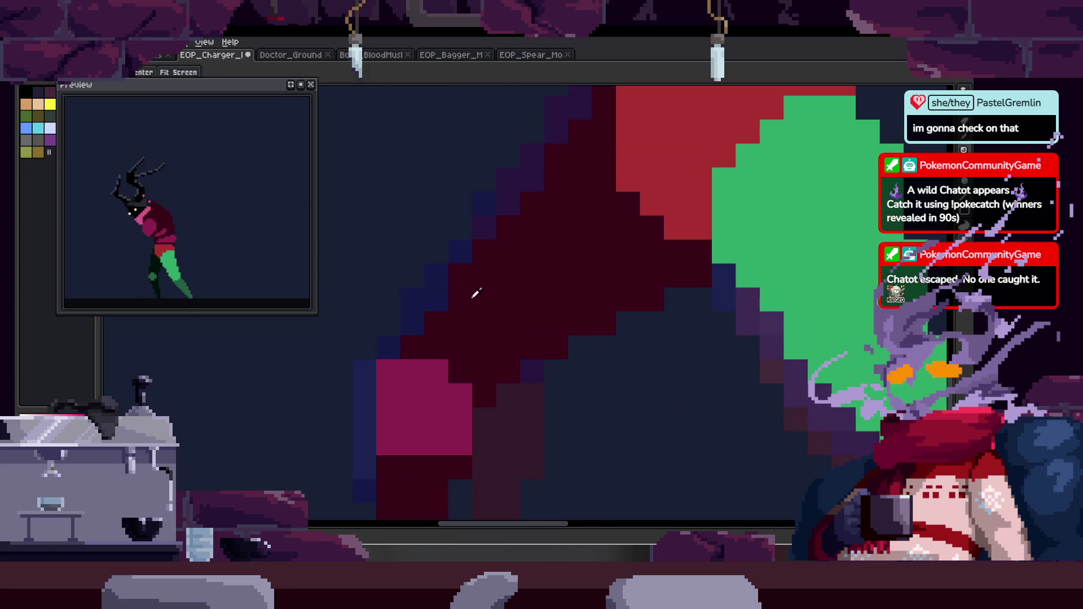
# Bring the figure's hips and green legs into view and zoom in on them.
pyautogui.moveTo(589, 150); pyautogui.dragTo(526, 261)
pyautogui.scroll(-2, 510, 253)
pyautogui.press('b')
pyautogui.press('Tab')
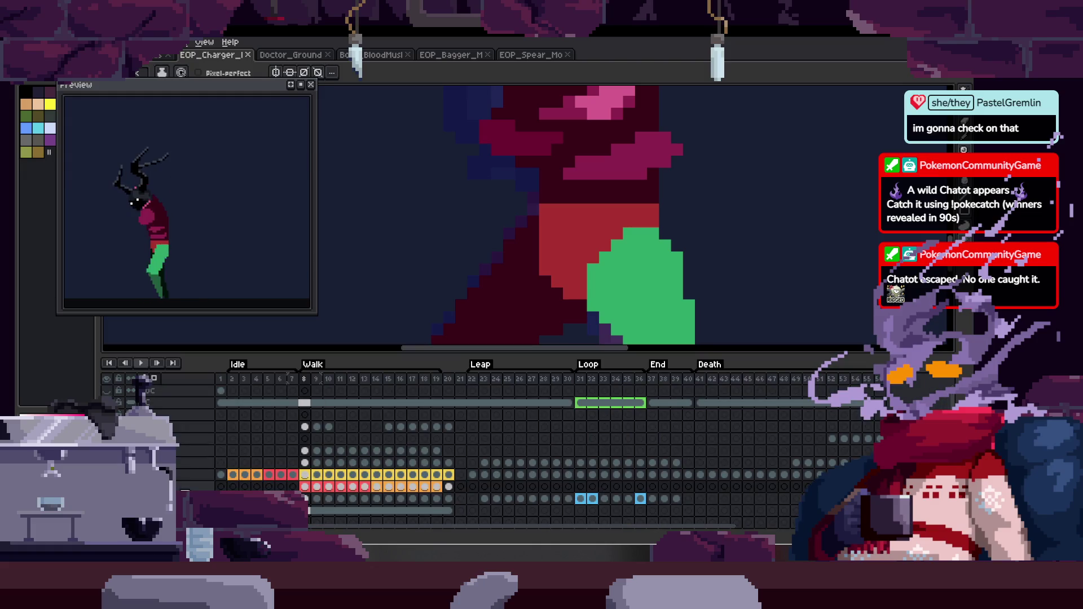
pyautogui.press('Tab')
pyautogui.press('z')
pyautogui.scroll(-2, 462, 287)
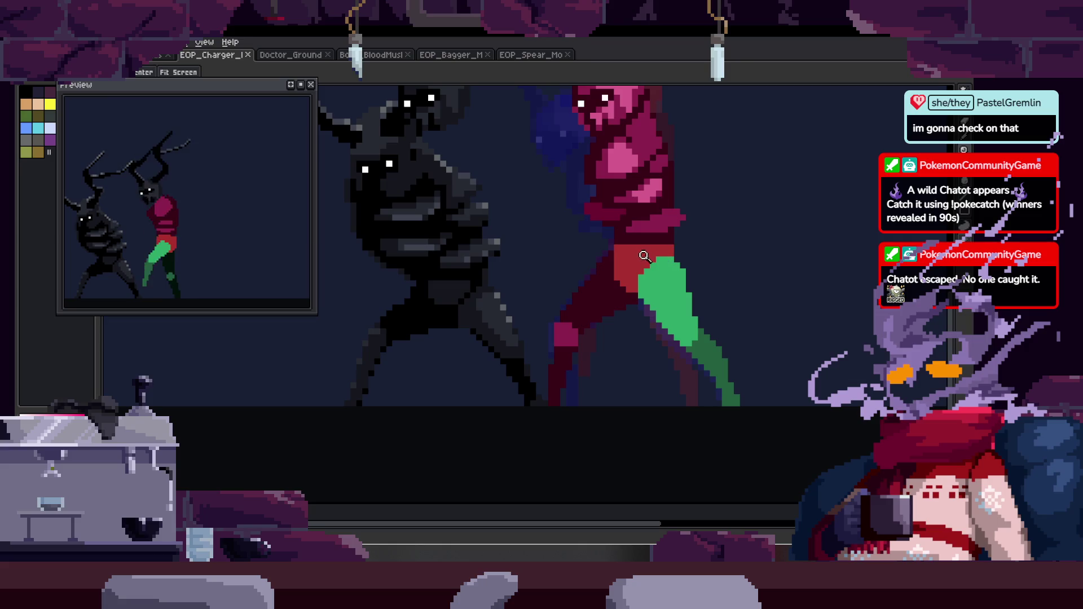
pyautogui.scroll(-1, 629, 202)
pyautogui.scroll(-2, 520, 276)
# Check the Walk tag in the timeline and step forward through two more frames.
pyautogui.press('Tab')
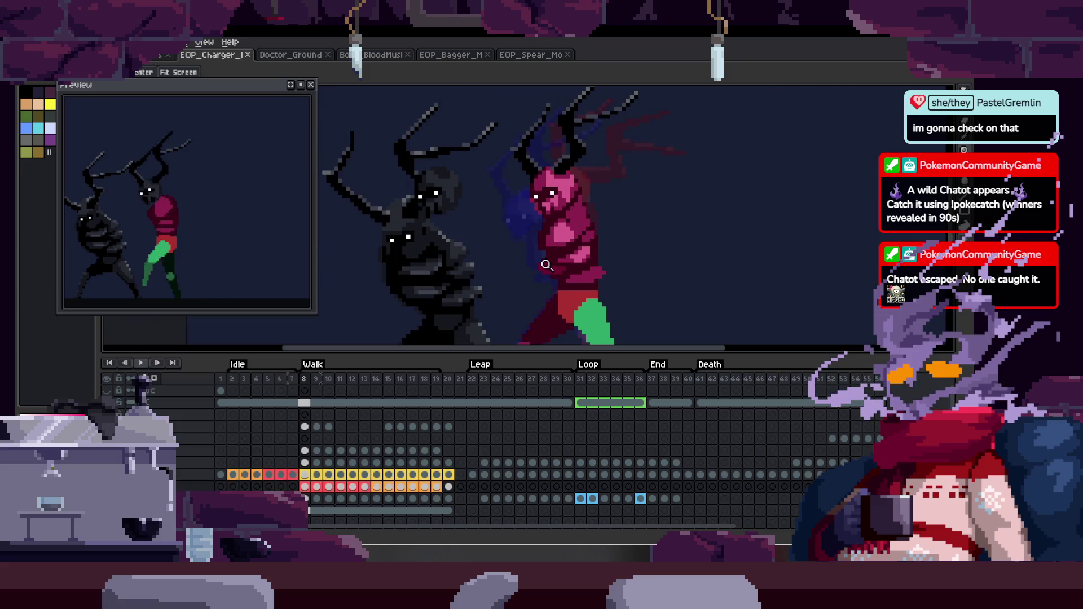
pyautogui.press('Tab')
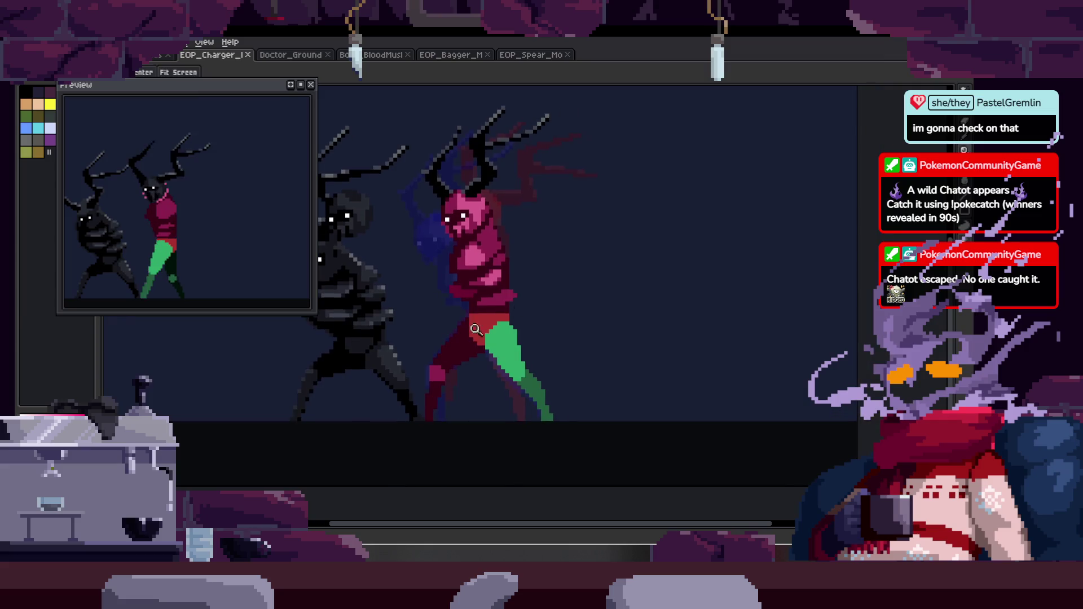
pyautogui.press('Right')
pyautogui.press('ctrl')
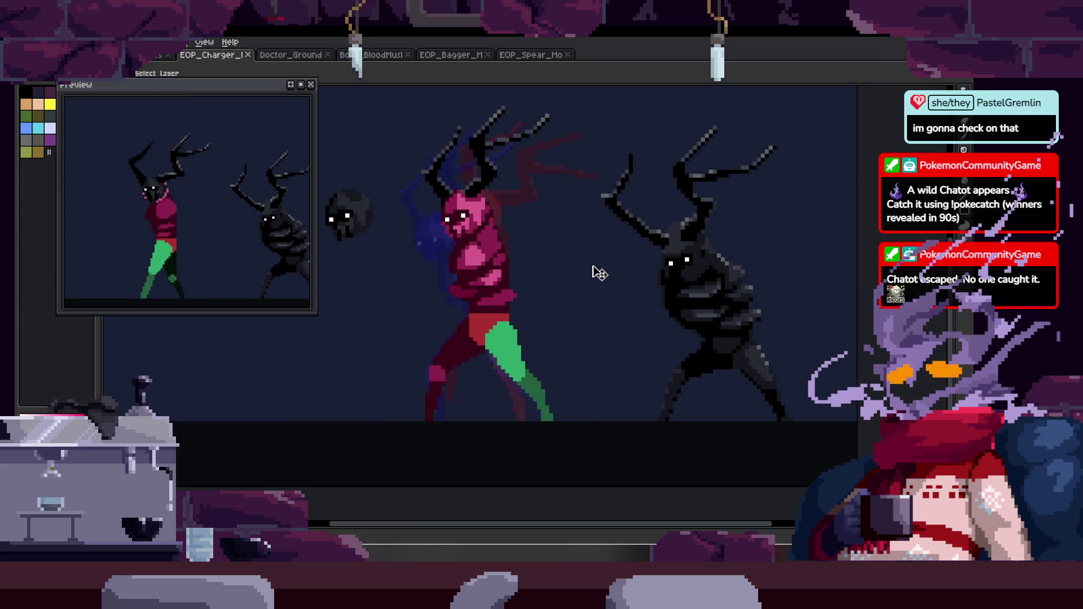
pyautogui.scroll(3, 484, 296)
pyautogui.scroll(-2, 550, 260)
pyautogui.press('Right')
pyautogui.scroll(2, 545, 262)
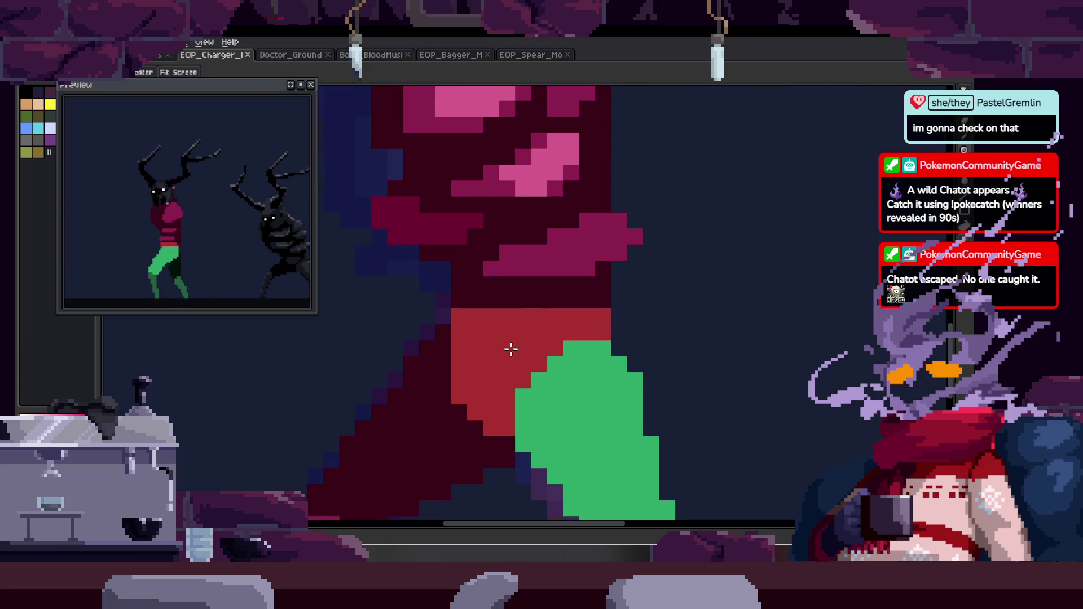
# Fill the red hip area magenta and darken pixels beside and along the top of the green leg.
pyautogui.press('g')
pyautogui.click(512, 348)
pyautogui.press('Right')
pyautogui.click(512, 351)
pyautogui.press('b')
pyautogui.moveTo(519, 268); pyautogui.dragTo(525, 370)
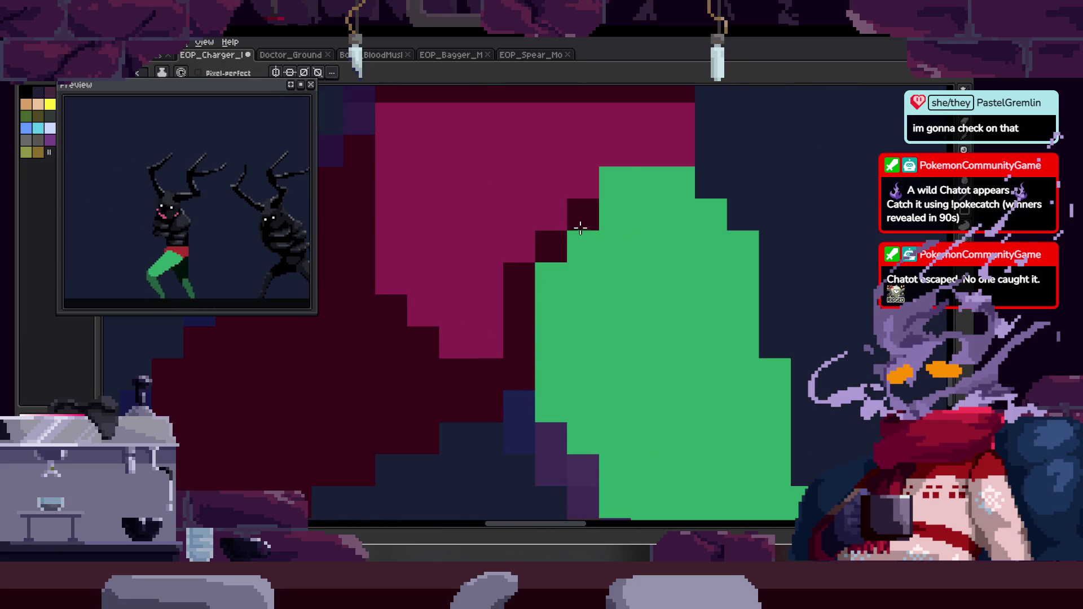
pyautogui.moveTo(612, 183); pyautogui.dragTo(664, 184)
# Paint a light-pink highlight down the leg.
pyautogui.press('z')
pyautogui.scroll(-2, 725, 242)
pyautogui.scroll(2, 578, 242)
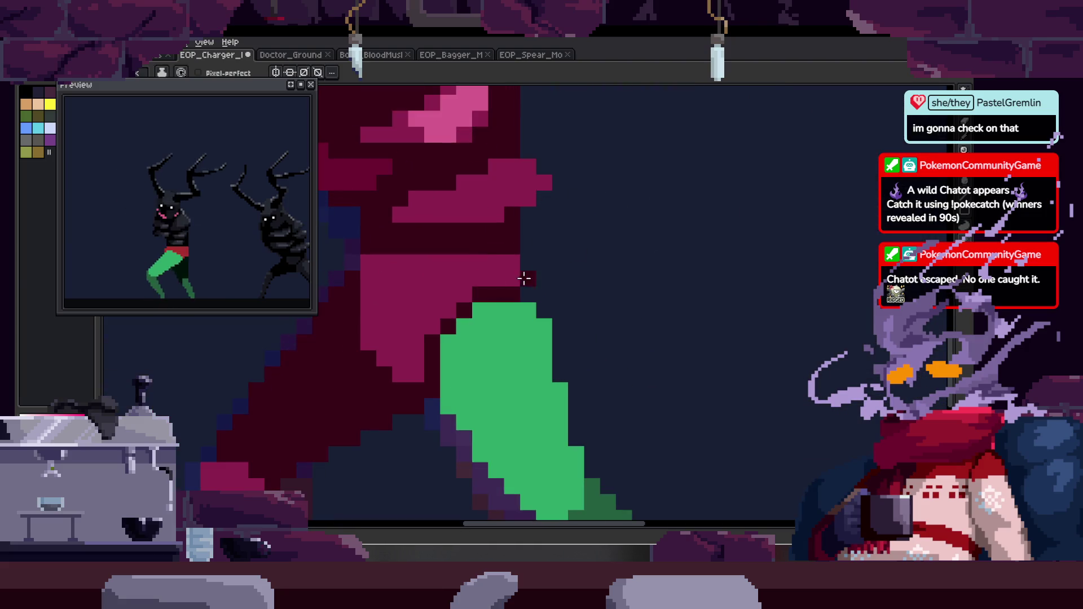
pyautogui.press('z')
pyautogui.scroll(-2, 499, 282)
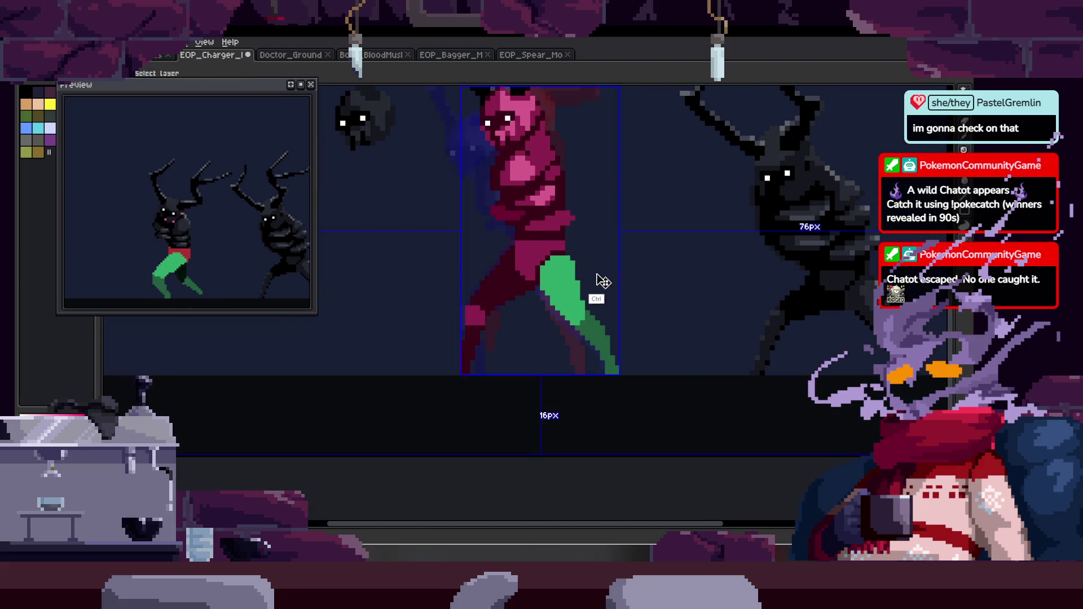
pyautogui.scroll(3, 575, 271)
pyautogui.press('b')
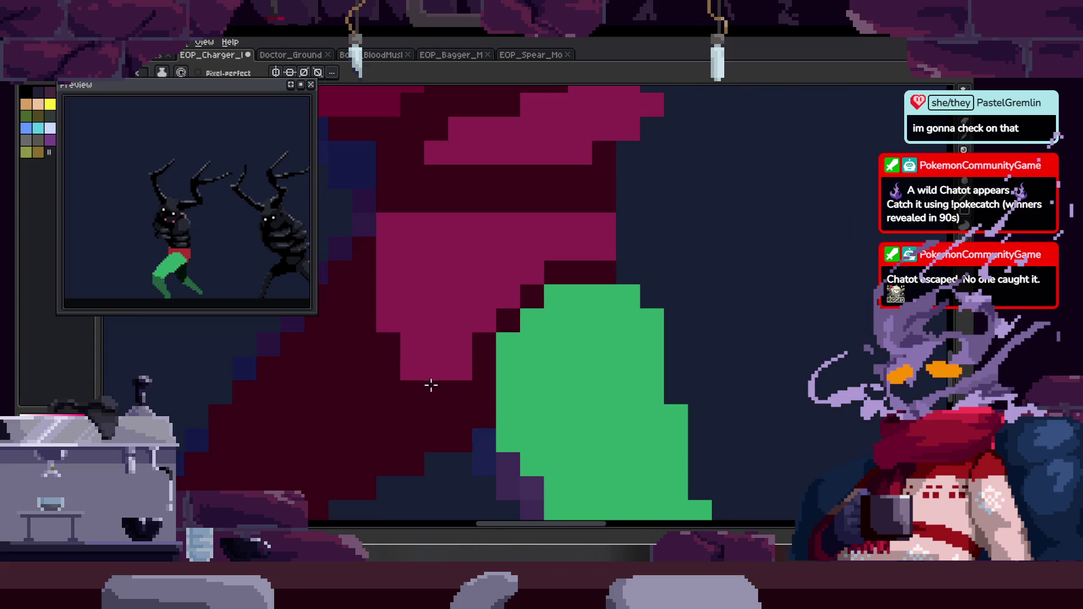
pyautogui.scroll(-3, 488, 339)
pyautogui.press('h')
pyautogui.scroll(-3, 539, 316)
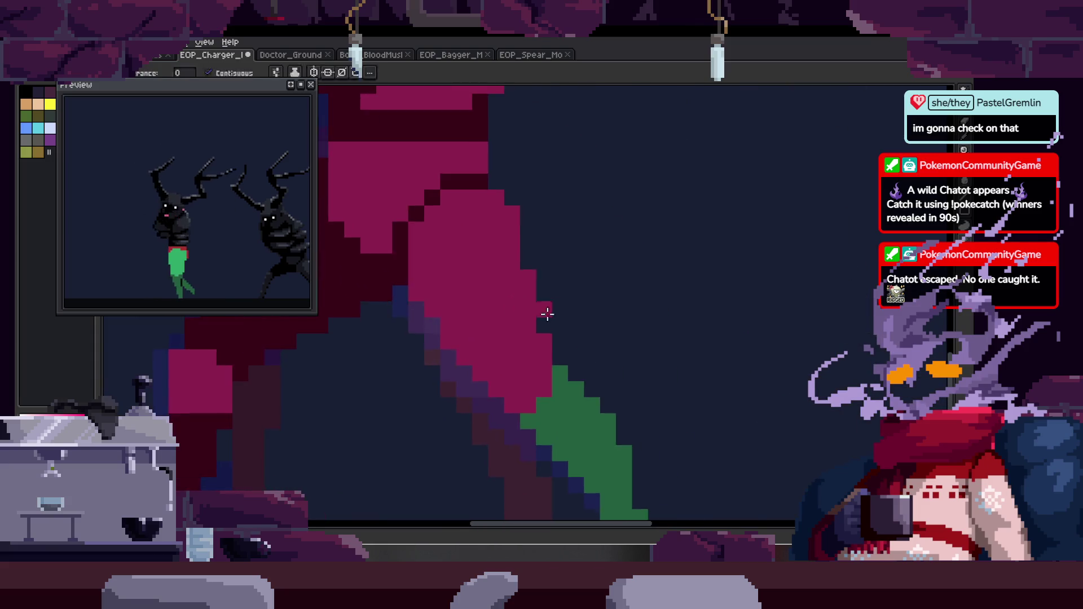
pyautogui.scroll(3, 600, 283)
pyautogui.press('b')
pyautogui.scroll(1, 535, 292)
pyautogui.press('alt')
pyautogui.press('z')
pyautogui.scroll(-2, 473, 242)
pyautogui.scroll(3, 514, 253)
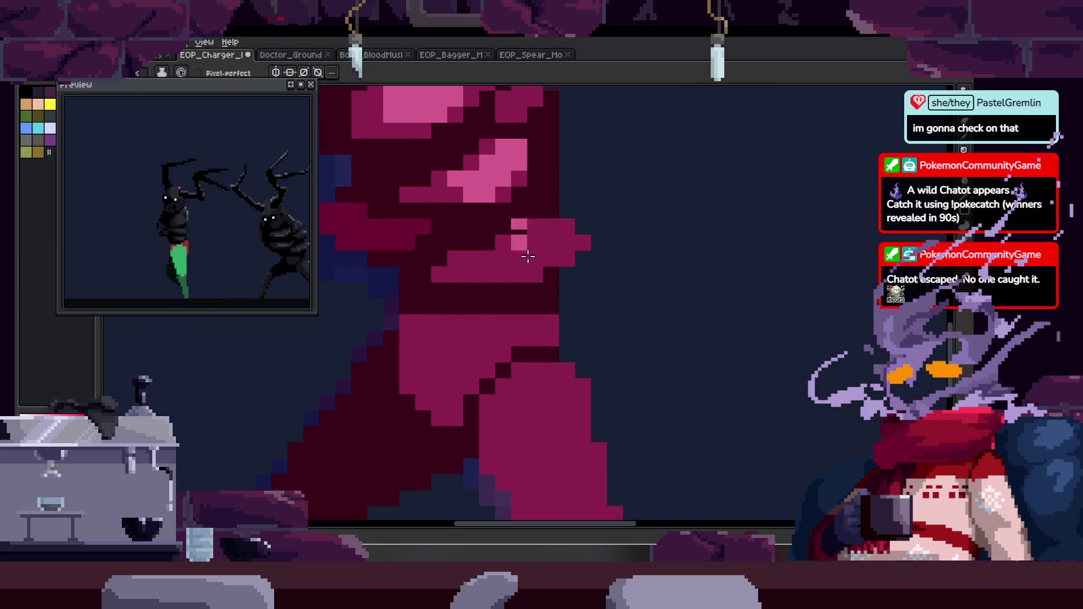
pyautogui.scroll(1, 546, 227)
pyautogui.press('b')
pyautogui.moveTo(530, 215)
pyautogui.mouseDown()
pyautogui.moveTo(536, 299)
pyautogui.moveTo(581, 314)
pyautogui.moveTo(581, 389)
pyautogui.mouseUp()
pyautogui.moveTo(581, 389)
pyautogui.keyDown('space'); pyautogui.mouseDown()
pyautogui.moveTo(537, 254)
pyautogui.moveTo(561, 384)
pyautogui.mouseUp(); pyautogui.keyUp('space')
pyautogui.moveTo(536, 222)
pyautogui.mouseDown()
pyautogui.moveTo(555, 317)
pyautogui.moveTo(590, 262)
pyautogui.mouseUp()
# Add dark maroon shading beside the pink band and along the leg's edge.
pyautogui.press('x')
pyautogui.moveTo(446, 262); pyautogui.dragTo(450, 285)
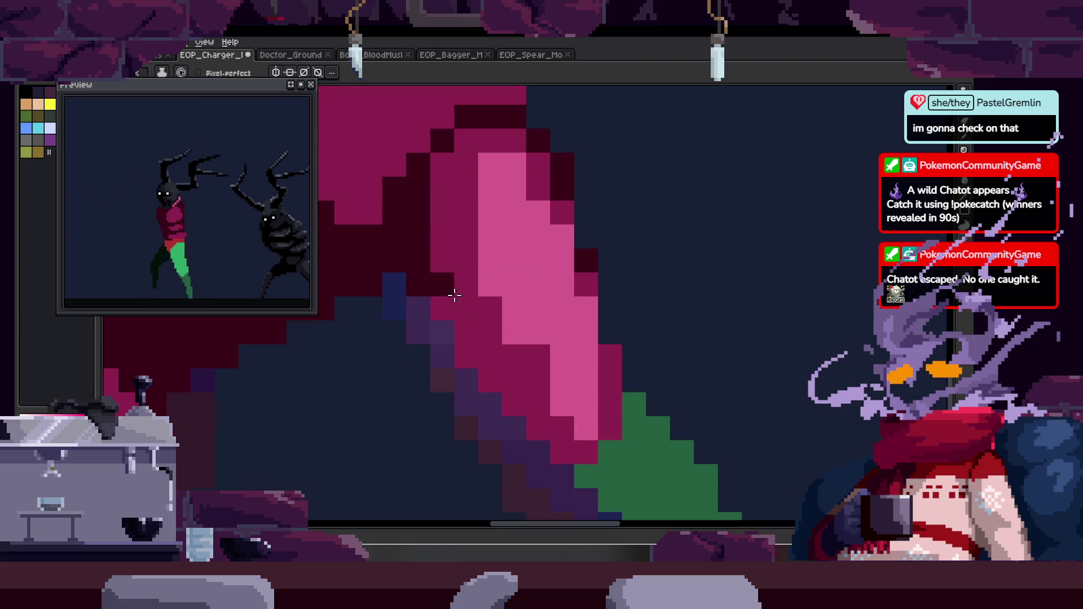
pyautogui.scroll(1, 450, 313)
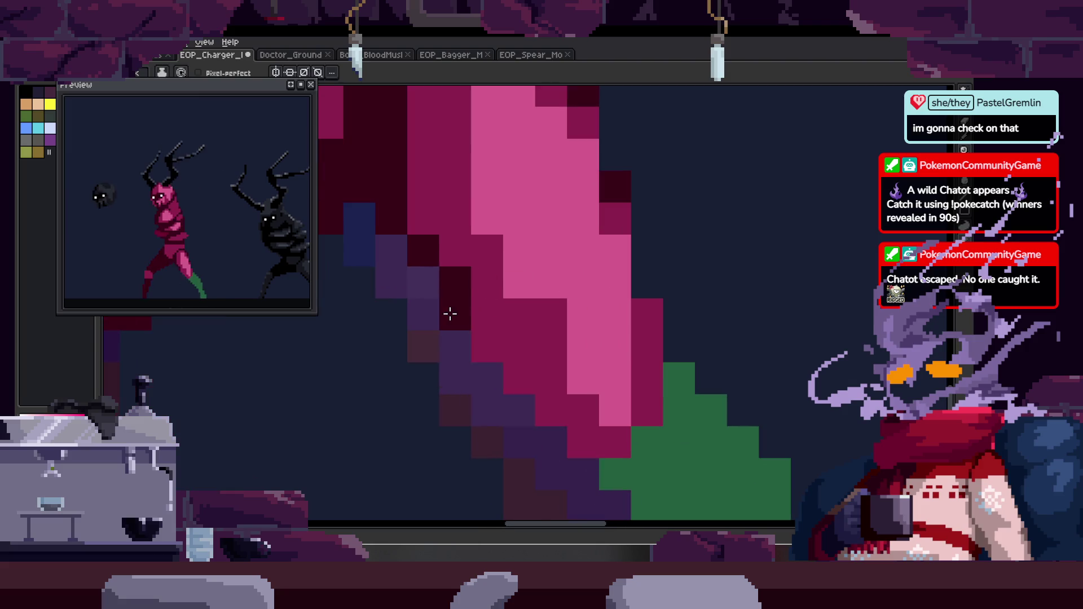
pyautogui.scroll(-1, 592, 453)
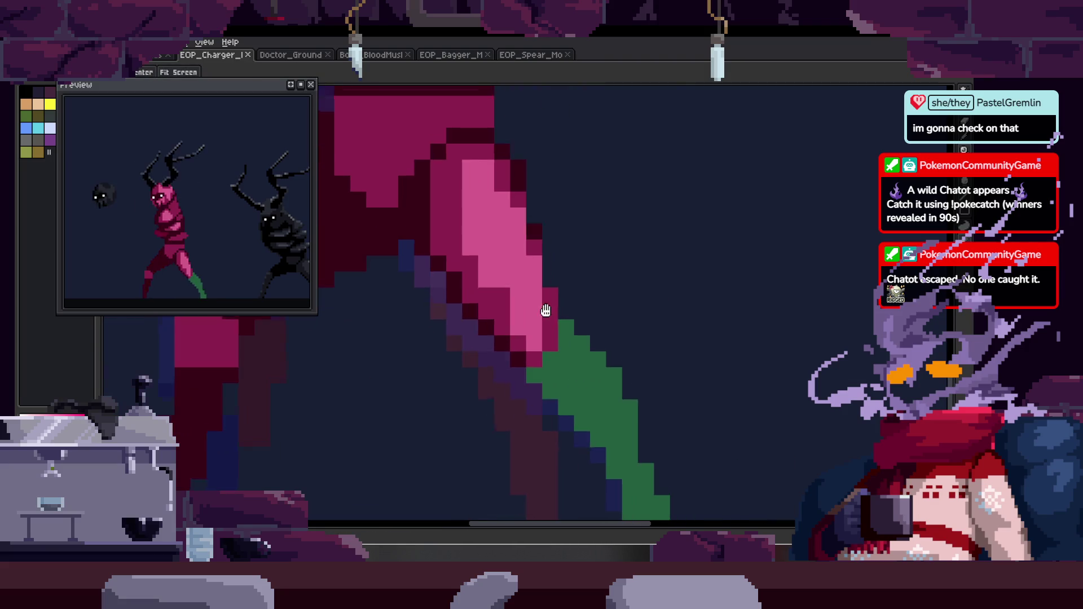
pyautogui.moveTo(568, 368); pyautogui.dragTo(571, 379)
pyautogui.press('z')
pyautogui.scroll(-3, 611, 343)
pyautogui.scroll(2, 615, 312)
pyautogui.scroll(1, 597, 364)
# Flood-fill the green blade dark red and the green leg magenta.
pyautogui.press('g')
pyautogui.click(638, 378)
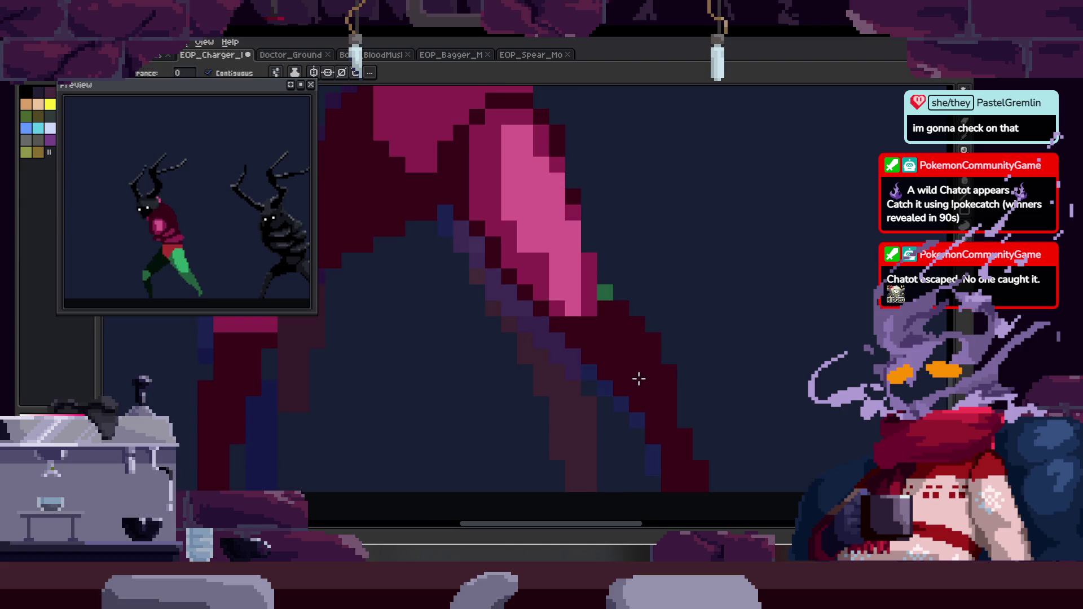
pyautogui.press('z')
pyautogui.scroll(-4, 601, 277)
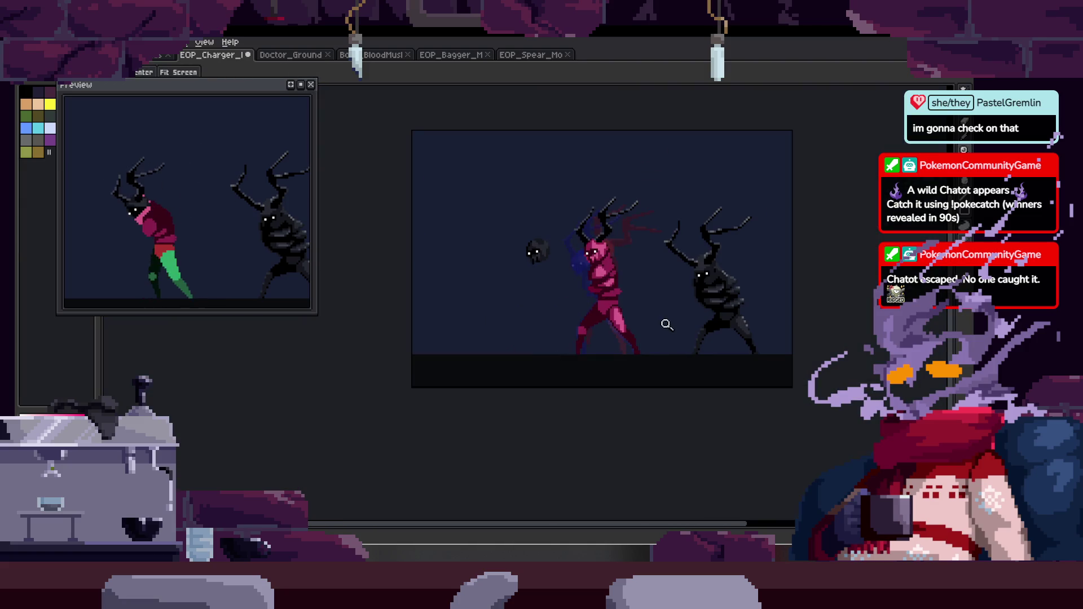
pyautogui.hscroll(2, 666, 323)
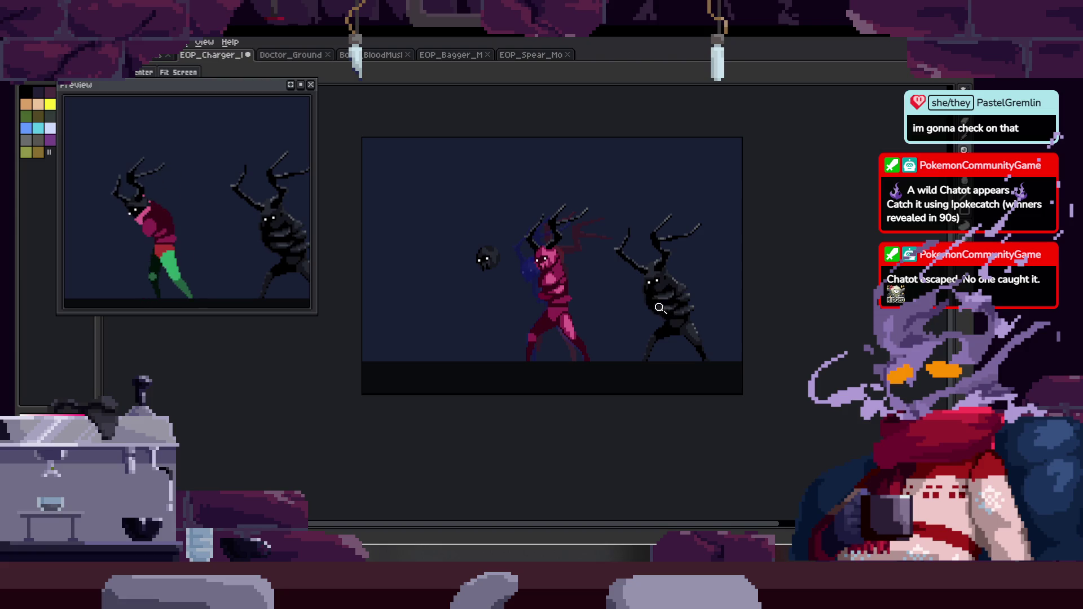
pyautogui.scroll(3, 608, 328)
pyautogui.press('g')
pyautogui.scroll(2, 575, 321)
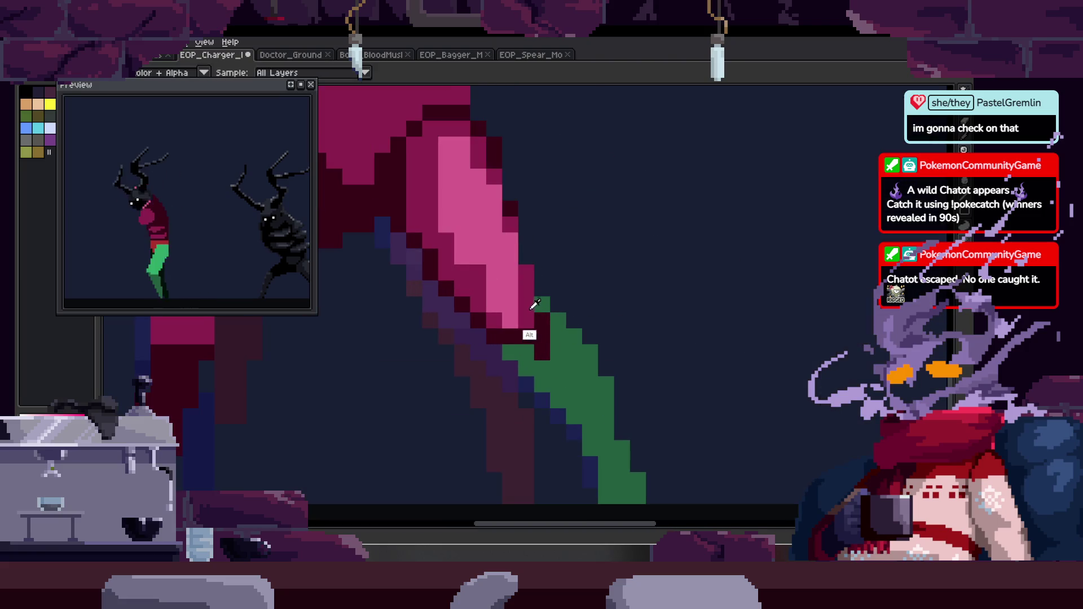
pyautogui.click(570, 368)
# Darken the leg's edge, touch up two pixels on the diagonal stroke, and save.
pyautogui.press('b')
pyautogui.scroll(1, 537, 314)
pyautogui.moveTo(508, 355)
pyautogui.mouseDown()
pyautogui.moveTo(499, 387)
pyautogui.moveTo(501, 346)
pyautogui.moveTo(517, 331)
pyautogui.moveTo(561, 382)
pyautogui.moveTo(556, 343)
pyautogui.mouseUp()
pyautogui.scroll(-2, 543, 355)
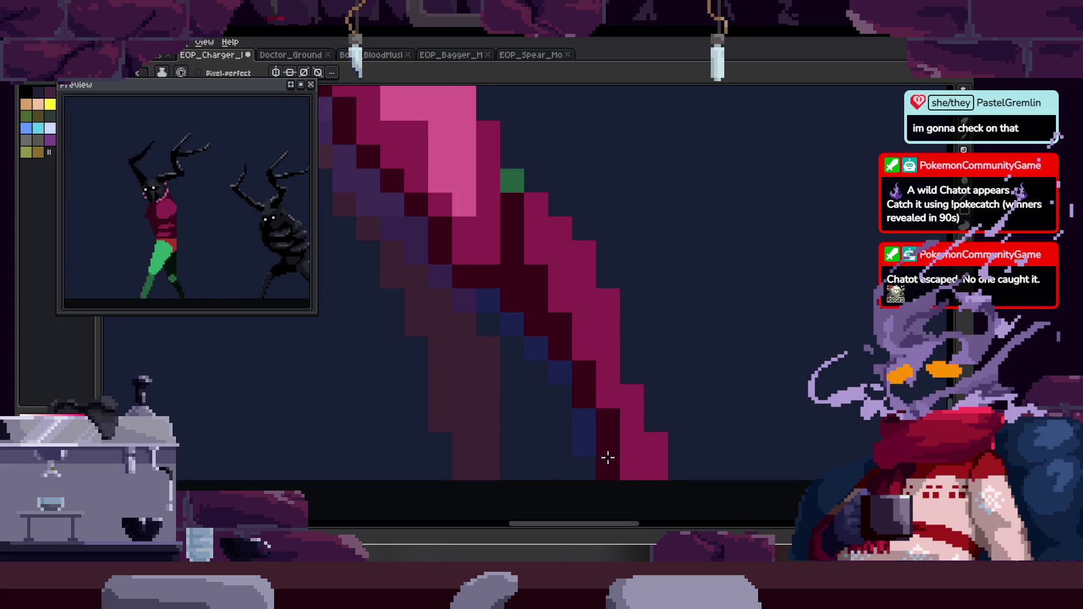
pyautogui.scroll(-2, 581, 346)
pyautogui.click(496, 248)
pyautogui.click(583, 318)
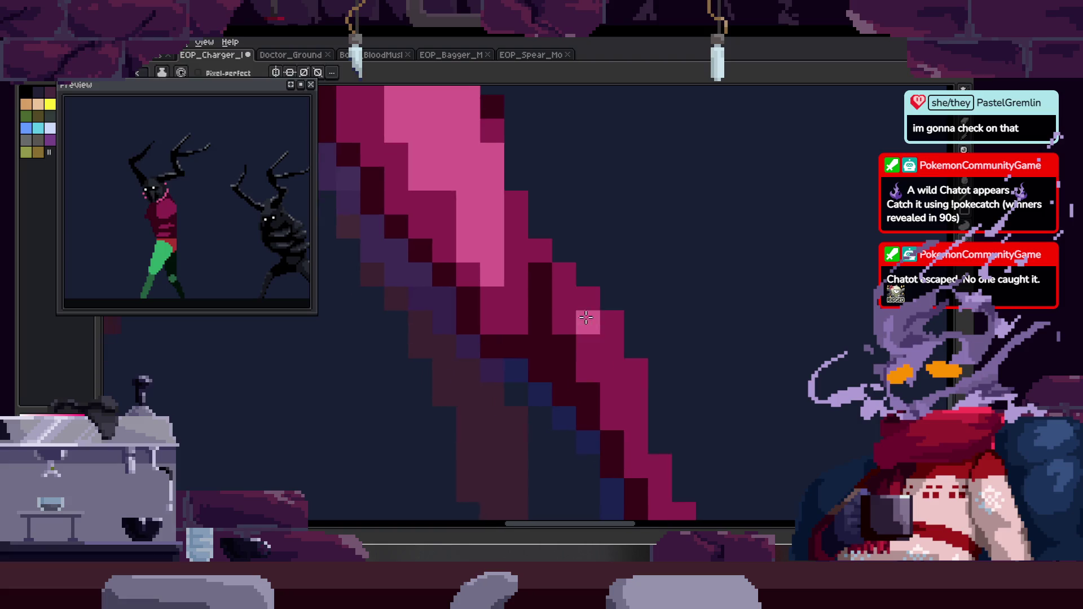
pyautogui.scroll(-5, 584, 317)
pyautogui.hotkey('ctrl', 's')
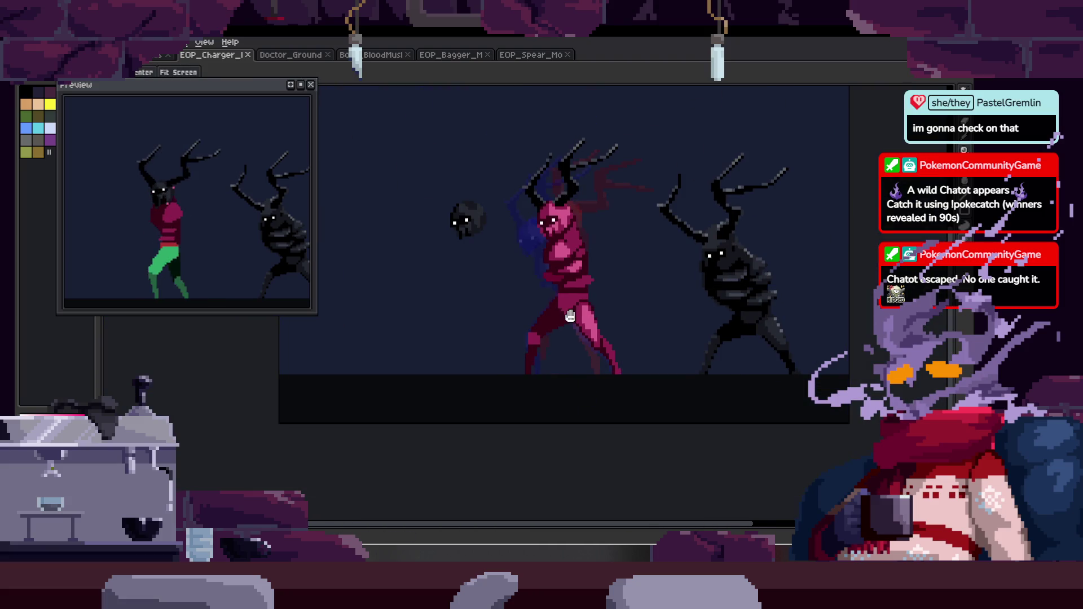
# Draw a pink column of pixels on the leg and save the sprite.
pyautogui.scroll(6, 571, 314)
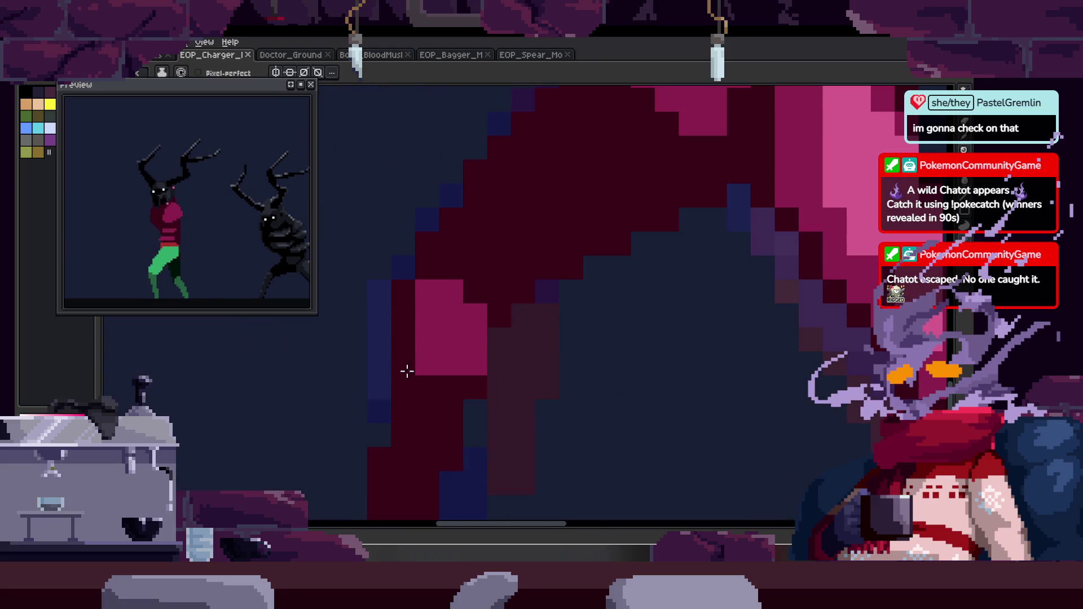
pyautogui.scroll(-5, 469, 367)
pyautogui.scroll(6, 457, 389)
pyautogui.press('z')
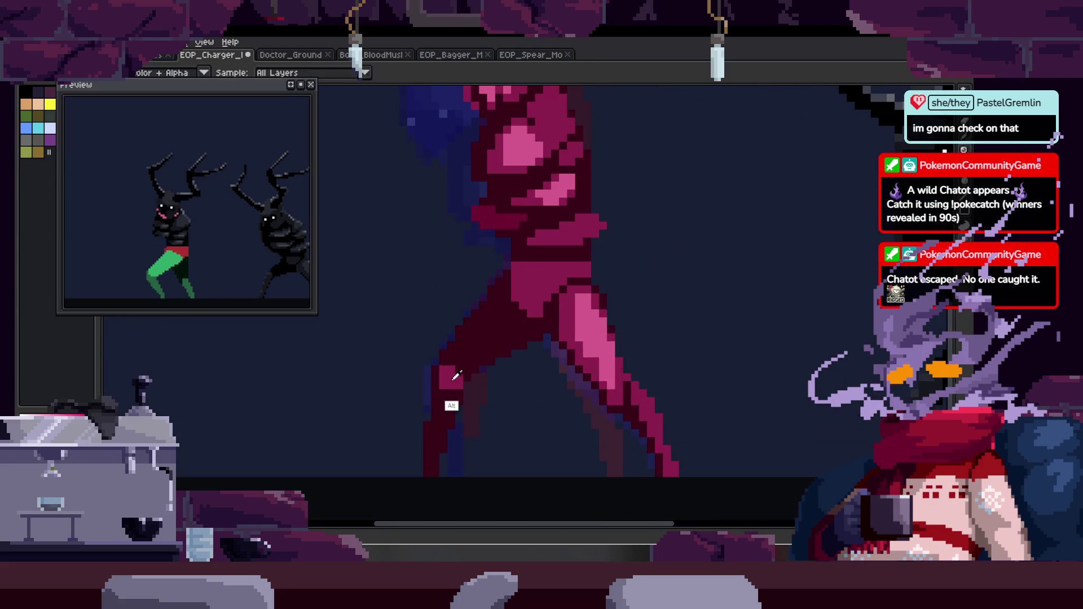
pyautogui.press('b')
pyautogui.scroll(2, 445, 372)
pyautogui.moveTo(423, 416)
pyautogui.mouseDown()
pyautogui.moveTo(418, 503)
pyautogui.moveTo(457, 320)
pyautogui.mouseUp()
pyautogui.scroll(-4, 439, 287)
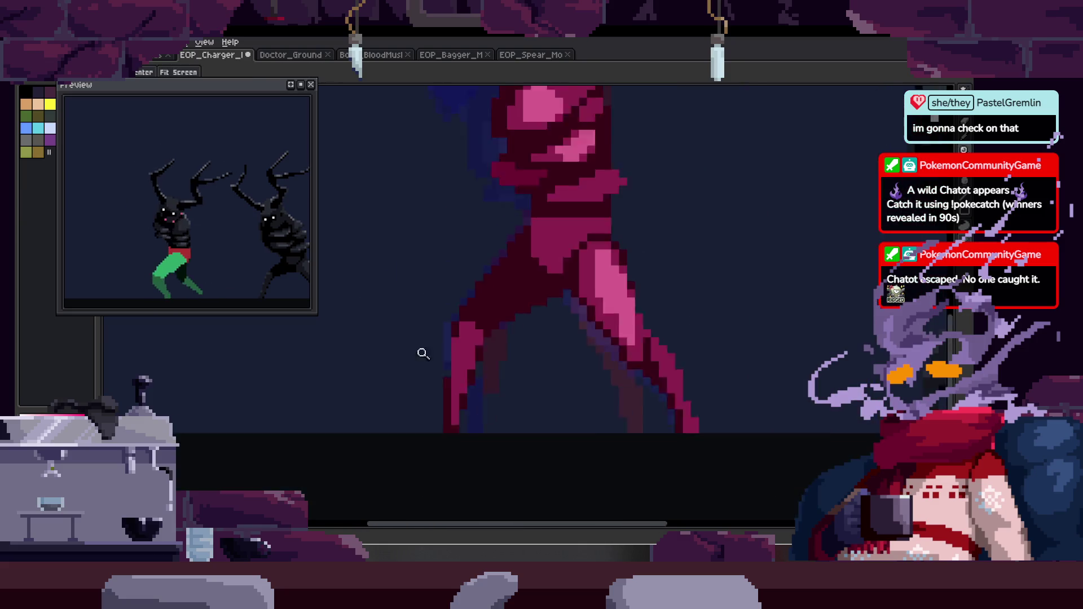
pyautogui.hotkey('ctrl', 's')
# Zoom and pan around the pink figure to inspect the leg shading.
pyautogui.press('z')
pyautogui.scroll(2, 532, 273)
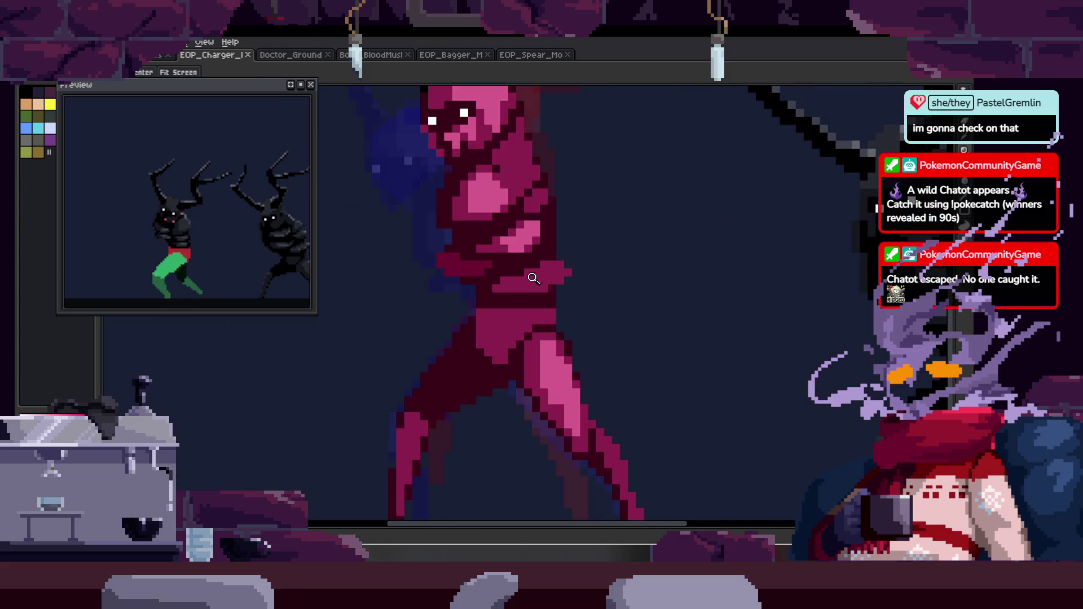
pyautogui.scroll(3, 483, 241)
pyautogui.press('ctrl')
pyautogui.scroll(-3, 516, 309)
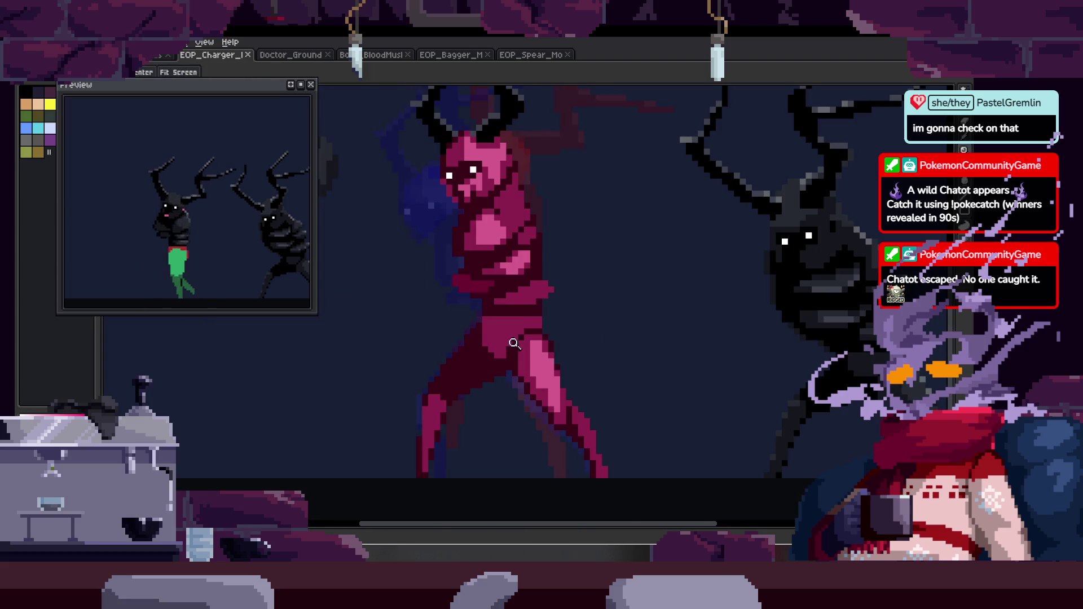
pyautogui.scroll(1, 527, 342)
pyautogui.press('b')
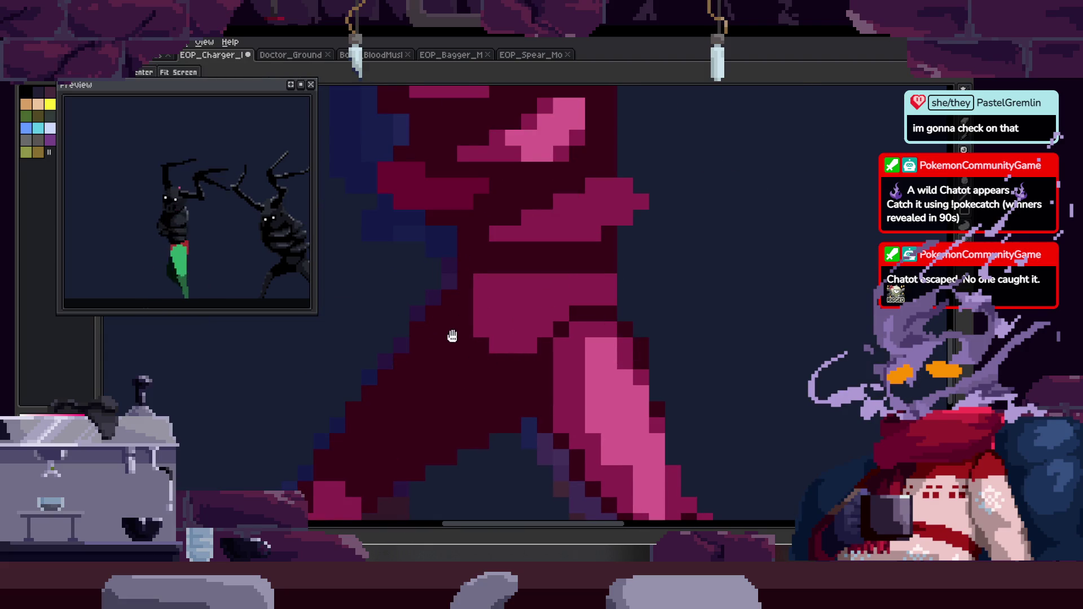
pyautogui.moveTo(454, 337); pyautogui.dragTo(452, 333)
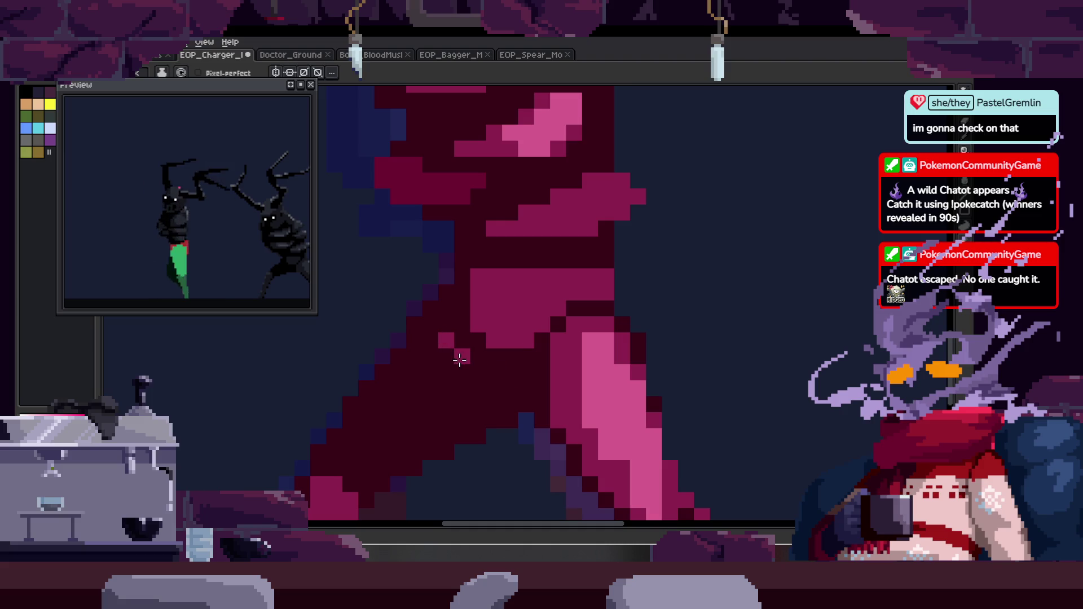
pyautogui.scroll(-4, 459, 360)
pyautogui.press('z')
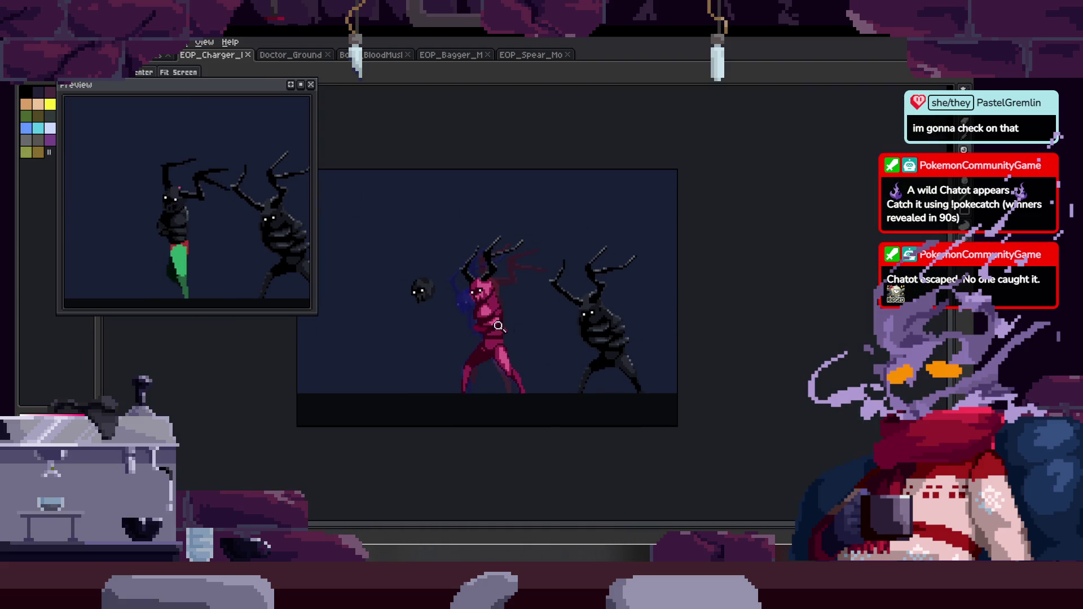
pyautogui.scroll(4, 489, 344)
pyautogui.press('b')
pyautogui.hscroll(2, 471, 343)
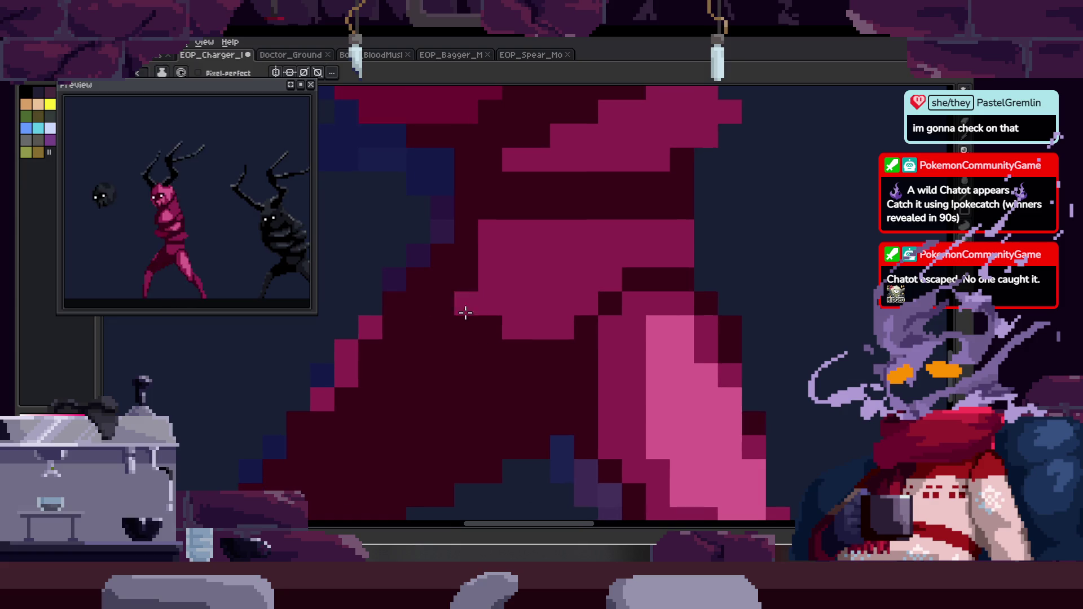
pyautogui.hscroll(2, 450, 308)
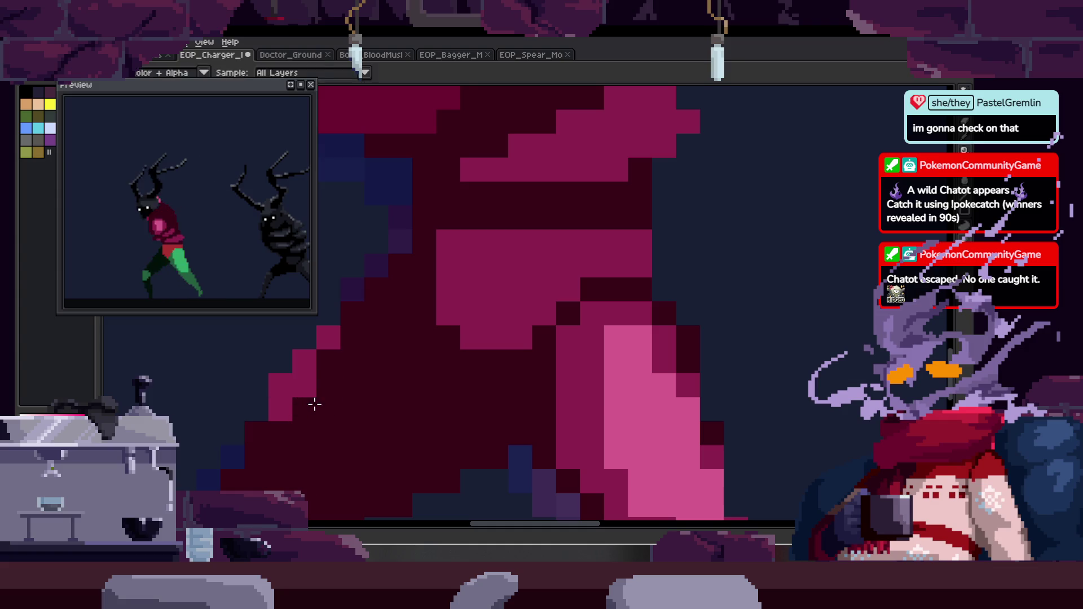
pyautogui.hscroll(1, 271, 415)
pyautogui.press('z')
pyautogui.scroll(-5, 389, 367)
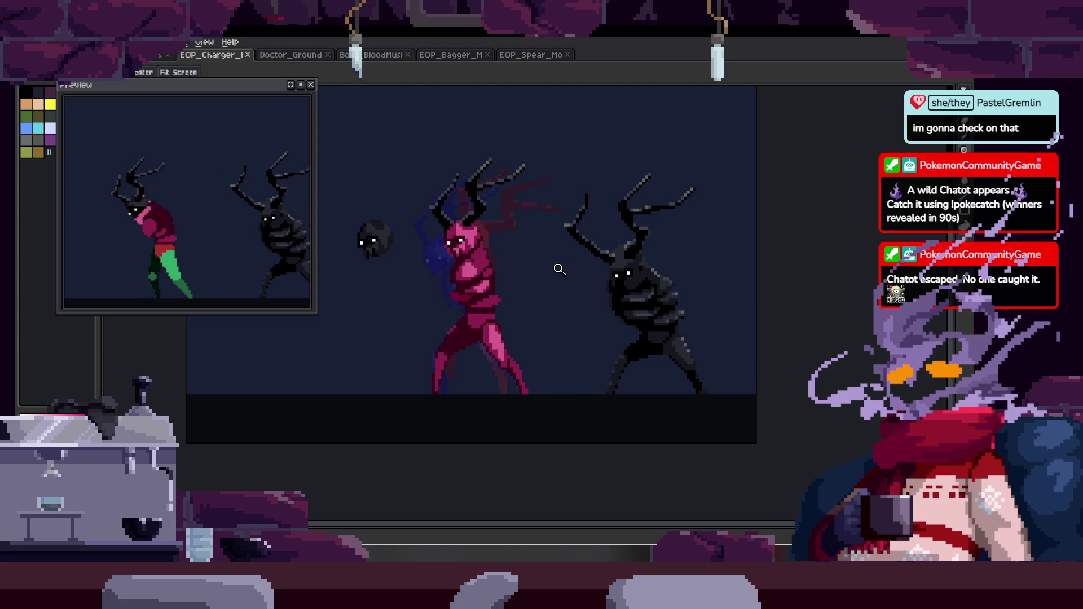
pyautogui.scroll(6, 515, 205)
pyautogui.press('b')
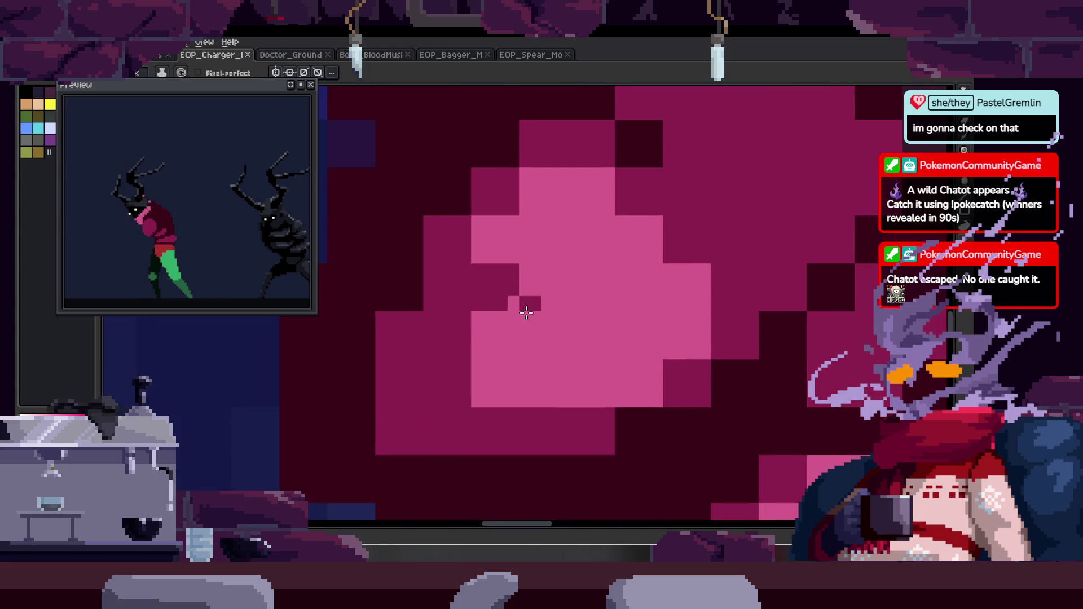
pyautogui.press('h')
pyautogui.scroll(-4, 518, 308)
pyautogui.scroll(2, 518, 310)
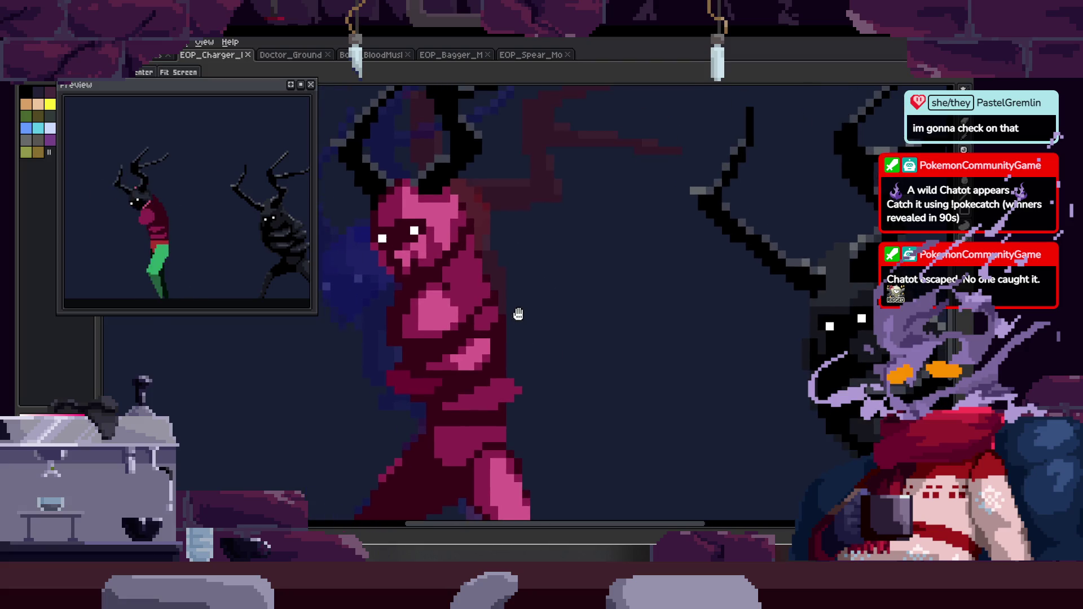
# Repaint the dark torso pixels and right-edge column magenta, undoing the last stray pixels.
pyautogui.press('z')
pyautogui.scroll(2, 472, 318)
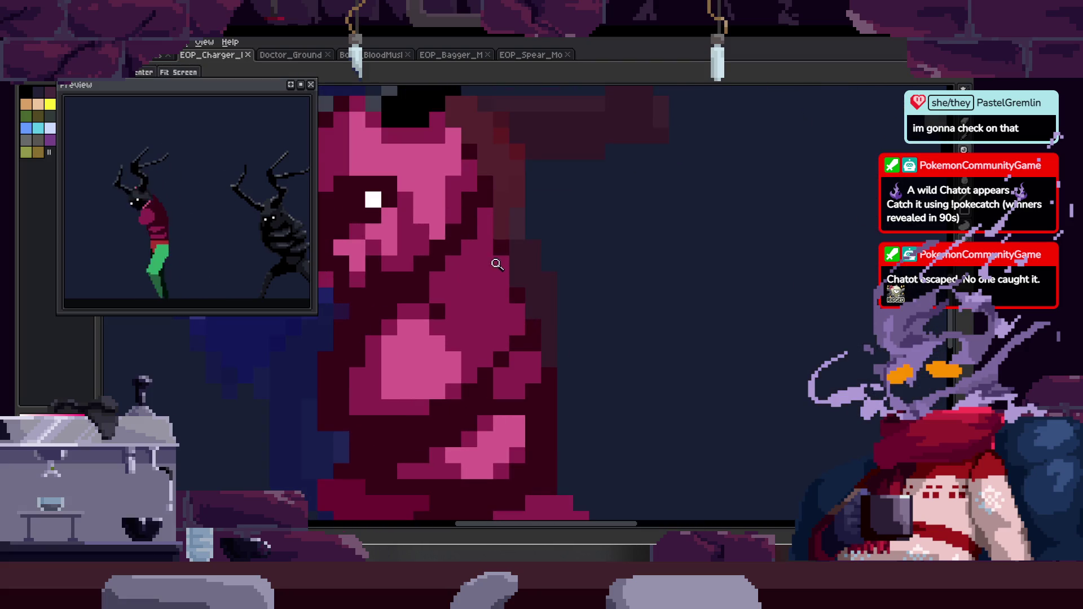
pyautogui.scroll(-4, 485, 265)
pyautogui.press('h')
pyautogui.scroll(1, 453, 322)
pyautogui.moveTo(453, 322); pyautogui.dragTo(501, 220)
pyautogui.press('z')
pyautogui.scroll(3, 491, 295)
pyautogui.scroll(-3, 498, 271)
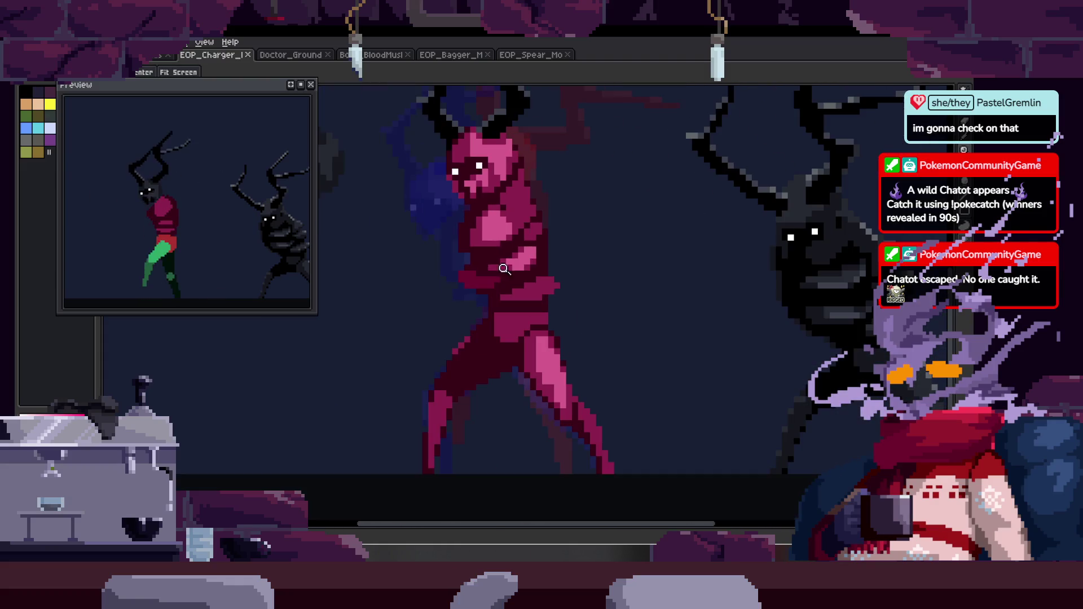
pyautogui.scroll(-1, 542, 251)
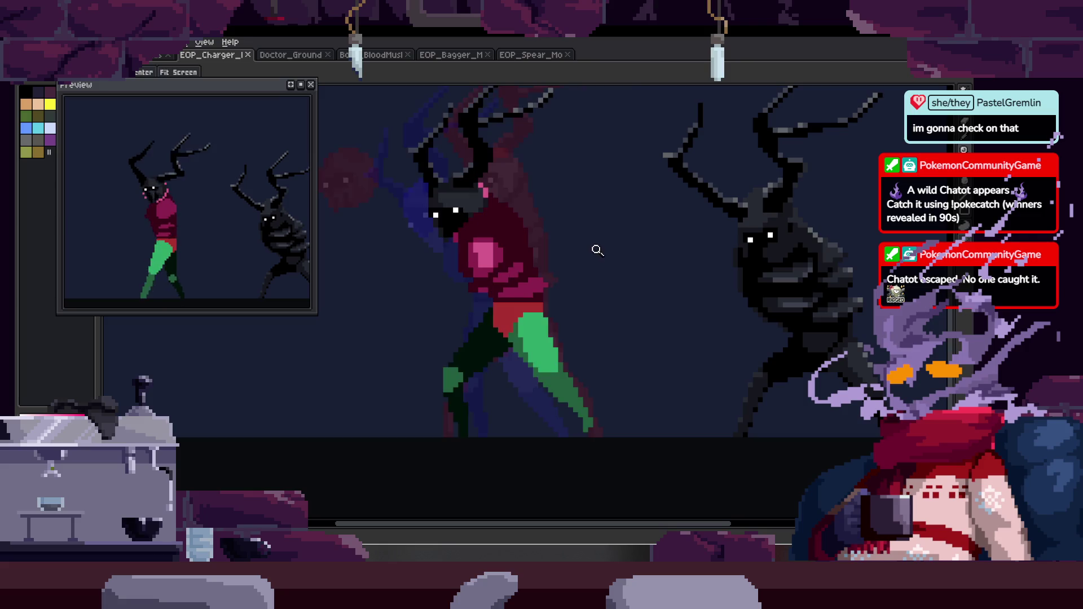
pyautogui.scroll(3, 540, 256)
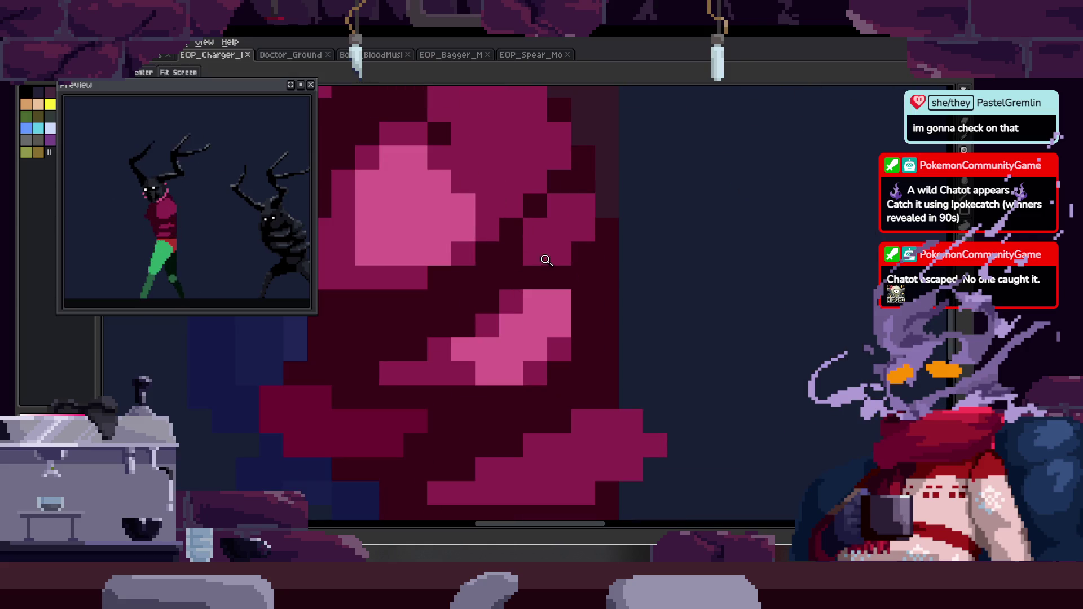
pyautogui.click(550, 293)
pyautogui.scroll(1, 538, 296)
pyautogui.moveTo(511, 291); pyautogui.dragTo(480, 323)
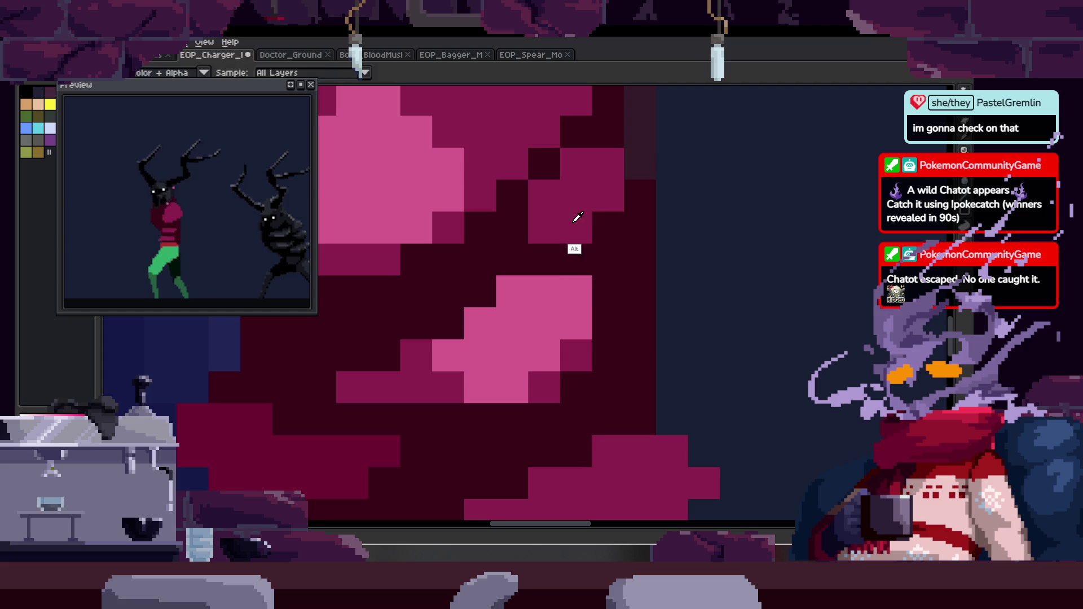
pyautogui.click(479, 259)
pyautogui.moveTo(532, 232)
pyautogui.mouseDown()
pyautogui.moveTo(550, 222)
pyautogui.moveTo(587, 249)
pyautogui.mouseUp()
pyautogui.click(527, 201)
pyautogui.moveTo(598, 207); pyautogui.dragTo(602, 361)
pyautogui.moveTo(599, 186)
pyautogui.mouseDown()
pyautogui.moveTo(583, 254)
pyautogui.moveTo(541, 254)
pyautogui.mouseUp()
pyautogui.click(574, 201)
pyautogui.hotkey('ctrl', 'z')
pyautogui.hotkey('ctrl', 'z')
# Pick the light-pink colour and paint highlight rows across the torso.
pyautogui.moveTo(549, 210); pyautogui.dragTo(532, 254)
pyautogui.moveTo(498, 223)
pyautogui.mouseDown()
pyautogui.moveTo(499, 265)
pyautogui.moveTo(544, 346)
pyautogui.mouseUp()
pyautogui.scroll(-2, 530, 332)
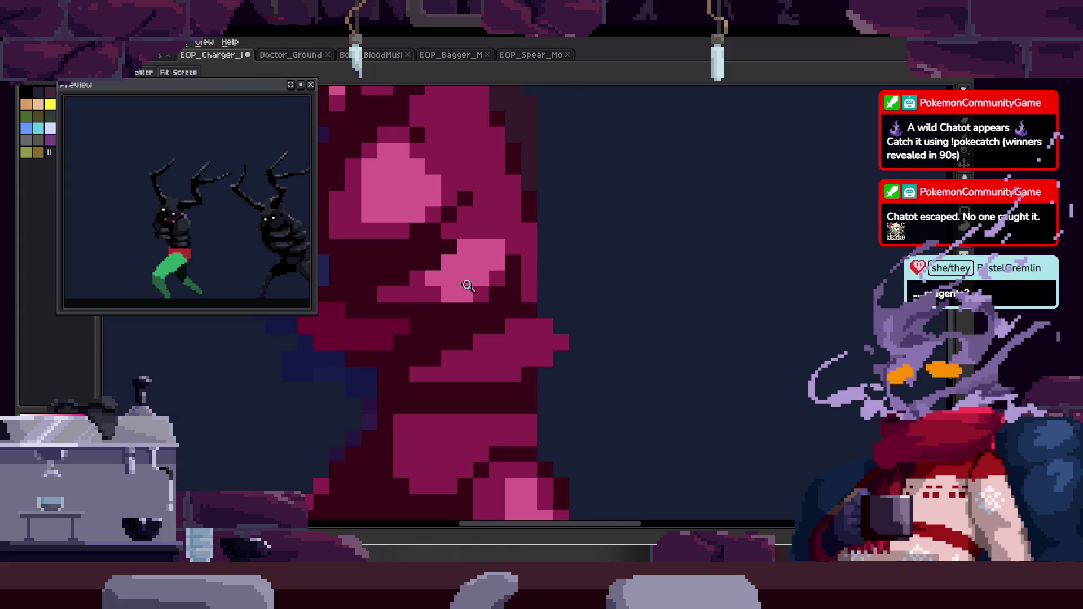
pyautogui.click(472, 286)
pyautogui.press('b')
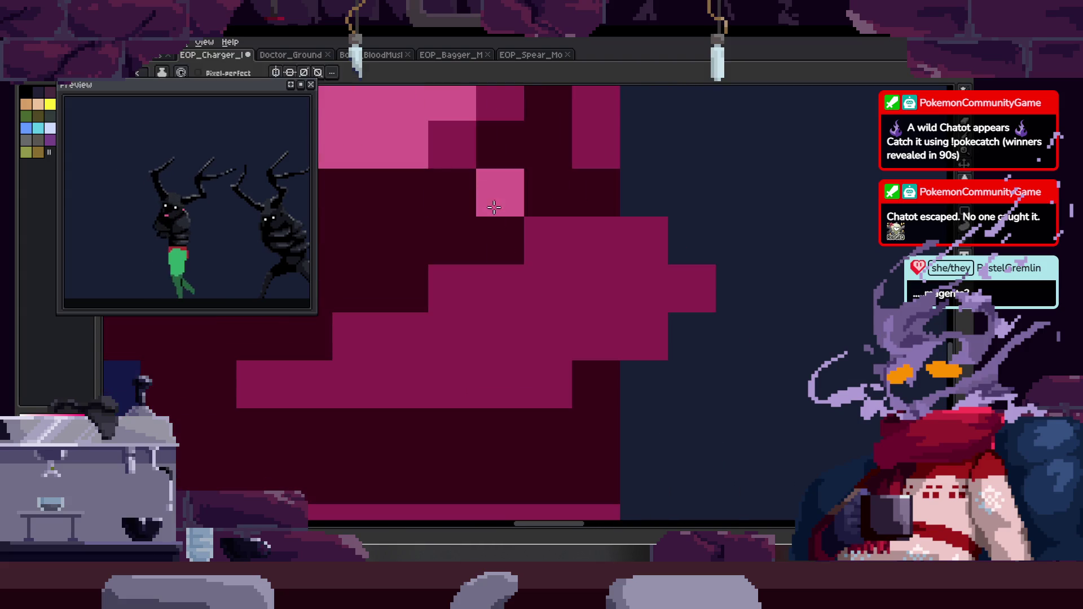
pyautogui.moveTo(487, 193); pyautogui.dragTo(588, 232)
pyautogui.press('i')
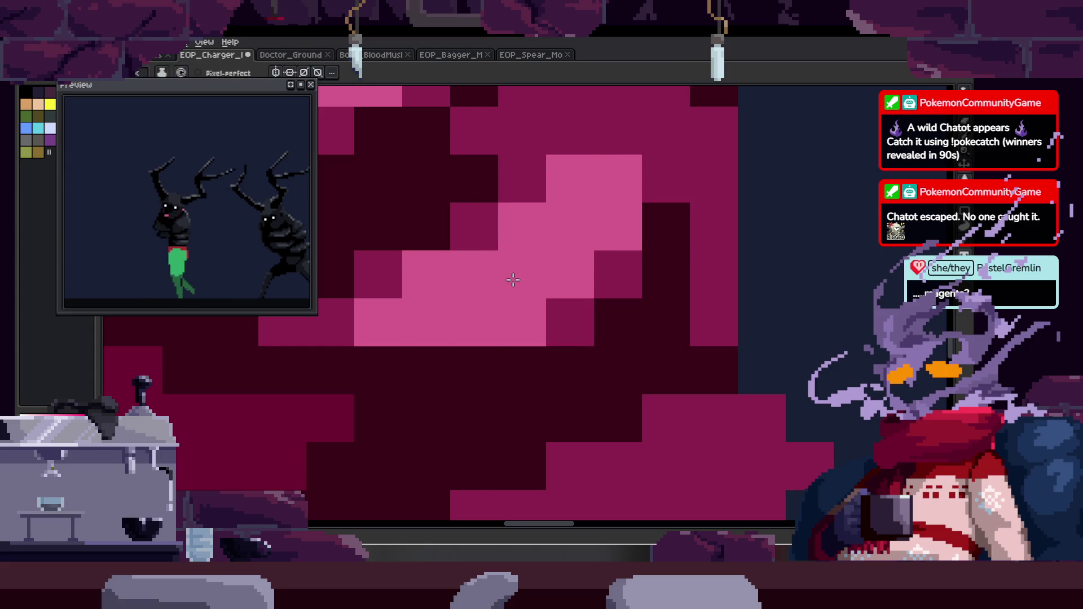
pyautogui.click(513, 279)
pyautogui.press('b')
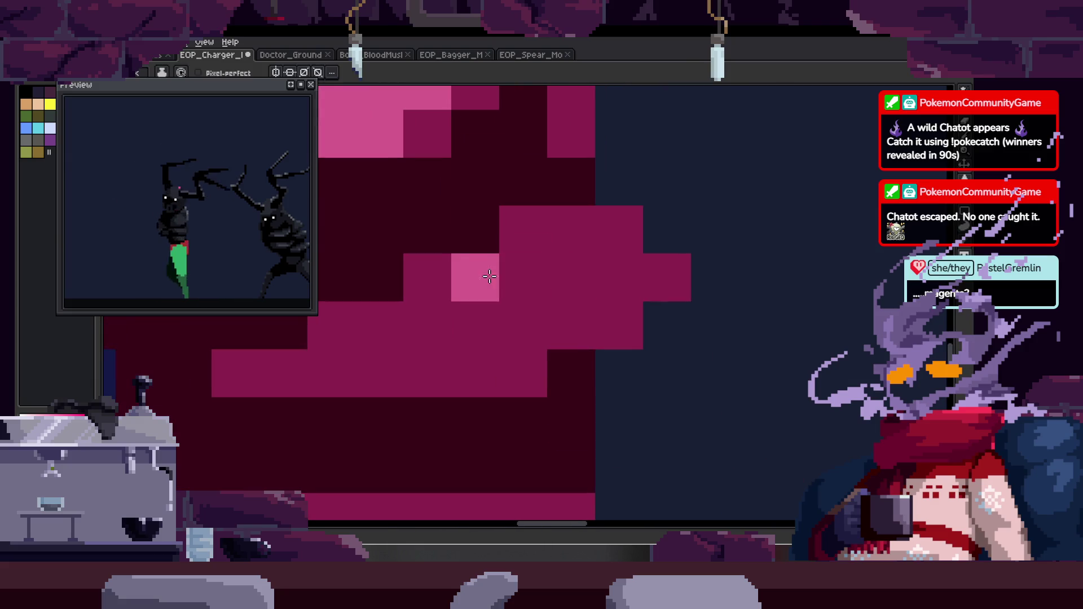
pyautogui.moveTo(494, 276); pyautogui.dragTo(571, 276)
pyautogui.moveTo(379, 326)
pyautogui.mouseDown()
pyautogui.moveTo(452, 326)
pyautogui.moveTo(565, 239)
pyautogui.moveTo(617, 293)
pyautogui.mouseUp()
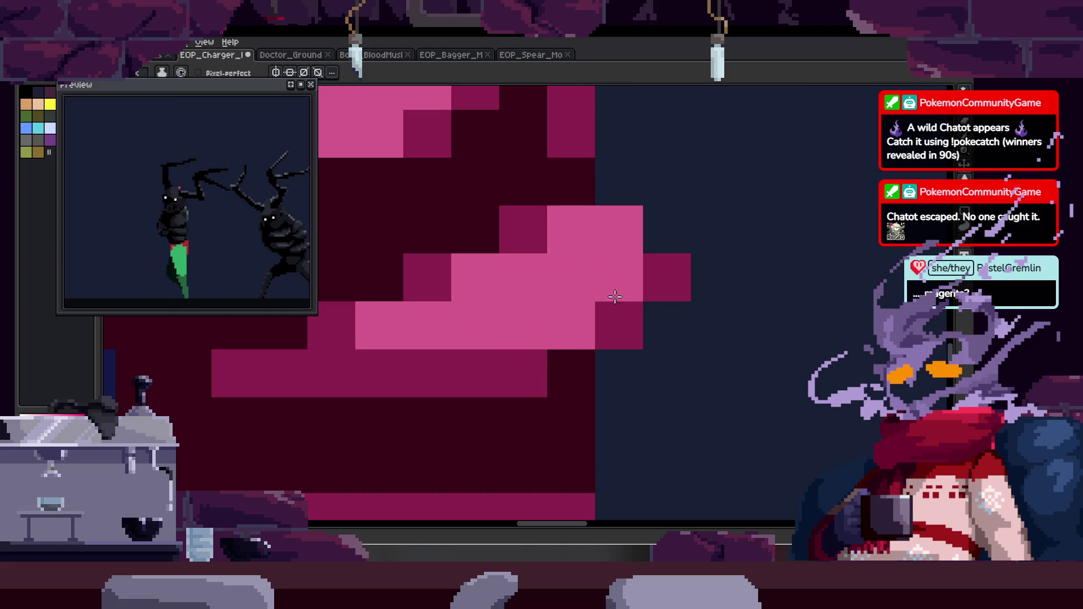
# Paint a mid-magenta pencil stroke over the light row on the pink body and save the sprite.
pyautogui.press('z')
pyautogui.scroll(-4, 618, 267)
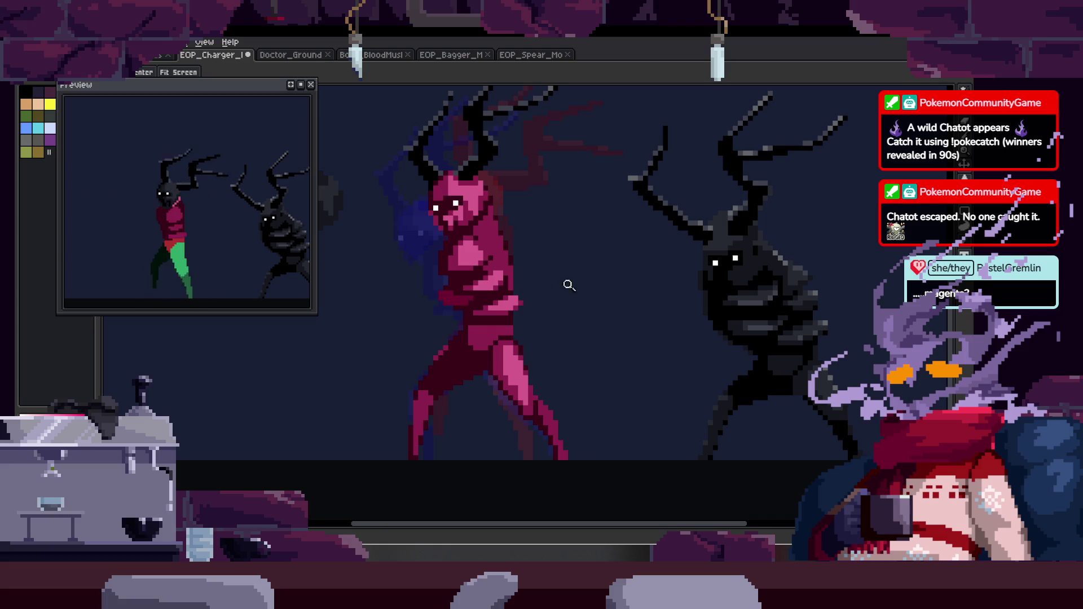
pyautogui.scroll(4, 575, 262)
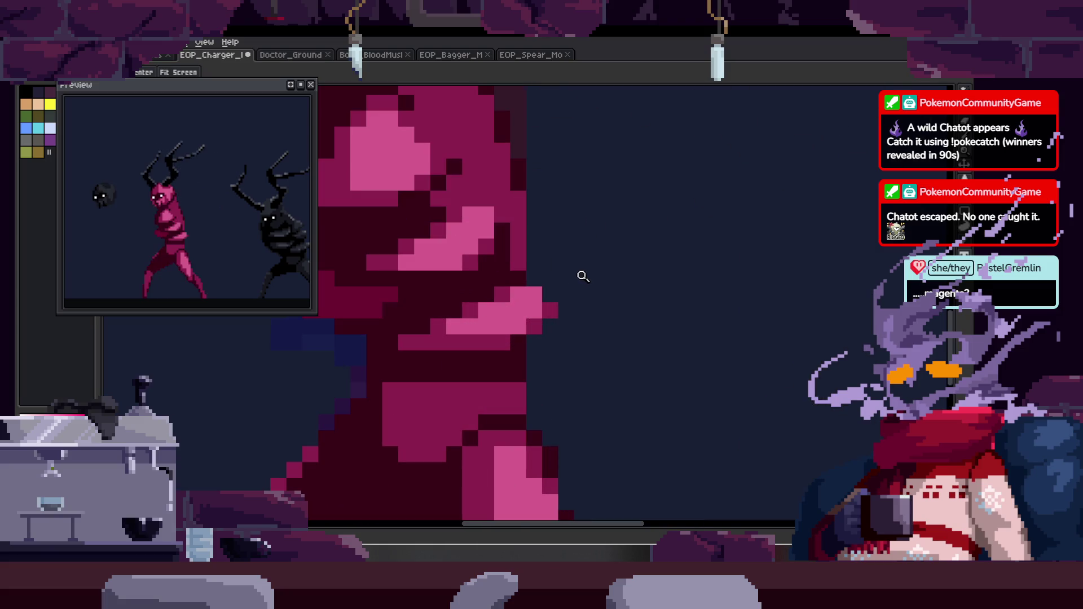
pyautogui.scroll(-3, 608, 271)
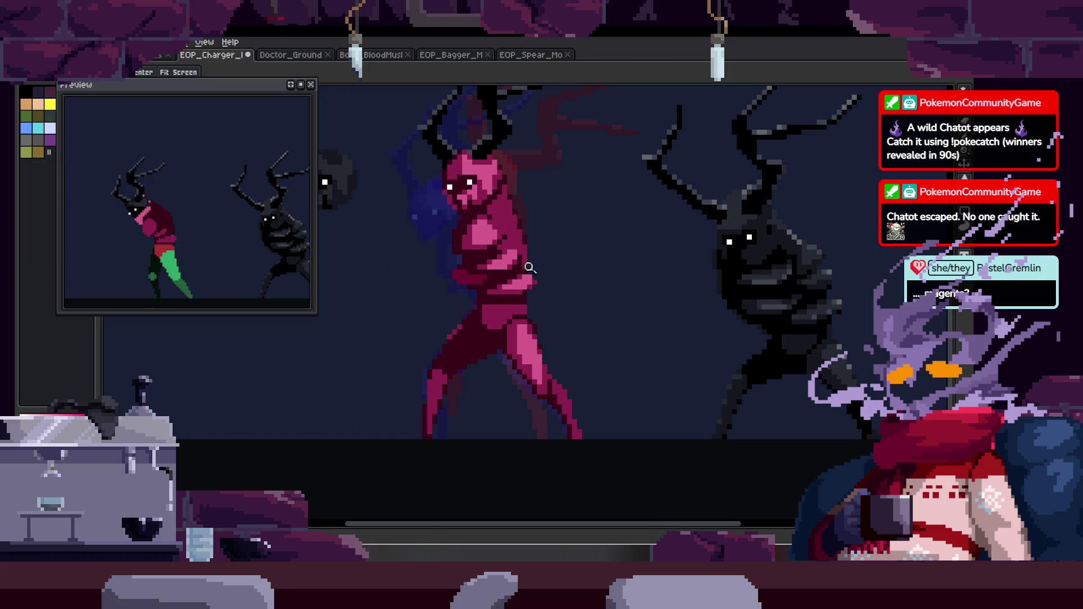
pyautogui.scroll(5, 521, 282)
pyautogui.scroll(1, 534, 323)
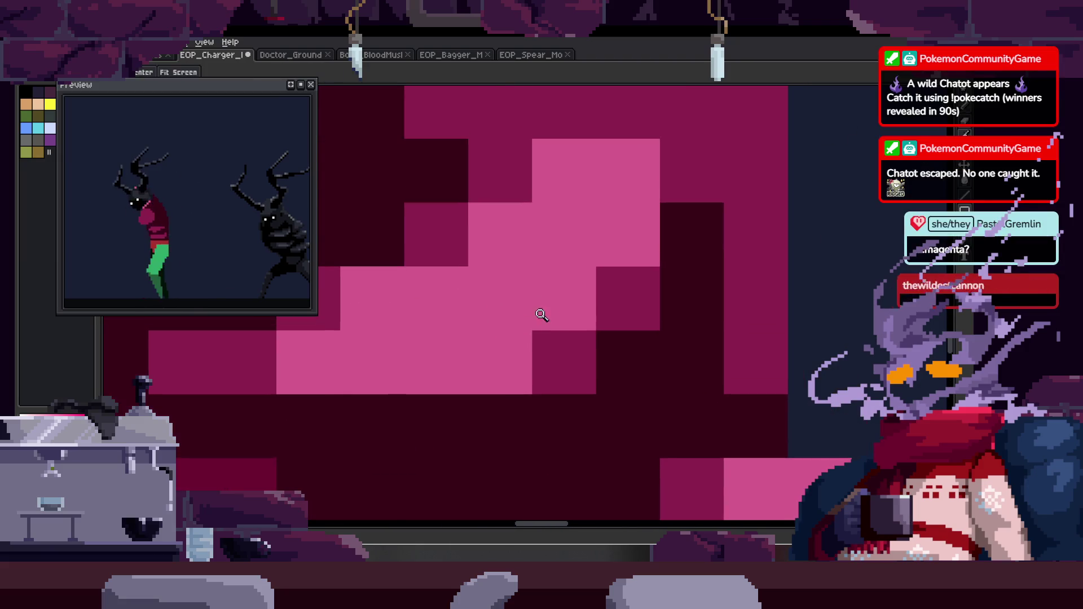
pyautogui.scroll(-3, 564, 282)
pyautogui.scroll(2, 530, 322)
pyautogui.press('b')
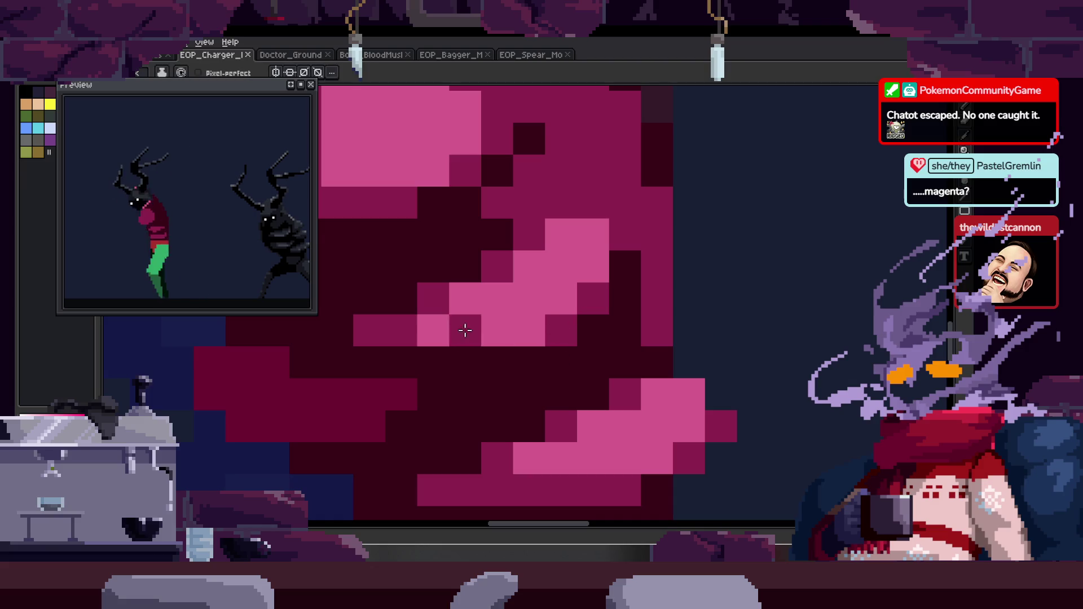
pyautogui.moveTo(482, 331); pyautogui.dragTo(561, 314)
pyautogui.scroll(2, 561, 314)
pyautogui.hscroll(2, 536, 321)
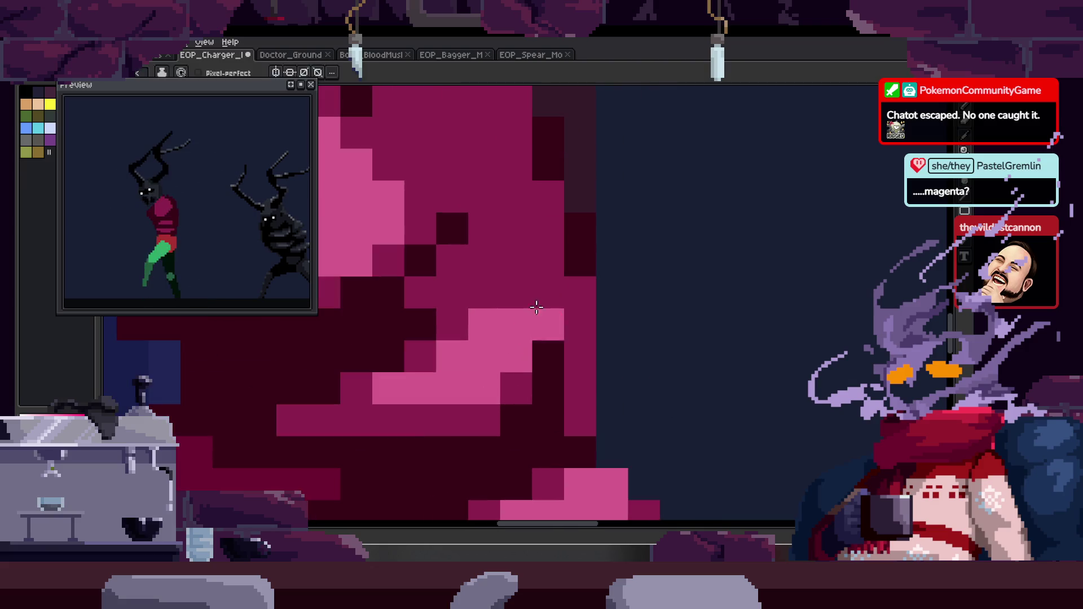
pyautogui.scroll(-3, 533, 311)
pyautogui.hotkey('ctrl', 's')
# Pan and zoom the view so both figures are visible.
pyautogui.scroll(3, 505, 246)
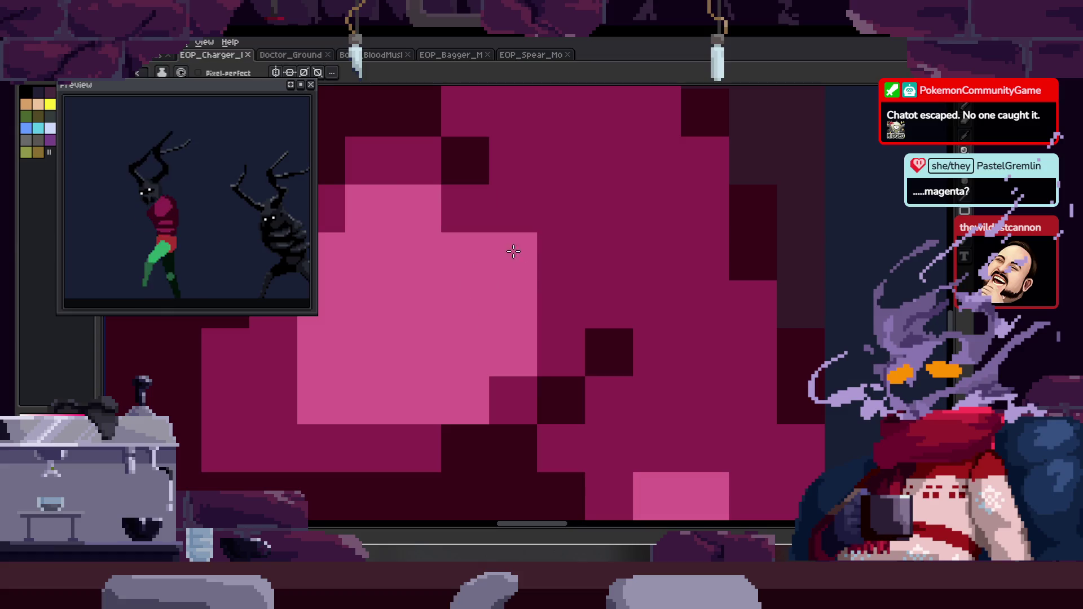
pyautogui.scroll(-5, 505, 246)
pyautogui.press('h')
pyautogui.moveTo(450, 259); pyautogui.dragTo(547, 301)
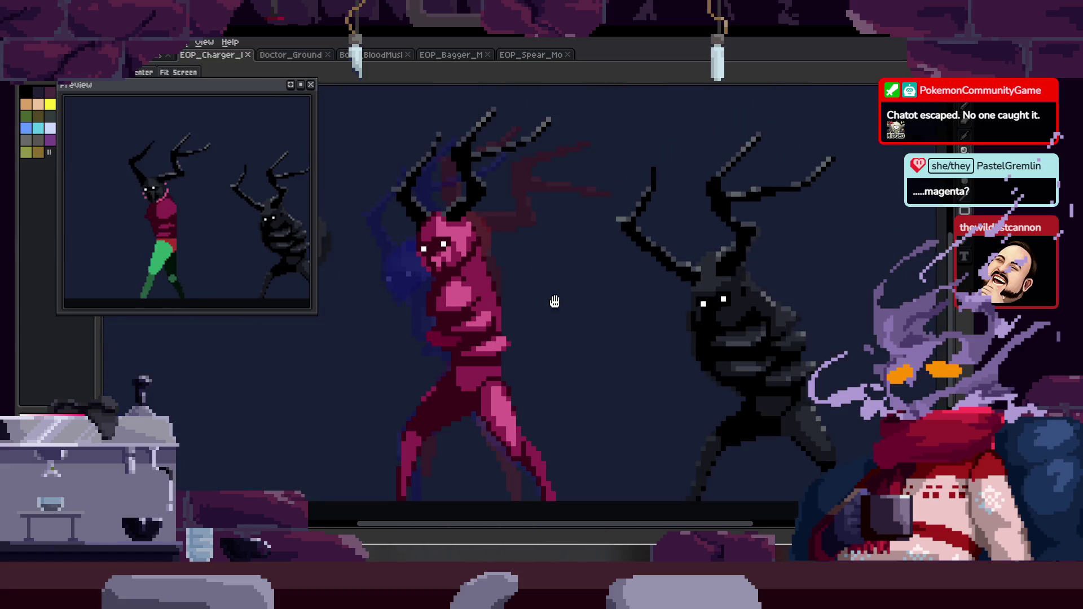
pyautogui.scroll(-2, 522, 276)
pyautogui.press('z')
pyautogui.scroll(-3, 520, 307)
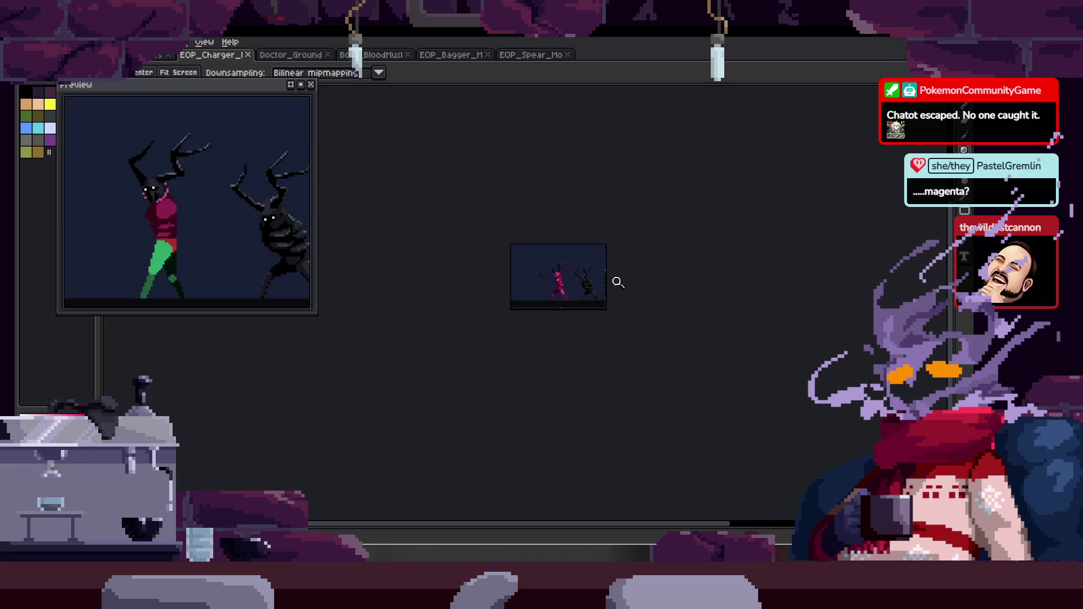
pyautogui.scroll(5, 617, 266)
pyautogui.press('h')
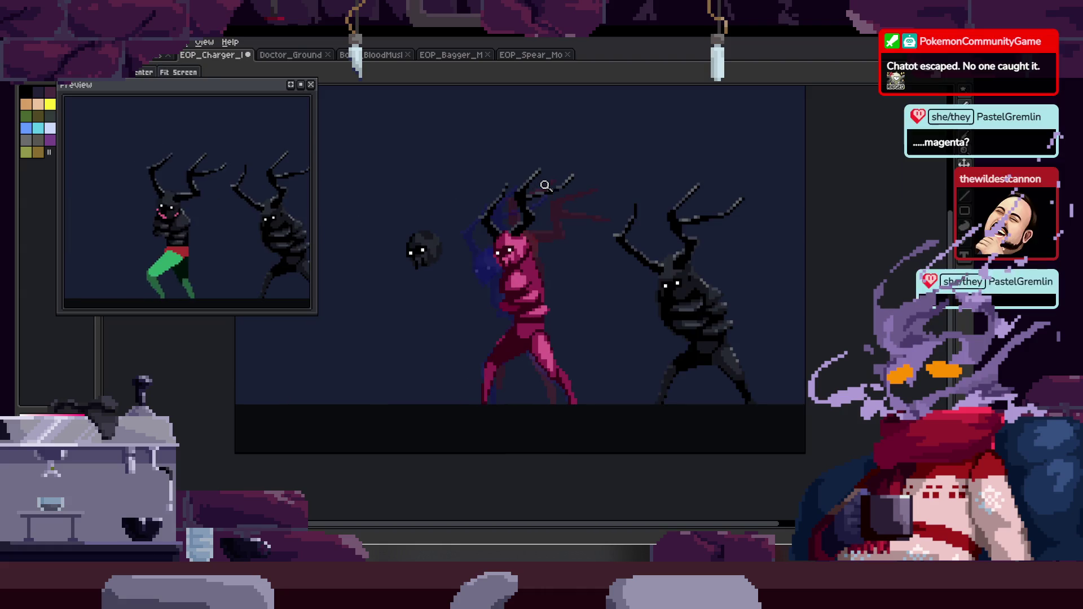
# Save, zoom in on the pink figure's body, and place a shading pixel there.
pyautogui.hotkey('ctrl', 's')
pyautogui.click(550, 240)
pyautogui.click(490, 235)
pyautogui.click(519, 238)
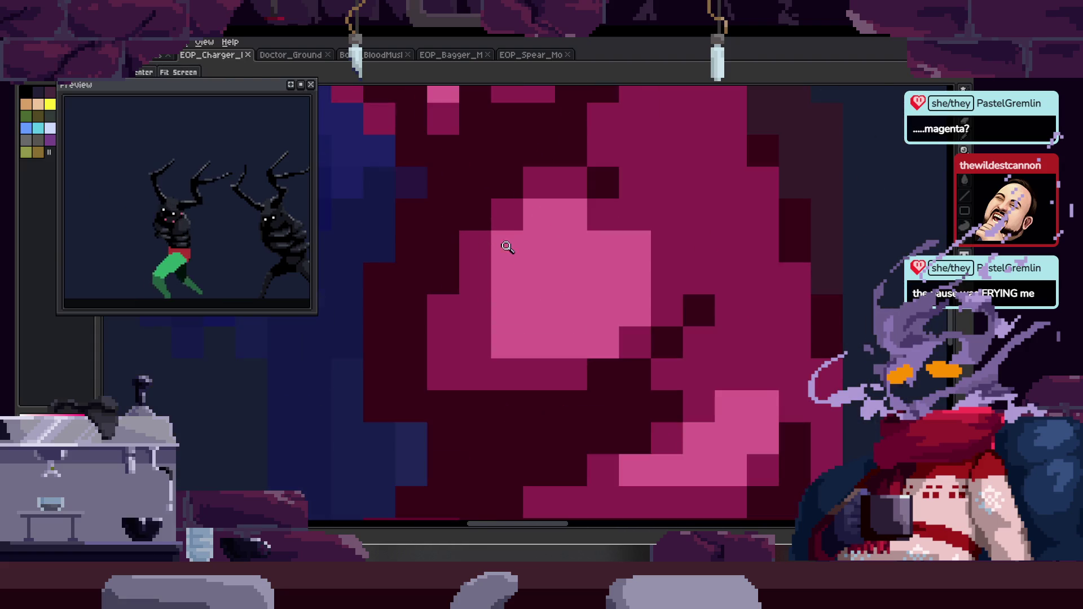
pyautogui.scroll(-1, 518, 238)
pyautogui.scroll(-1, 532, 306)
pyautogui.scroll(-2, 462, 293)
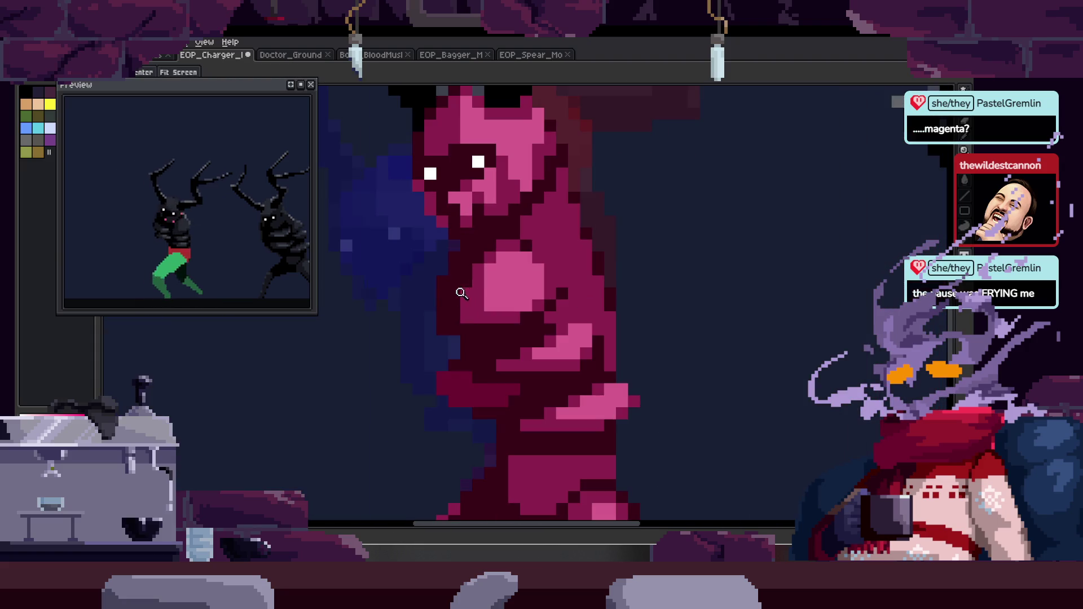
pyautogui.scroll(4, 462, 293)
pyautogui.press('b')
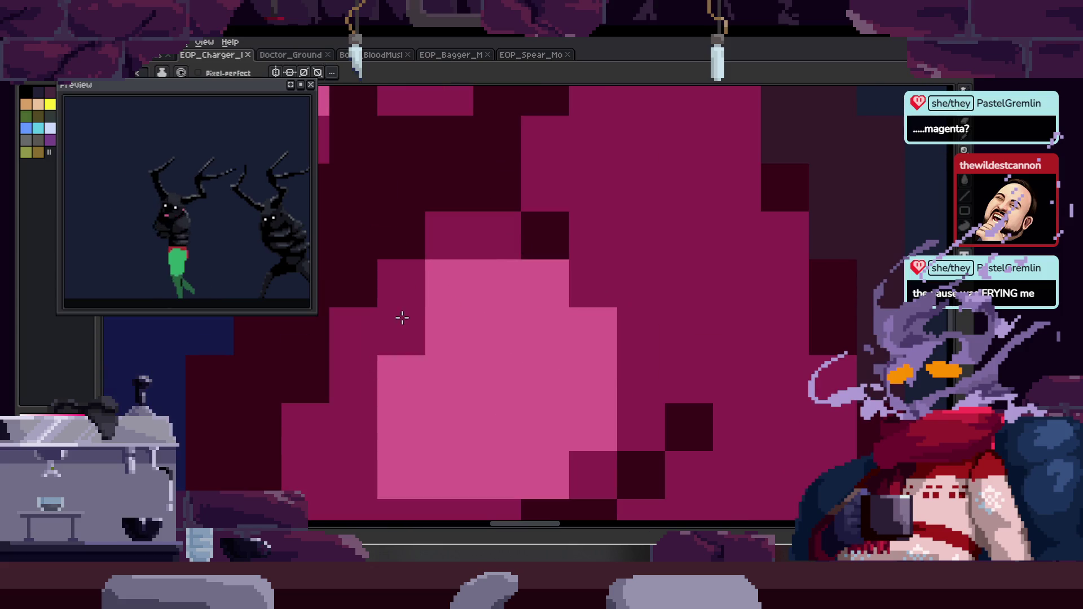
pyautogui.click(468, 292)
# Save the sprite again and play the walk animation to review it.
pyautogui.press('z')
pyautogui.scroll(-4, 354, 359)
pyautogui.scroll(-1, 470, 282)
pyautogui.hotkey('ctrl', 's')
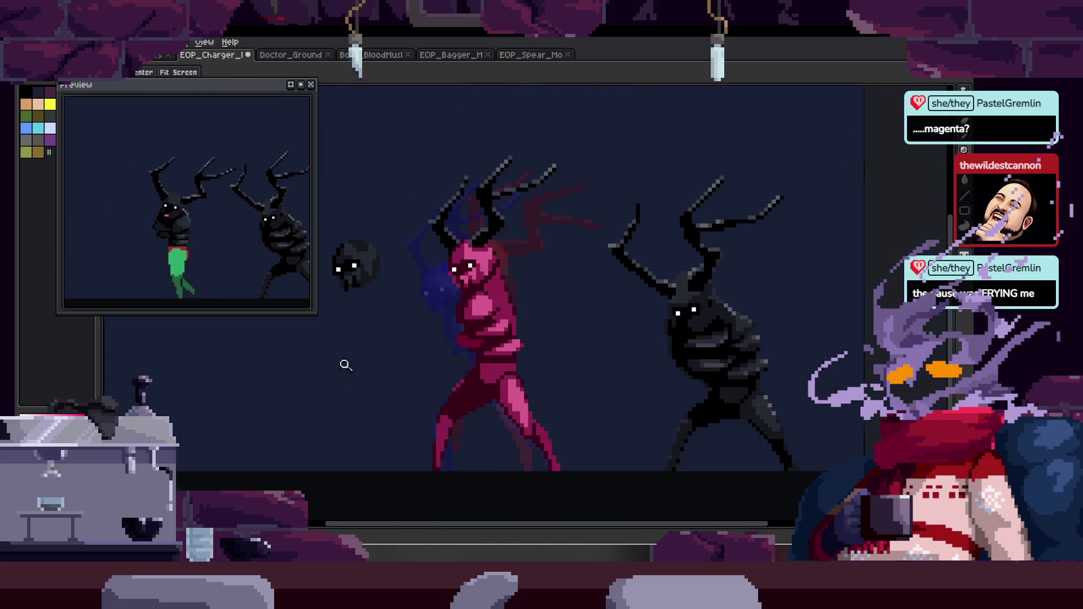
pyautogui.press('Return')
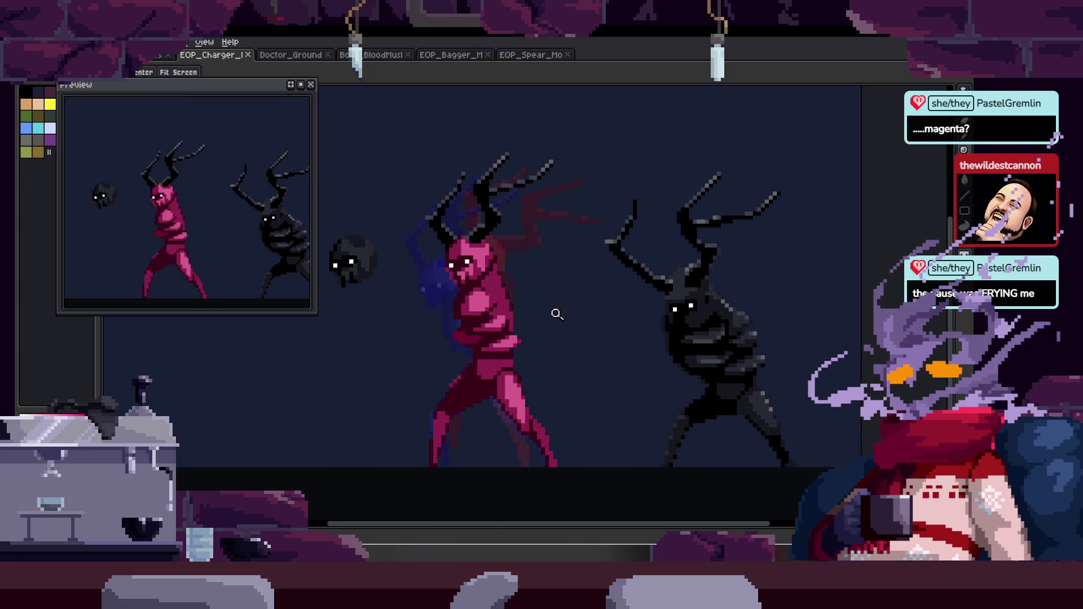
pyautogui.scroll(3, 530, 231)
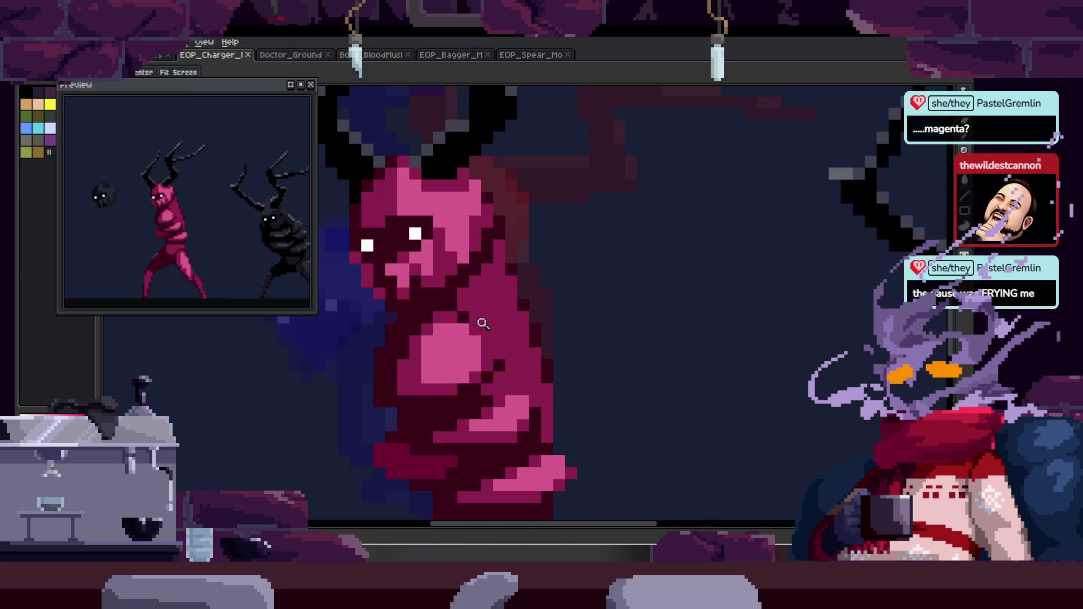
pyautogui.scroll(3, 474, 331)
# Draw a light-pink pencil stroke down the figure's body.
pyautogui.press('b')
pyautogui.moveTo(491, 237); pyautogui.dragTo(554, 400)
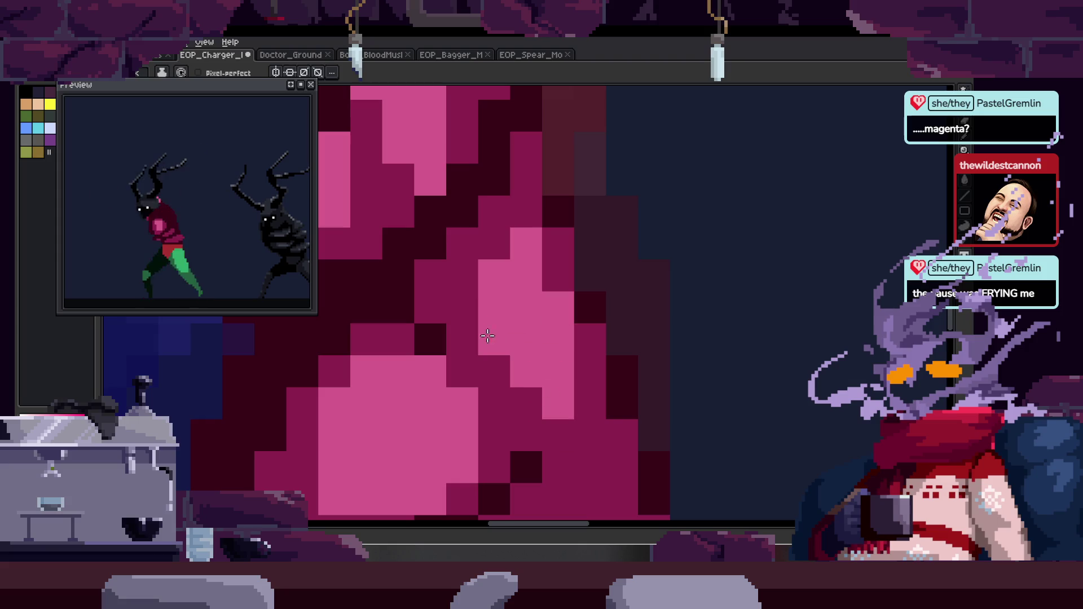
pyautogui.press('z')
pyautogui.scroll(-6, 532, 383)
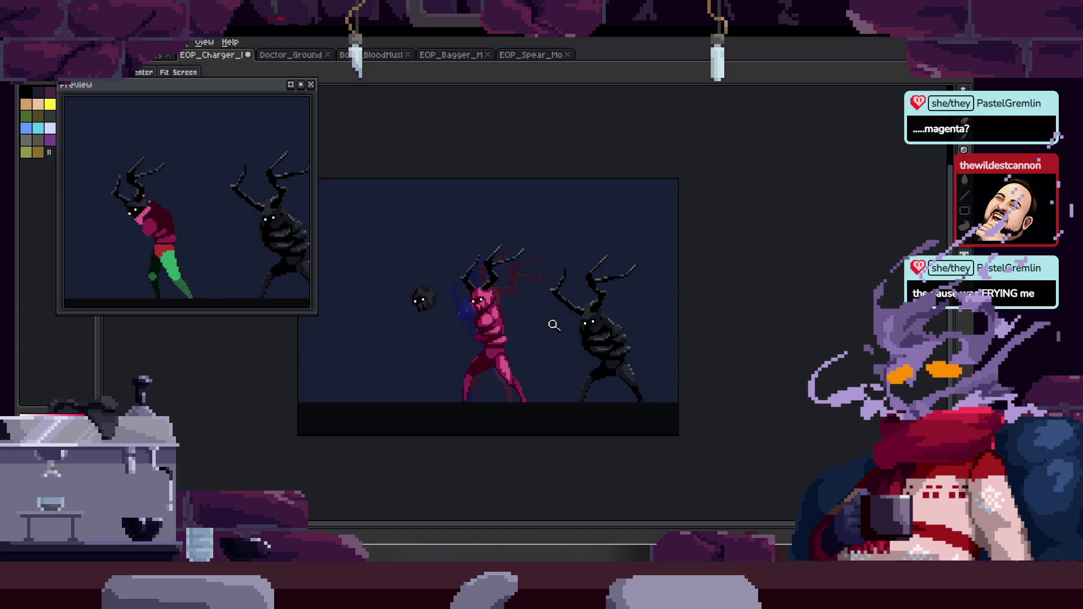
pyautogui.scroll(5, 535, 318)
# Pan and zoom across the pink body to inspect the shading.
pyautogui.press('b')
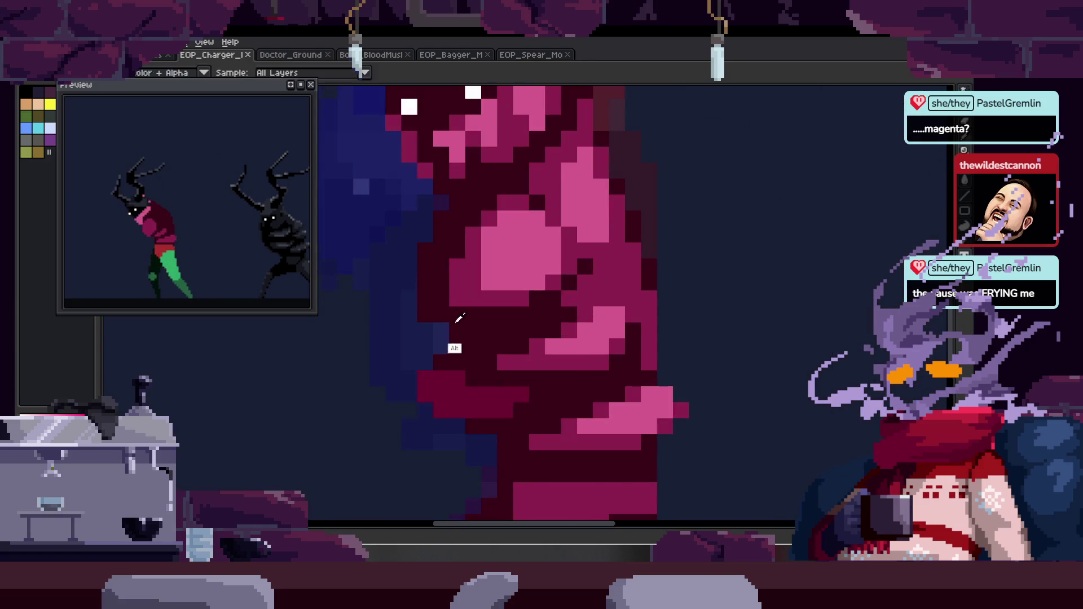
pyautogui.scroll(2, 404, 327)
pyautogui.moveTo(438, 354); pyautogui.dragTo(388, 296)
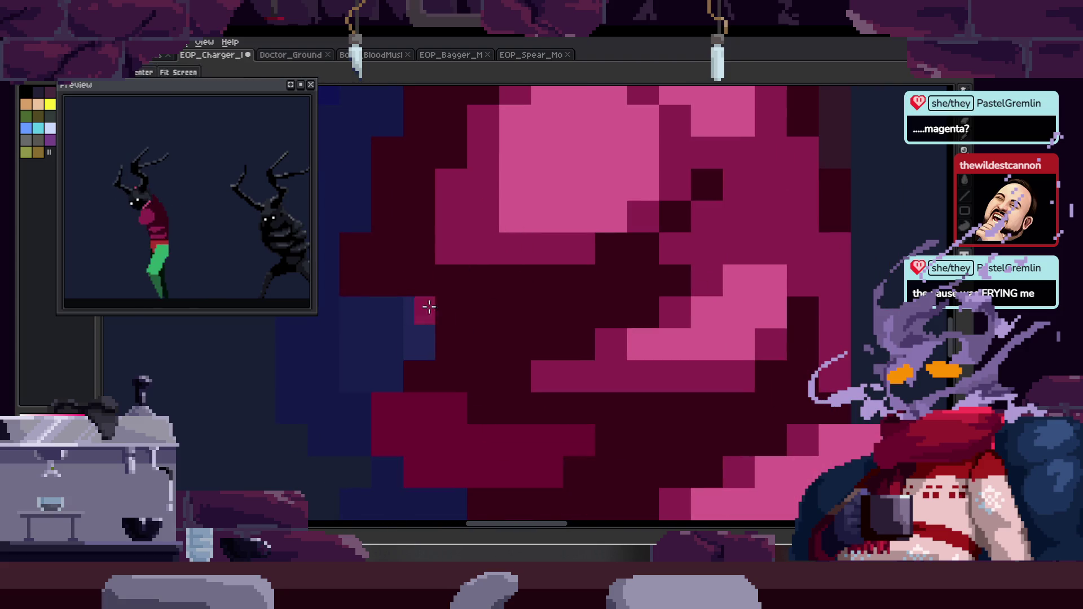
pyautogui.press('z')
pyautogui.scroll(-3, 491, 312)
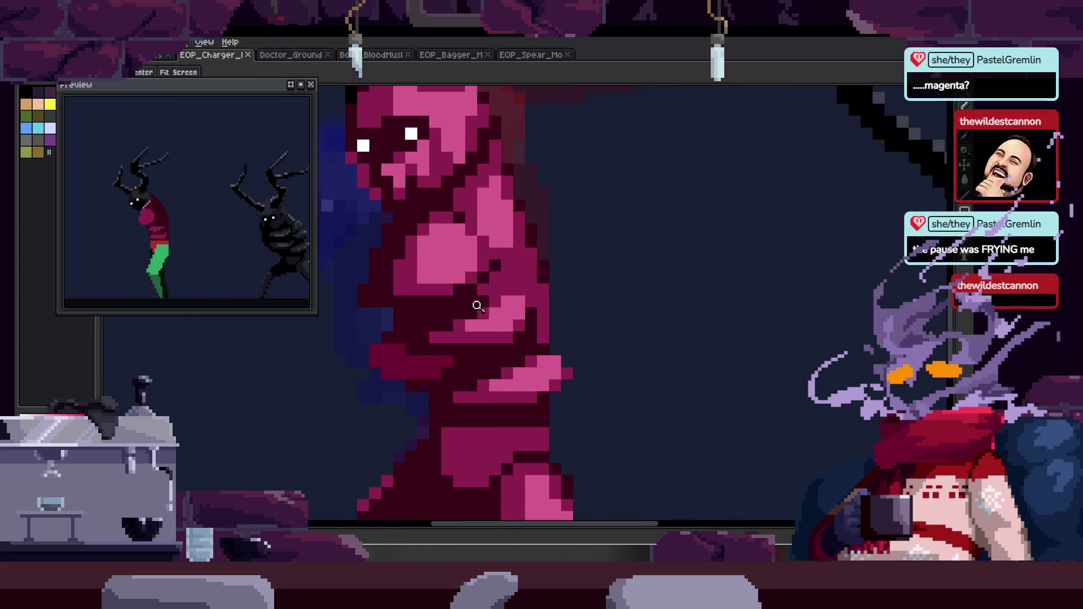
pyautogui.scroll(-2, 541, 314)
pyautogui.press('ctrl')
pyautogui.scroll(2, 478, 263)
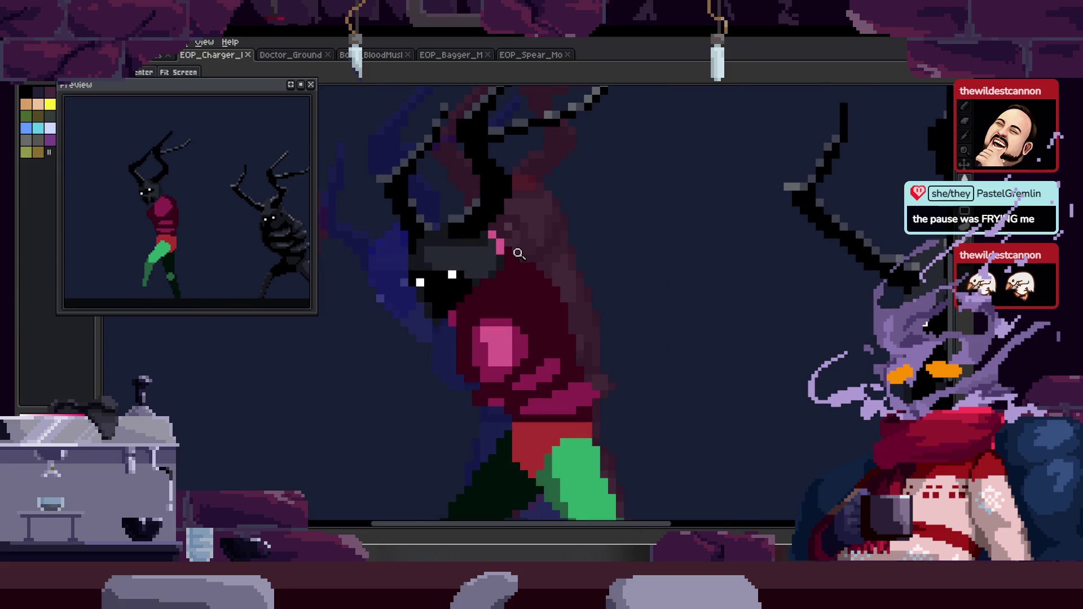
pyautogui.scroll(-3, 522, 251)
# Select the cels for frames 9–19 and move the black head off the pink head.
pyautogui.press('Tab')
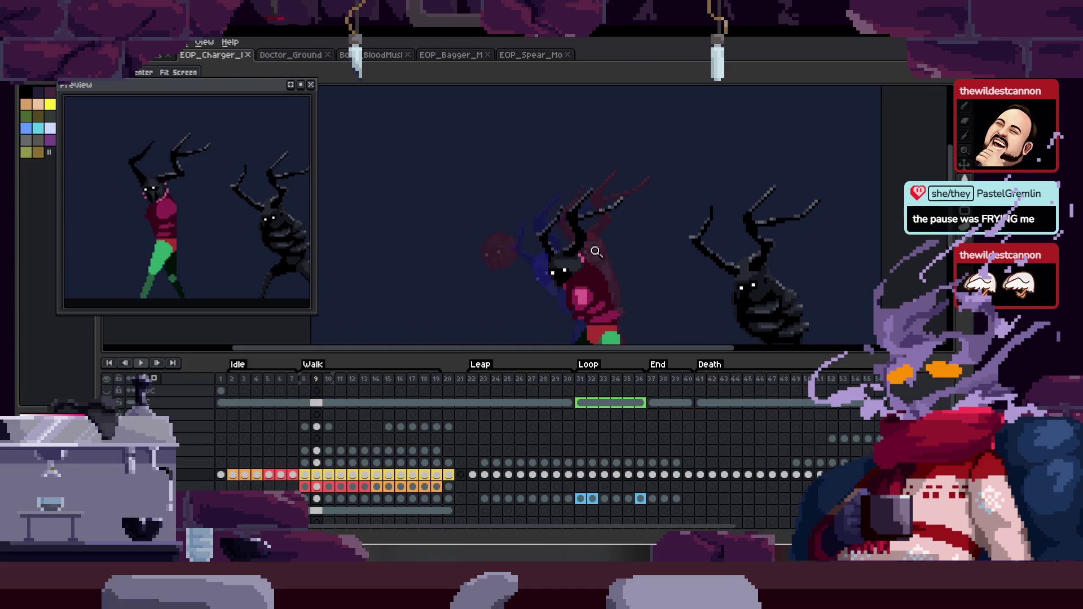
pyautogui.scroll(1, 554, 274)
pyautogui.moveTo(319, 480); pyautogui.dragTo(437, 478)
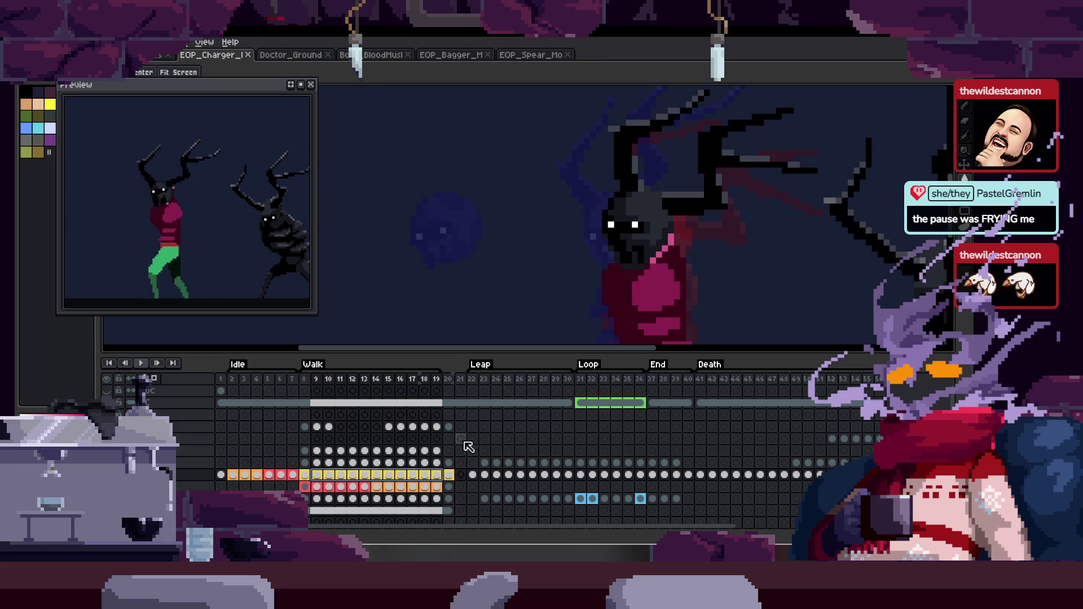
pyautogui.moveTo(588, 254)
pyautogui.mouseDown()
pyautogui.moveTo(458, 273)
pyautogui.moveTo(460, 261)
pyautogui.mouseUp()
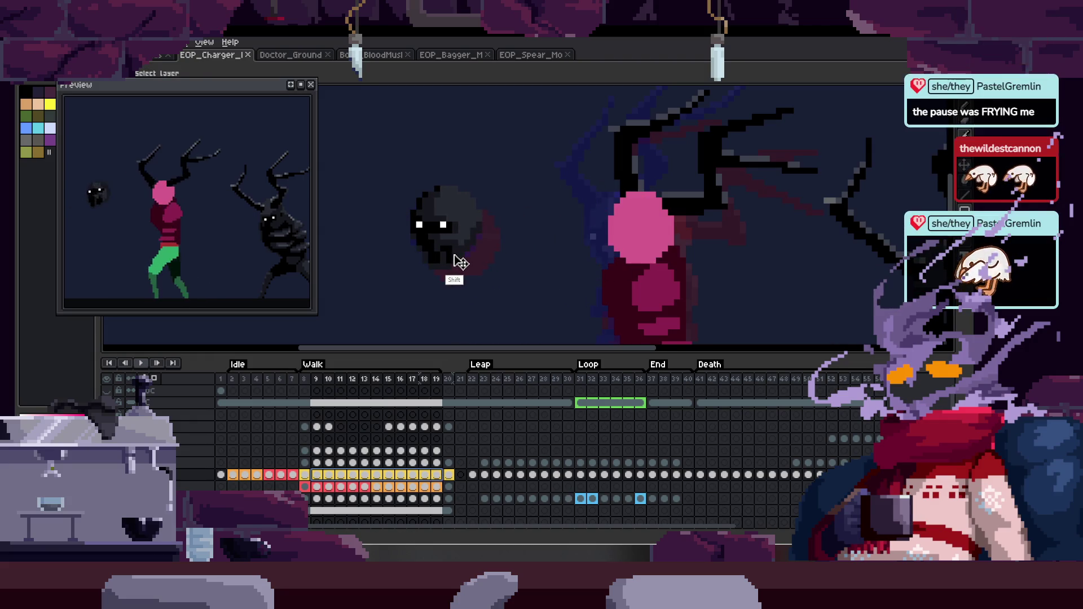
pyautogui.press('Left')
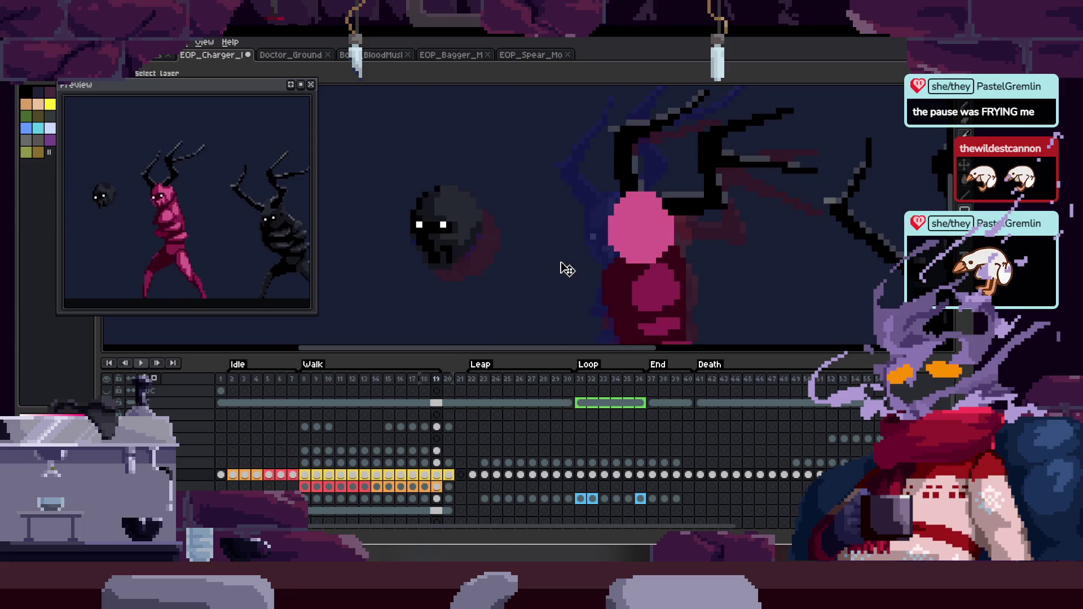
pyautogui.press('Right')
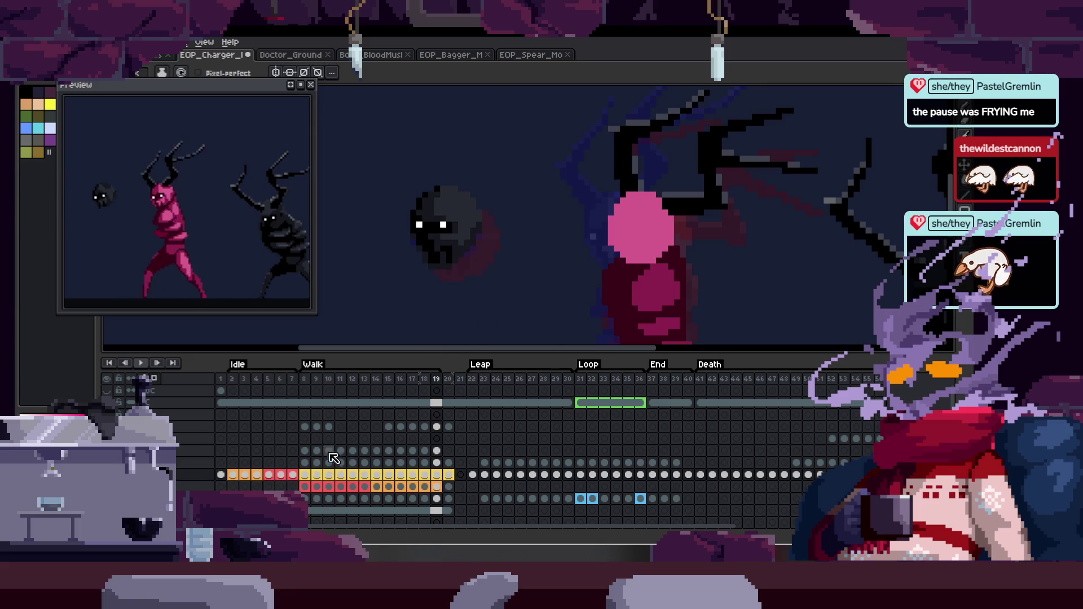
# Reselect frames 9–19, nudge the dark ball figure right, and play to check the motion.
pyautogui.click(305, 475)
pyautogui.moveTo(317, 476); pyautogui.dragTo(444, 475)
pyautogui.moveTo(477, 232); pyautogui.dragTo(500, 232)
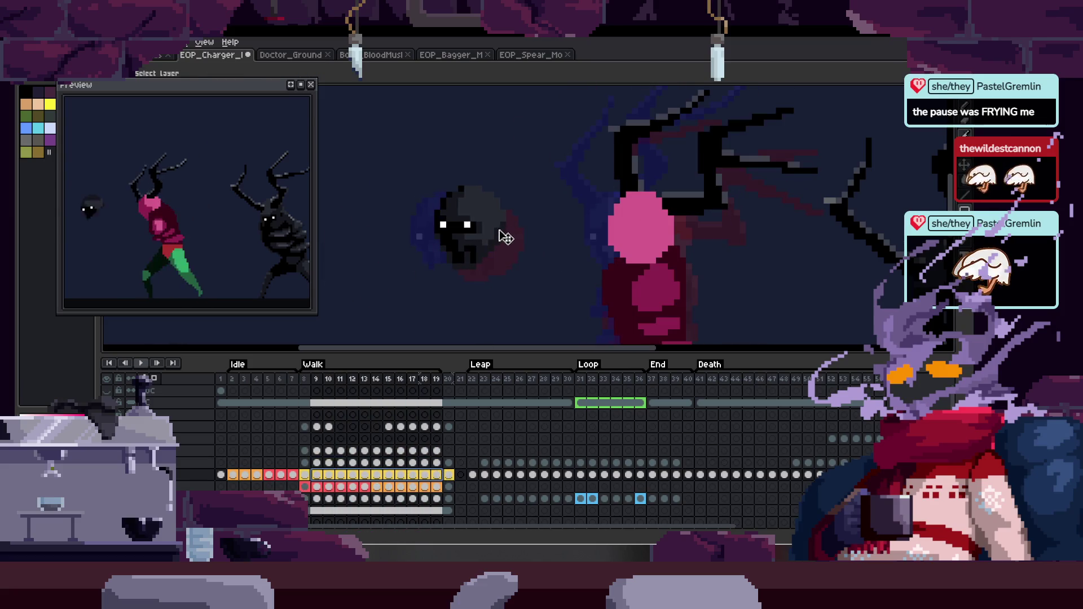
pyautogui.press('Return')
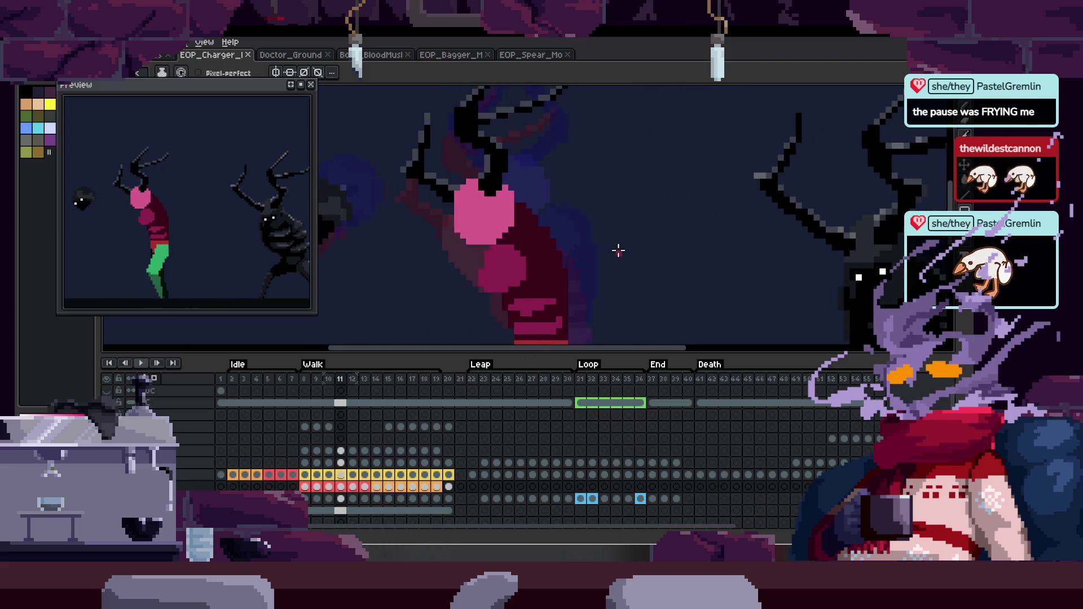
pyautogui.press('Tab')
# With Contiguous off, bucket-fill the pink figure's shading darker and its pink areas black.
pyautogui.scroll(-1, 641, 213)
pyautogui.press('alt')
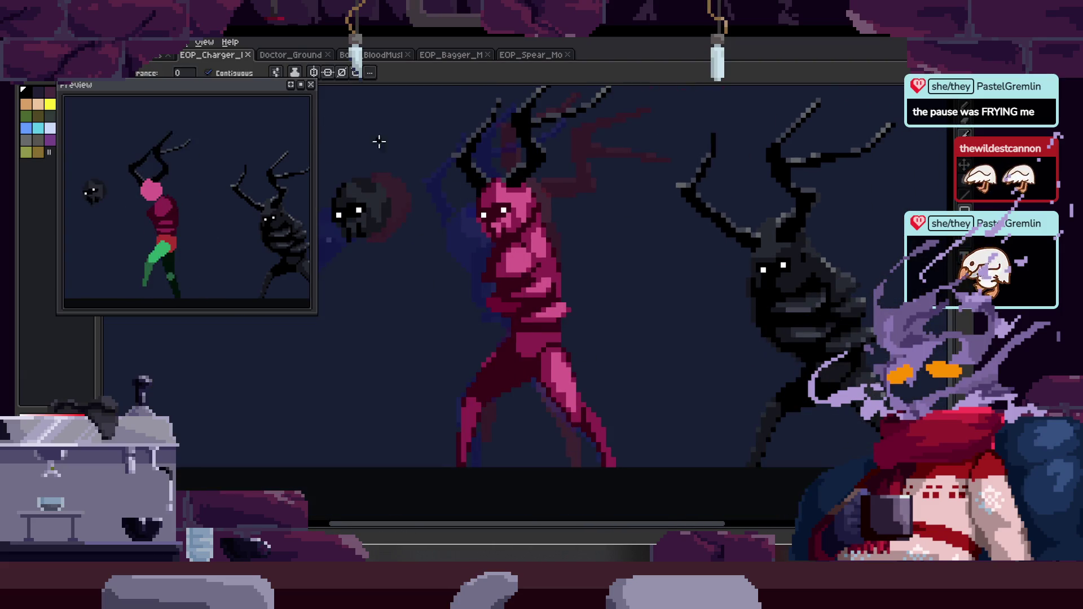
pyautogui.click(250, 75)
pyautogui.hscroll(3, 423, 339)
pyautogui.click(423, 350)
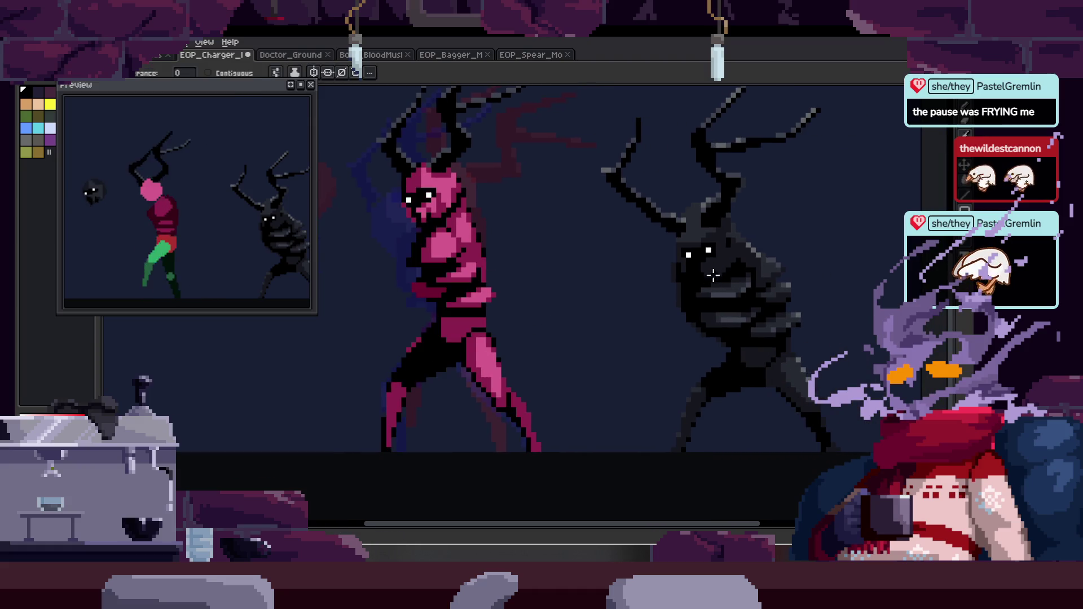
pyautogui.click(483, 317)
pyautogui.press('alt')
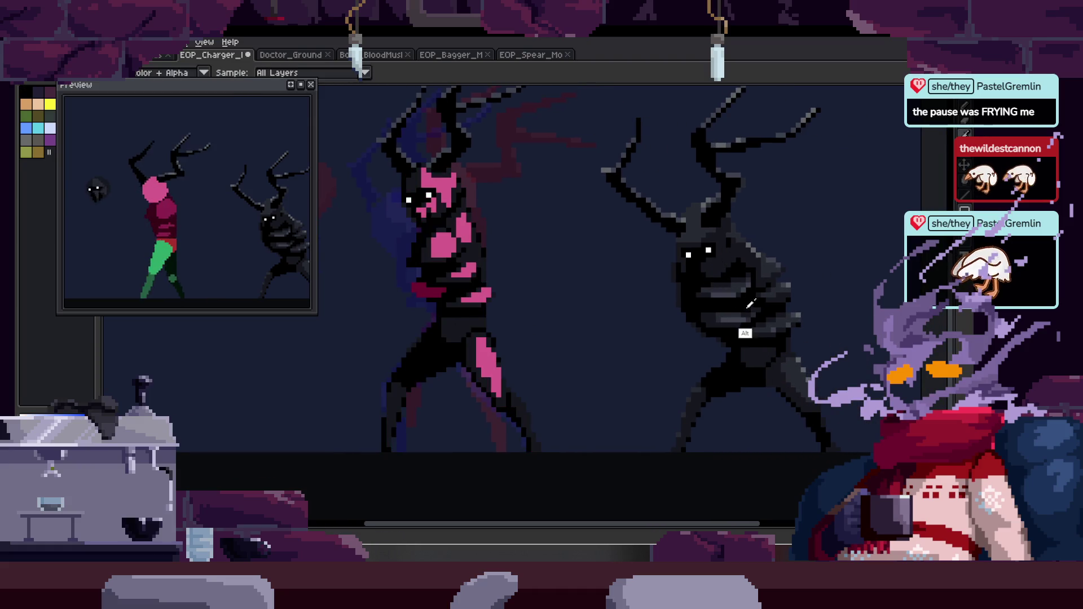
# Fill the pink face, chest and leg regions black, then undo those fills.
pyautogui.keyDown('alt'); pyautogui.click(736, 282); pyautogui.keyUp('alt')
pyautogui.click(491, 367)
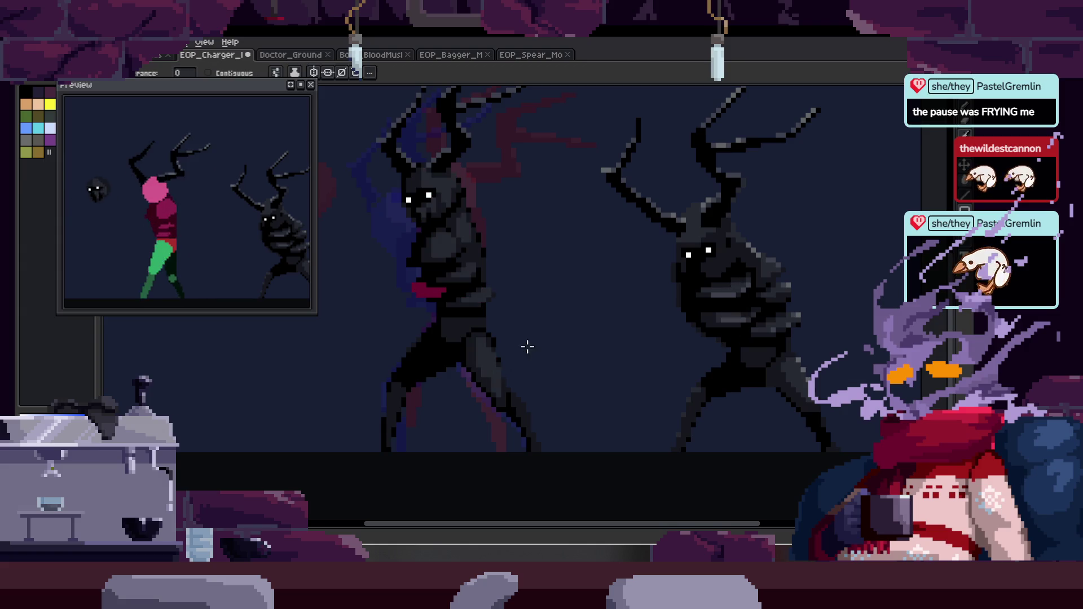
pyautogui.hotkey('ctrl', 'z')
pyautogui.hotkey('ctrl', 'z')
pyautogui.hotkey('ctrl', 'z')
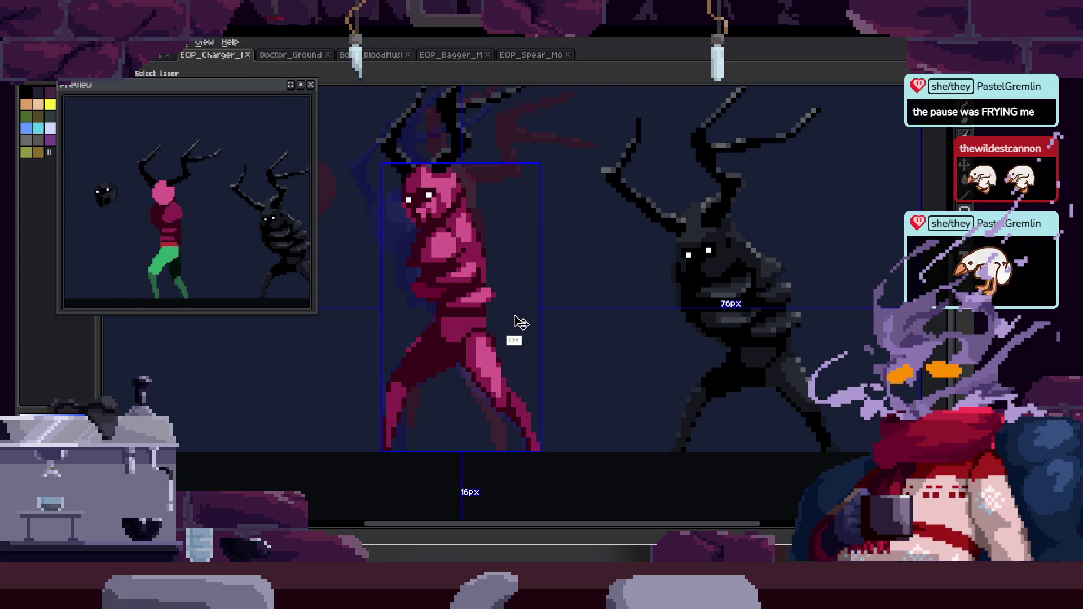
pyautogui.click(454, 273)
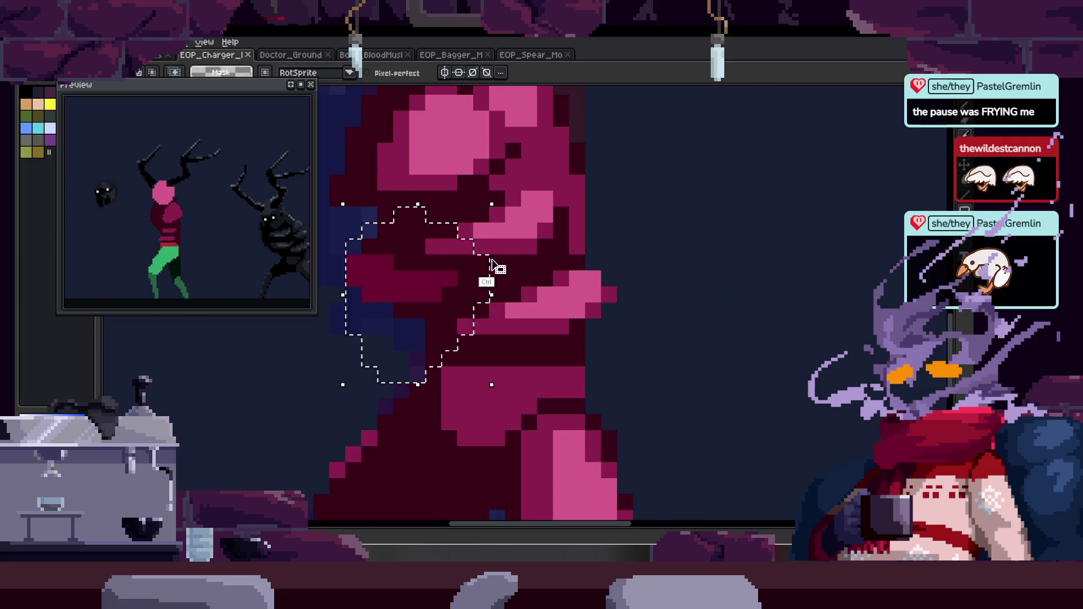
pyautogui.rightClick(563, 301)
pyautogui.scroll(1, 528, 341)
# Refill the dark-red shading, legs, lower torso, head and chest with black.
pyautogui.press('g')
pyautogui.click(398, 294)
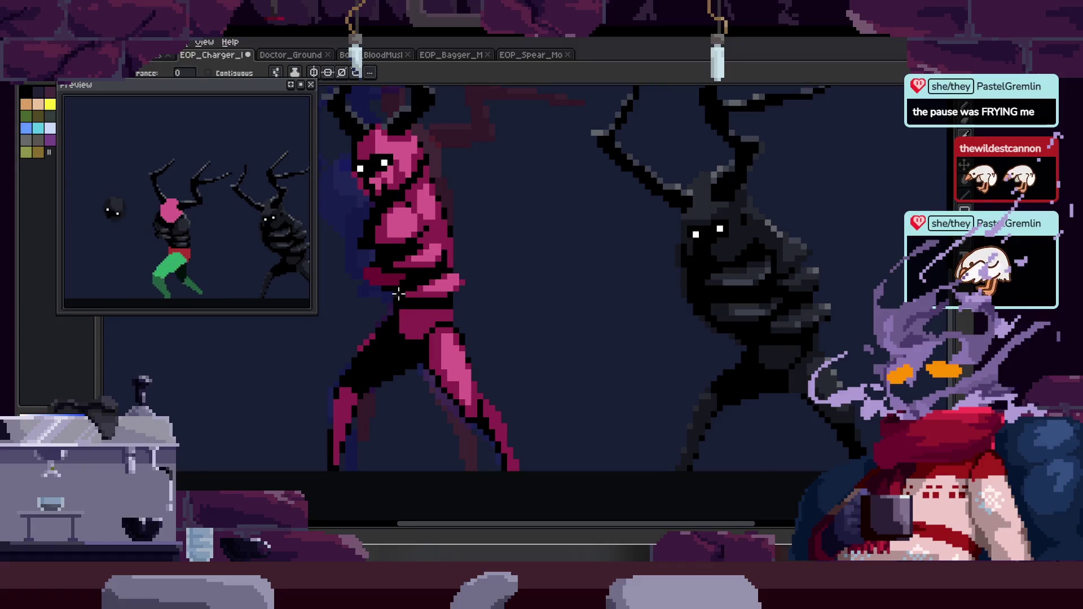
pyautogui.click(414, 317)
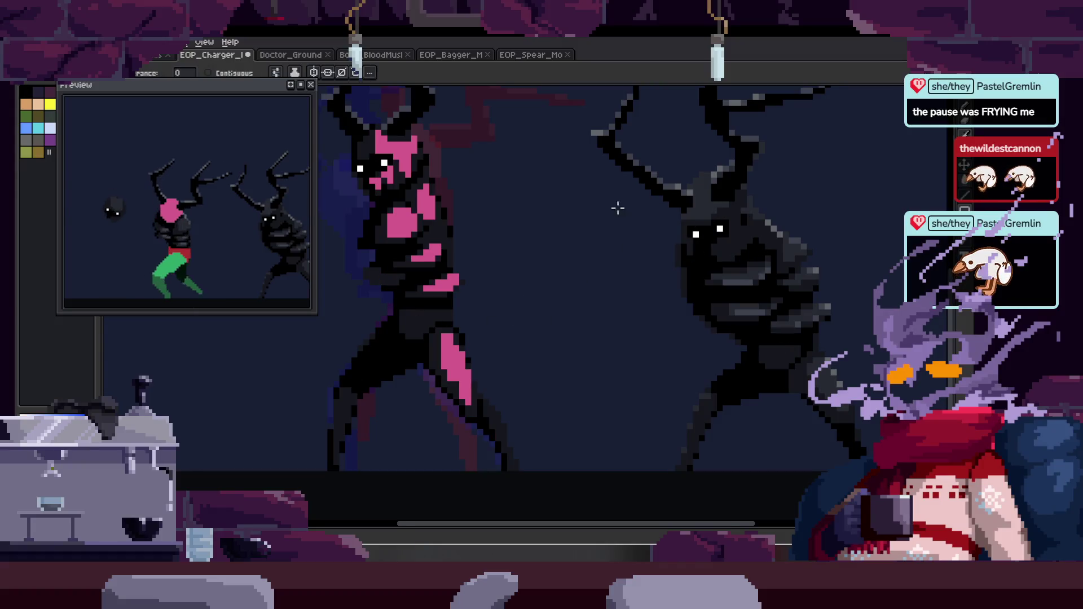
pyautogui.click(407, 152)
pyautogui.scroll(-2, 501, 235)
pyautogui.press('ctrl')
pyautogui.moveTo(537, 283); pyautogui.dragTo(529, 265)
pyautogui.scroll(4, 503, 234)
# Zoom in on the black figure and paint a pixel on its body.
pyautogui.press('b')
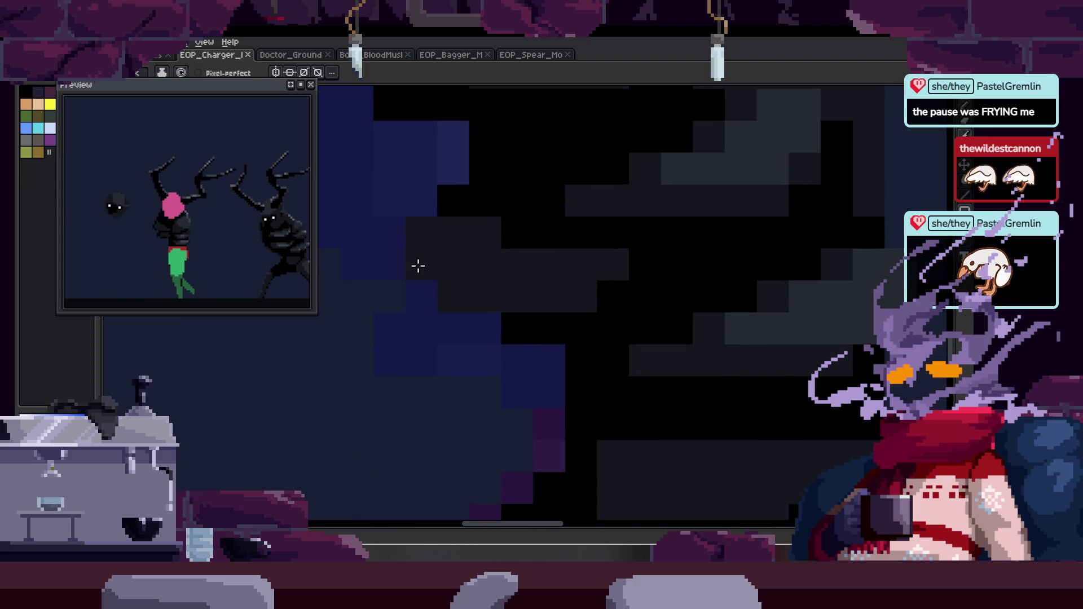
pyautogui.press('z')
pyautogui.scroll(-5, 477, 273)
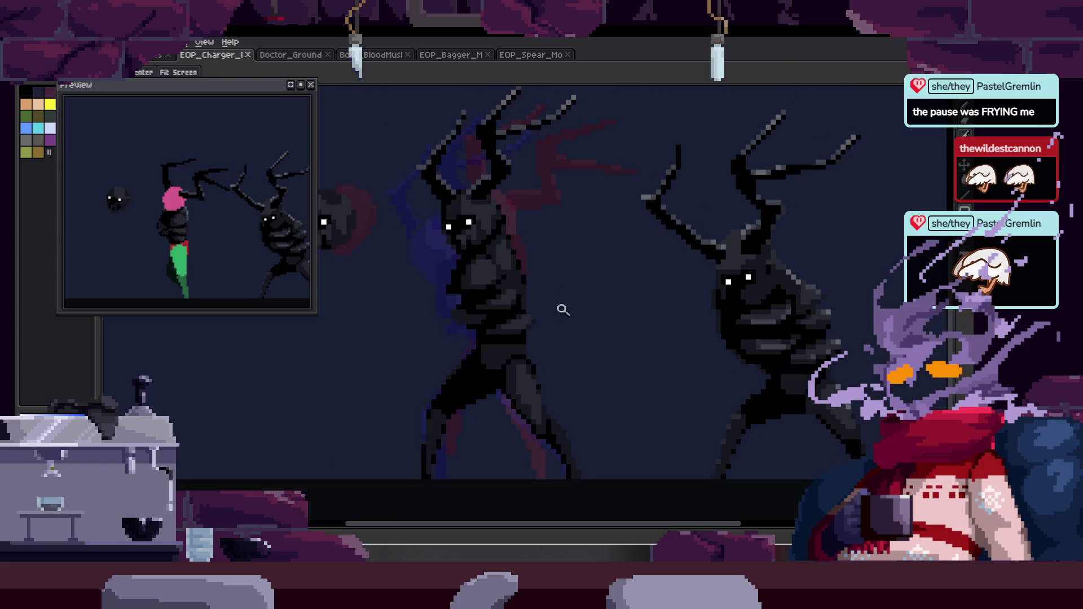
pyautogui.scroll(-1, 539, 358)
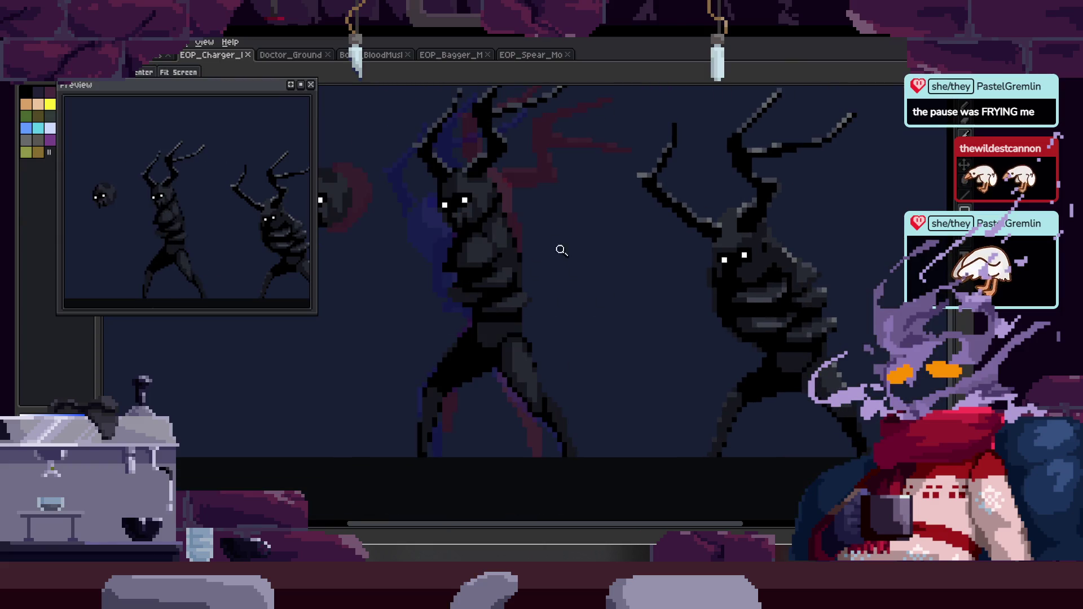
pyautogui.scroll(5, 557, 341)
pyautogui.hotkey('ctrl', 's')
pyautogui.press('z')
pyautogui.scroll(-5, 639, 280)
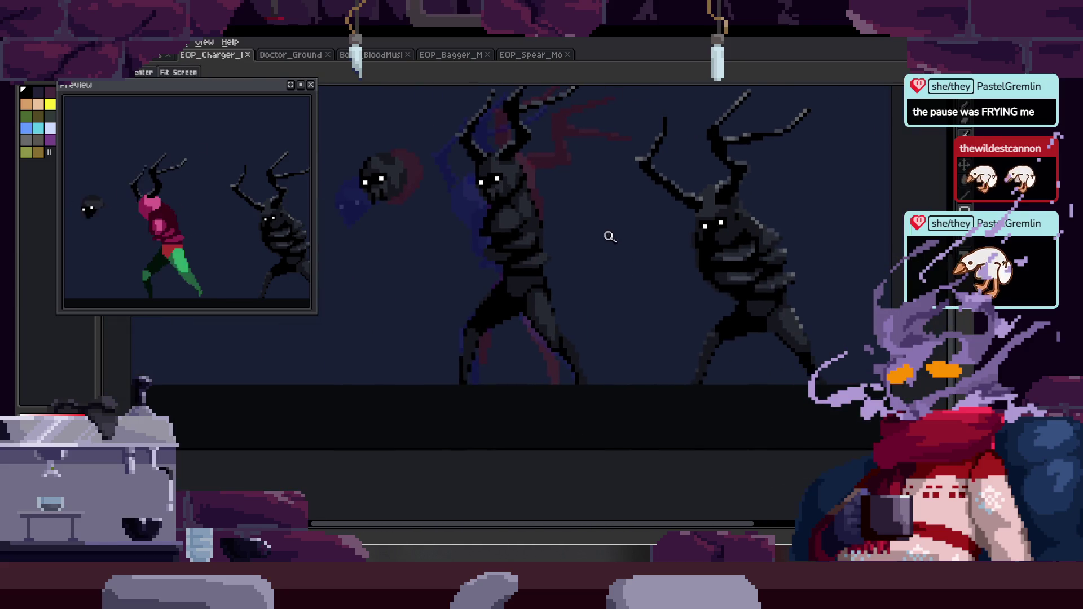
pyautogui.scroll(4, 610, 237)
pyautogui.click(601, 260)
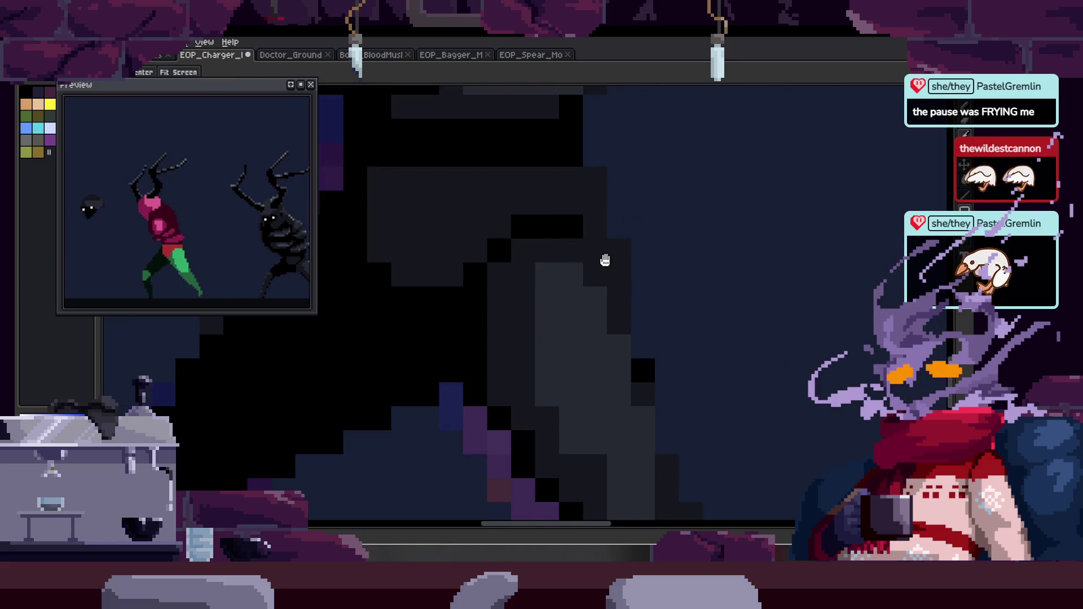
pyautogui.scroll(-2, 604, 261)
pyautogui.scroll(1, 605, 270)
# Eyedrop a grey shade from the figure's head and move the view along its body.
pyautogui.press('alt')
pyautogui.scroll(-1, 586, 232)
pyautogui.press('z')
pyautogui.scroll(-3, 590, 286)
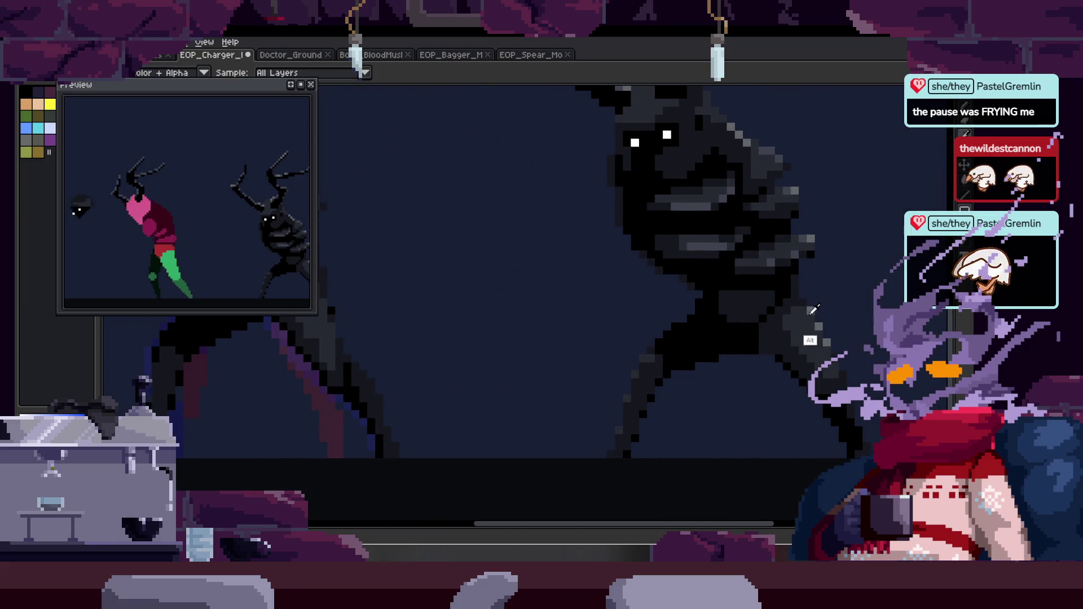
pyautogui.scroll(3, 420, 309)
pyautogui.scroll(-3, 473, 309)
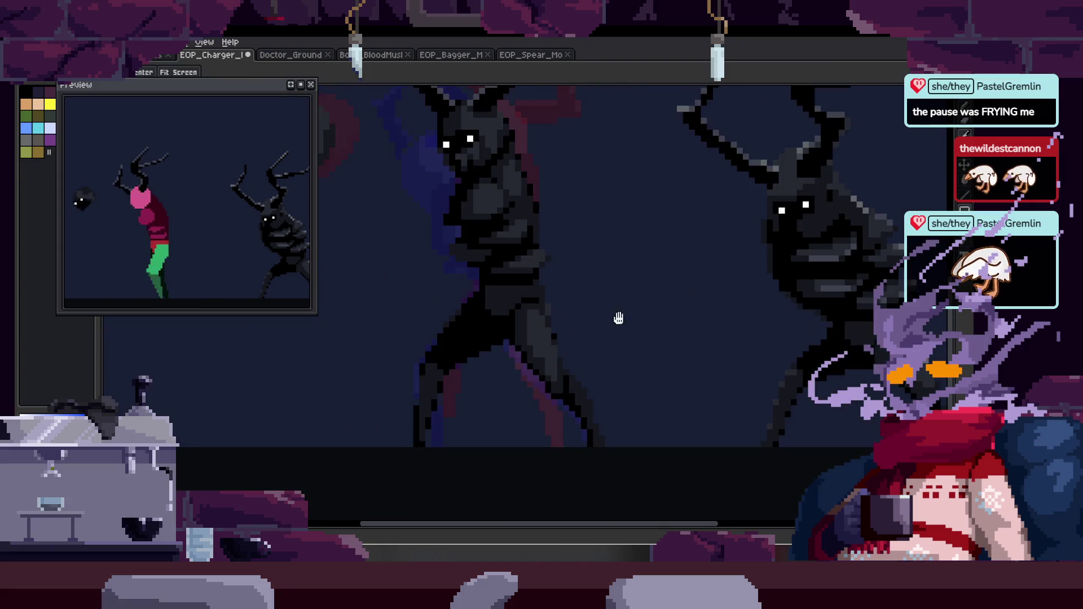
pyautogui.scroll(3, 564, 233)
pyautogui.press('alt')
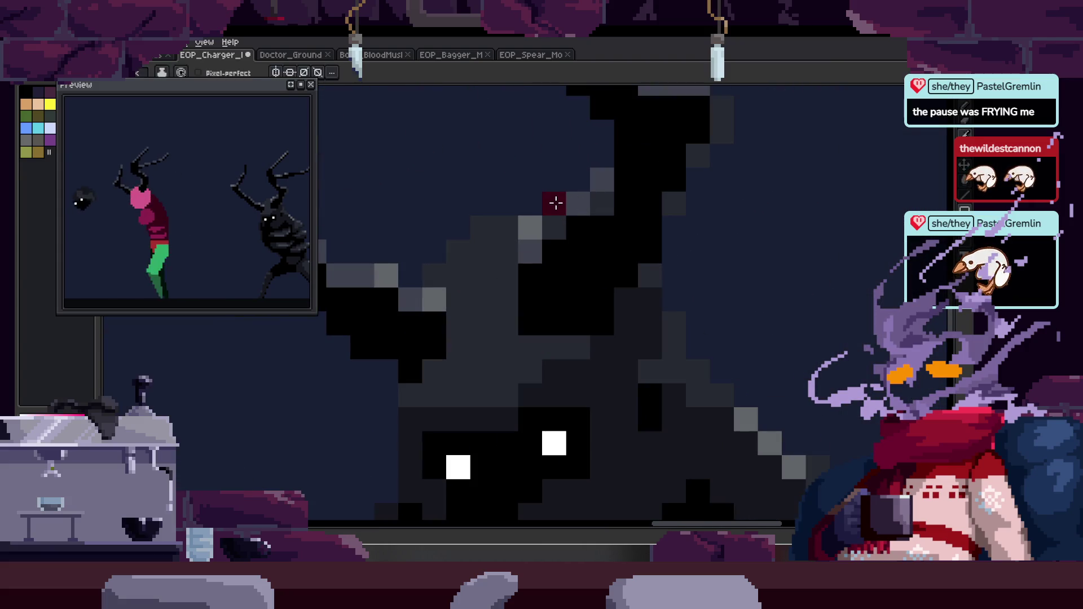
pyautogui.scroll(-3, 614, 230)
pyautogui.scroll(4, 588, 235)
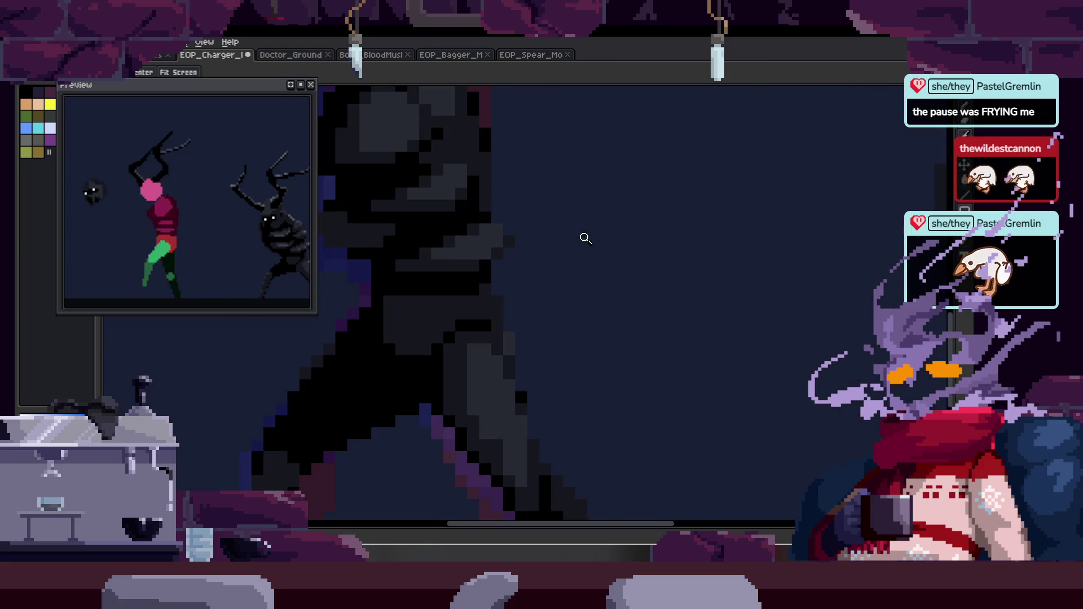
pyautogui.press('b')
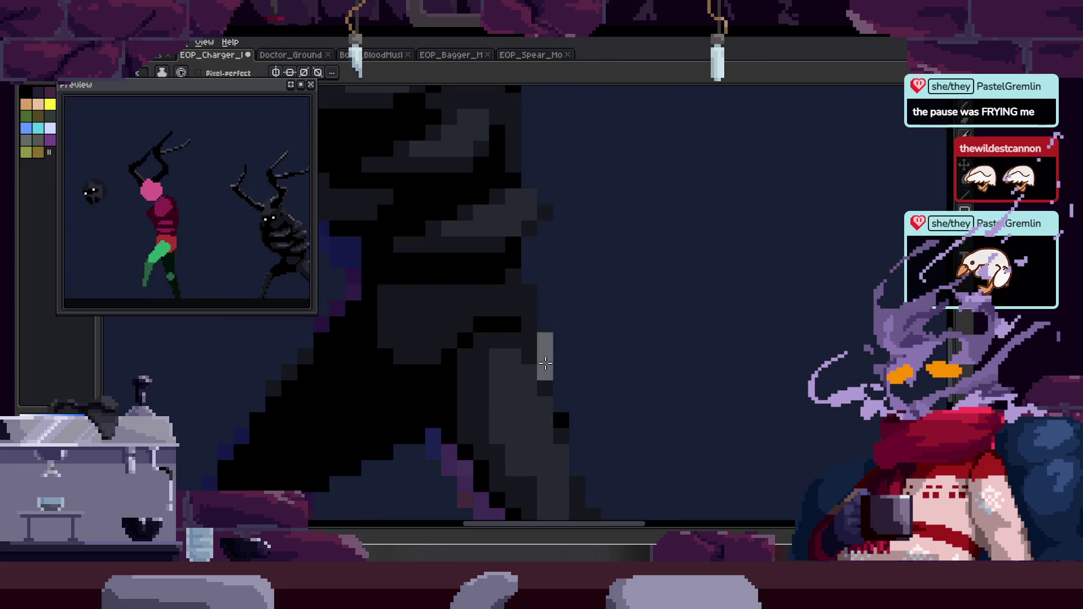
pyautogui.scroll(1, 545, 374)
pyautogui.press('b')
pyautogui.moveTo(546, 387); pyautogui.dragTo(542, 275)
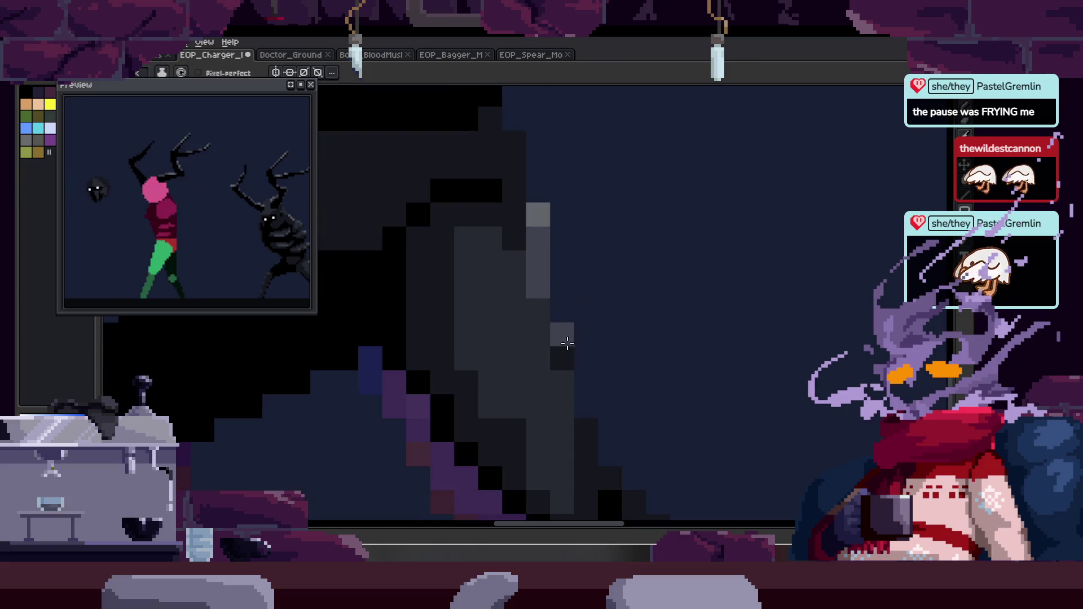
pyautogui.scroll(-5, 568, 341)
pyautogui.press('z')
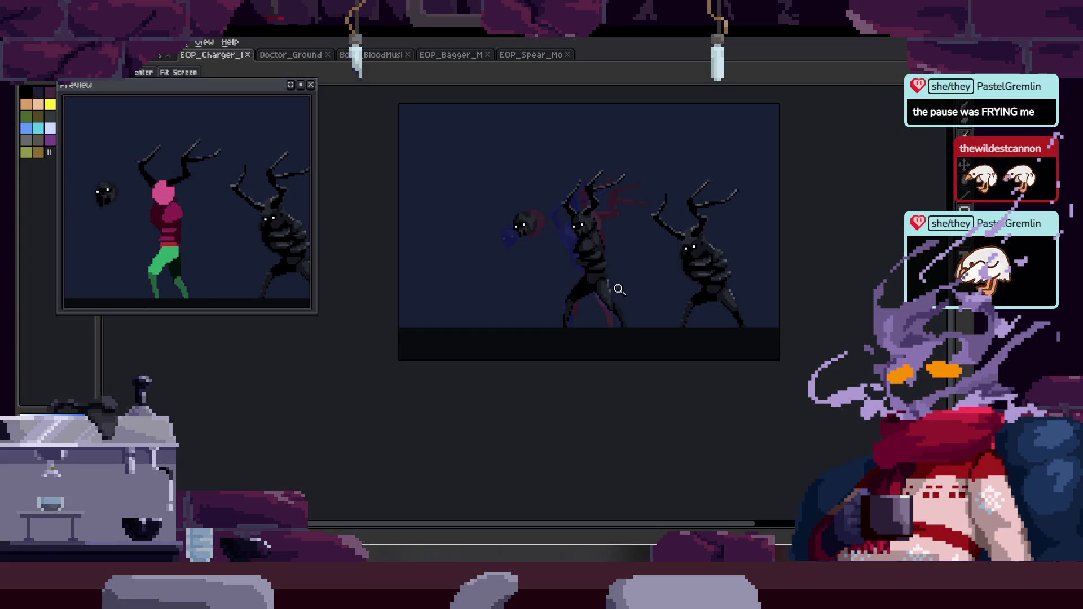
pyautogui.scroll(5, 652, 248)
pyautogui.scroll(2, 624, 237)
pyautogui.press('b')
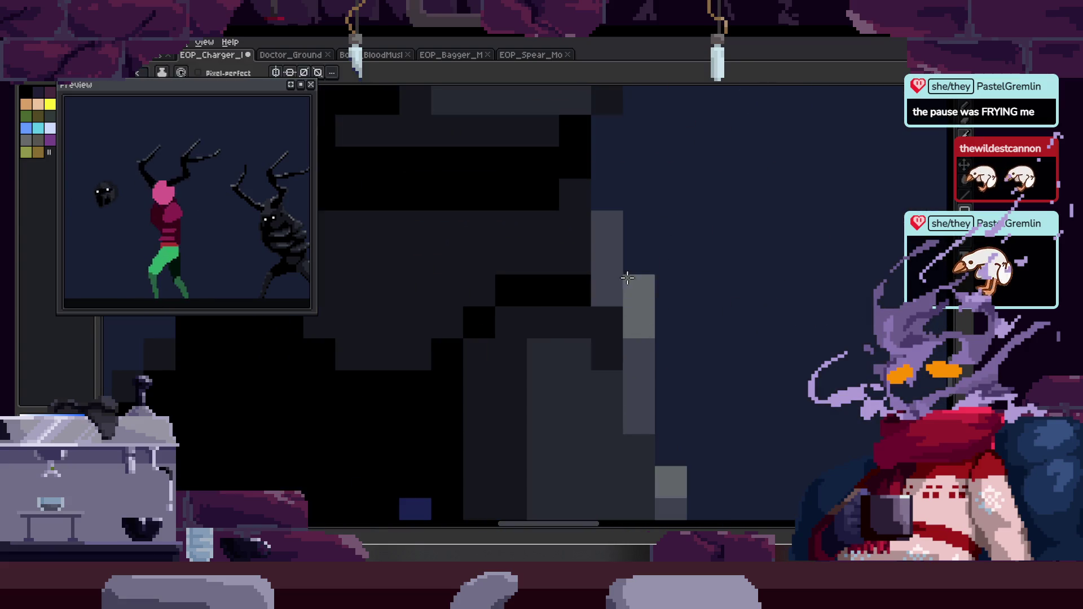
# Undo two stray pixels and paint grey highlight pixels along the body edge.
pyautogui.hotkey('ctrl', 'z')
pyautogui.press('z')
pyautogui.scroll(-5, 592, 270)
pyautogui.scroll(5, 581, 260)
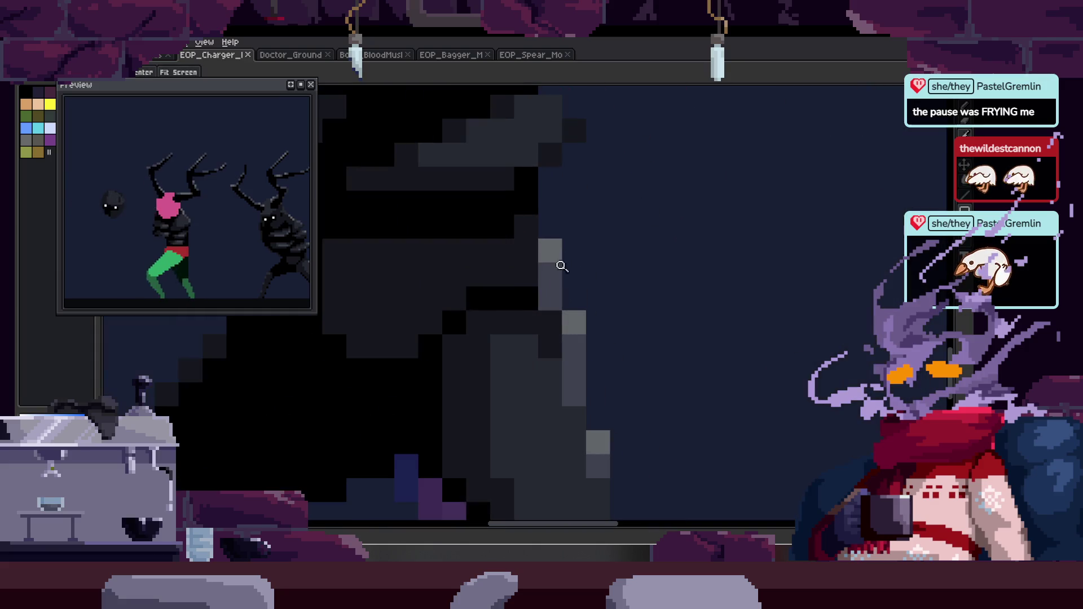
pyautogui.press('b')
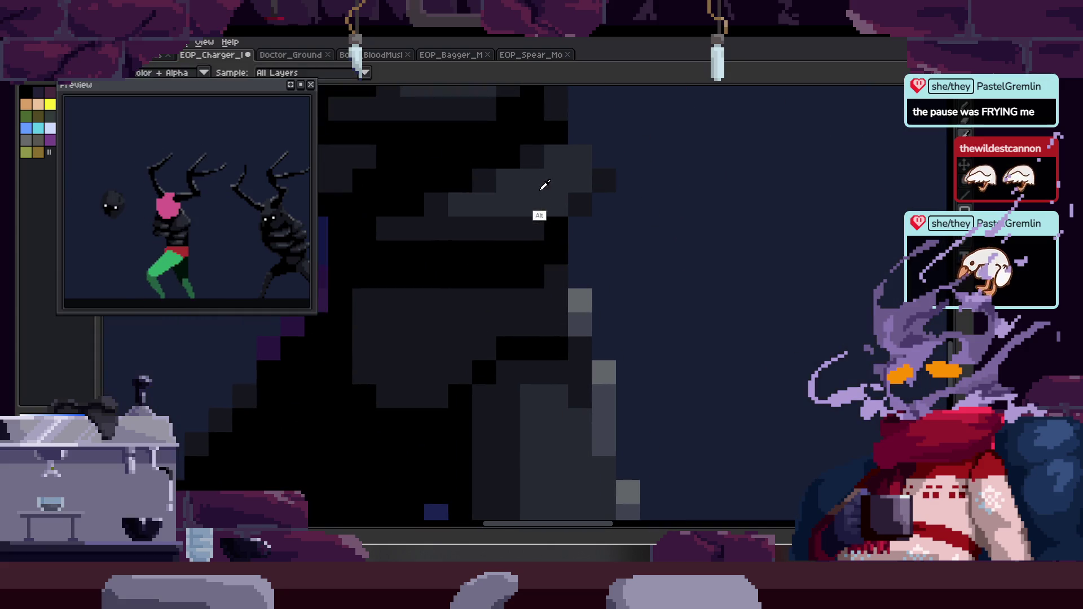
pyautogui.moveTo(552, 208); pyautogui.dragTo(536, 287)
pyautogui.scroll(-5, 535, 287)
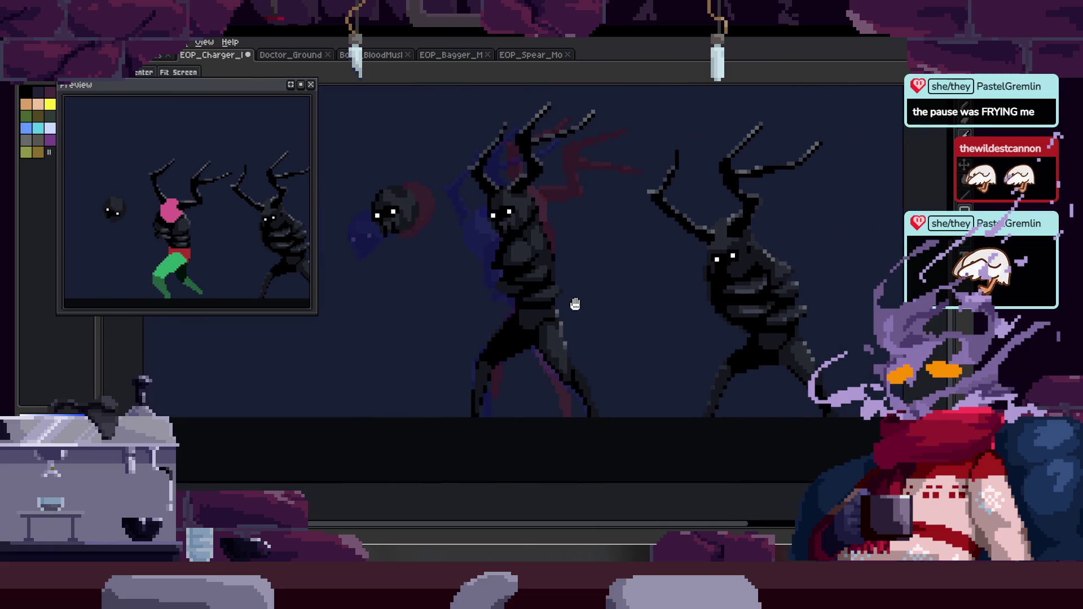
pyautogui.scroll(5, 575, 307)
pyautogui.scroll(1, 594, 294)
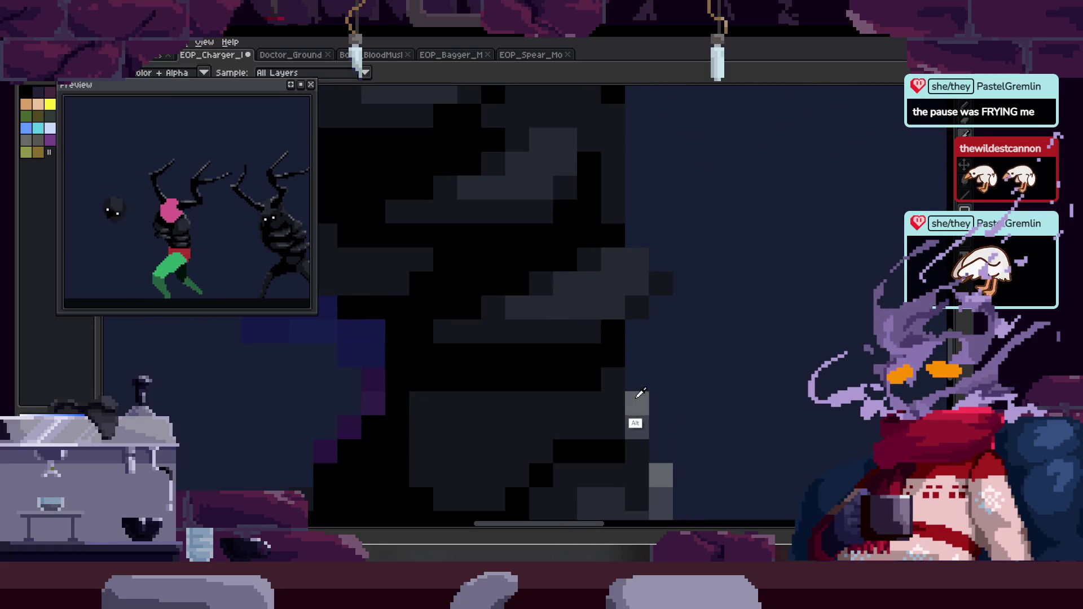
pyautogui.moveTo(636, 283); pyautogui.dragTo(613, 307)
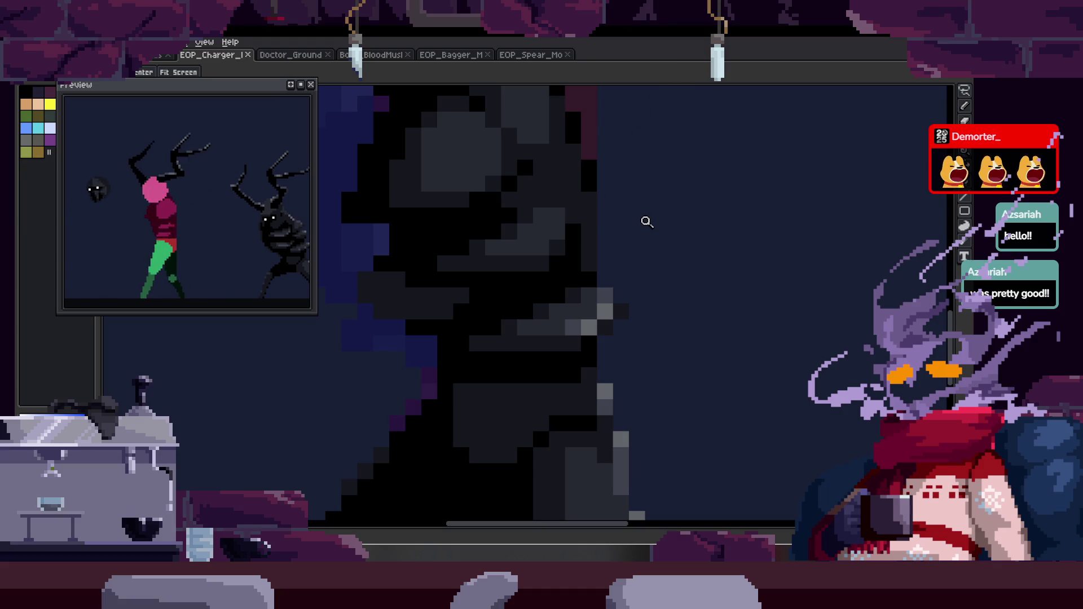
pyautogui.scroll(-5, 471, 273)
# Play and stop the walk cycle on the timeline, hide it, then switch to the browser.
pyautogui.press('Tab')
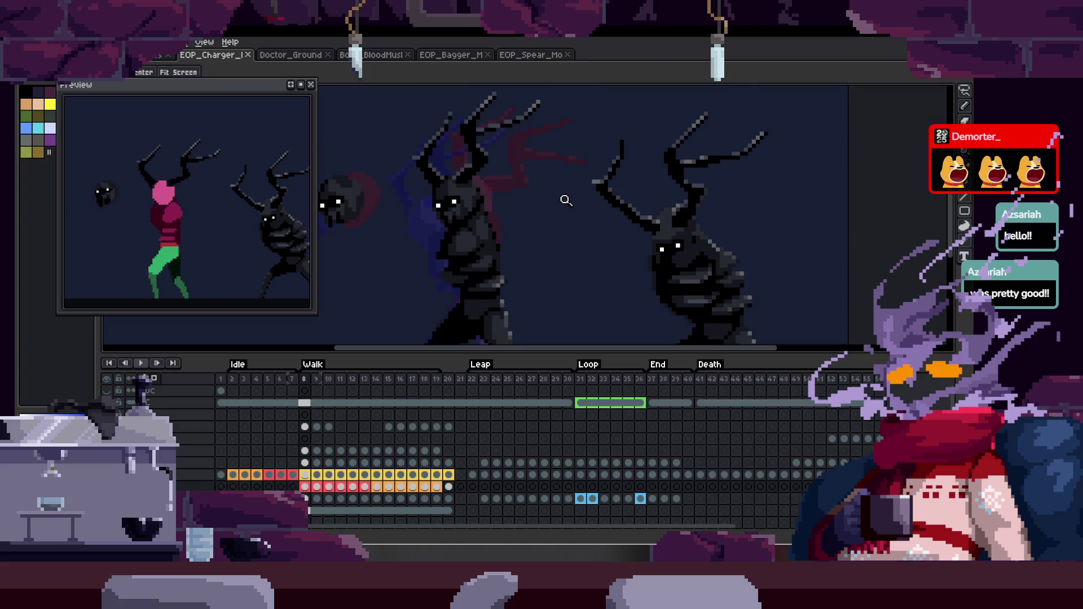
pyautogui.press('Return')
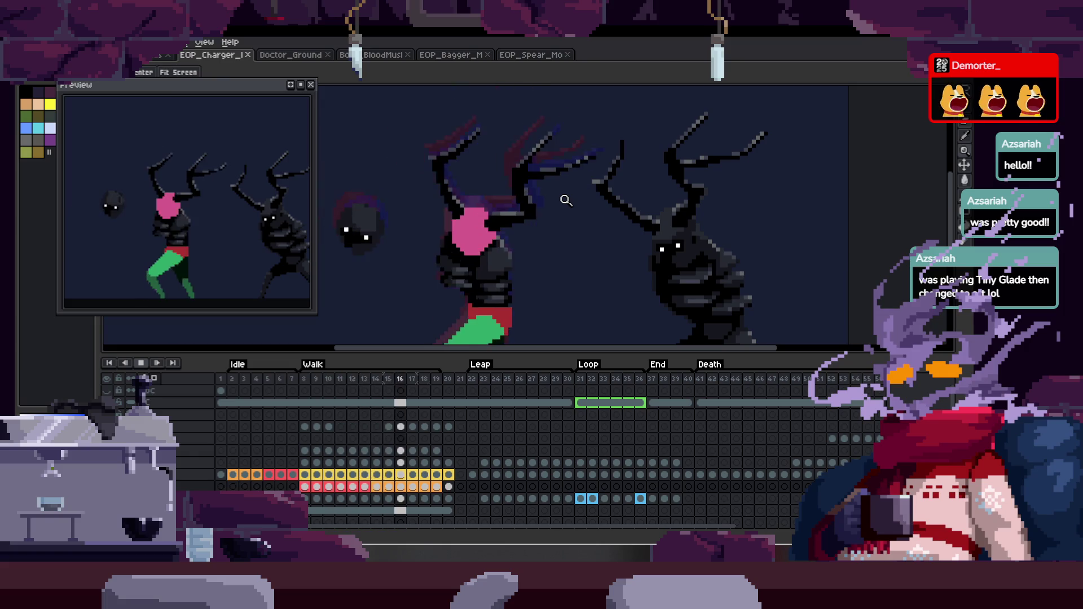
pyautogui.press('Return')
pyautogui.press('Tab')
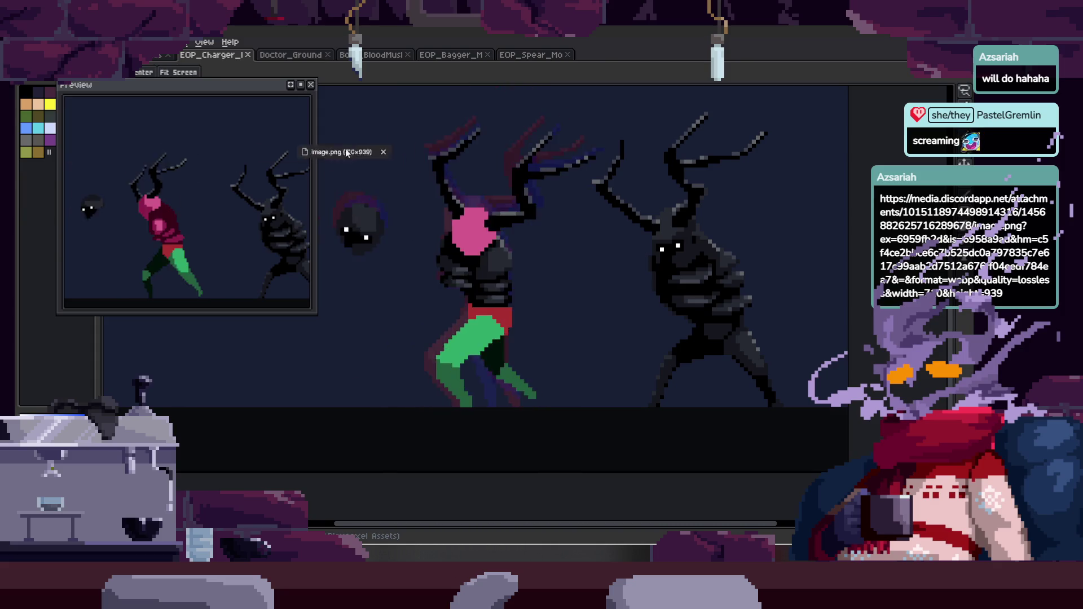
pyautogui.hotkey('alt', 'Tab')
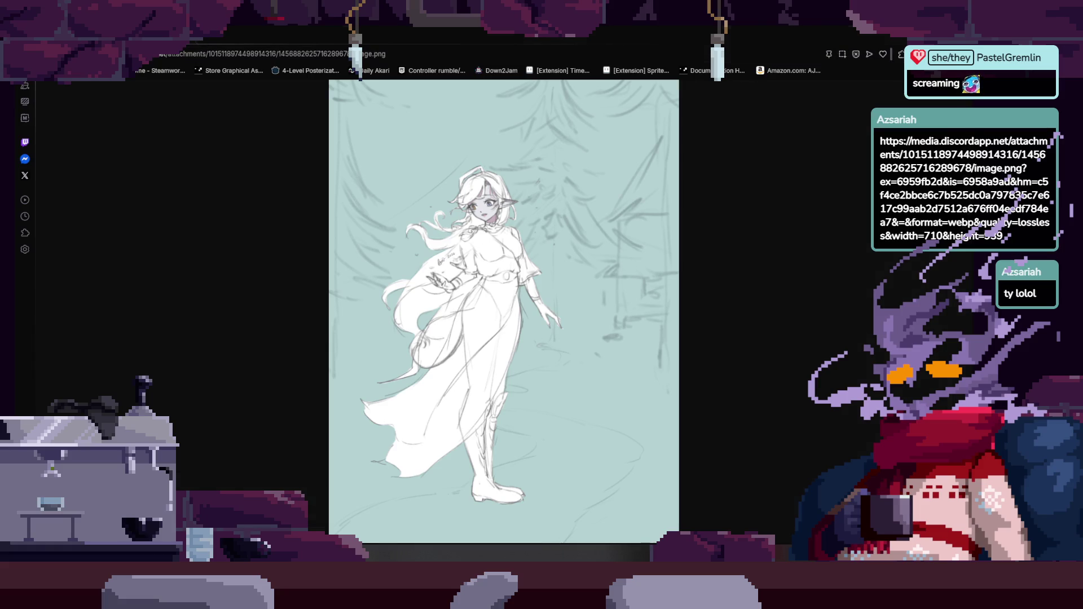
pyautogui.hotkey('alt', 'Tab')
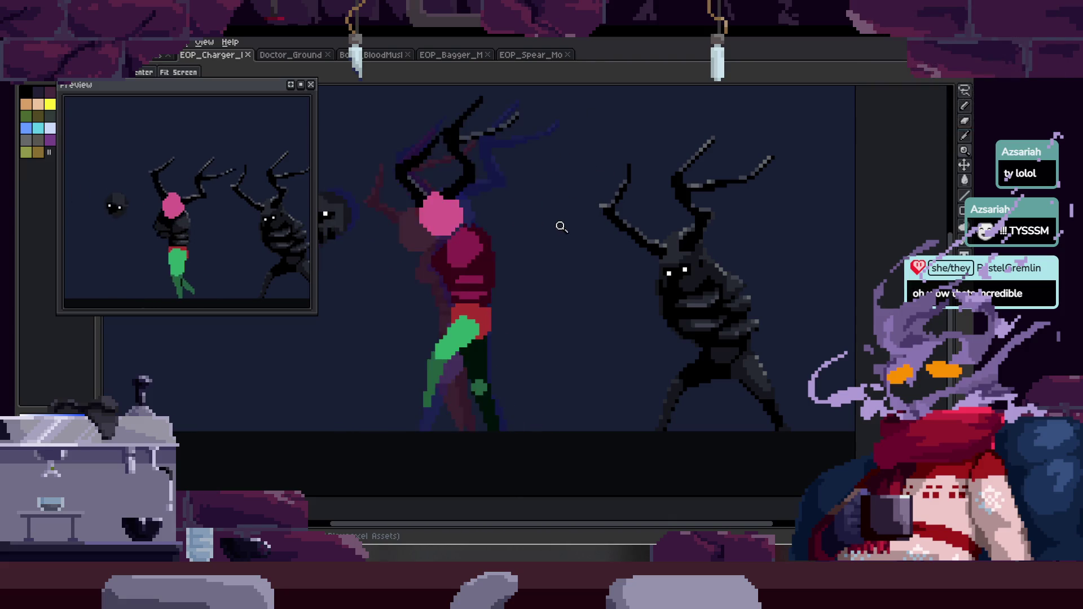
# Check the timeline briefly, then switch to the BloodMusl sprite and close its floating preview.
pyautogui.press('Tab')
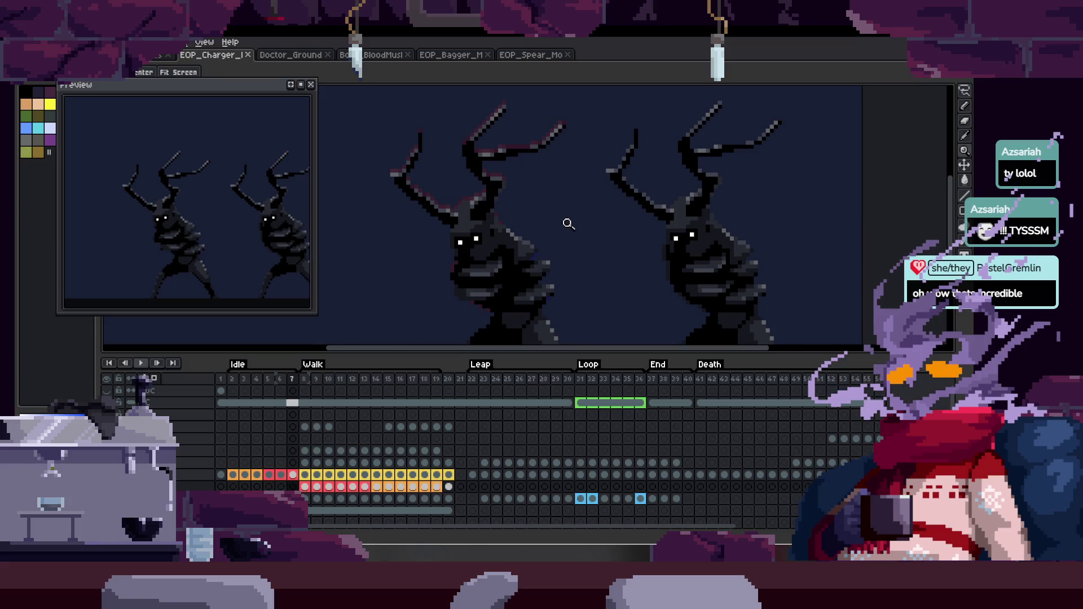
pyautogui.scroll(2, 556, 200)
pyautogui.press('Tab')
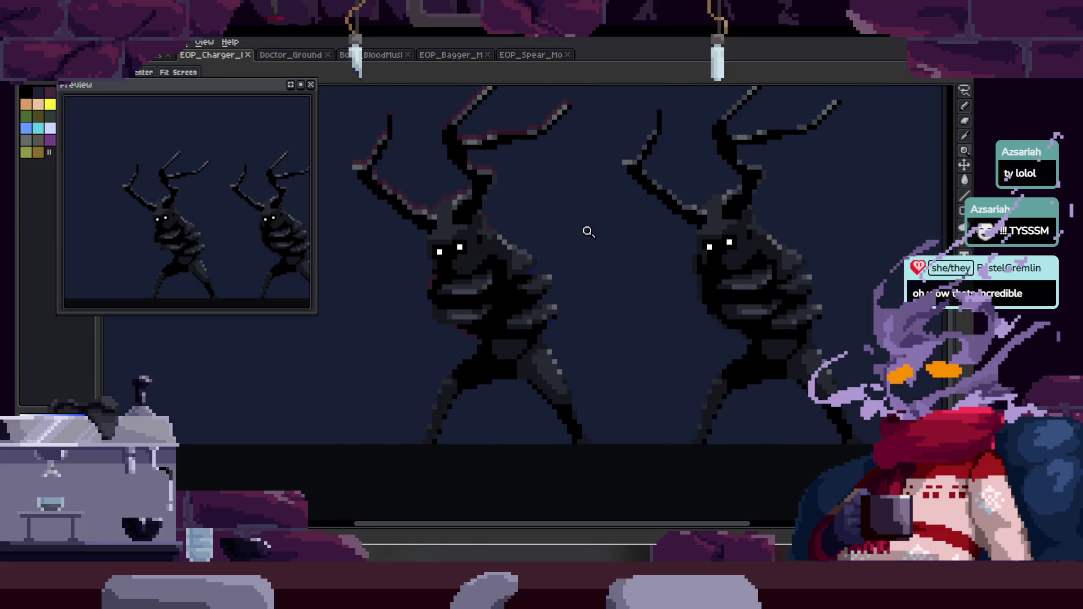
pyautogui.click(374, 58)
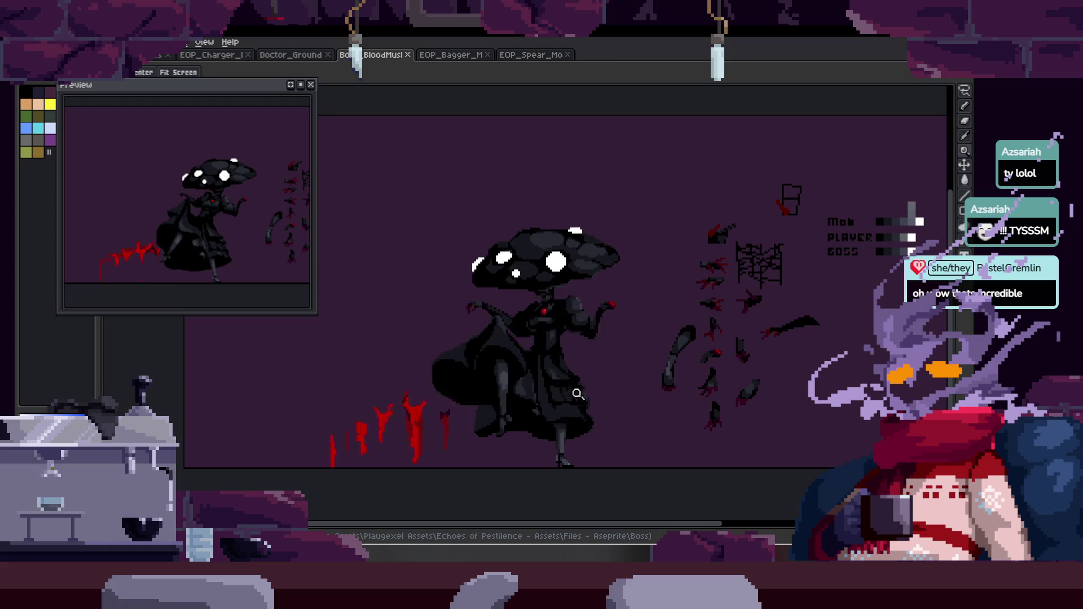
pyautogui.click(310, 85)
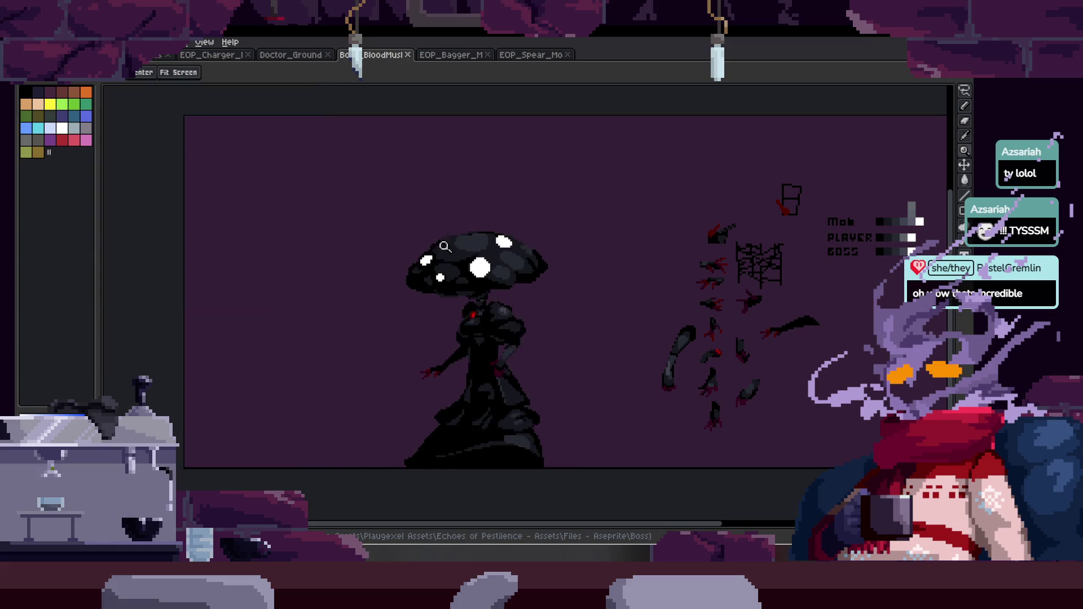
# Review the Doctor_Ground scythe animation's timeline and playback options, then move to the EOP_Spear_Mo sprite.
pyautogui.click(297, 59)
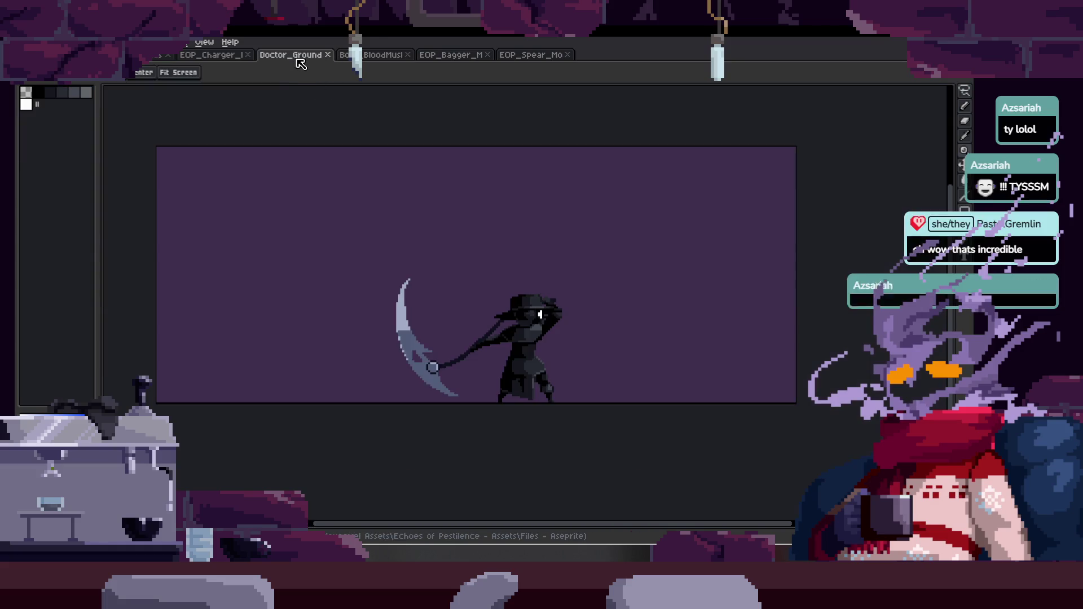
pyautogui.scroll(1, 502, 347)
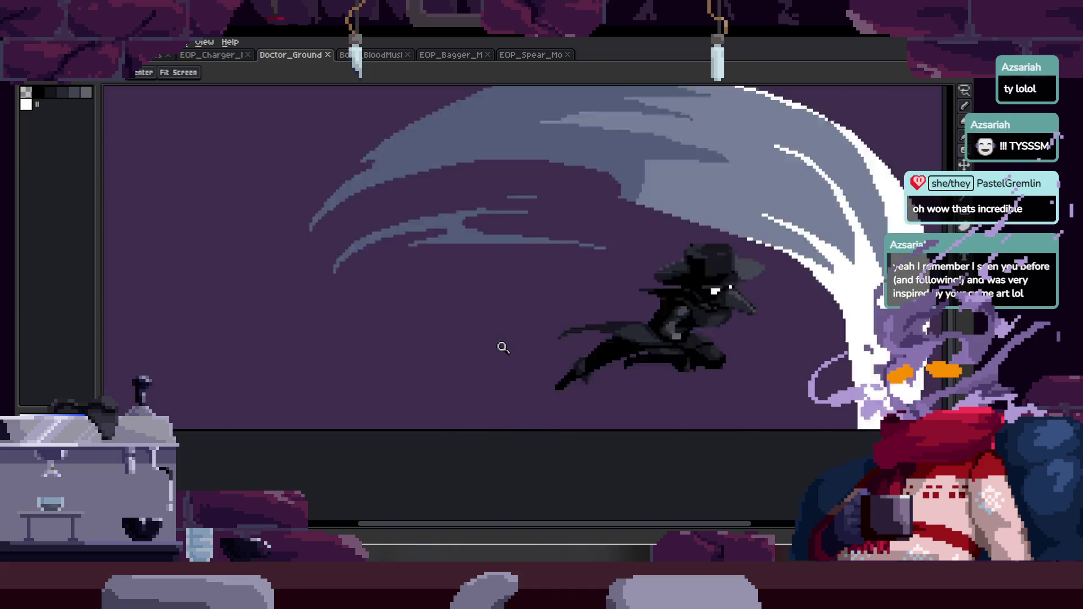
pyautogui.scroll(-1, 502, 347)
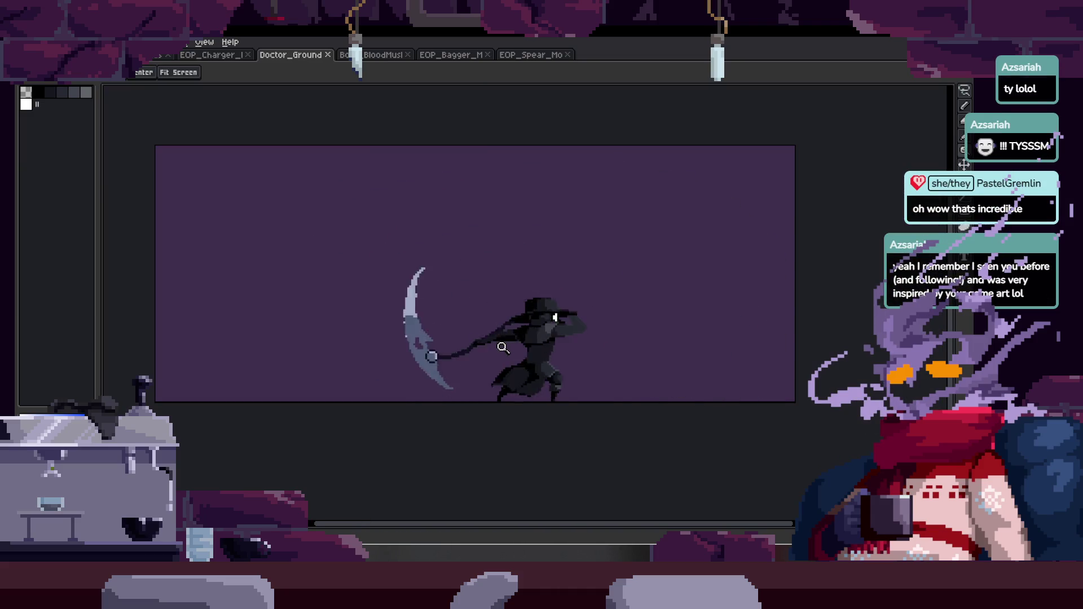
pyautogui.press('Tab')
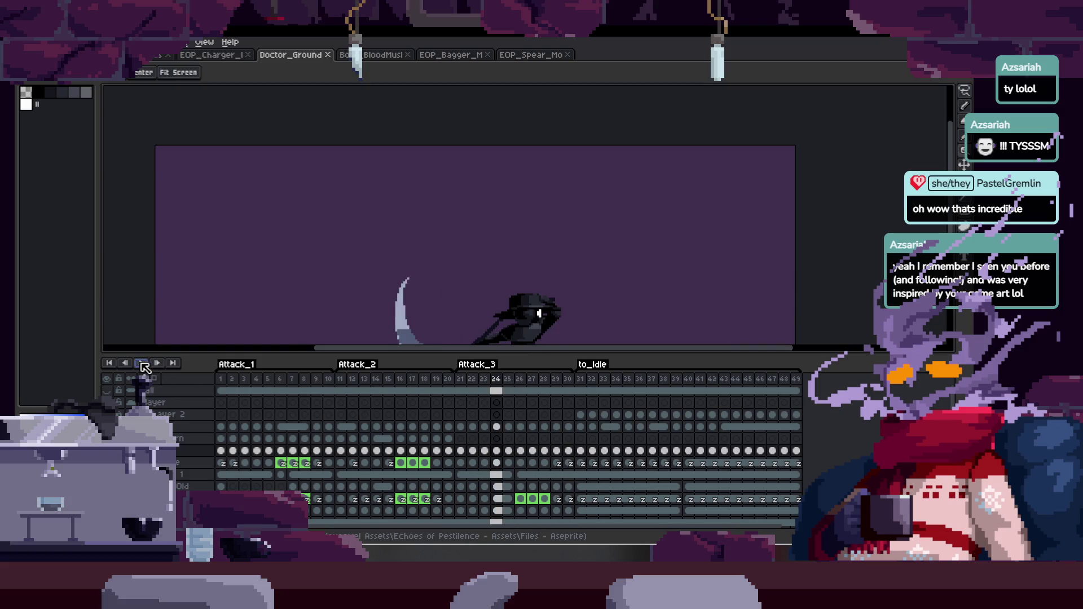
pyautogui.rightClick(144, 367)
pyautogui.click(226, 481)
pyautogui.press('Tab')
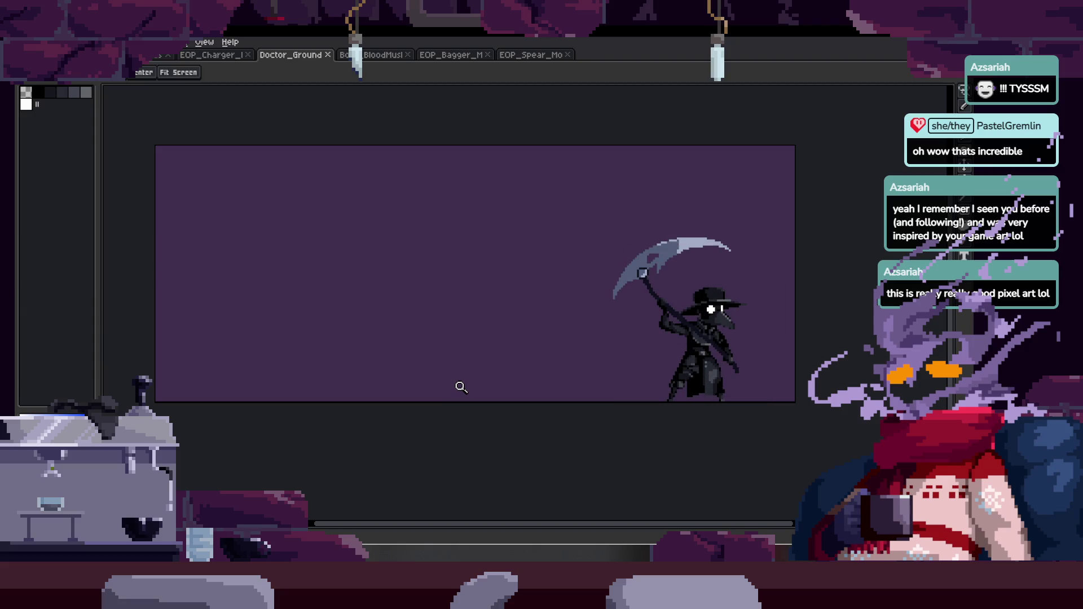
pyautogui.click(532, 56)
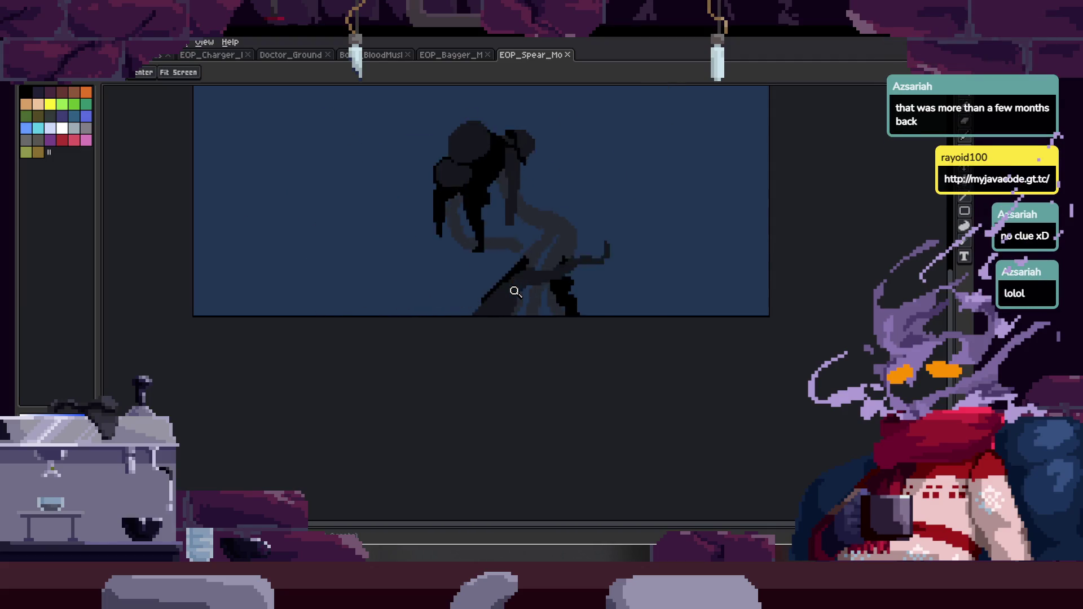
# Close the EOP_Spear_Mo document and look over the mushroom boss and plague doctor sprites.
pyautogui.click(568, 55)
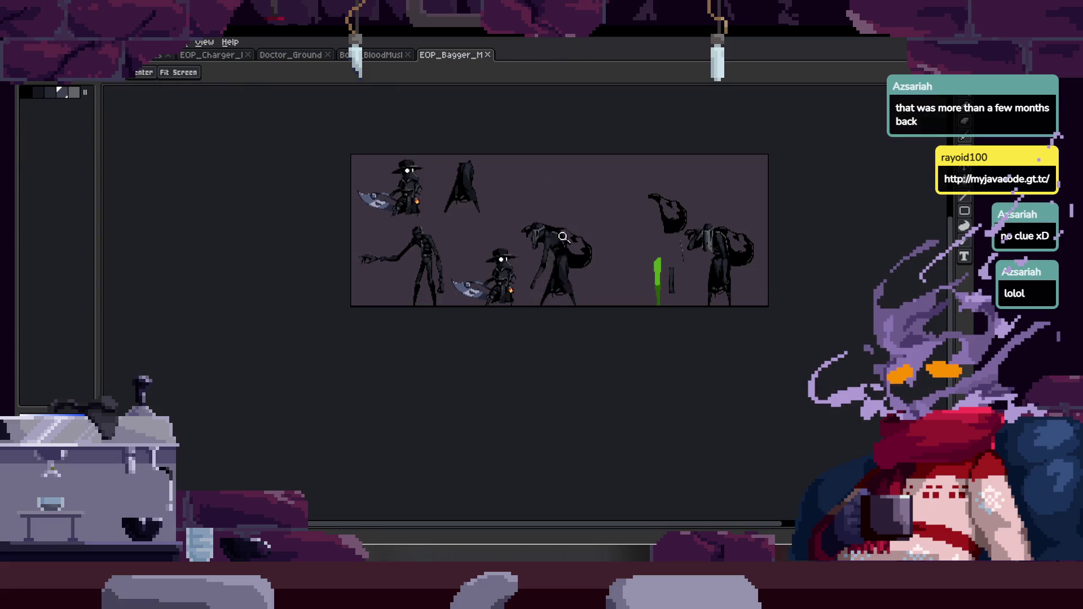
pyautogui.click(563, 237)
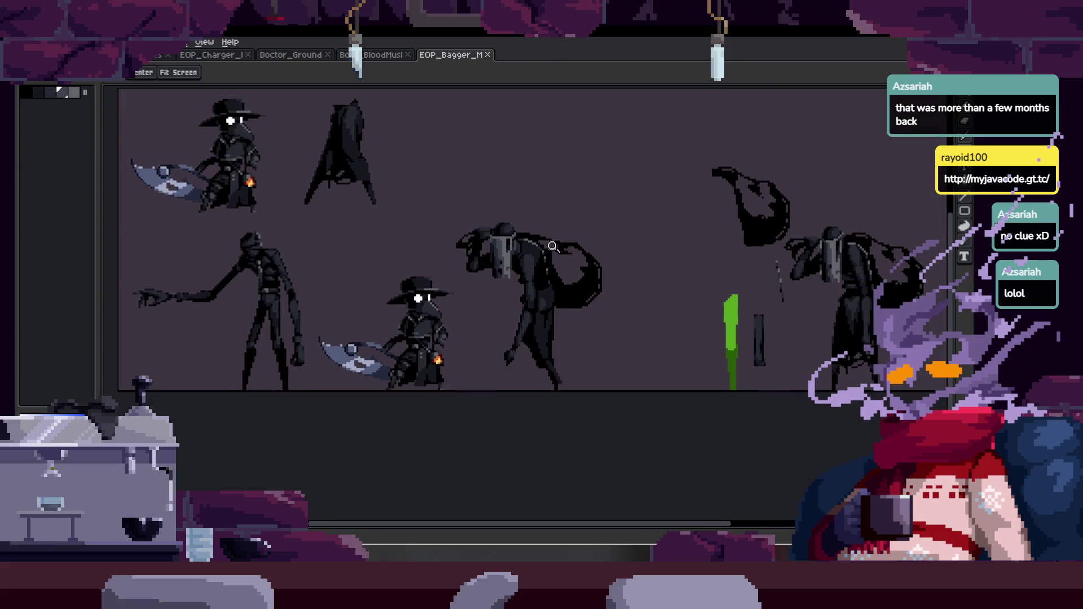
pyautogui.click(562, 230)
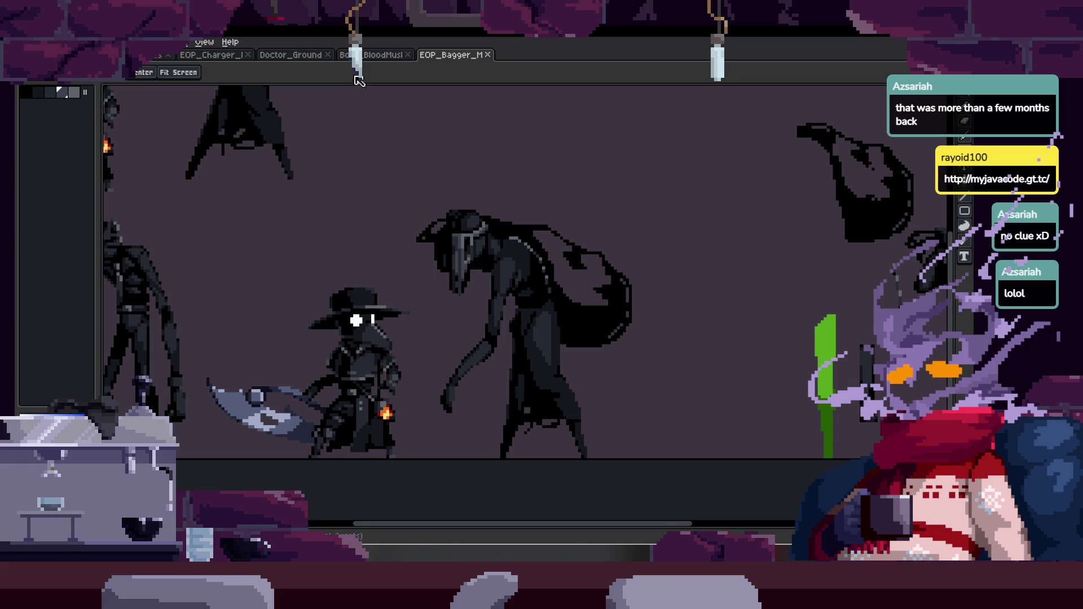
pyautogui.click(365, 55)
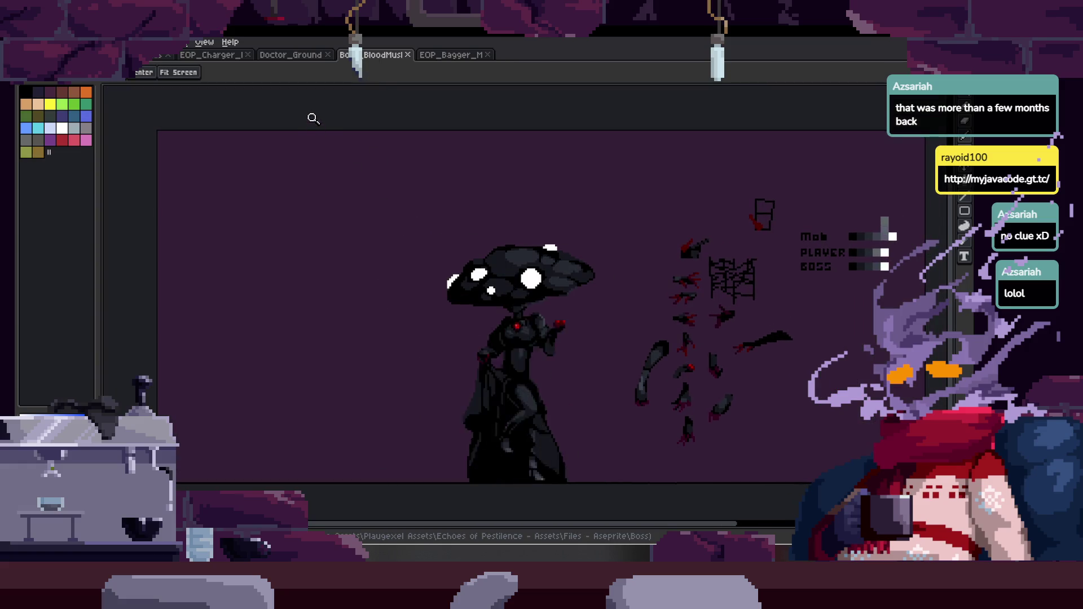
pyautogui.click(300, 55)
pyautogui.moveTo(418, 190); pyautogui.dragTo(451, 209)
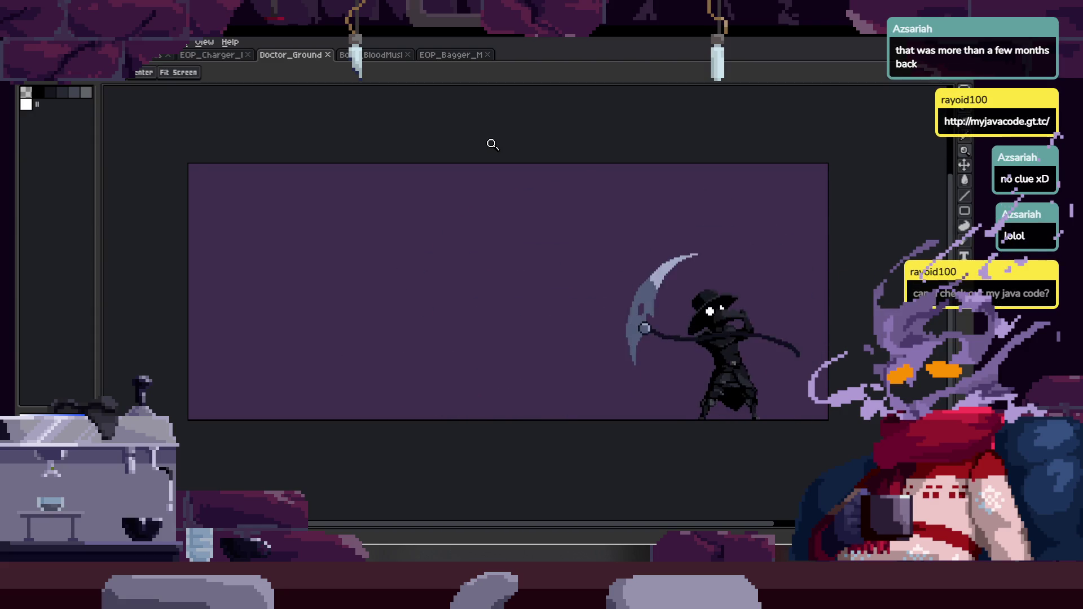
# Cycle through the Bagger, mushroom boss, plague doctor, Charger and blob sprite tabs for review.
pyautogui.click(447, 56)
pyautogui.click(379, 56)
pyautogui.scroll(-3, 442, 186)
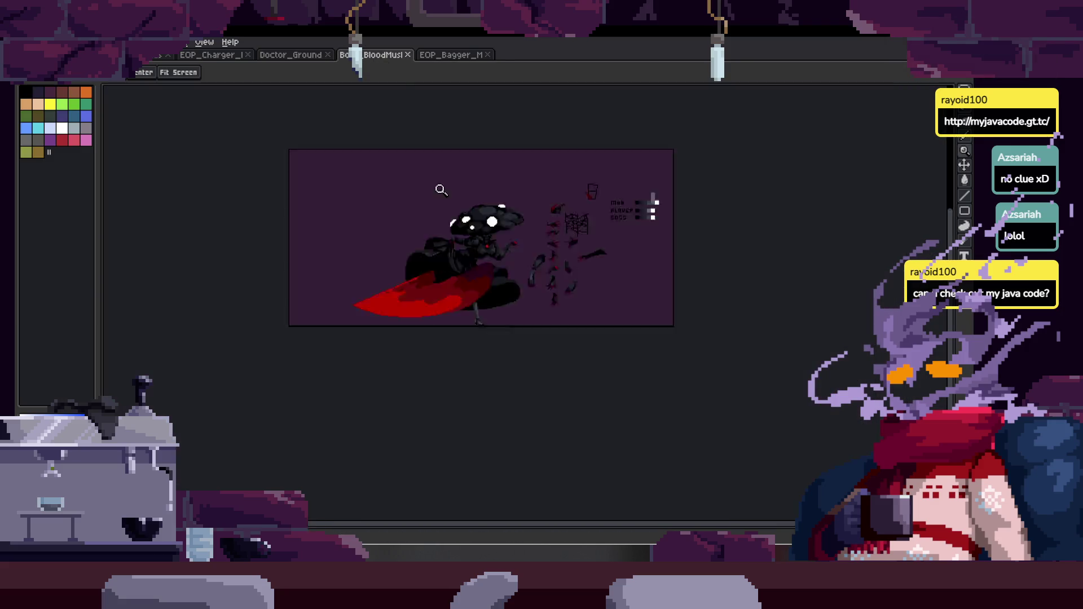
pyautogui.scroll(4, 492, 213)
pyautogui.click(293, 56)
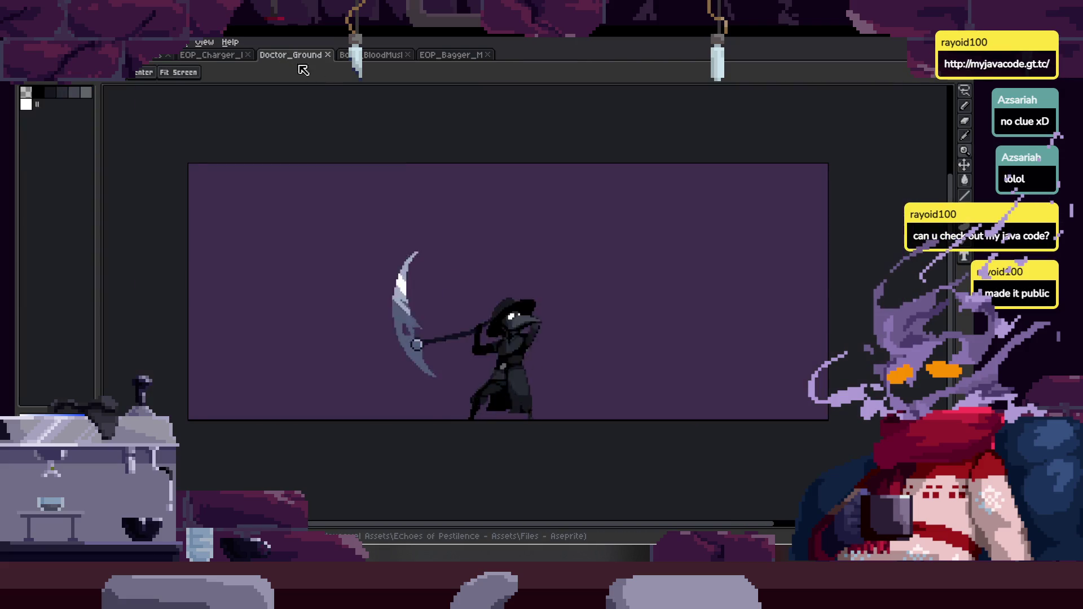
pyautogui.hotkey('ctrl', 'shift', 'Tab')
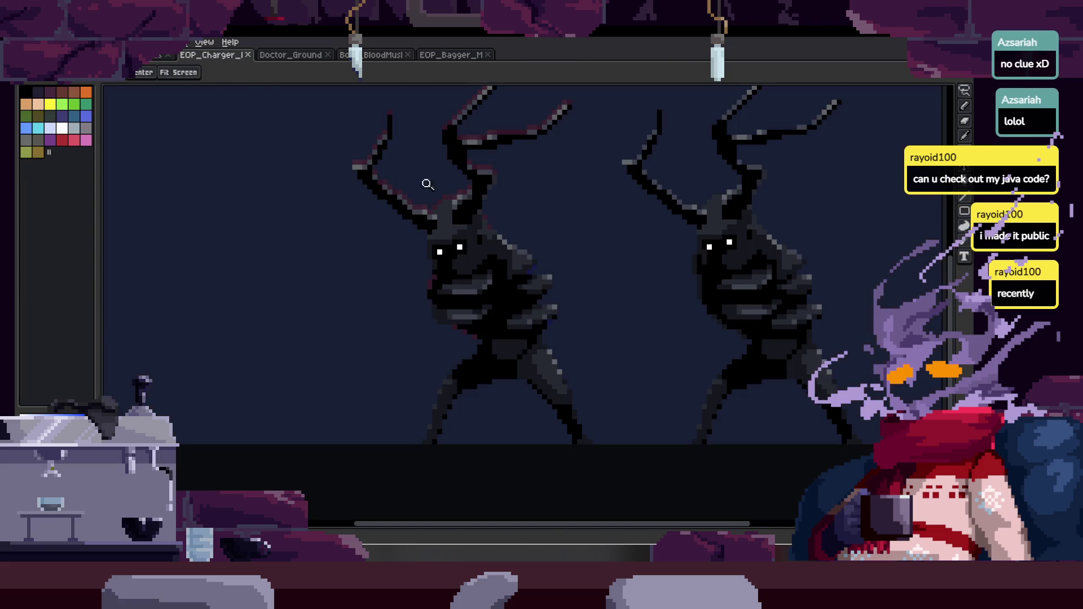
pyautogui.hotkey('ctrl', 'shift', 'Tab')
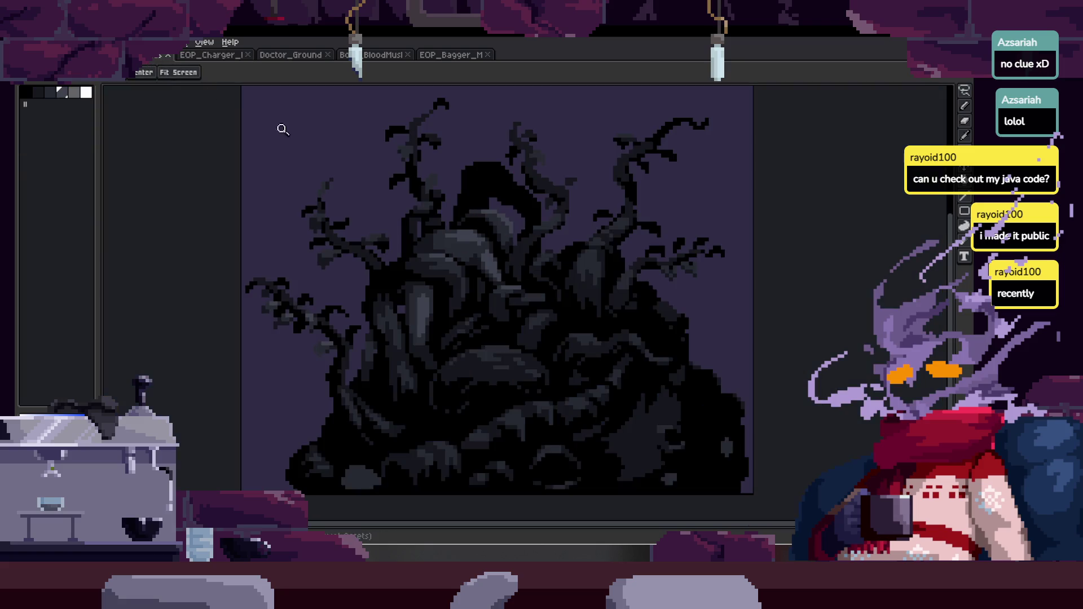
pyautogui.scroll(-1, 491, 215)
pyautogui.scroll(1, 544, 201)
pyautogui.moveTo(543, 201); pyautogui.dragTo(512, 213)
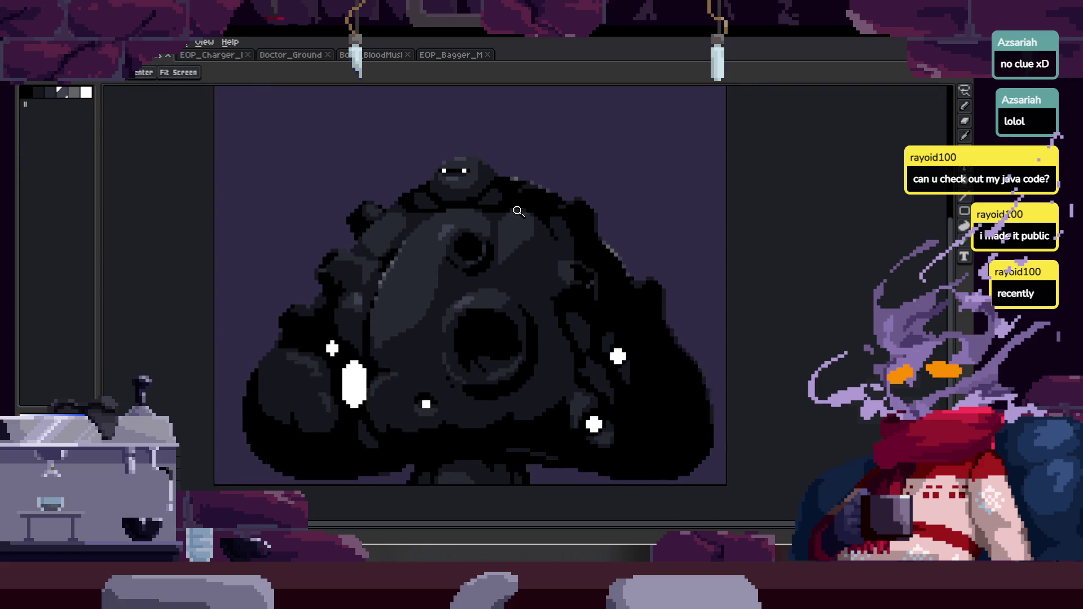
pyautogui.press('Tab')
pyautogui.press('Tab')
pyautogui.click(237, 56)
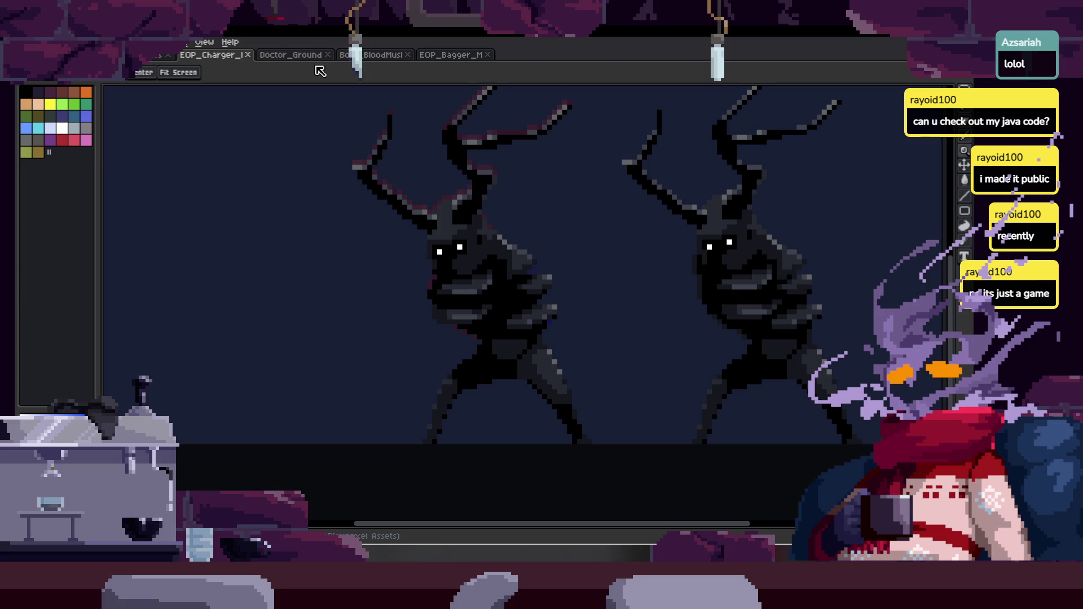
# Check the Unreal Editor, then save the Charger sprites and zoom to fit before opening the blob sprite.
pyautogui.hotkey('alt', 'Tab')
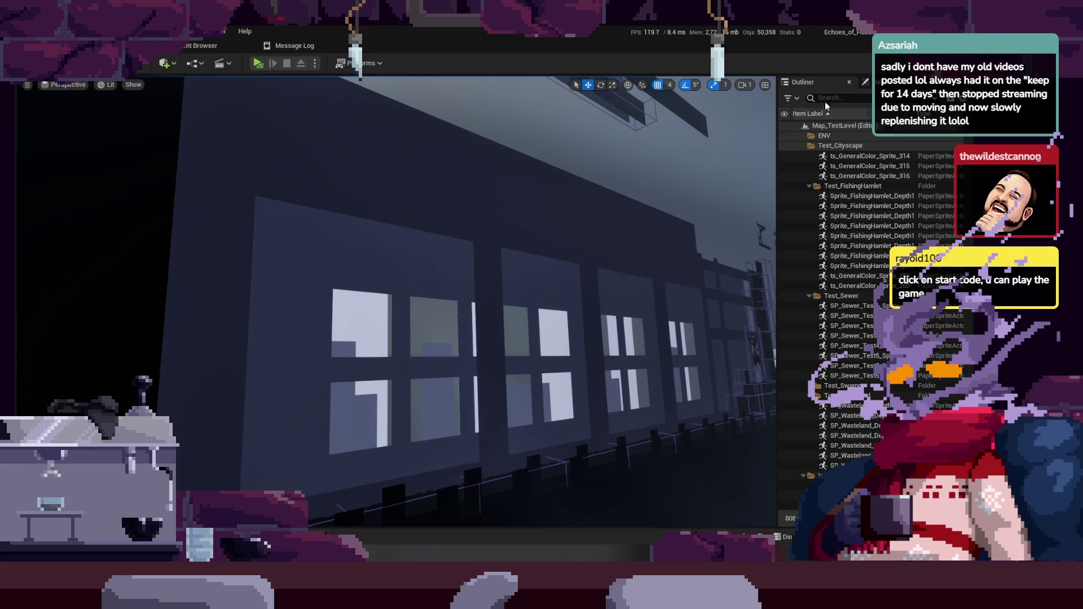
pyautogui.hotkey('alt', 'Tab')
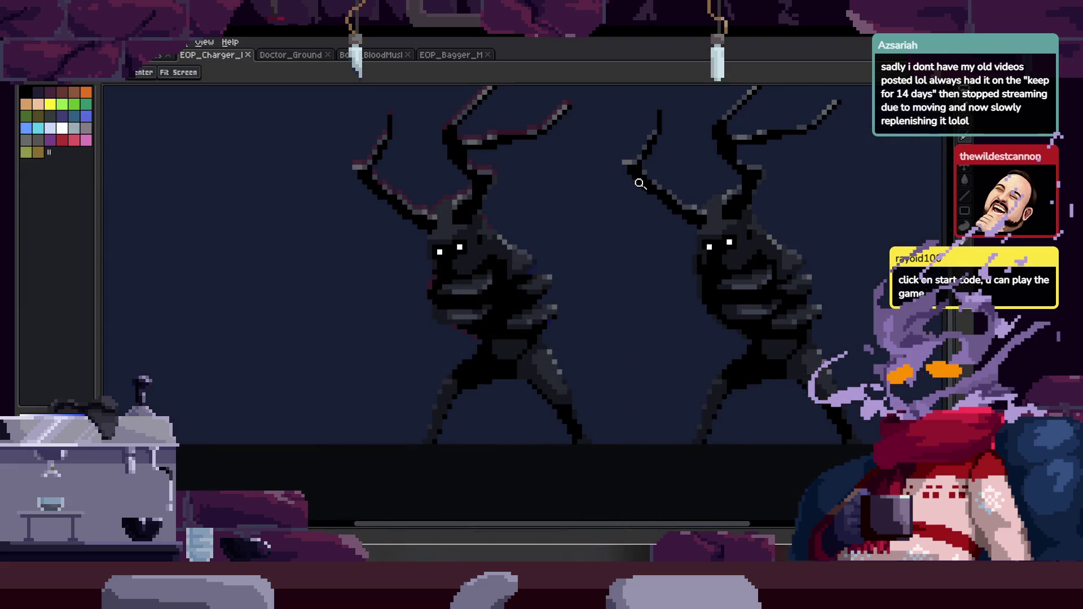
pyautogui.scroll(3, 500, 282)
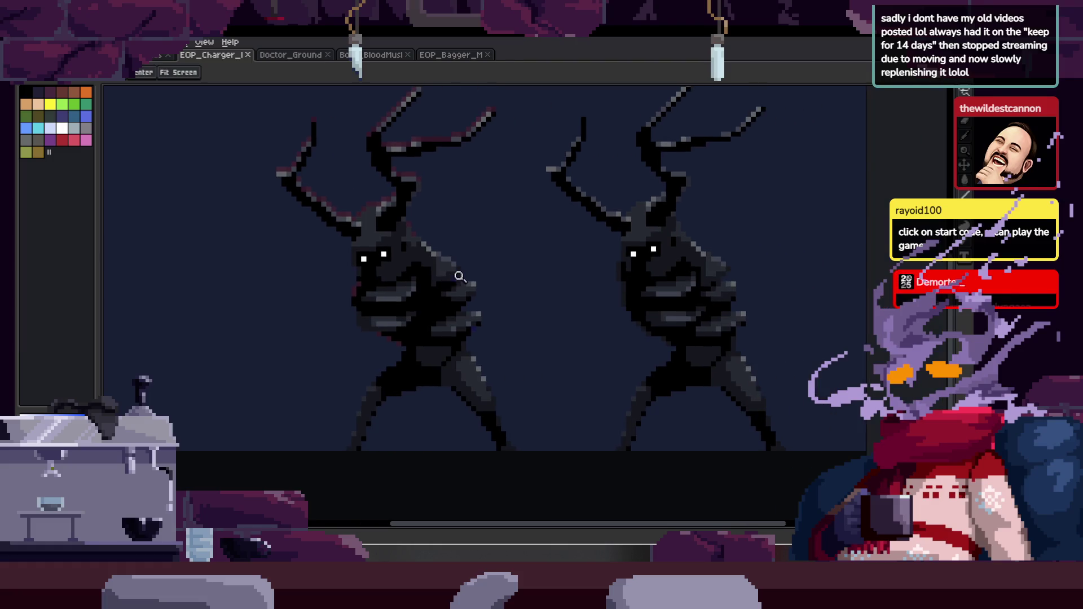
pyautogui.scroll(-2, 461, 272)
pyautogui.hotkey('ctrl', 's')
pyautogui.press('z')
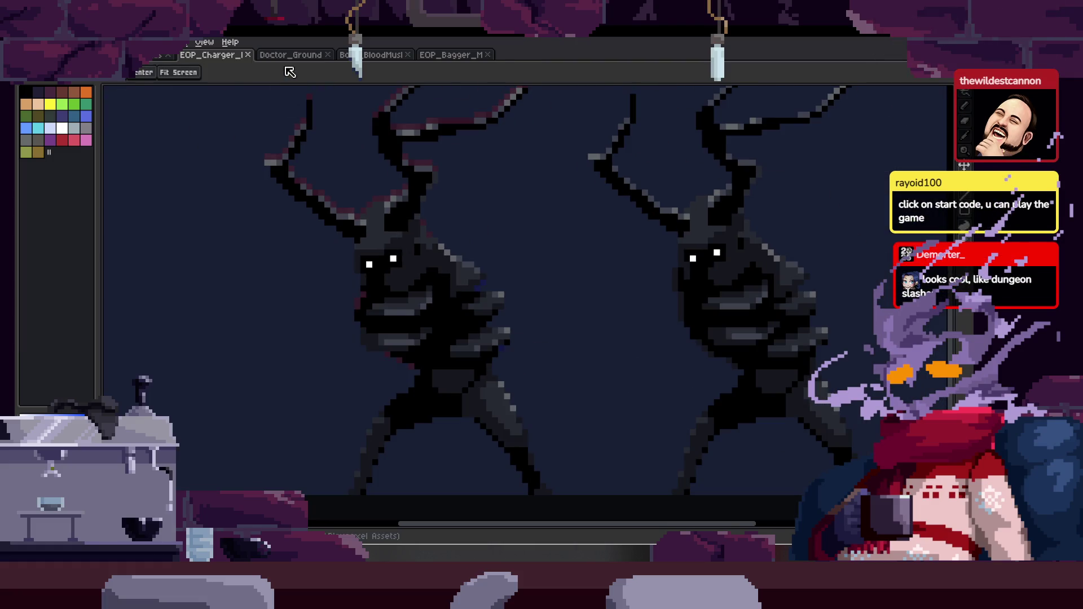
pyautogui.scroll(4, 383, 225)
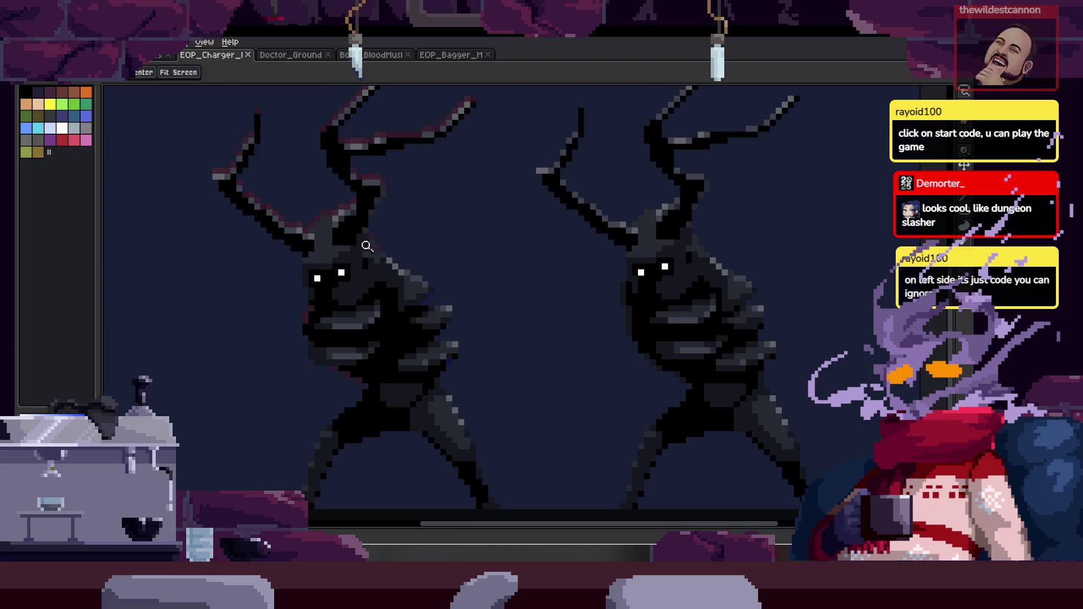
pyautogui.hotkey('ctrl', '0')
pyautogui.click(290, 55)
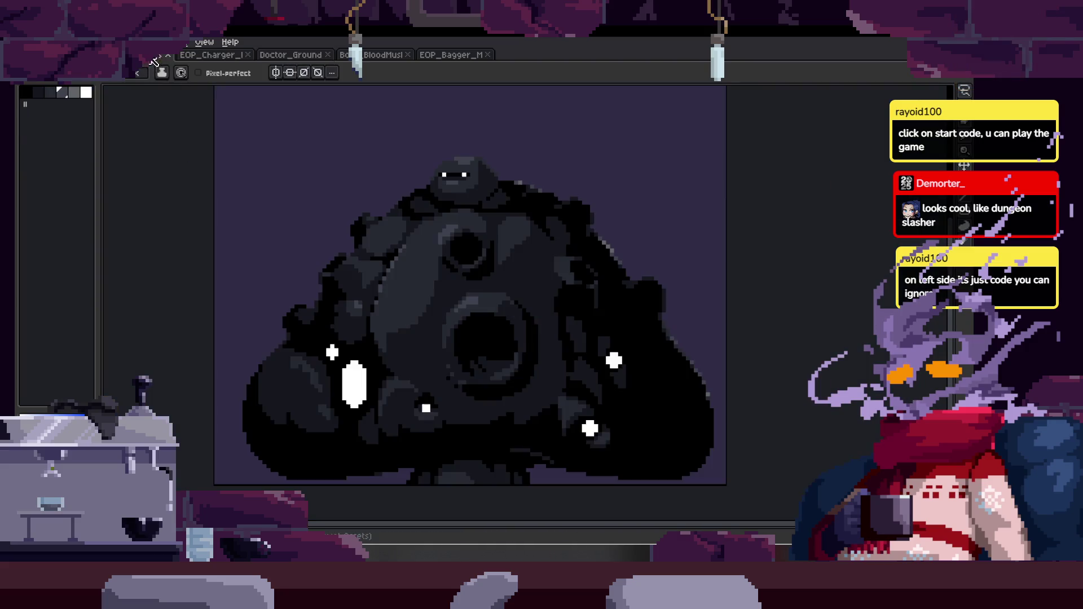
# Save the blob creature sprite and inspect it with the timeline toggled and one zoom step.
pyautogui.scroll(-2, 499, 267)
pyautogui.scroll(2, 498, 268)
pyautogui.press('Tab')
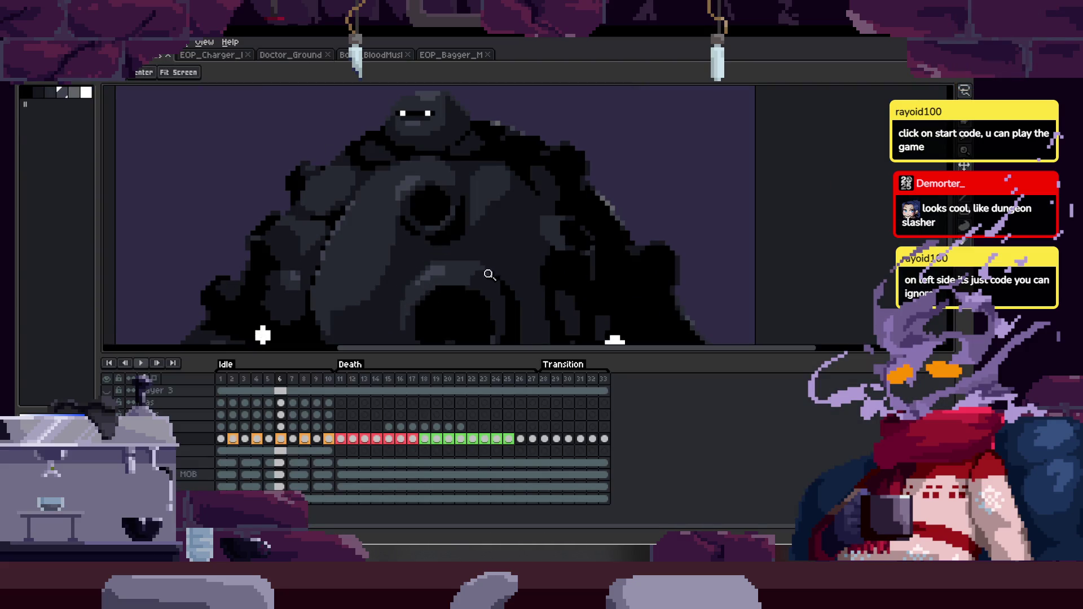
pyautogui.hotkey('ctrl', 's')
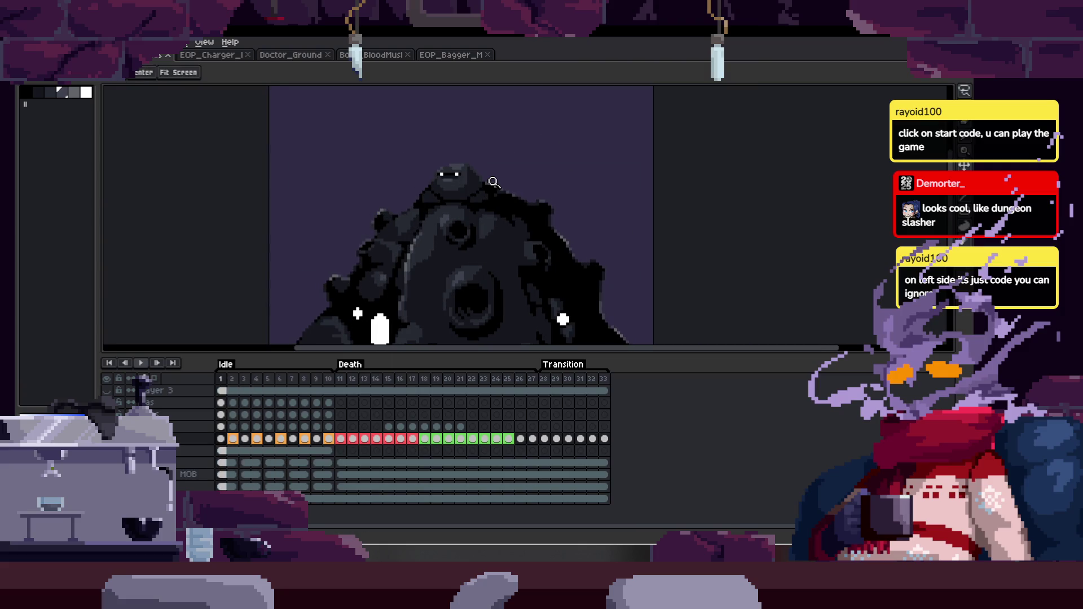
pyautogui.press('Tab')
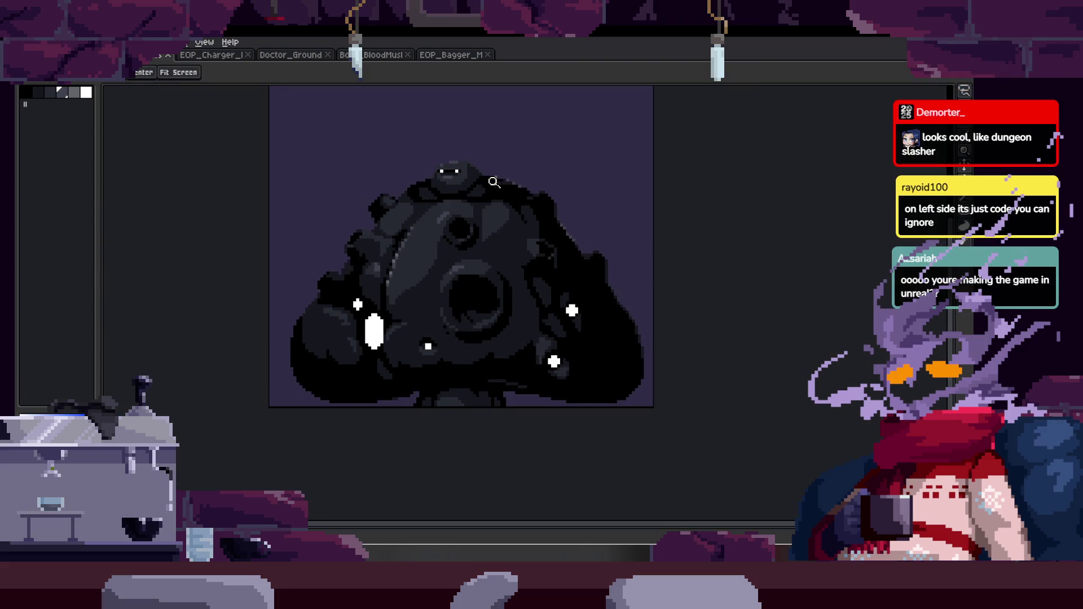
pyautogui.press('Tab')
pyautogui.press('Tab')
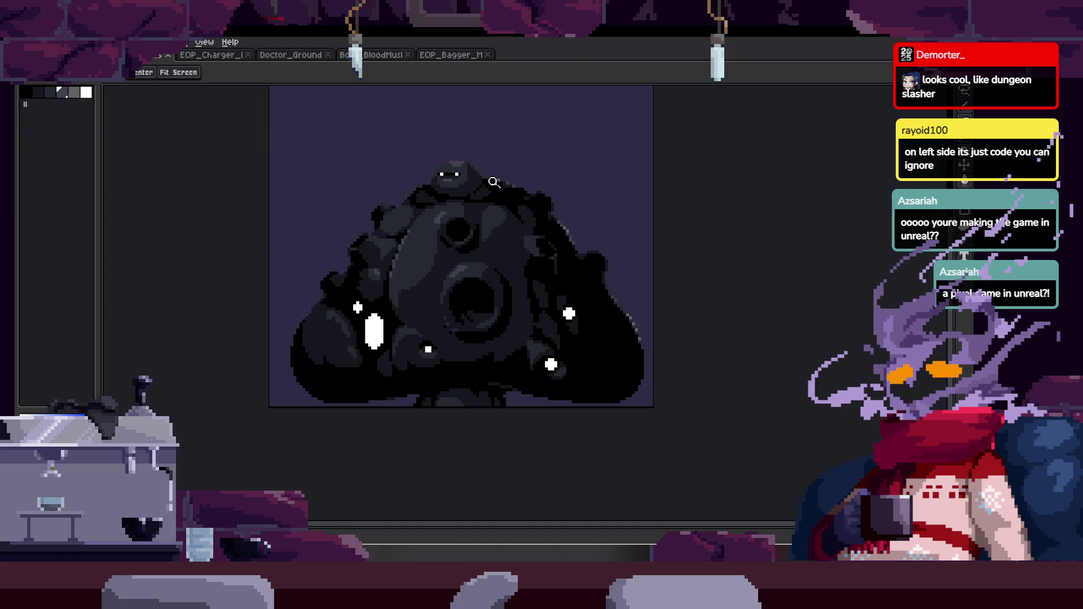
pyautogui.click(510, 205)
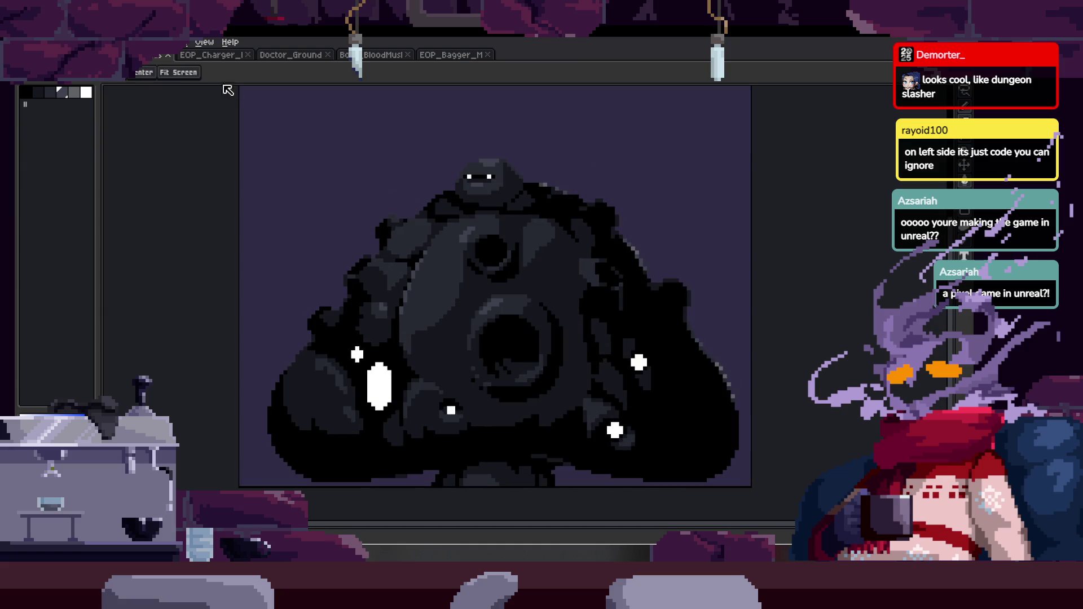
# Switch to the EOP_Charger sprite and show its animation timeline.
pyautogui.click(212, 55)
pyautogui.scroll(-2, 537, 254)
pyautogui.press('Tab')
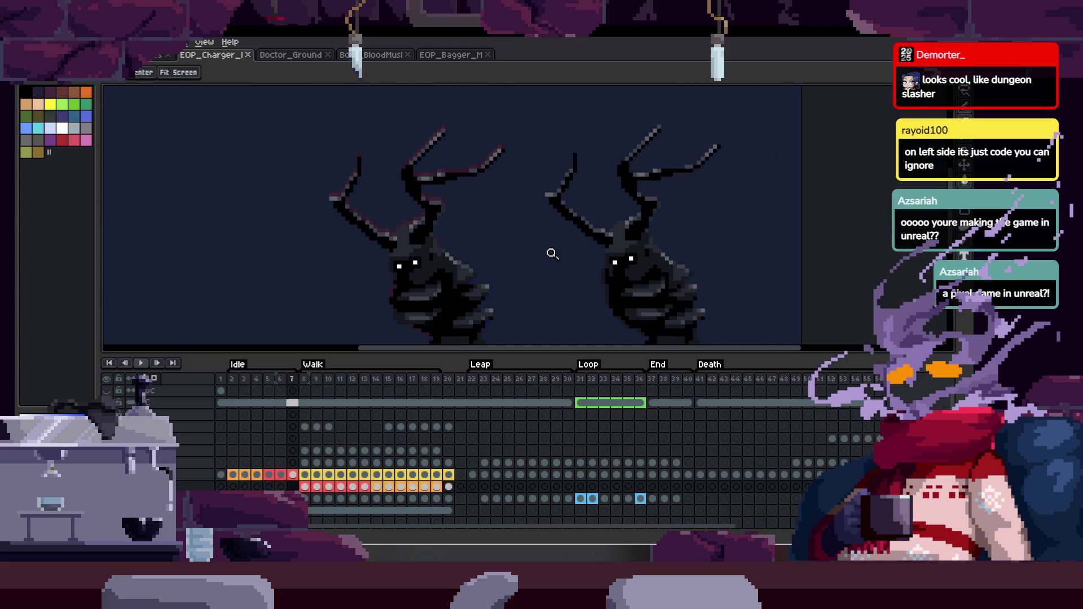
# Save the Charger sprite file while toggling the timeline and zooming the canvas.
pyautogui.press('Tab')
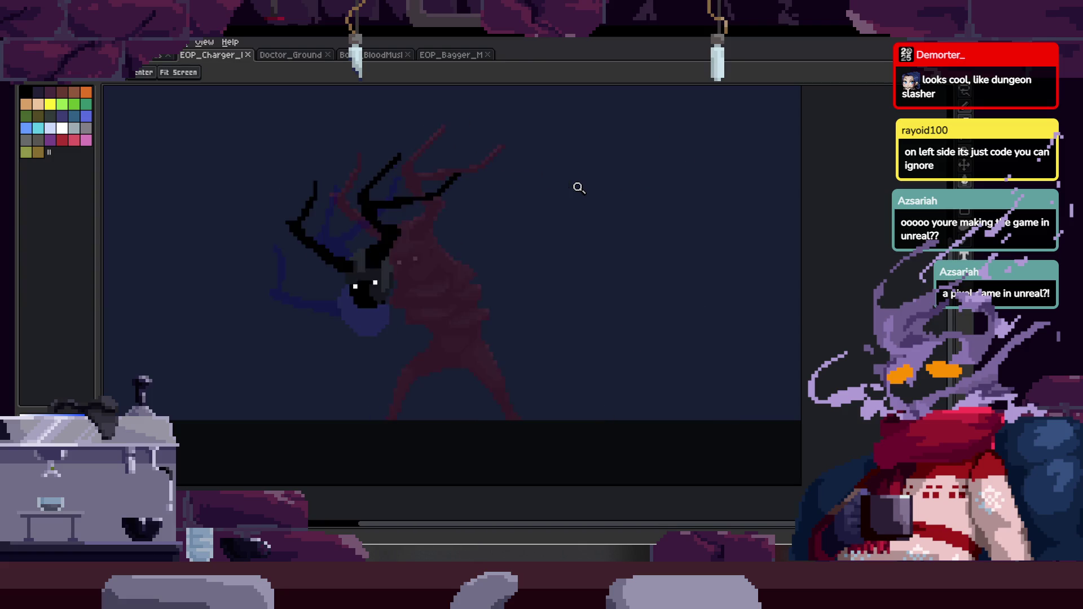
pyautogui.press('Tab')
pyautogui.scroll(3, 576, 186)
pyautogui.hotkey('ctrl', 's')
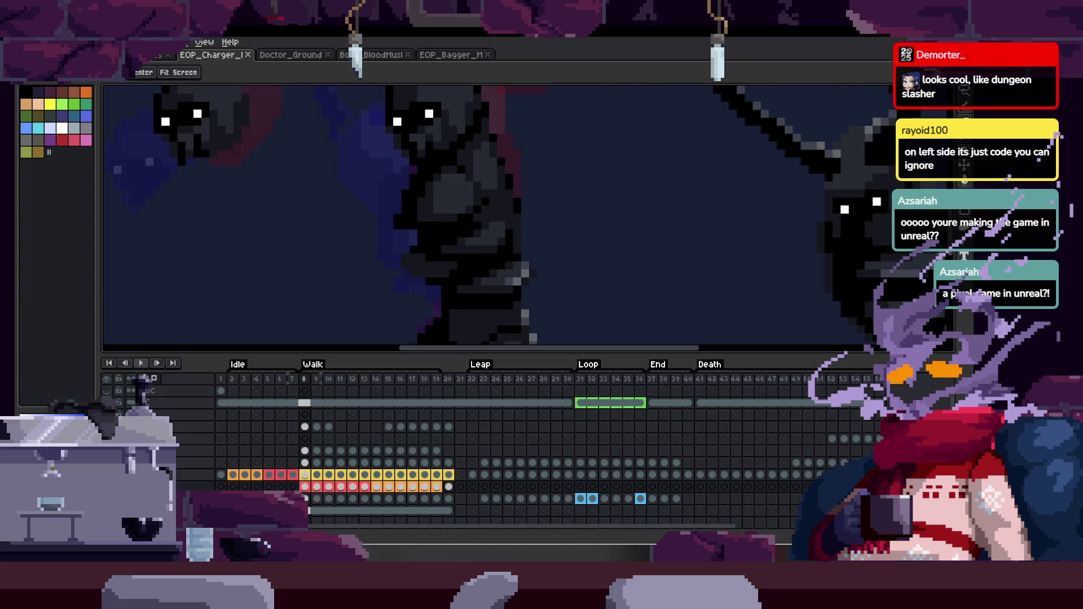
pyautogui.press('Tab')
pyautogui.scroll(-2, 504, 234)
# Play the Charger animation loop and zoom in to review the black-shaded walk frames.
pyautogui.press('Return')
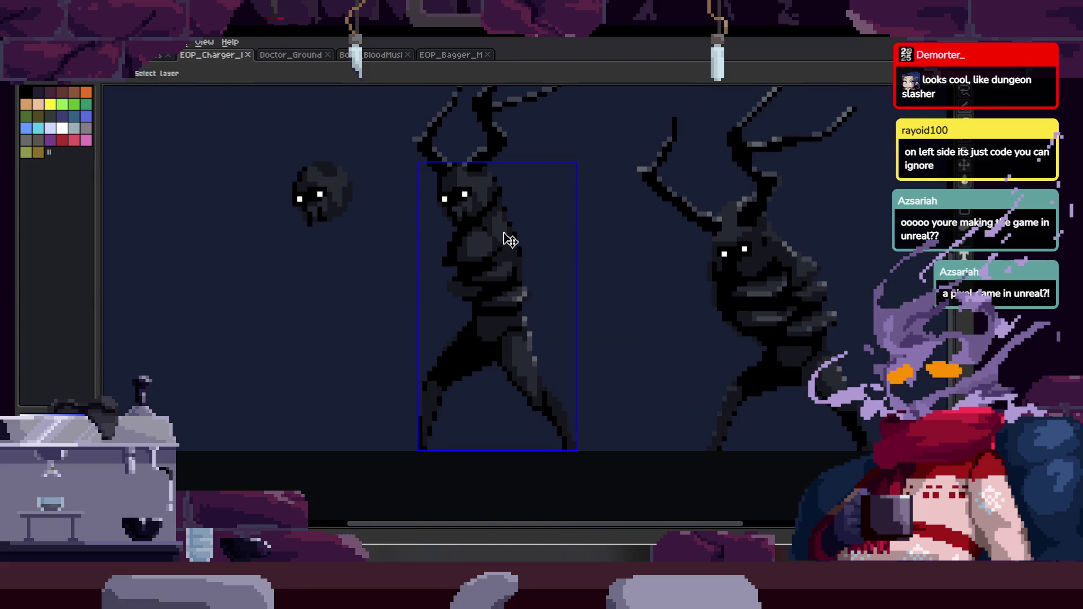
pyautogui.press('Tab')
pyautogui.press('Tab')
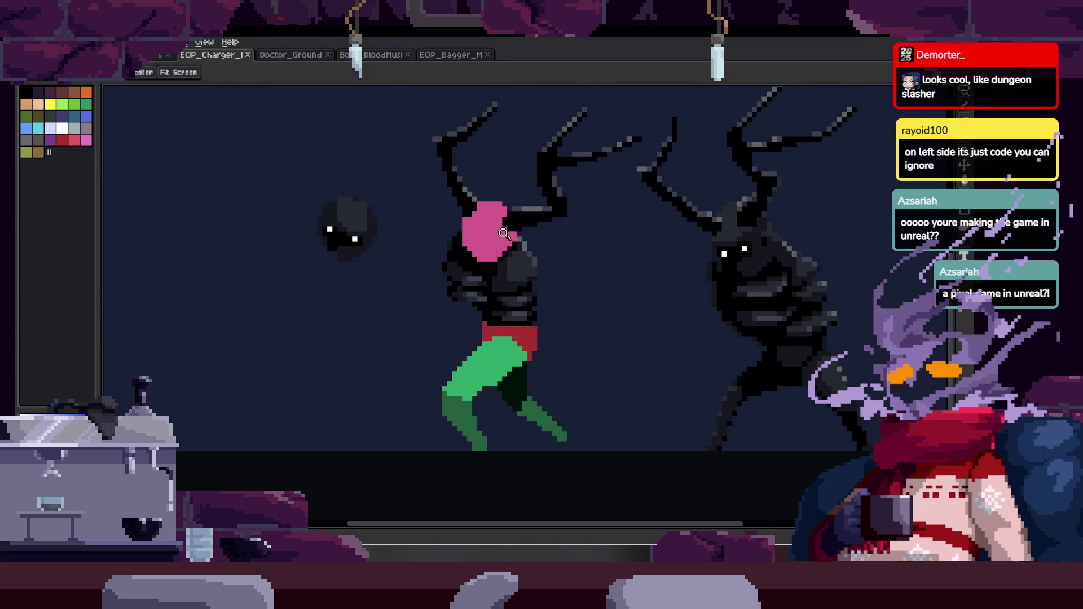
pyautogui.press('Tab')
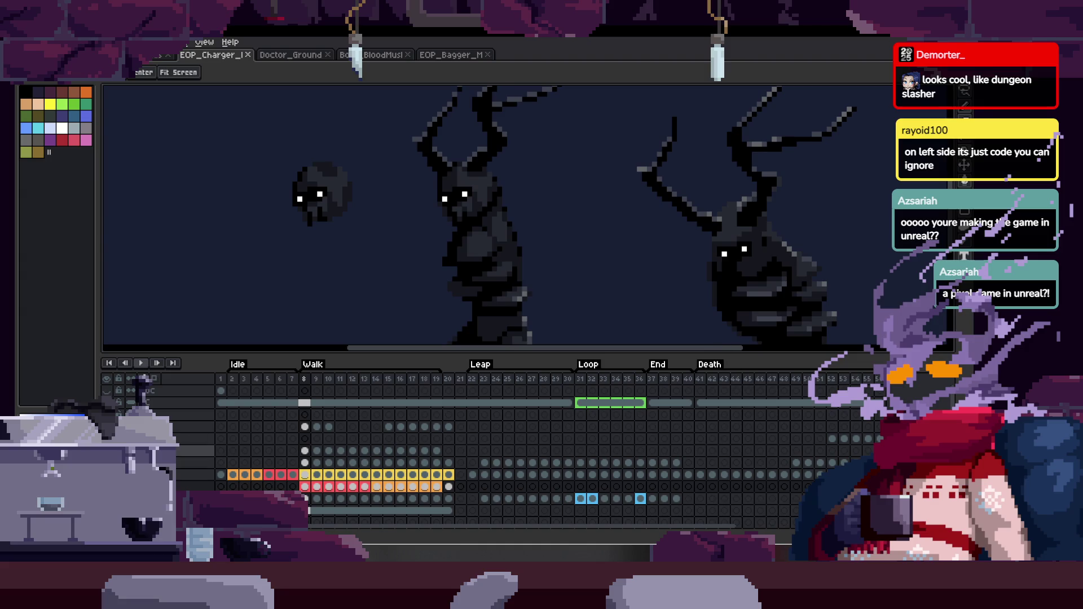
pyautogui.press('Tab')
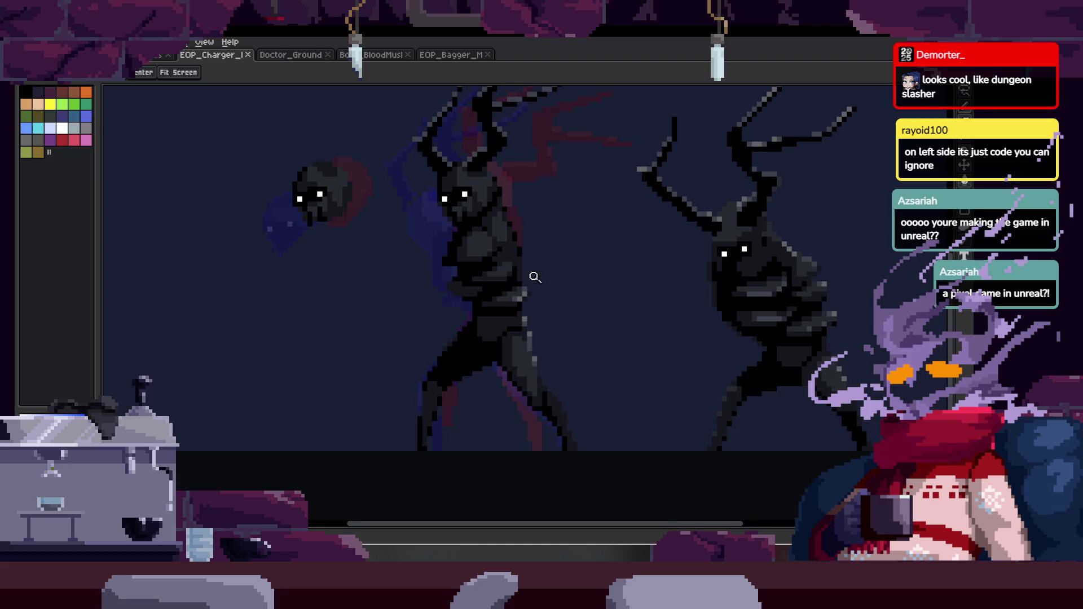
pyautogui.scroll(3, 486, 307)
pyautogui.scroll(-3, 494, 292)
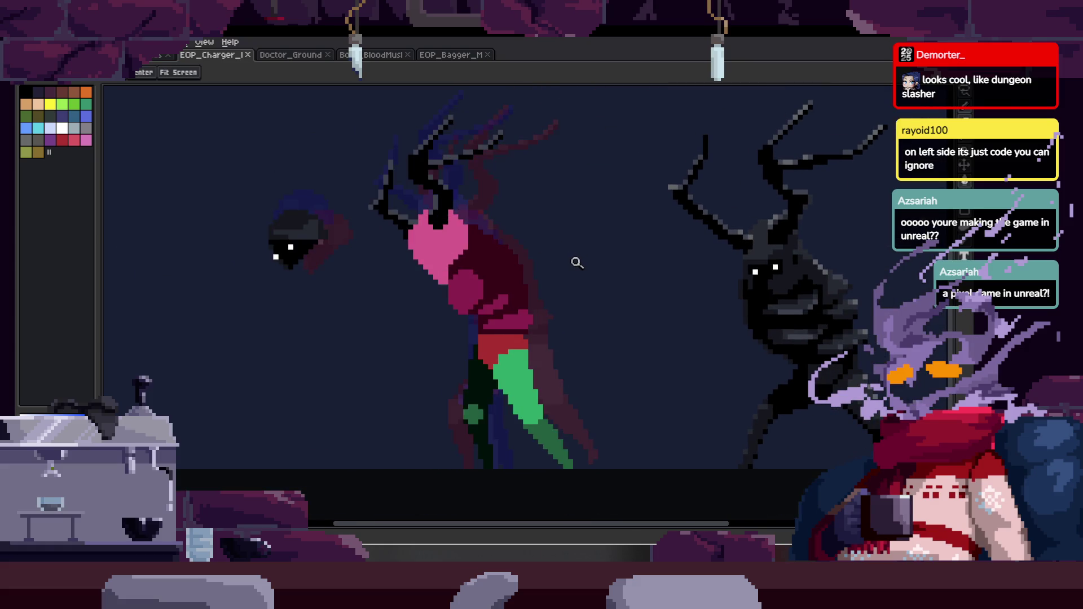
pyautogui.scroll(2, 575, 262)
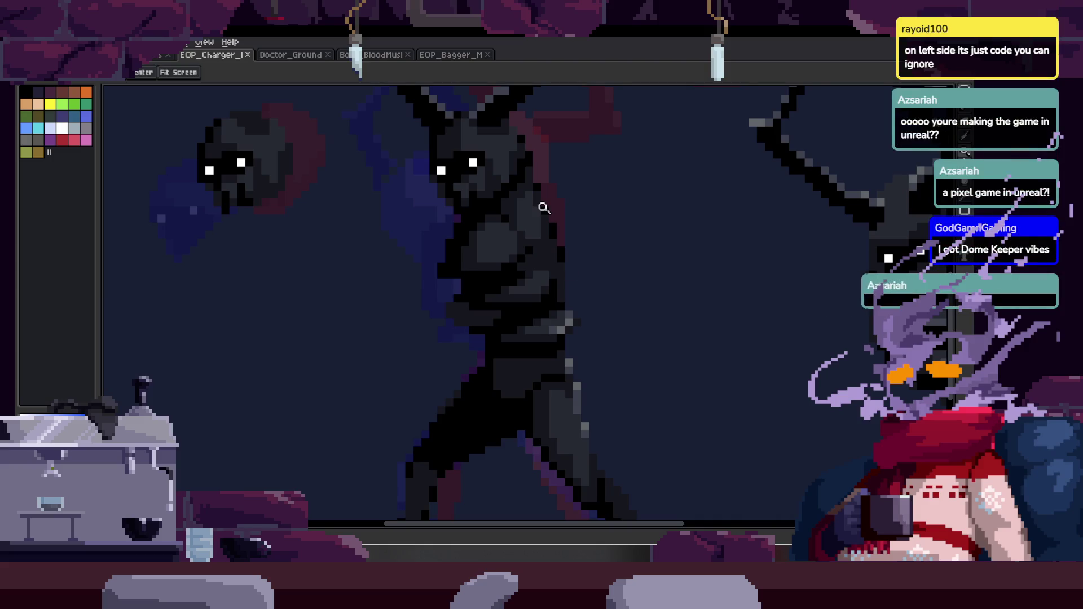
pyautogui.rightClick(458, 252)
# Launch Map_TestLevel in play preview and move the hero left and right among the enemies.
pyautogui.click(247, 481)
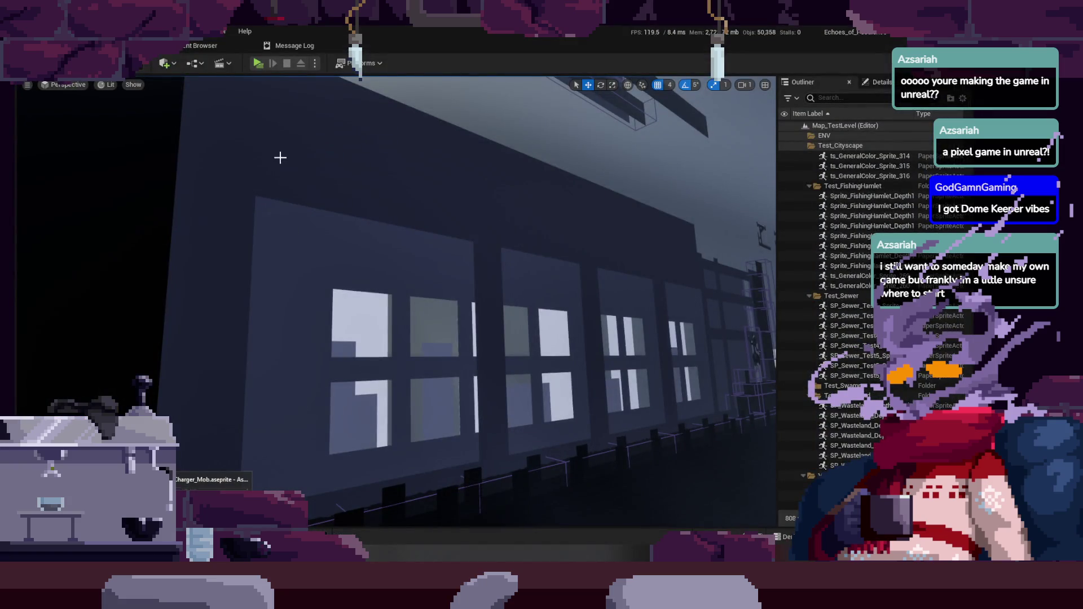
pyautogui.click(259, 62)
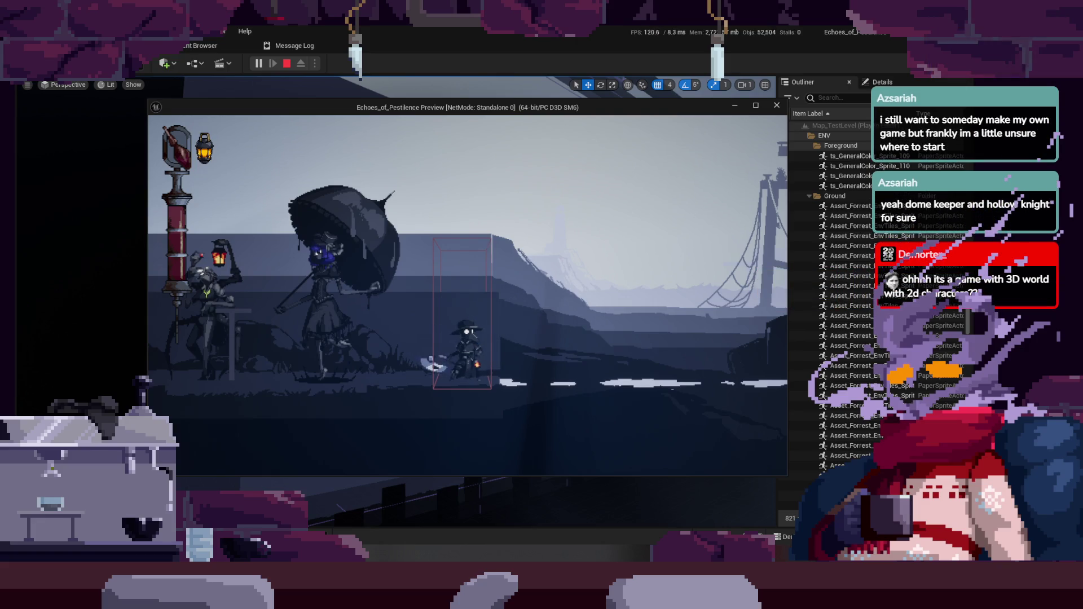
pyautogui.press('a')
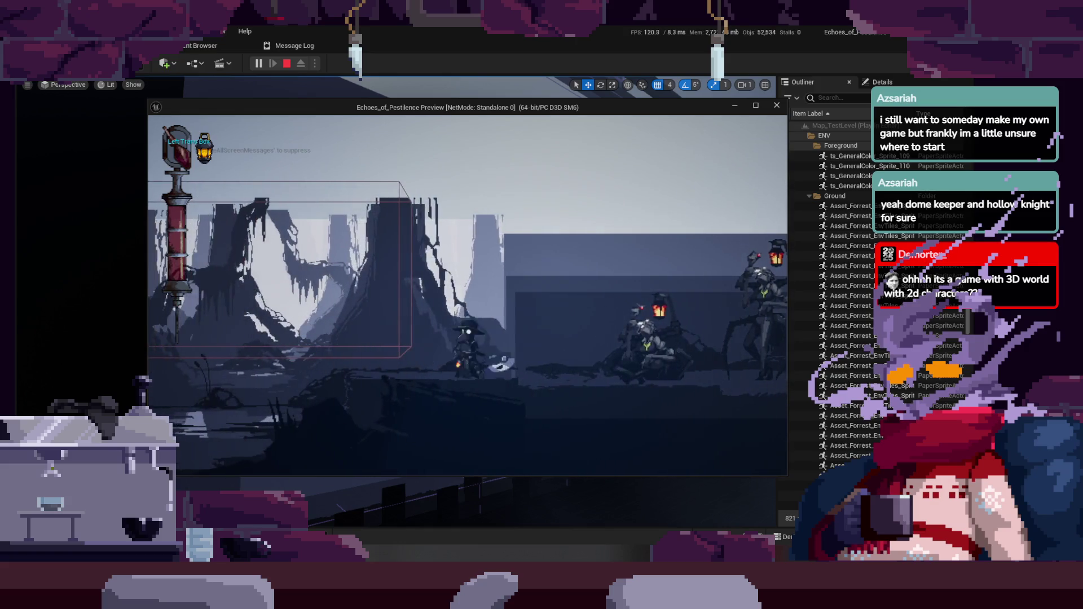
pyautogui.press('d')
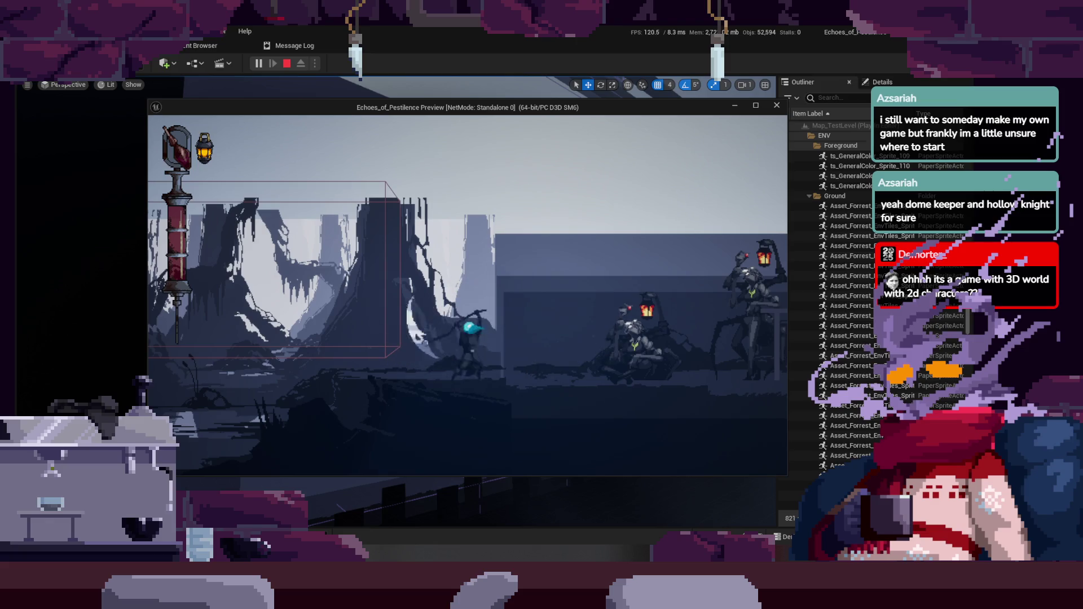
pyautogui.press('a')
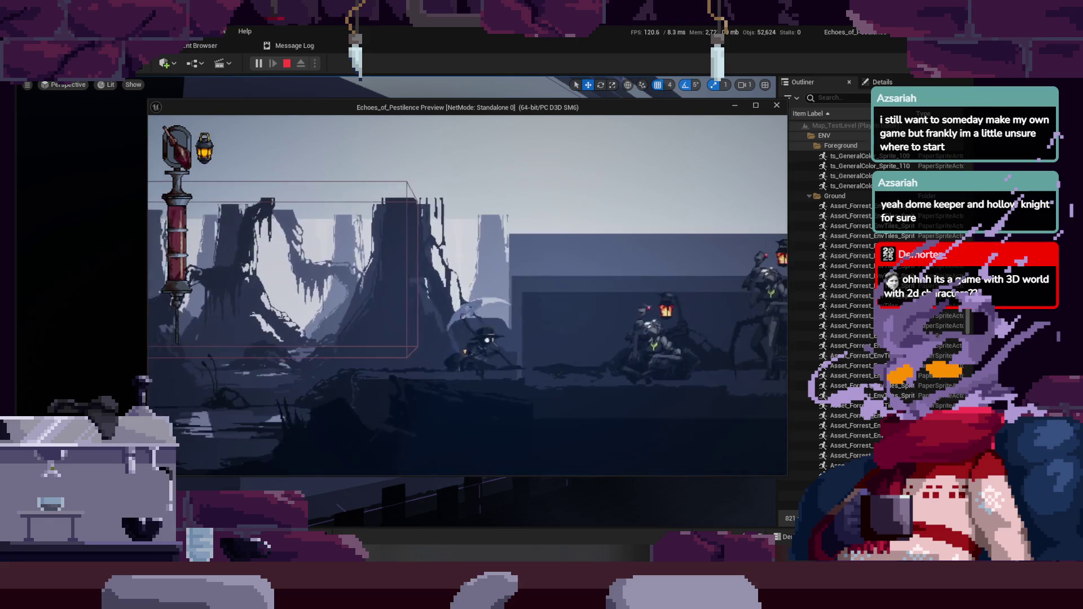
pyautogui.press('d')
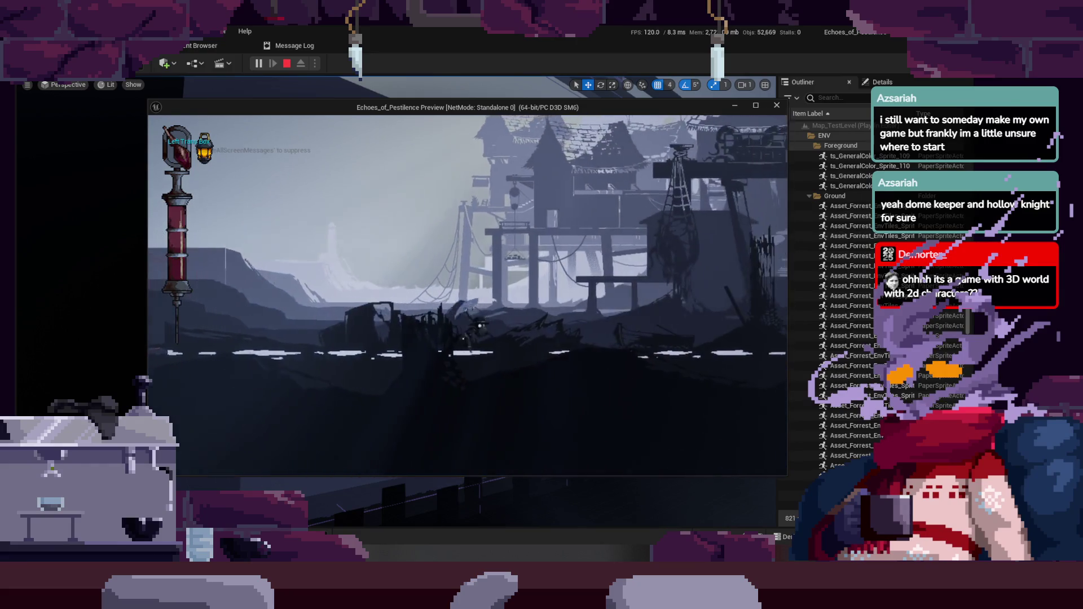
# Run the hero right through the docks, over rooftops and the bridge onto the balcony.
pyautogui.press('d')
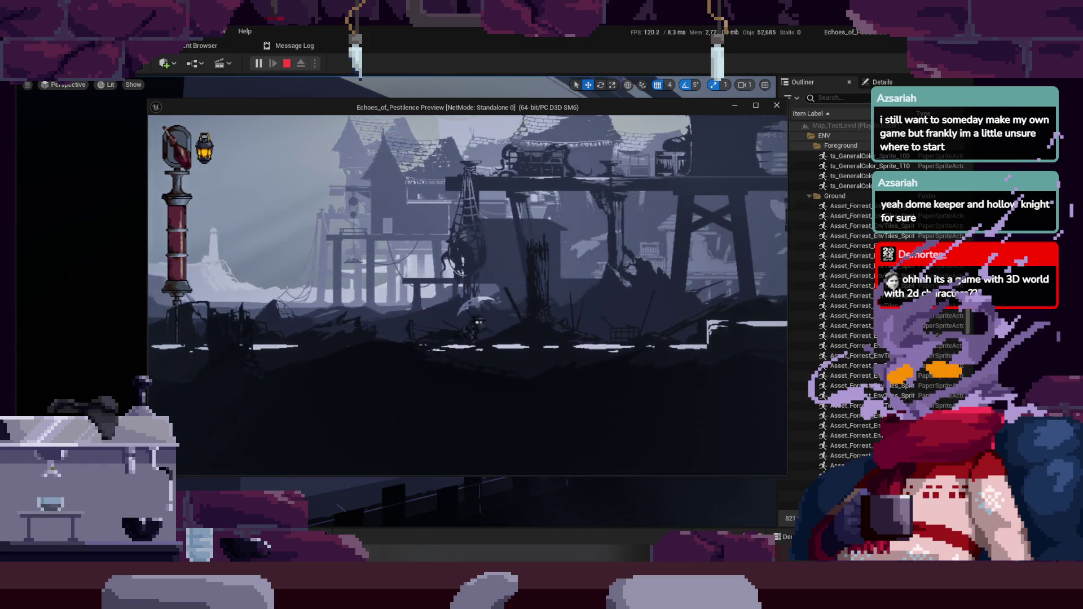
pyautogui.press('d')
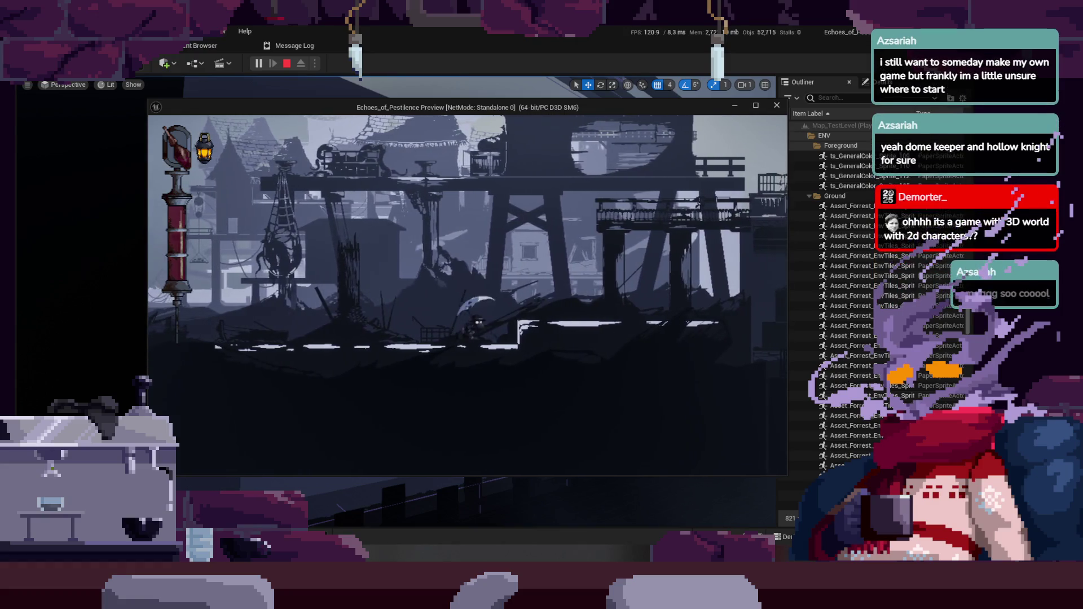
pyautogui.press('d')
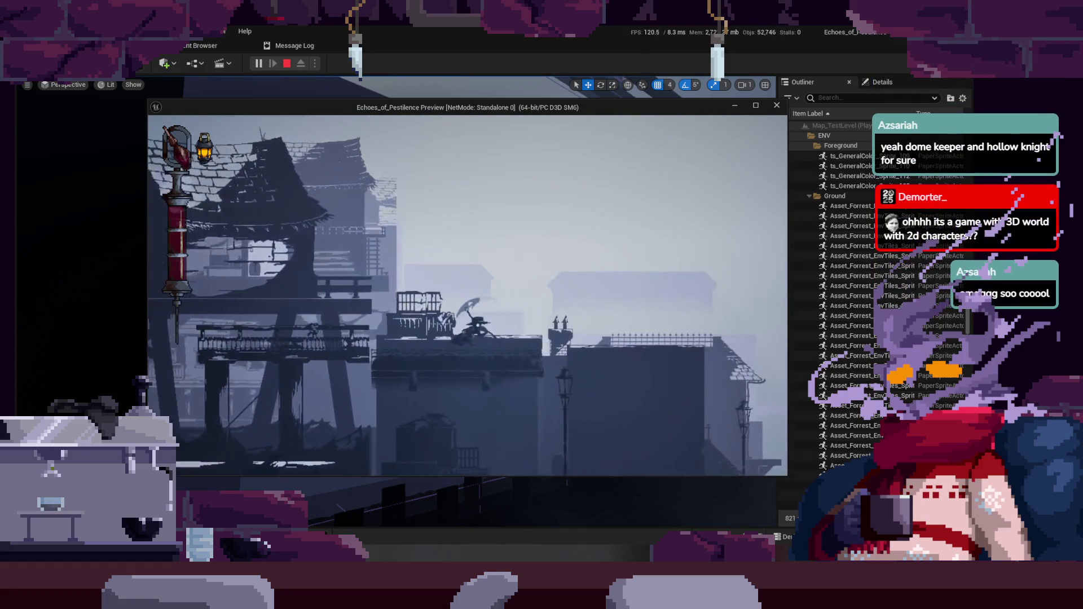
pyautogui.press('space')
pyautogui.press('d')
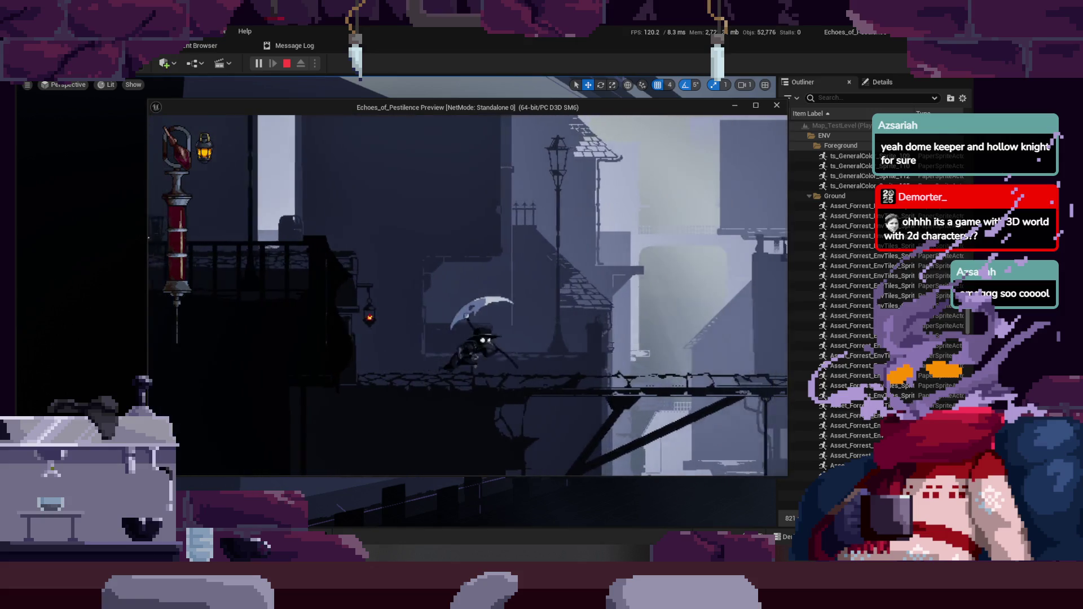
pyautogui.press('d')
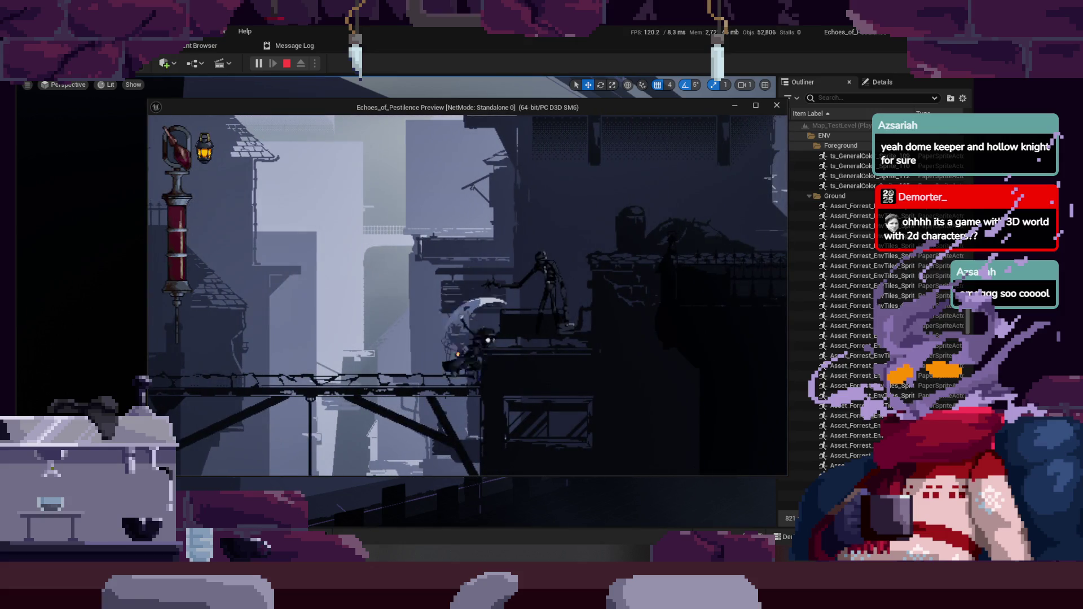
pyautogui.press('d')
pyautogui.press('d')
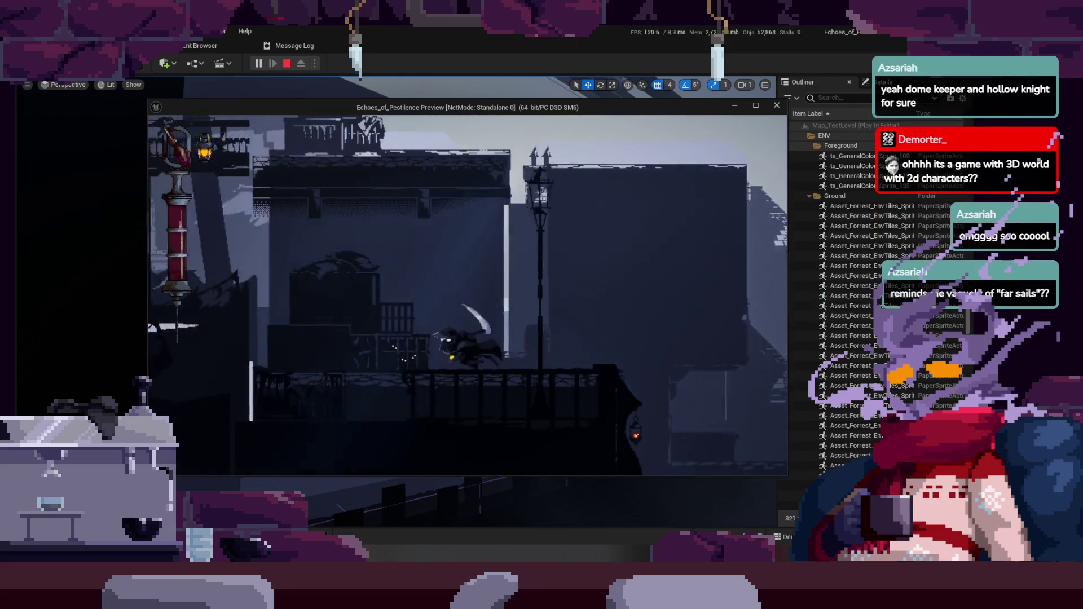
pyautogui.press('d')
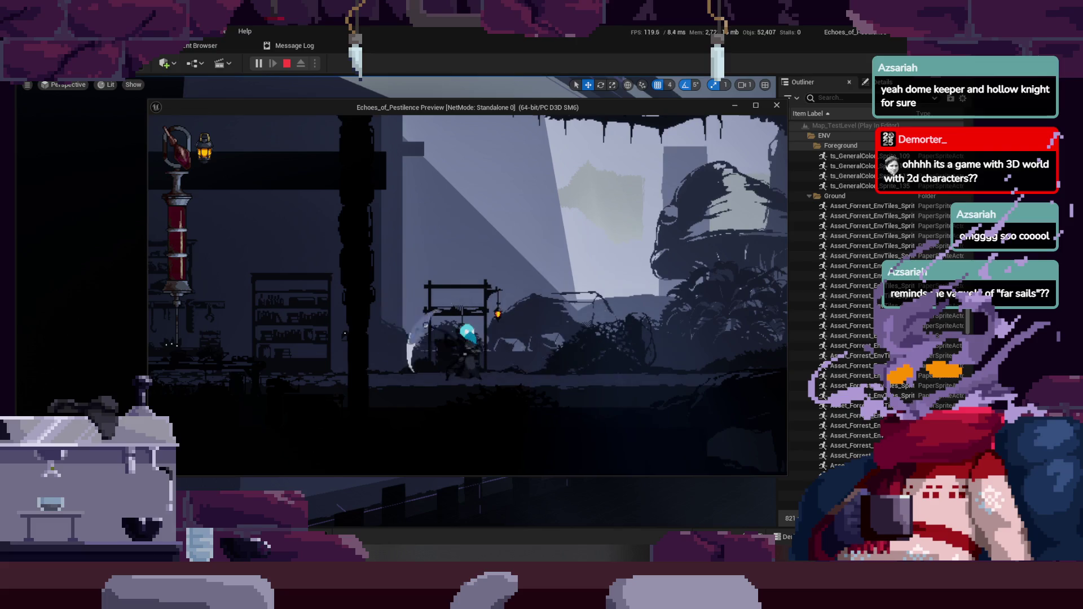
# Jump toward the well, explore the cage room and shelf area, and attack the white block enemy.
pyautogui.press('space')
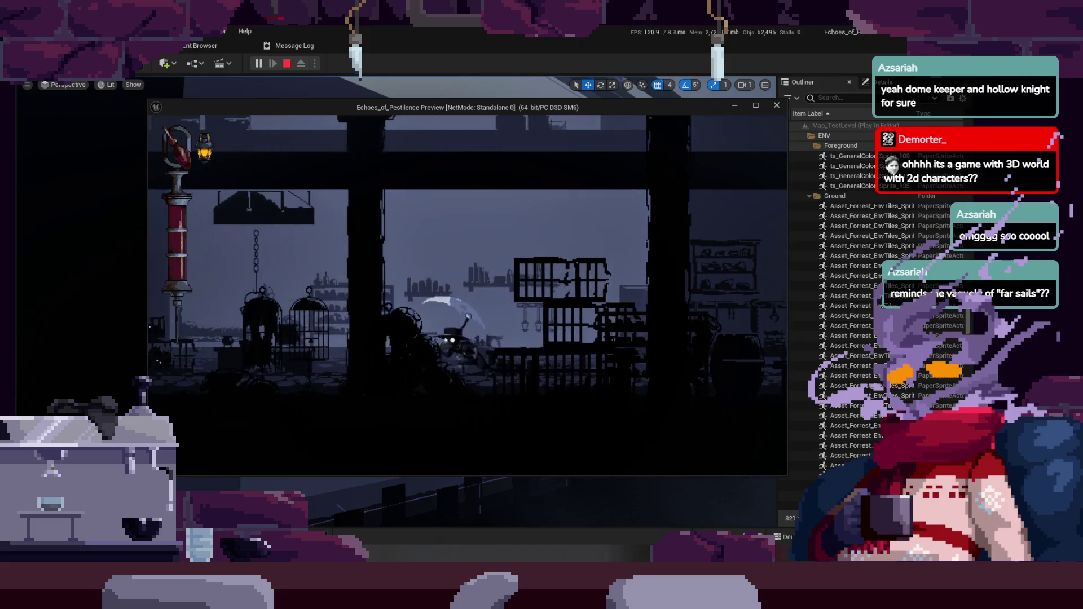
pyautogui.press('a')
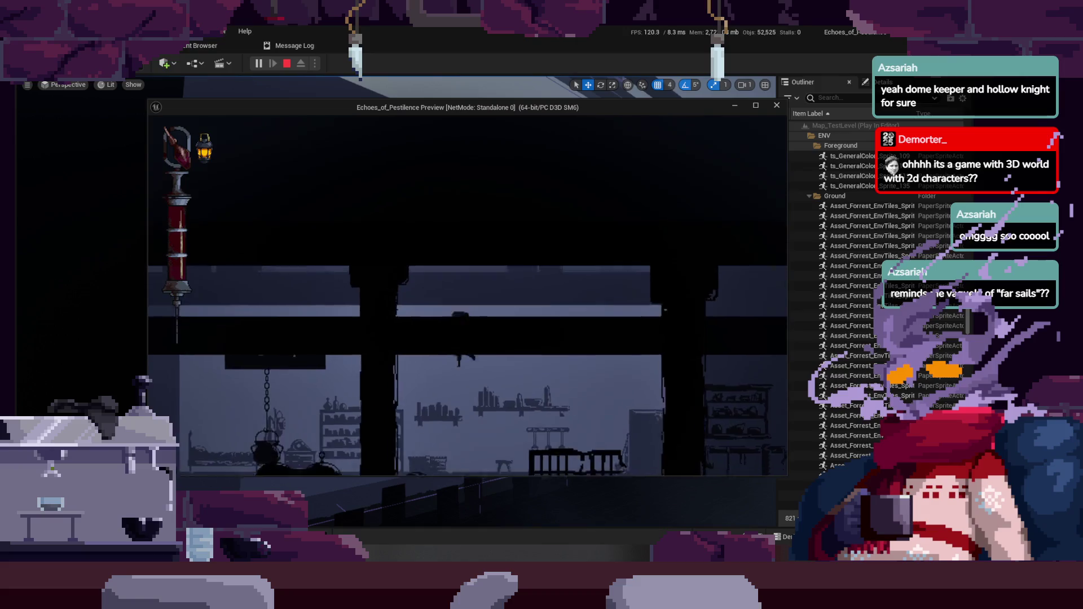
pyautogui.press('d')
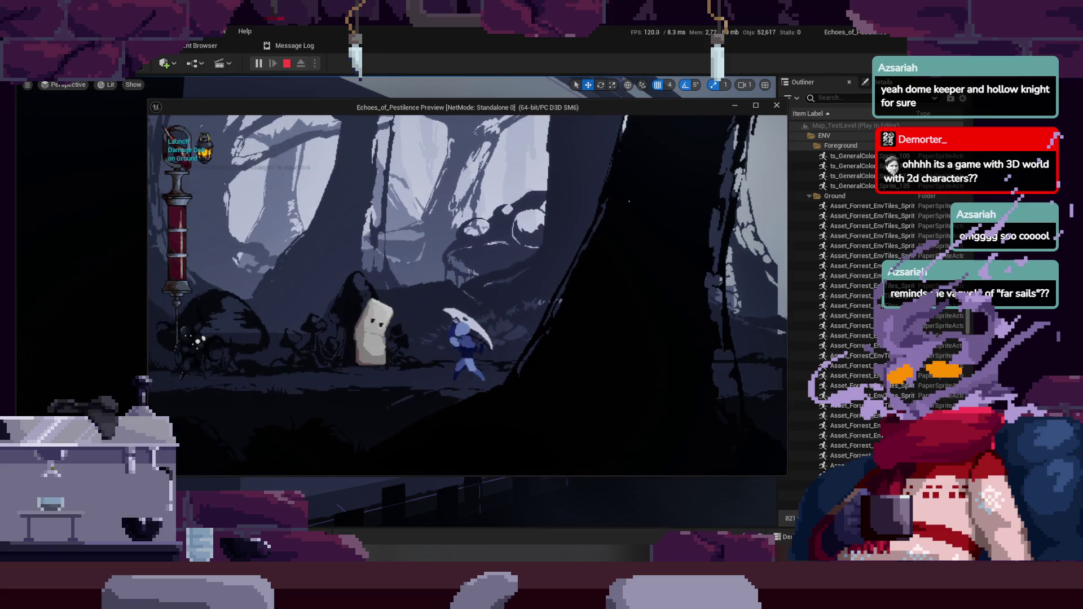
pyautogui.press('a')
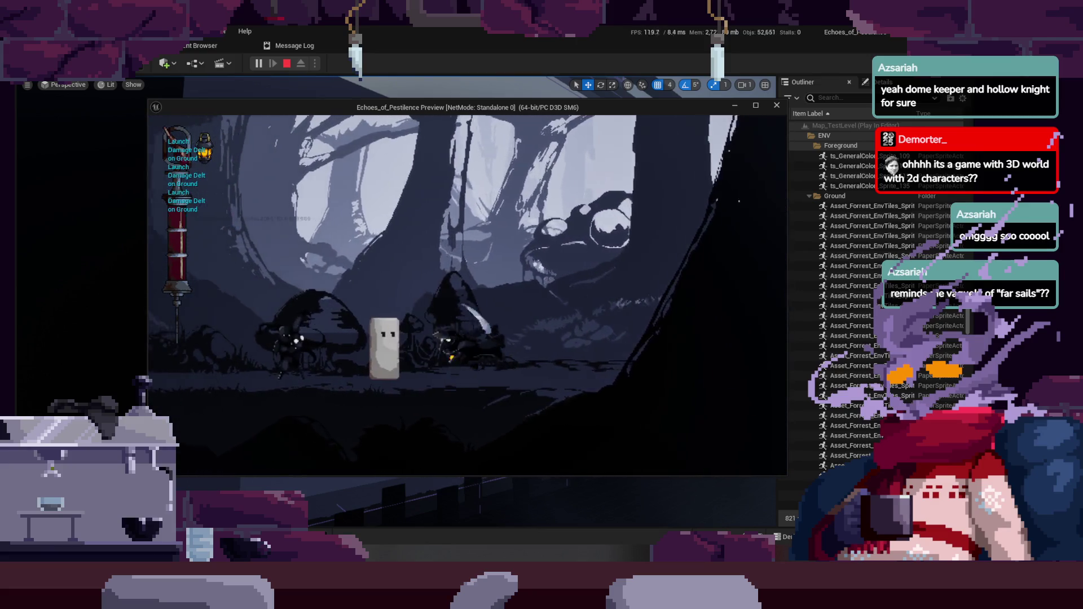
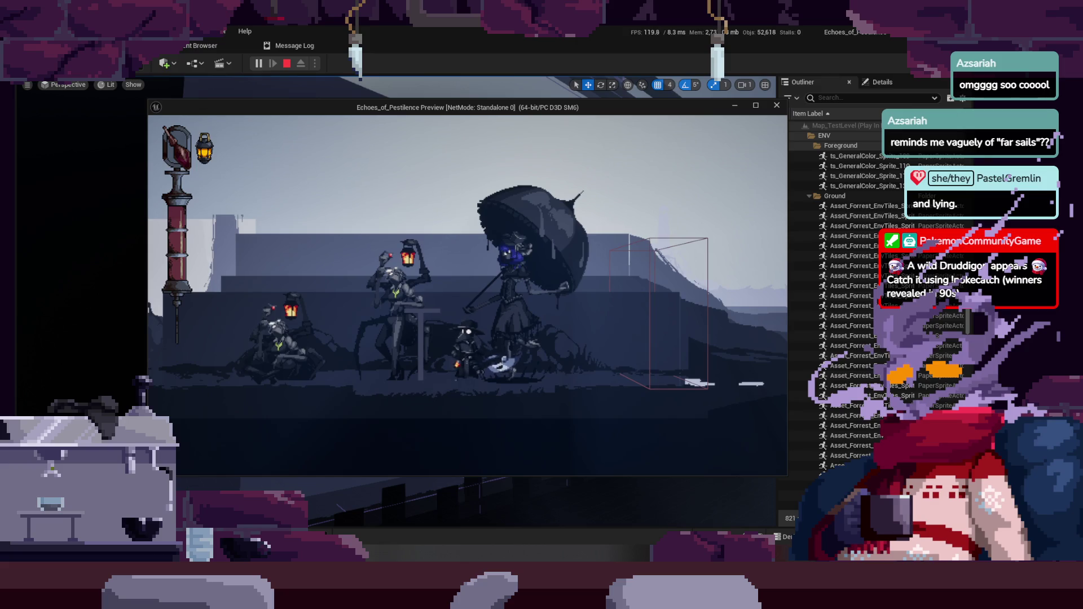
# Stop the Unreal Engine play preview and bring the Charger sprite up in Aseprite.
pyautogui.press('Escape')
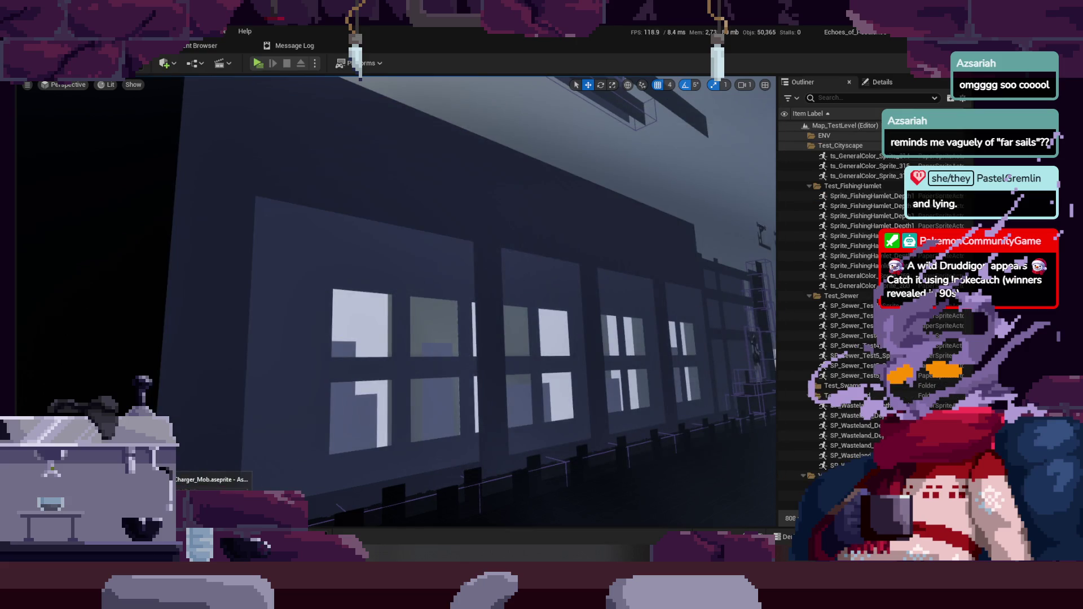
pyautogui.click(181, 468)
pyautogui.scroll(3, 508, 279)
# Open the F7 Preview window so the Charger animation plays beside the canvas.
pyautogui.scroll(-3, 508, 278)
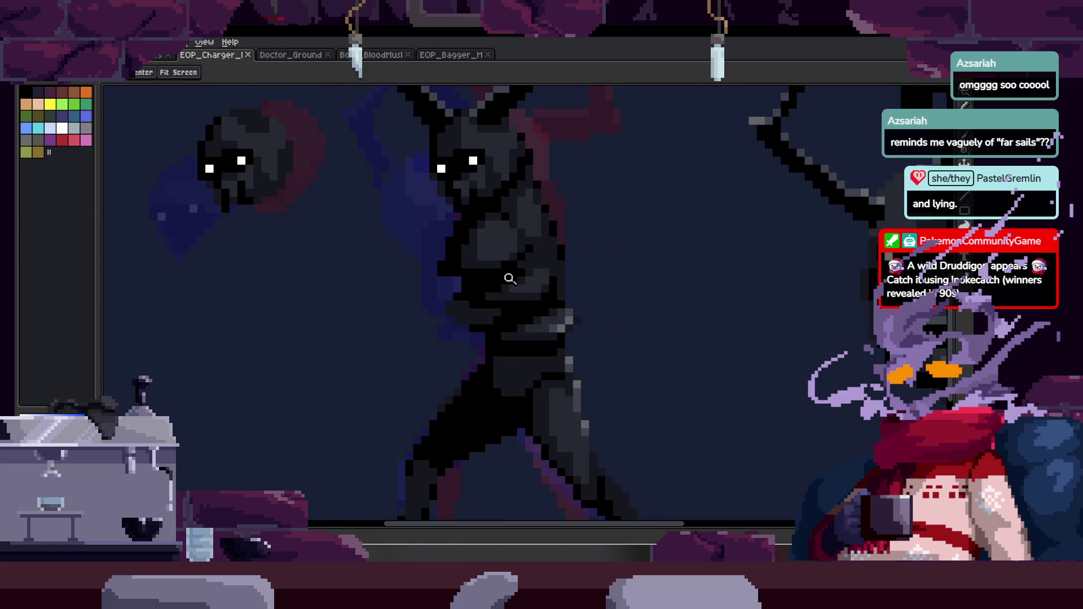
pyautogui.scroll(2, 515, 341)
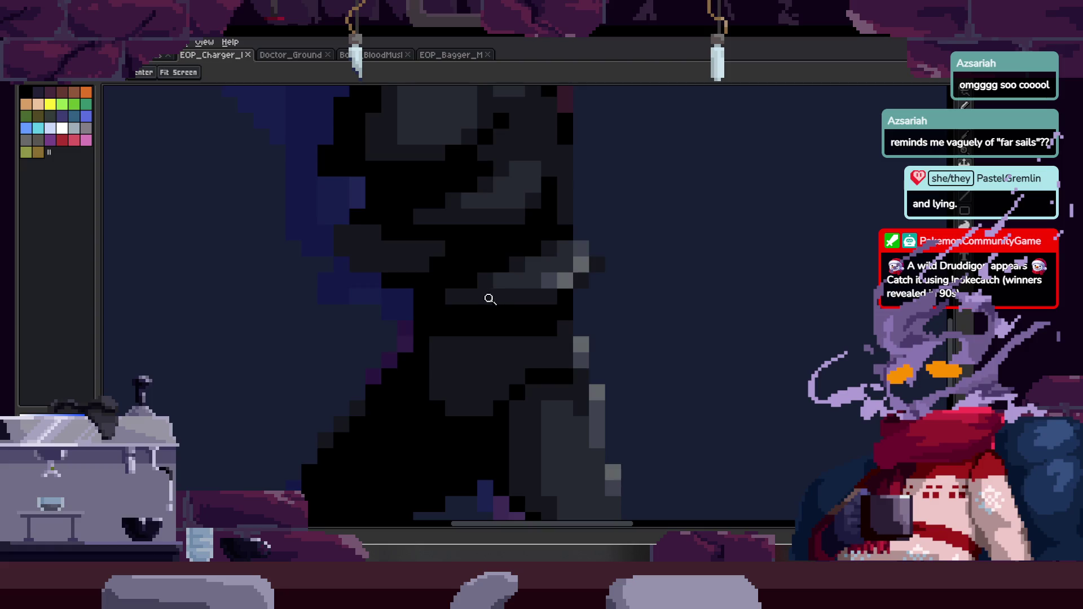
pyautogui.press('F7')
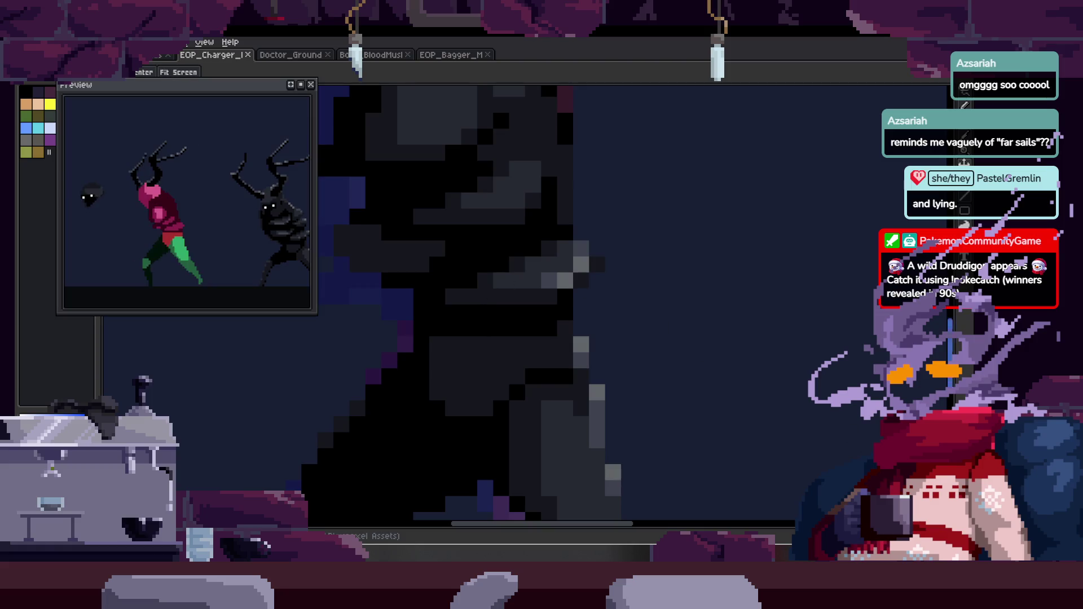
pyautogui.scroll(-2, 564, 299)
pyautogui.scroll(2, 570, 283)
pyautogui.scroll(-2, 541, 287)
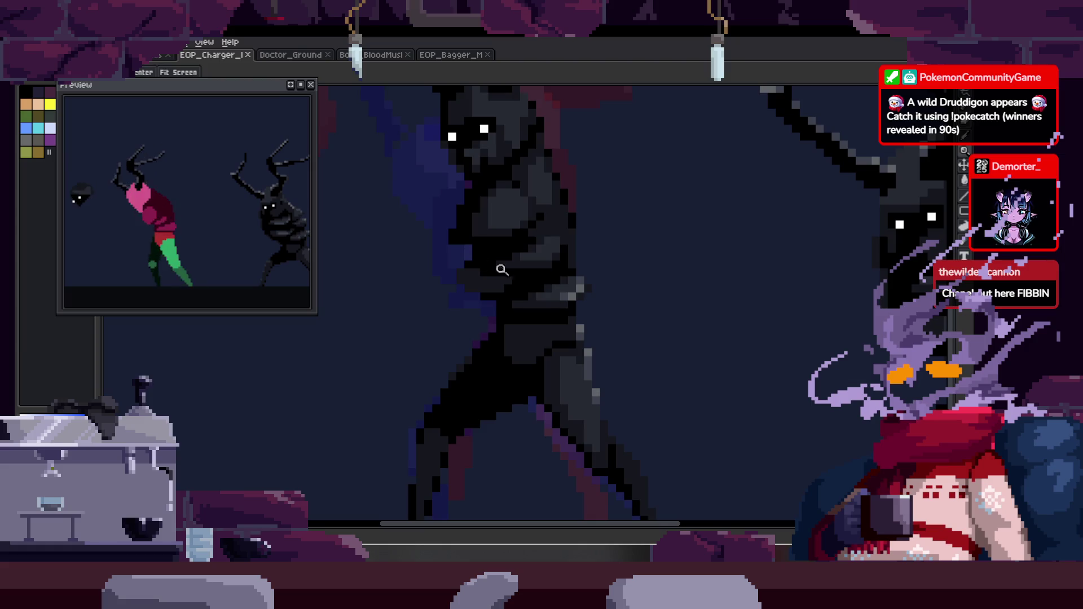
pyautogui.scroll(-3, 539, 280)
pyautogui.scroll(4, 517, 282)
# Zoom and pan toward the Charger figures, then show the animation timeline.
pyautogui.press('b')
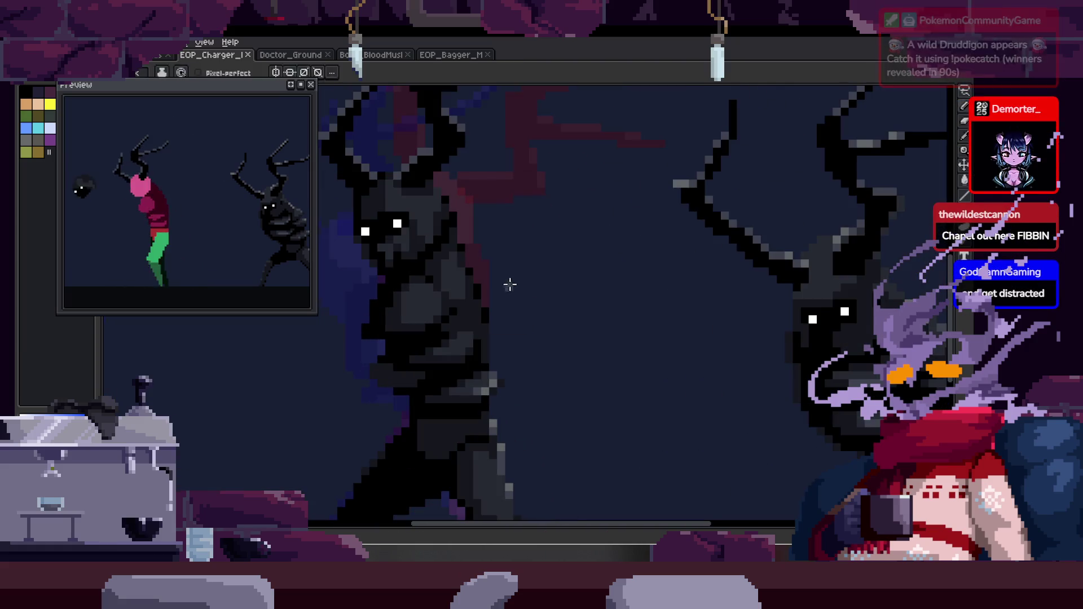
pyautogui.scroll(-2, 522, 280)
pyautogui.press('z')
pyautogui.scroll(2, 525, 282)
pyautogui.scroll(-1, 522, 300)
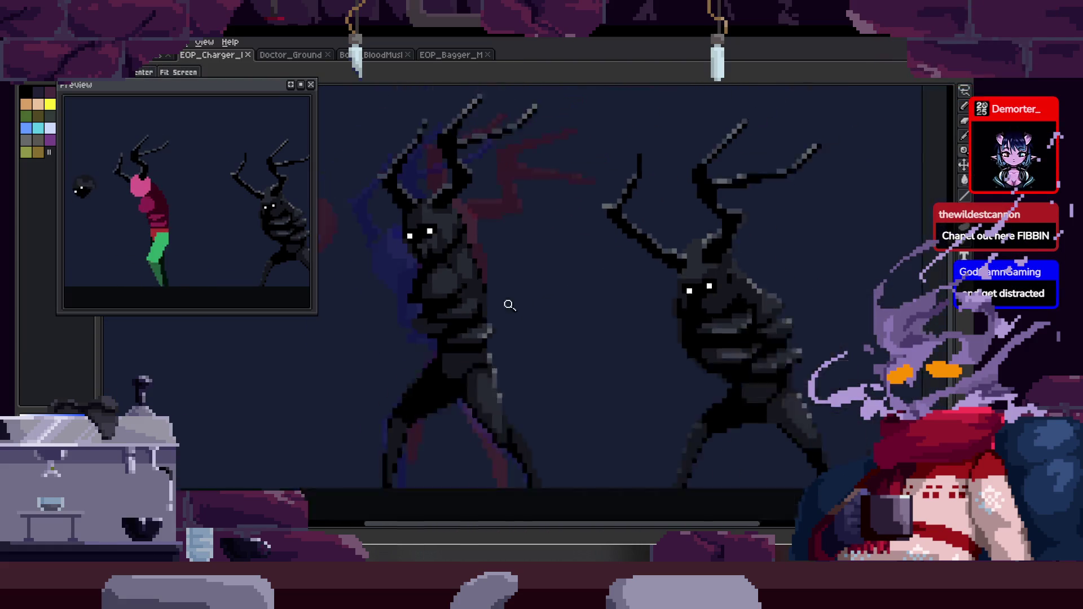
pyautogui.scroll(1, 610, 204)
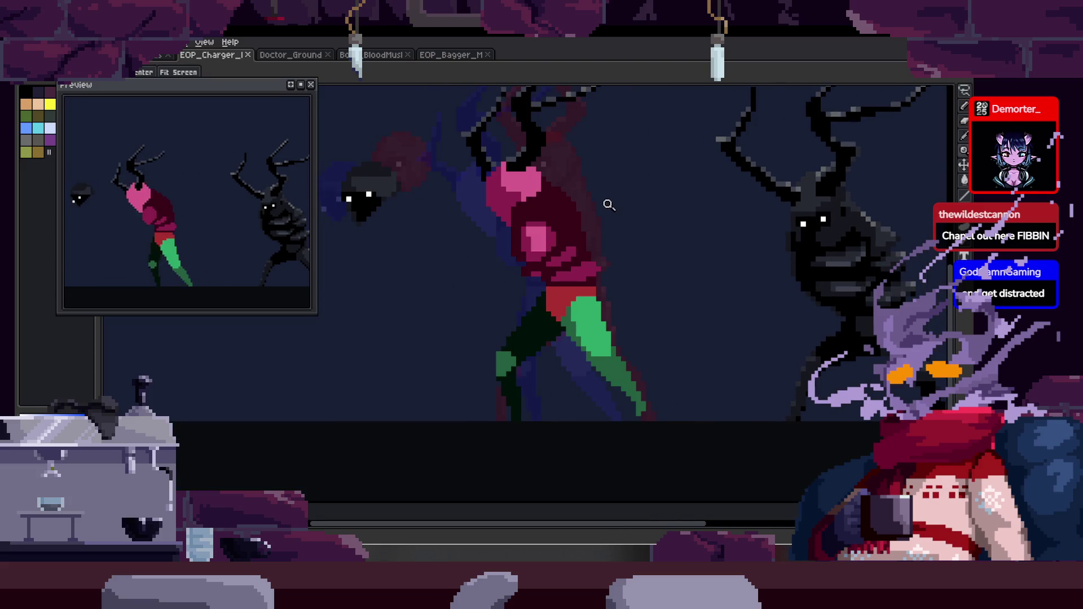
pyautogui.scroll(2, 607, 209)
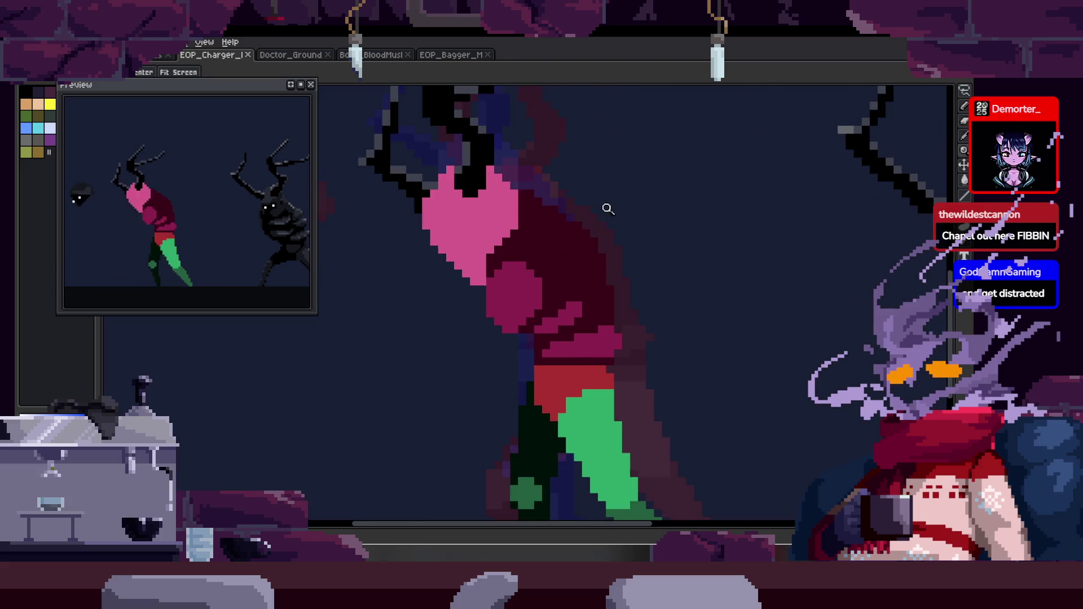
pyautogui.moveTo(563, 256); pyautogui.dragTo(536, 278)
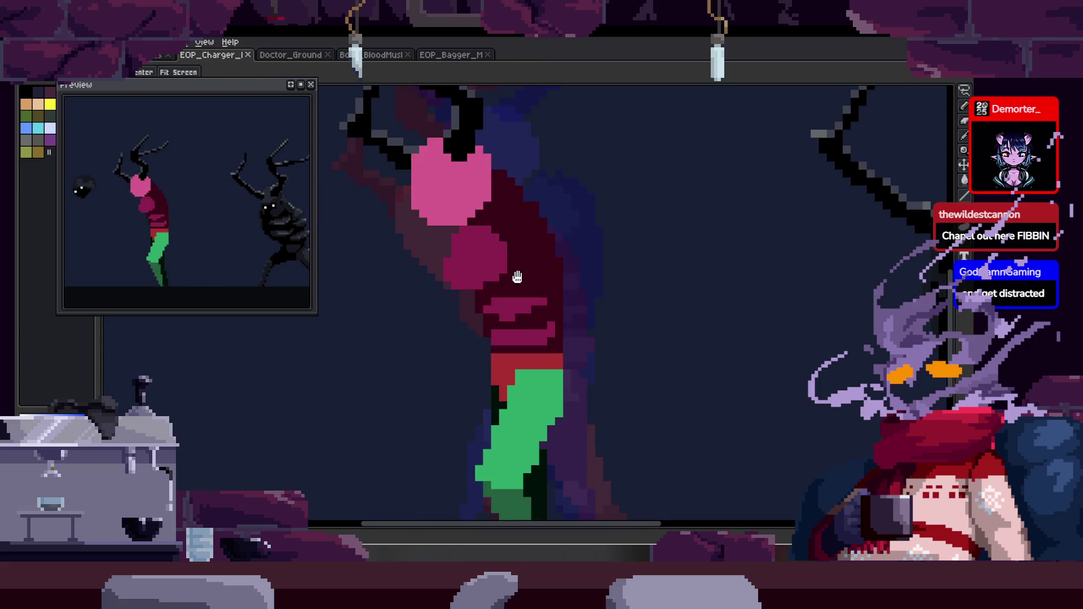
pyautogui.scroll(-2, 515, 290)
pyautogui.scroll(-1, 588, 263)
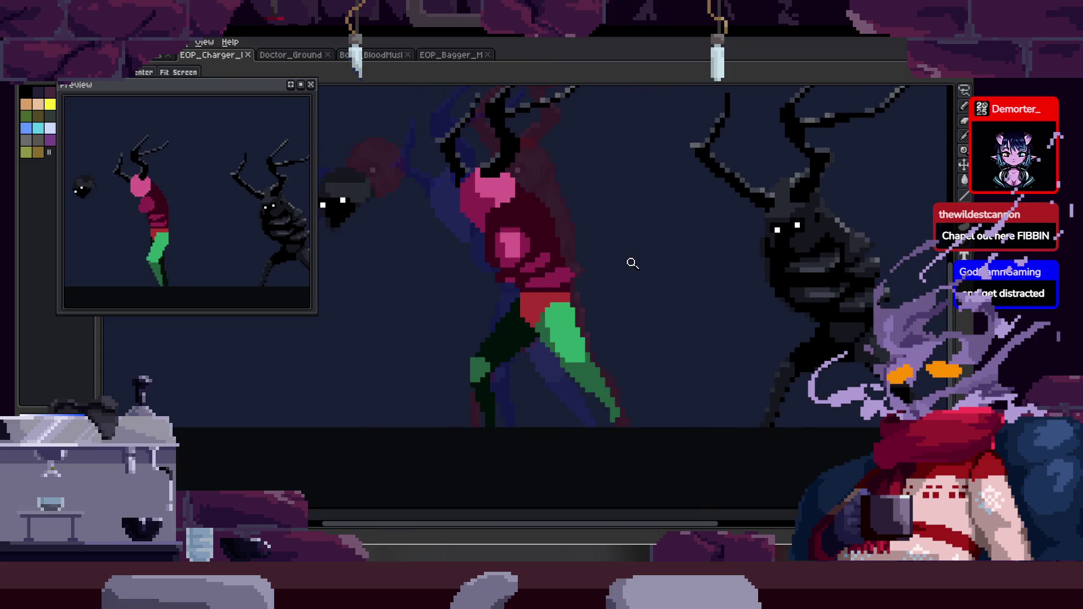
pyautogui.scroll(1, 507, 359)
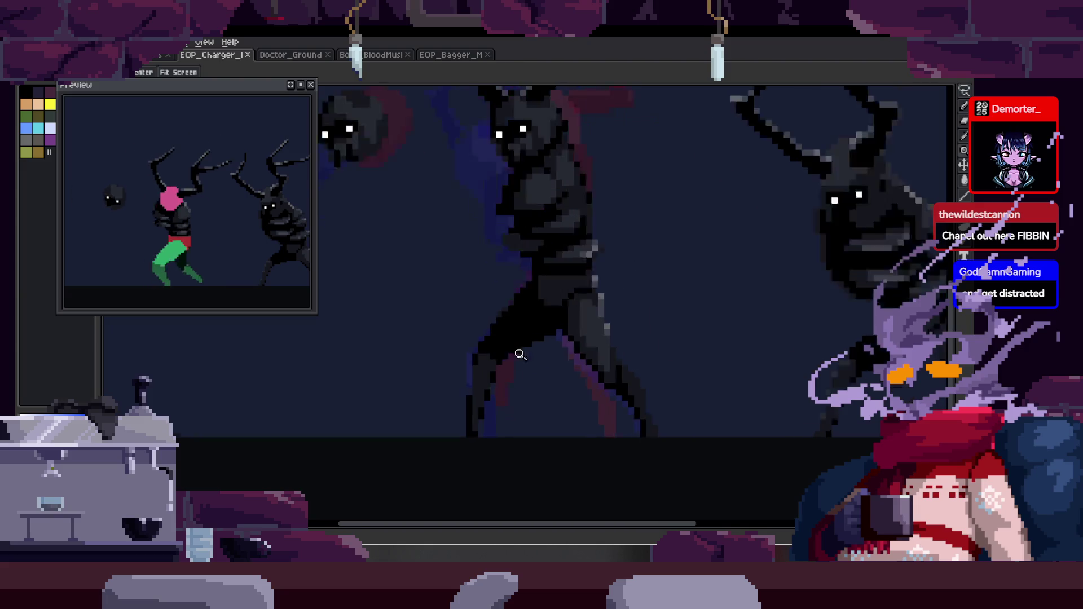
pyautogui.scroll(-1, 615, 293)
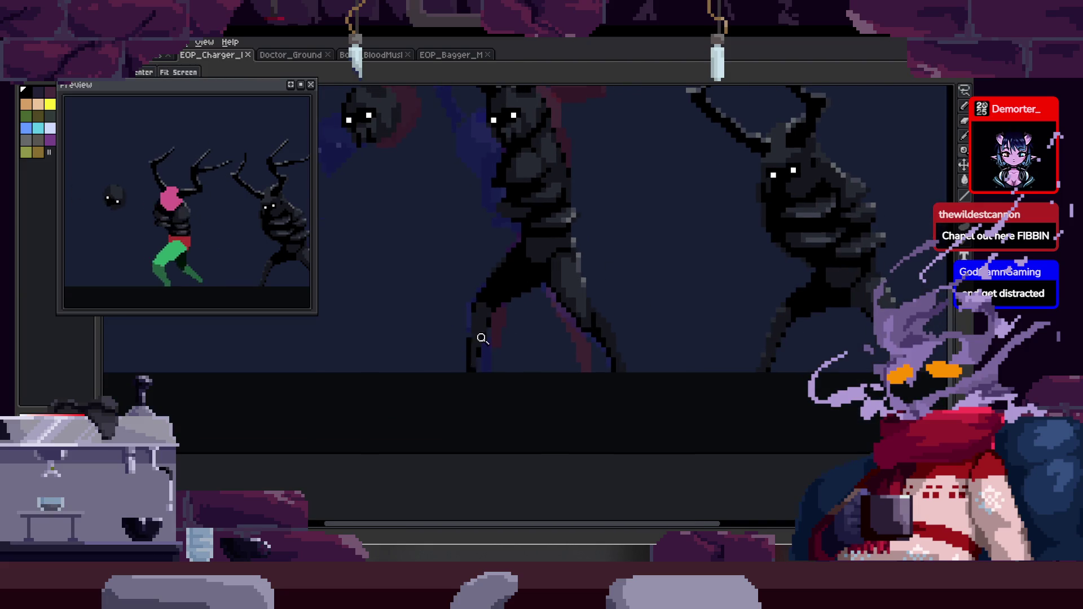
pyautogui.scroll(3, 468, 350)
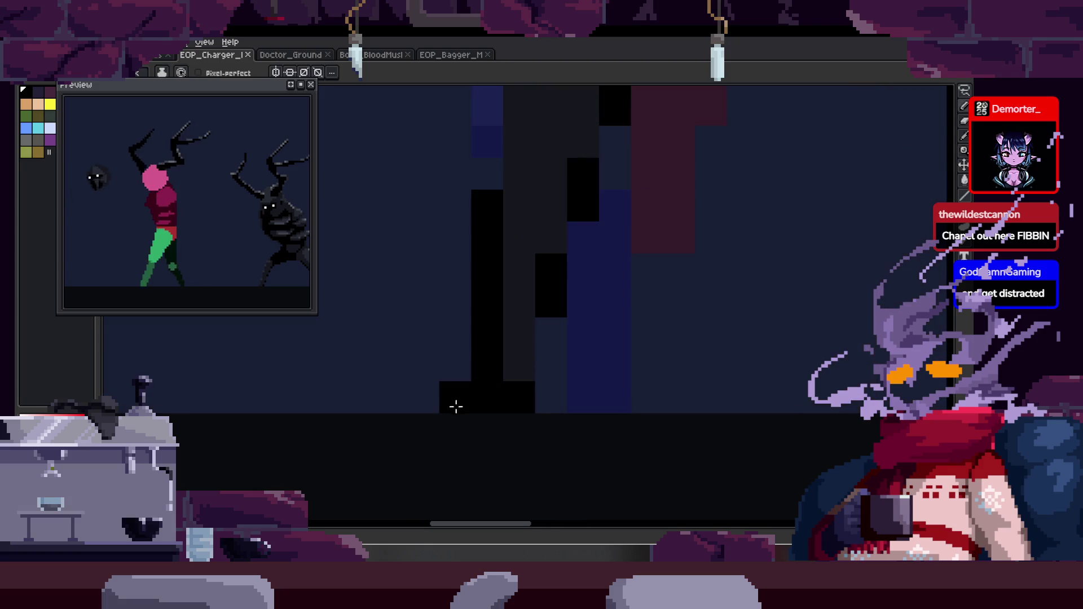
pyautogui.press('z')
pyautogui.scroll(-3, 458, 406)
pyautogui.press('Tab')
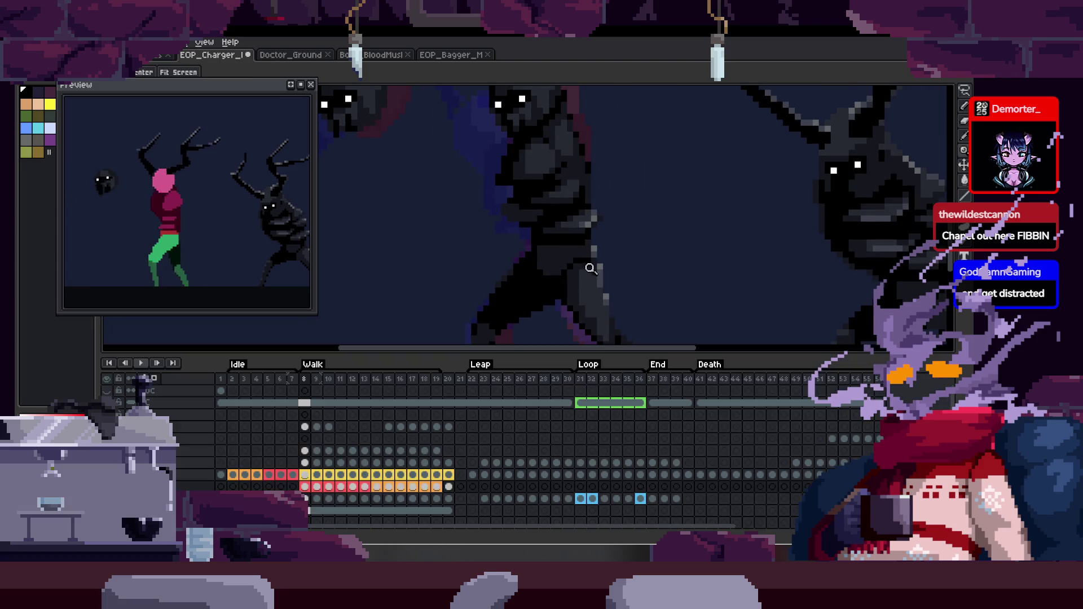
# Repaint the black leg pixels and the column's lower blocks a lighter grey.
pyautogui.press('Tab')
pyautogui.scroll(4, 593, 262)
pyautogui.press('b')
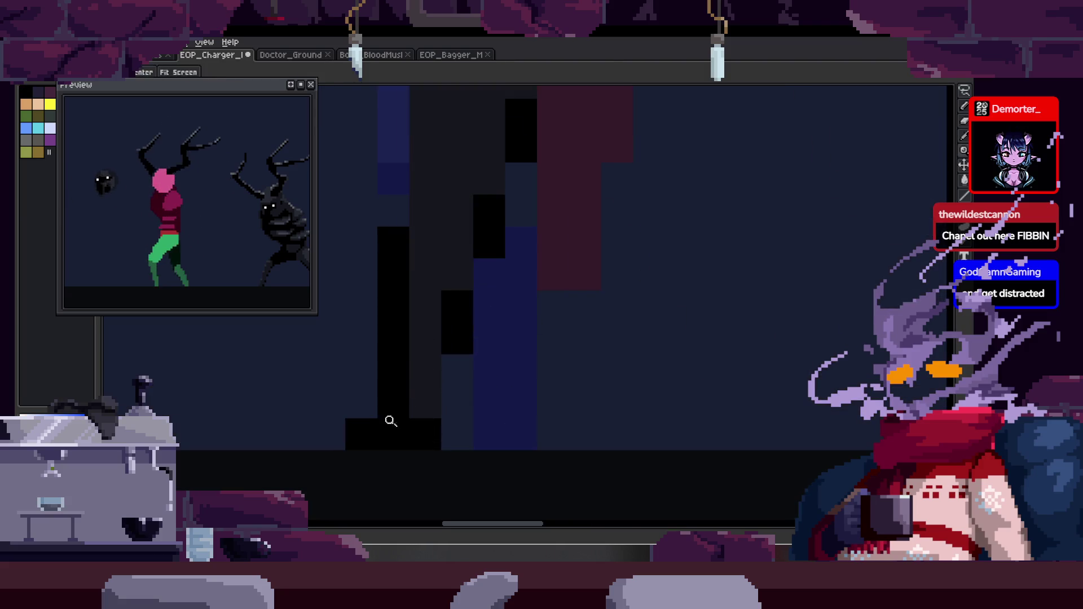
pyautogui.moveTo(361, 434); pyautogui.dragTo(402, 430)
pyautogui.moveTo(452, 387); pyautogui.dragTo(397, 351)
pyautogui.scroll(-1, 418, 357)
pyautogui.press('z')
pyautogui.scroll(1, 474, 287)
pyautogui.scroll(-2, 473, 286)
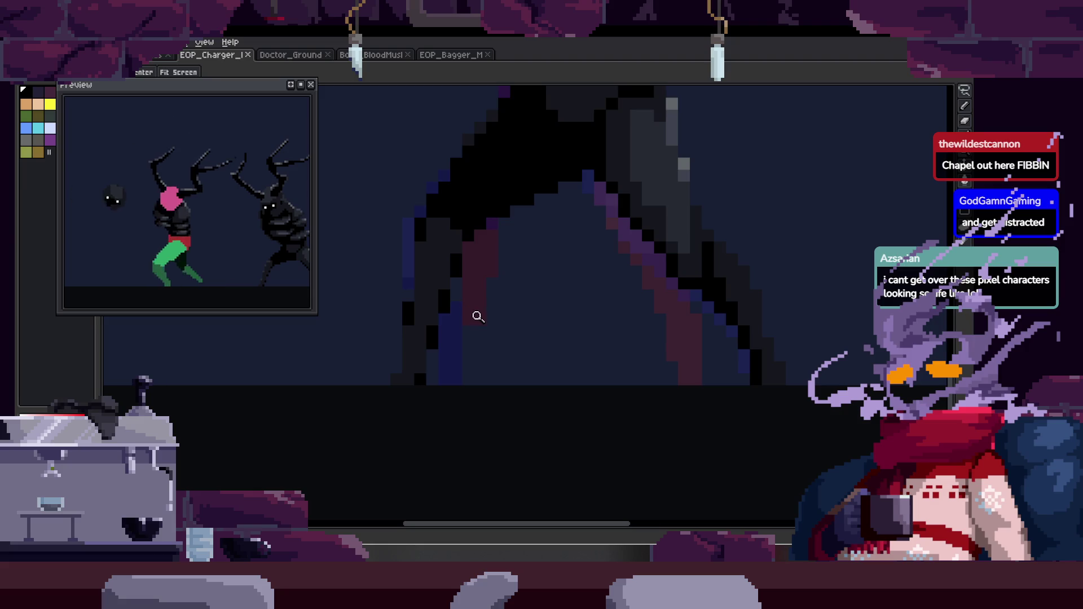
pyautogui.scroll(2, 445, 350)
# Add a dark stroke near the bottom of the creature's leg.
pyautogui.press('b')
pyautogui.moveTo(416, 384)
pyautogui.mouseDown()
pyautogui.moveTo(448, 375)
pyautogui.moveTo(416, 375)
pyautogui.mouseUp()
pyautogui.scroll(-3, 505, 310)
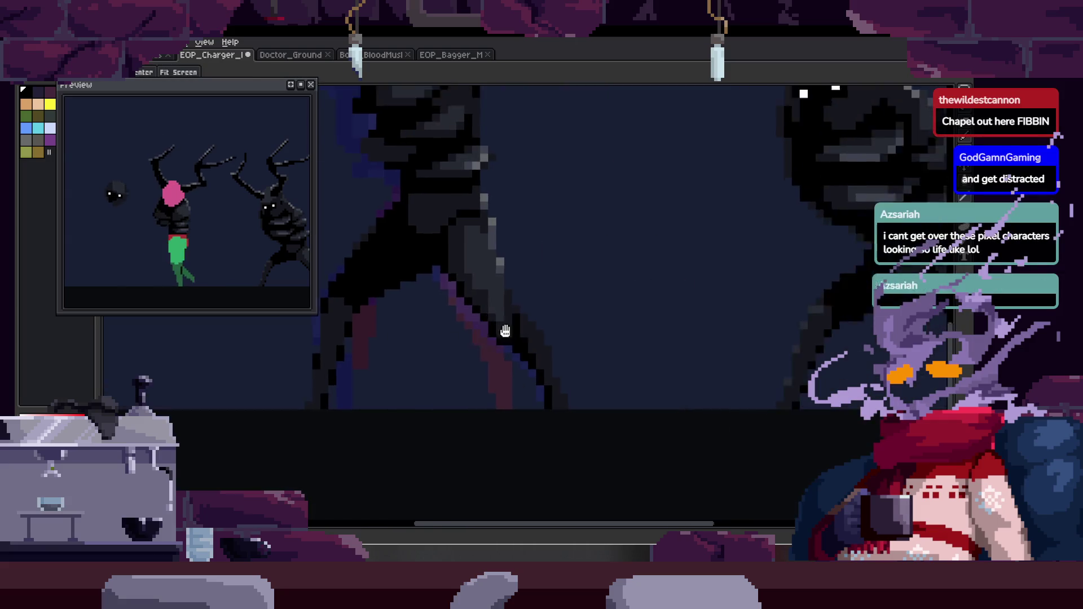
pyautogui.scroll(3, 429, 338)
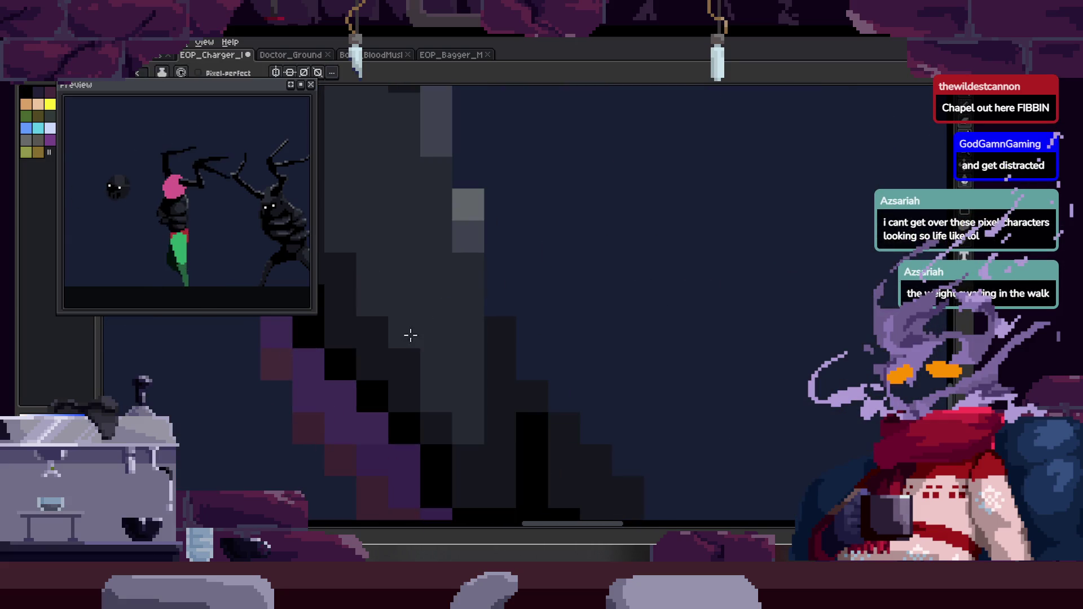
pyautogui.press('b')
pyautogui.press('z')
pyautogui.scroll(-2, 472, 364)
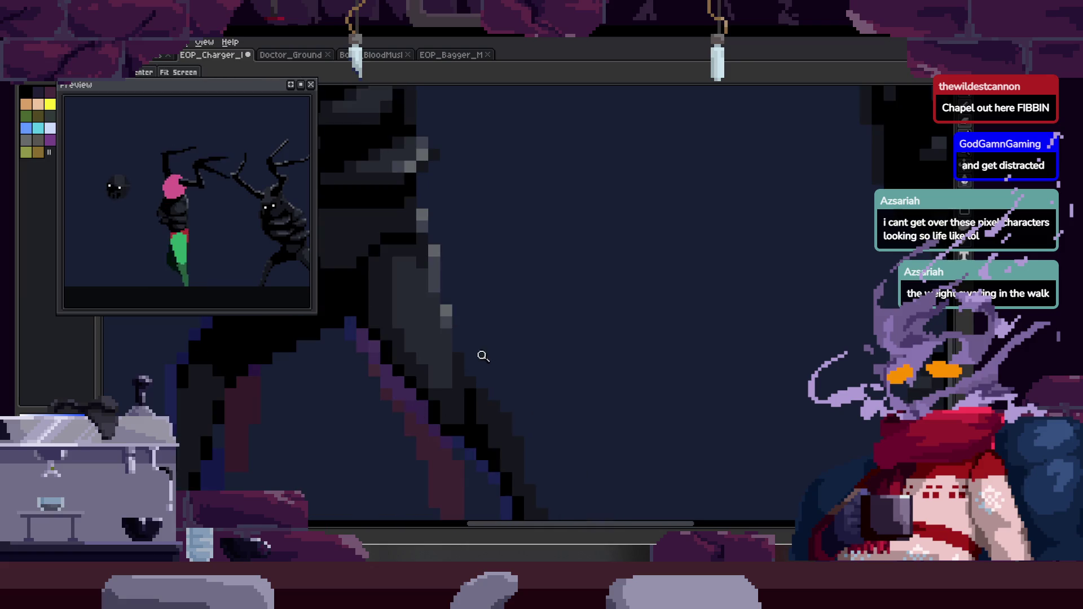
pyautogui.scroll(2, 431, 372)
pyautogui.press('b')
pyautogui.scroll(2, 473, 305)
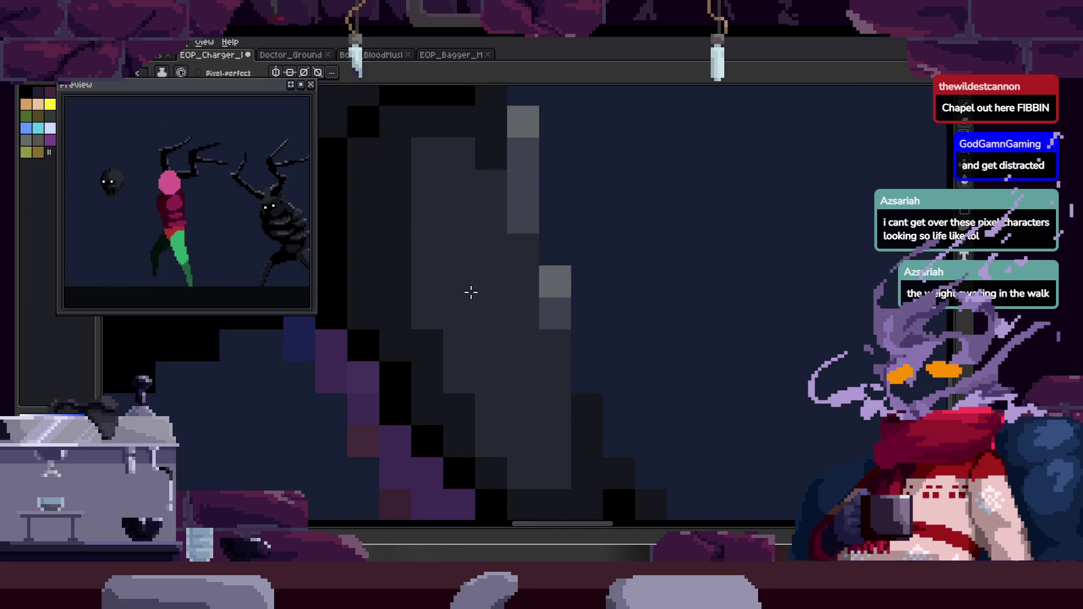
# Recentre the view on the leg, save the Charger sprite, and play its animation.
pyautogui.moveTo(411, 357)
pyautogui.mouseDown()
pyautogui.moveTo(455, 334)
pyautogui.moveTo(421, 335)
pyautogui.mouseUp()
pyautogui.scroll(-3, 436, 272)
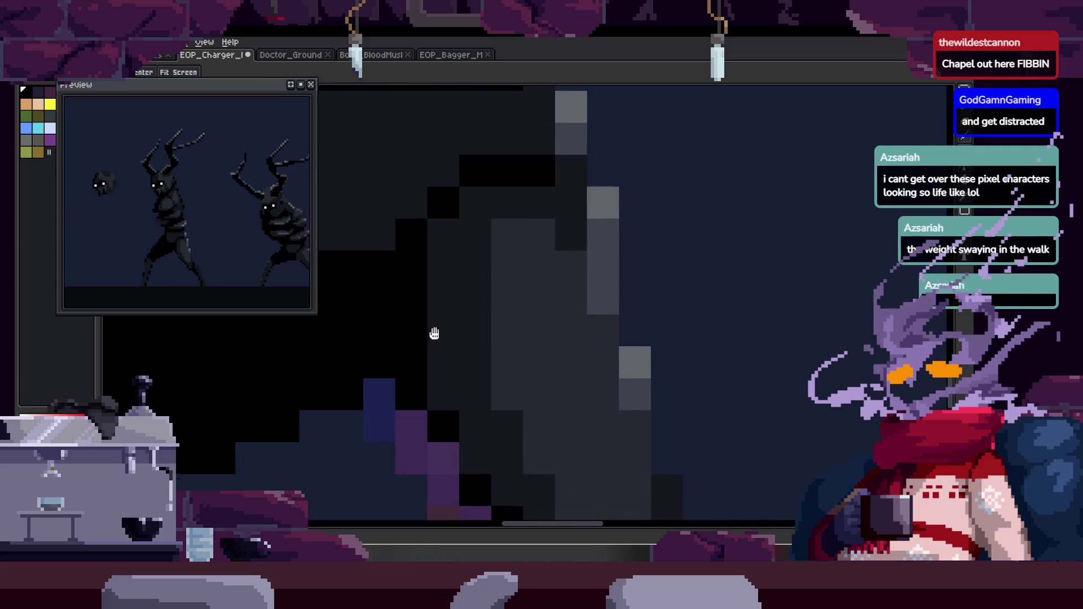
pyautogui.scroll(2, 481, 310)
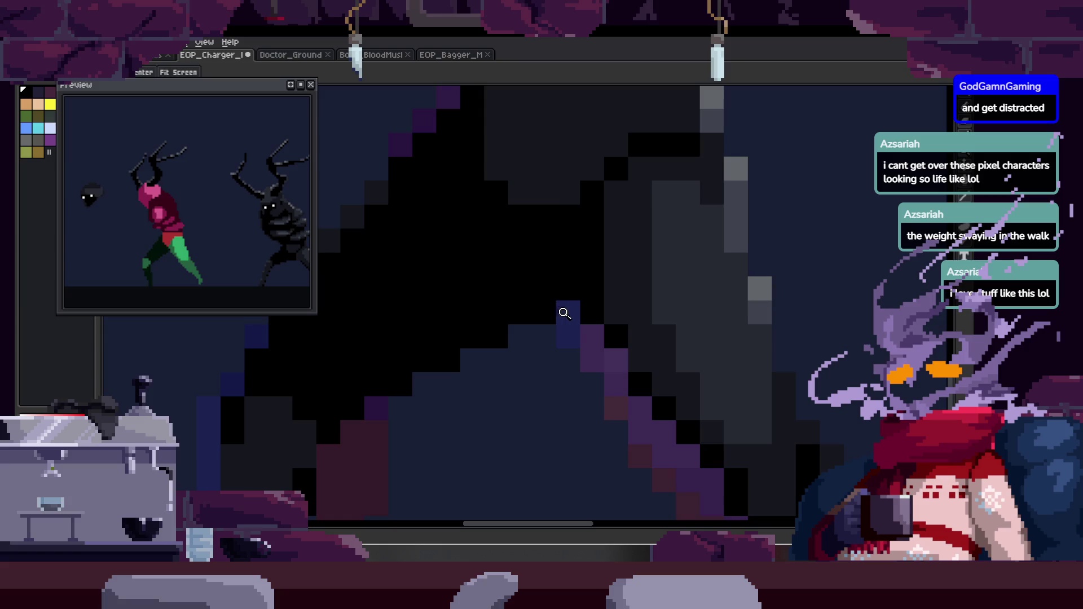
pyautogui.moveTo(563, 314); pyautogui.dragTo(545, 290)
pyautogui.scroll(-2, 495, 303)
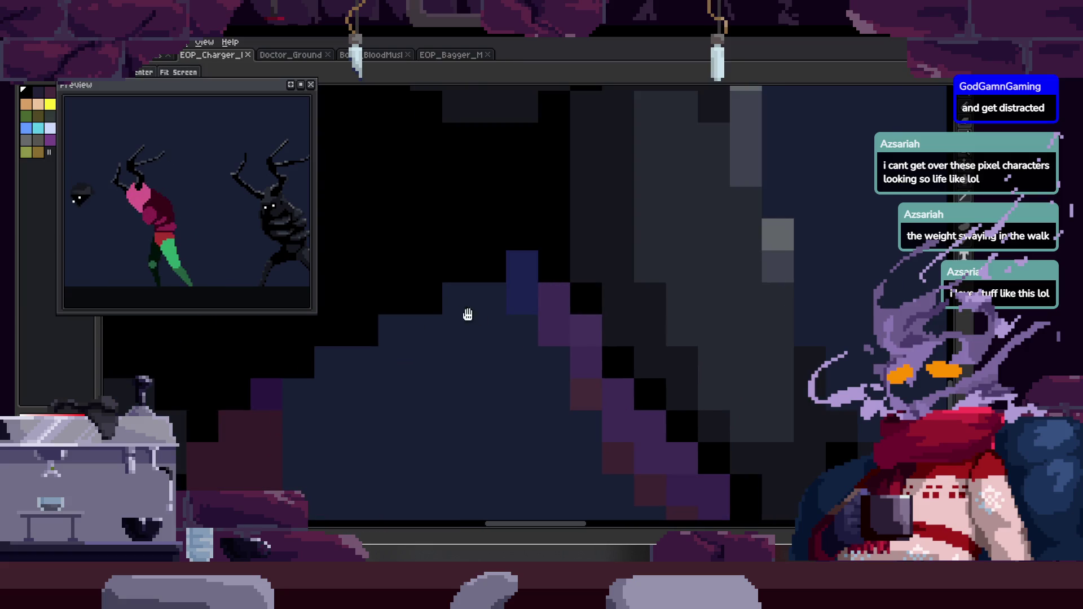
pyautogui.moveTo(476, 321)
pyautogui.mouseDown()
pyautogui.moveTo(549, 309)
pyautogui.moveTo(546, 380)
pyautogui.mouseUp()
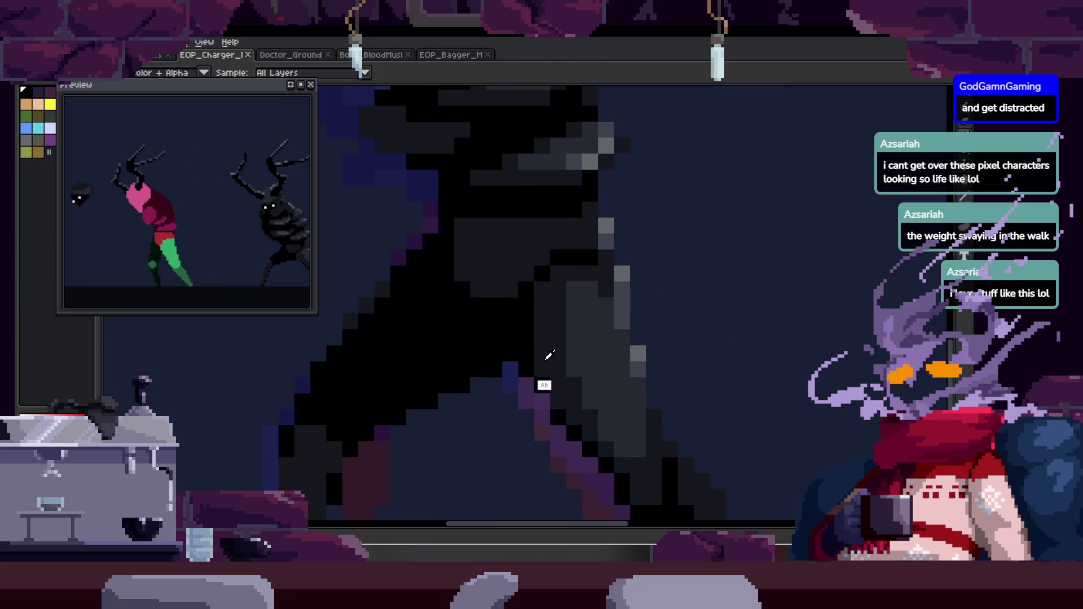
pyautogui.scroll(3, 568, 322)
pyautogui.scroll(1, 568, 254)
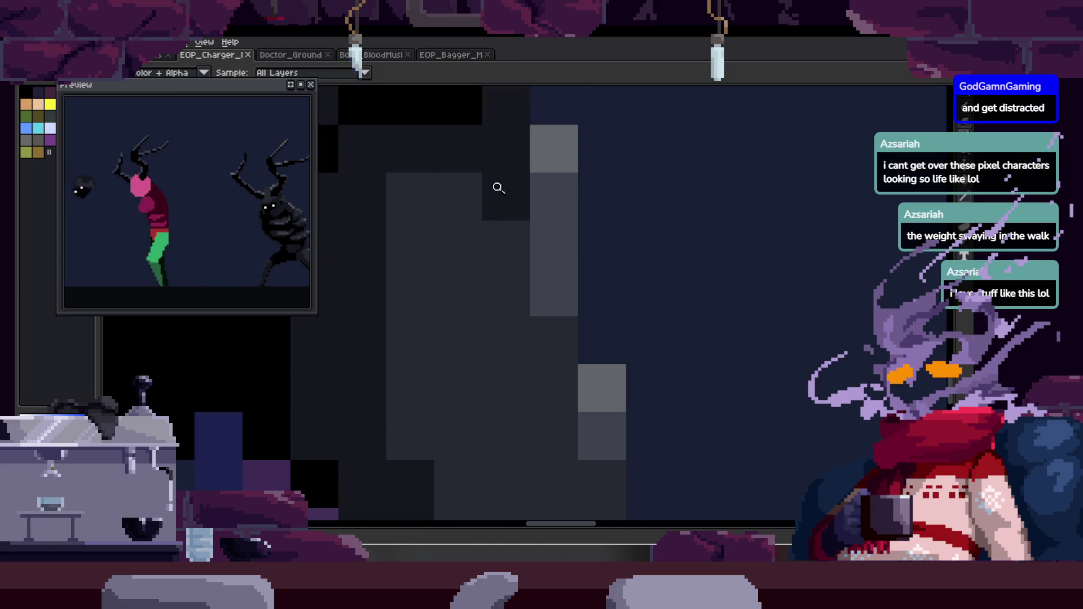
pyautogui.press('b')
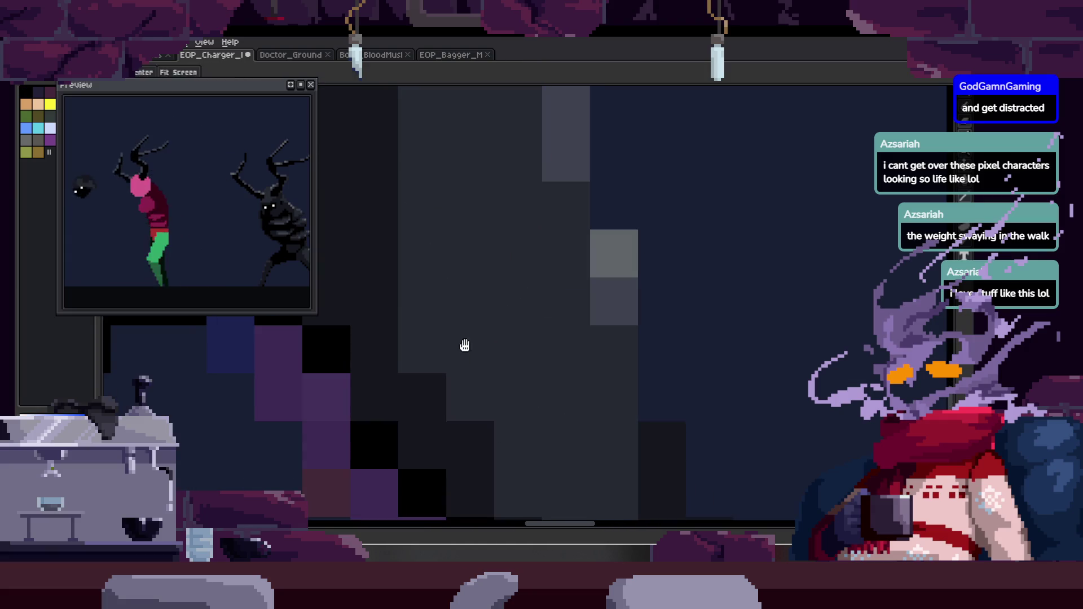
pyautogui.scroll(-4, 445, 246)
pyautogui.hotkey('ctrl', 's')
pyautogui.press('Return')
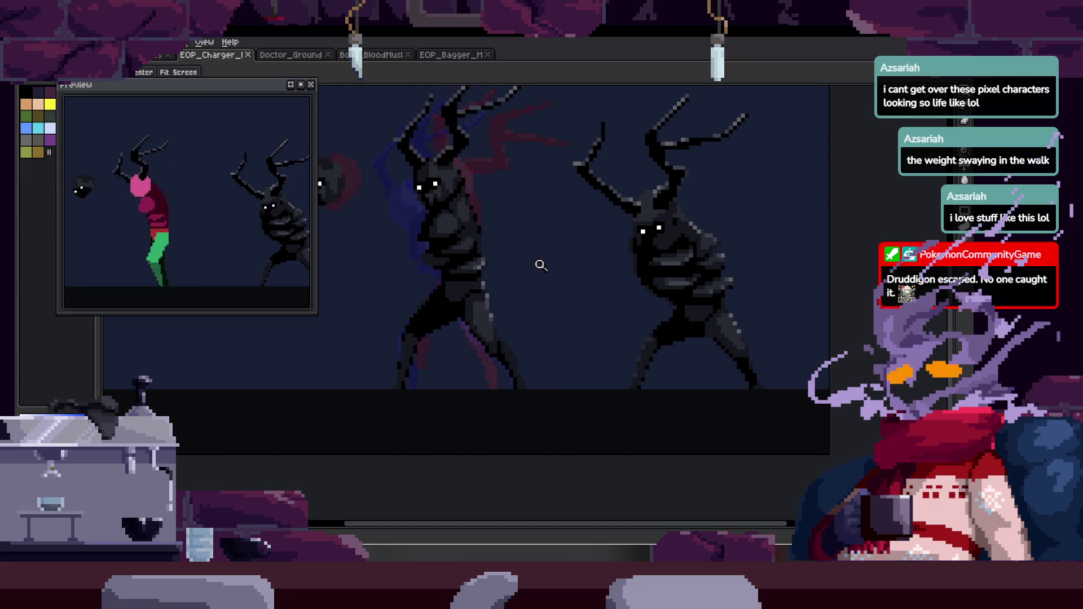
# Sample a grey from the creature's head and zoom in close on it.
pyautogui.click(540, 264)
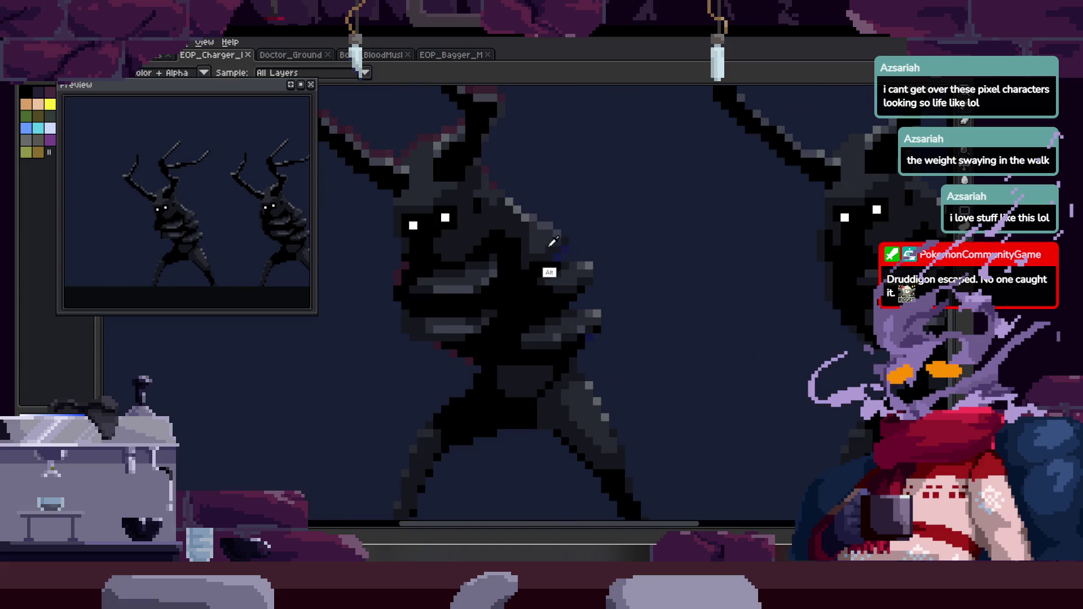
pyautogui.press('z')
pyautogui.click(464, 213)
pyautogui.click(523, 259)
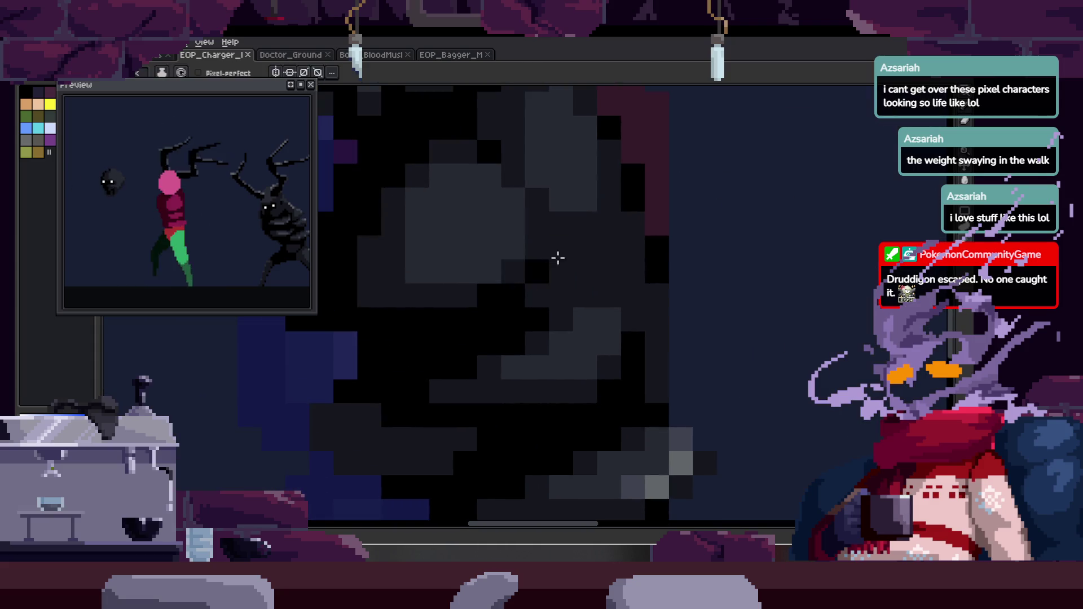
pyautogui.scroll(-2, 564, 254)
pyautogui.scroll(3, 620, 260)
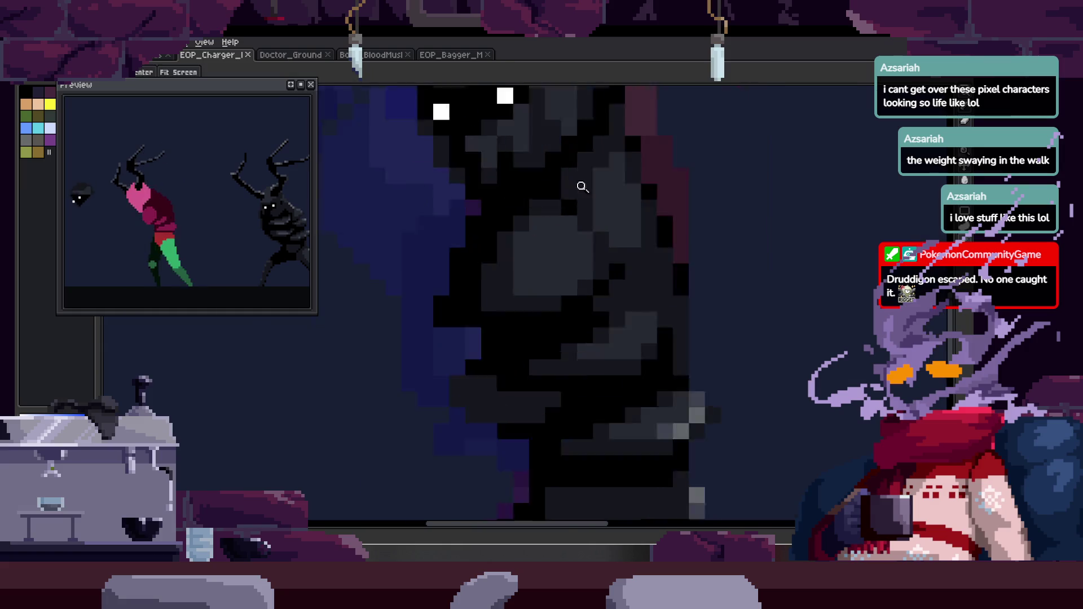
pyautogui.press('b')
pyautogui.hscroll(2, 596, 311)
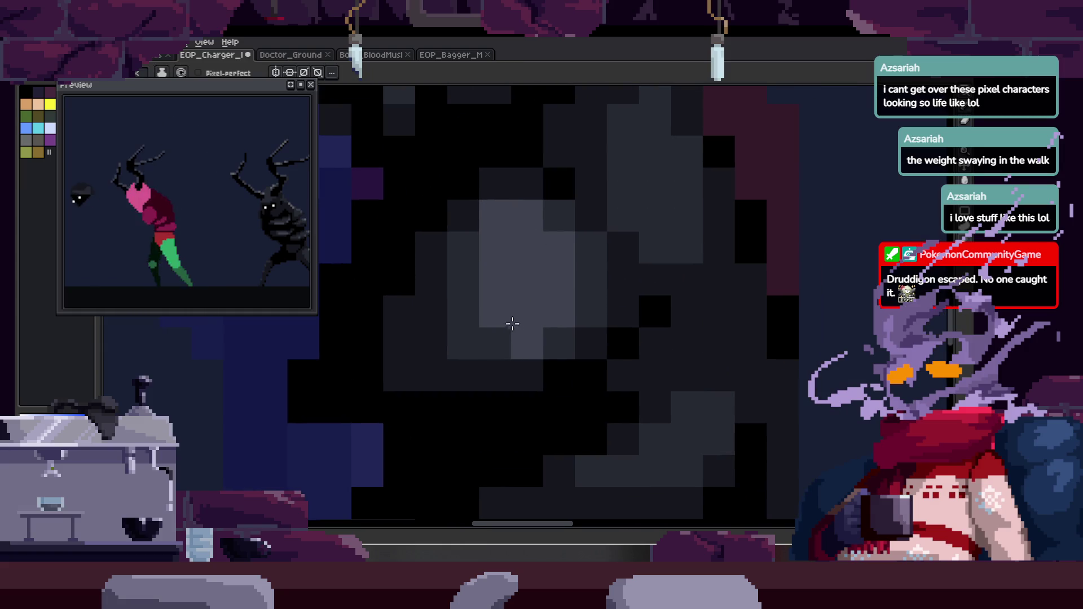
# Paint grey shading along the head's left edge and bottom, then zoom out to the whole sprite.
pyautogui.moveTo(449, 320); pyautogui.dragTo(497, 367)
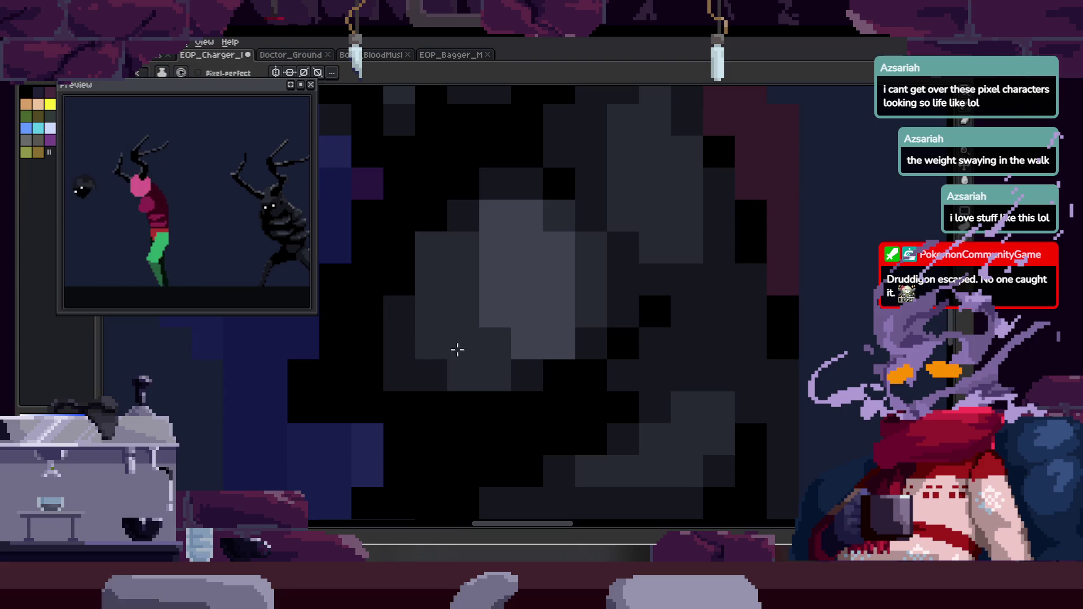
pyautogui.hscroll(1, 473, 318)
pyautogui.moveTo(399, 250); pyautogui.dragTo(455, 392)
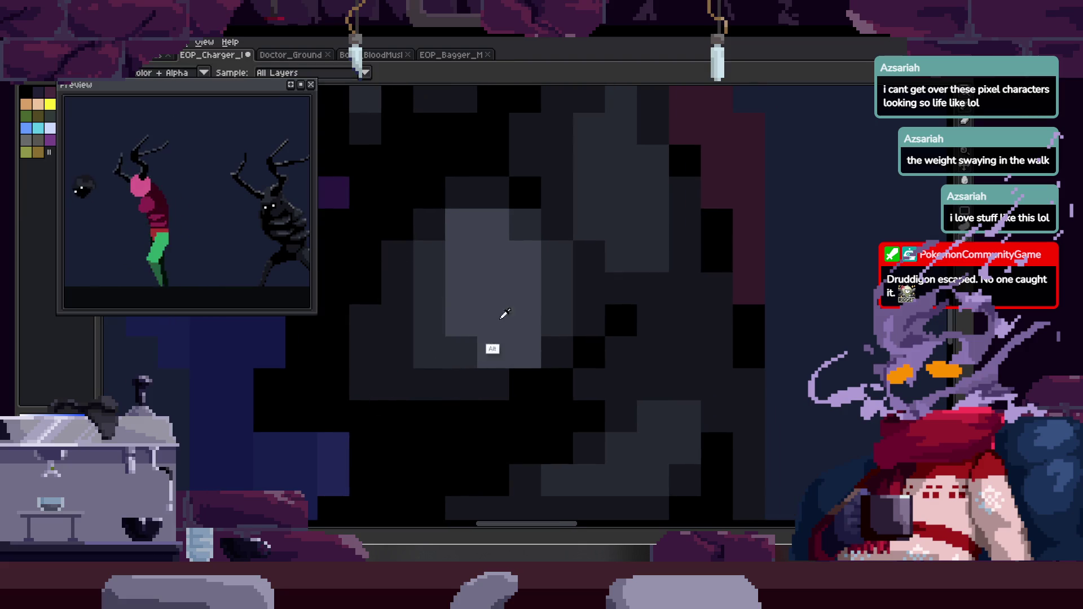
pyautogui.moveTo(462, 302)
pyautogui.mouseDown()
pyautogui.moveTo(457, 346)
pyautogui.moveTo(527, 307)
pyautogui.moveTo(493, 325)
pyautogui.mouseUp()
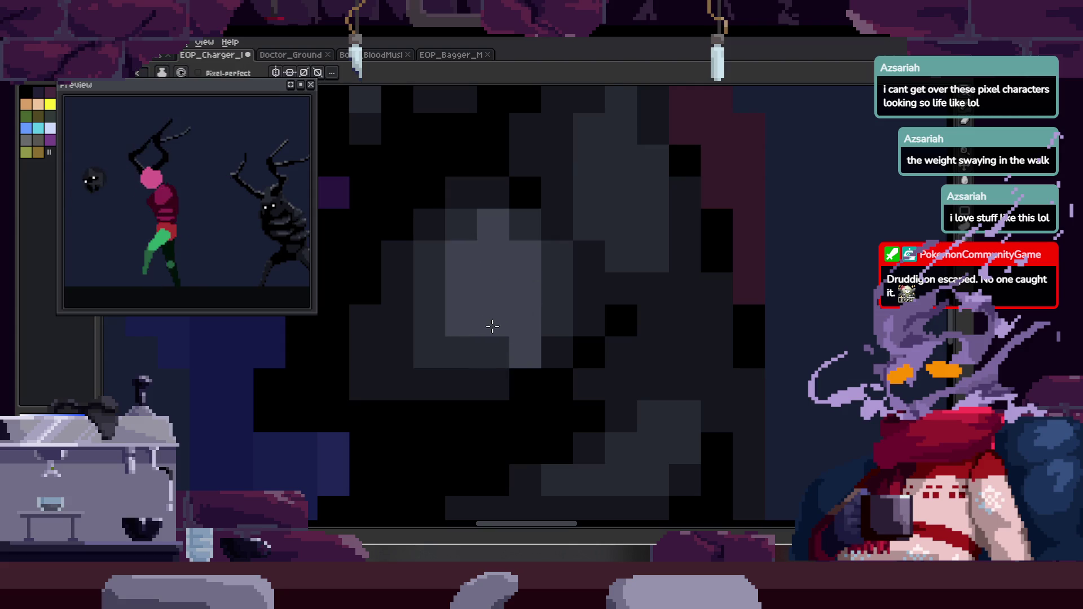
pyautogui.press('z')
pyautogui.scroll(-5, 480, 326)
pyautogui.scroll(5, 610, 289)
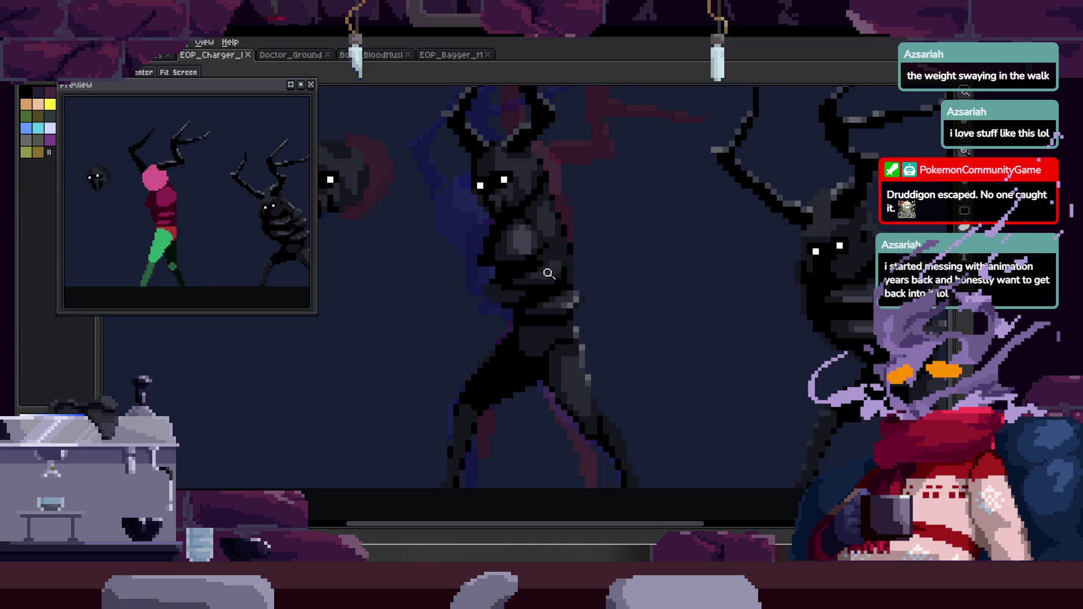
pyautogui.scroll(3, 525, 282)
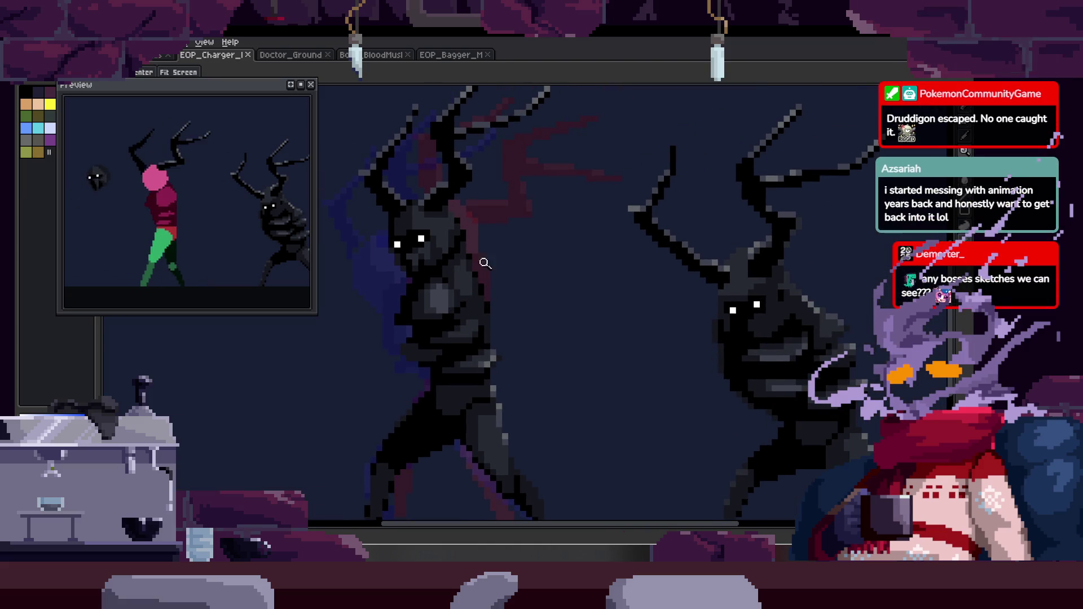
pyautogui.scroll(2, 445, 302)
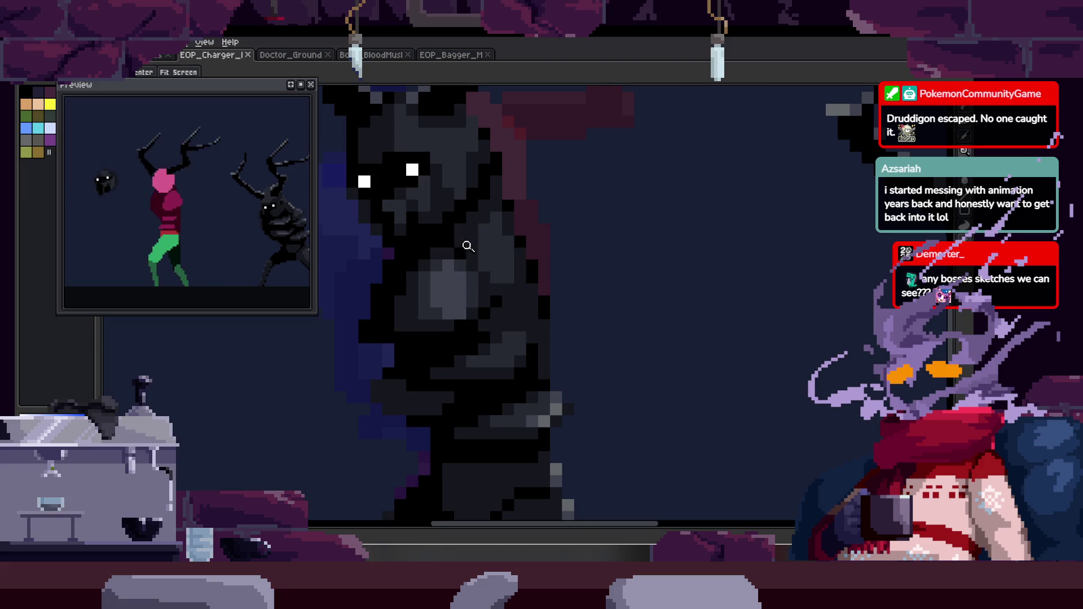
# Switch to the BloodMushroom boss sheet and close the Preview window.
pyautogui.click(385, 55)
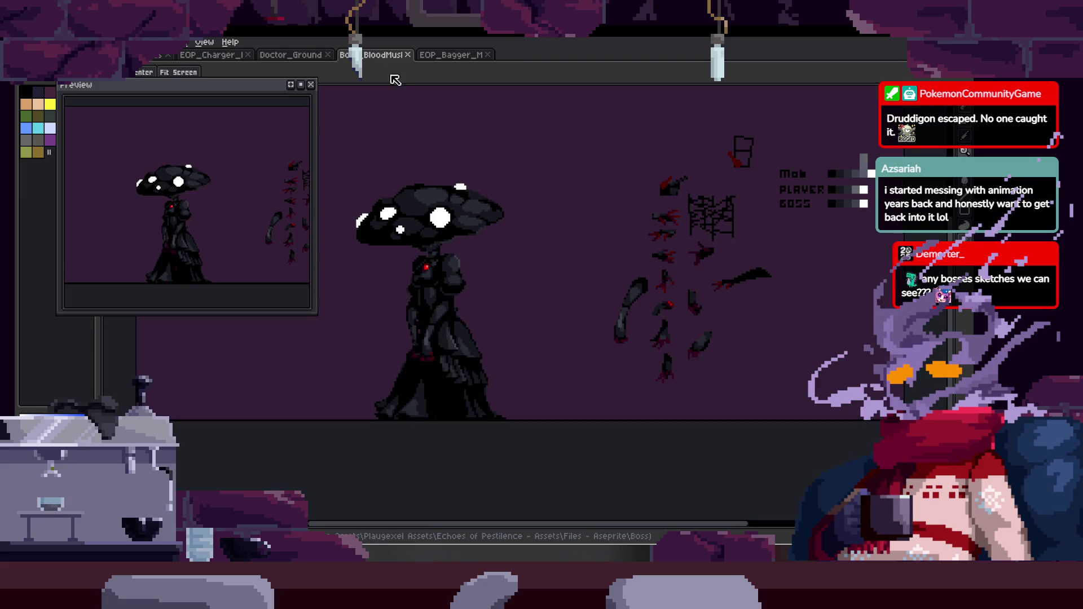
pyautogui.click(312, 85)
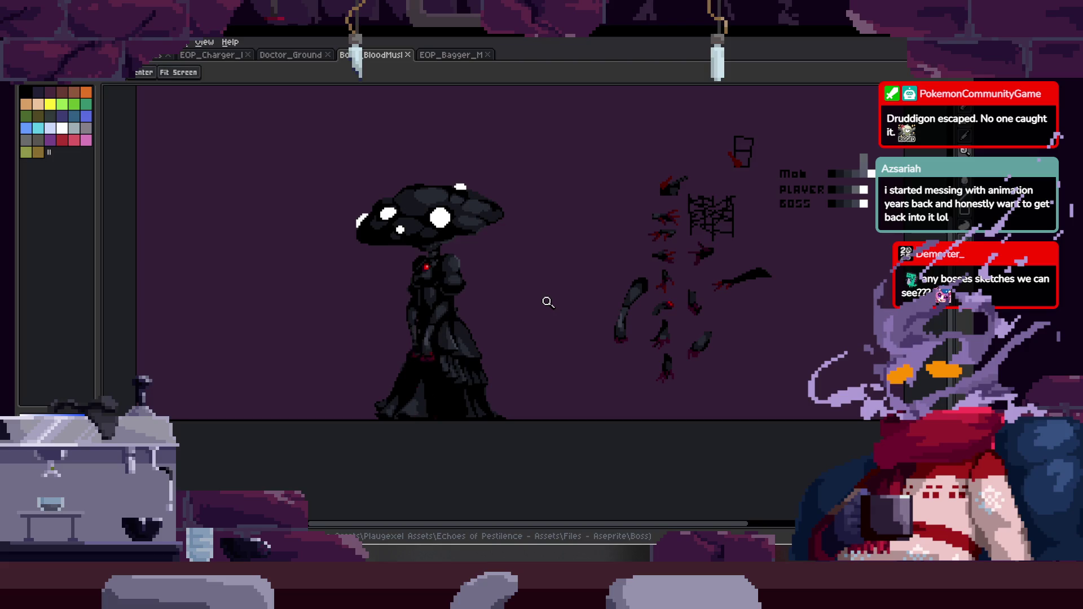
pyautogui.press('Tab')
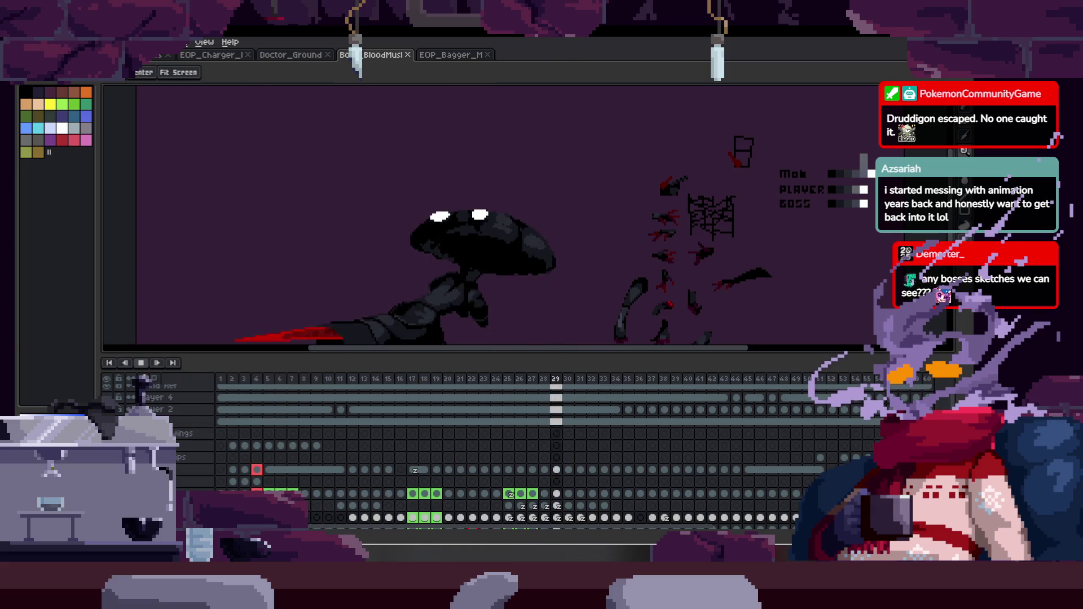
pyautogui.scroll(-2, 353, 347)
pyautogui.press('Tab')
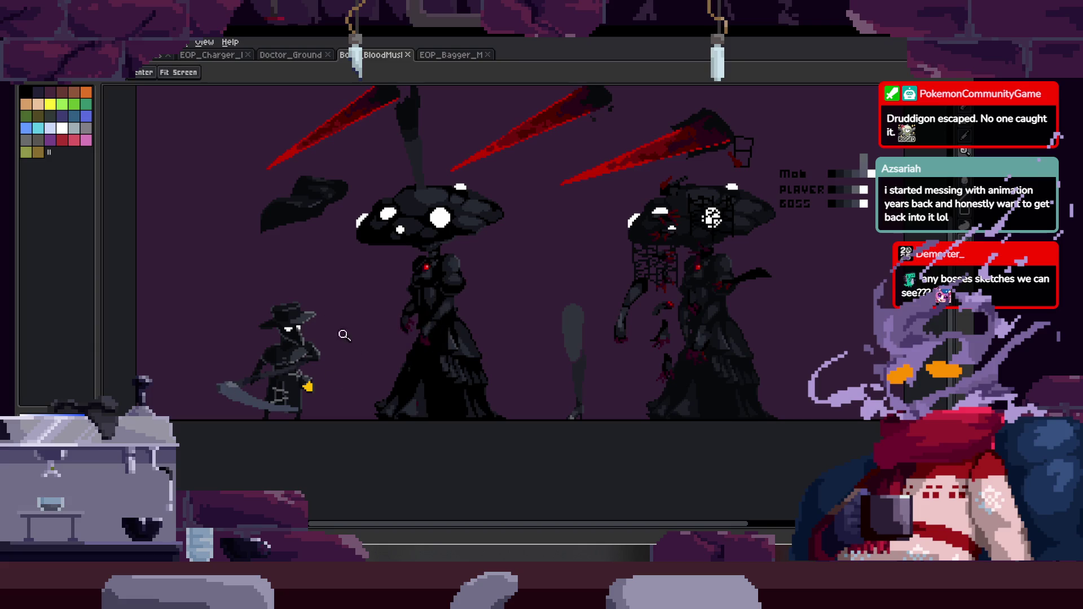
# Zoom around the BloodMushroom sheet toggling the timeline, then return to the Home screen.
pyautogui.scroll(5, 640, 307)
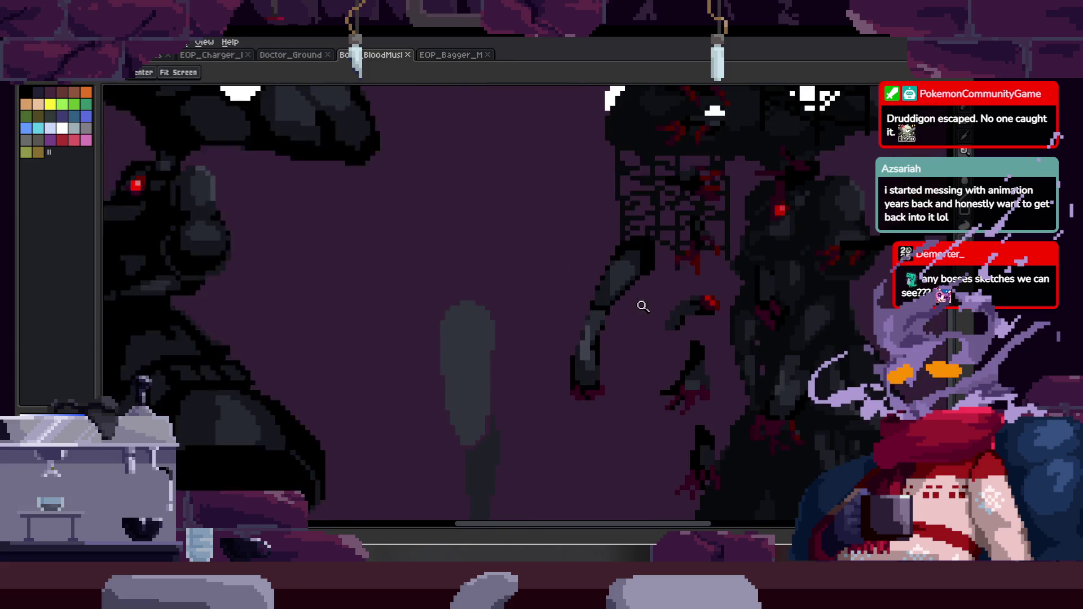
pyautogui.scroll(-3, 531, 293)
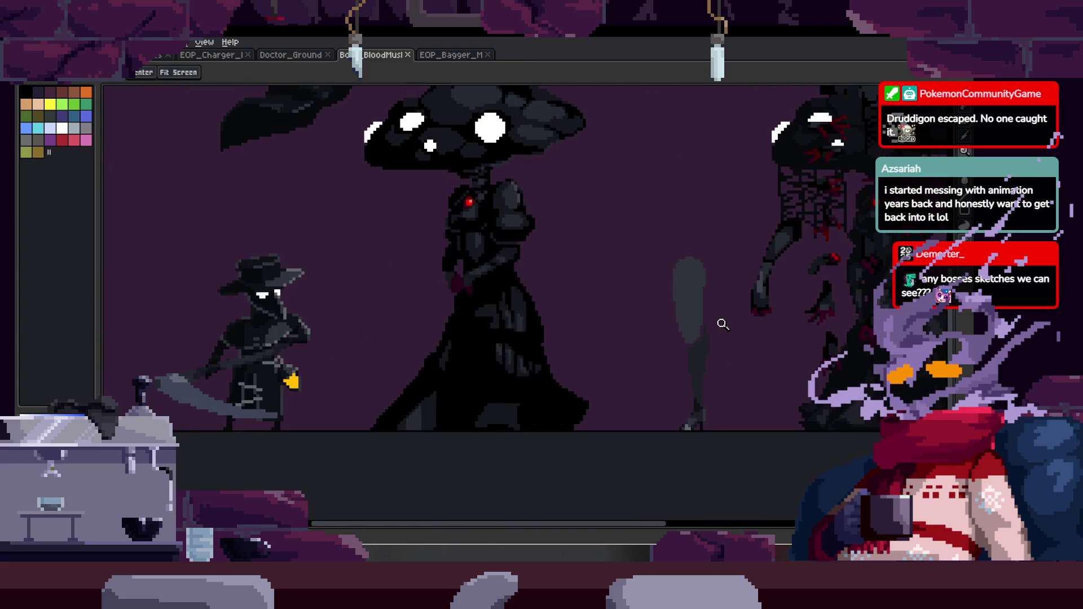
pyautogui.scroll(-1, 454, 359)
pyautogui.press('Tab')
pyautogui.scroll(1, 520, 342)
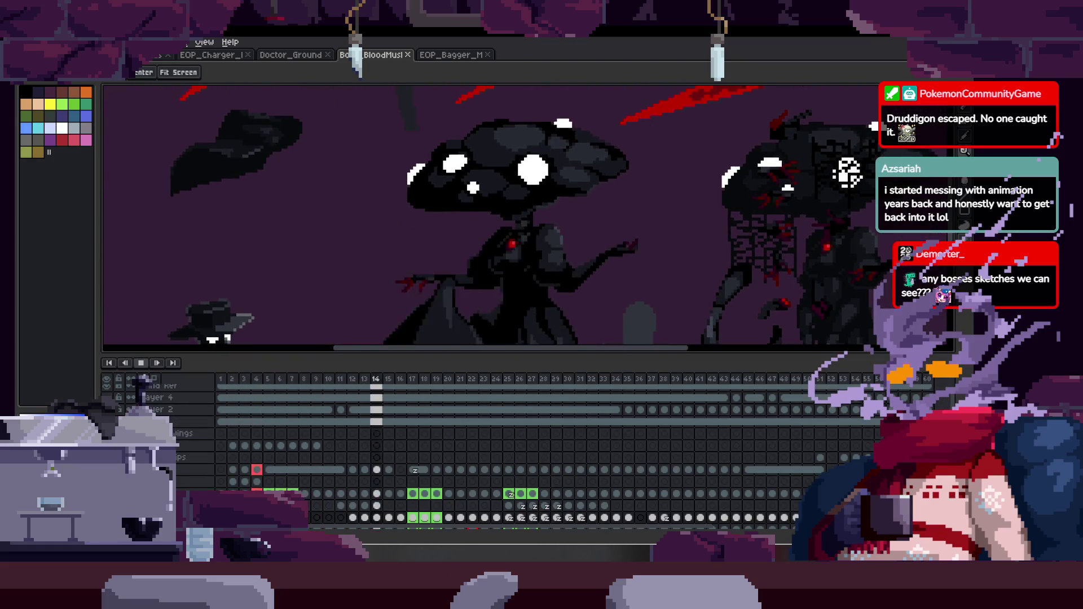
pyautogui.press('Tab')
pyautogui.scroll(-3, 495, 339)
pyautogui.scroll(2, 587, 340)
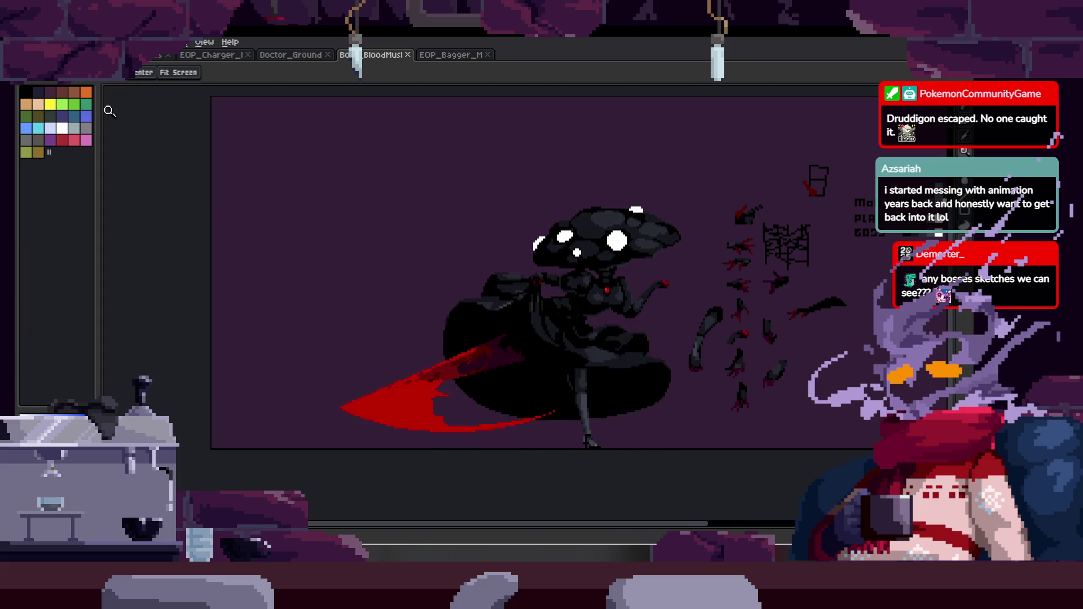
pyautogui.click(149, 55)
# Open Boss_DingleFanart, zoom in on the boss sprites, then close it.
pyautogui.click(85, 87)
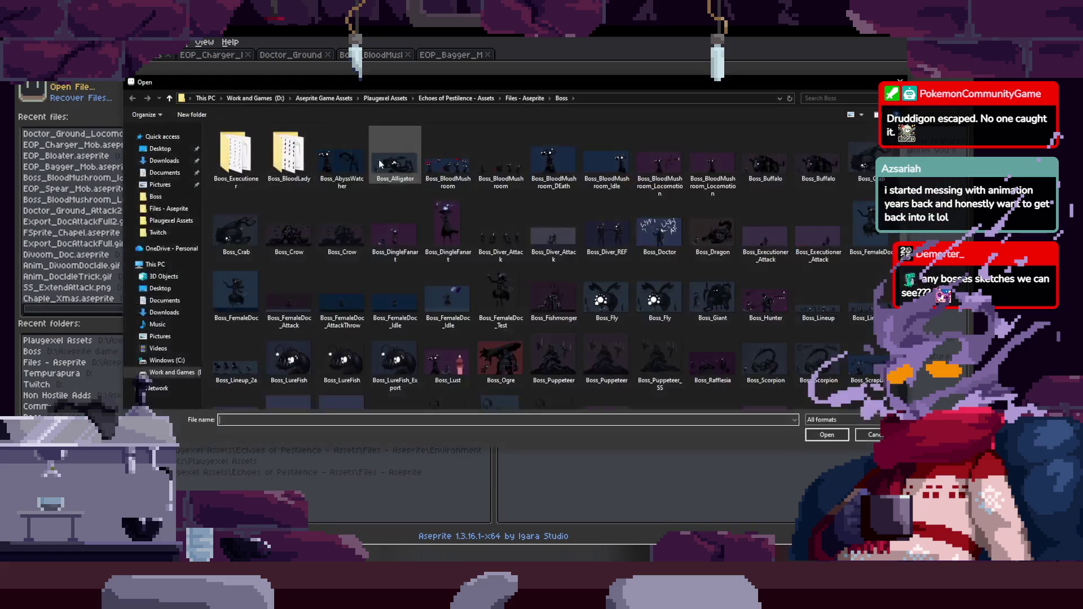
pyautogui.doubleClick(439, 239)
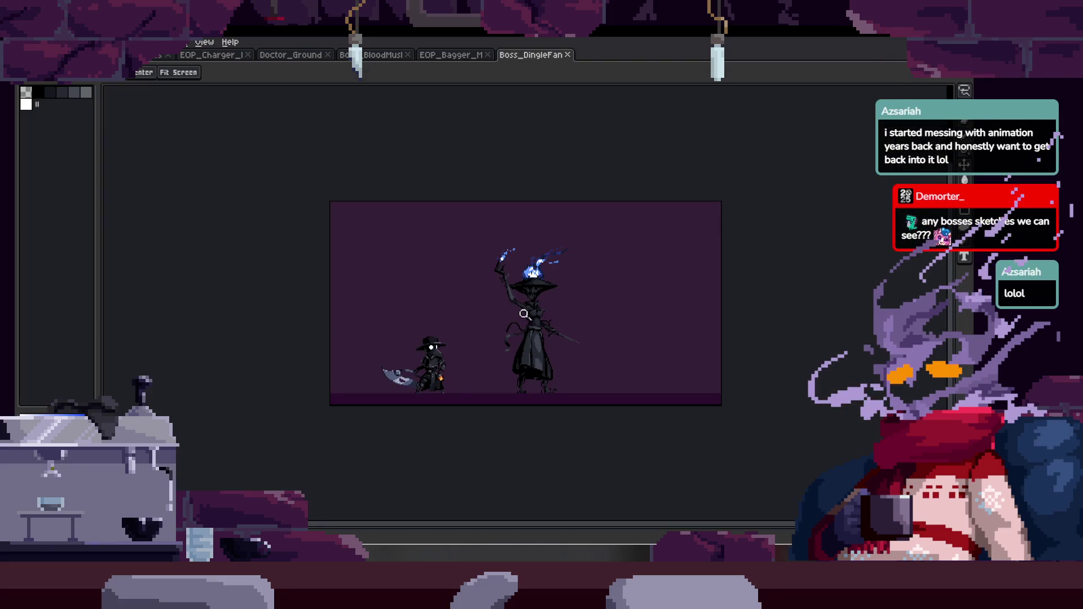
pyautogui.click(524, 314)
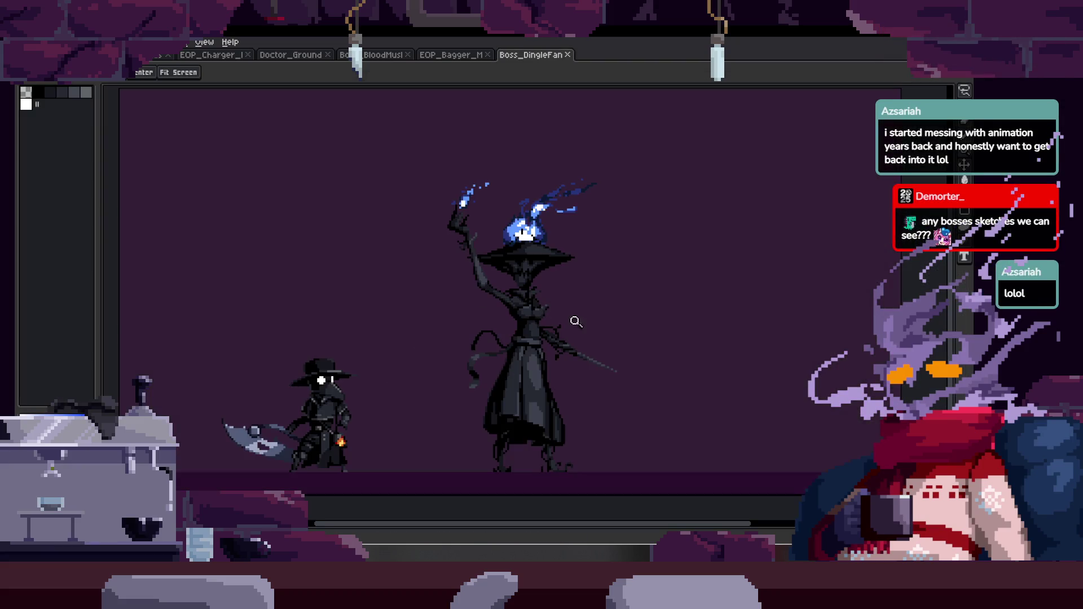
pyautogui.click(569, 56)
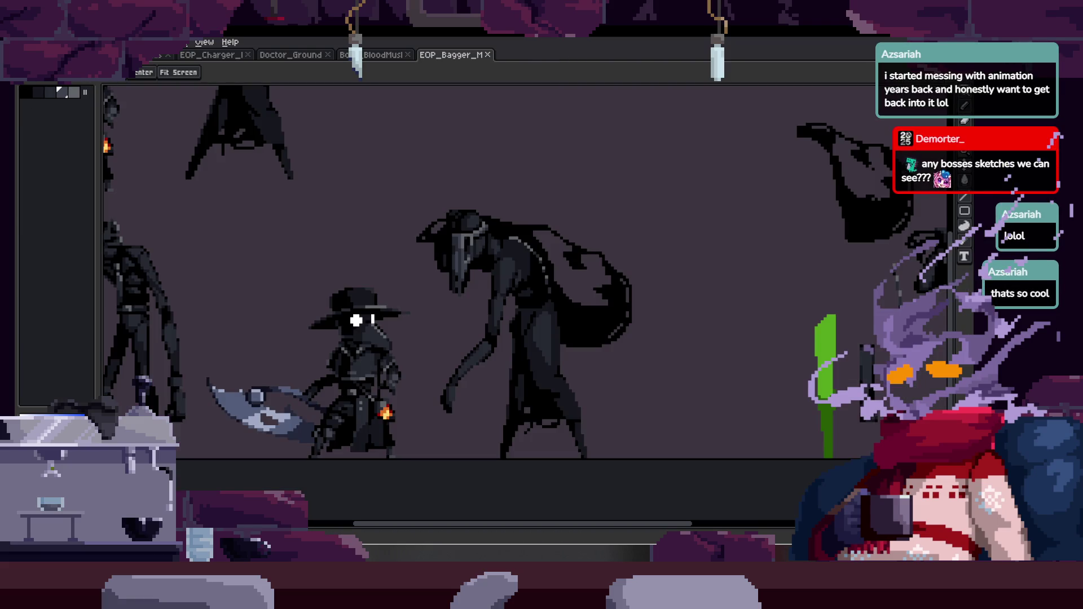
pyautogui.click(90, 55)
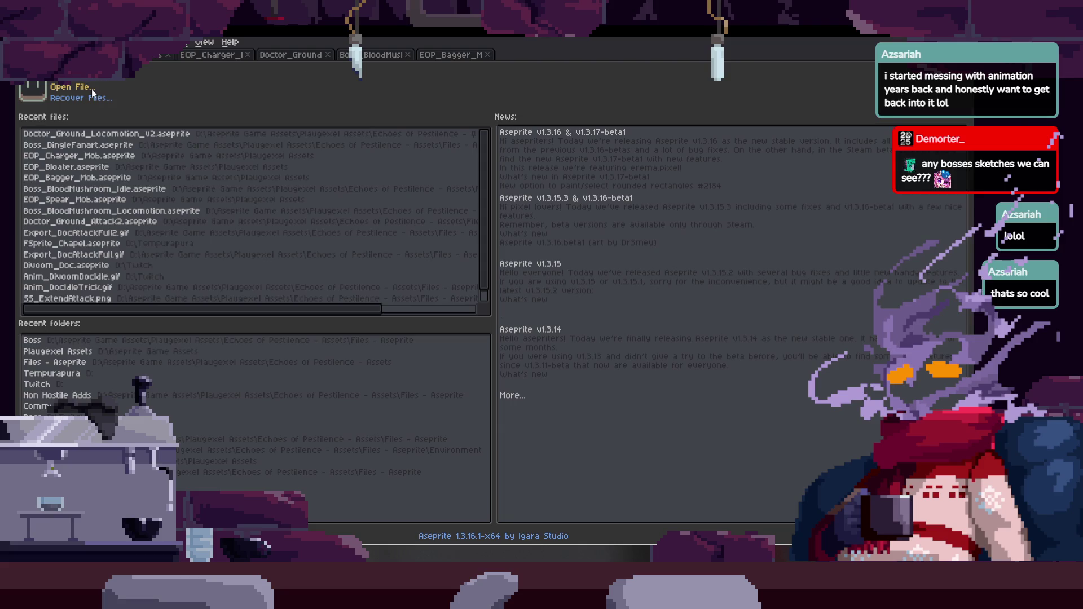
# Open Boss_FemaleDoc_Idle for a look, then close it.
pyautogui.click(90, 88)
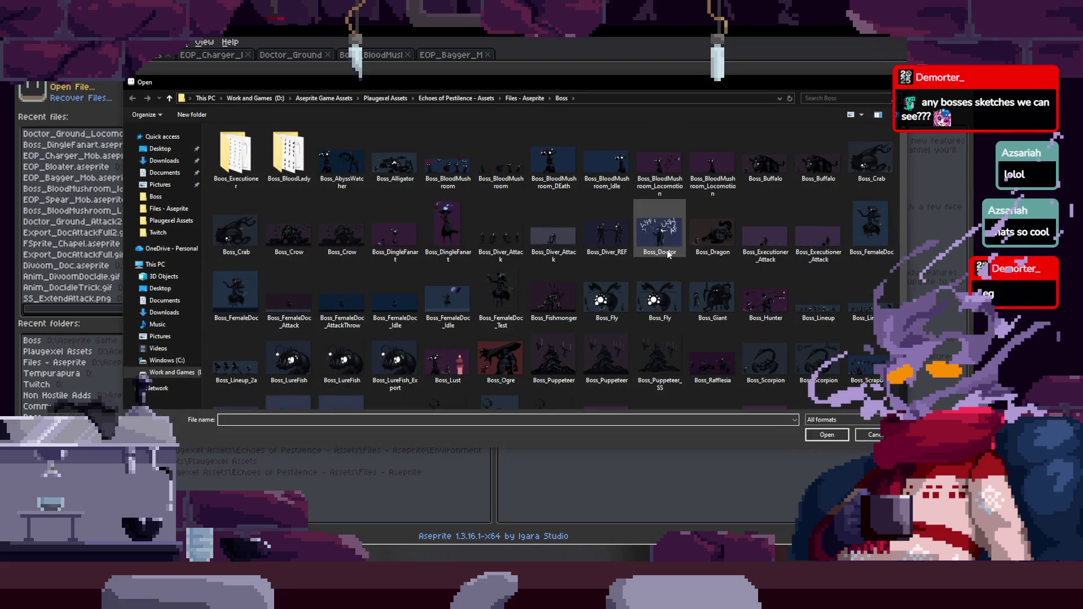
pyautogui.doubleClick(383, 309)
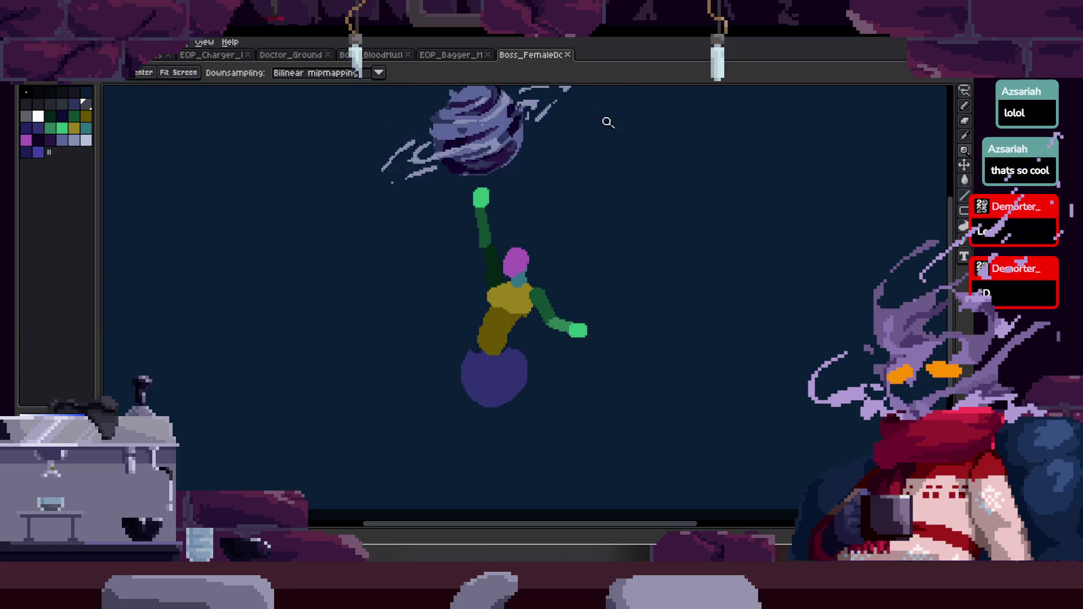
pyautogui.click(568, 54)
pyautogui.click(113, 55)
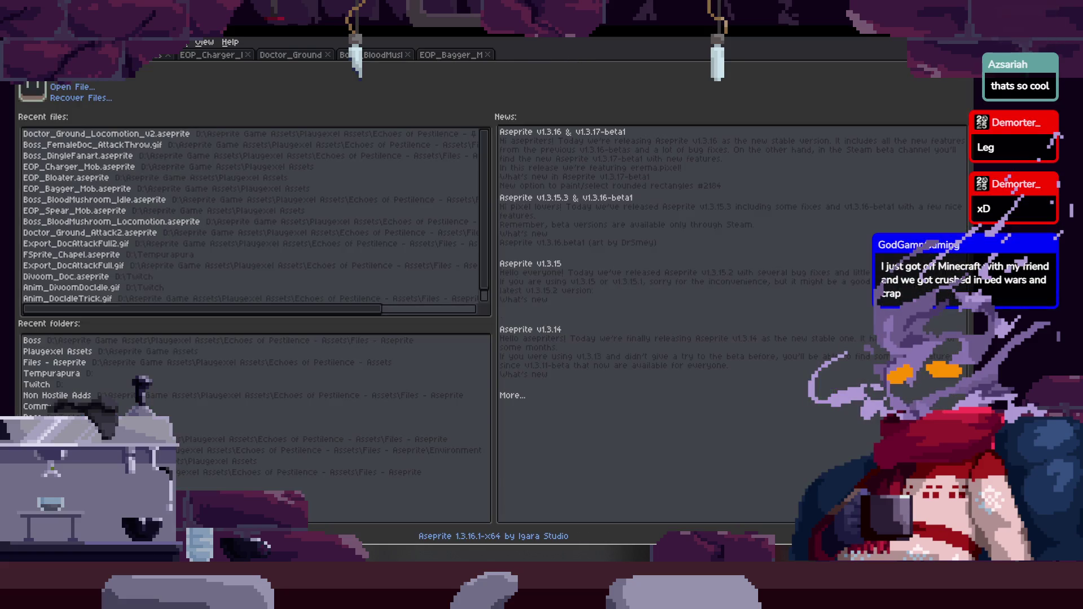
# Open the Boss_FemaleDoc .aseprite file, play its animation, and narrow the palette panel.
pyautogui.click(71, 87)
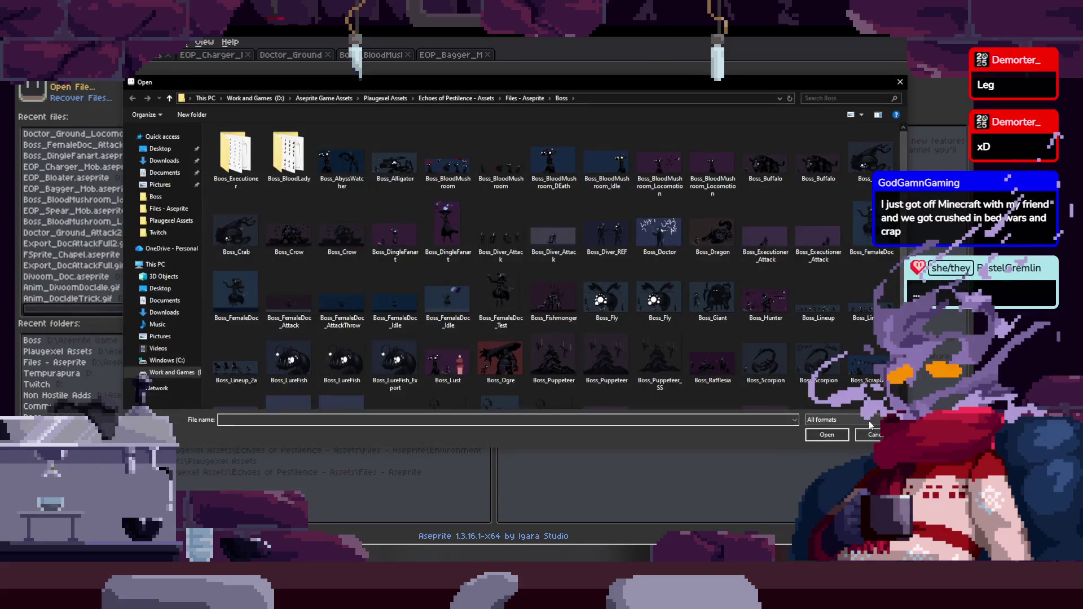
pyautogui.click(871, 420)
pyautogui.click(854, 447)
pyautogui.doubleClick(504, 228)
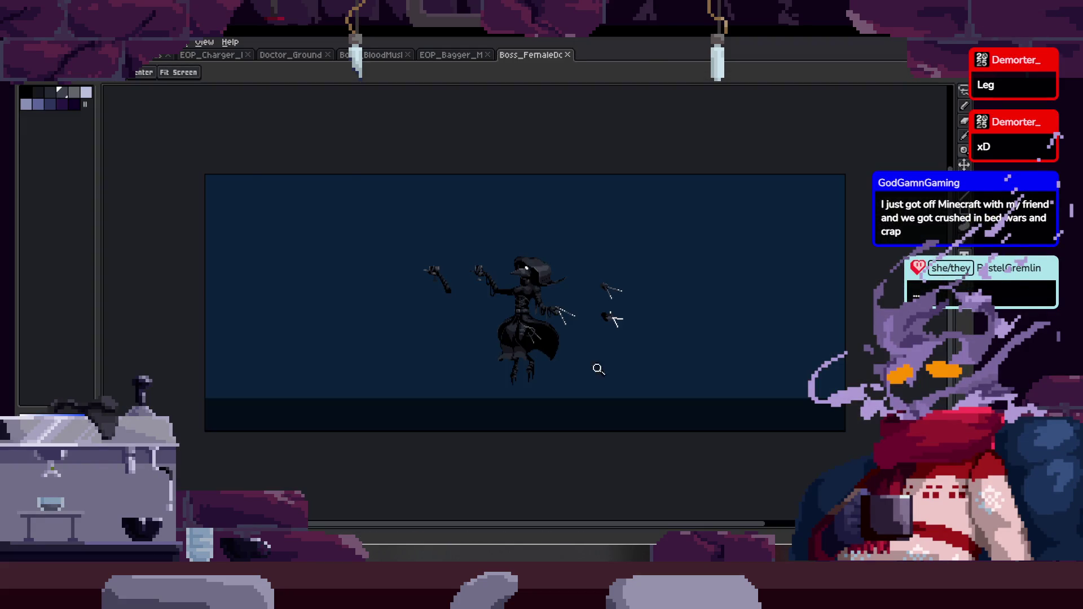
pyautogui.click(608, 370)
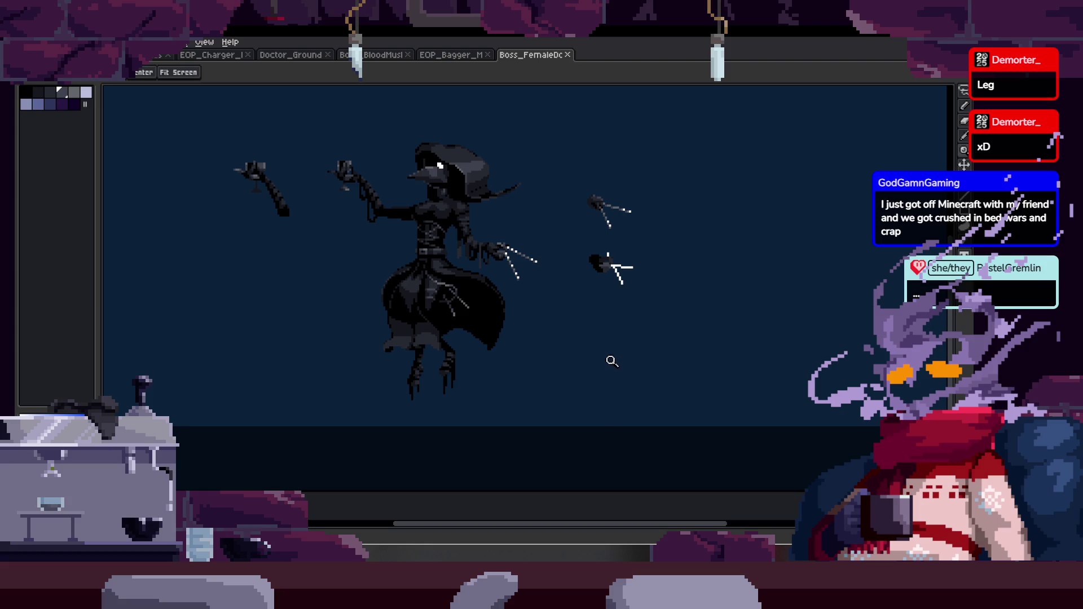
pyautogui.press('Return')
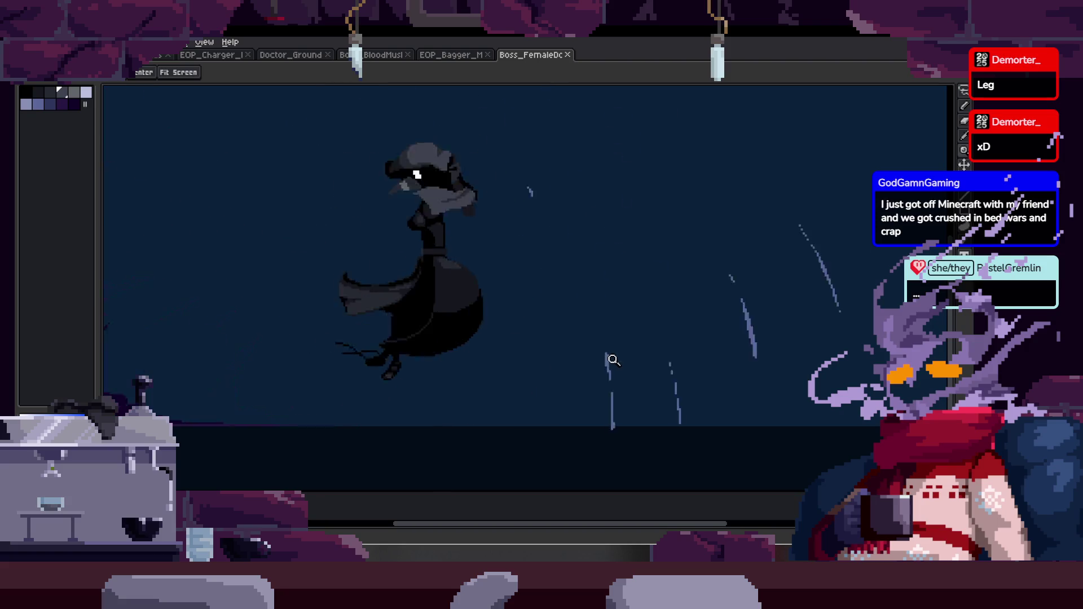
pyautogui.rightClick(583, 366)
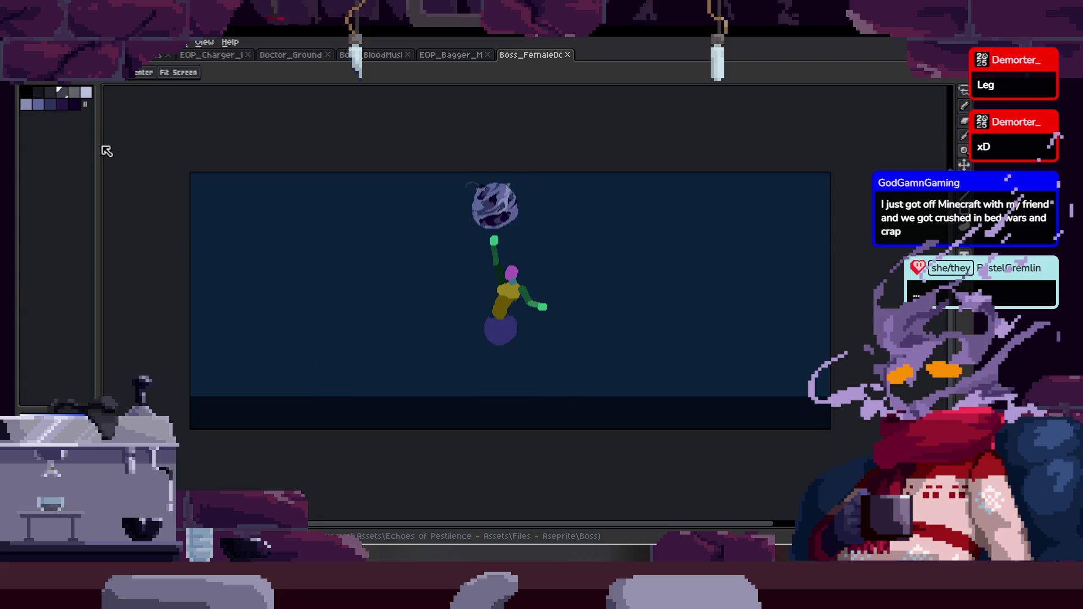
pyautogui.moveTo(99, 148); pyautogui.dragTo(66, 149)
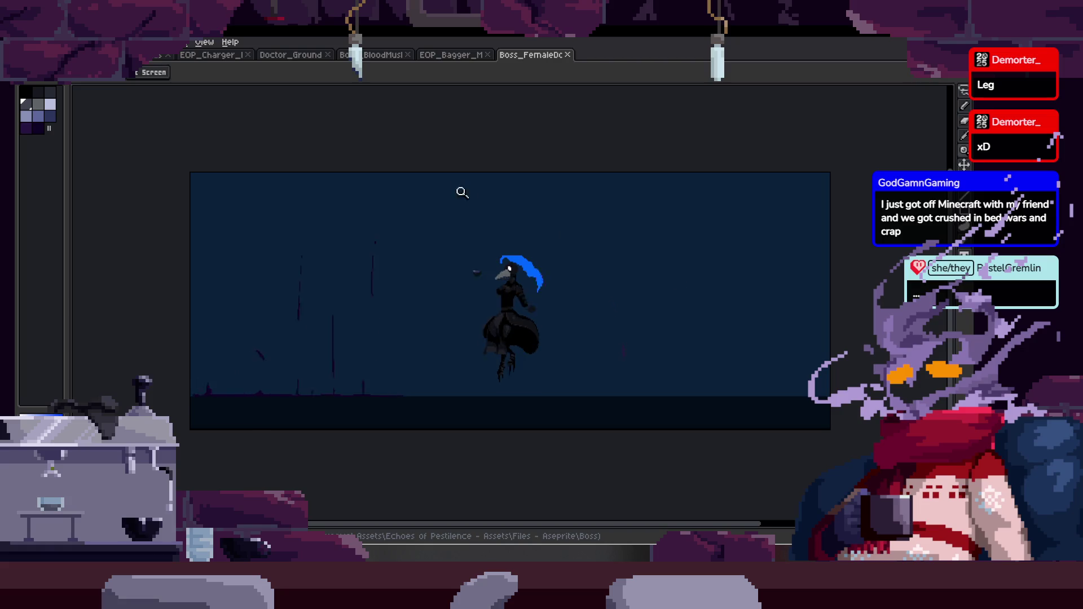
pyautogui.click(85, 55)
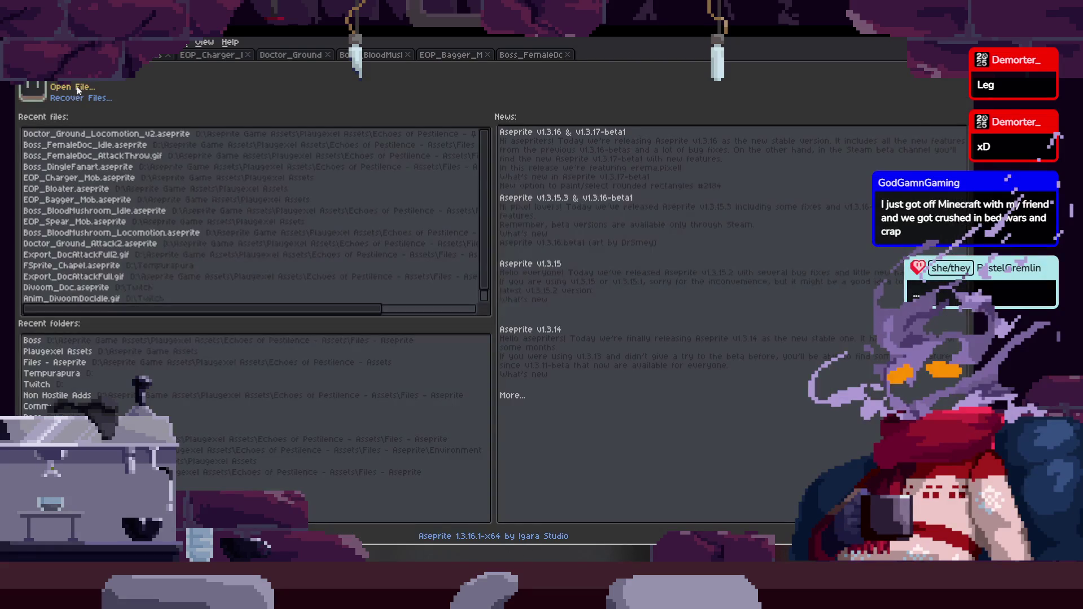
# Open Boss_Lineup_2 from the Boss folder, then close it.
pyautogui.click(76, 86)
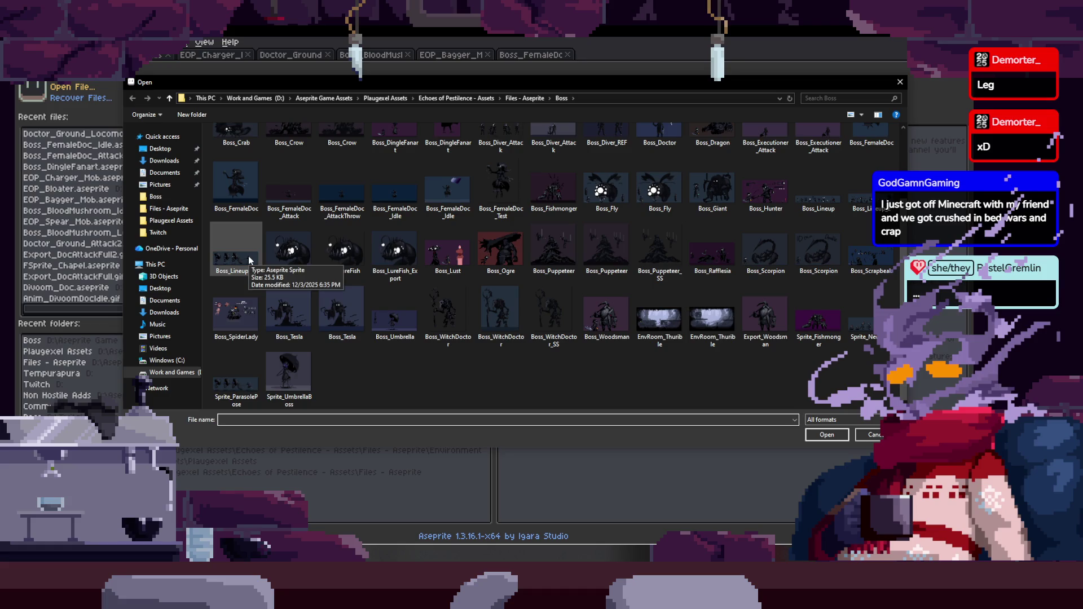
pyautogui.doubleClick(249, 260)
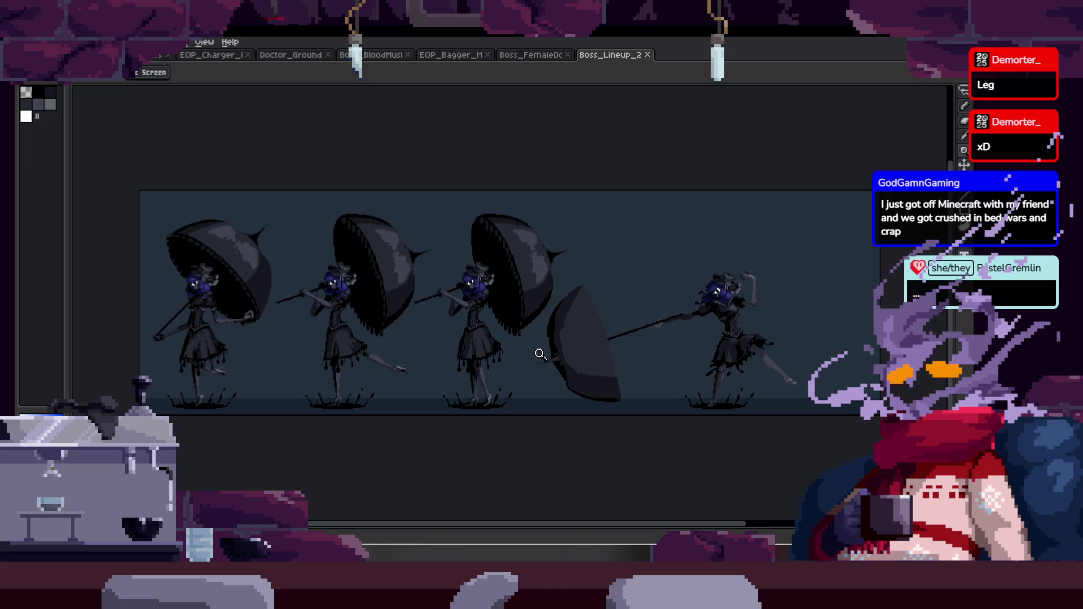
pyautogui.click(648, 55)
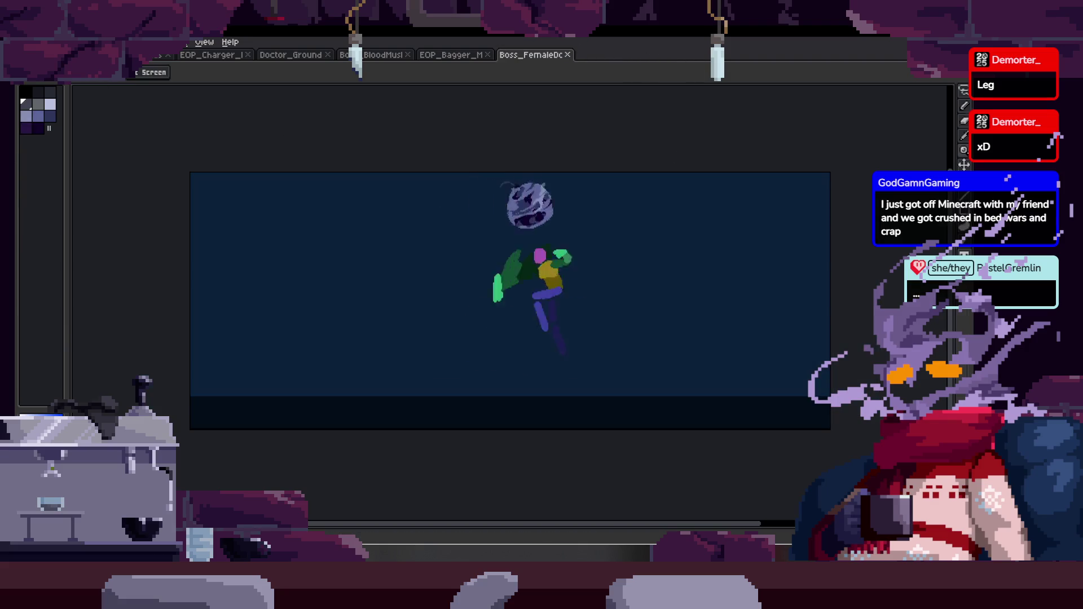
pyautogui.click(160, 55)
# Open Boss_Fishmonger, zoom in on the creature's red arm, then close it.
pyautogui.click(72, 86)
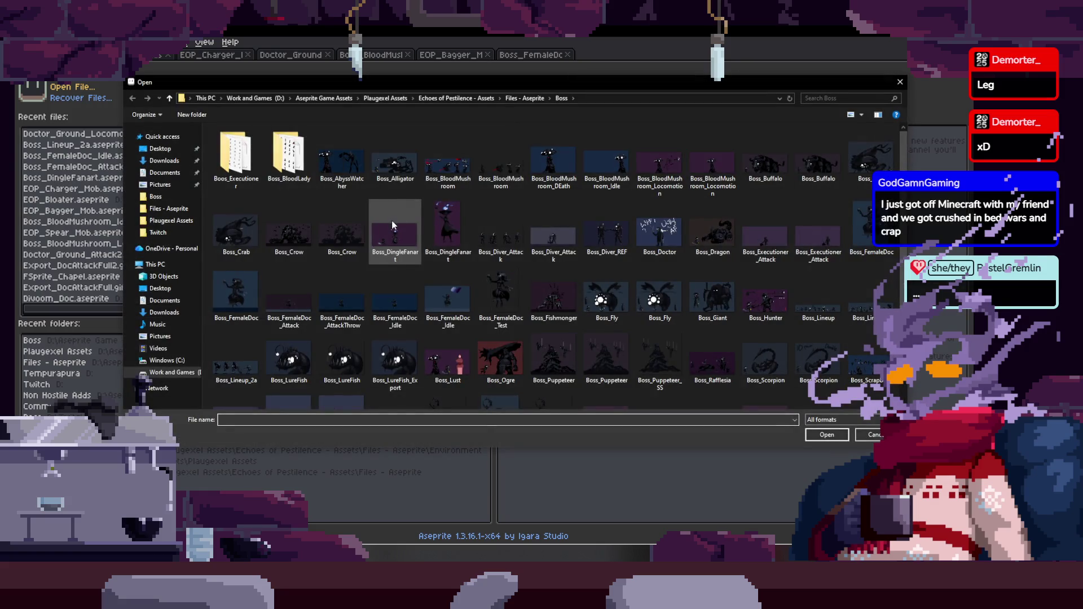
pyautogui.doubleClick(553, 296)
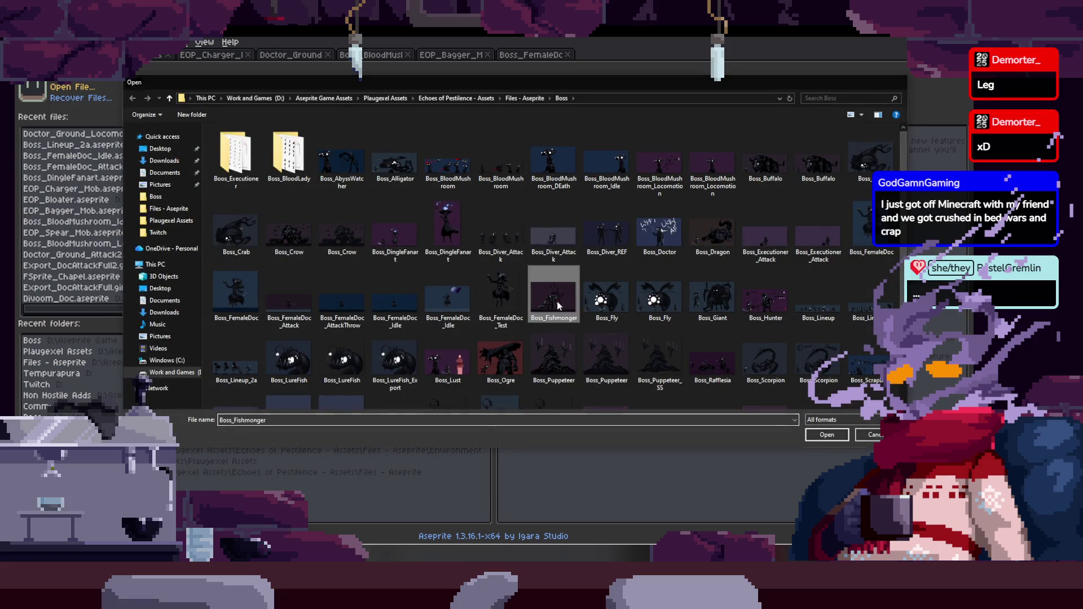
pyautogui.click(582, 334)
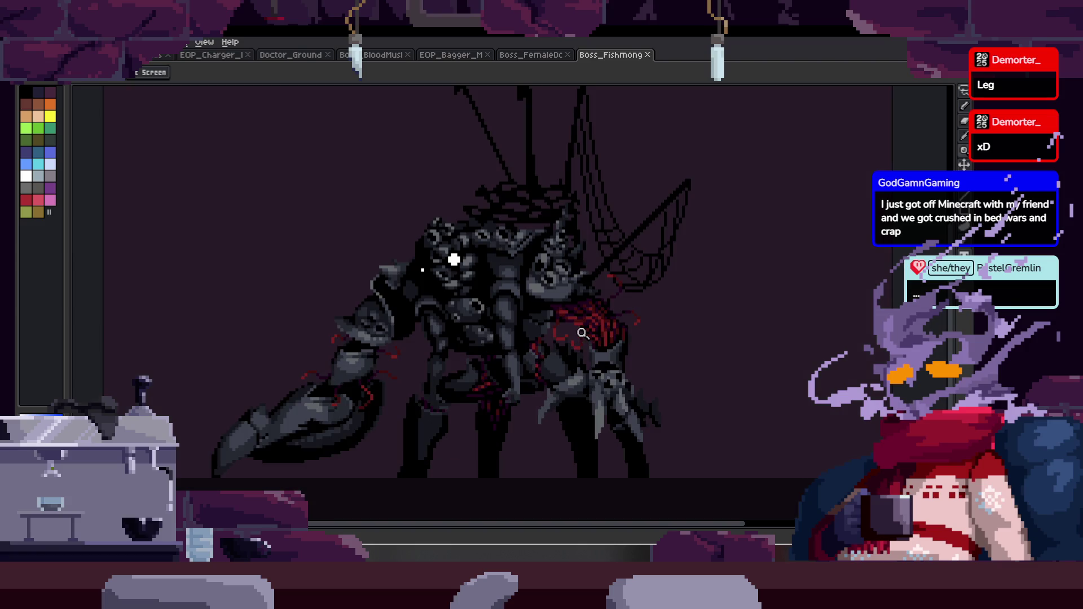
pyautogui.rightClick(641, 183)
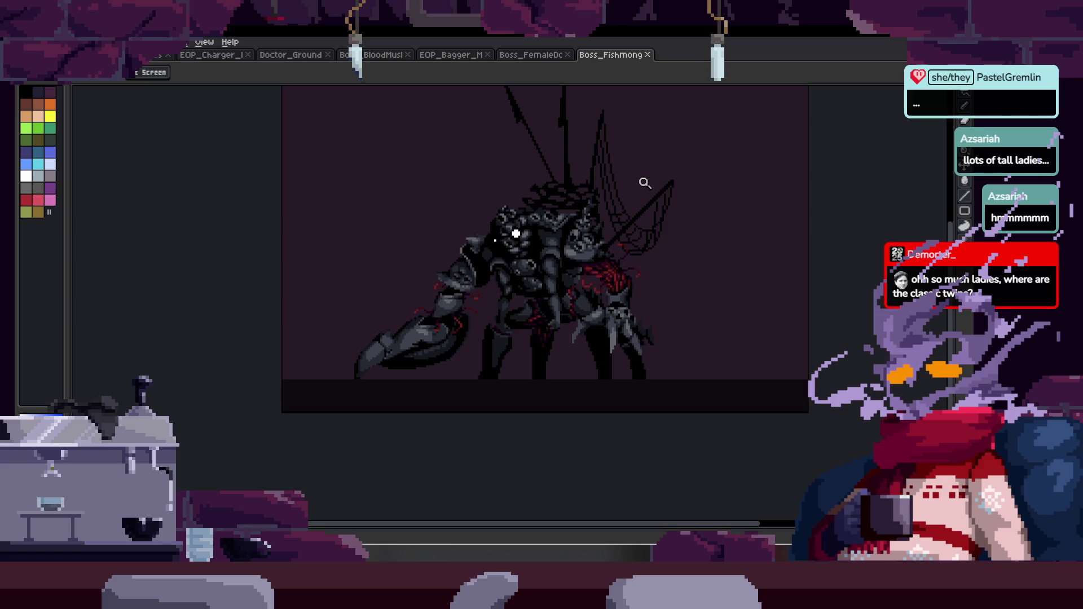
pyautogui.click(648, 56)
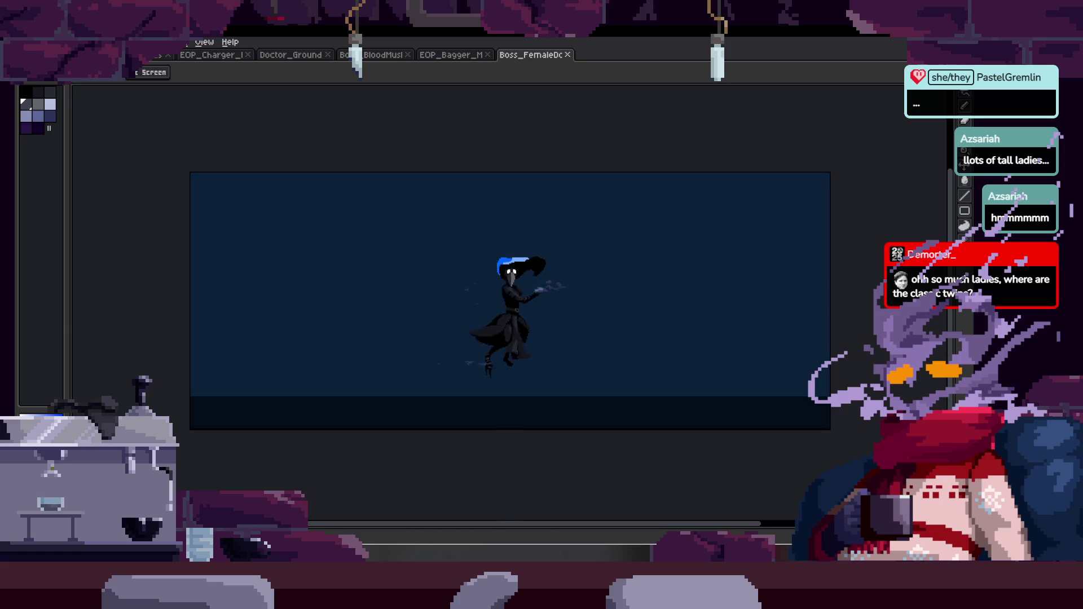
pyautogui.click(34, 55)
# Browse up to the Files - Aseprite folder and open Boss_Ground_Attack.
pyautogui.click(83, 88)
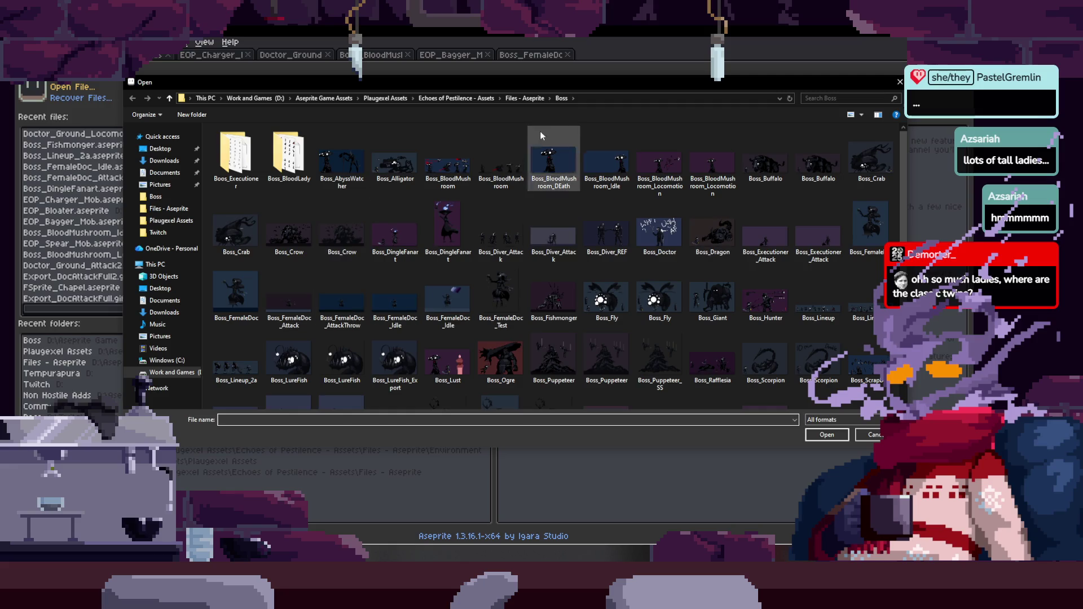
pyautogui.click(525, 100)
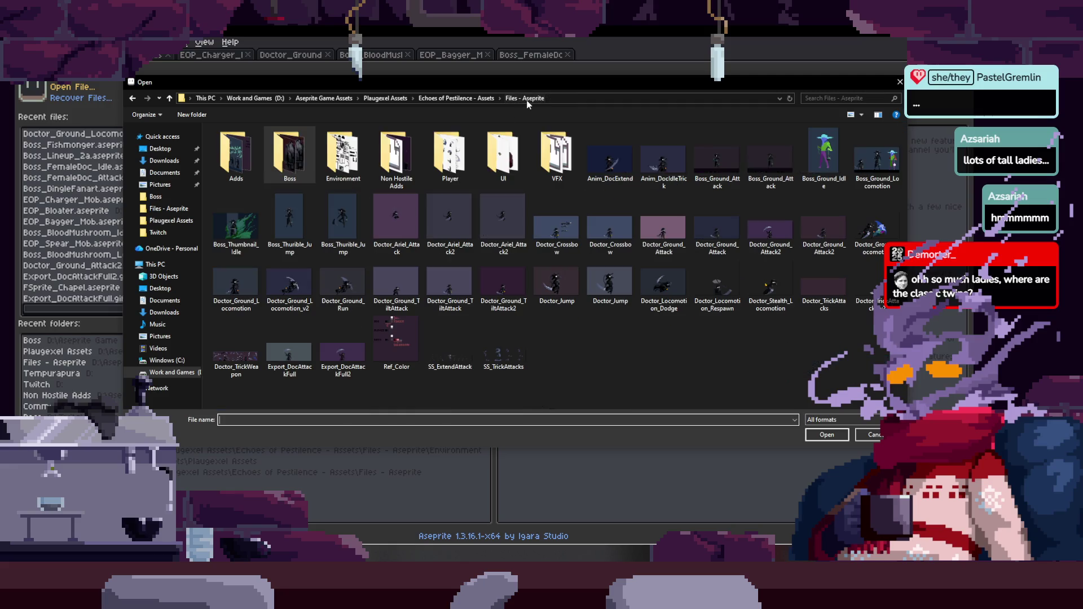
pyautogui.doubleClick(723, 169)
# Play the Boss_Ground_Attack animation, then close the sprite.
pyautogui.scroll(3, 586, 332)
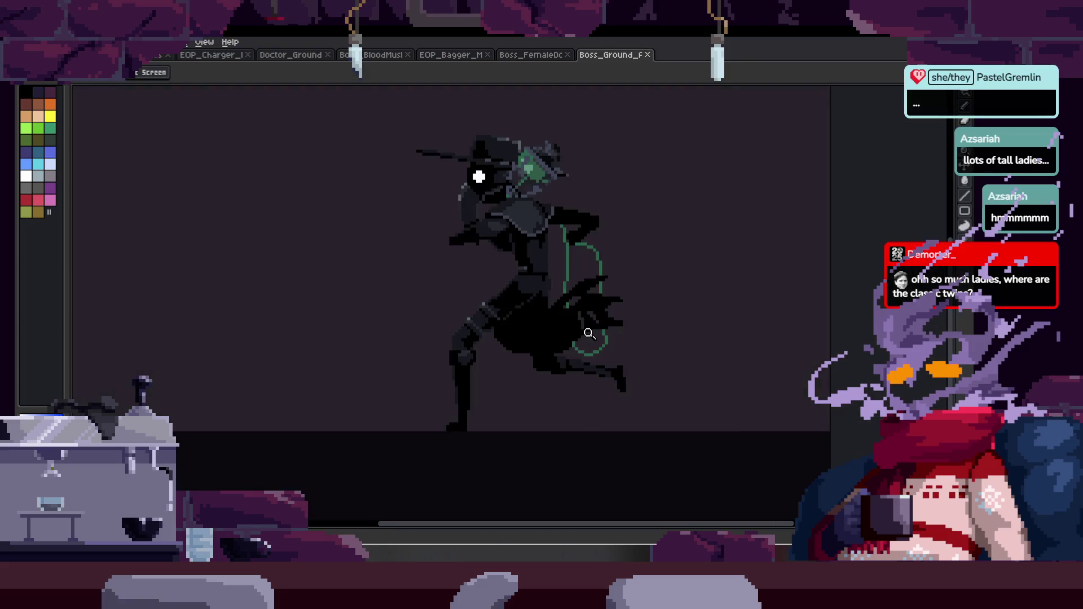
pyautogui.scroll(-2, 588, 330)
pyautogui.scroll(-1, 588, 330)
pyautogui.press('Return')
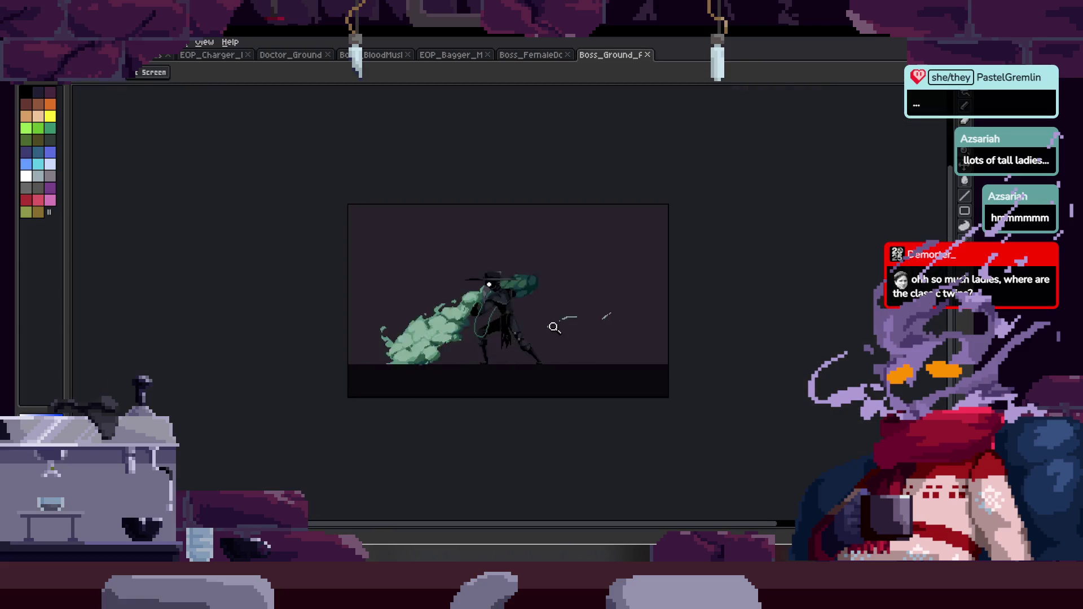
pyautogui.scroll(1, 553, 328)
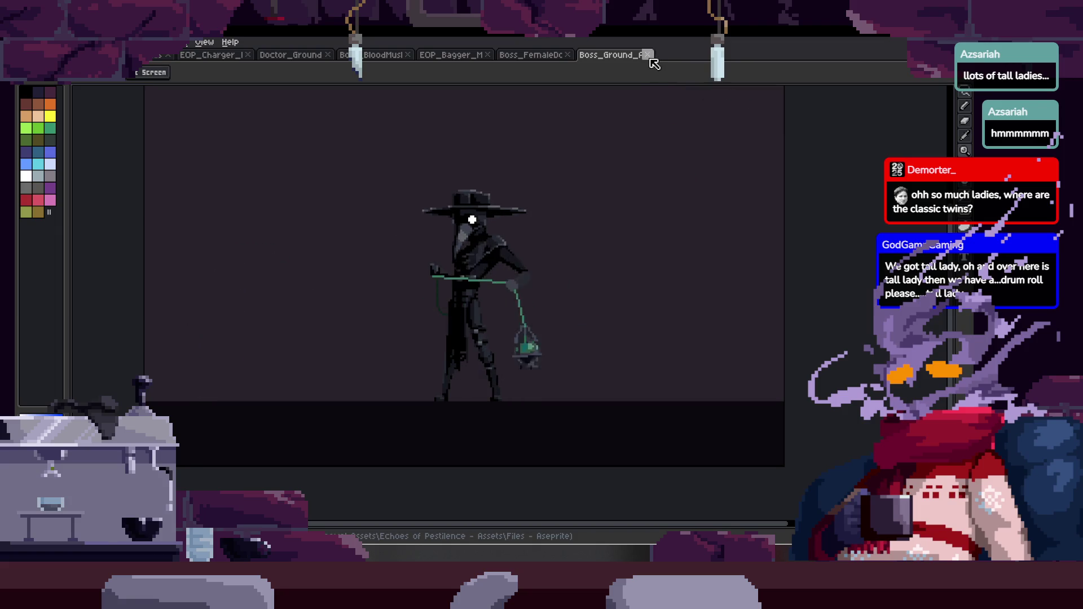
pyautogui.click(648, 56)
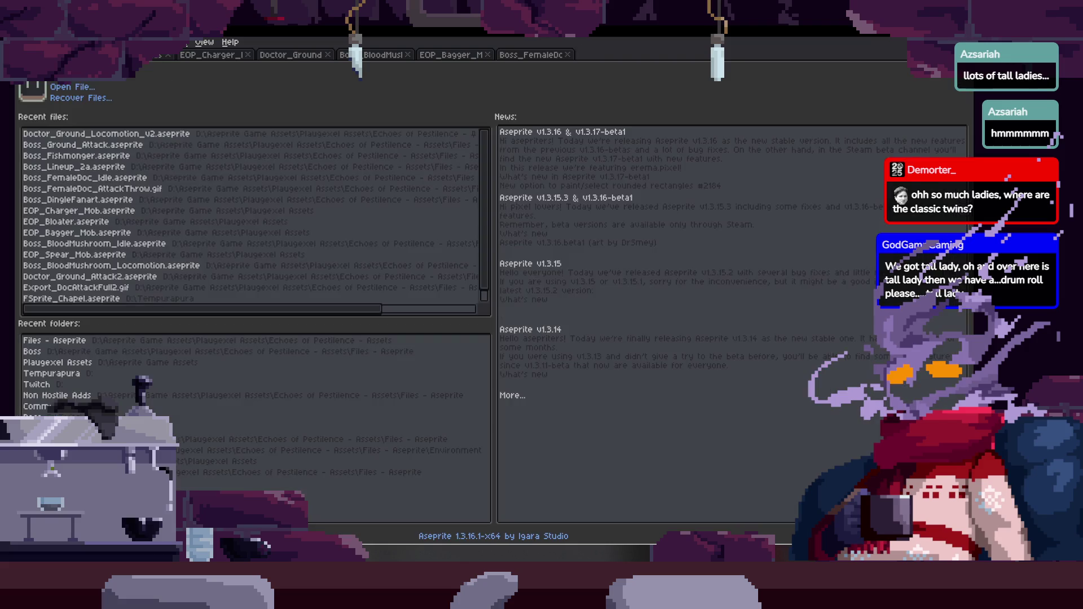
# Open Boss_Woodsman from the Boss folder filtered to .aseprite, close it, and reopen the Open dialog.
pyautogui.click(84, 90)
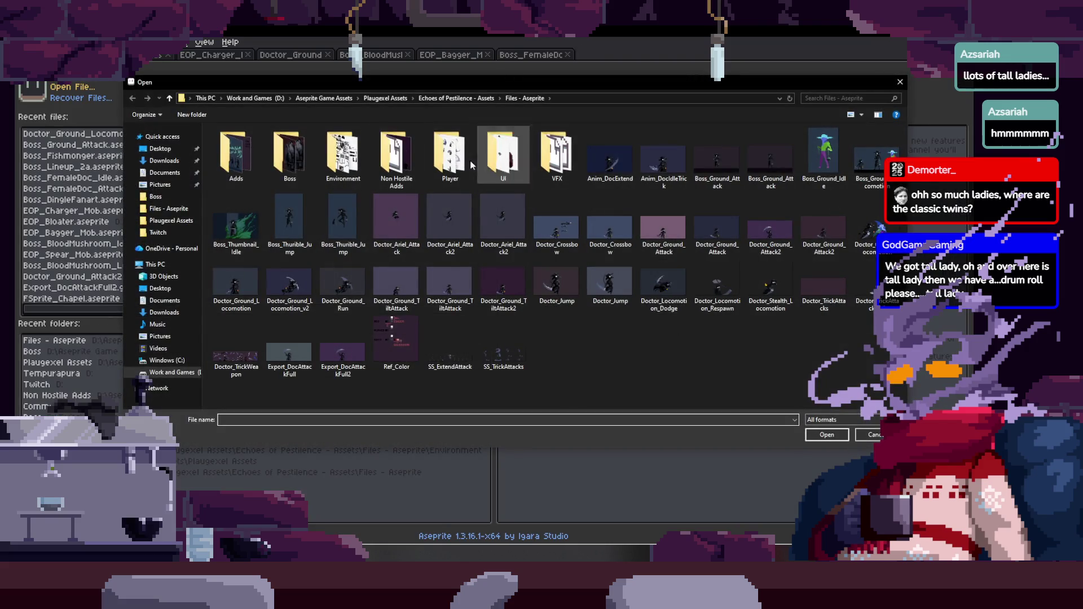
pyautogui.doubleClick(279, 152)
pyautogui.scroll(-3, 713, 287)
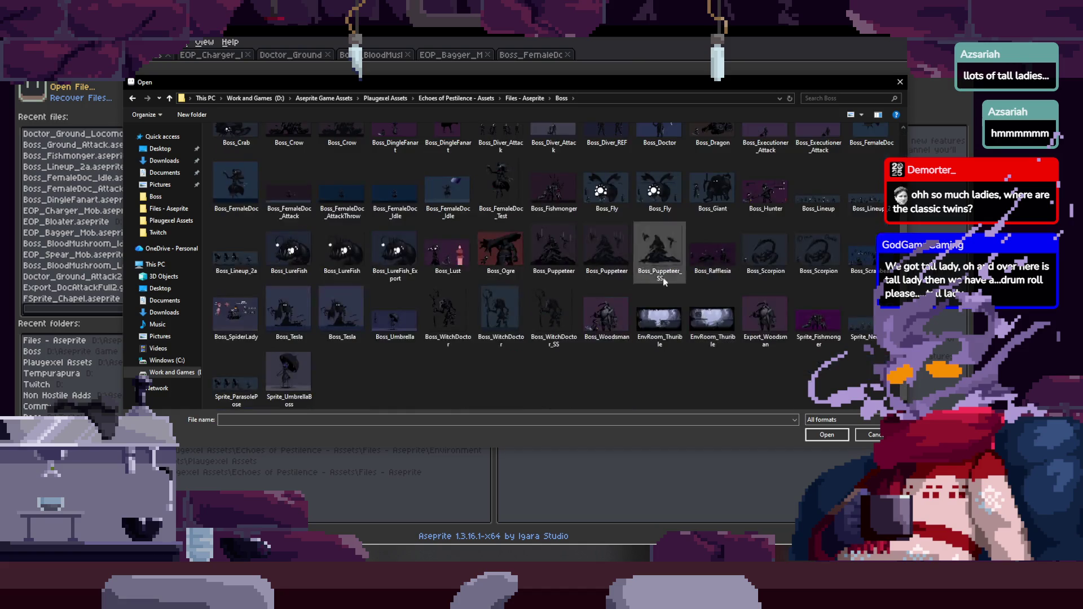
pyautogui.click(841, 420)
pyautogui.click(844, 438)
pyautogui.doubleClick(826, 301)
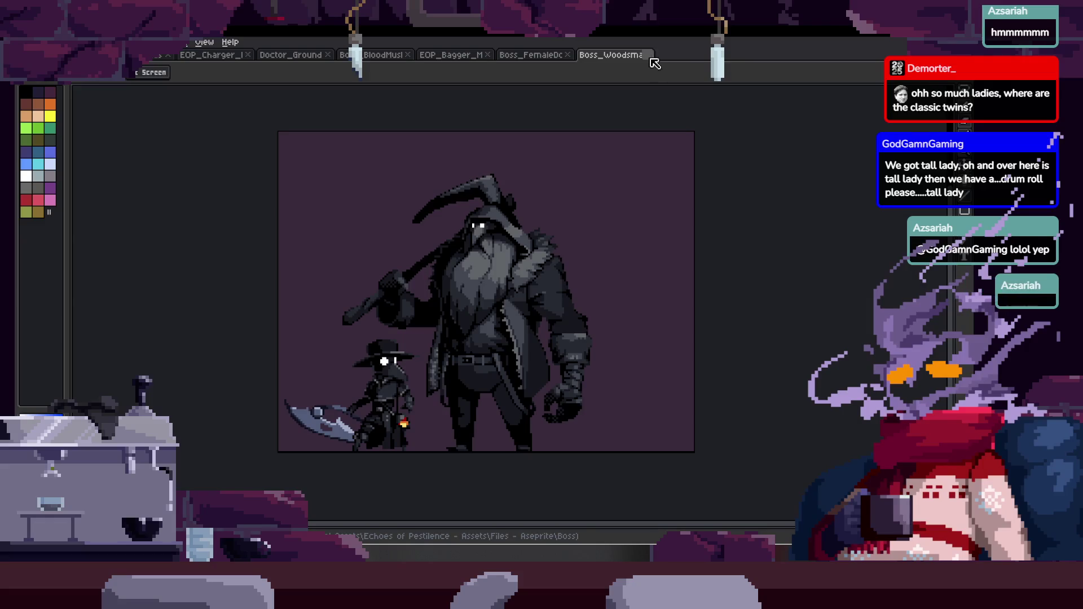
pyautogui.click(648, 59)
pyautogui.click(84, 55)
pyautogui.click(83, 90)
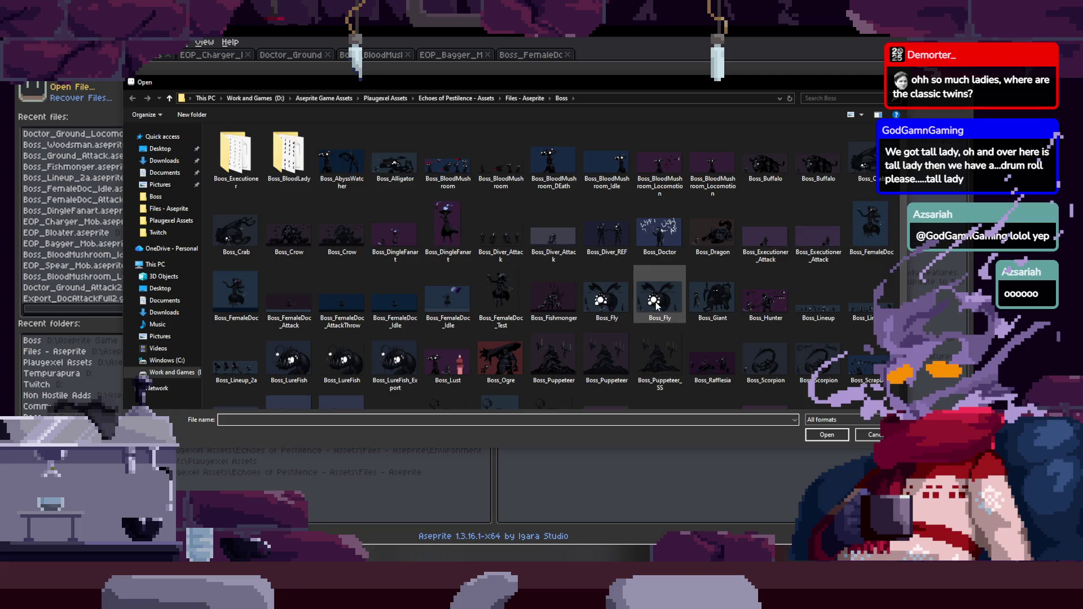
# Filter the file list to .aseprite files and open Boss_Lineup_2.
pyautogui.scroll(-2, 821, 289)
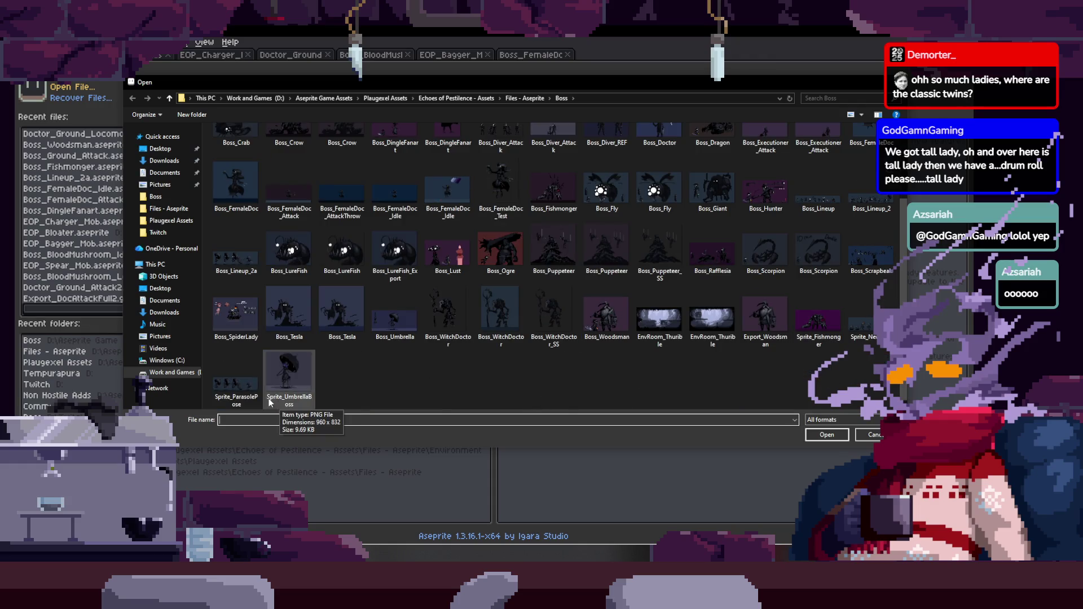
pyautogui.click(828, 419)
pyautogui.click(830, 447)
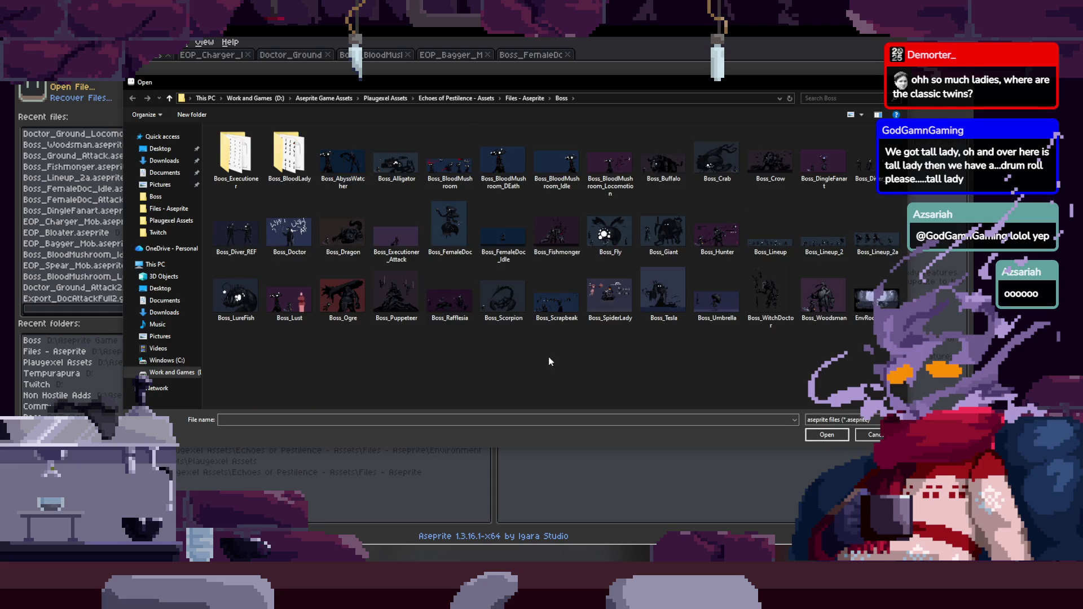
pyautogui.click(839, 250)
pyautogui.doubleClick(838, 250)
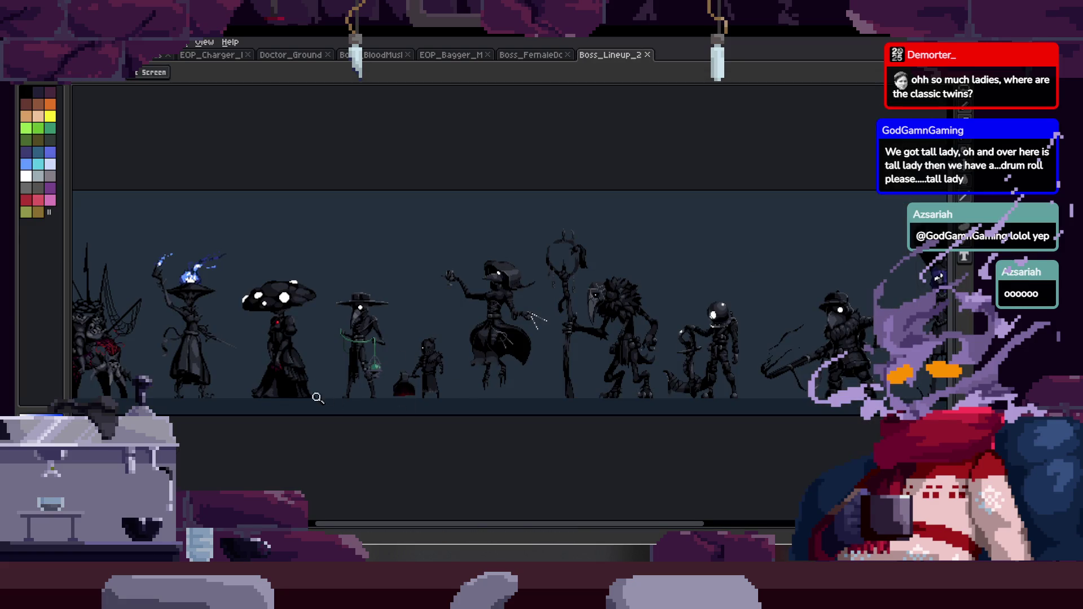
# Pan and zoom across the boss lineup, lasso the small and hat-wearing figures, then close it.
pyautogui.moveTo(388, 389)
pyautogui.mouseDown()
pyautogui.moveTo(283, 366)
pyautogui.moveTo(686, 333)
pyautogui.moveTo(621, 330)
pyautogui.mouseUp()
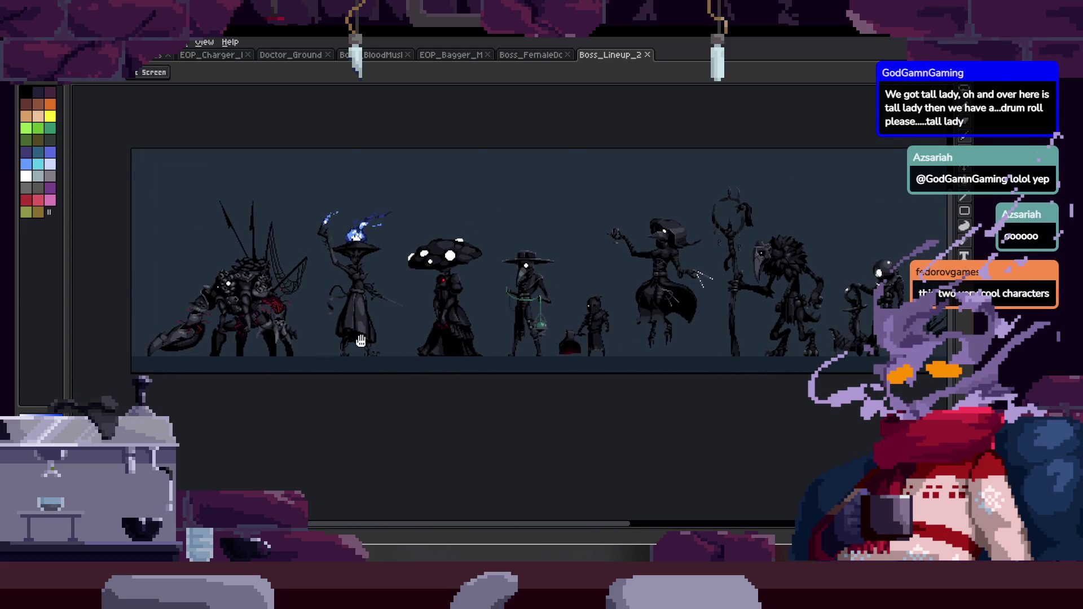
pyautogui.press('z')
pyautogui.click(362, 342)
pyautogui.hscroll(10, 362, 342)
pyautogui.press('q')
pyautogui.moveTo(514, 267)
pyautogui.mouseDown()
pyautogui.moveTo(414, 307)
pyautogui.moveTo(524, 384)
pyautogui.mouseUp()
pyautogui.hscroll(15, 474, 202)
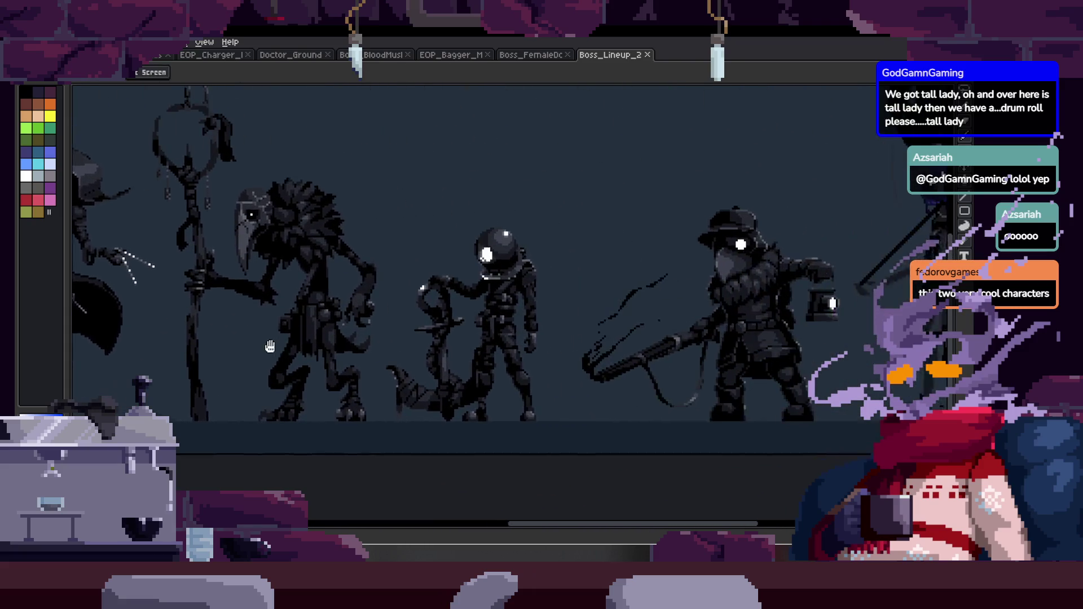
pyautogui.scroll(1, 434, 346)
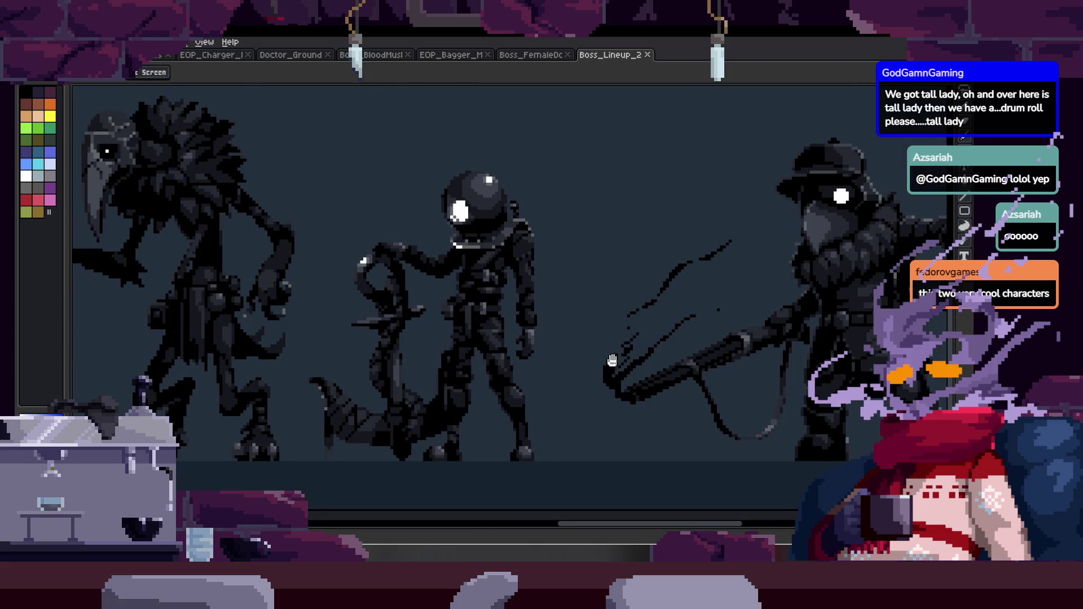
pyautogui.hscroll(8, 509, 288)
pyautogui.moveTo(508, 288)
pyautogui.mouseDown()
pyautogui.moveTo(615, 480)
pyautogui.moveTo(597, 414)
pyautogui.mouseUp()
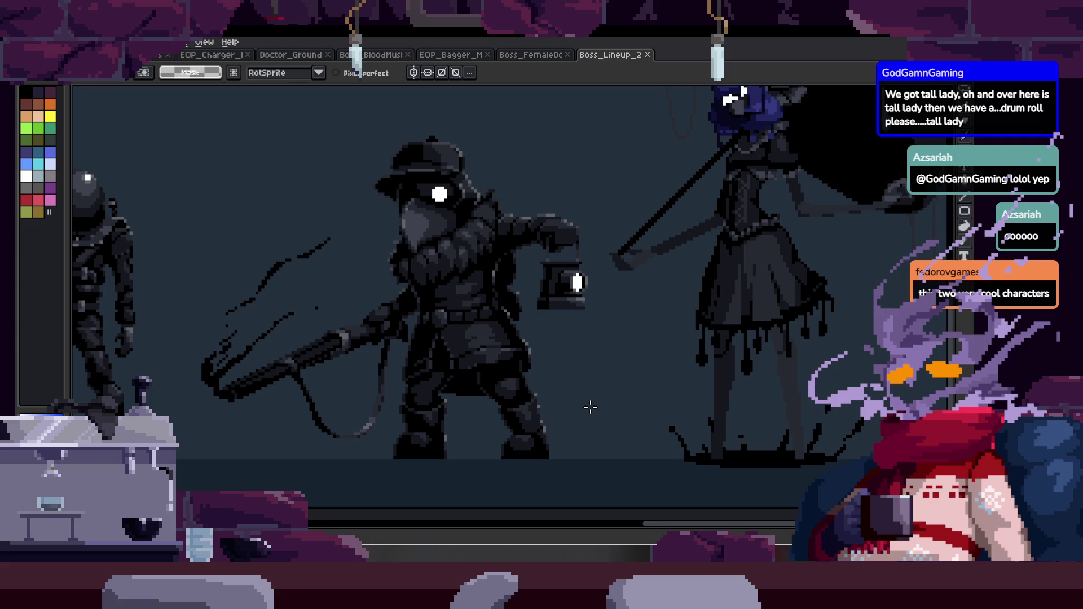
pyautogui.scroll(-3, 621, 331)
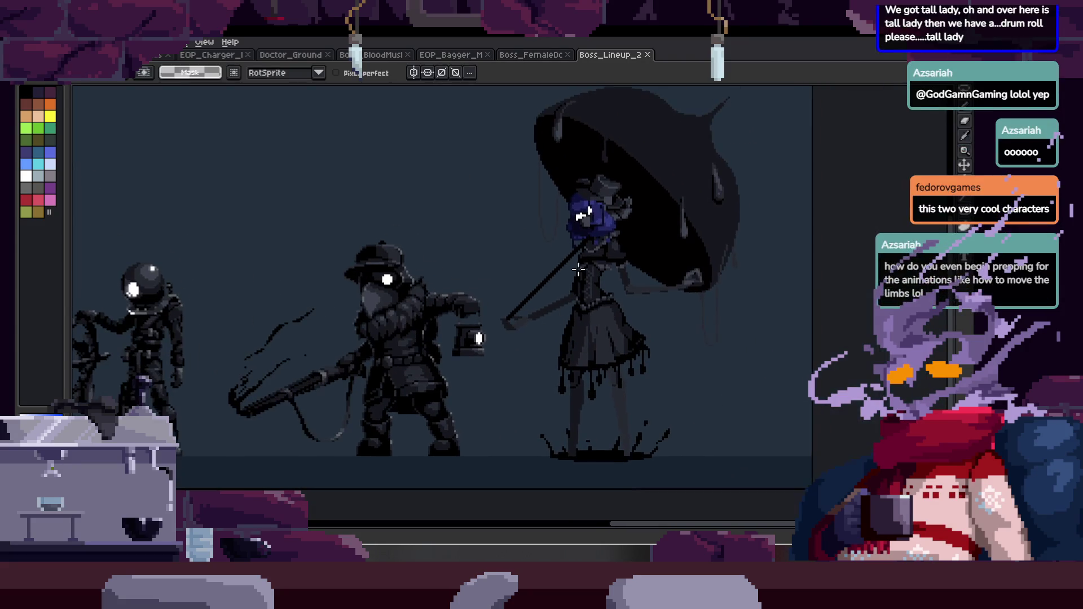
pyautogui.click(648, 55)
# Open the Boss_SpiderLady sprite from the Home page, look it over, and close it.
pyautogui.click(79, 54)
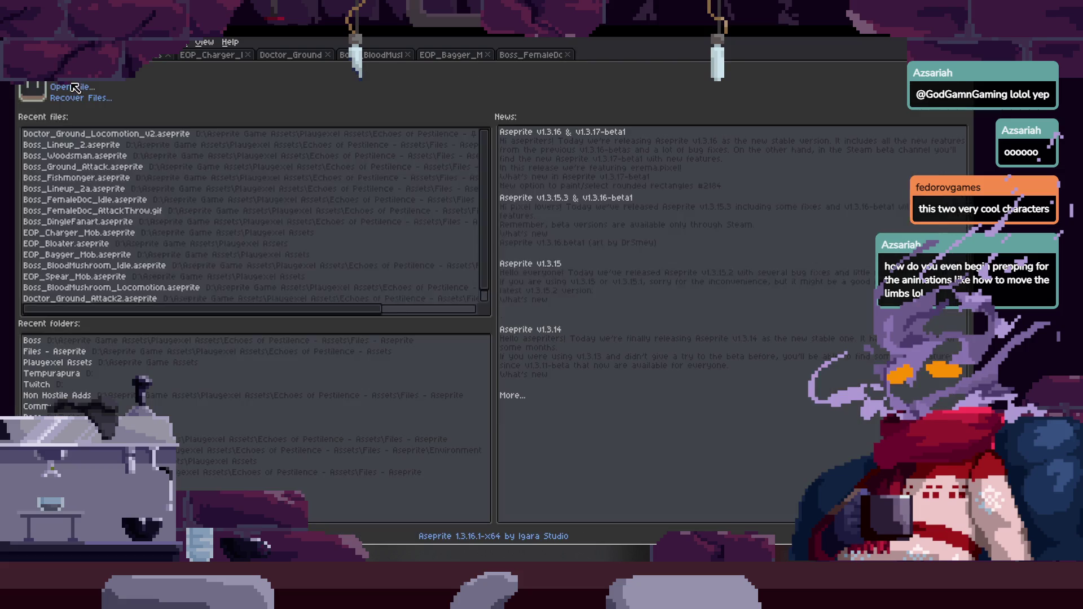
pyautogui.click(74, 88)
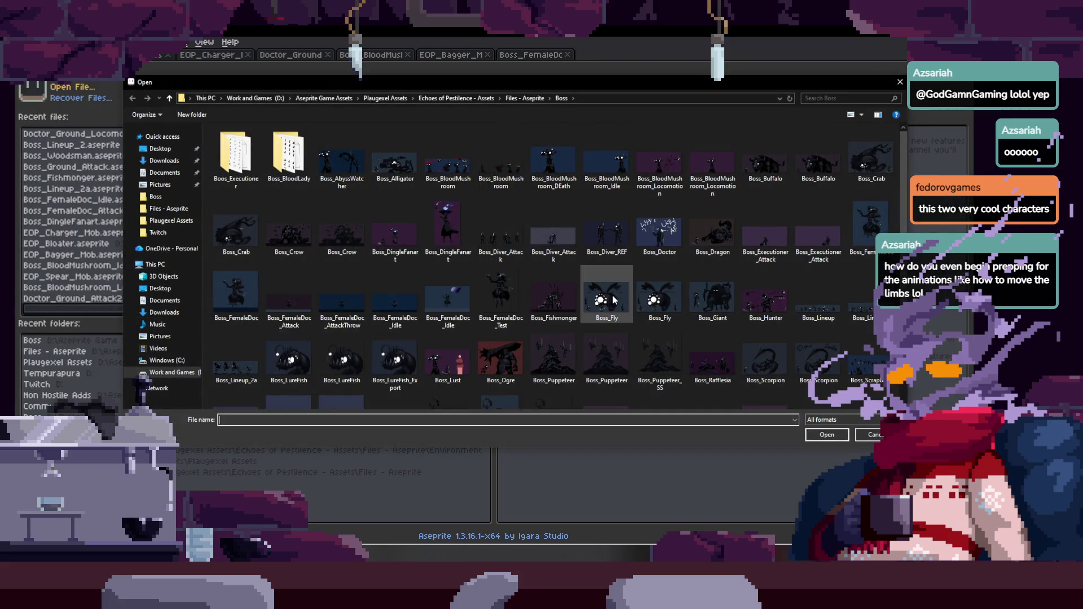
pyautogui.scroll(-2, 590, 307)
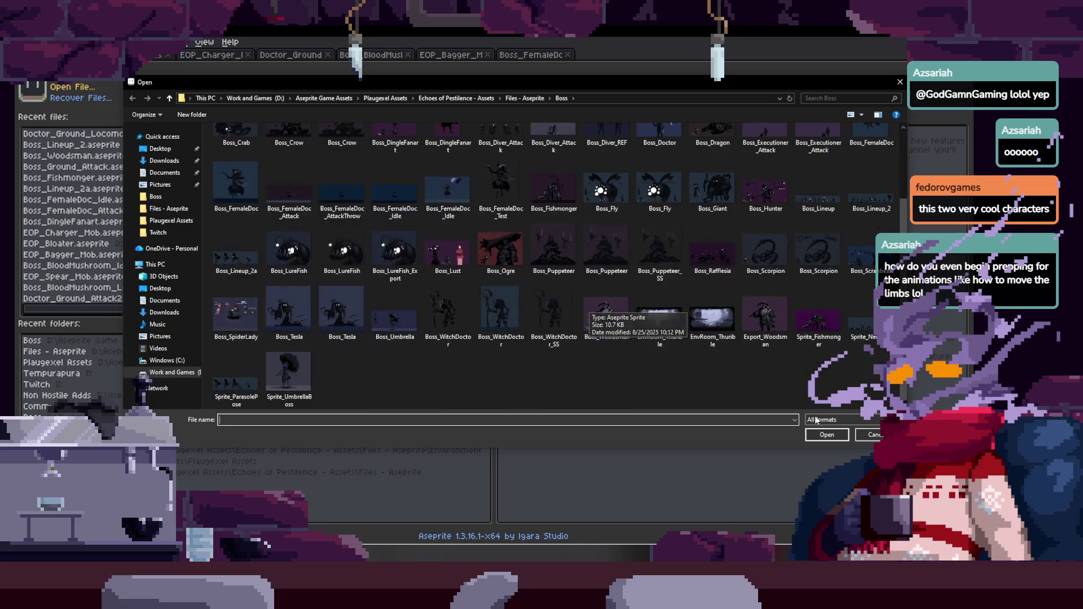
pyautogui.doubleClick(257, 324)
pyautogui.scroll(2, 404, 374)
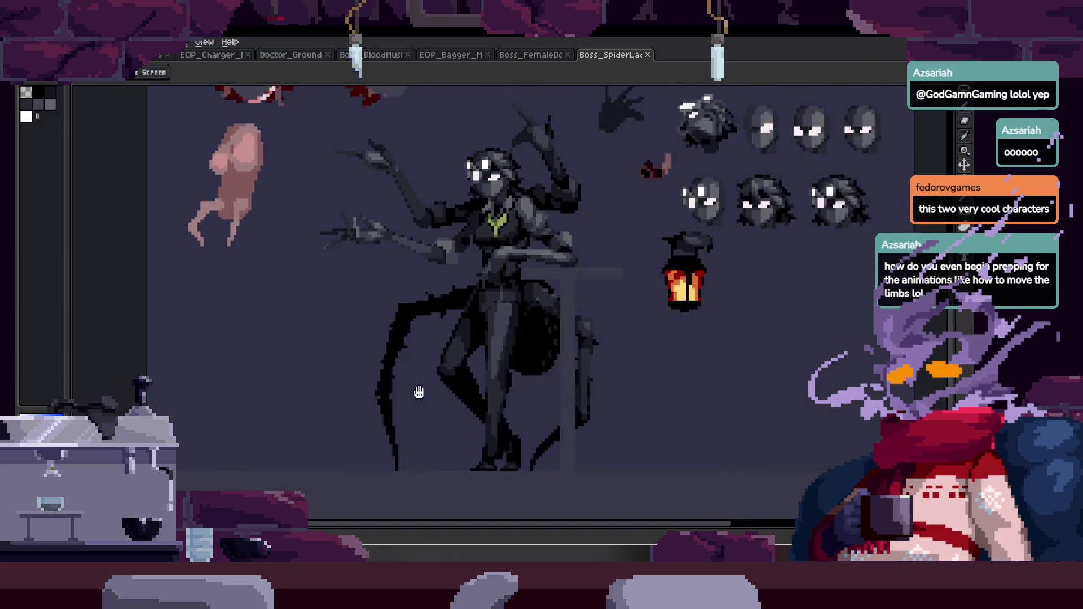
pyautogui.press('m')
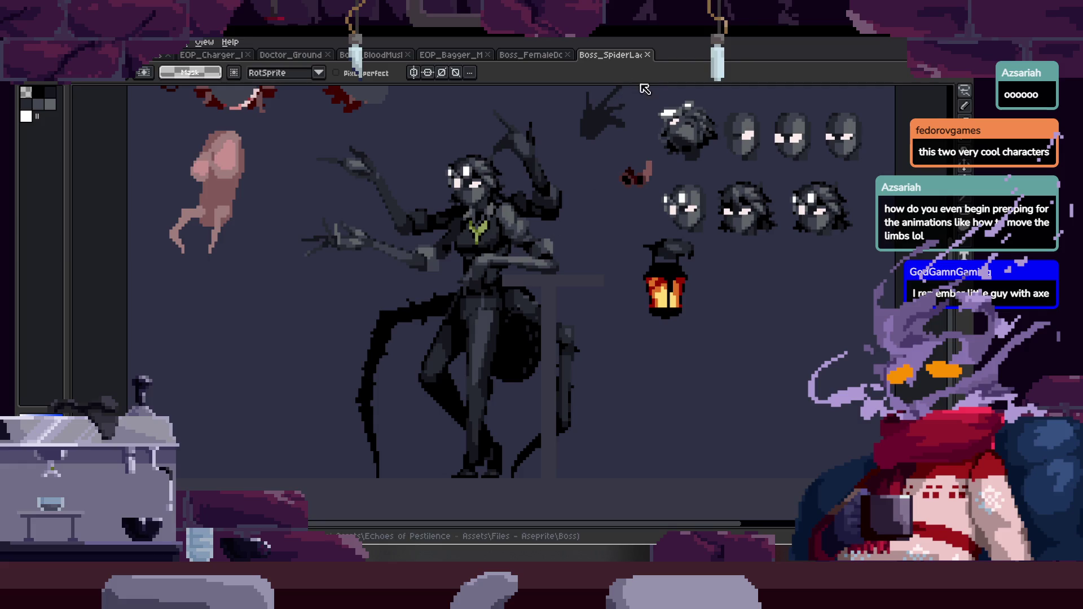
pyautogui.click(648, 54)
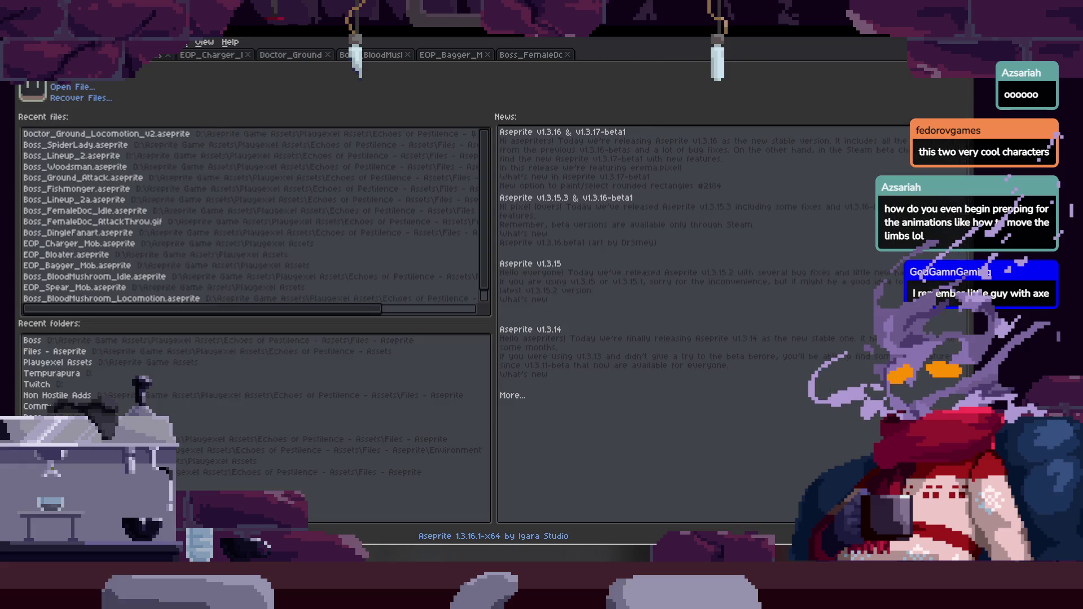
# Open Boss_Crow from the file browser and zoom in on it.
pyautogui.click(74, 86)
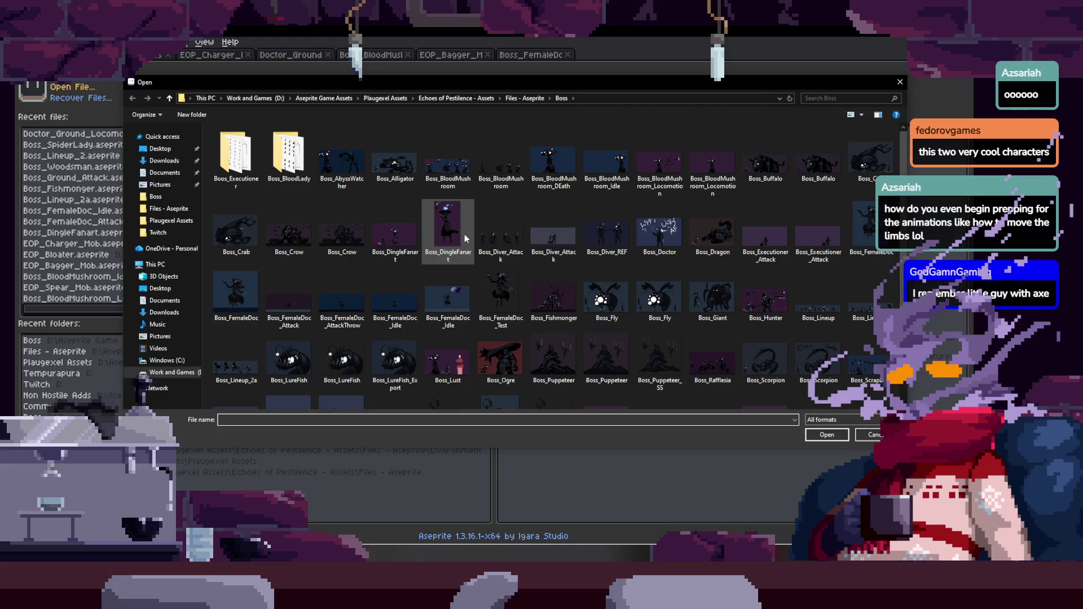
pyautogui.click(296, 242)
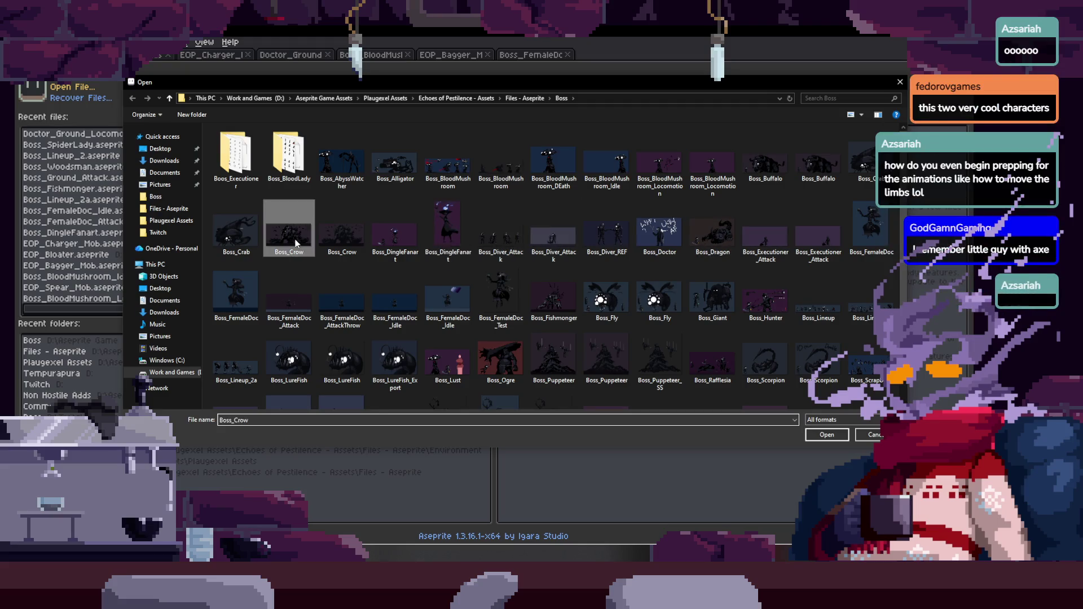
pyautogui.doubleClick(295, 243)
pyautogui.scroll(3, 593, 336)
pyautogui.scroll(1, 473, 355)
pyautogui.press('m')
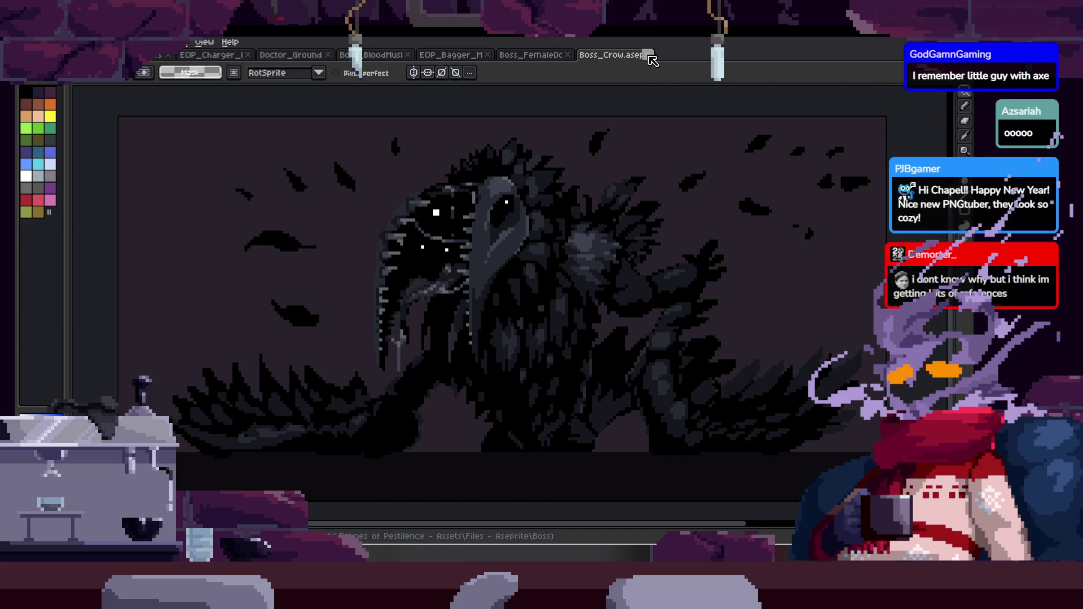
# Close Boss_Crow, then open Sprite_NewBoss briefly and close it again.
pyautogui.click(648, 54)
pyautogui.click(141, 55)
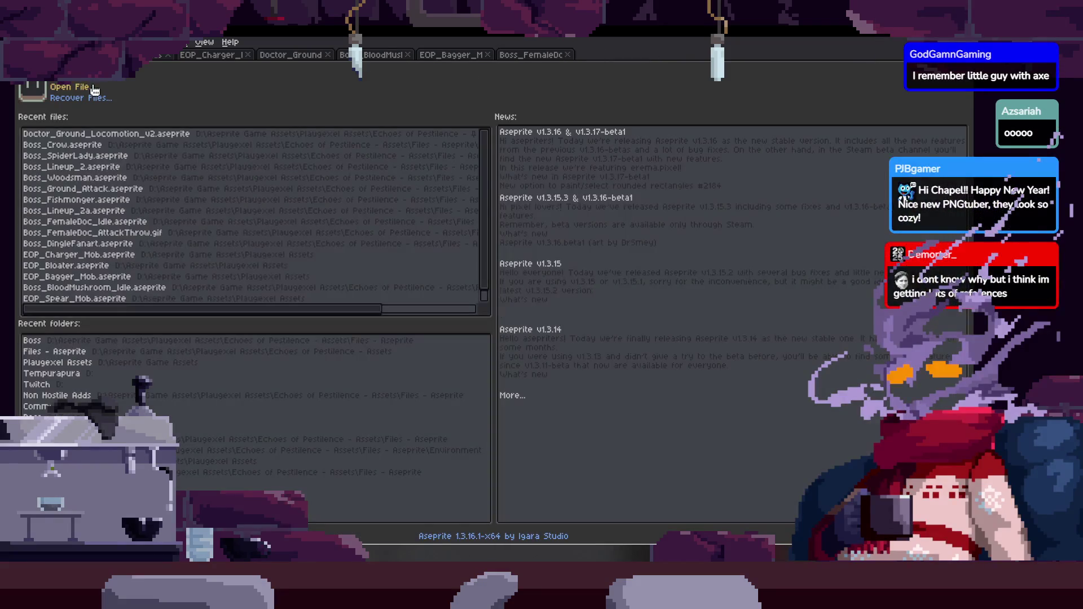
pyautogui.click(92, 88)
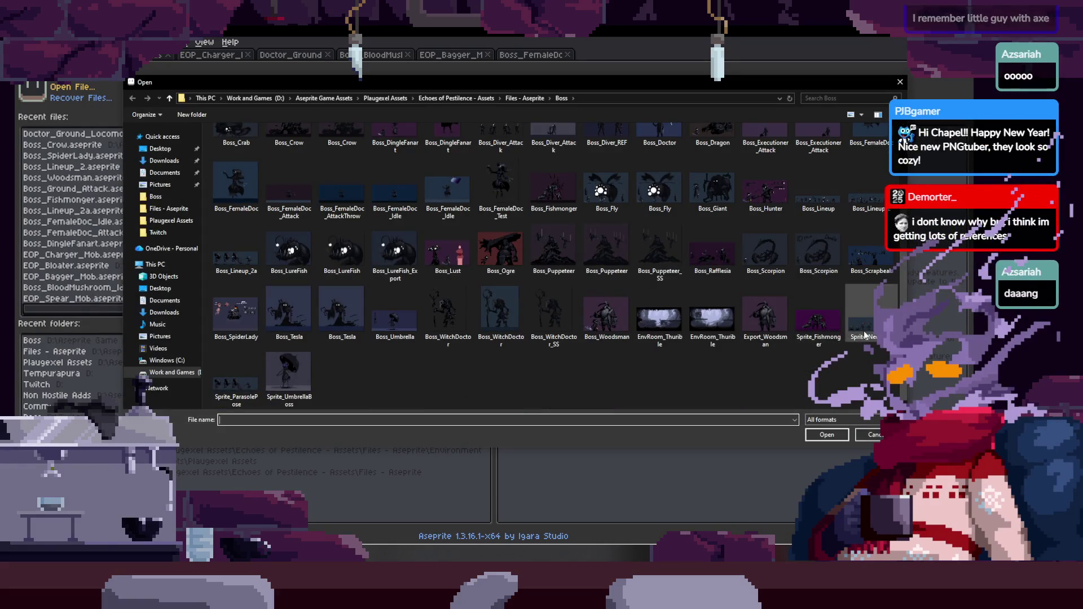
pyautogui.doubleClick(865, 332)
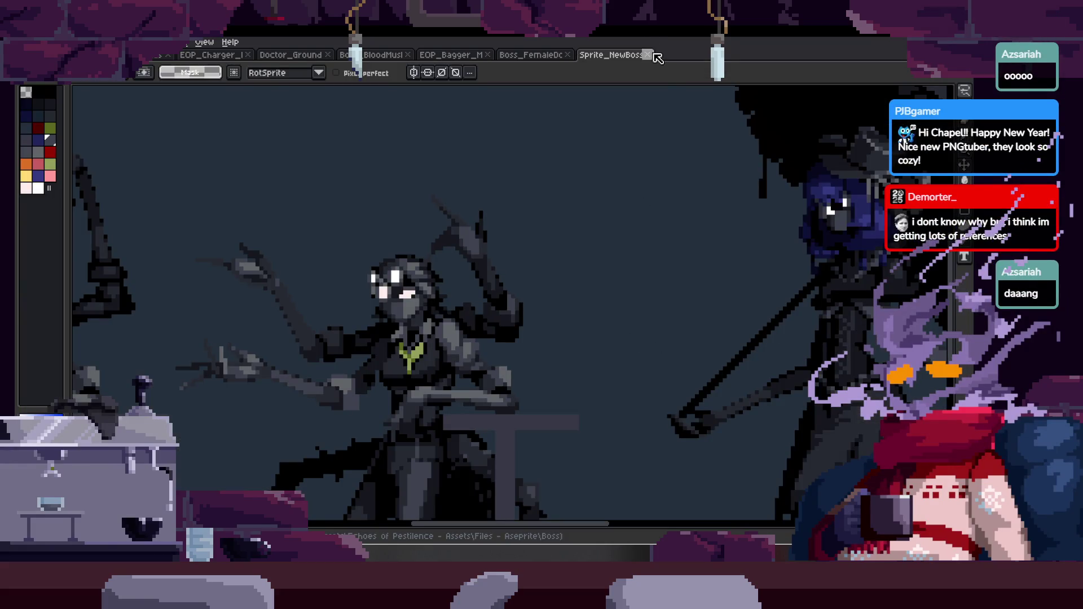
pyautogui.click(648, 54)
pyautogui.click(141, 55)
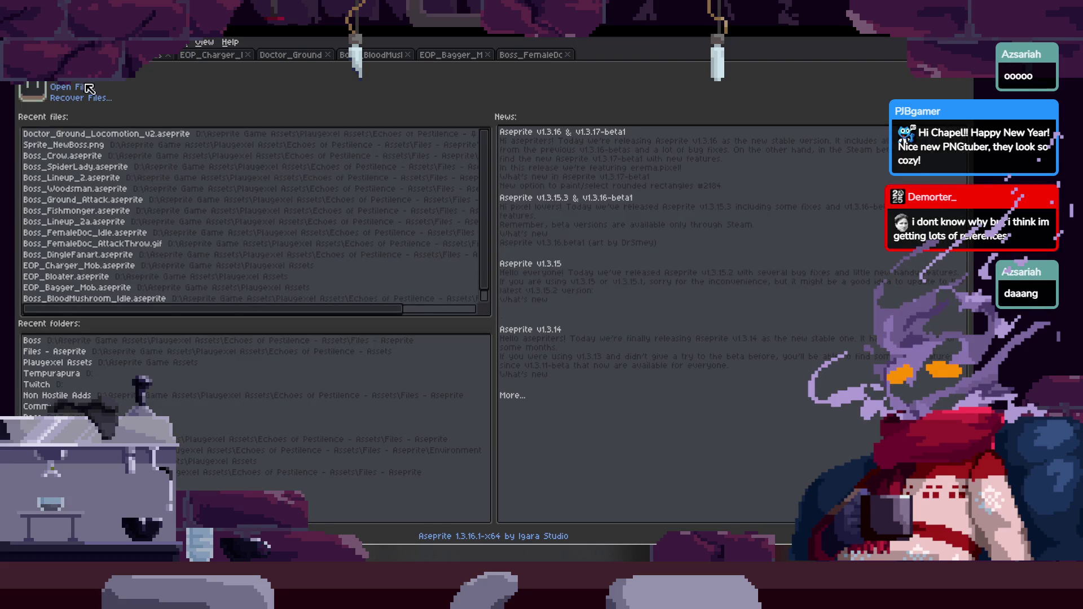
# Open Boss_Scrapbeak, zoom in to view it, then close it.
pyautogui.click(84, 89)
pyautogui.doubleClick(871, 254)
pyautogui.scroll(2, 654, 343)
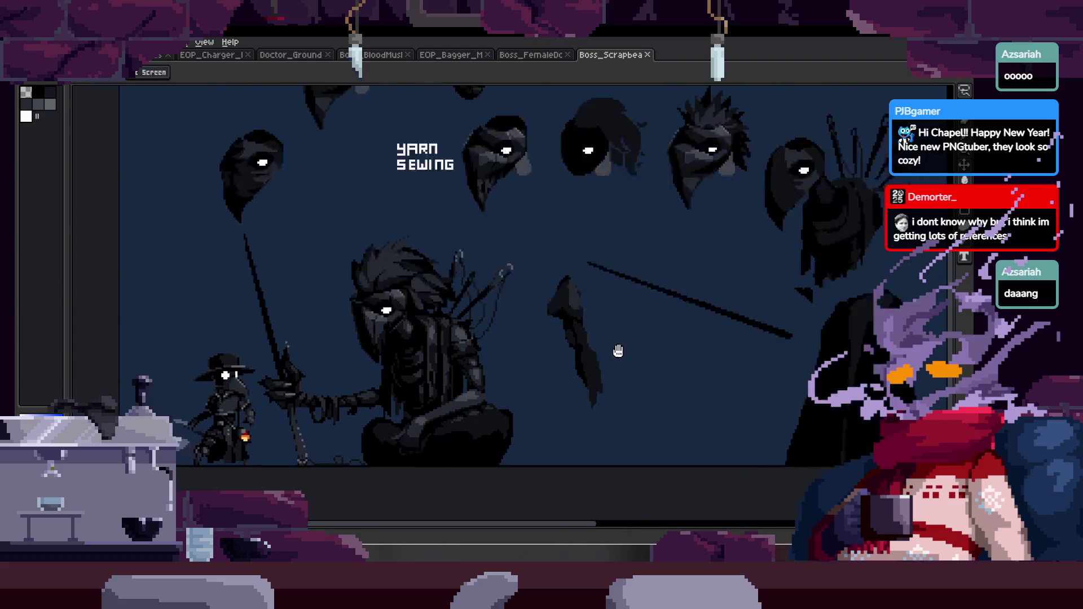
pyautogui.scroll(1, 619, 341)
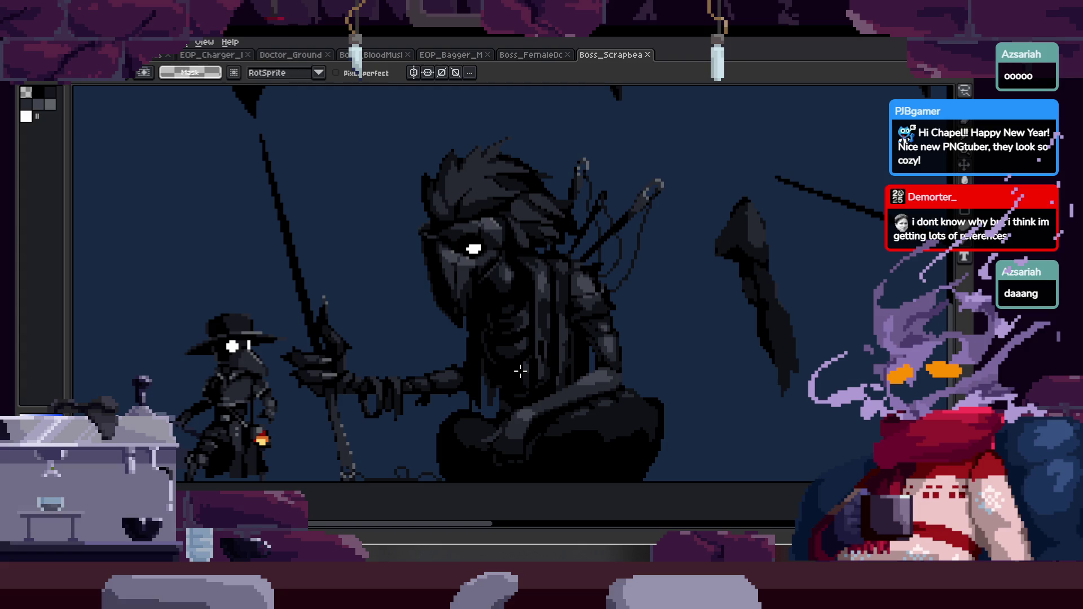
pyautogui.click(649, 54)
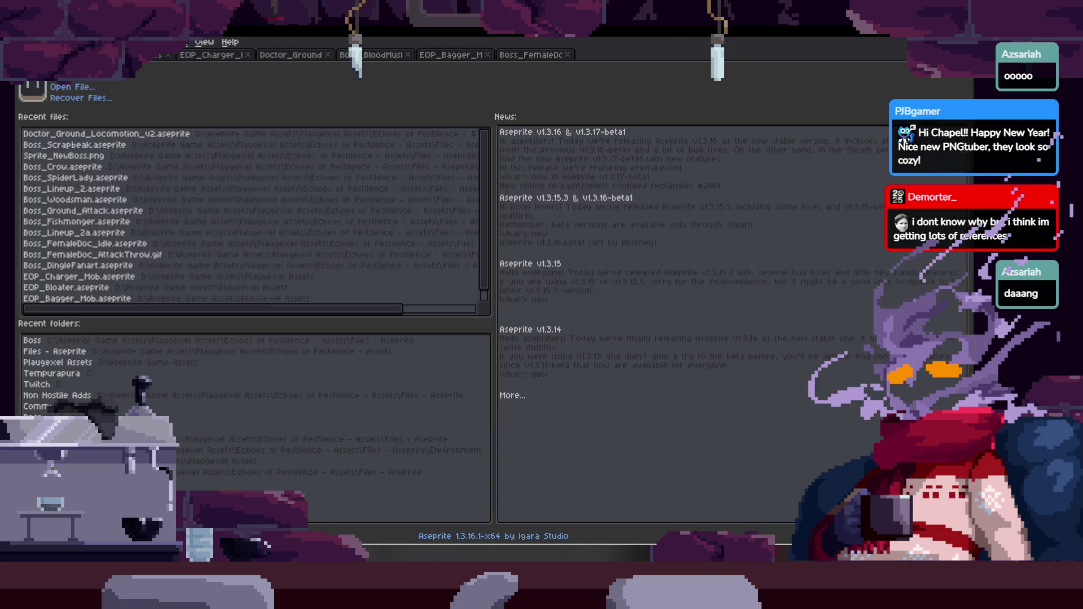
# Open Sprite_Adds_Cityscape from the Files - Aseprite > Adds folder.
pyautogui.click(89, 92)
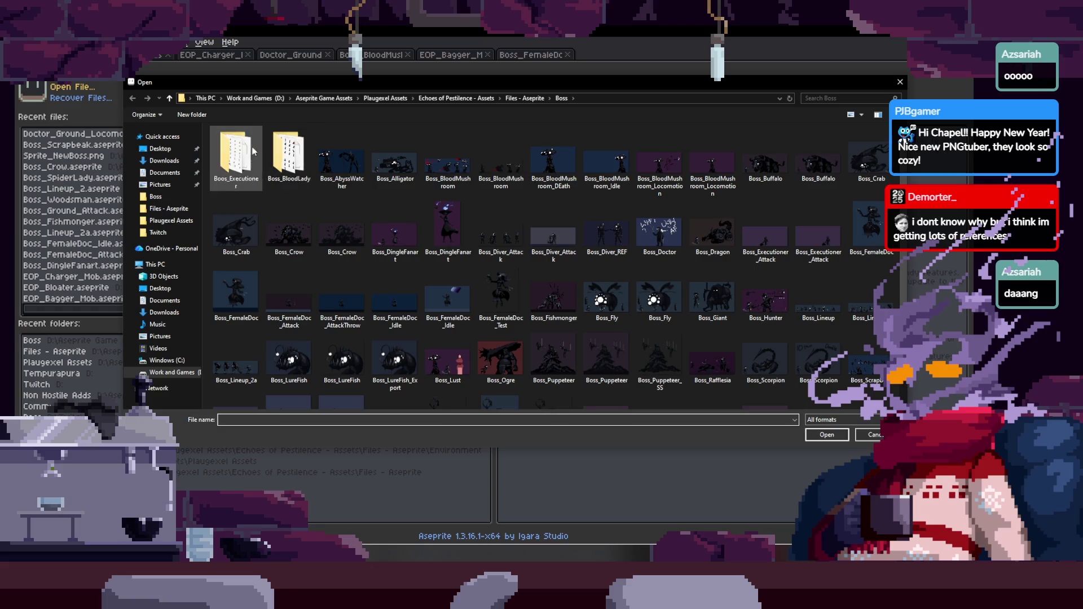
pyautogui.click(524, 99)
pyautogui.doubleClick(254, 156)
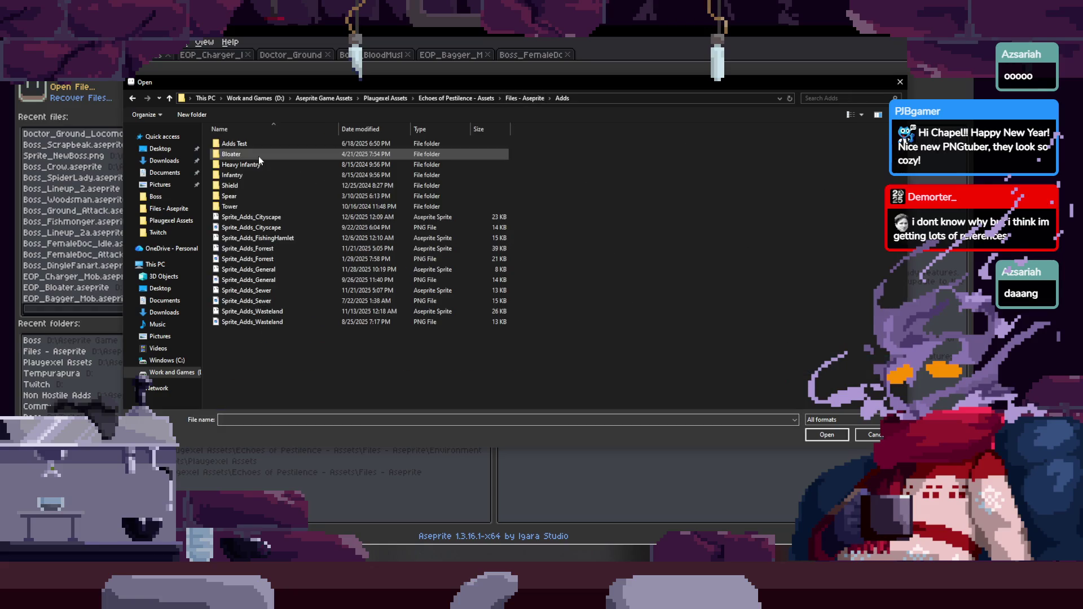
pyautogui.doubleClick(293, 218)
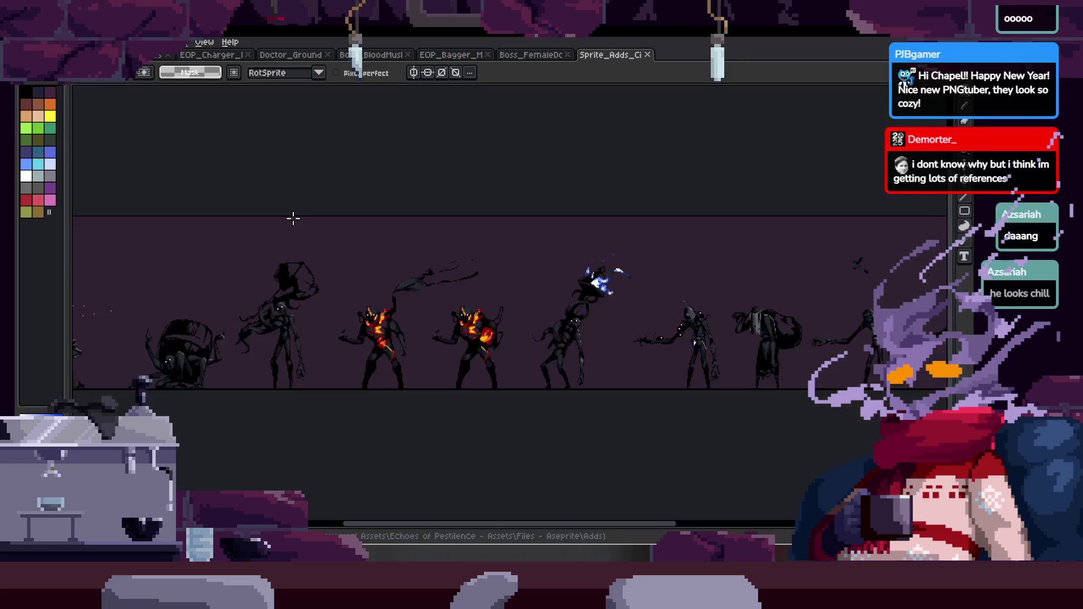
# Pan across the enemies, from fire-marked creatures to the moon and reaper, then close it.
pyautogui.scroll(1, 272, 372)
pyautogui.moveTo(272, 370)
pyautogui.mouseDown()
pyautogui.moveTo(451, 333)
pyautogui.moveTo(903, 338)
pyautogui.moveTo(361, 361)
pyautogui.mouseUp()
pyautogui.moveTo(620, 366)
pyautogui.mouseDown()
pyautogui.moveTo(469, 370)
pyautogui.moveTo(493, 363)
pyautogui.moveTo(417, 354)
pyautogui.moveTo(265, 361)
pyautogui.mouseUp()
pyautogui.moveTo(468, 361)
pyautogui.mouseDown()
pyautogui.moveTo(262, 366)
pyautogui.moveTo(269, 373)
pyautogui.mouseUp()
pyautogui.moveTo(626, 361); pyautogui.dragTo(251, 345)
pyautogui.moveTo(428, 357)
pyautogui.mouseDown()
pyautogui.moveTo(541, 353)
pyautogui.moveTo(394, 358)
pyautogui.mouseUp()
pyautogui.moveTo(553, 367); pyautogui.dragTo(391, 379)
pyautogui.moveTo(767, 361); pyautogui.dragTo(307, 382)
pyautogui.moveTo(704, 346); pyautogui.dragTo(443, 295)
pyautogui.moveTo(534, 241); pyautogui.dragTo(528, 277)
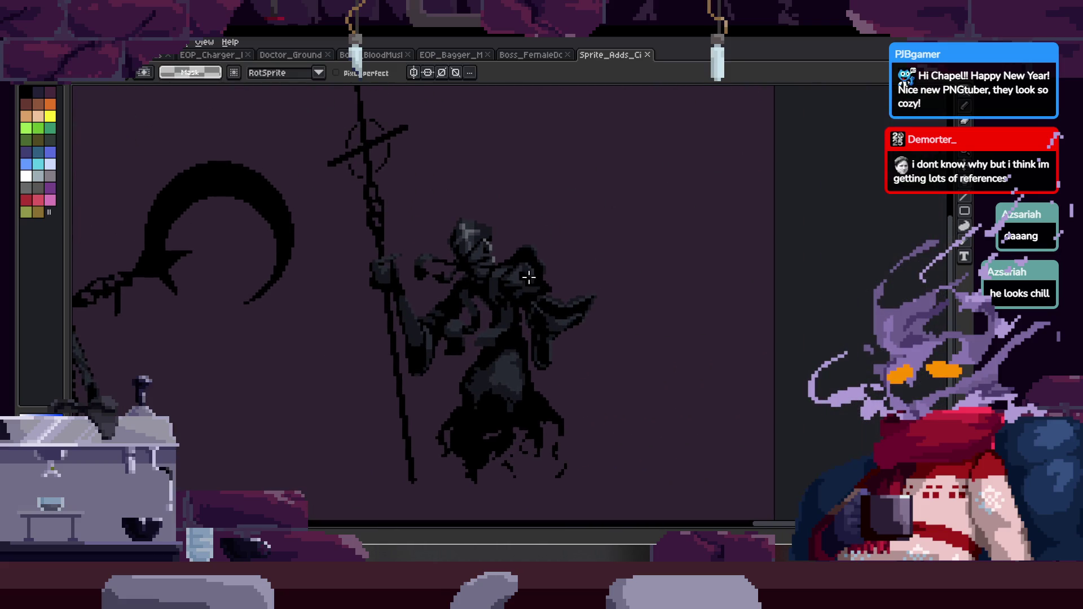
pyautogui.click(648, 56)
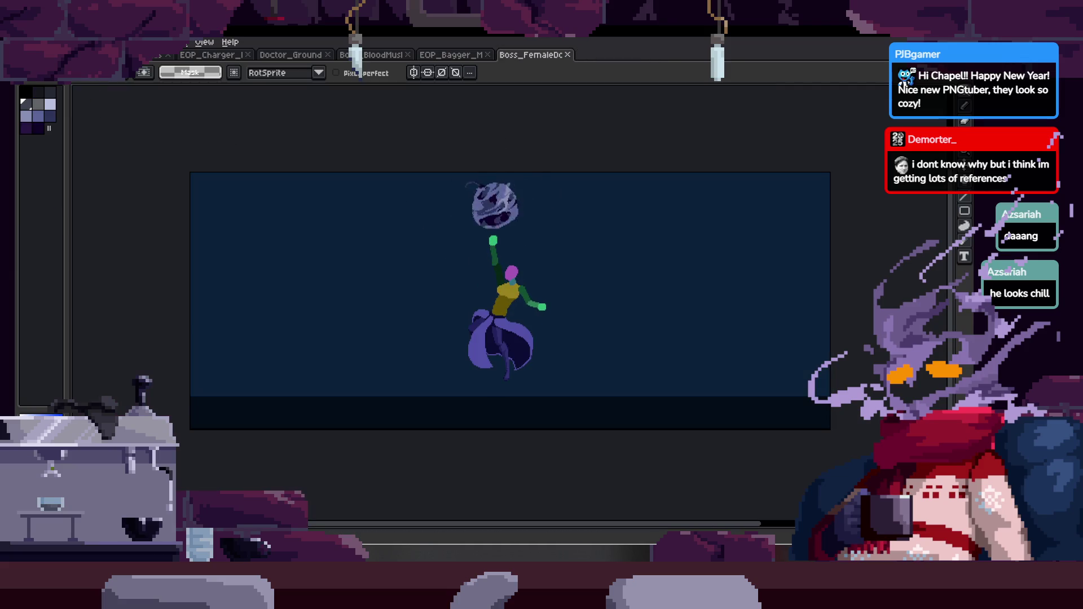
# Open Sprite_Adds_FishingHamlet from the Adds folder.
pyautogui.hotkey('ctrl', 'Tab')
pyautogui.click(90, 89)
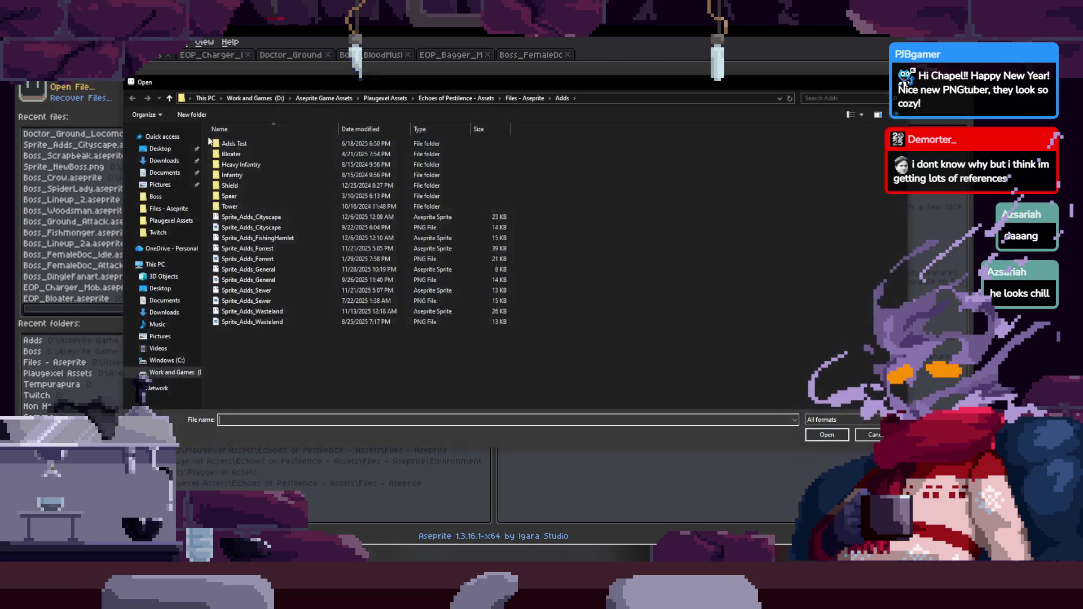
pyautogui.doubleClick(316, 243)
pyautogui.scroll(4, 339, 316)
# Pan across the spearmen and the other sprites on the sheet, then close it.
pyautogui.moveTo(648, 377); pyautogui.dragTo(706, 399)
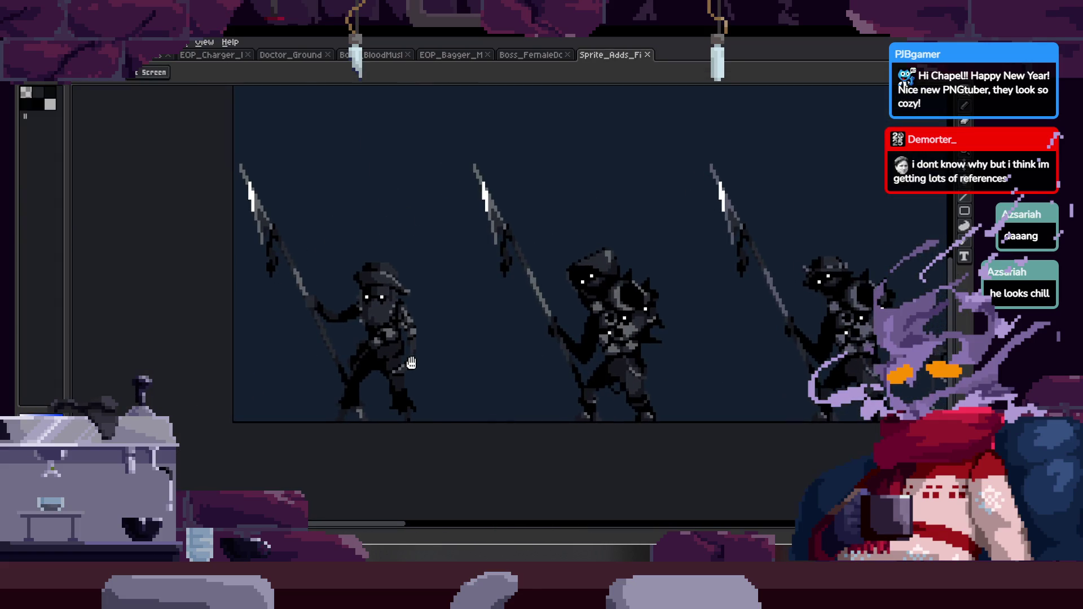
pyautogui.press('m')
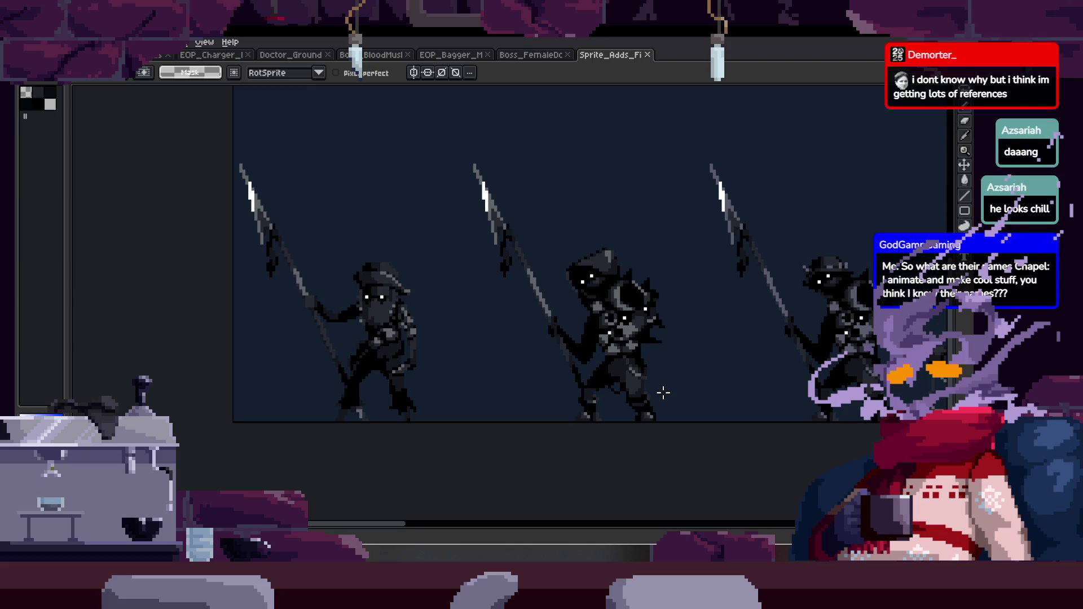
pyautogui.press('h')
pyautogui.moveTo(660, 390)
pyautogui.mouseDown()
pyautogui.moveTo(525, 384)
pyautogui.moveTo(556, 390)
pyautogui.mouseUp()
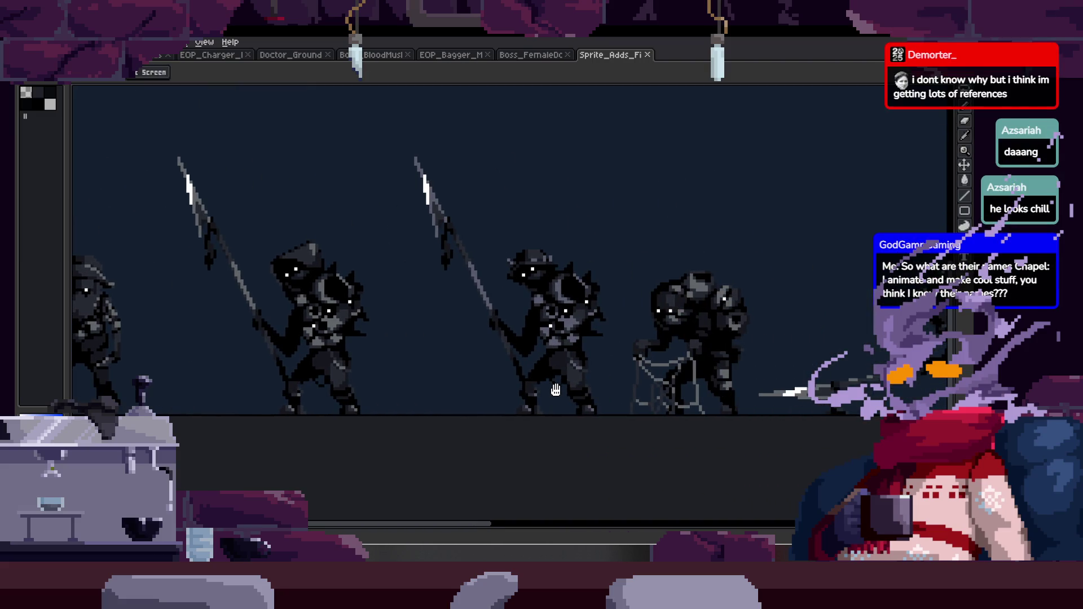
pyautogui.press('m')
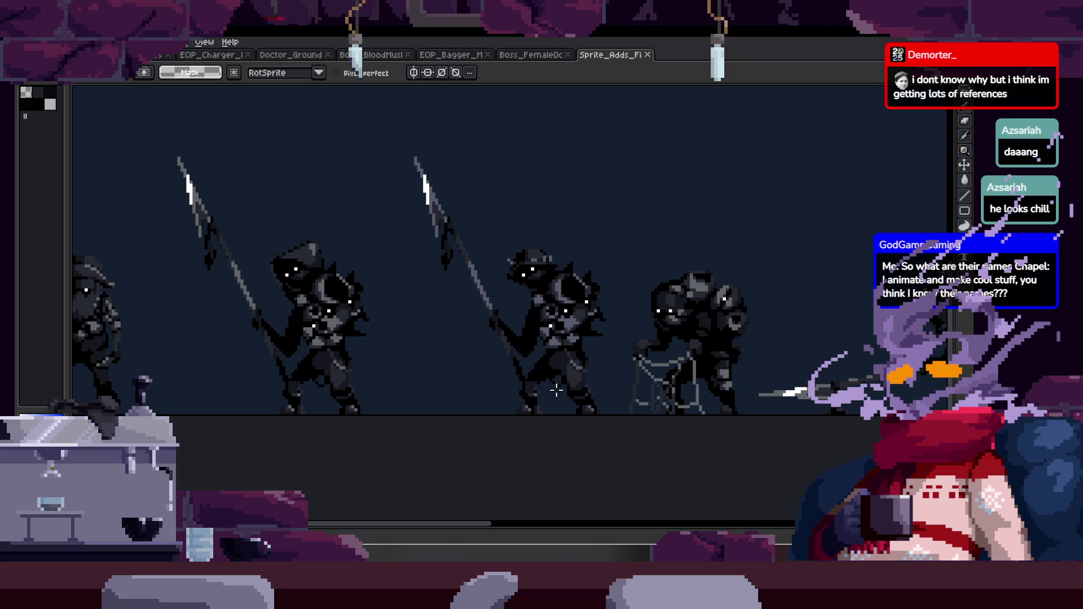
pyautogui.press('h')
pyautogui.moveTo(556, 390); pyautogui.dragTo(520, 386)
pyautogui.hscroll(15, 521, 386)
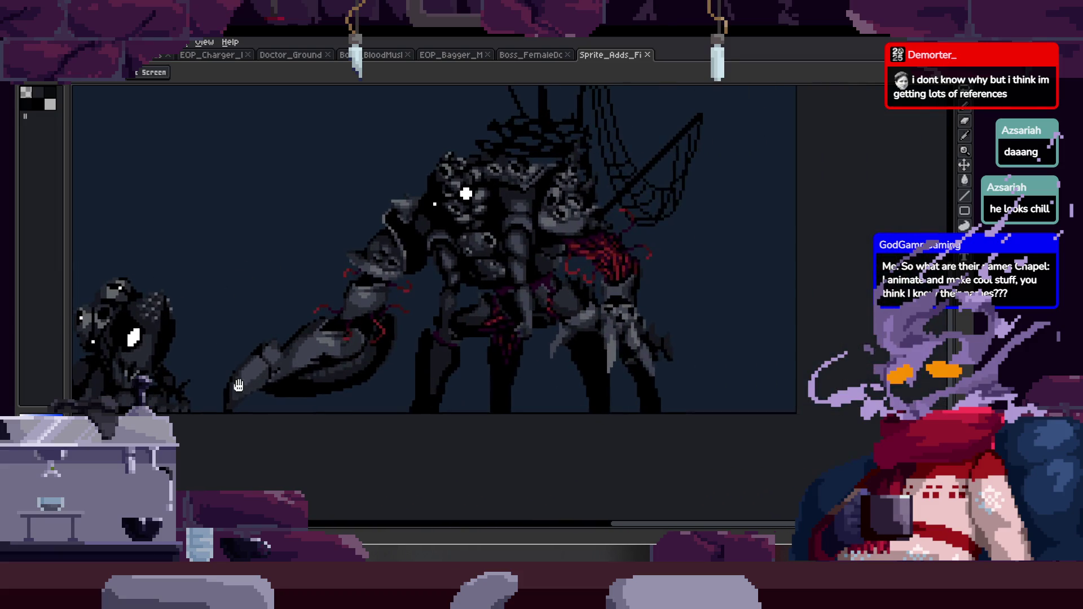
pyautogui.press('m')
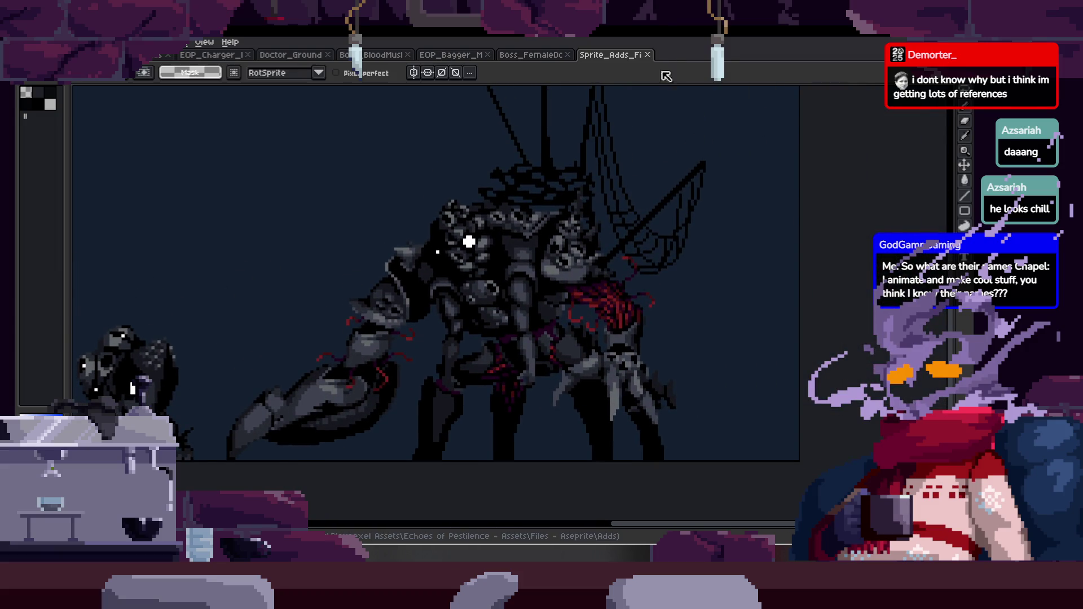
pyautogui.click(650, 57)
# Open the Sprite_Adds_Sewer sheet, pan over its shadow figures, and close it.
pyautogui.click(84, 55)
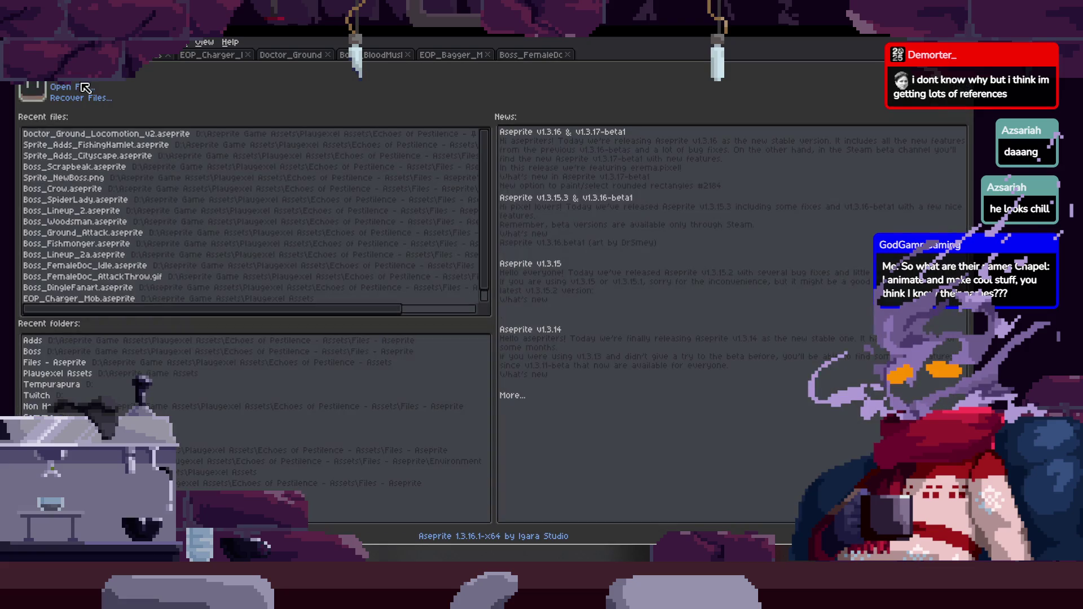
pyautogui.click(80, 86)
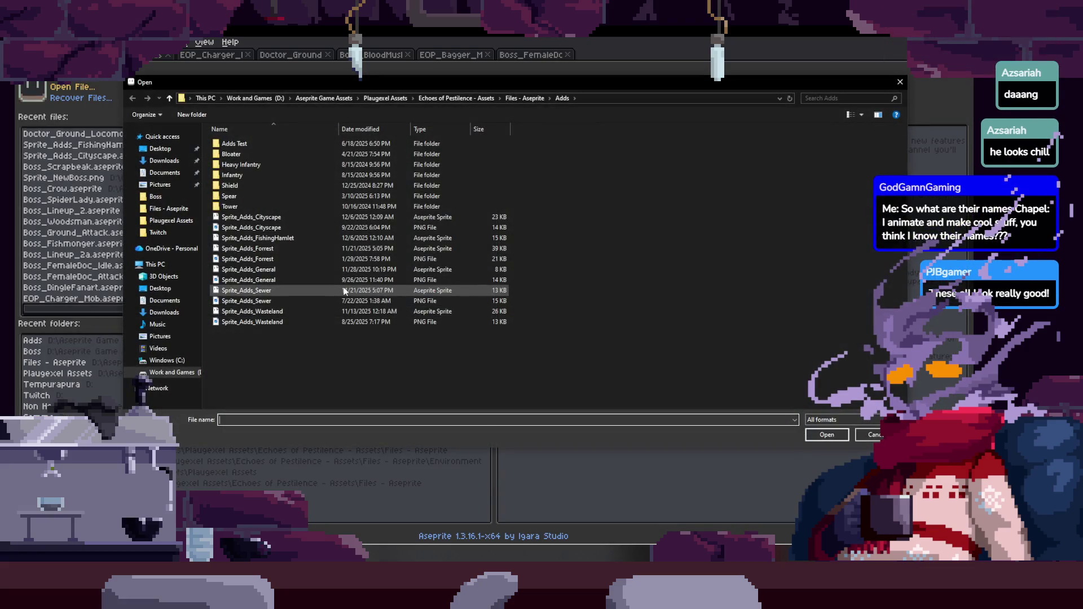
pyautogui.doubleClick(285, 288)
pyautogui.scroll(3, 413, 351)
pyautogui.scroll(-3, 406, 350)
pyautogui.scroll(1, 415, 346)
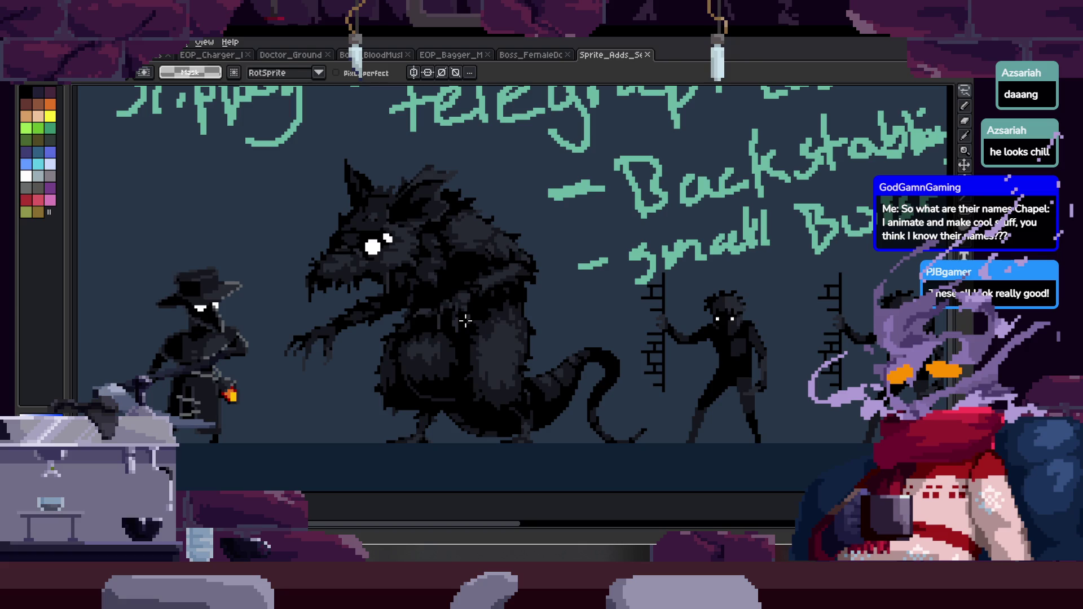
pyautogui.moveTo(465, 321); pyautogui.dragTo(421, 361)
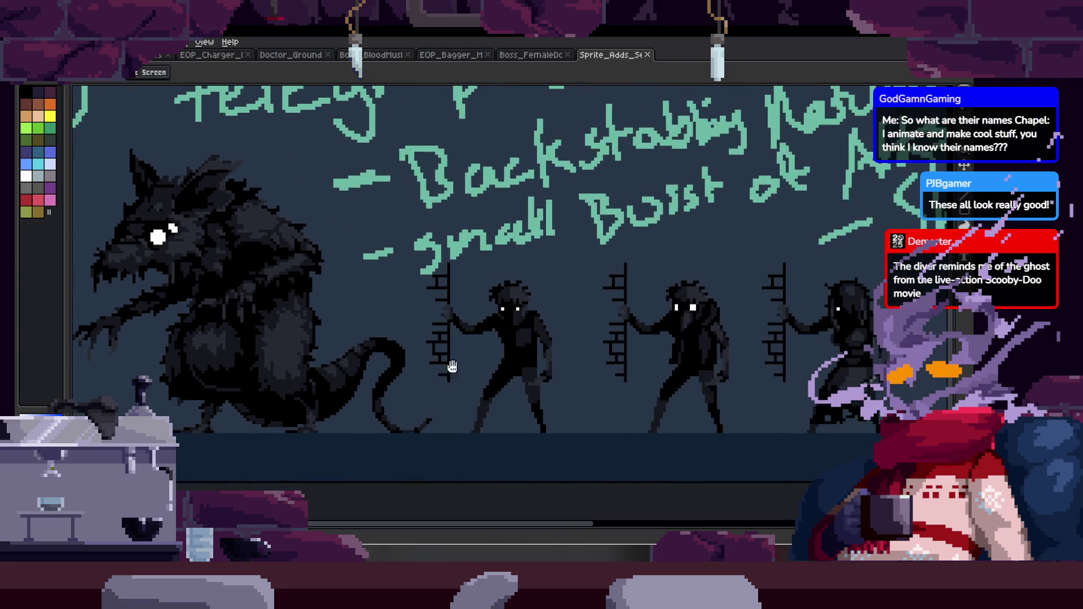
pyautogui.hscroll(10, 422, 361)
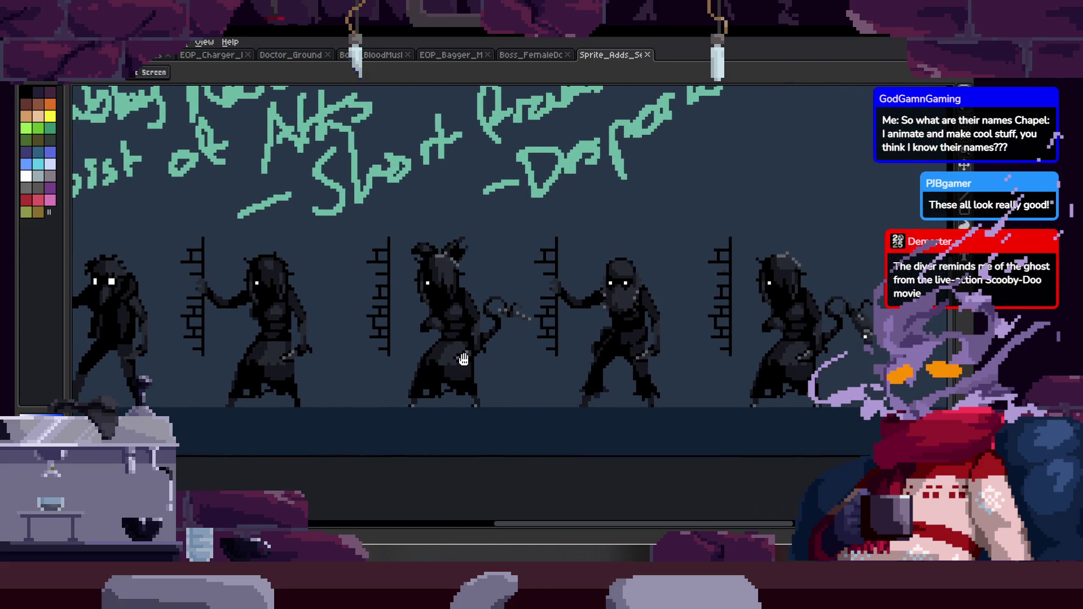
pyautogui.hscroll(5, 686, 391)
pyautogui.press('m')
pyautogui.click(647, 54)
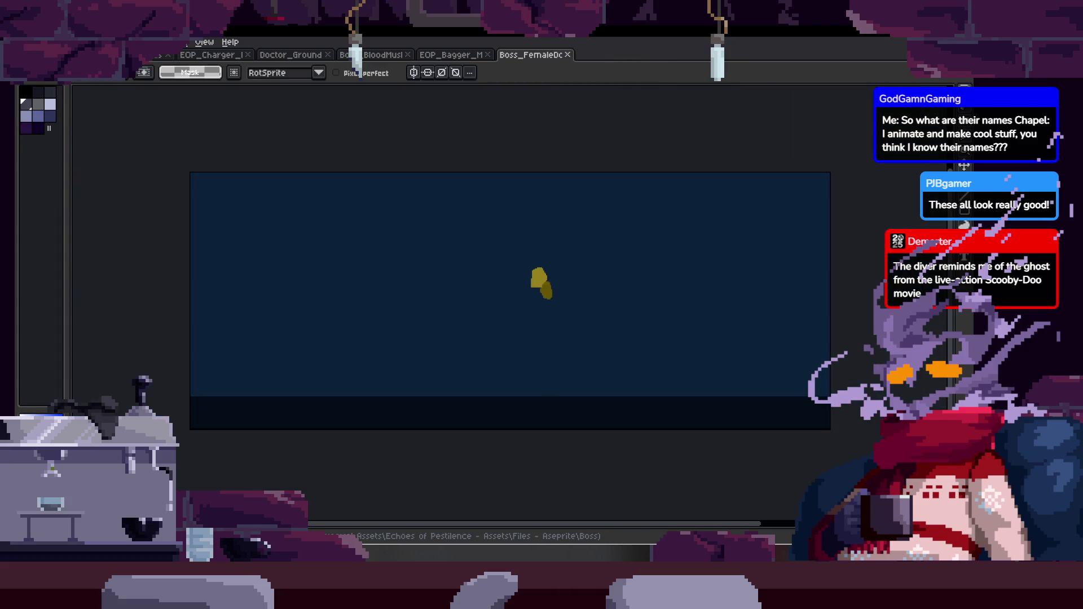
# Open the Wasteland enemy sheet, freehand-select the beetle creature, then deselect.
pyautogui.hotkey('ctrl', 'Tab')
pyautogui.click(83, 87)
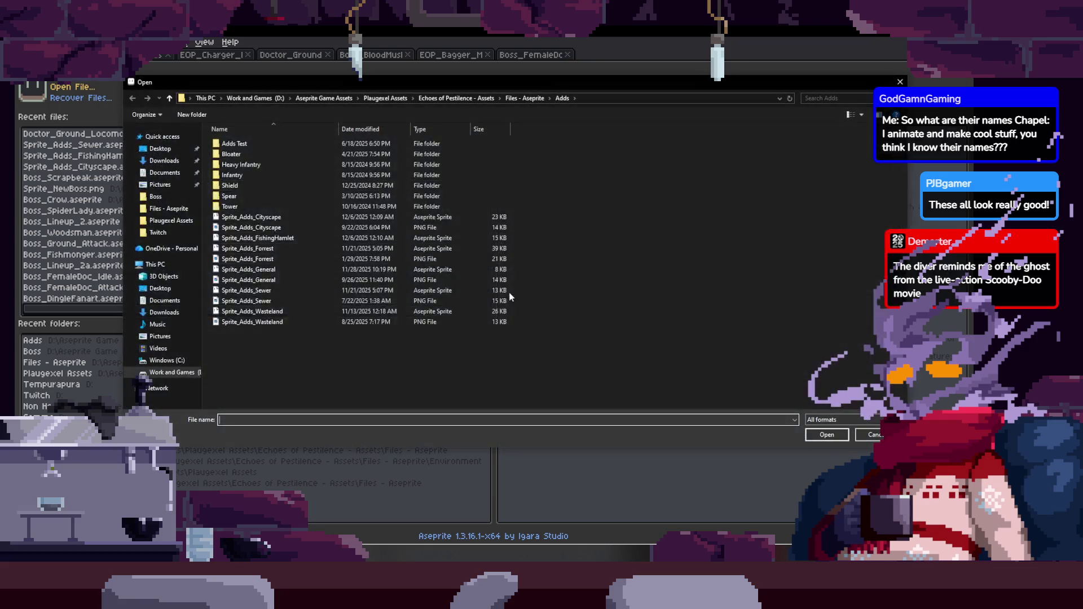
pyautogui.doubleClick(361, 309)
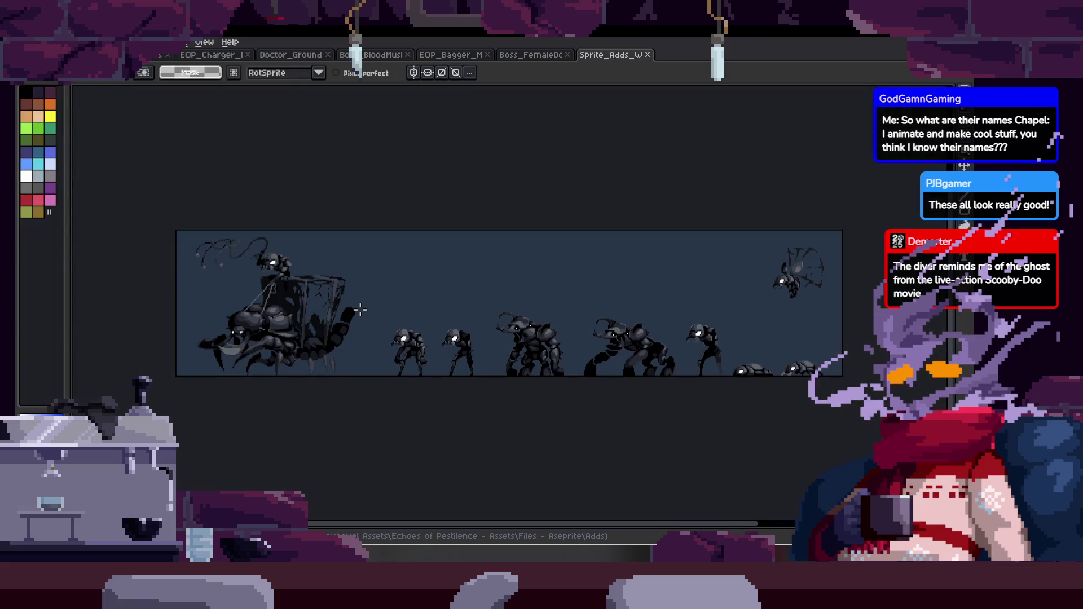
pyautogui.scroll(5, 359, 309)
pyautogui.scroll(-2, 360, 310)
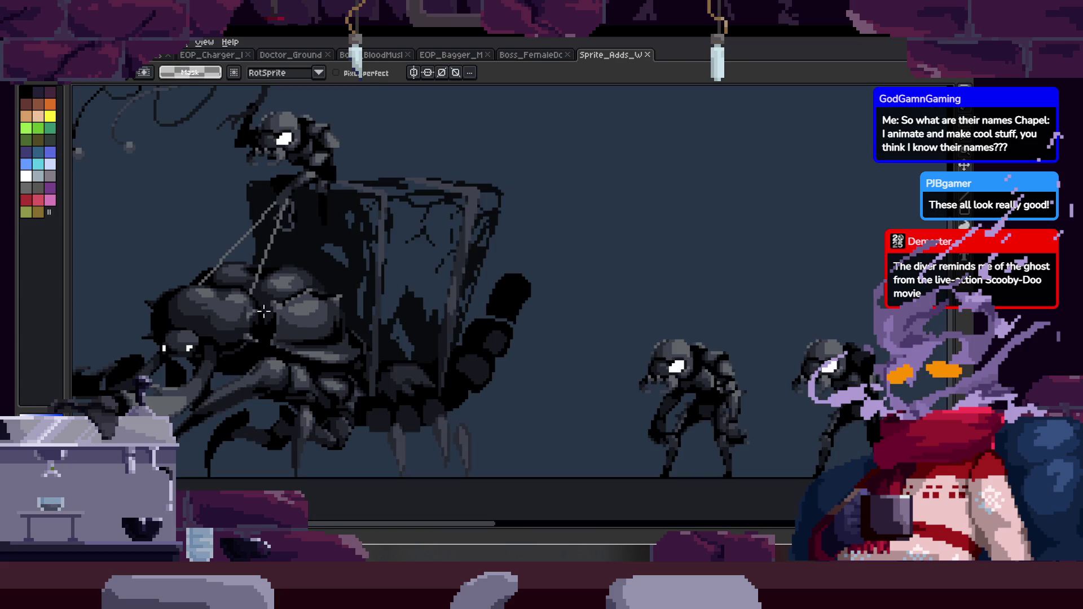
pyautogui.scroll(1, 321, 299)
pyautogui.moveTo(493, 320); pyautogui.dragTo(164, 322)
pyautogui.press('q')
pyautogui.moveTo(468, 191)
pyautogui.mouseDown()
pyautogui.moveTo(206, 363)
pyautogui.moveTo(500, 339)
pyautogui.mouseUp()
pyautogui.hotkey('ctrl', 'd')
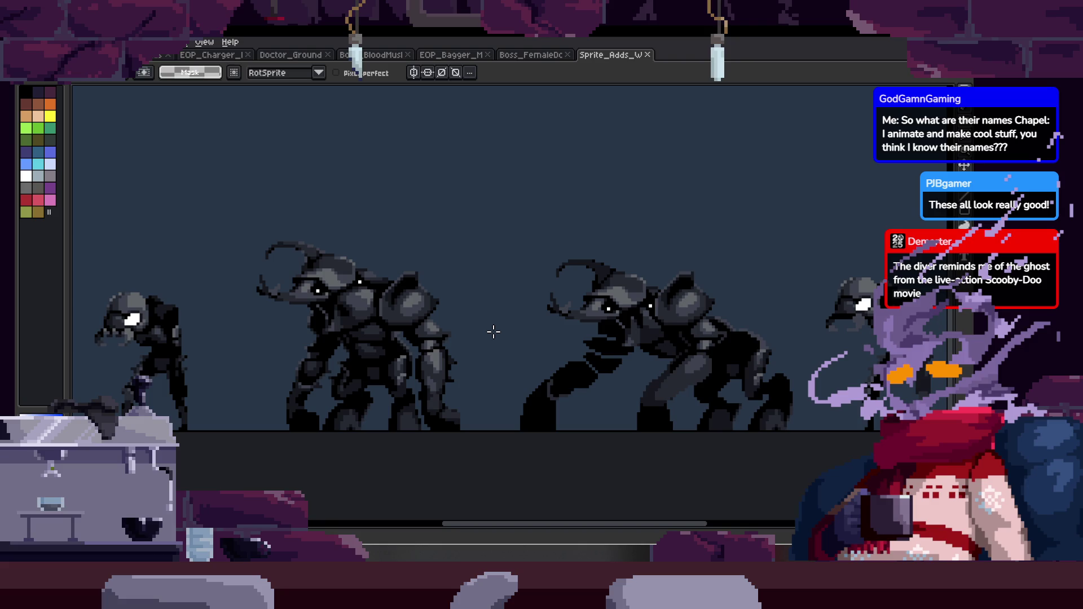
# Lasso the winged bug, deselect, and close the Wasteland sheet.
pyautogui.hscroll(5, 493, 332)
pyautogui.scroll(3, 513, 190)
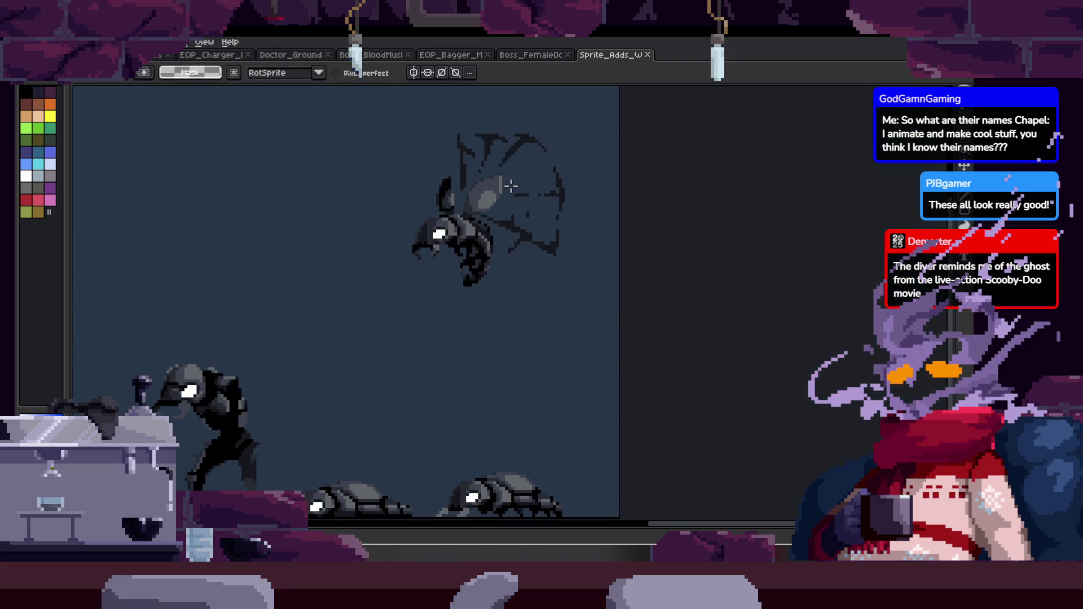
pyautogui.moveTo(542, 131); pyautogui.dragTo(585, 209)
pyautogui.hotkey('ctrl', 'd')
pyautogui.moveTo(534, 120)
pyautogui.mouseDown()
pyautogui.moveTo(612, 287)
pyautogui.moveTo(618, 265)
pyautogui.mouseUp()
pyautogui.click(647, 54)
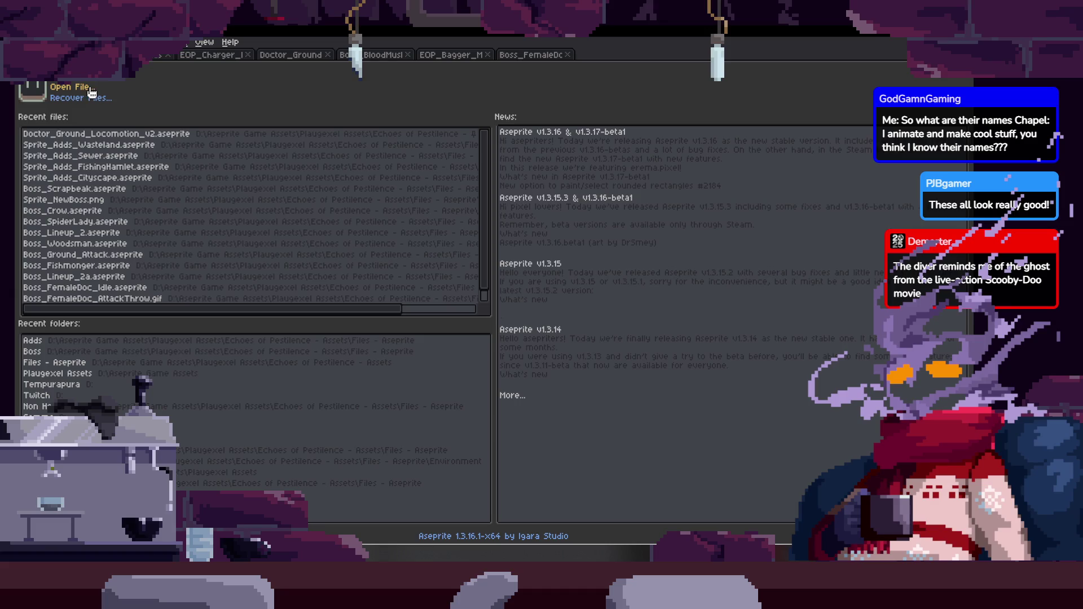
# Browse up to Plaugexel Assets, filter to .aseprite files, and open MOB_Maggot.
pyautogui.click(90, 89)
pyautogui.click(516, 97)
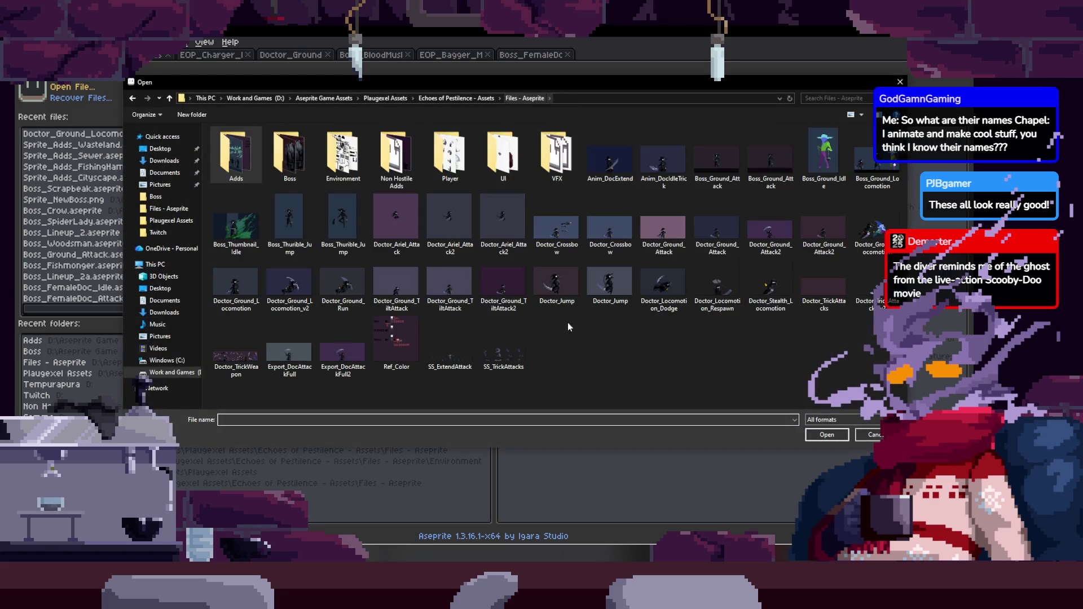
pyautogui.click(466, 100)
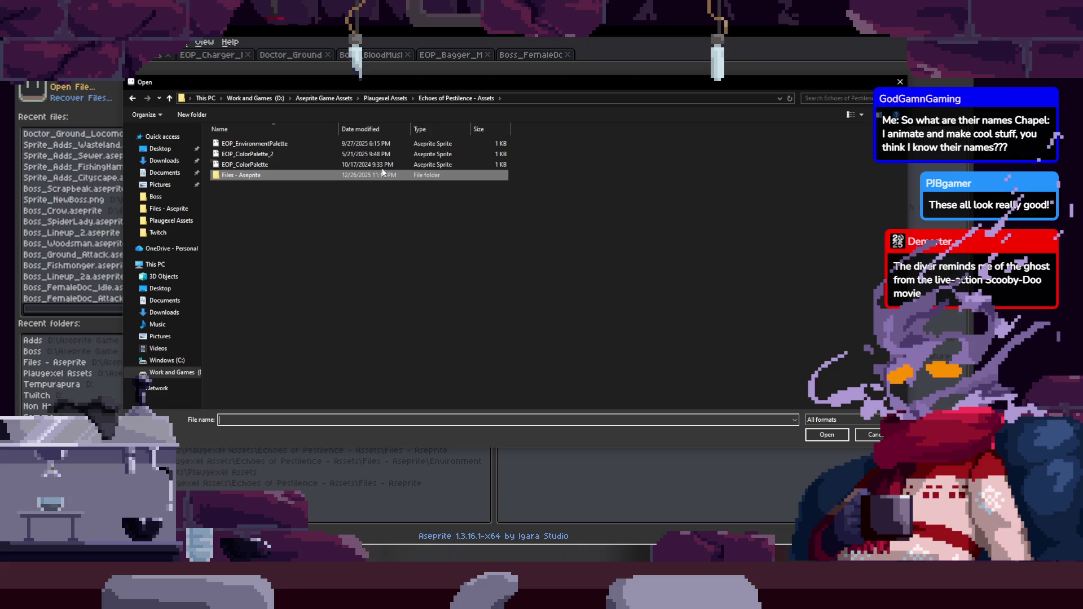
pyautogui.click(403, 98)
pyautogui.click(841, 420)
pyautogui.click(844, 446)
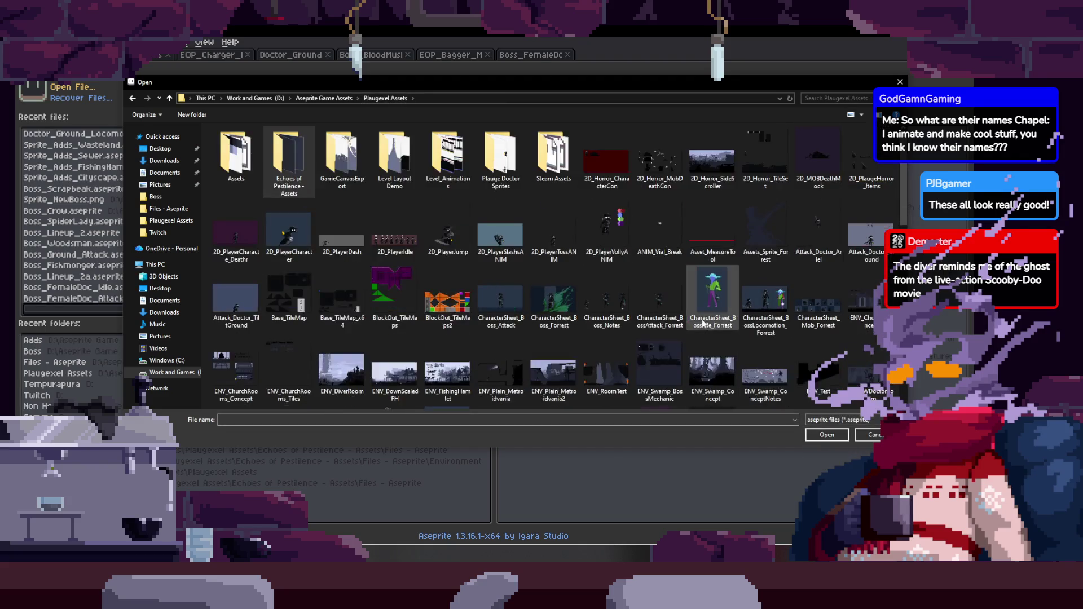
pyautogui.scroll(-10, 702, 319)
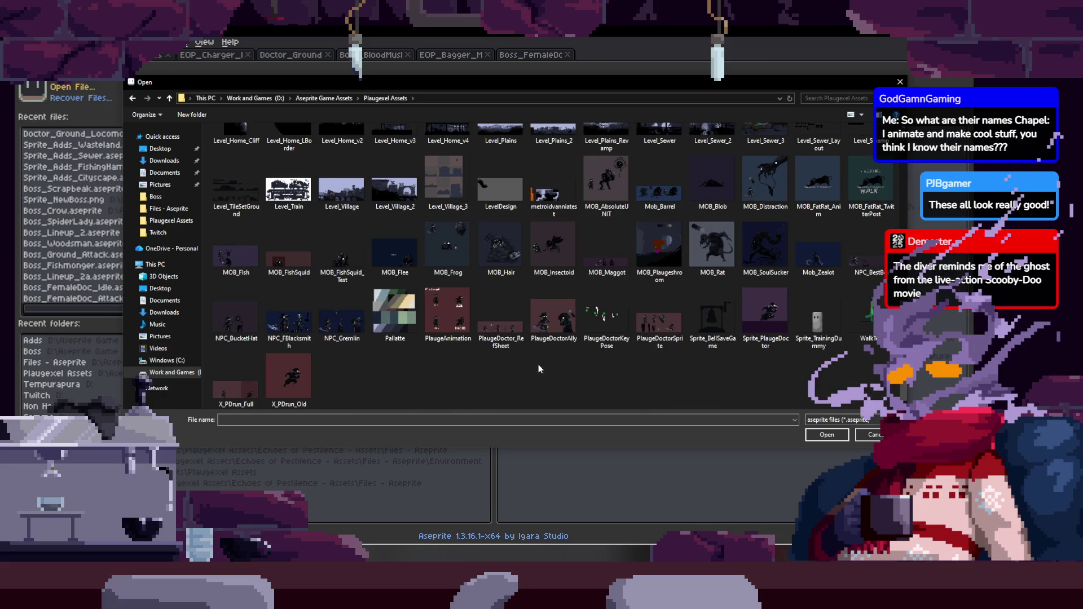
pyautogui.doubleClick(607, 248)
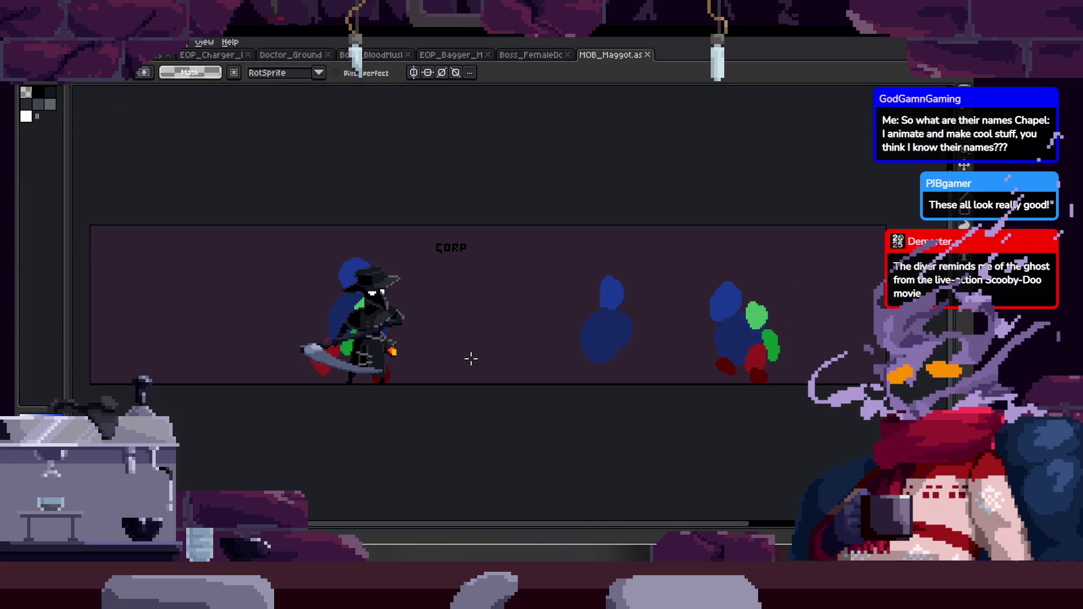
# Show the frame with the dark figures, play the maggot animation, then close it.
pyautogui.click(203, 390)
pyautogui.press('Tab')
pyautogui.scroll(3, 416, 355)
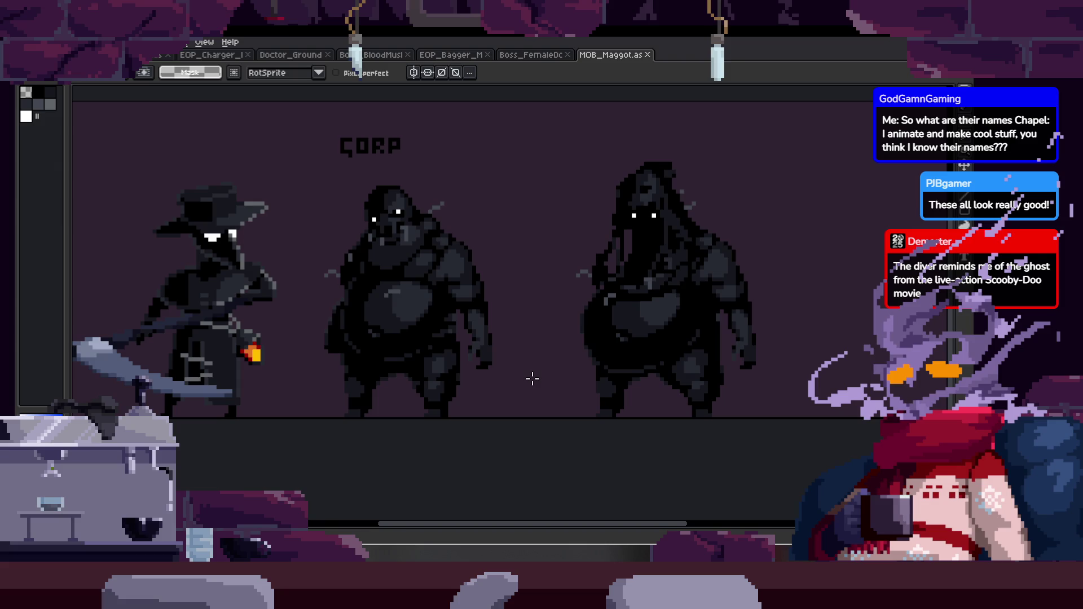
pyautogui.press('Tab')
pyautogui.press('Tab')
pyautogui.scroll(-2, 530, 367)
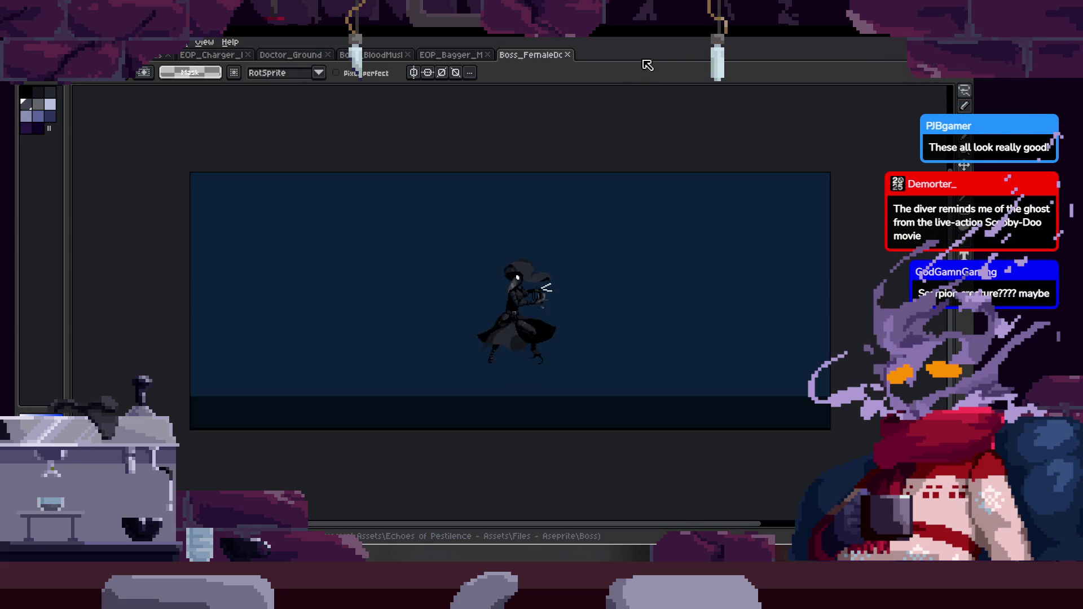
pyautogui.click(647, 54)
pyautogui.click(63, 92)
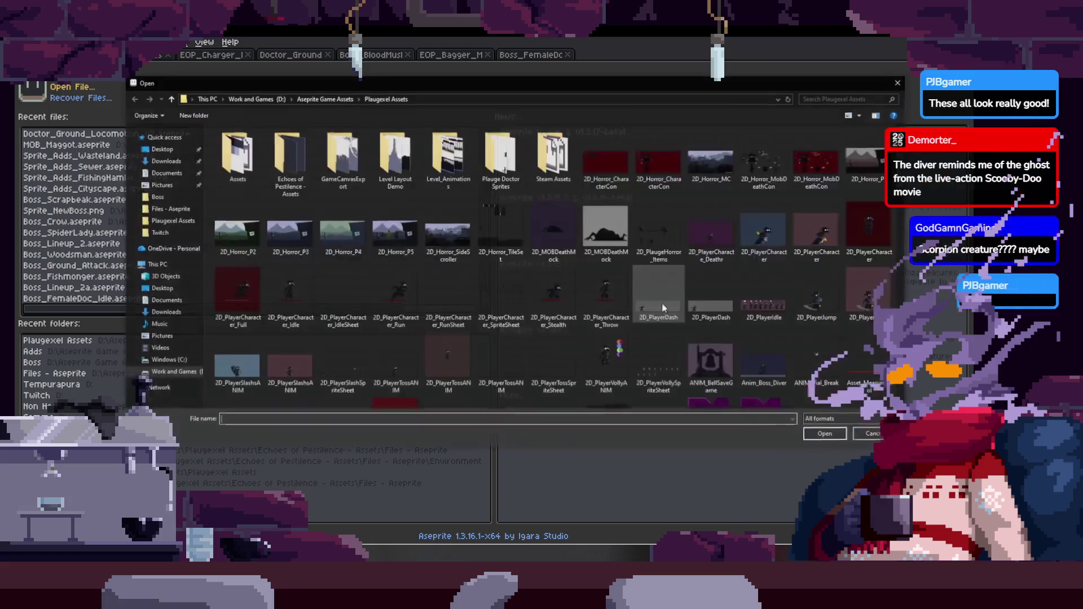
pyautogui.scroll(-10, 713, 368)
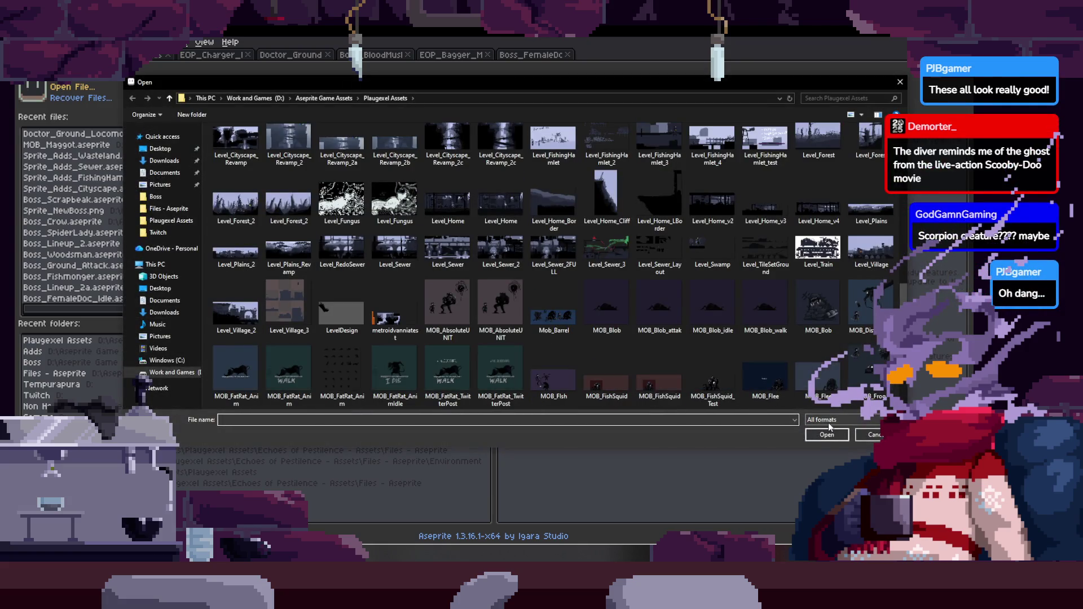
pyautogui.click(826, 420)
pyautogui.click(838, 445)
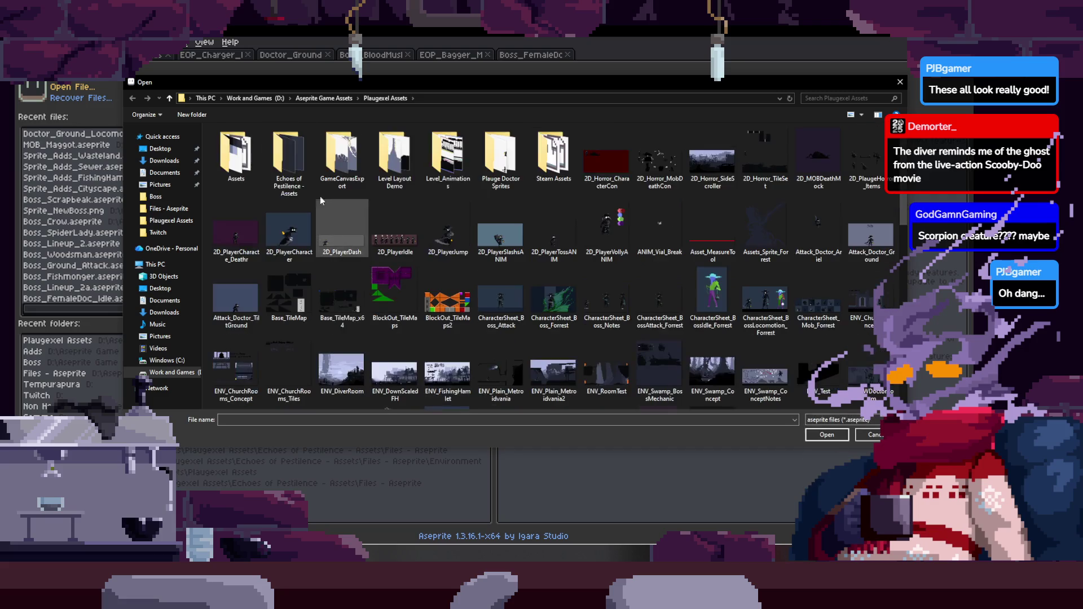
pyautogui.doubleClick(309, 171)
pyautogui.doubleClick(310, 175)
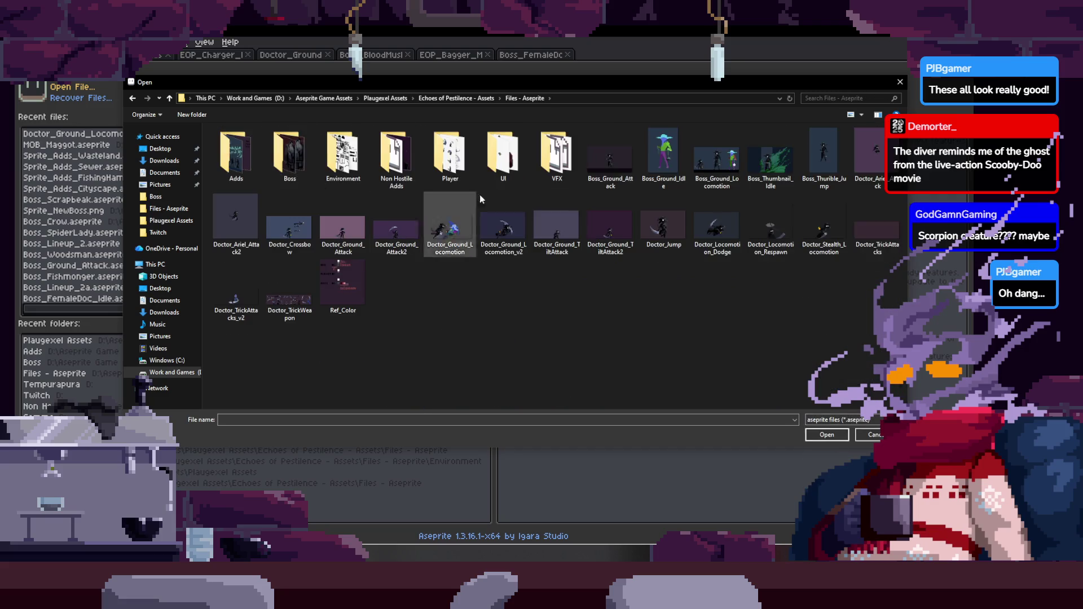
pyautogui.doubleClick(306, 161)
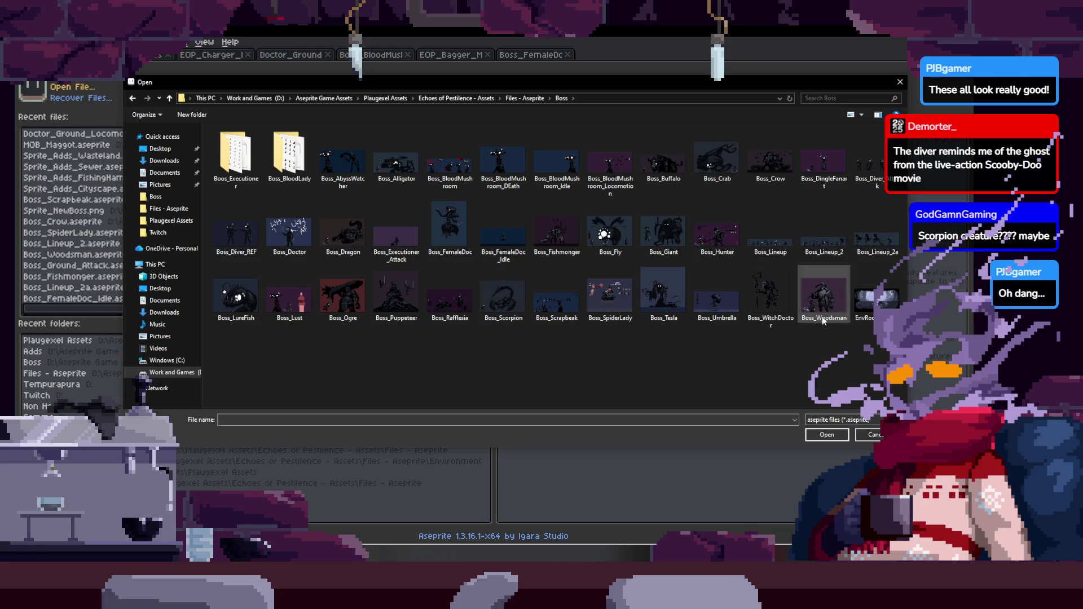
pyautogui.doubleClick(502, 303)
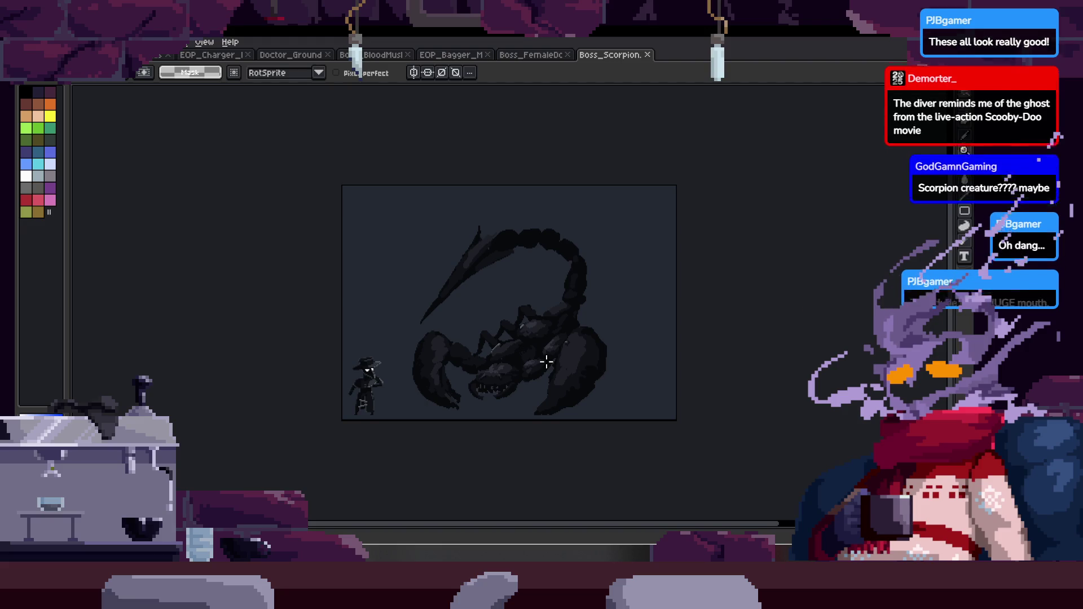
pyautogui.scroll(2, 546, 362)
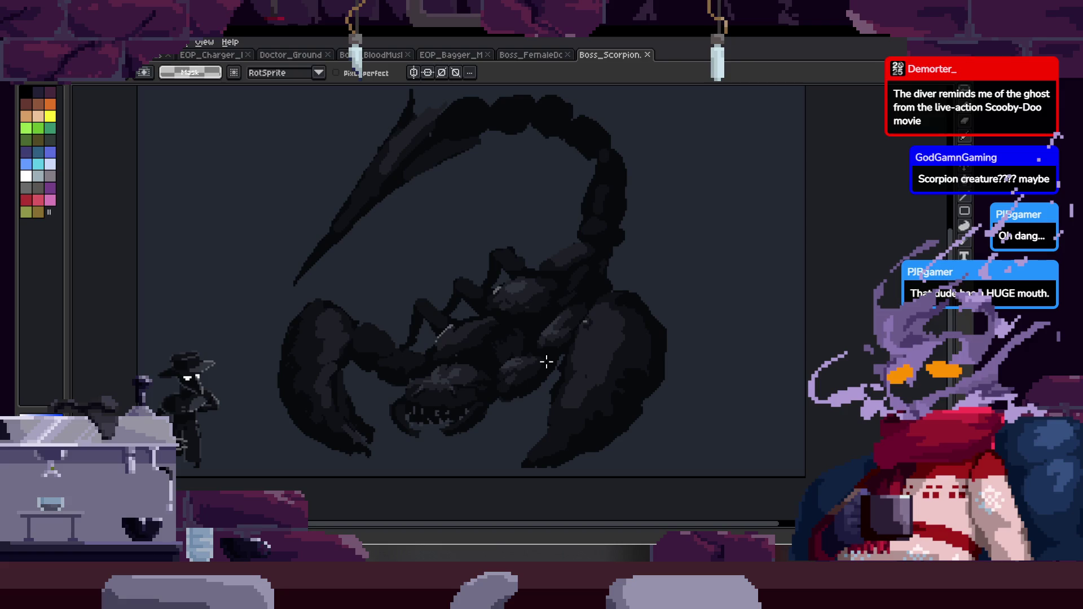
pyautogui.click(647, 54)
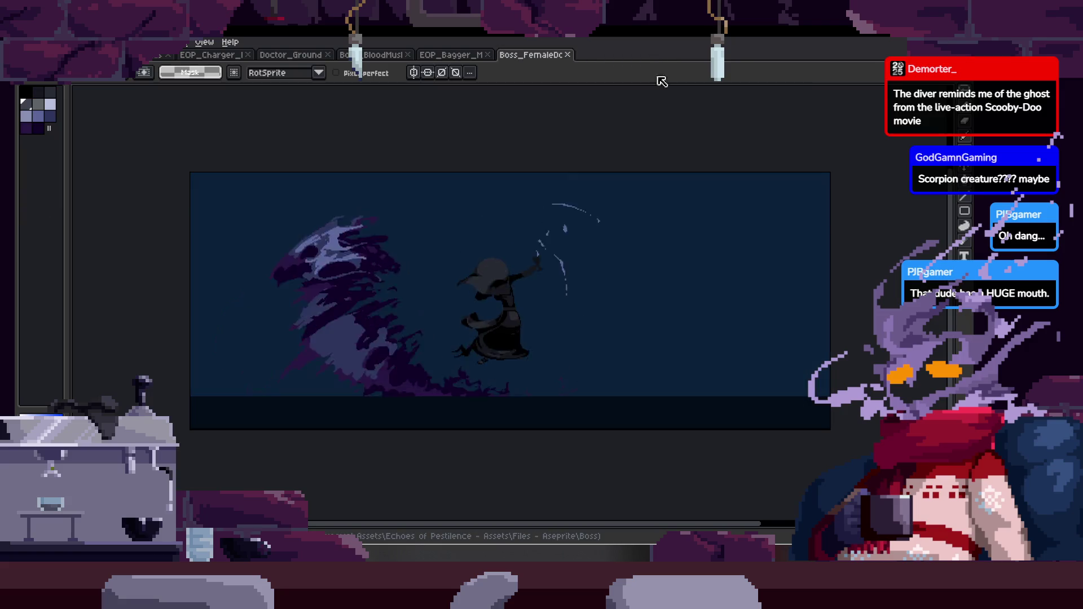
# Play Boss_FemaleDoc, then play, stop and close EOP_Bagger, landing on Boss_BloodMushroom.
pyautogui.press('Return')
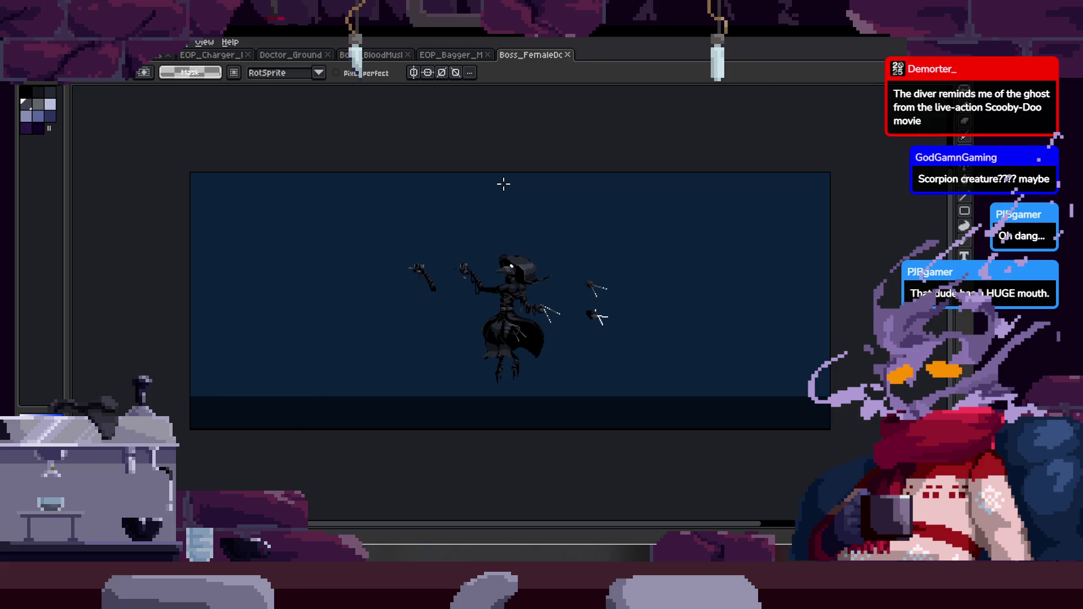
pyautogui.click(451, 55)
pyautogui.press('Return')
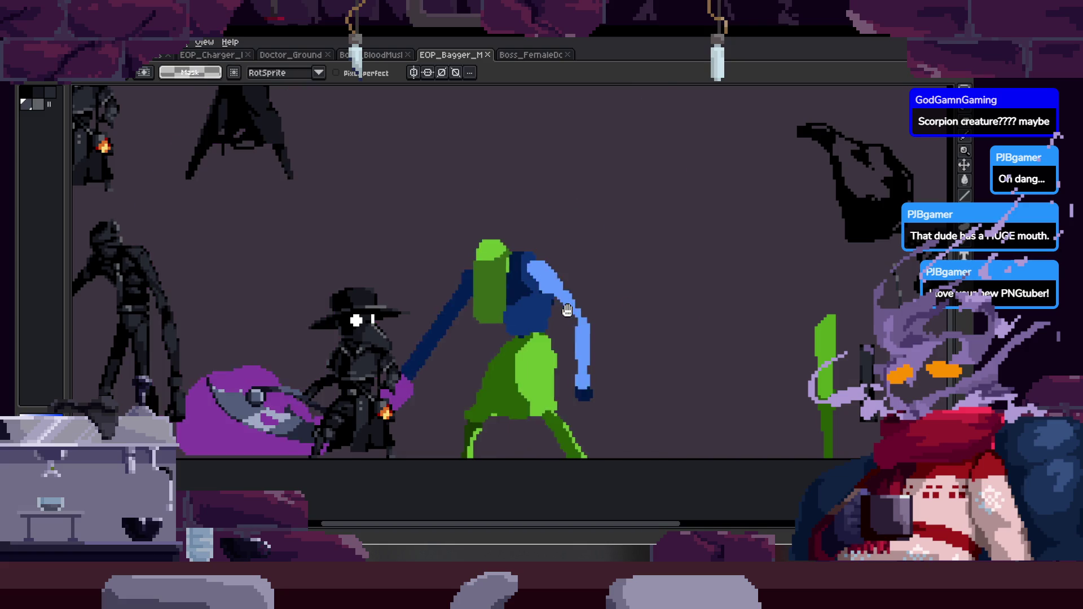
pyautogui.press('Return')
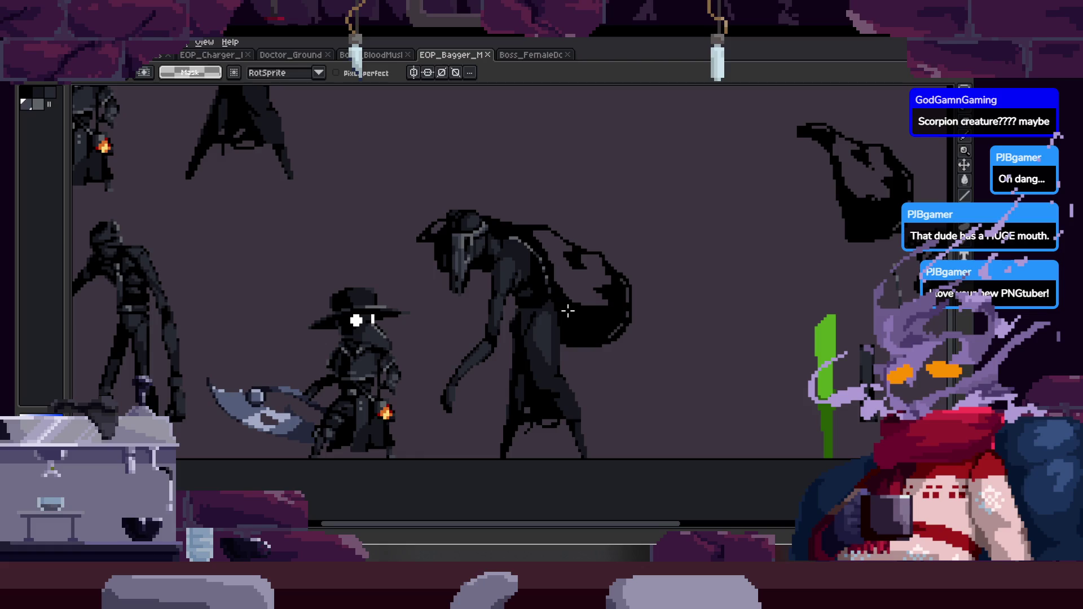
pyautogui.click(486, 55)
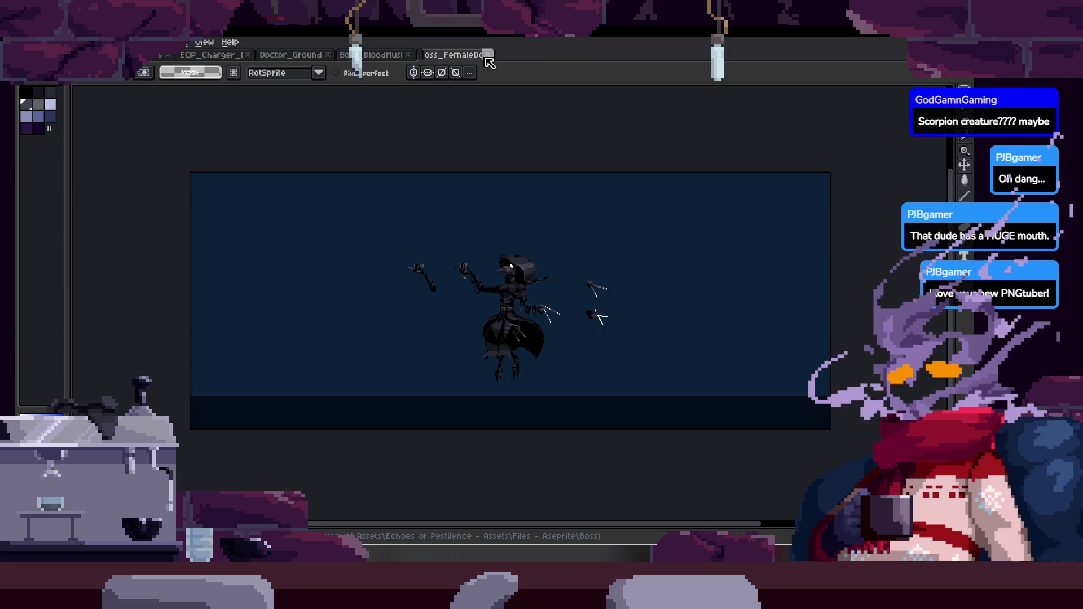
pyautogui.click(384, 54)
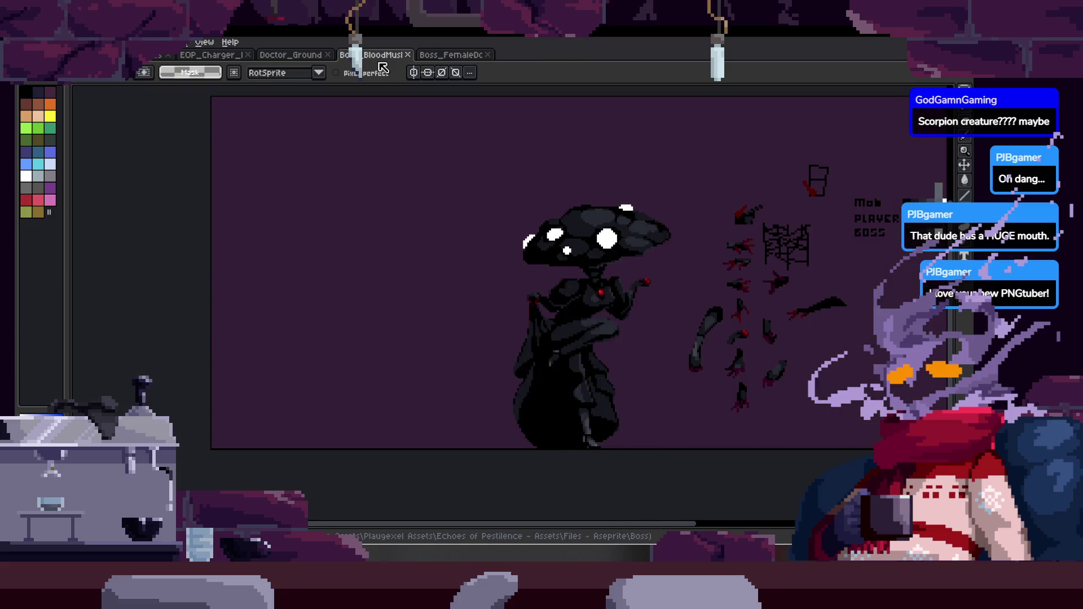
# Close Boss_BloodMushroom and switch to the Doctor_Ground sprite.
pyautogui.click(407, 55)
pyautogui.click(312, 61)
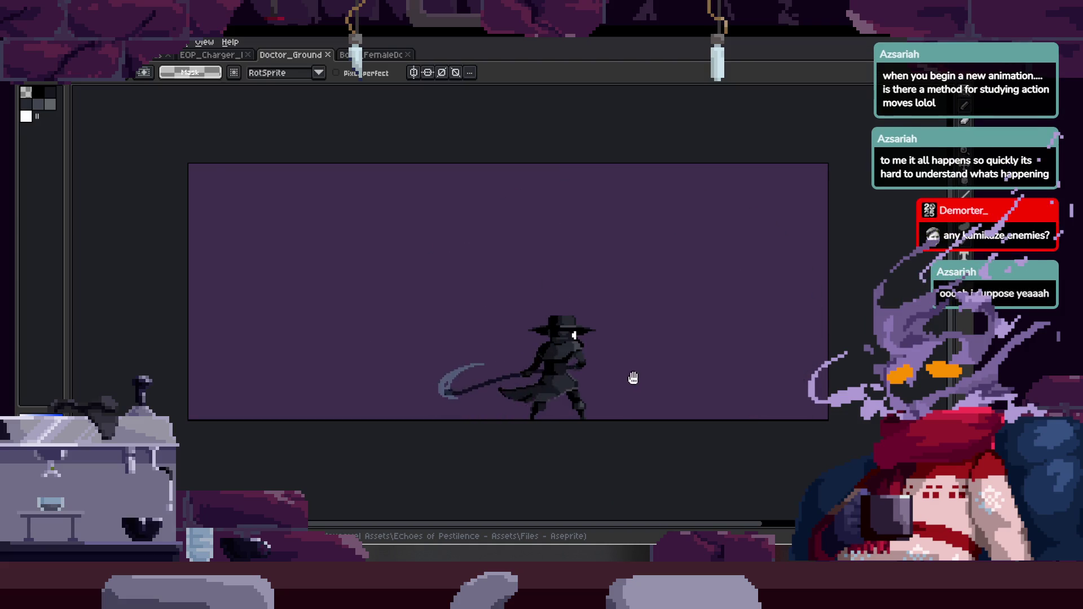
# Create a new 128×128 px sprite with Ctrl+N.
pyautogui.press('h')
pyautogui.moveTo(598, 317); pyautogui.dragTo(590, 346)
pyautogui.press('m')
pyautogui.hotkey('ctrl', 'n')
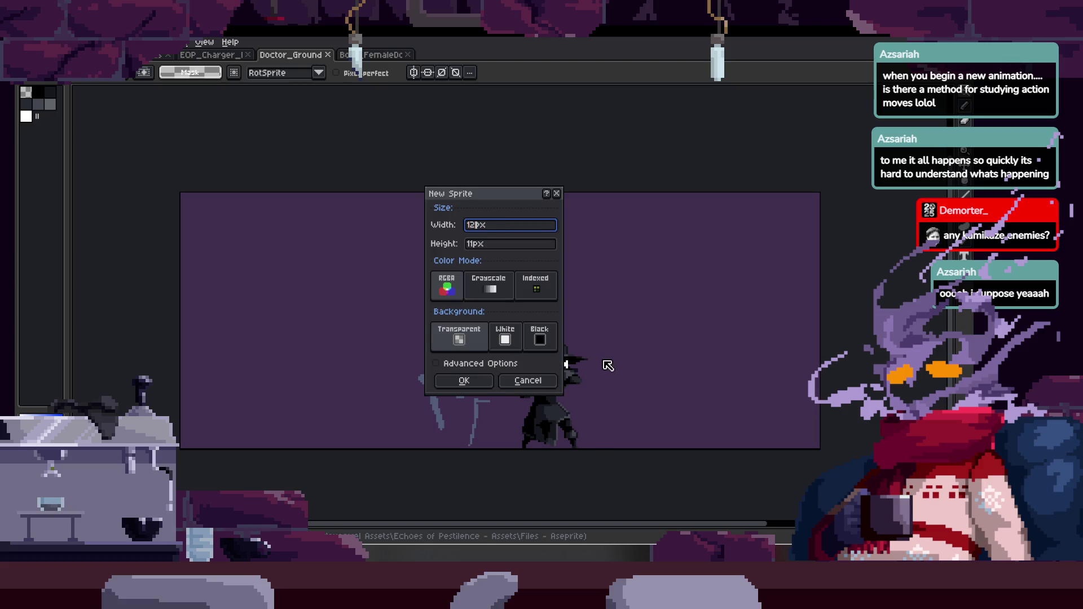
pyautogui.press('BackSpace')
pyautogui.press('BackSpace')
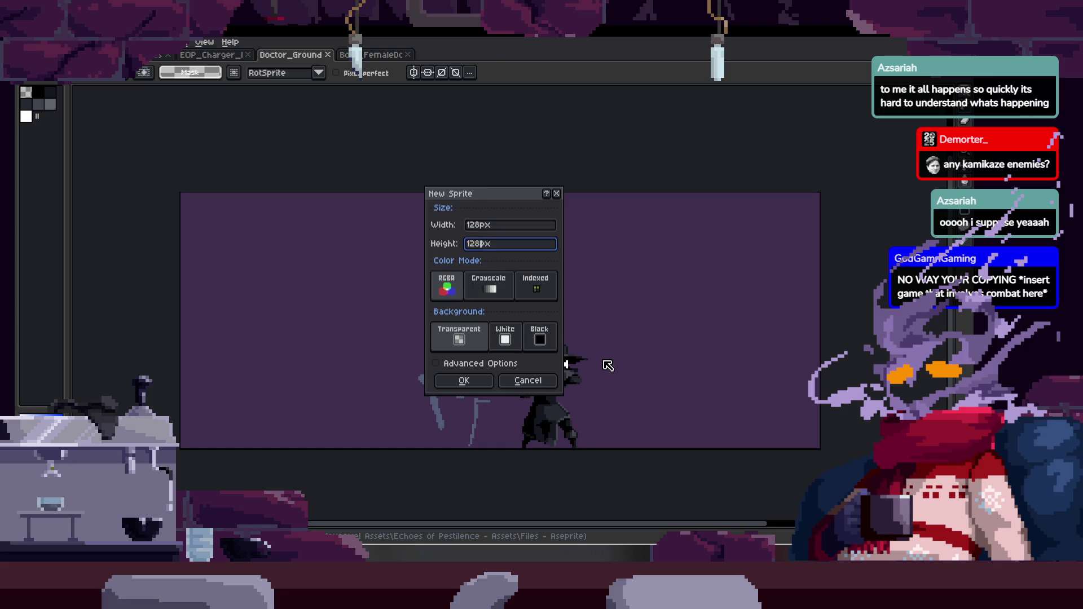
pyautogui.press('Return')
# Zoom in on the new canvas and marquee a strip along its bottom edge.
pyautogui.press('z')
pyautogui.click(551, 256)
pyautogui.press('m')
pyautogui.moveTo(359, 394)
pyautogui.mouseDown()
pyautogui.moveTo(373, 406)
pyautogui.moveTo(647, 399)
pyautogui.mouseUp()
# Fill the empty canvas area of the new sprite with grey-blue.
pyautogui.press('f')
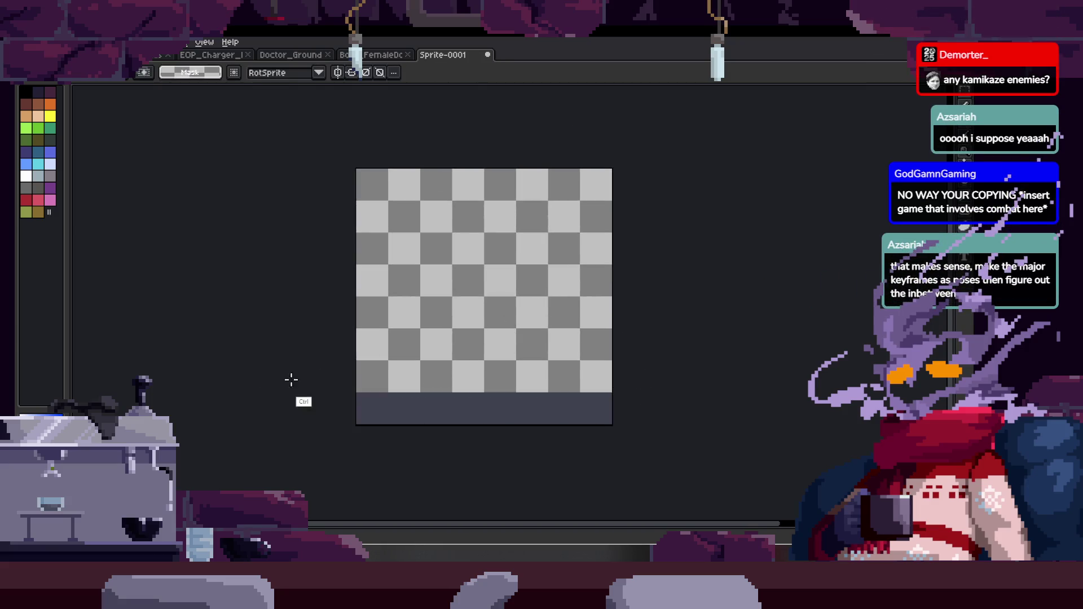
pyautogui.press('g')
pyautogui.click(519, 322)
# Keep Layer 1 named BG and rename Layer 2 to 'EF'.
pyautogui.press('Tab')
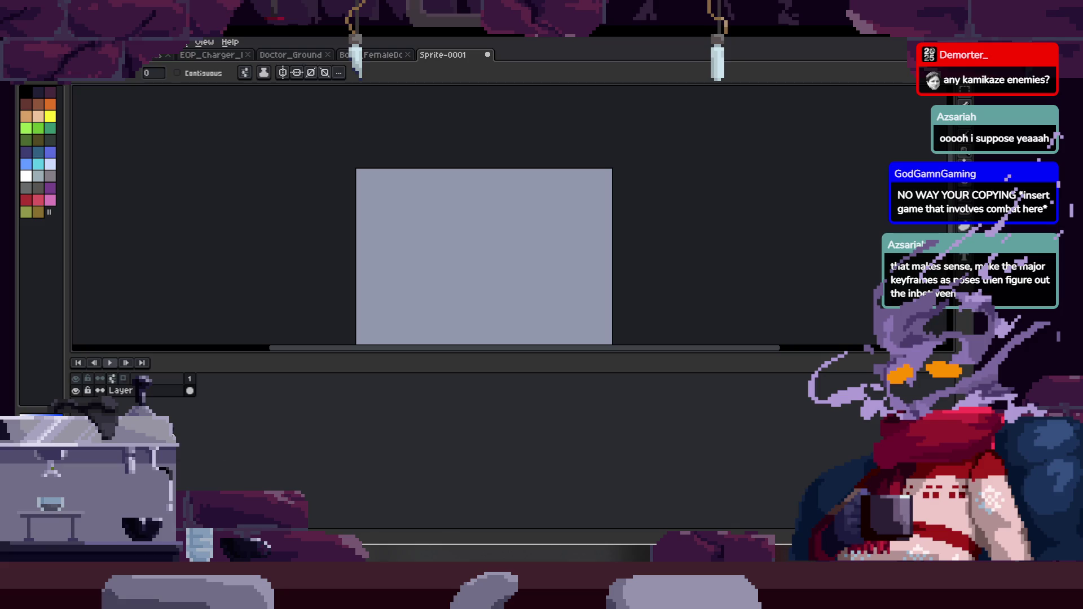
pyautogui.doubleClick(122, 402)
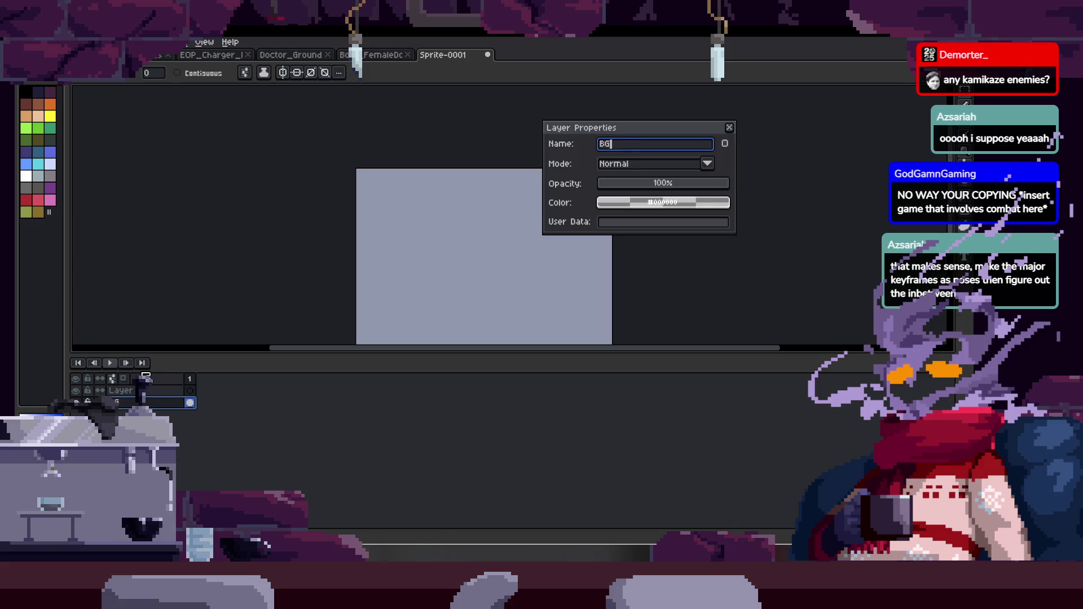
pyautogui.press('Return')
pyautogui.doubleClick(145, 390)
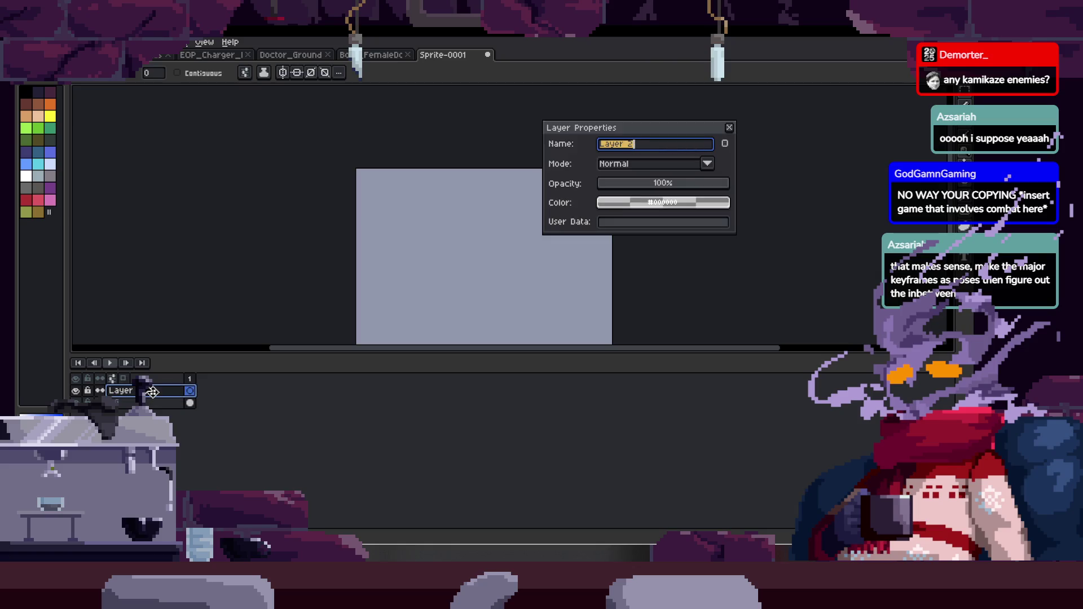
pyautogui.write('EF')
pyautogui.press('Return')
pyautogui.press('Tab')
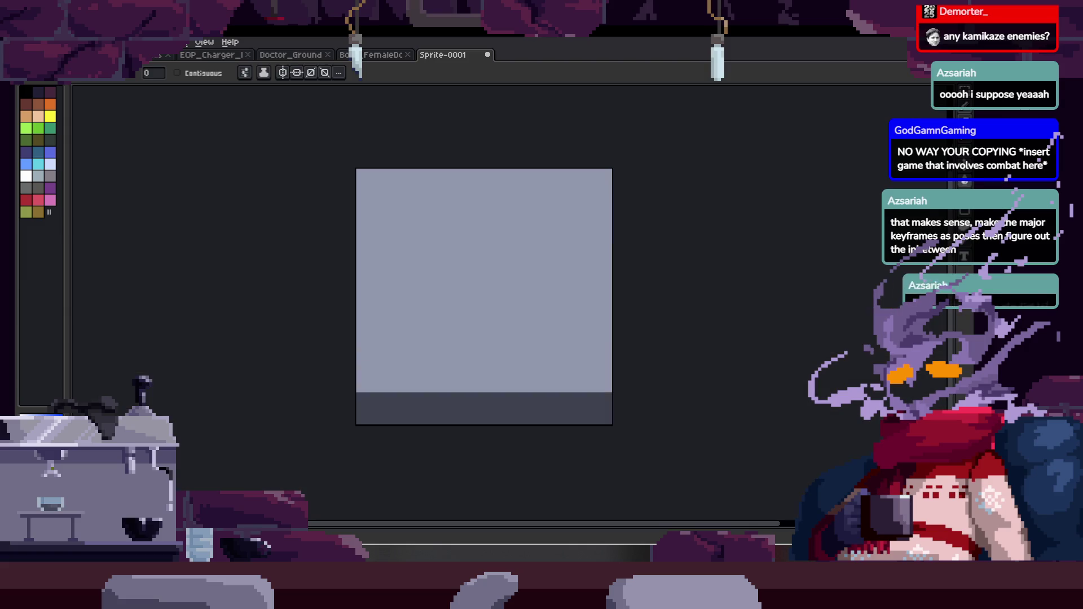
# Browse the female doctor, Doctor_Ground and EOP_Charger references, then return to the new sprite.
pyautogui.click(383, 54)
pyautogui.press('z')
pyautogui.scroll(5, 517, 327)
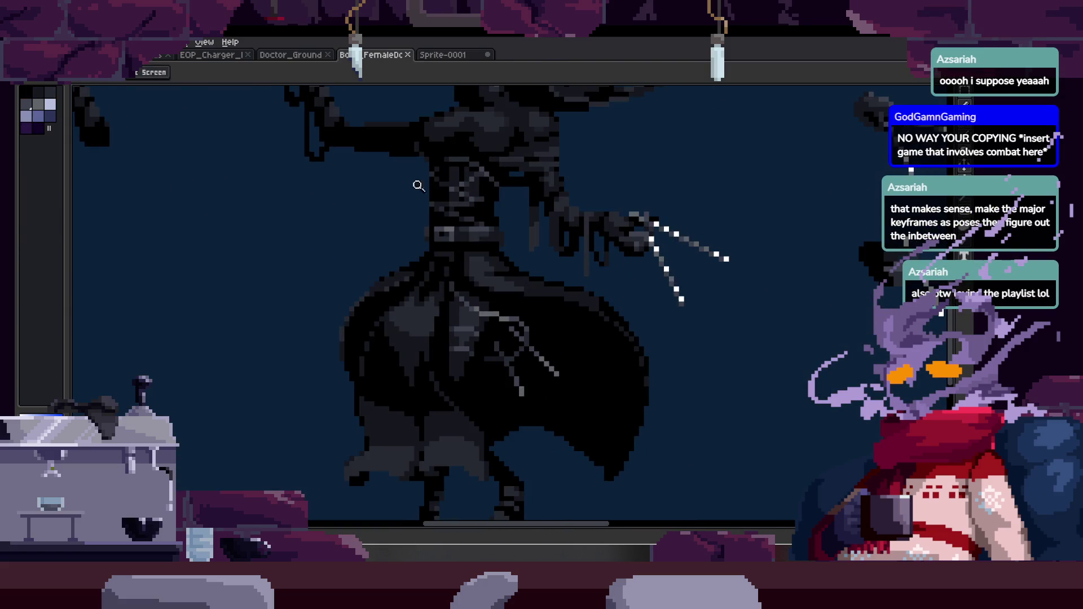
pyautogui.click(310, 59)
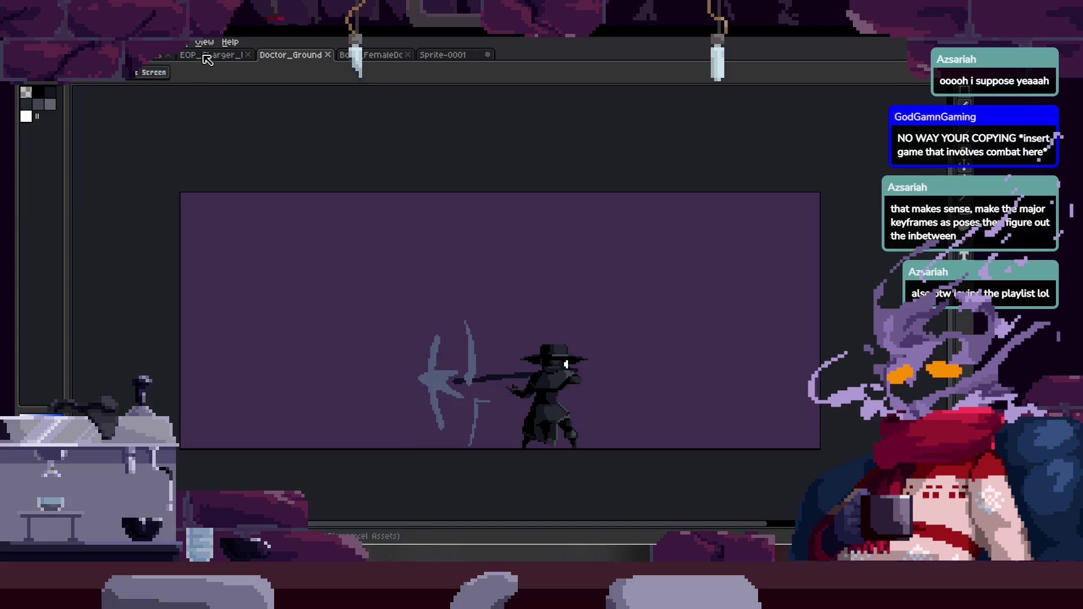
pyautogui.click(207, 57)
pyautogui.scroll(-3, 460, 285)
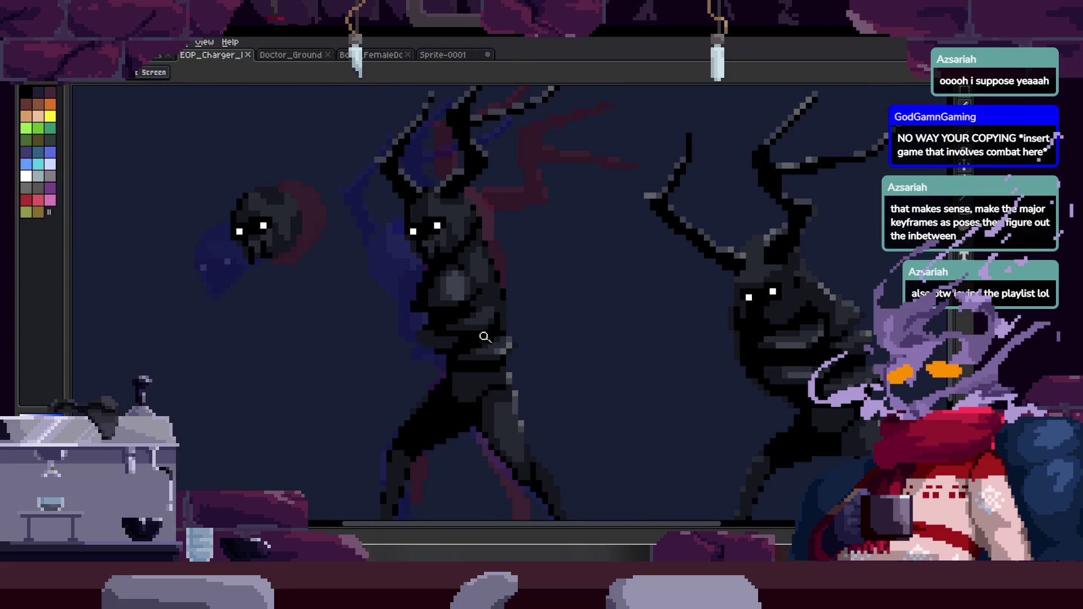
pyautogui.scroll(3, 489, 337)
pyautogui.hotkey('ctrl', 'shift', 'Tab')
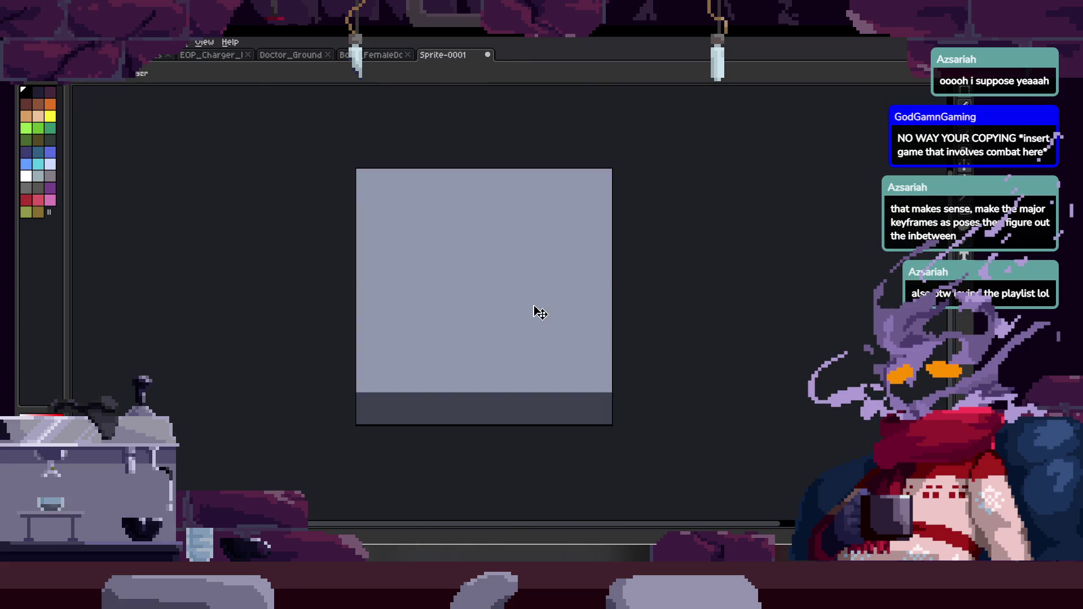
# Paint a thick black diagonal stroke and thicken it with dark grey.
pyautogui.scroll(2, 451, 291)
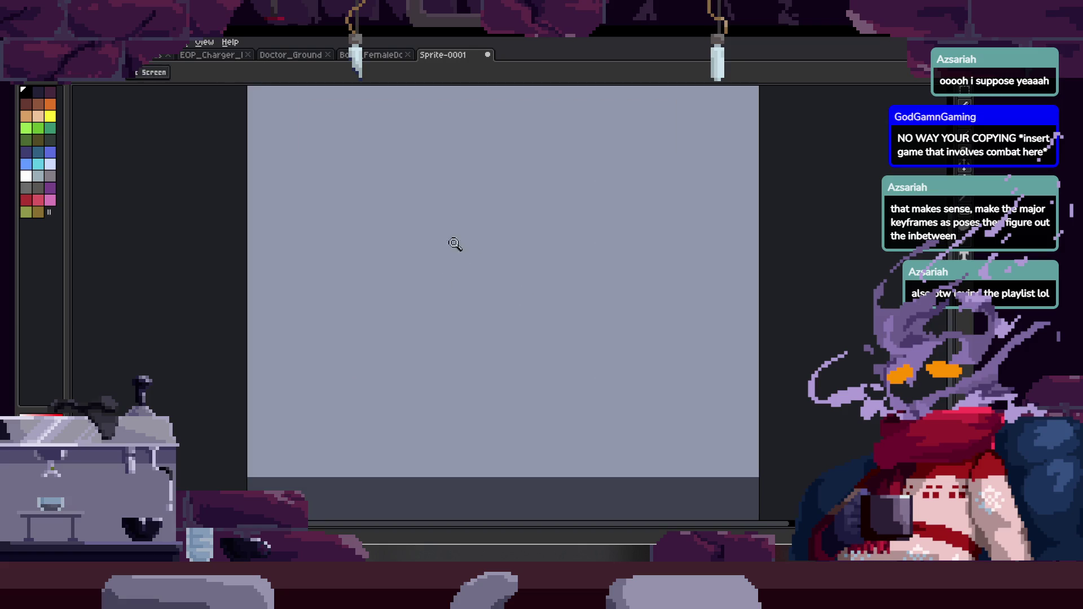
pyautogui.moveTo(415, 234); pyautogui.dragTo(372, 301)
pyautogui.hotkey('ctrl', 'shift', 'Tab')
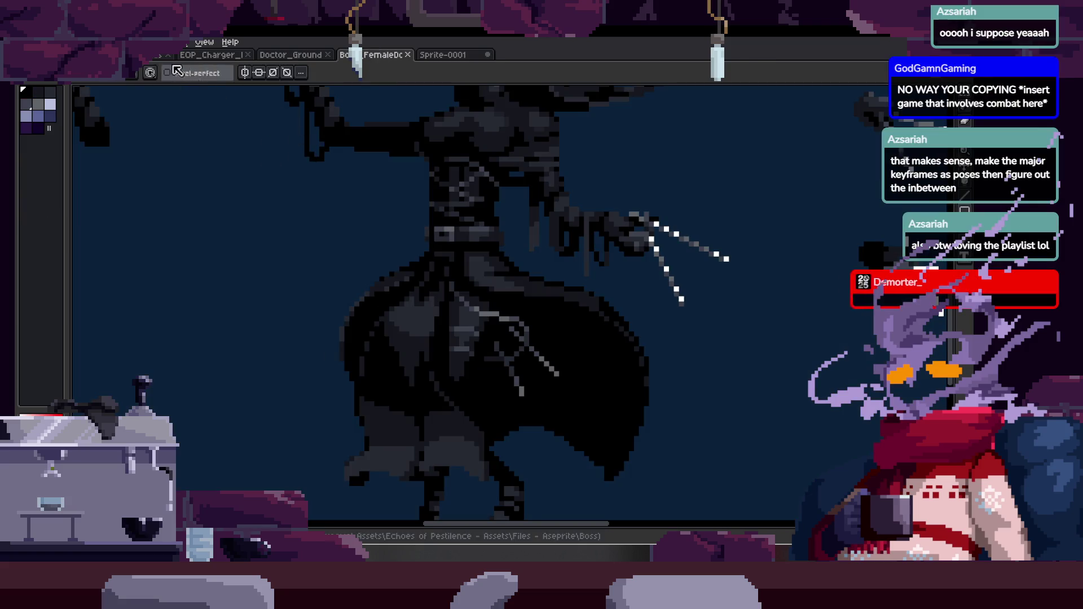
pyautogui.hotkey('ctrl', 'shift', 'Tab')
pyautogui.click(458, 56)
pyautogui.moveTo(418, 265)
pyautogui.mouseDown()
pyautogui.moveTo(389, 332)
pyautogui.moveTo(440, 220)
pyautogui.mouseUp()
# Check EOP_Charger's shading and widen the blob's right side with dark grey strokes.
pyautogui.hotkey('ctrl', 'shift', 'Tab')
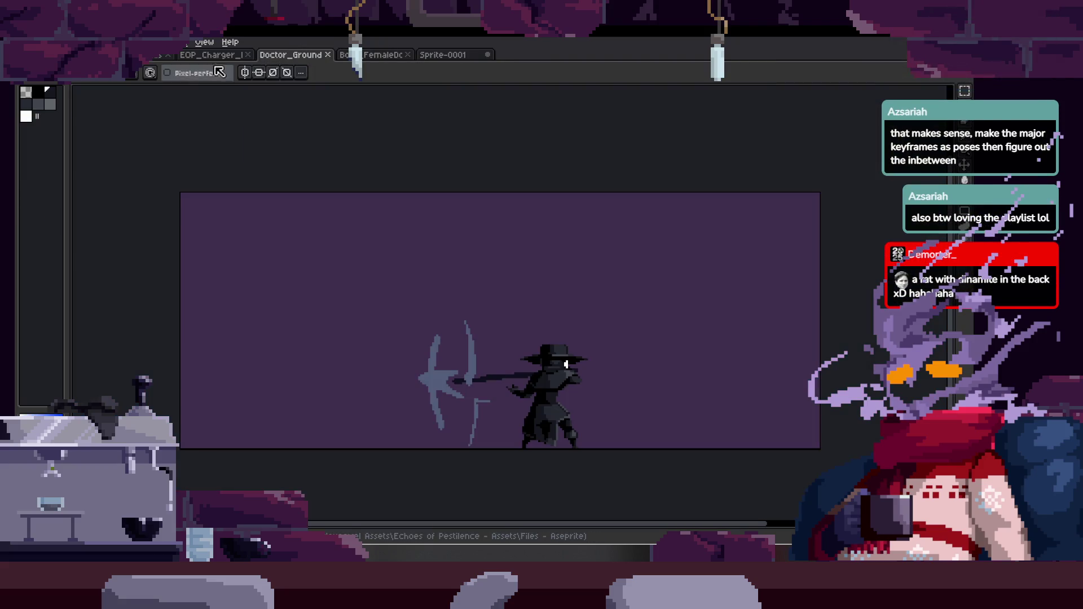
pyautogui.hotkey('ctrl', 'shift', 'Tab')
pyautogui.press('z')
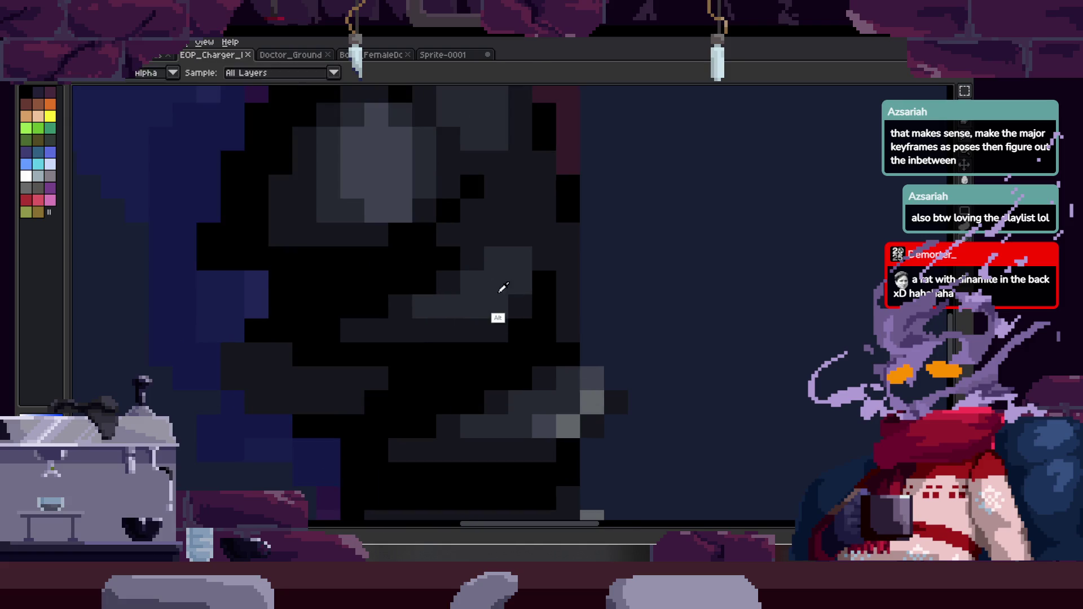
pyautogui.click(459, 57)
pyautogui.moveTo(465, 303); pyautogui.dragTo(458, 240)
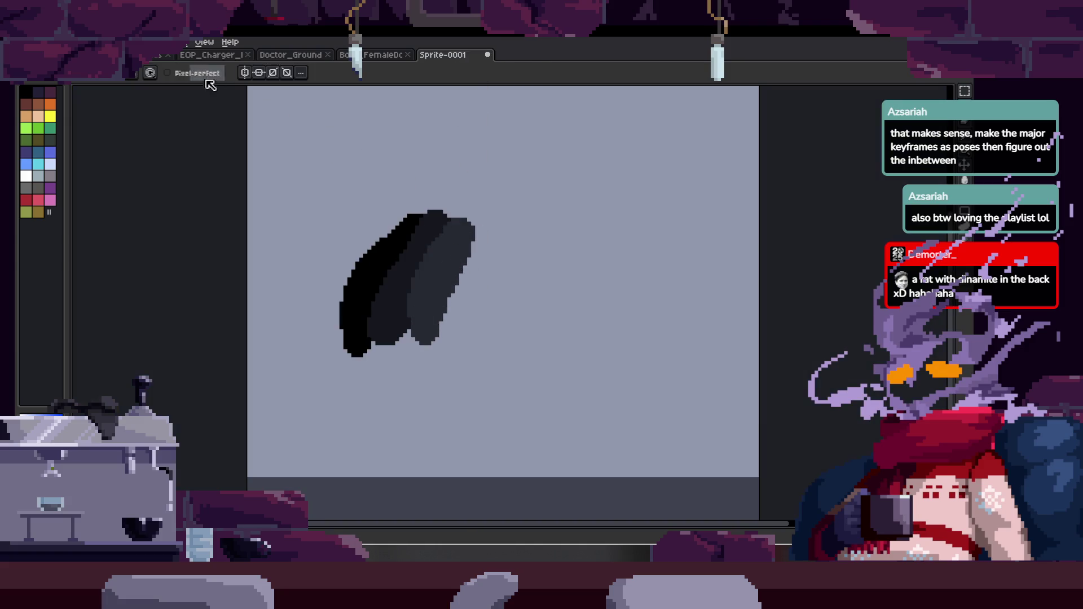
pyautogui.click(214, 56)
pyautogui.click(443, 55)
pyautogui.moveTo(481, 264); pyautogui.dragTo(454, 327)
# Sample a lighter grey from EOP_Charger, then bring up Doctor_Ground with its timeline.
pyautogui.click(231, 56)
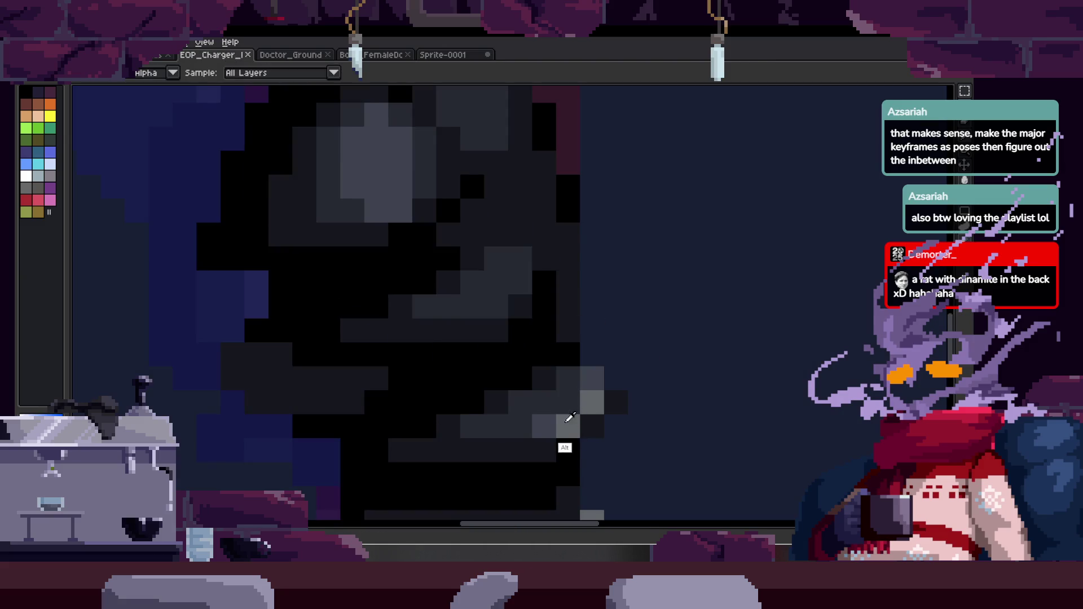
pyautogui.keyDown('alt'); pyautogui.click(570, 420); pyautogui.keyUp('alt')
pyautogui.click(458, 56)
pyautogui.scroll(-2, 491, 309)
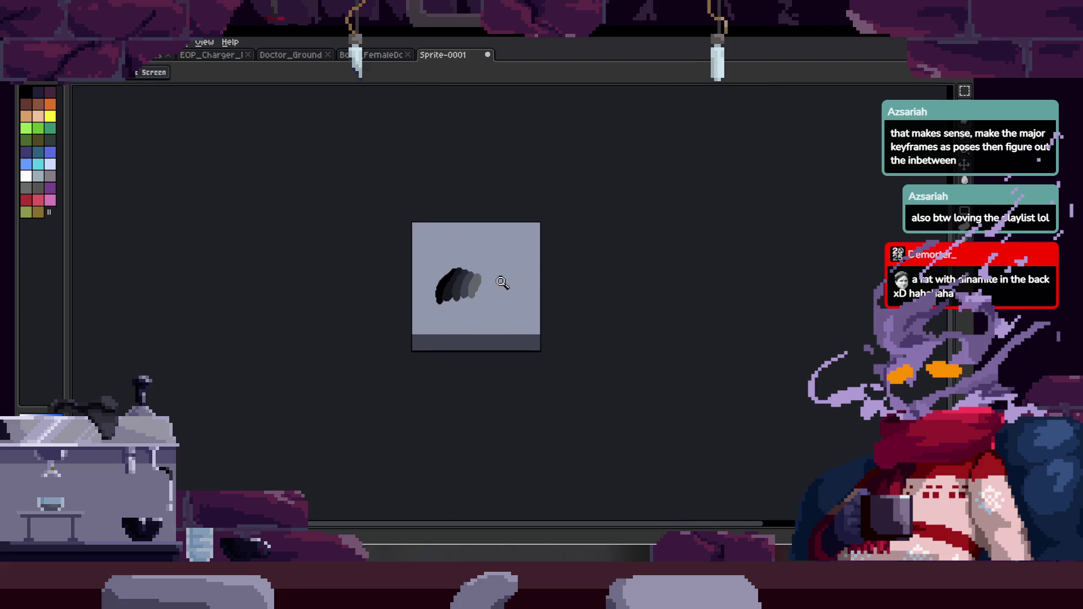
pyautogui.scroll(2, 502, 282)
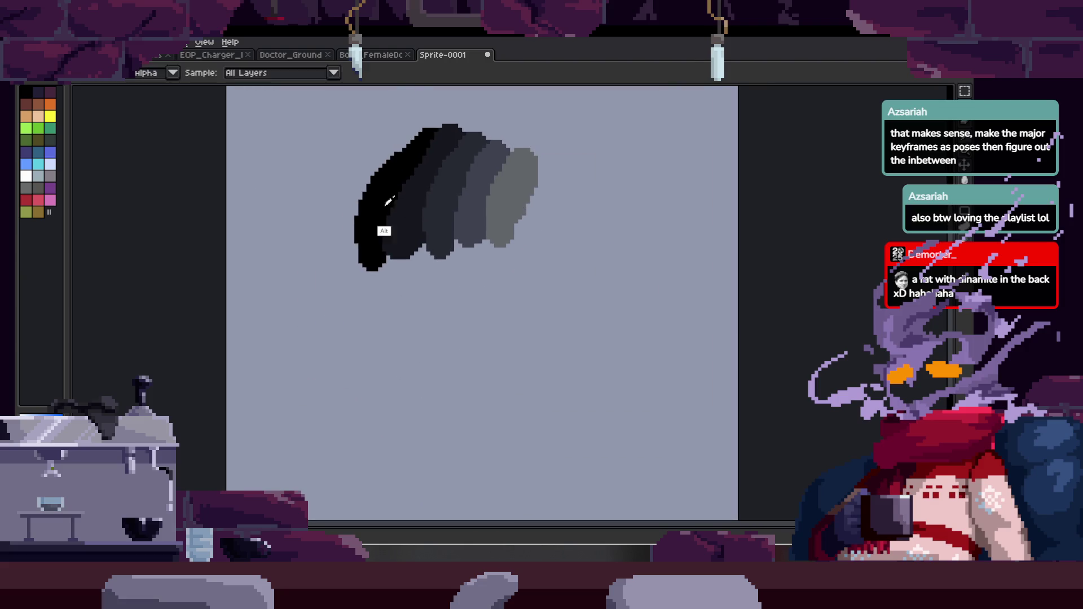
pyautogui.click(378, 55)
pyautogui.click(290, 55)
pyautogui.press('Tab')
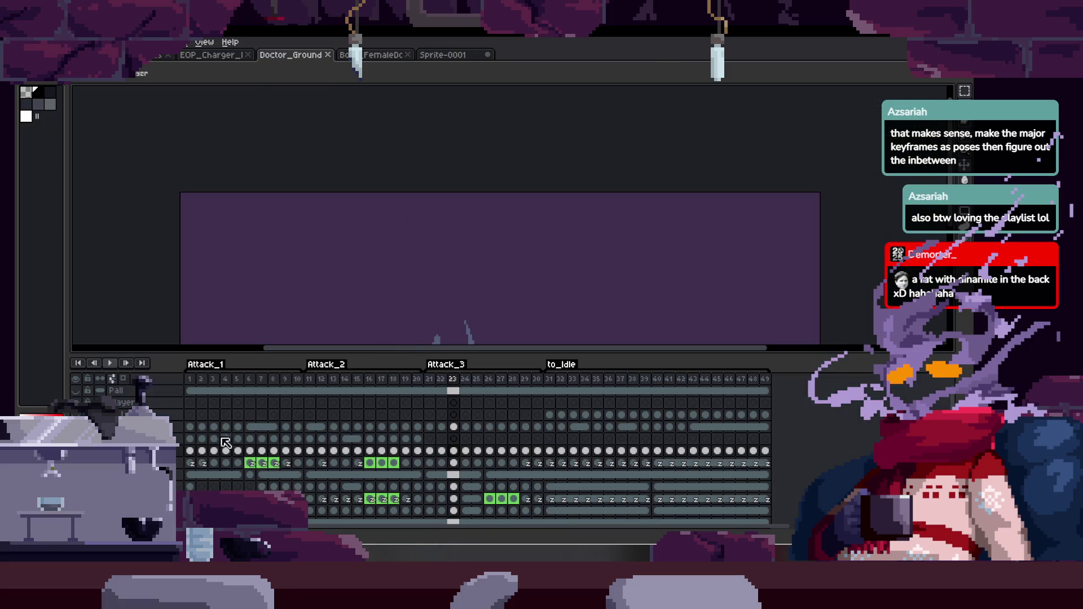
# Pick the raised-scythe frame in Doctor_Ground and zoom in on the plague doctor.
pyautogui.click(209, 446)
pyautogui.press('Tab')
pyautogui.moveTo(491, 339); pyautogui.dragTo(472, 309)
pyautogui.press('Tab')
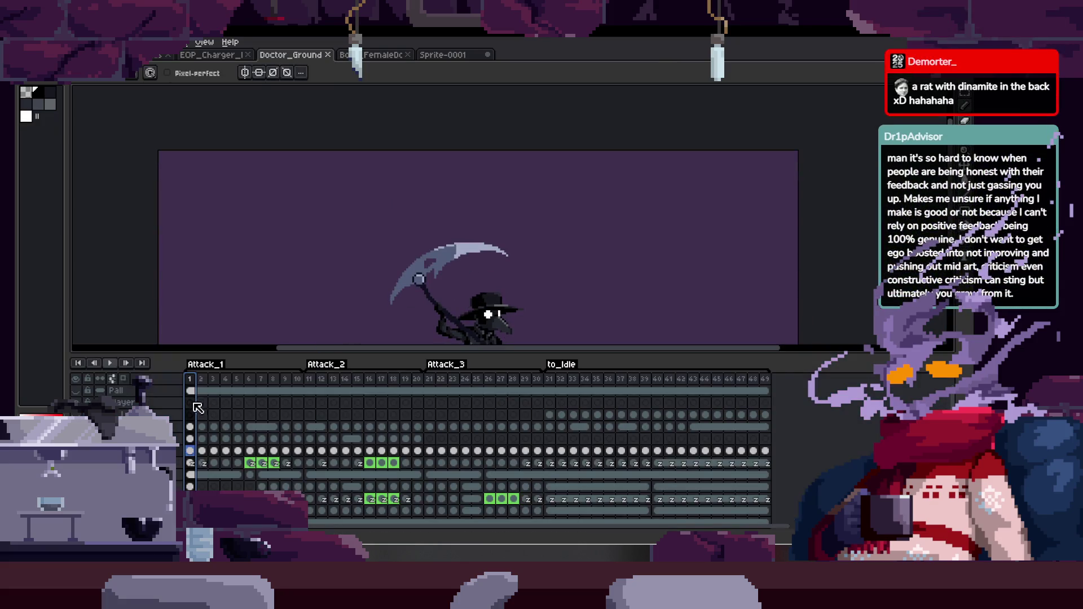
pyautogui.click(77, 402)
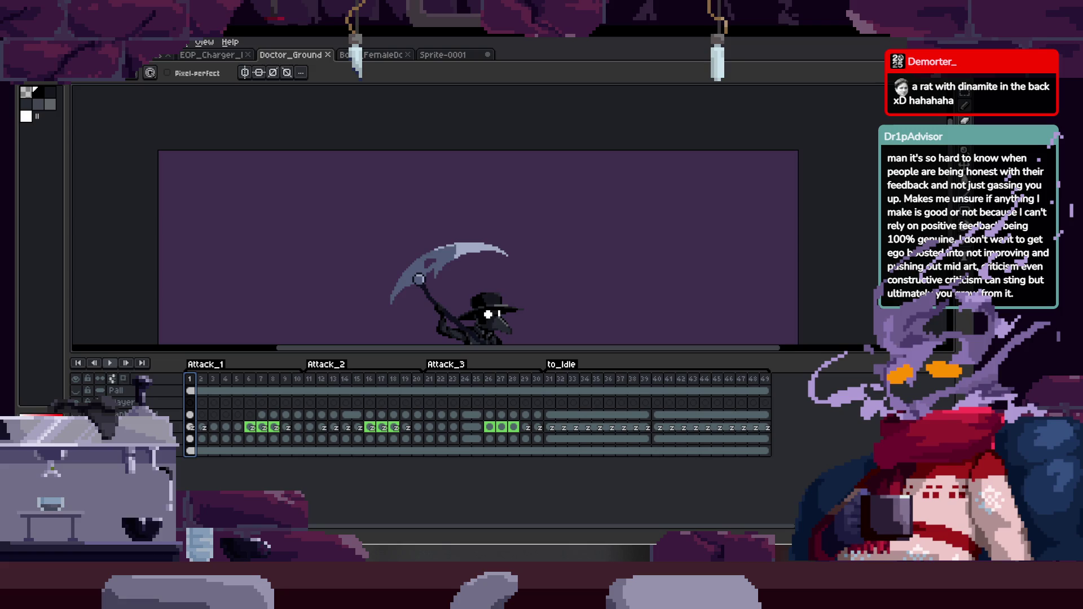
pyautogui.moveTo(184, 423); pyautogui.dragTo(182, 423)
pyautogui.press('Right')
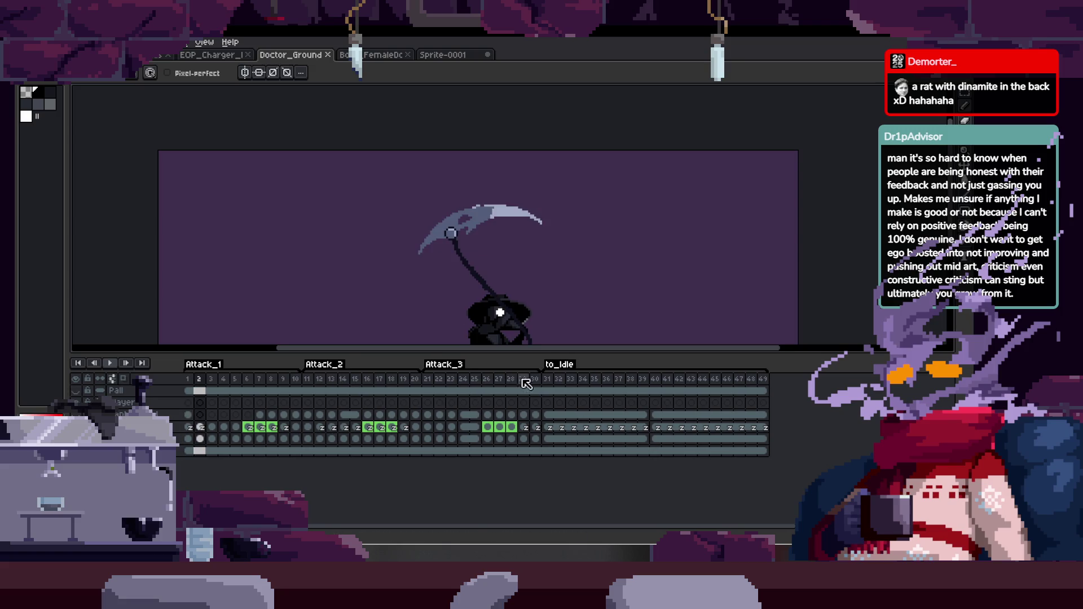
pyautogui.press('Tab')
pyautogui.press('z')
pyautogui.click(509, 340)
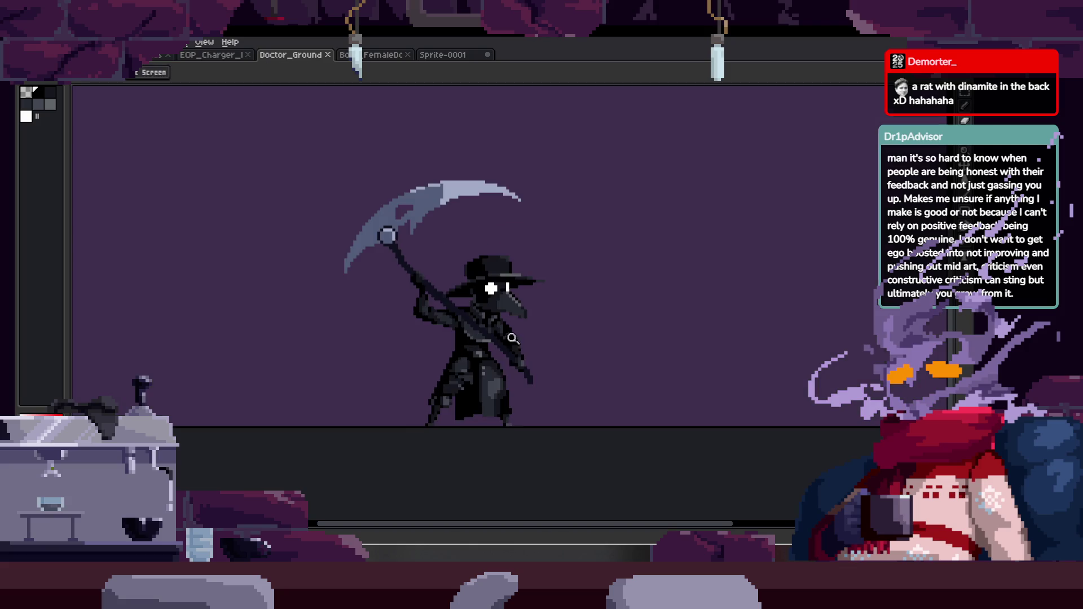
# Lasso the plague doctor and paste it into the centre of Sprite-0001.
pyautogui.press('q')
pyautogui.moveTo(367, 192); pyautogui.dragTo(637, 406)
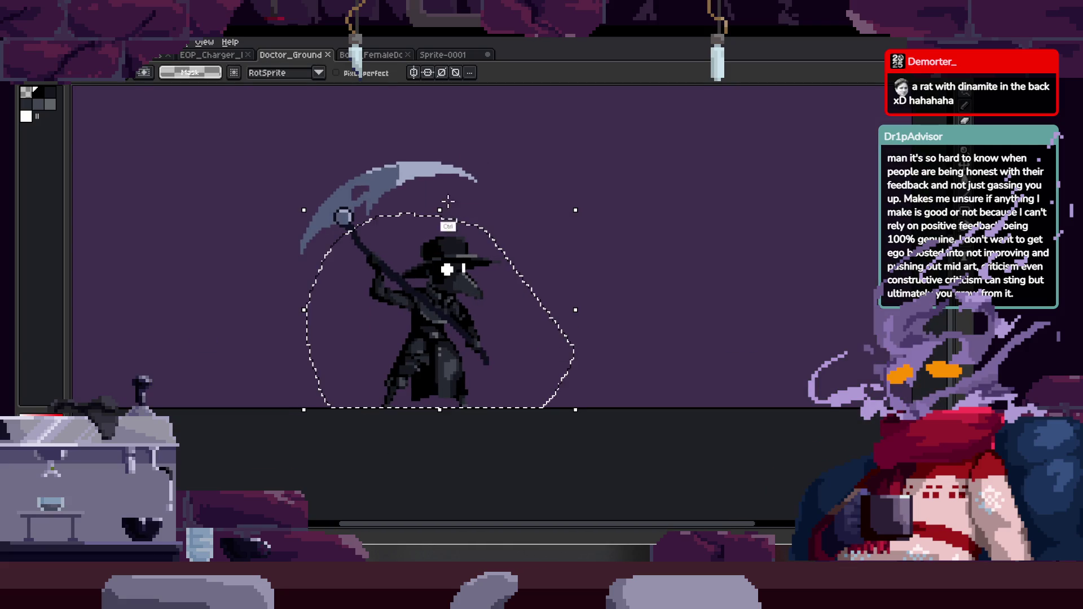
pyautogui.click(465, 55)
pyautogui.press('Tab')
pyautogui.press('Tab')
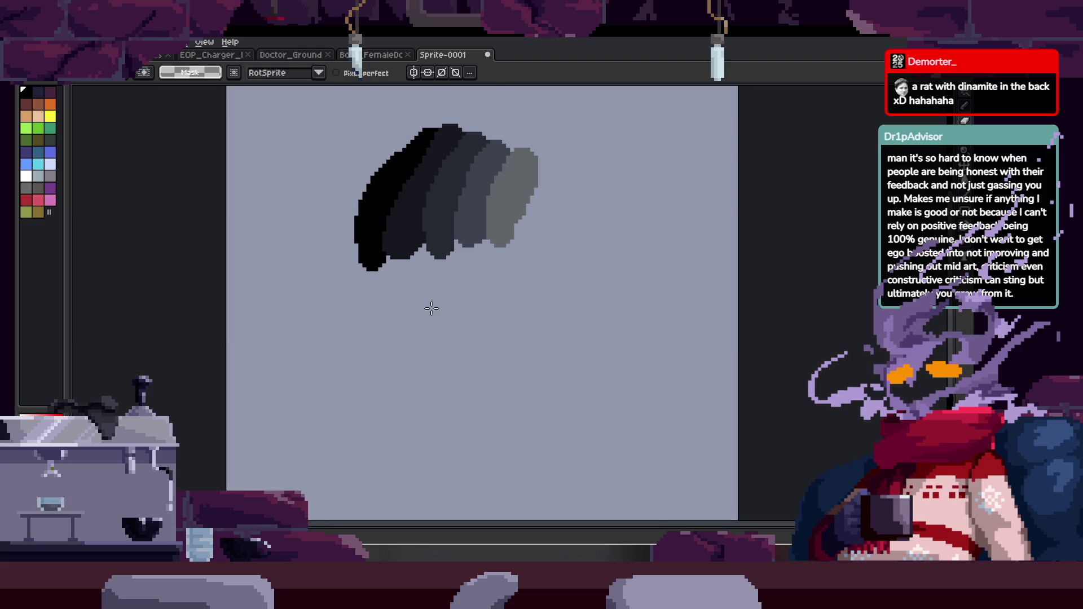
pyautogui.scroll(-1, 643, 338)
pyautogui.hotkey('ctrl', 'v')
pyautogui.moveTo(704, 379); pyautogui.dragTo(497, 361)
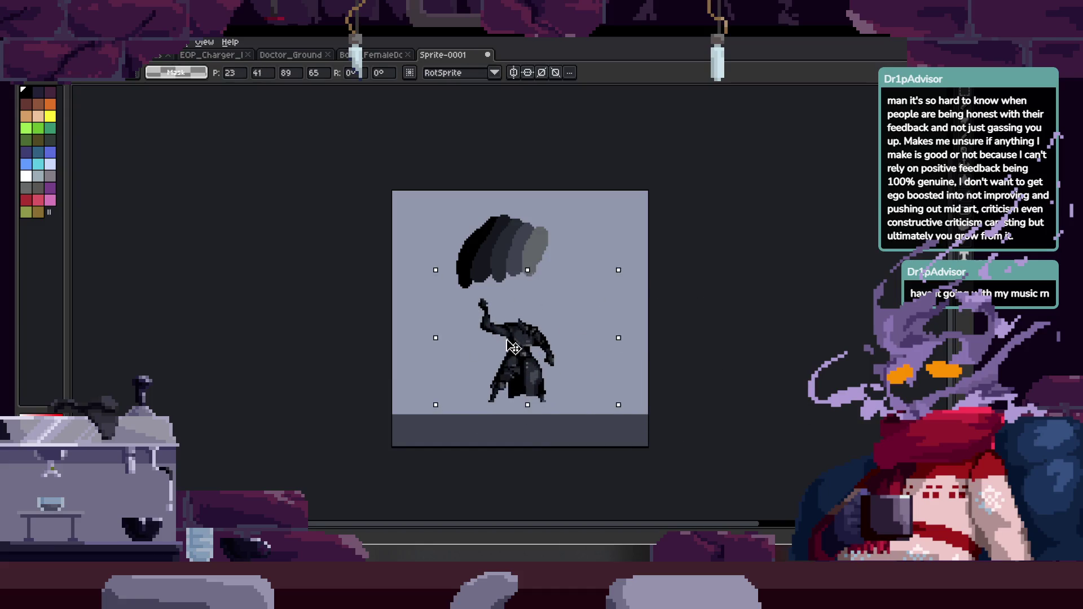
pyautogui.scroll(1, 519, 315)
pyautogui.press('Return')
# Close the caped FemaleDc reference sprite and return to Sprite-0001.
pyautogui.click(374, 56)
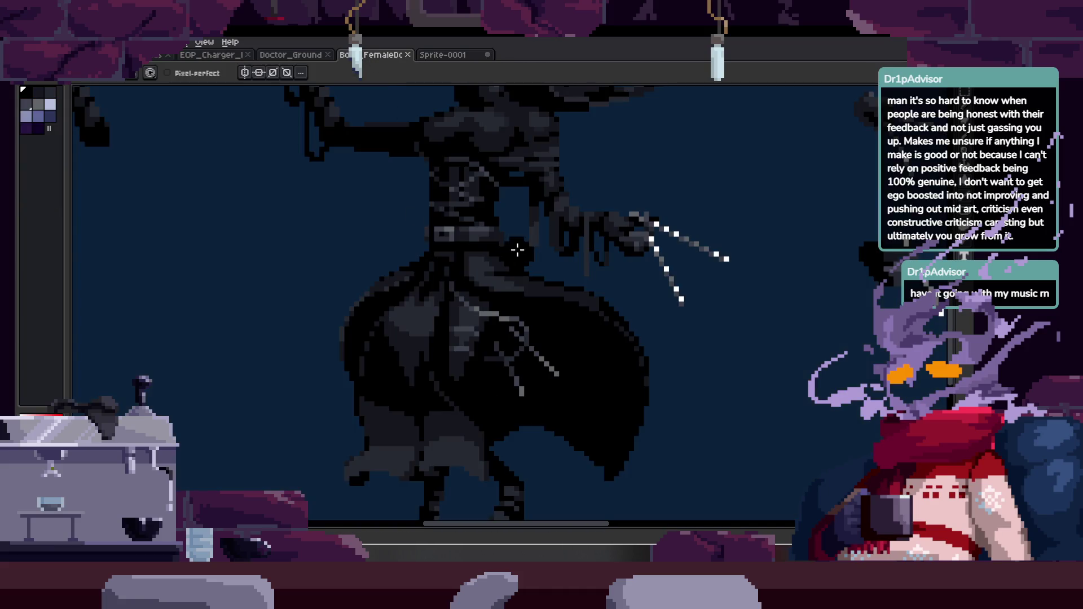
pyautogui.click(413, 55)
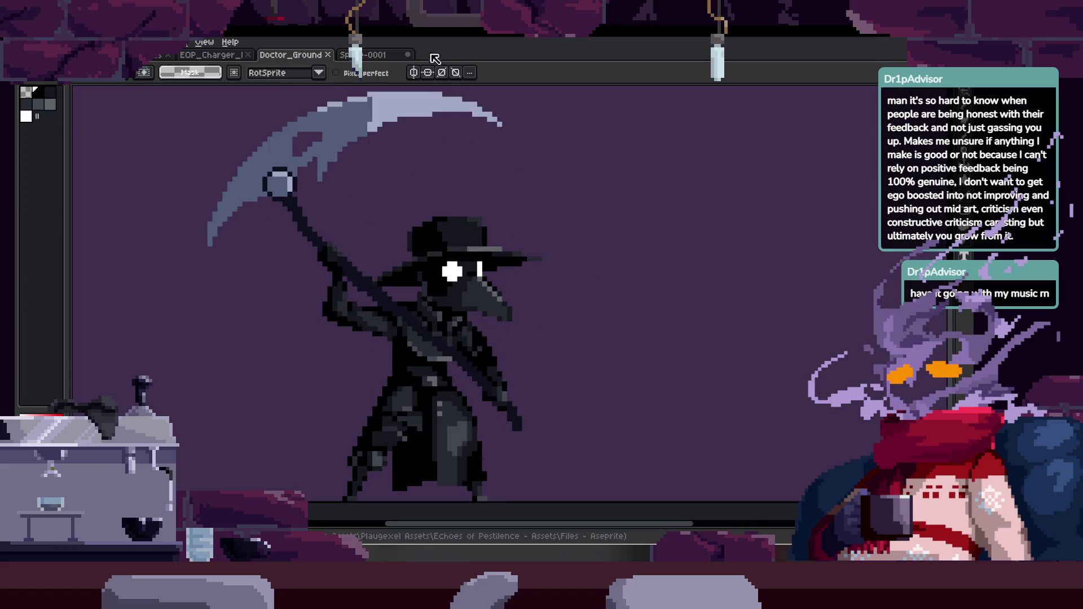
pyautogui.hotkey('ctrl', 'Tab')
# Re-paste the doctor's head onto the figure's shoulders and nudge the figure up-left.
pyautogui.scroll(3, 486, 266)
pyautogui.hotkey('ctrl', 'v')
pyautogui.moveTo(579, 329)
pyautogui.mouseDown()
pyautogui.moveTo(579, 296)
pyautogui.moveTo(239, 117)
pyautogui.mouseUp()
pyautogui.press('Escape')
pyautogui.press('b')
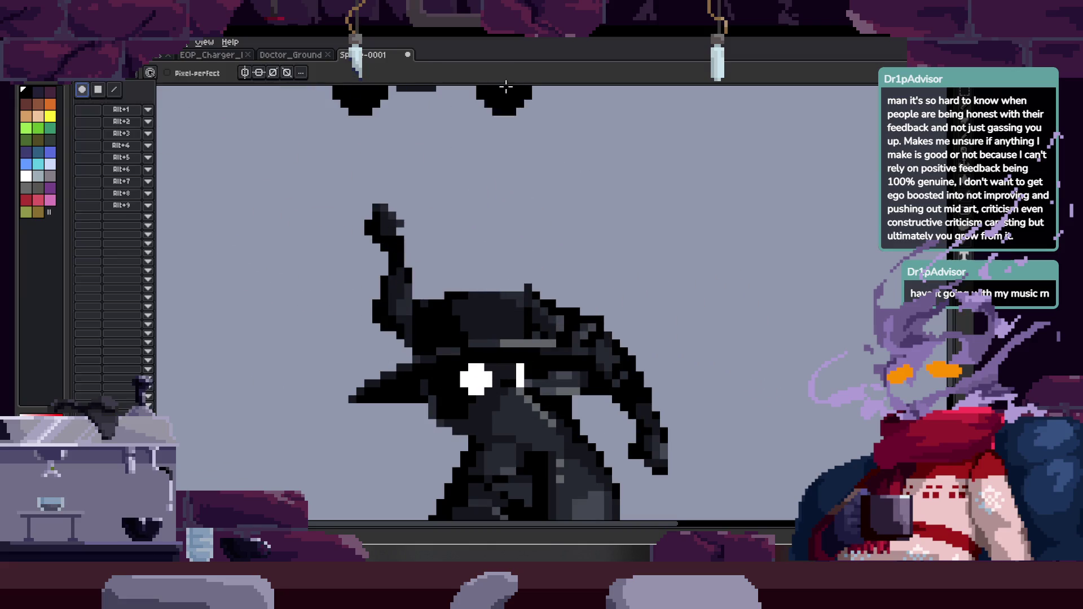
pyautogui.hotkey('ctrl', 'z')
pyautogui.hotkey('ctrl', 'z')
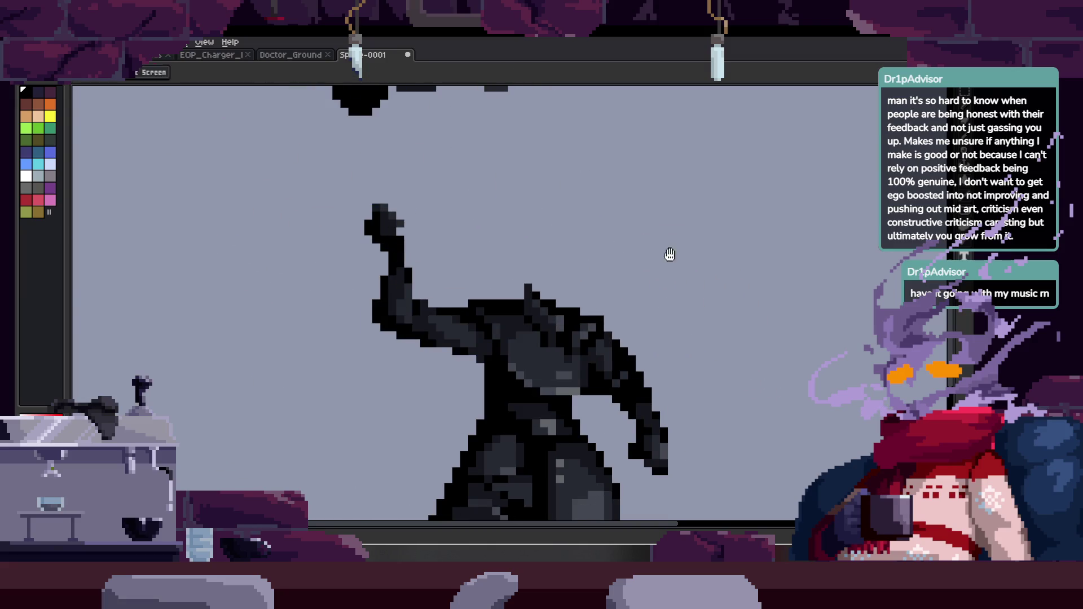
pyautogui.hotkey('ctrl', 'v')
pyautogui.moveTo(491, 423)
pyautogui.mouseDown()
pyautogui.moveTo(491, 271)
pyautogui.moveTo(507, 292)
pyautogui.mouseUp()
pyautogui.press('Return')
pyautogui.scroll(-3, 485, 328)
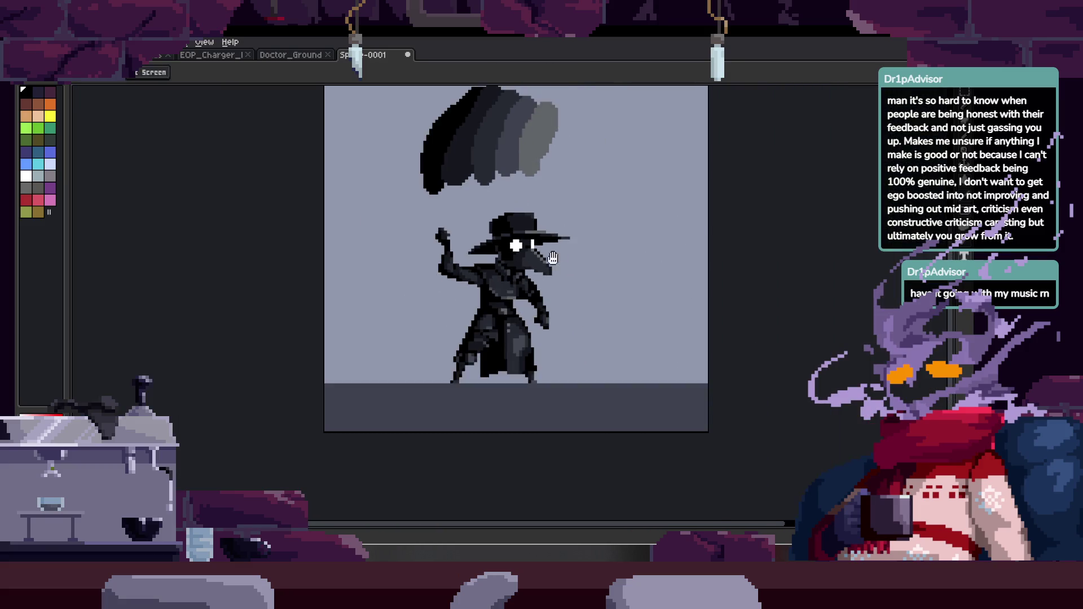
pyautogui.moveTo(443, 375); pyautogui.dragTo(423, 364)
pyautogui.press('Tab')
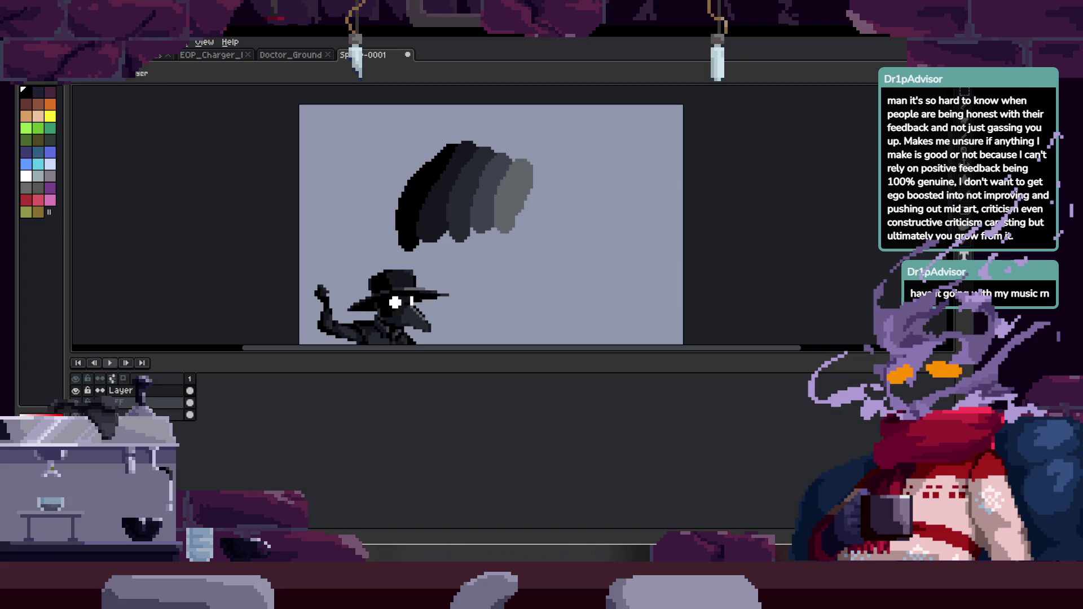
# Rename Sprite-0001's three layers to Body, Player and Color.
pyautogui.doubleClick(151, 389)
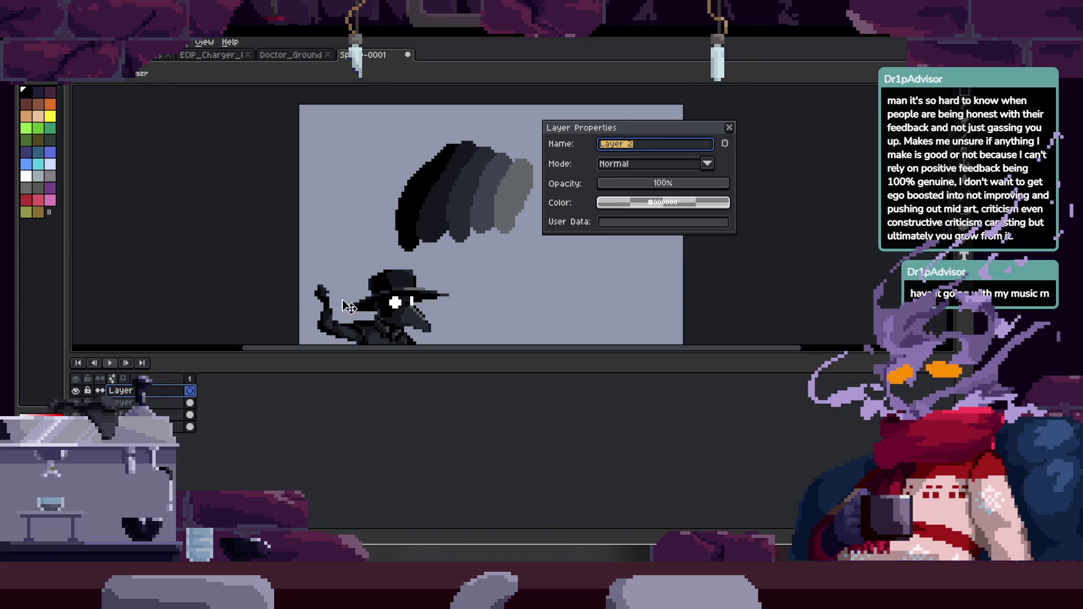
pyautogui.write('Body')
pyautogui.press('Return')
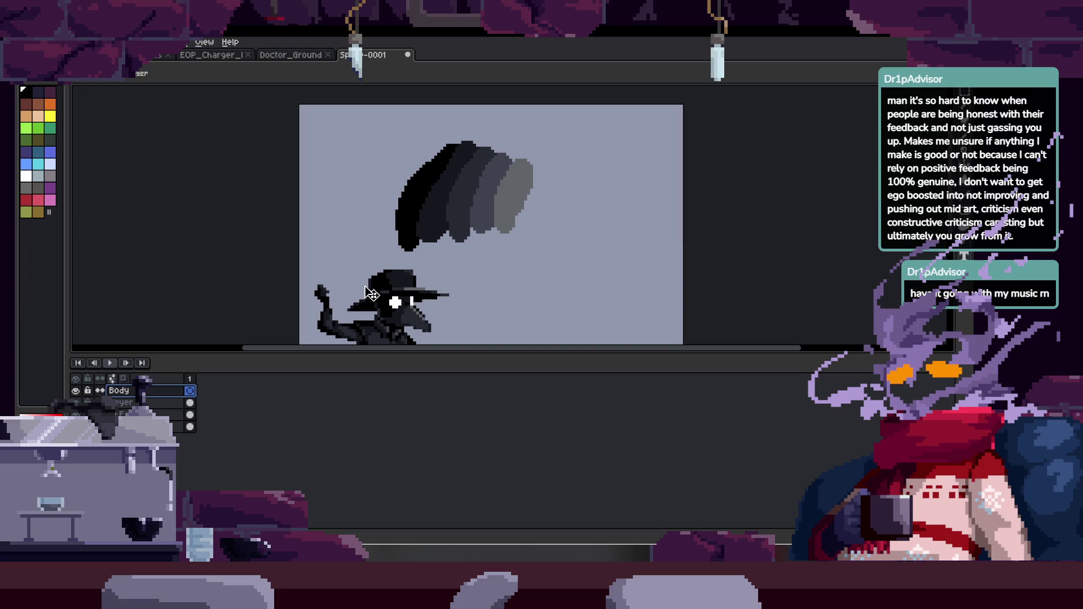
pyautogui.doubleClick(150, 403)
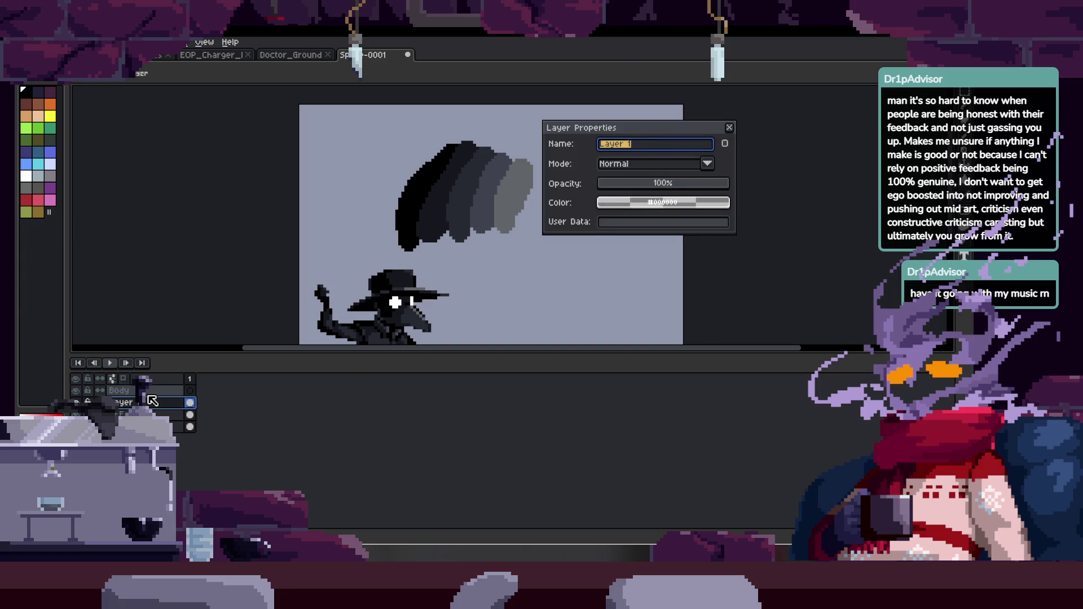
pyautogui.write('r')
pyautogui.press('Return')
pyautogui.press('Tab')
pyautogui.press('Tab')
pyautogui.doubleClick(130, 415)
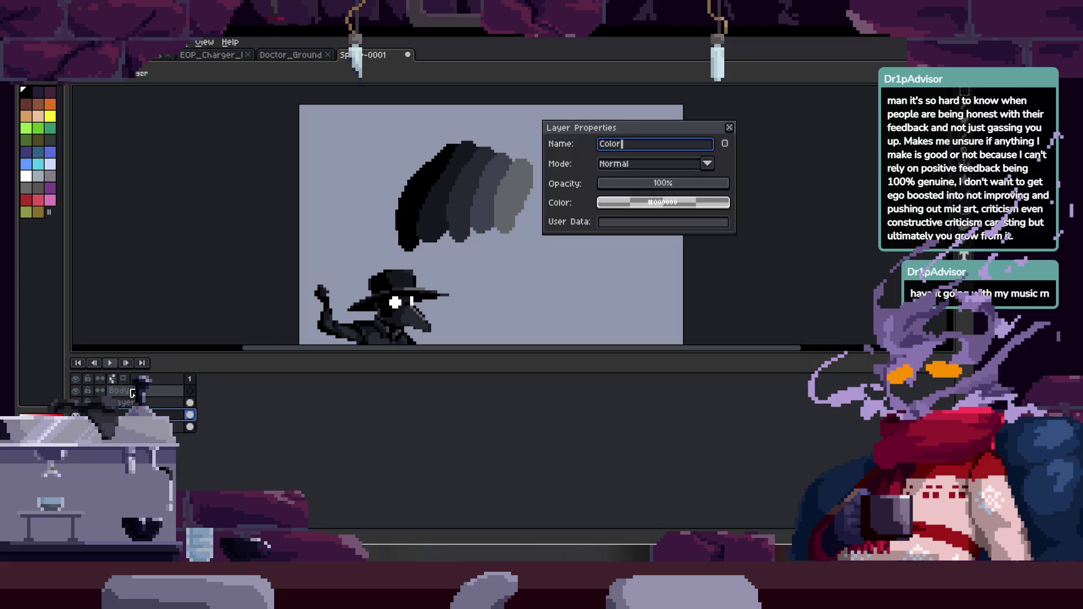
pyautogui.write('r')
pyautogui.press('Return')
pyautogui.press('Tab')
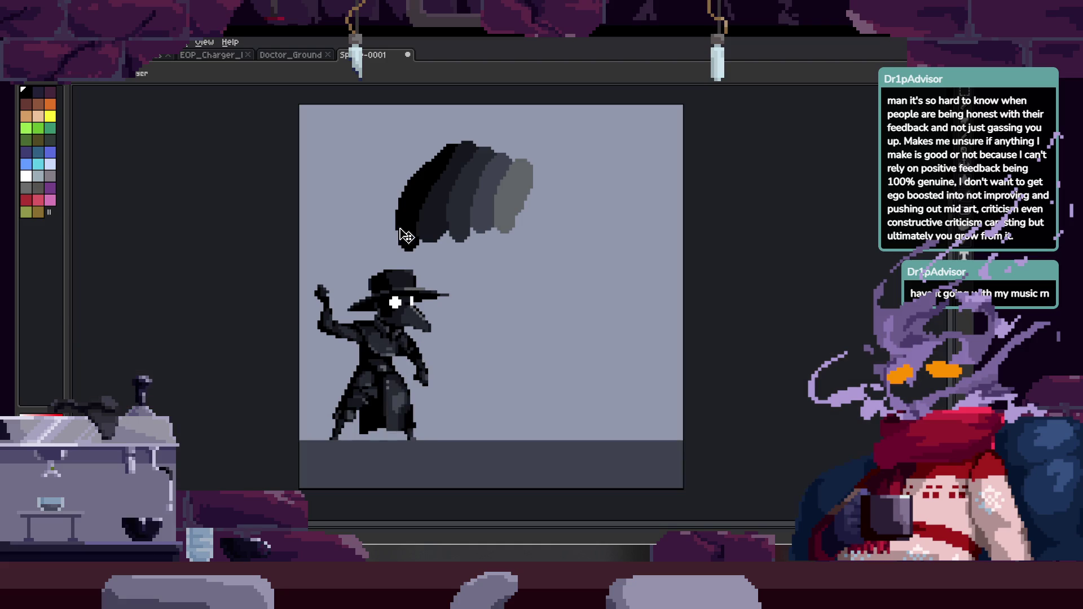
pyautogui.scroll(2, 513, 339)
pyautogui.press('Tab')
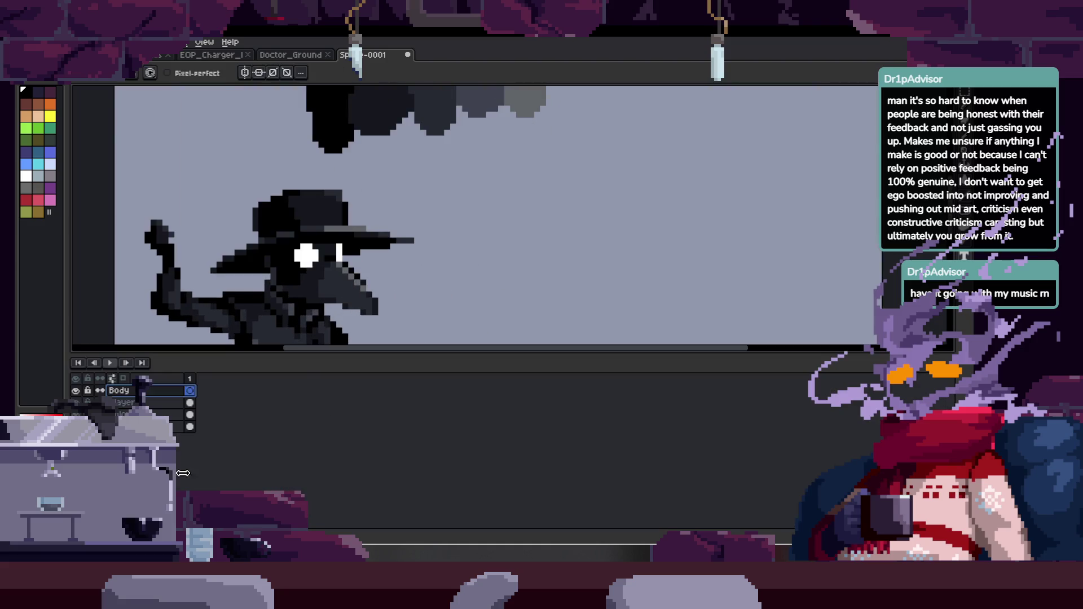
# Fill Sprite-0001's background with dark blue and undo a stray black stroke.
pyautogui.press('Tab')
pyautogui.press('ctrl')
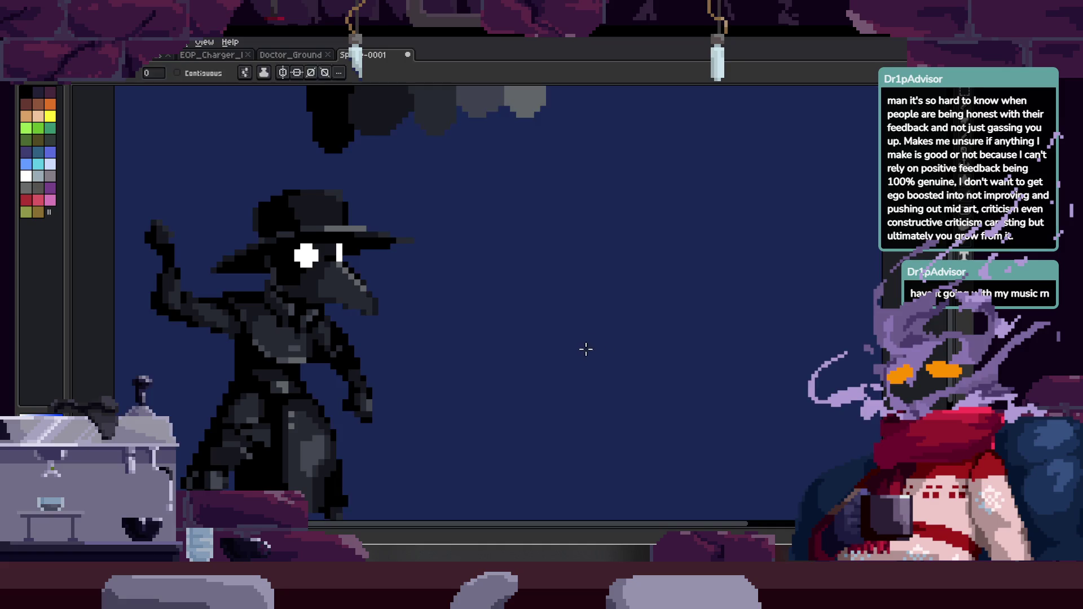
pyautogui.scroll(-2, 584, 346)
pyautogui.press('Tab')
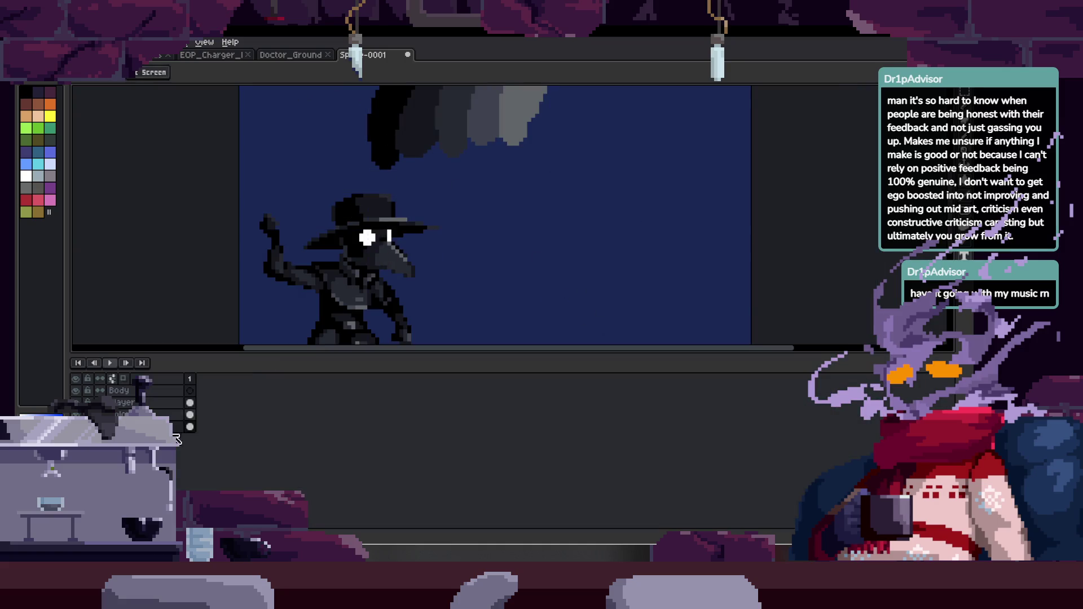
pyautogui.press('Tab')
pyautogui.scroll(2, 488, 336)
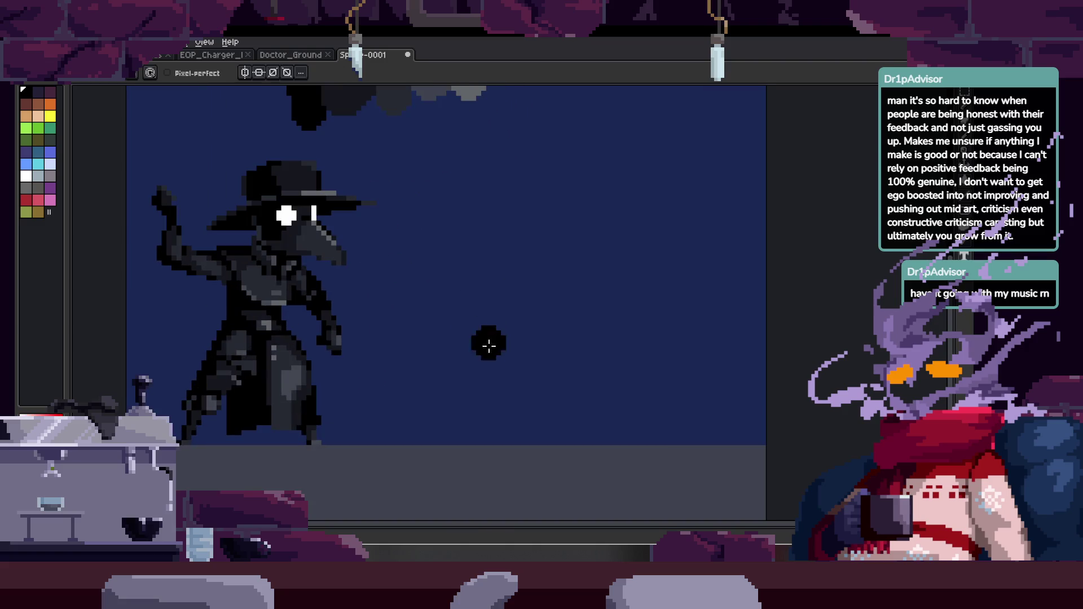
pyautogui.scroll(-2, 508, 305)
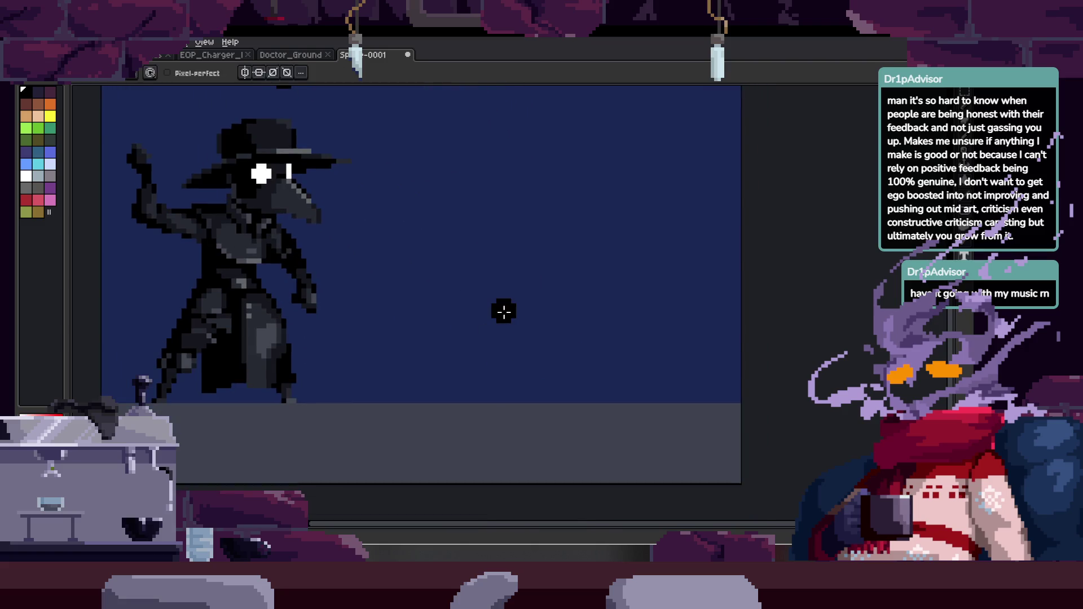
pyautogui.scroll(2, 504, 311)
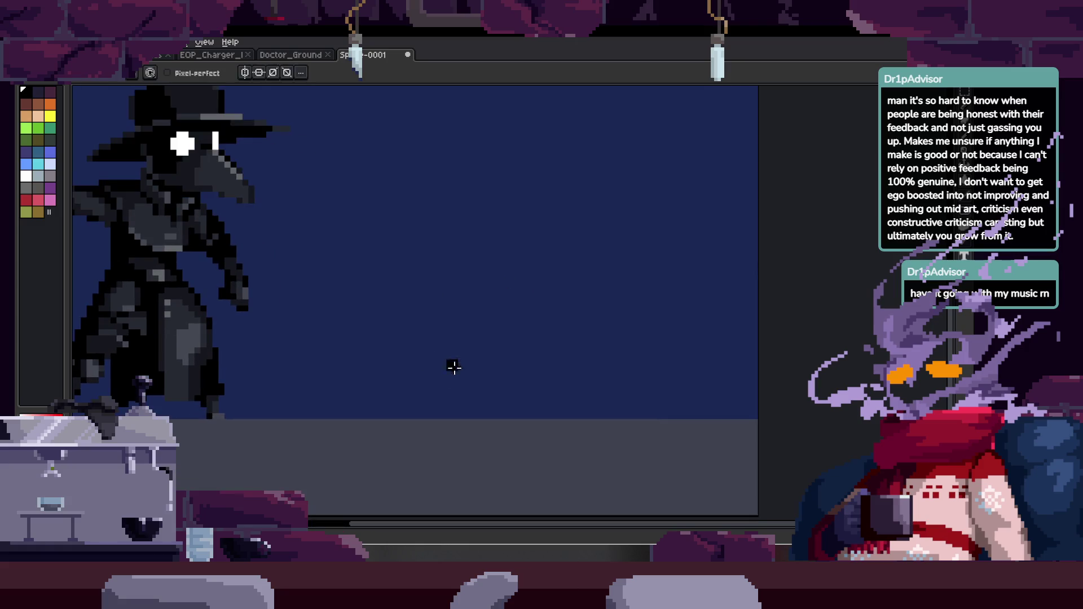
pyautogui.scroll(2, 522, 383)
pyautogui.hotkey('ctrl', 'z')
pyautogui.hscroll(1, 480, 313)
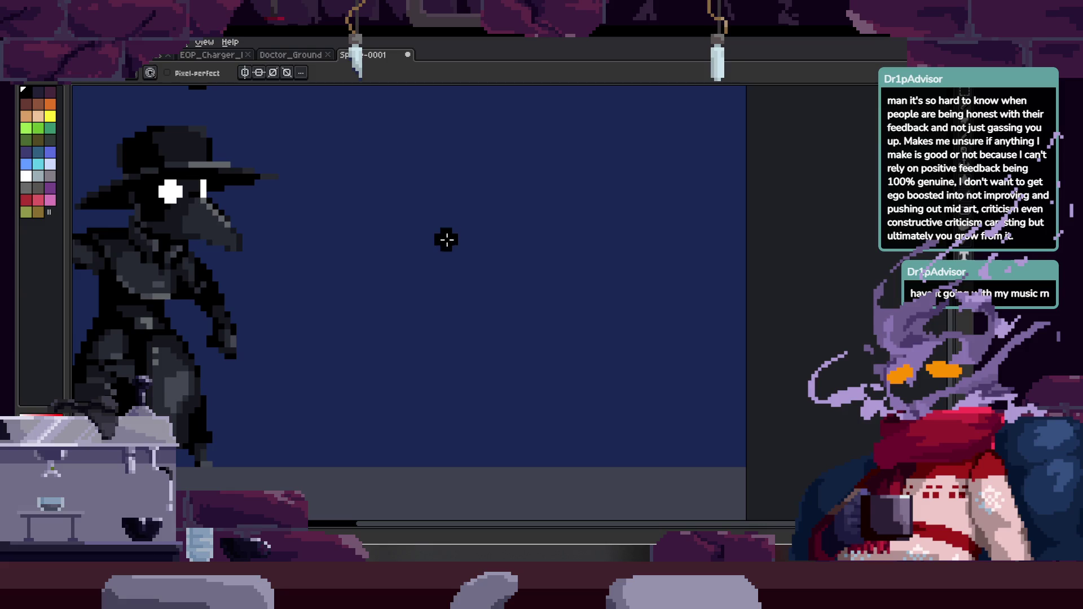
# Paint a black curved stroke, a dot and several black blobs right of the doctor.
pyautogui.click(460, 294)
pyautogui.press('b')
pyautogui.moveTo(420, 206); pyautogui.dragTo(395, 331)
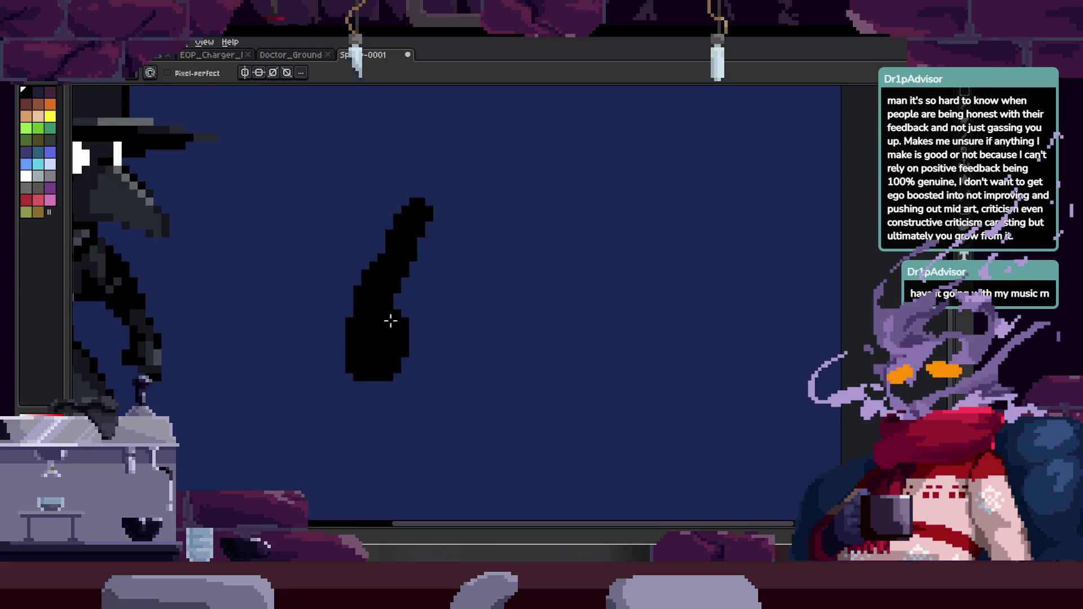
pyautogui.hscroll(2, 395, 266)
pyautogui.click(482, 187)
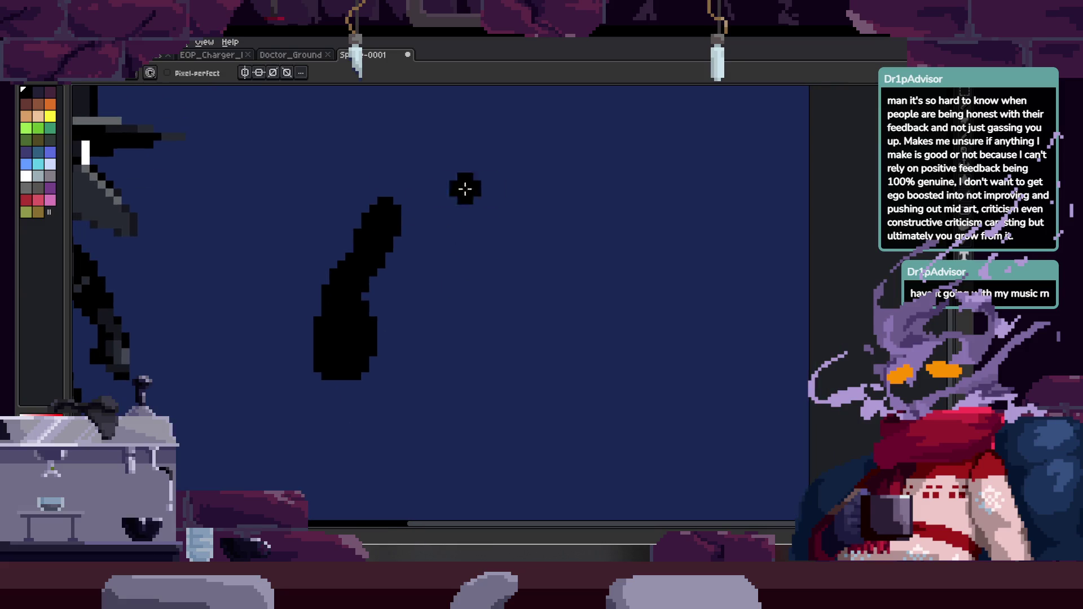
pyautogui.hscroll(1, 489, 205)
pyautogui.scroll(1, 489, 205)
pyautogui.moveTo(489, 186)
pyautogui.mouseDown()
pyautogui.moveTo(459, 235)
pyautogui.moveTo(474, 241)
pyautogui.moveTo(463, 241)
pyautogui.mouseUp()
pyautogui.moveTo(463, 241)
pyautogui.mouseDown()
pyautogui.moveTo(500, 206)
pyautogui.moveTo(438, 298)
pyautogui.moveTo(529, 243)
pyautogui.mouseUp()
pyautogui.scroll(3, 447, 225)
pyautogui.hscroll(-1, 447, 225)
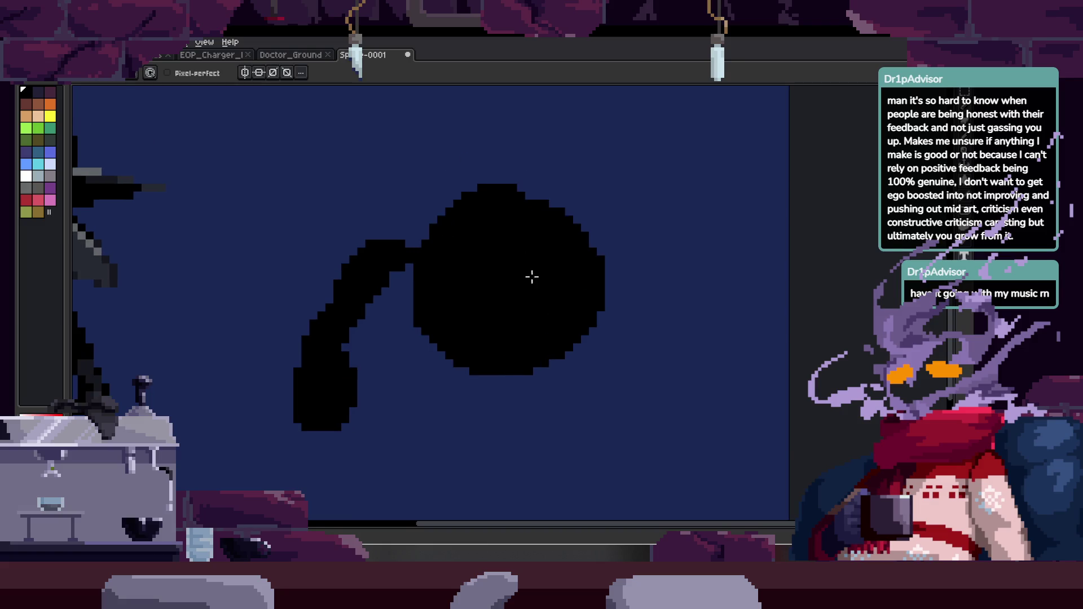
pyautogui.hotkey('ctrl', 'z')
pyautogui.scroll(-1, 515, 230)
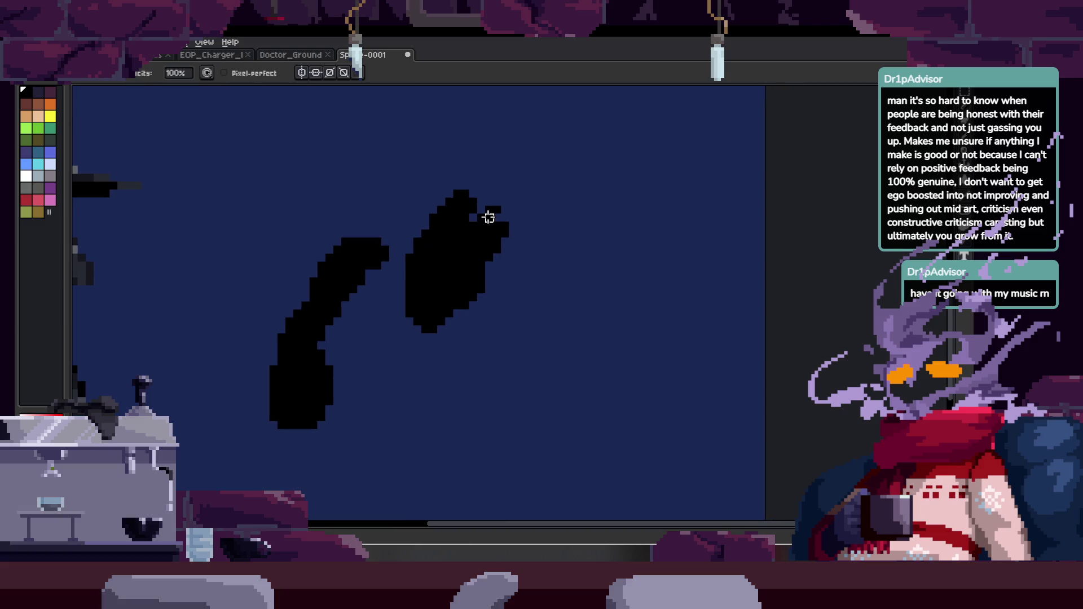
pyautogui.hotkey('ctrl', 'y')
pyautogui.hotkey('ctrl', 'y')
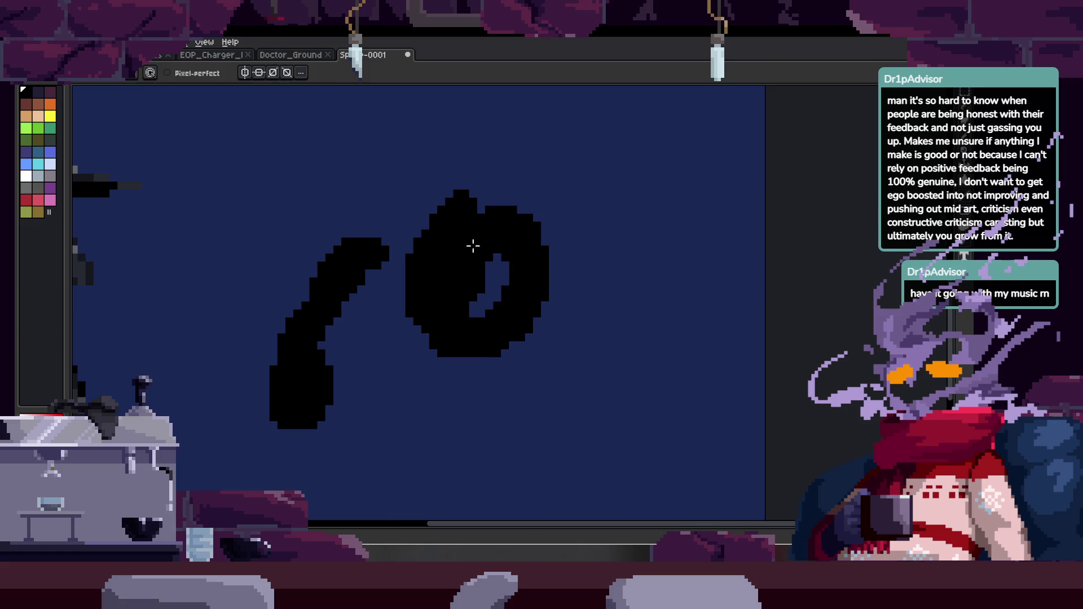
pyautogui.scroll(-3, 485, 276)
pyautogui.moveTo(561, 363)
pyautogui.mouseDown()
pyautogui.moveTo(536, 363)
pyautogui.moveTo(575, 382)
pyautogui.mouseUp()
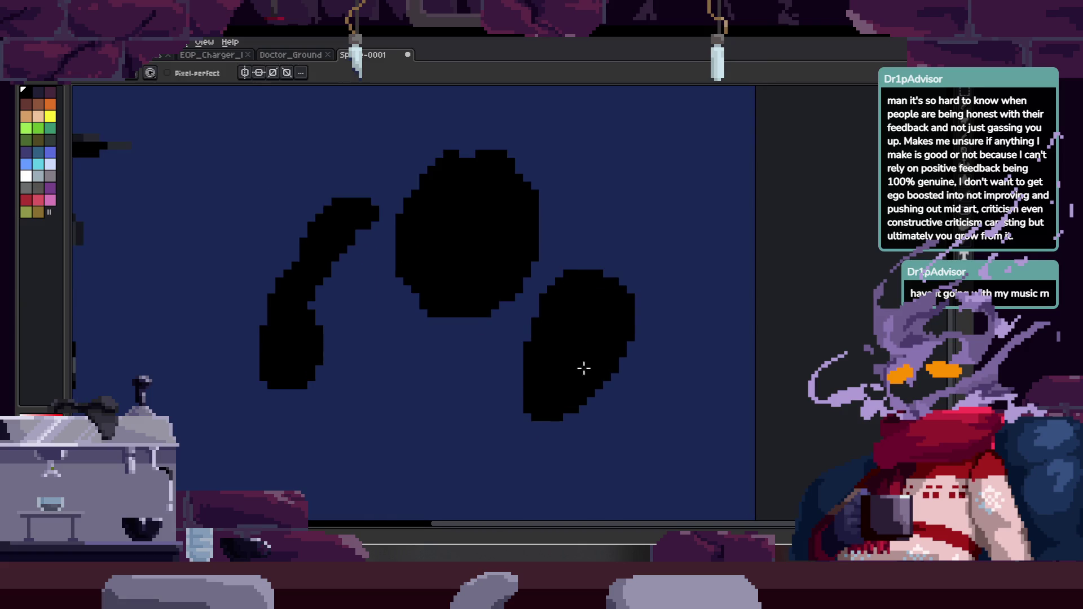
pyautogui.scroll(-3, 448, 343)
pyautogui.hscroll(-4, 448, 343)
# Lasso the three black blobs together and scale them down smaller.
pyautogui.press('h')
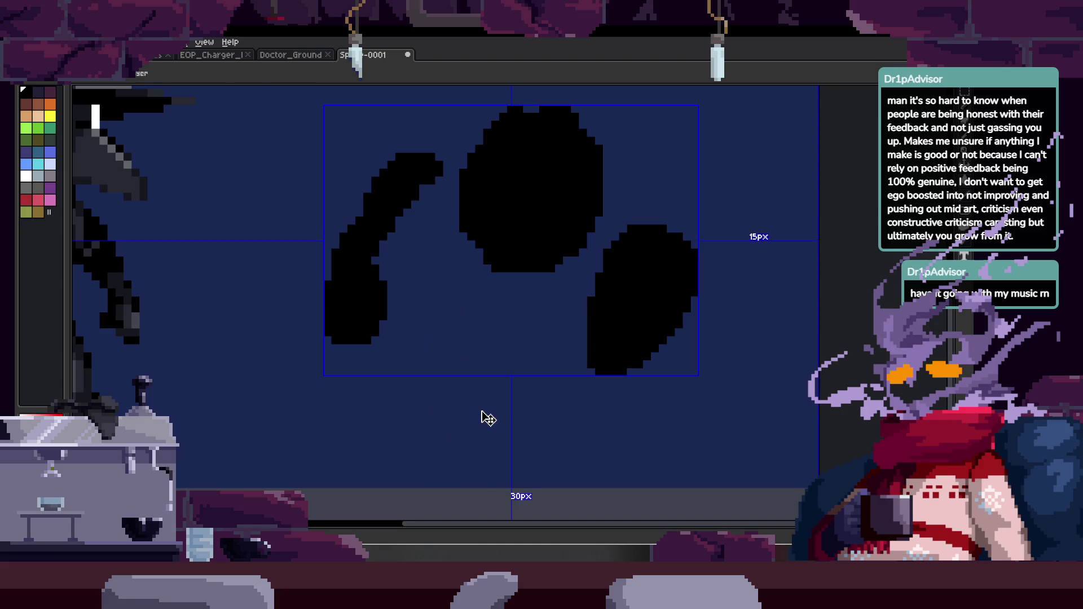
pyautogui.scroll(-2, 481, 411)
pyautogui.press('b')
pyautogui.moveTo(302, 286); pyautogui.dragTo(571, 150)
pyautogui.hotkey('ctrl', 'z')
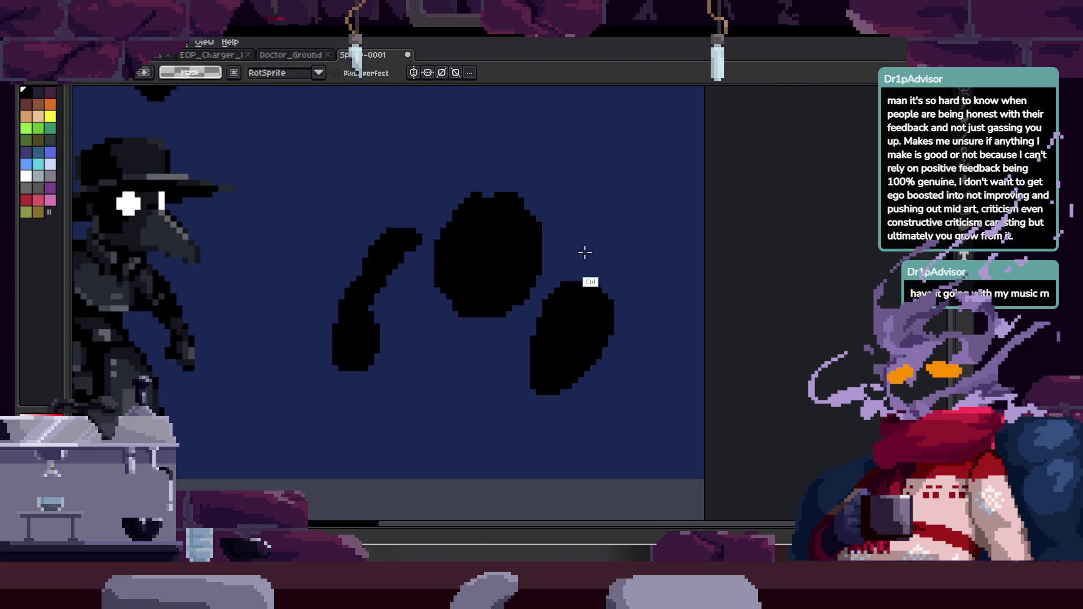
pyautogui.press('h')
pyautogui.press('q')
pyautogui.moveTo(399, 138)
pyautogui.mouseDown()
pyautogui.moveTo(520, 476)
pyautogui.moveTo(314, 213)
pyautogui.mouseUp()
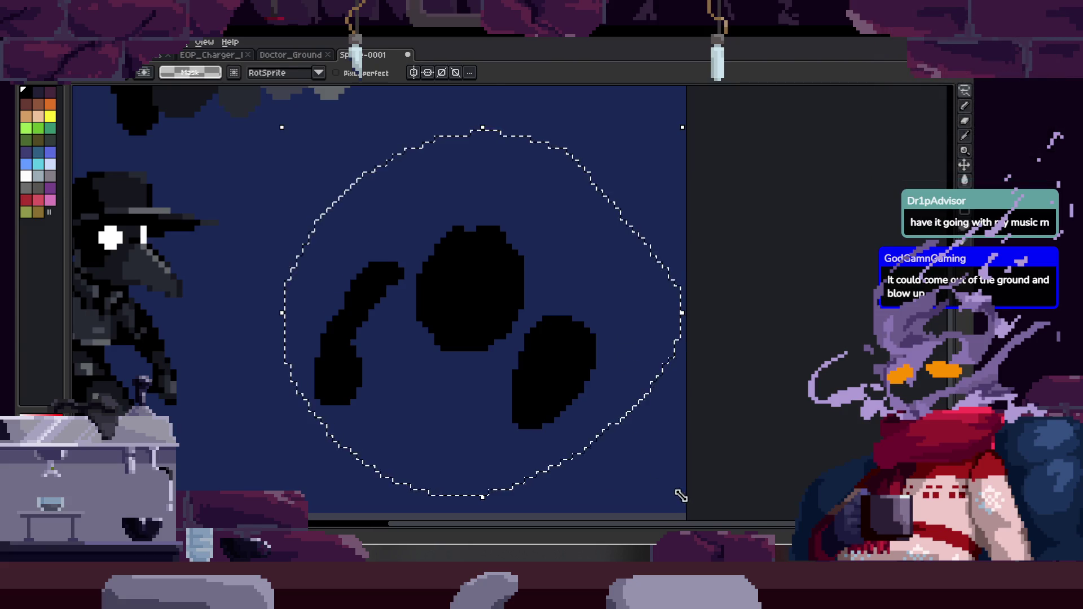
pyautogui.moveTo(679, 495); pyautogui.dragTo(608, 469)
pyautogui.press('b')
# Fill out and thicken the black blobs with extra strokes, closing the blue notch.
pyautogui.scroll(4, 399, 259)
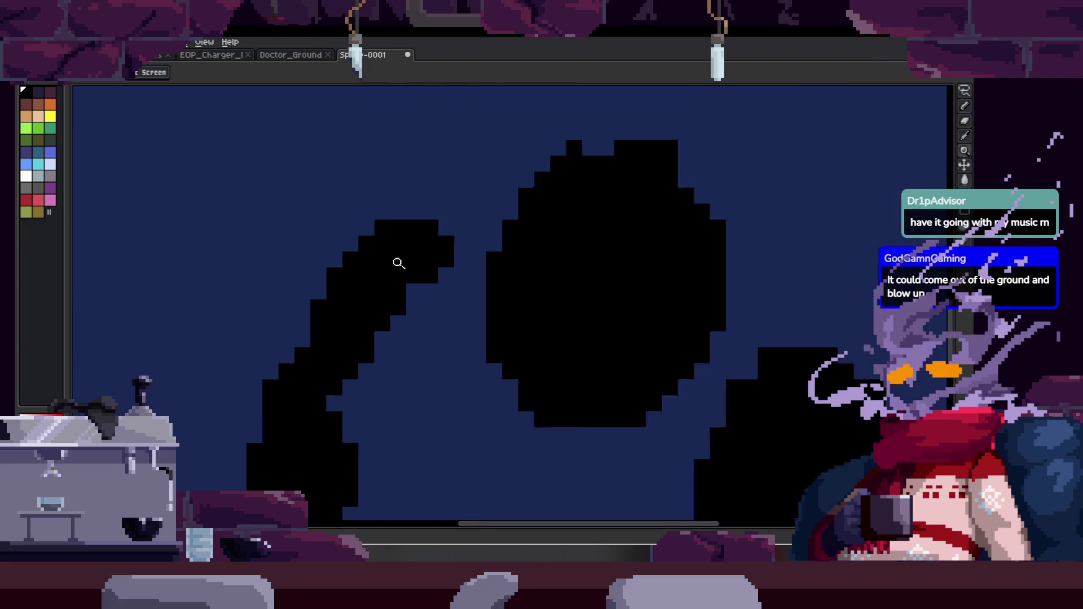
pyautogui.moveTo(439, 318)
pyautogui.mouseDown()
pyautogui.moveTo(452, 247)
pyautogui.moveTo(397, 186)
pyautogui.moveTo(405, 354)
pyautogui.moveTo(357, 317)
pyautogui.moveTo(387, 329)
pyautogui.mouseUp()
pyautogui.scroll(-4, 452, 246)
pyautogui.hscroll(2, 387, 329)
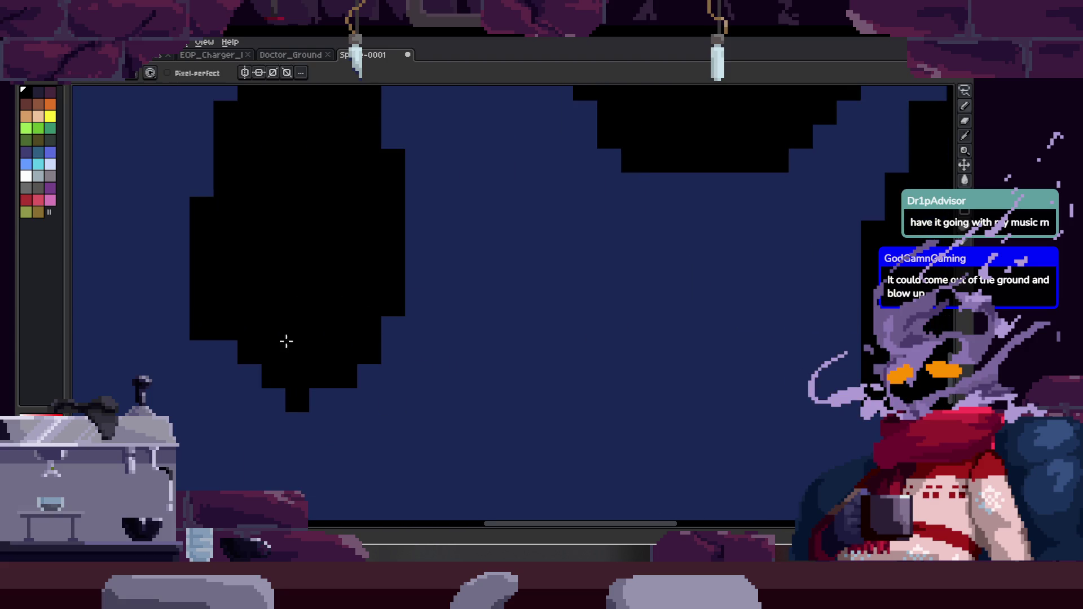
pyautogui.moveTo(288, 343); pyautogui.dragTo(335, 345)
pyautogui.scroll(3, 380, 320)
pyautogui.scroll(-3, 452, 242)
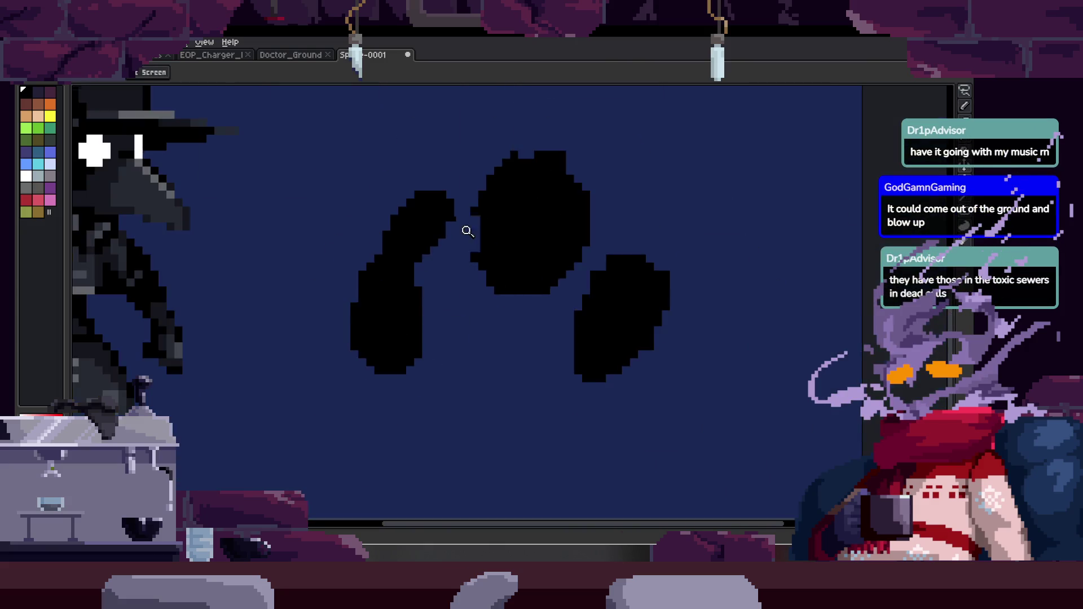
pyautogui.scroll(3, 323, 307)
pyautogui.click(363, 344)
pyautogui.moveTo(540, 198)
pyautogui.mouseDown()
pyautogui.moveTo(540, 350)
pyautogui.moveTo(564, 390)
pyautogui.mouseUp()
pyautogui.scroll(-4, 505, 220)
pyautogui.hscroll(3, 506, 220)
pyautogui.moveTo(466, 234)
pyautogui.mouseDown()
pyautogui.moveTo(617, 210)
pyautogui.moveTo(679, 237)
pyautogui.moveTo(450, 227)
pyautogui.moveTo(645, 268)
pyautogui.mouseUp()
pyautogui.scroll(-1, 387, 221)
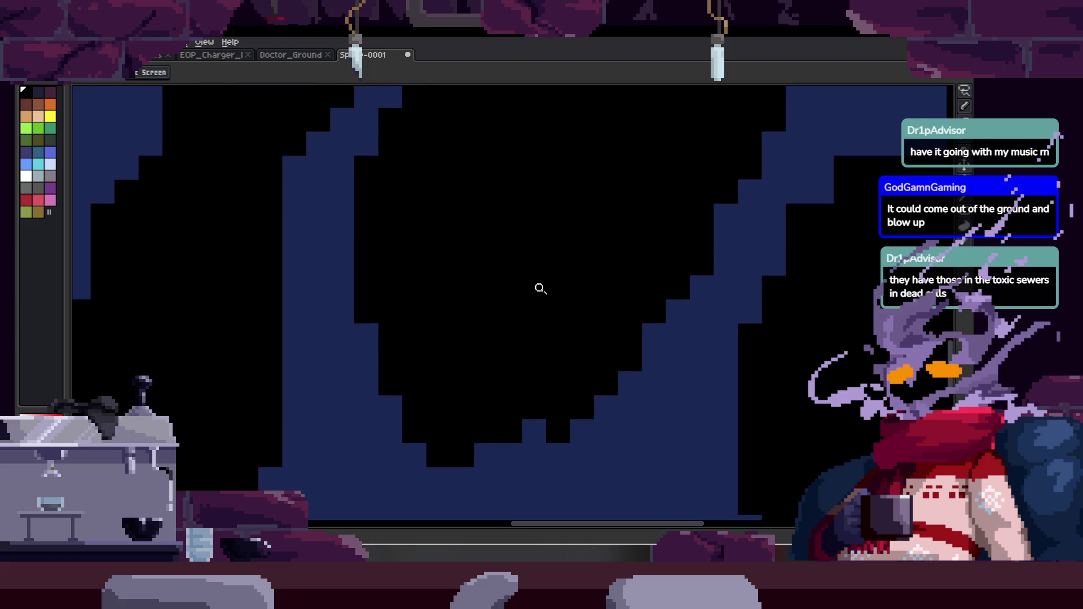
pyautogui.scroll(-3, 537, 289)
pyautogui.scroll(3, 580, 278)
pyautogui.moveTo(540, 316)
pyautogui.mouseDown()
pyautogui.moveTo(566, 292)
pyautogui.moveTo(592, 334)
pyautogui.mouseUp()
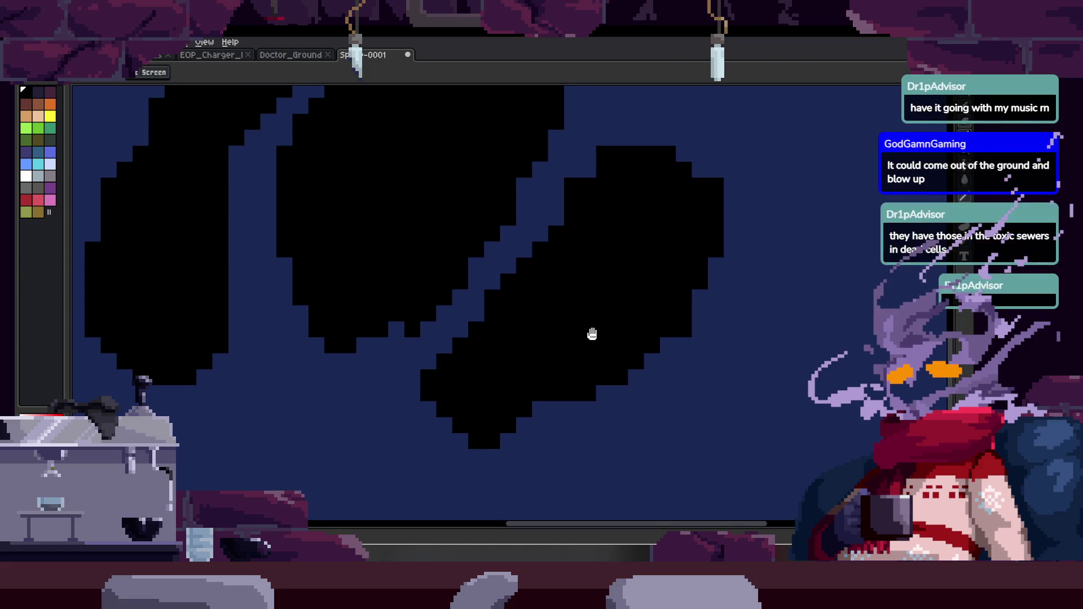
pyautogui.scroll(-1, 592, 334)
pyautogui.scroll(1, 653, 231)
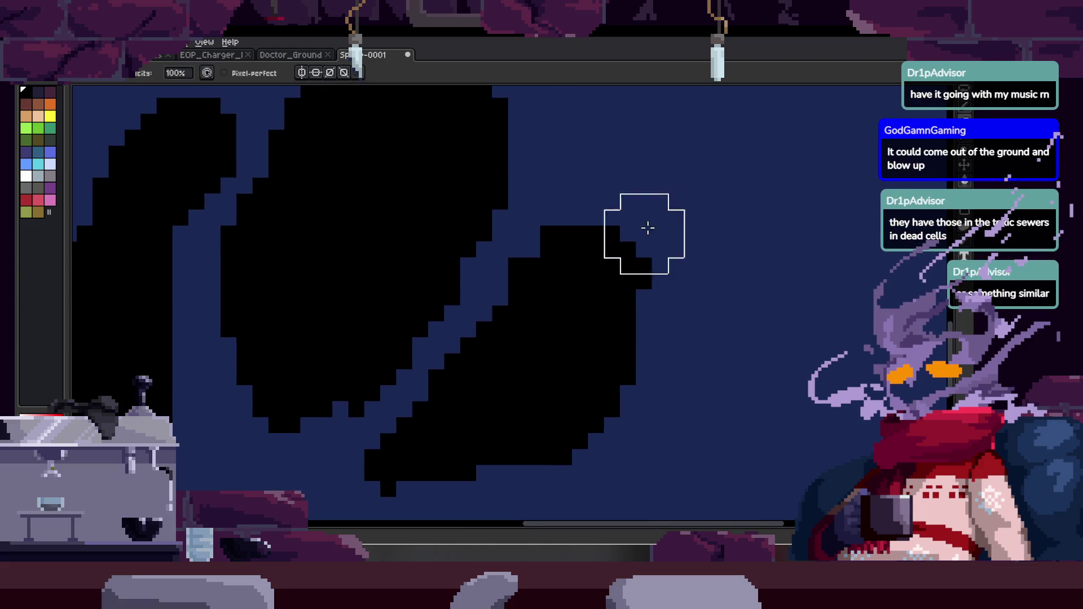
pyautogui.scroll(-2, 654, 231)
# Add thin black splatter strokes and dabs around the blobs, then preview the whole sprite.
pyautogui.press('i')
pyautogui.scroll(2, 508, 192)
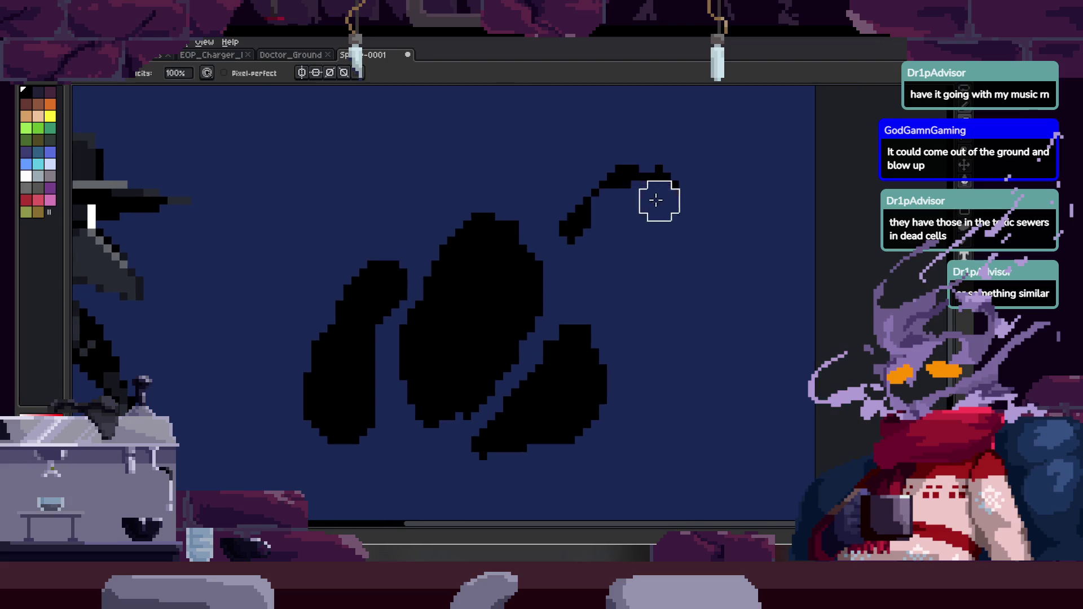
pyautogui.scroll(2, 621, 218)
pyautogui.moveTo(407, 238)
pyautogui.mouseDown()
pyautogui.moveTo(416, 192)
pyautogui.moveTo(446, 158)
pyautogui.mouseUp()
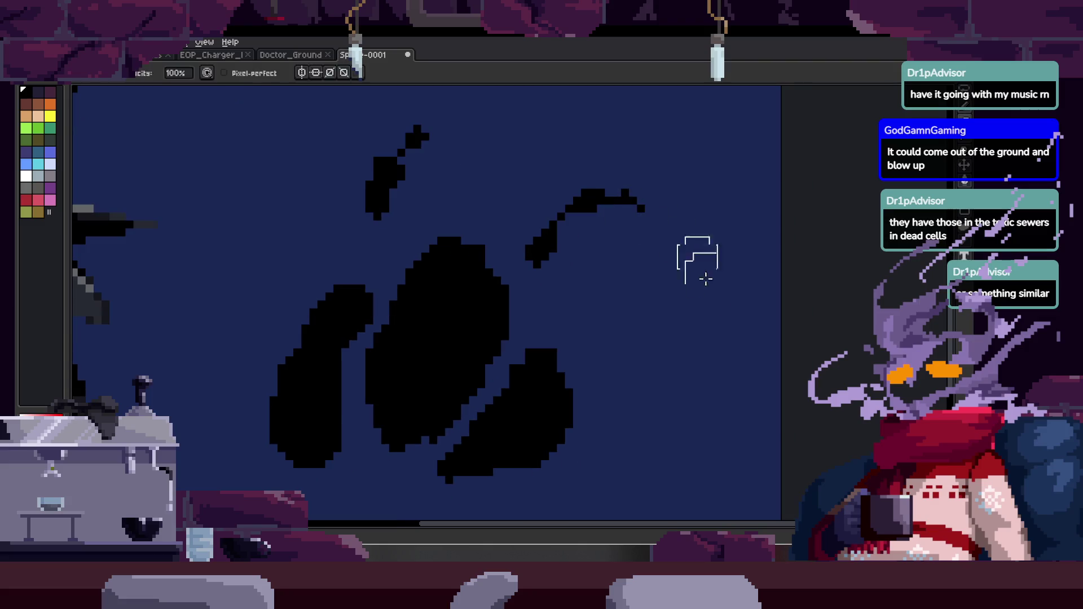
pyautogui.moveTo(641, 382); pyautogui.dragTo(700, 385)
pyautogui.scroll(2, 687, 343)
pyautogui.click(644, 160)
pyautogui.scroll(-3, 448, 233)
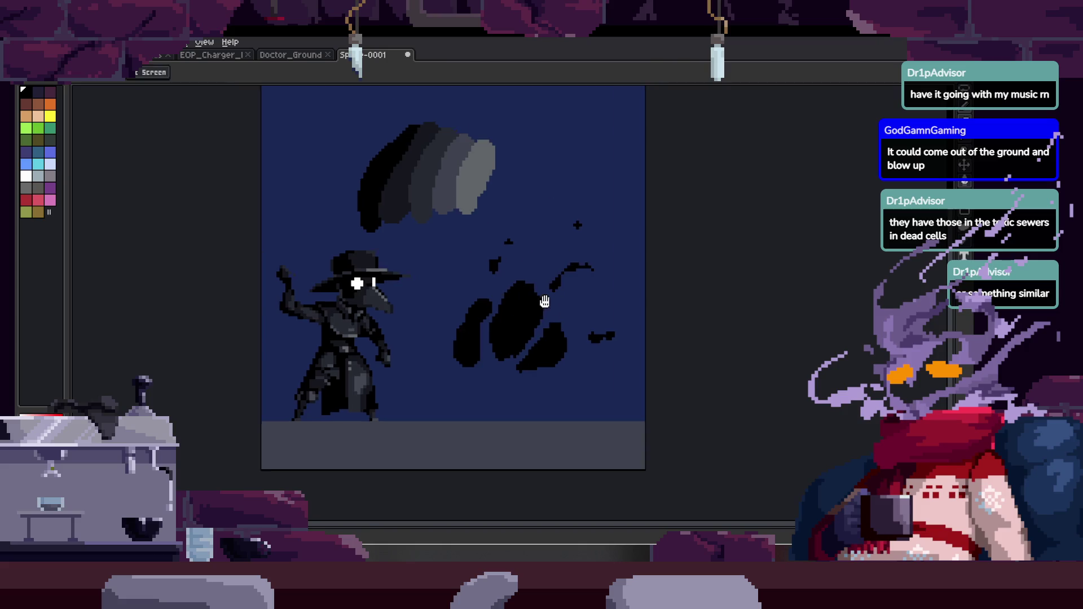
pyautogui.scroll(3, 482, 278)
pyautogui.scroll(-2, 508, 258)
pyautogui.scroll(2, 508, 246)
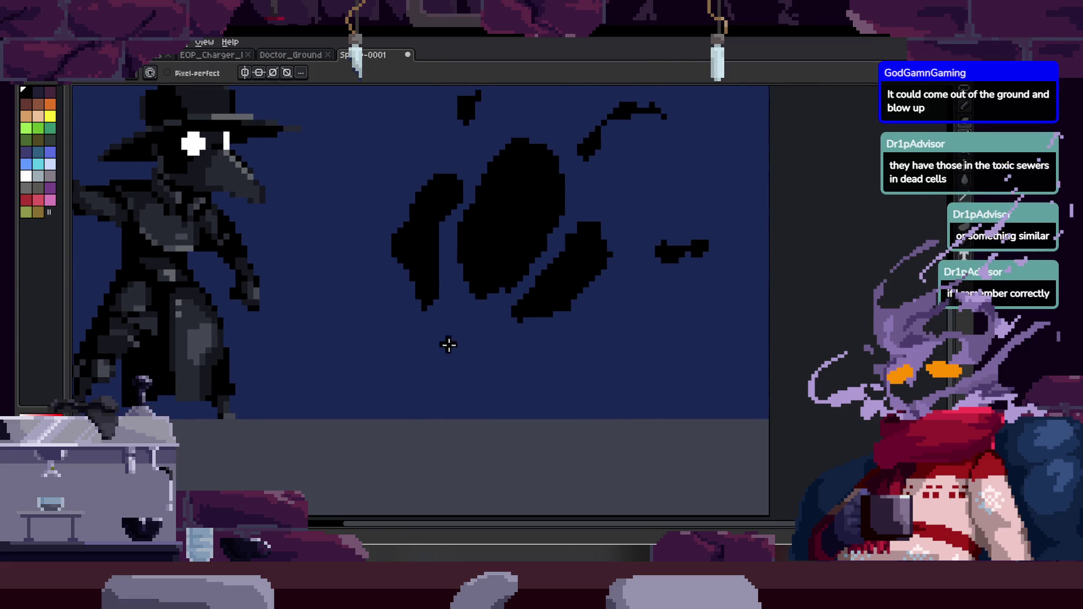
pyautogui.scroll(2, 473, 368)
pyautogui.scroll(-2, 475, 308)
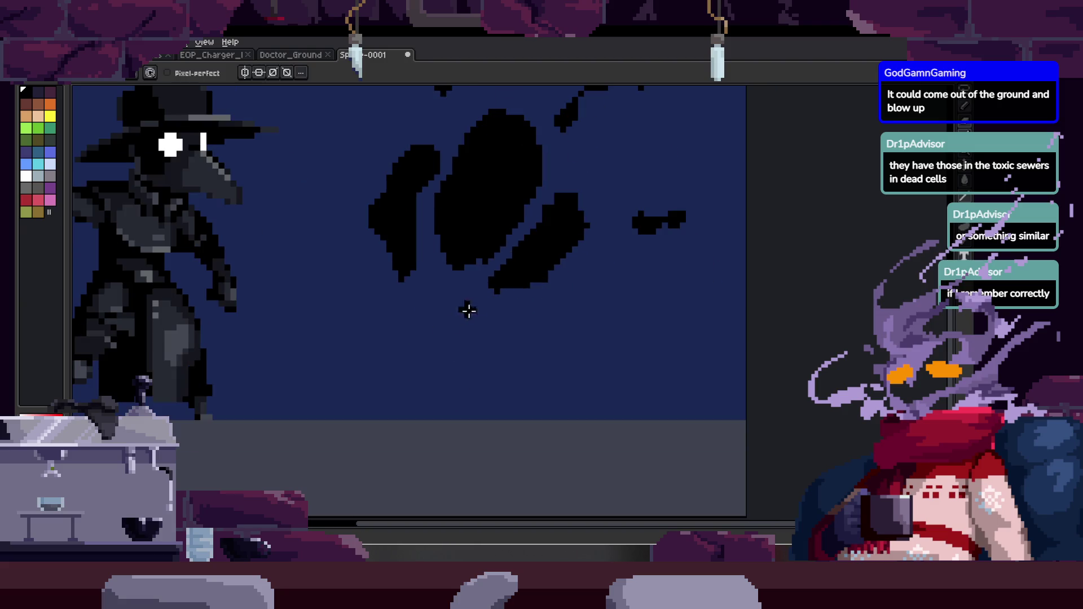
pyautogui.click(428, 291)
pyautogui.hotkey('ctrl', 'z')
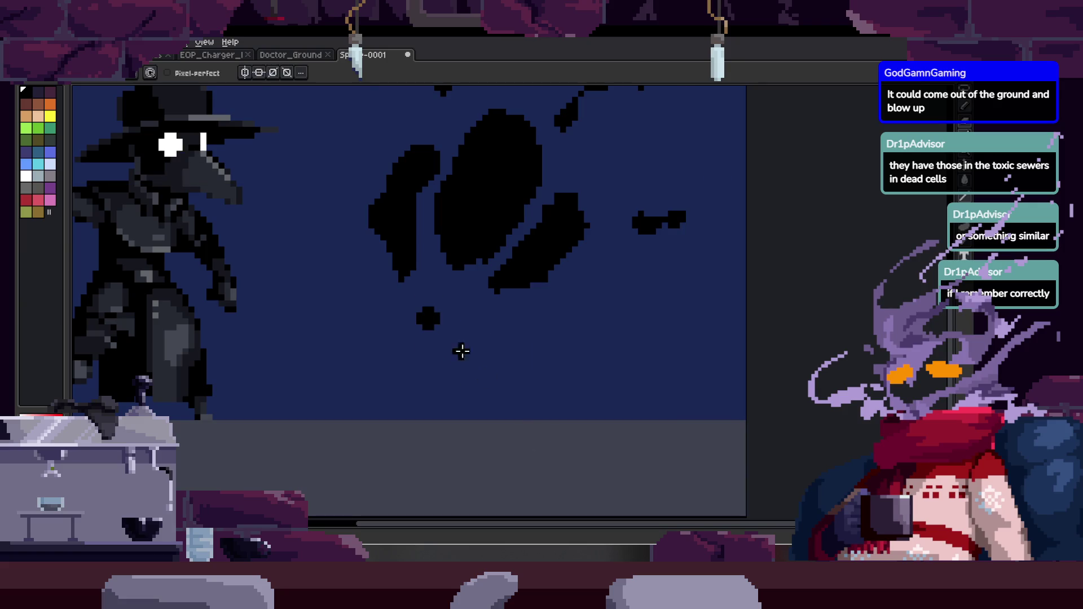
pyautogui.scroll(1, 472, 370)
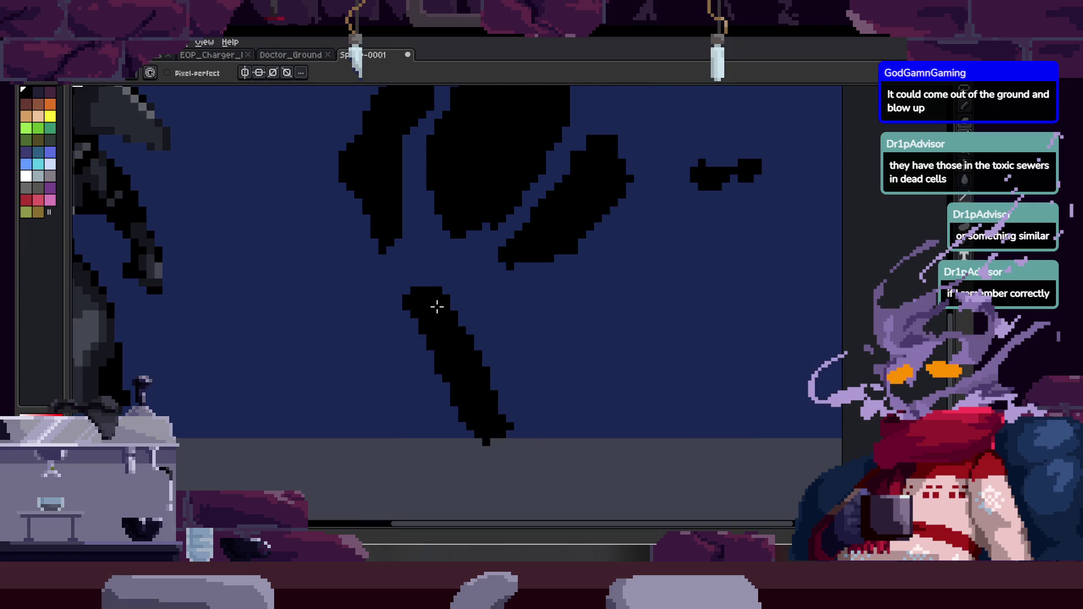
pyautogui.press('F7')
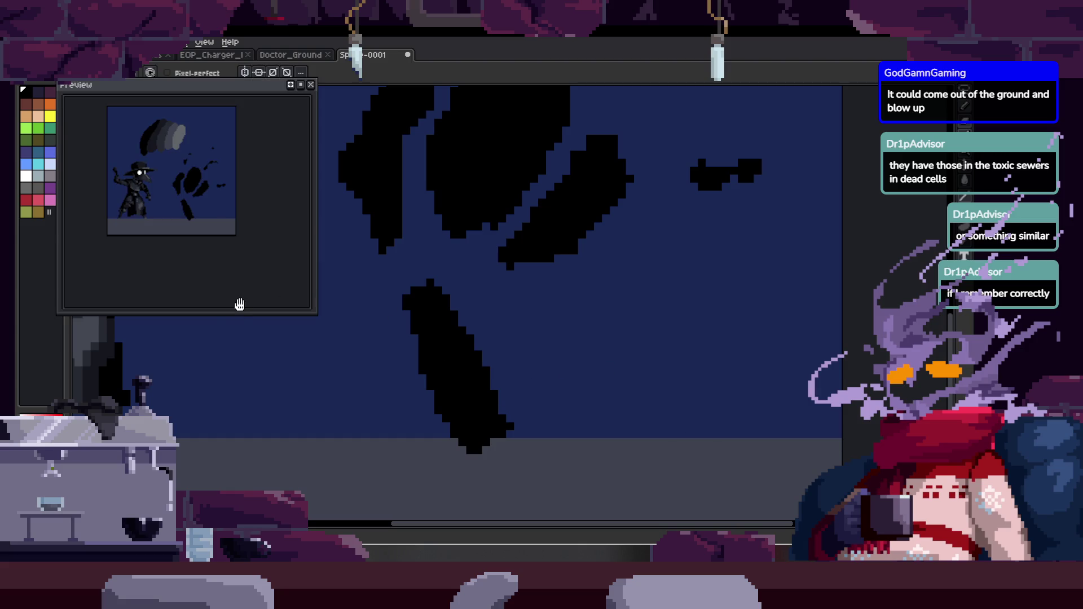
# Shrink the preview window and paint more black pixels onto the silhouette.
pyautogui.moveTo(232, 315); pyautogui.dragTo(233, 263)
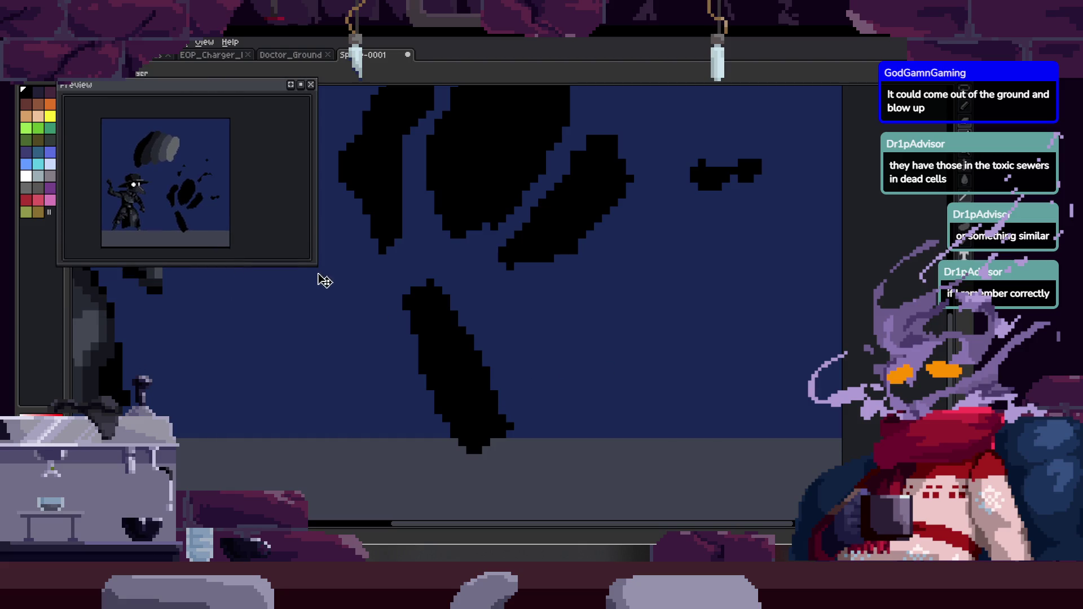
pyautogui.moveTo(312, 244); pyautogui.dragTo(254, 244)
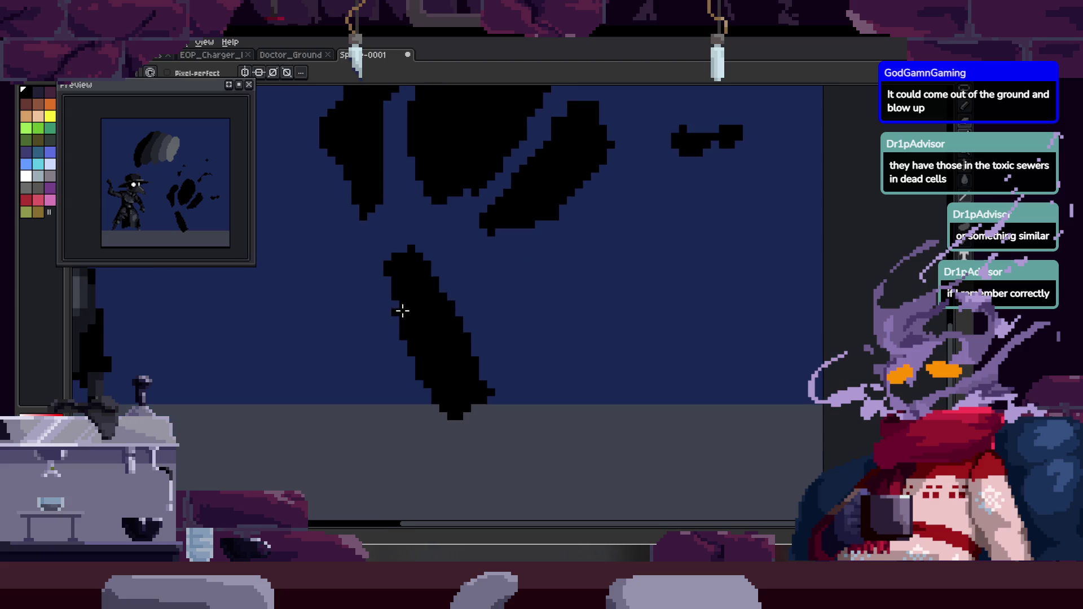
pyautogui.moveTo(390, 251); pyautogui.dragTo(440, 248)
pyautogui.press('ctrl')
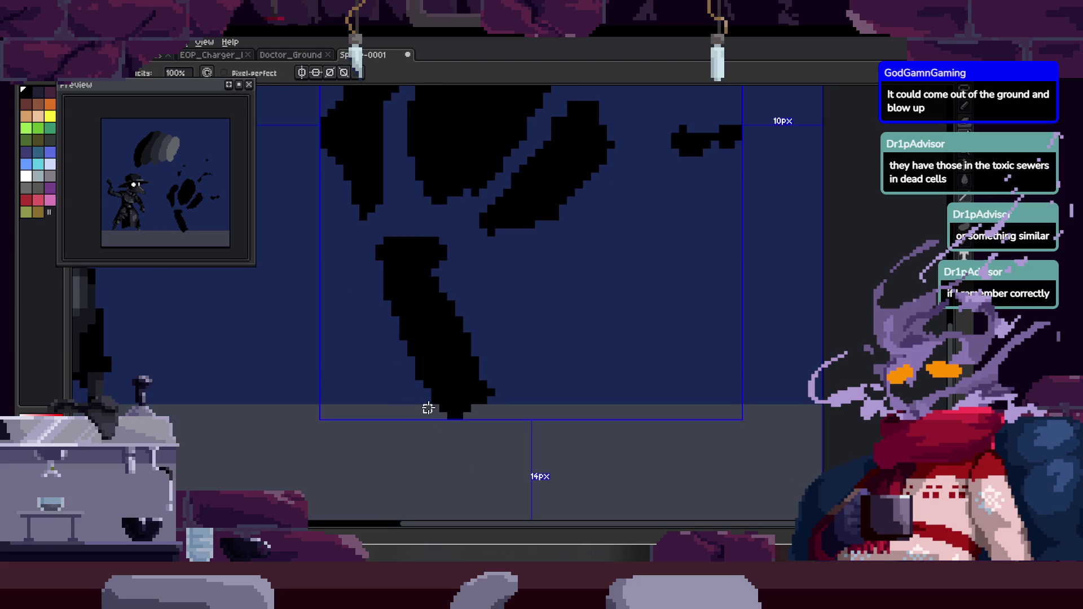
pyautogui.scroll(3, 454, 415)
pyautogui.scroll(1, 372, 428)
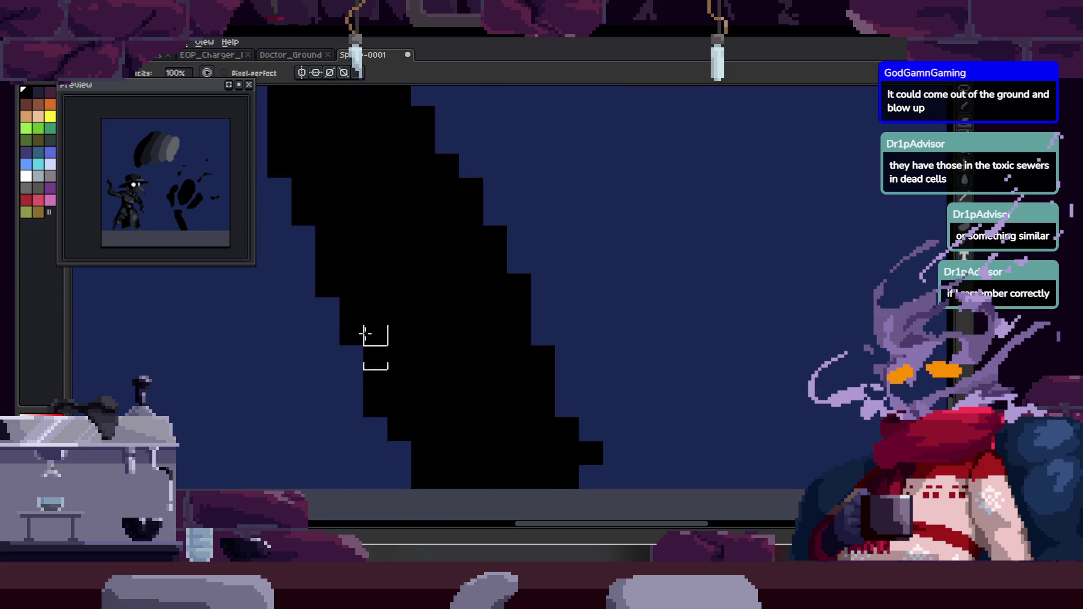
# Erase the lower-right end of the black stroke and a stray pixel, then add a short black stroke.
pyautogui.moveTo(546, 451)
pyautogui.mouseDown()
pyautogui.moveTo(568, 452)
pyautogui.moveTo(542, 474)
pyautogui.mouseUp()
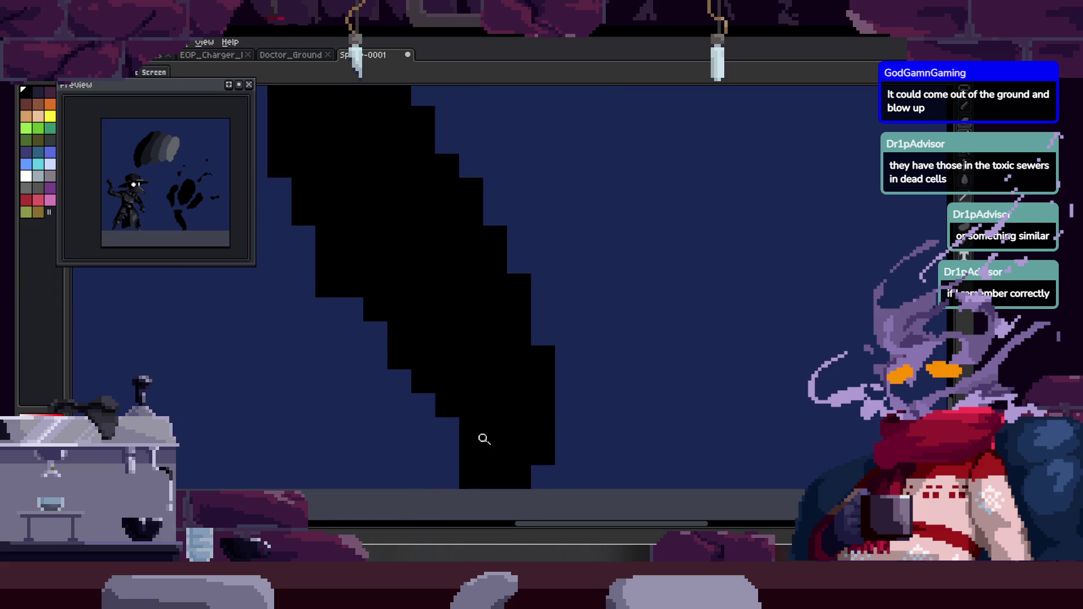
pyautogui.click(471, 446)
pyautogui.scroll(-2, 469, 328)
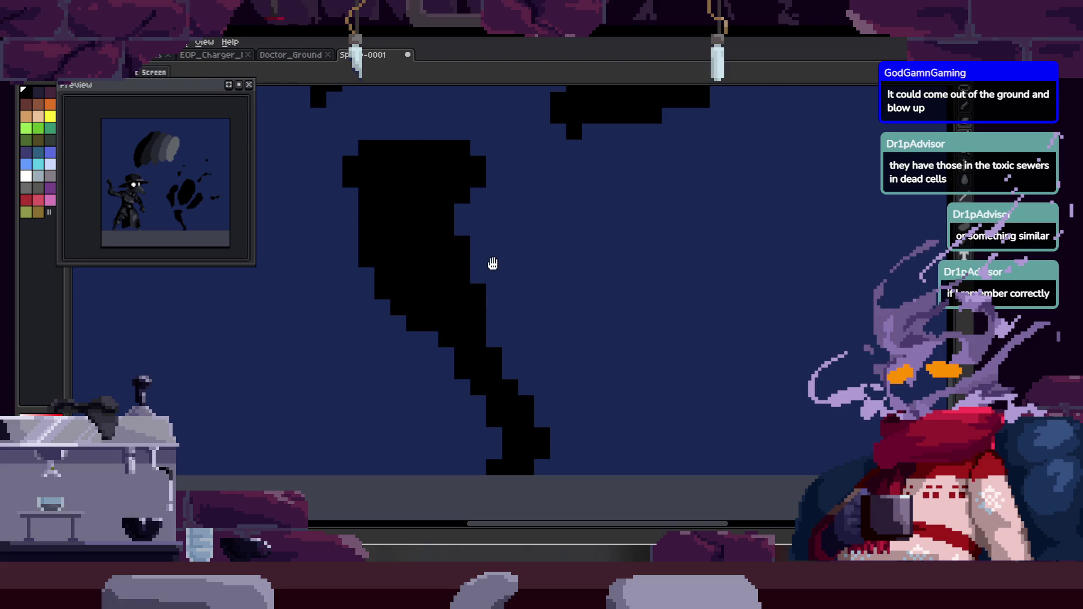
pyautogui.moveTo(498, 294); pyautogui.dragTo(535, 347)
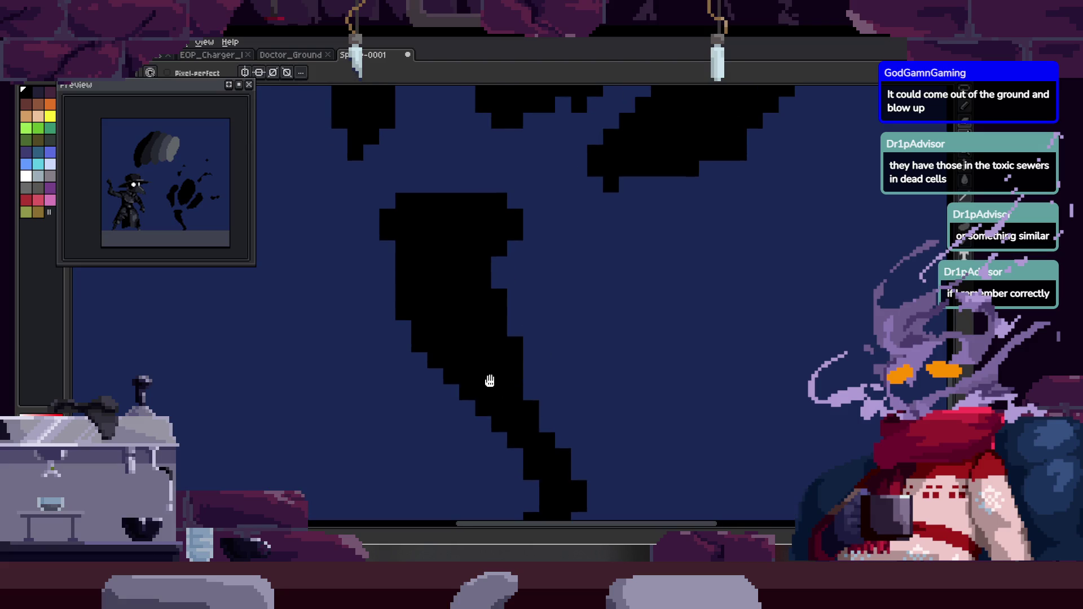
pyautogui.scroll(-1, 457, 293)
pyautogui.scroll(3, 467, 285)
pyautogui.moveTo(440, 395); pyautogui.dragTo(436, 328)
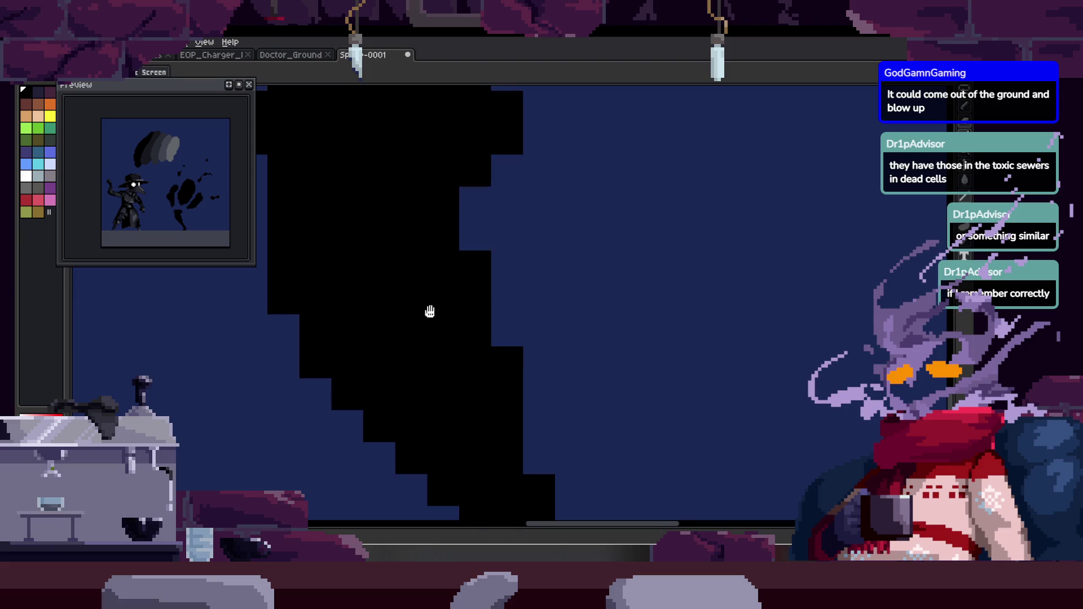
pyautogui.scroll(-2, 436, 328)
pyautogui.scroll(2, 464, 303)
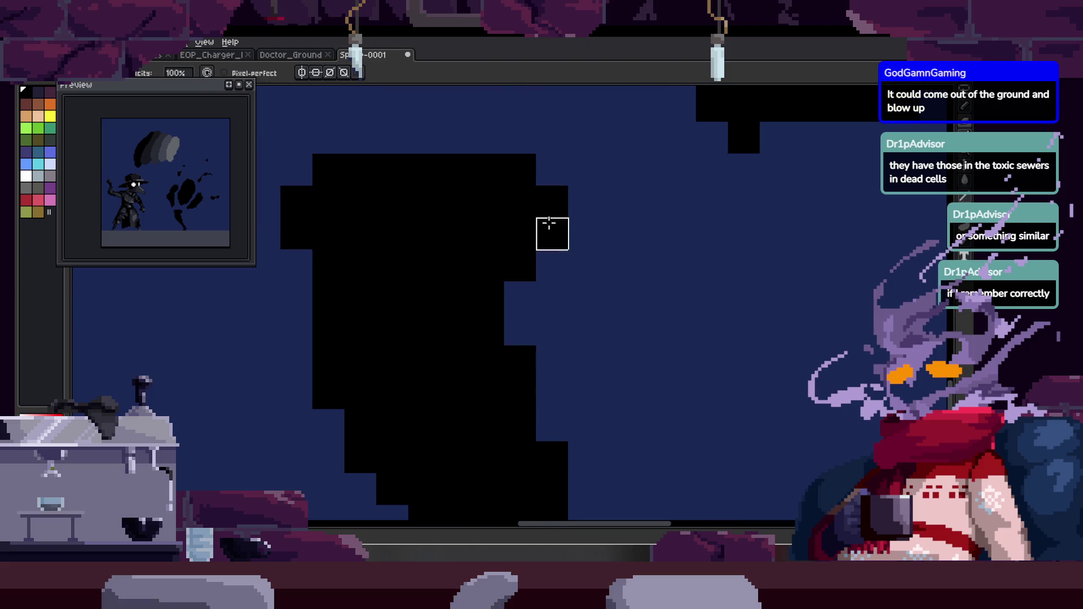
pyautogui.scroll(-2, 535, 238)
pyautogui.scroll(2, 454, 206)
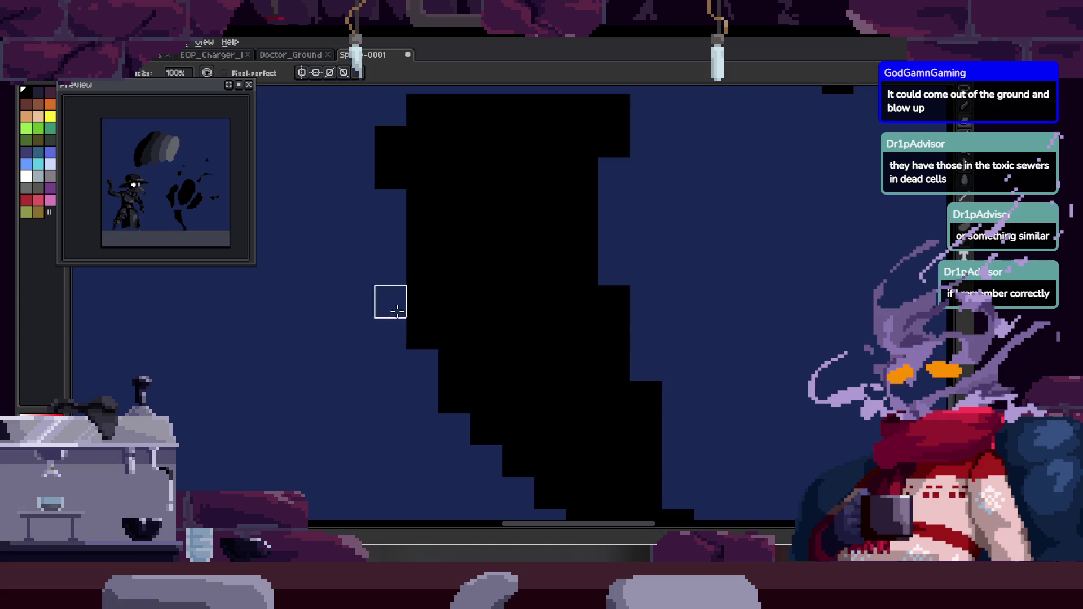
pyautogui.scroll(-2, 559, 416)
pyautogui.scroll(3, 520, 368)
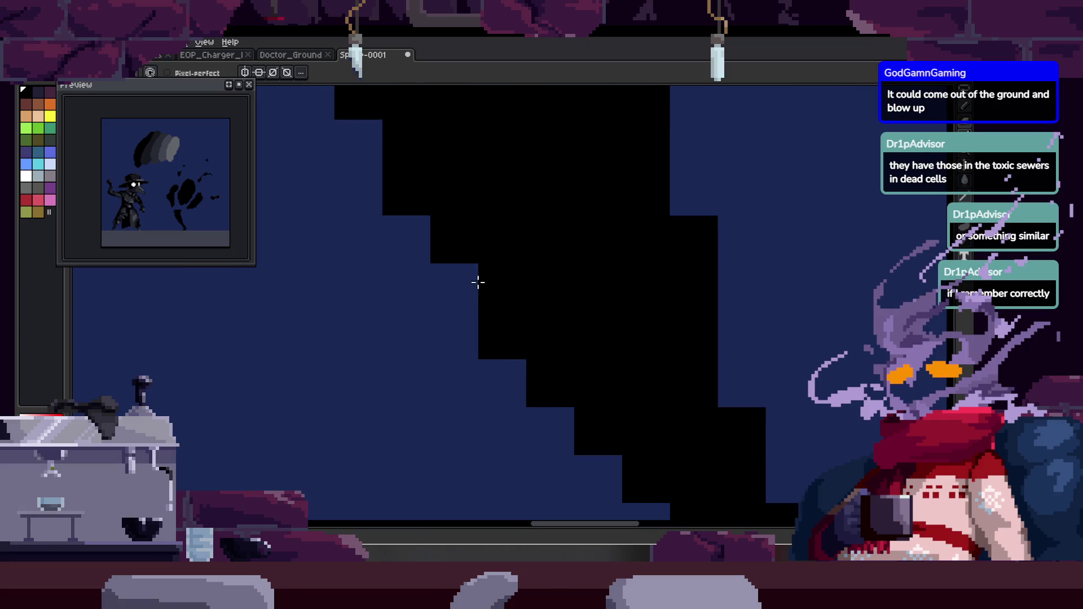
pyautogui.scroll(-3, 553, 226)
pyautogui.scroll(2, 463, 282)
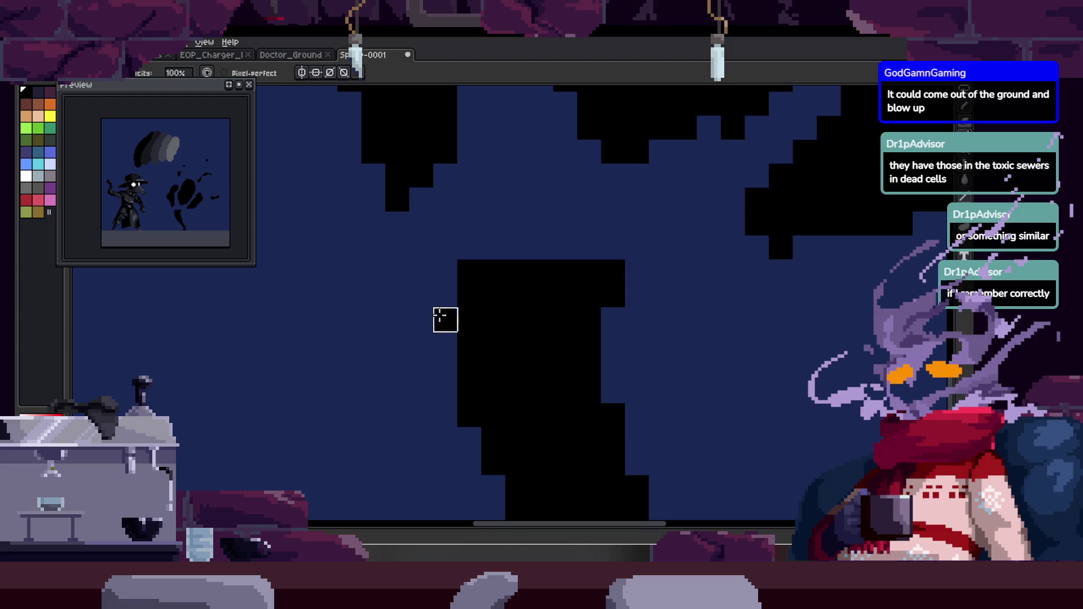
pyautogui.moveTo(557, 281)
pyautogui.mouseDown()
pyautogui.moveTo(525, 355)
pyautogui.moveTo(585, 336)
pyautogui.mouseUp()
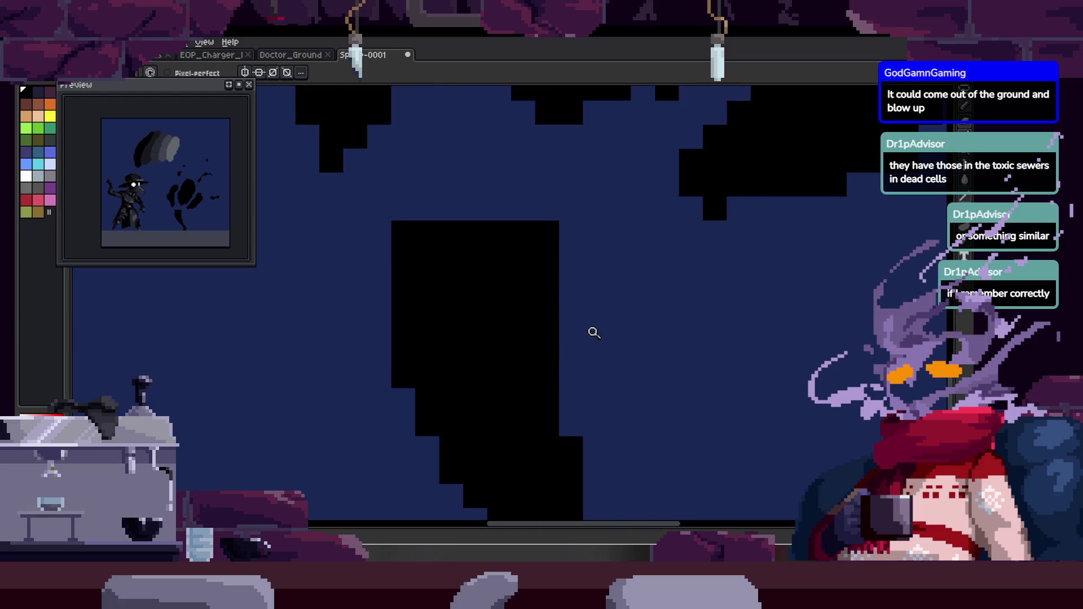
# Draw a dark grey loop around the lower black shape.
pyautogui.scroll(-3, 585, 336)
pyautogui.scroll(1, 499, 298)
pyautogui.scroll(4, 556, 307)
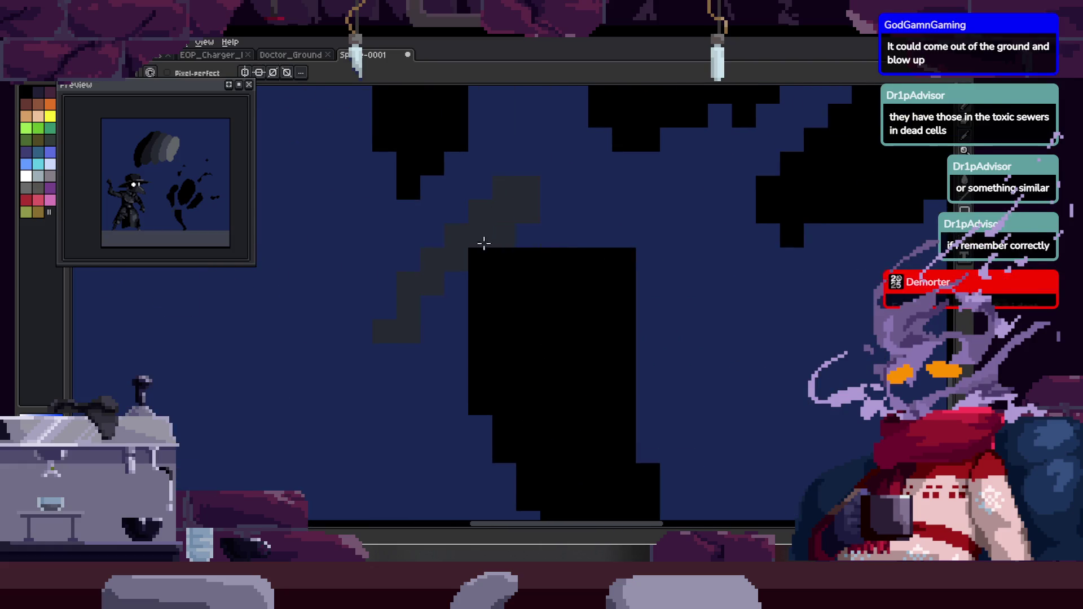
pyautogui.scroll(-4, 555, 398)
pyautogui.scroll(3, 504, 314)
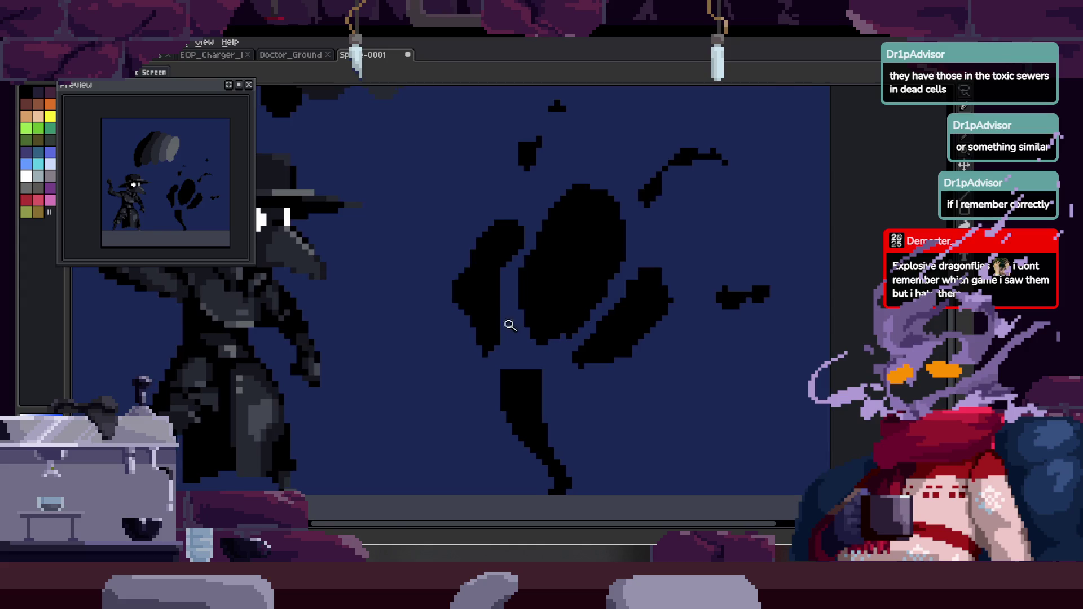
pyautogui.scroll(-1, 469, 321)
pyautogui.scroll(2, 500, 337)
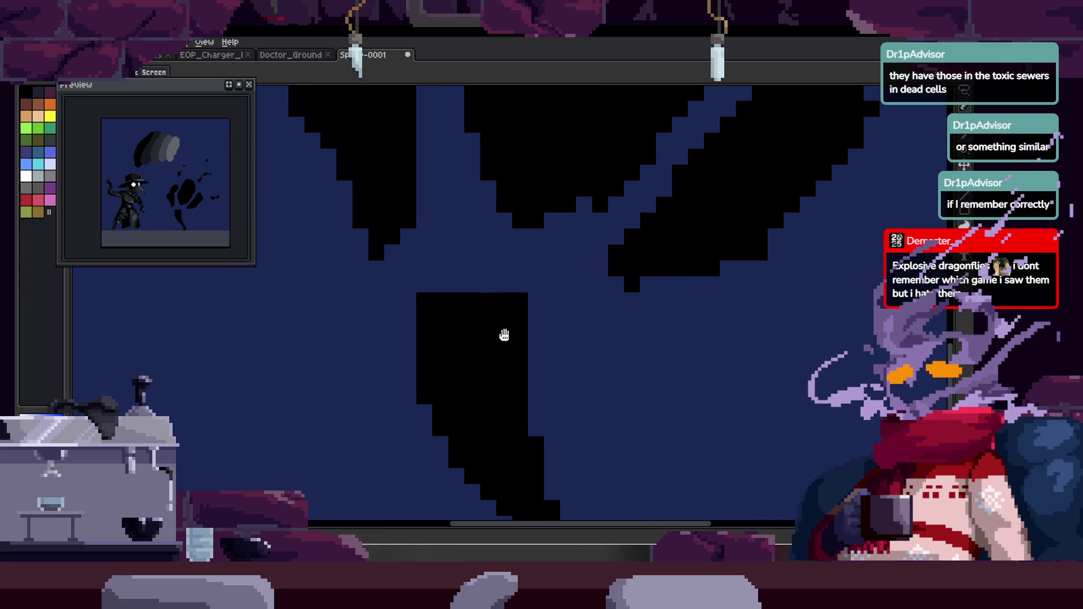
pyautogui.moveTo(460, 247)
pyautogui.mouseDown()
pyautogui.moveTo(502, 257)
pyautogui.moveTo(405, 306)
pyautogui.mouseUp()
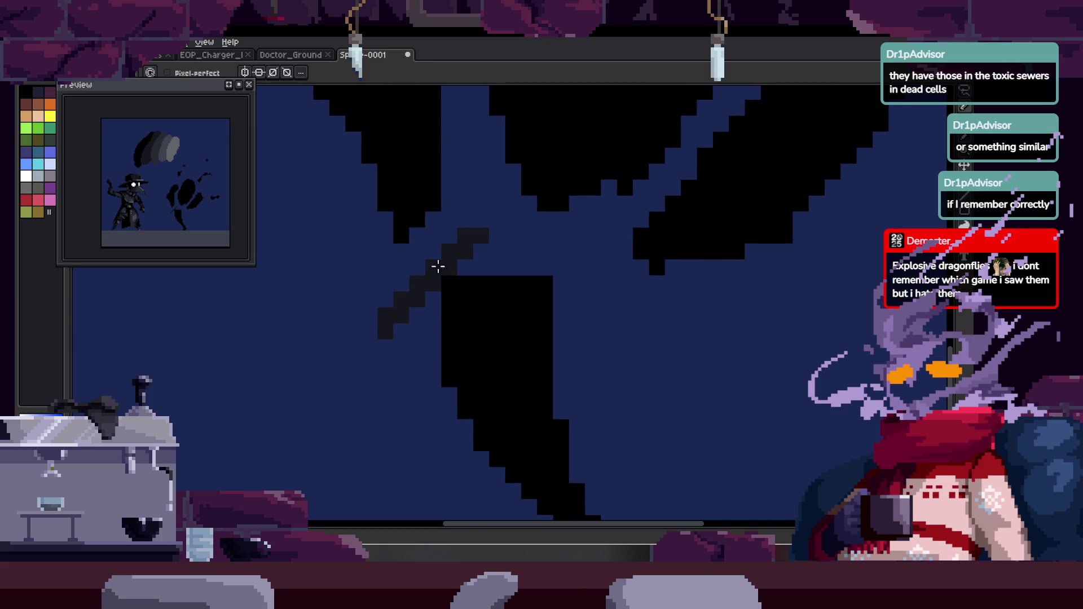
pyautogui.hotkey('ctrl', 'z')
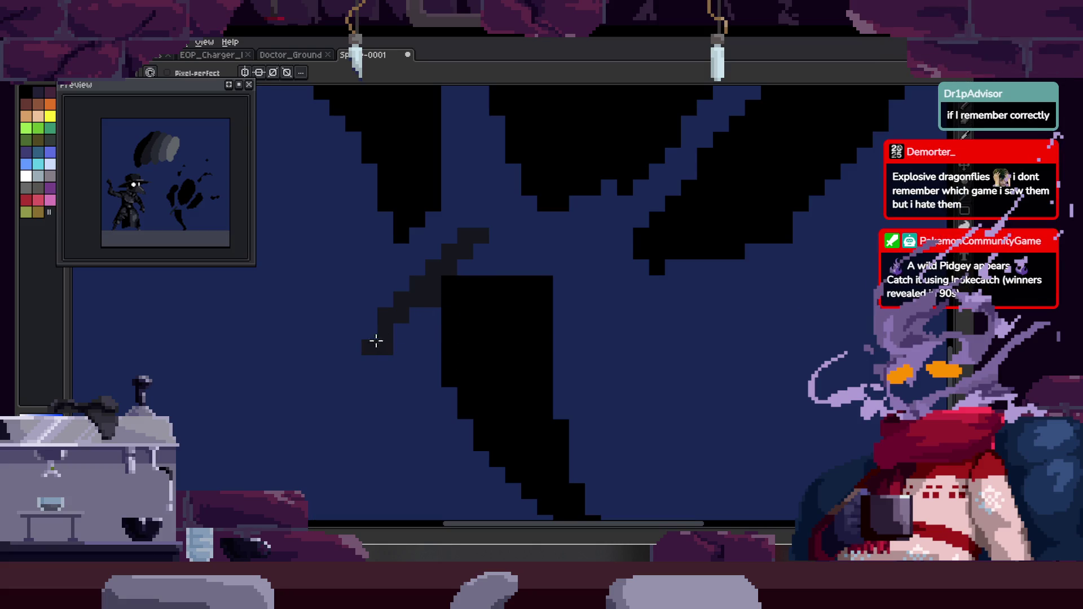
pyautogui.moveTo(377, 384); pyautogui.dragTo(474, 239)
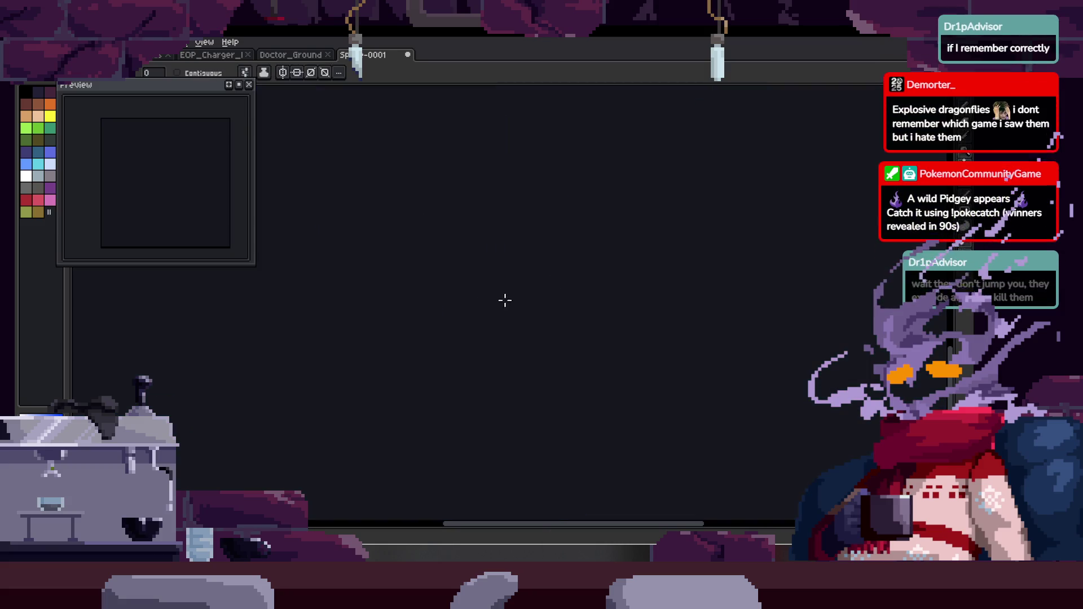
# Fill the loop dark grey and tidy its edge pixels against the blue background.
pyautogui.press('g')
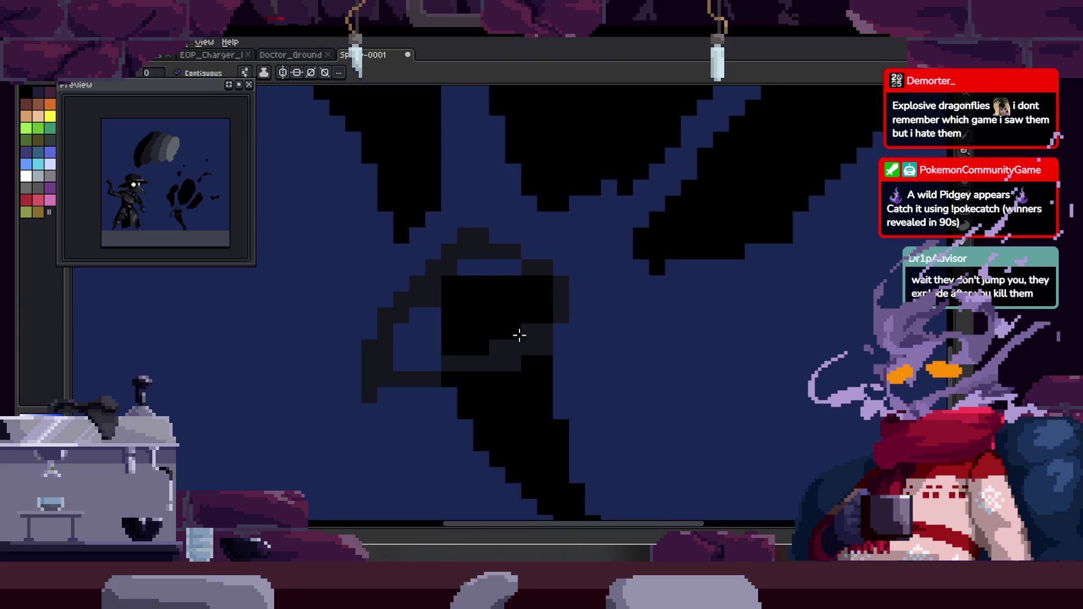
pyautogui.click(523, 337)
pyautogui.scroll(1, 522, 337)
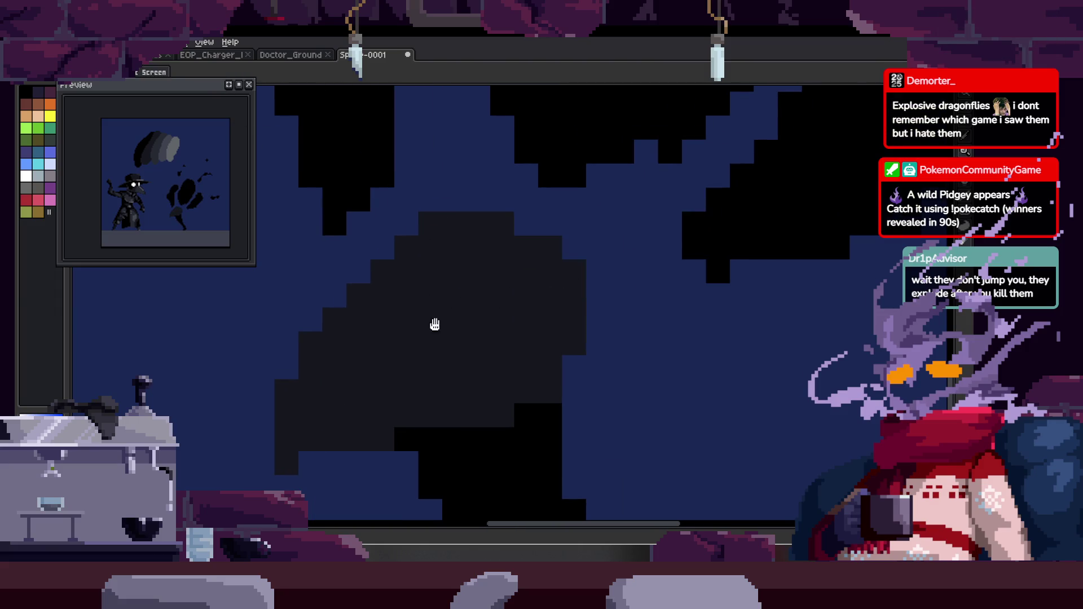
pyautogui.moveTo(429, 334); pyautogui.dragTo(535, 259)
pyautogui.press('b')
pyautogui.click(439, 268)
pyautogui.click(439, 292)
pyautogui.moveTo(415, 388); pyautogui.dragTo(440, 388)
pyautogui.moveTo(510, 364); pyautogui.dragTo(558, 364)
# Draw a black diagonal leg under the grey body, filling the blue gap.
pyautogui.scroll(-3, 564, 356)
pyautogui.scroll(3, 564, 366)
pyautogui.press('z')
pyautogui.press('b')
pyautogui.moveTo(426, 370)
pyautogui.mouseDown()
pyautogui.moveTo(477, 423)
pyautogui.moveTo(455, 379)
pyautogui.moveTo(486, 365)
pyautogui.moveTo(511, 459)
pyautogui.mouseUp()
pyautogui.moveTo(515, 383)
pyautogui.mouseDown()
pyautogui.moveTo(466, 300)
pyautogui.moveTo(490, 398)
pyautogui.mouseUp()
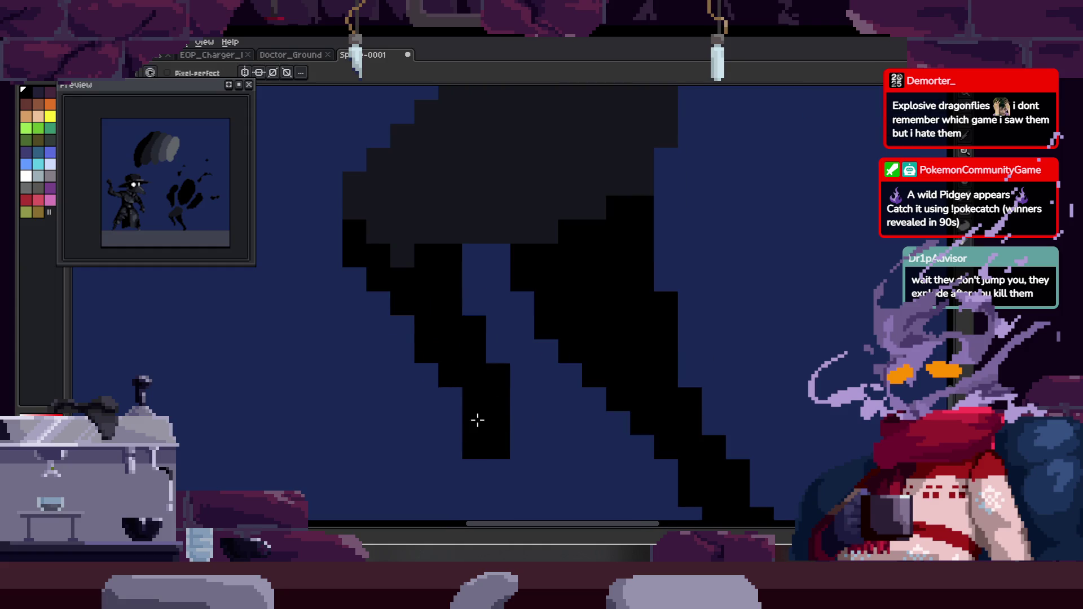
pyautogui.click(468, 274)
pyautogui.scroll(3, 414, 262)
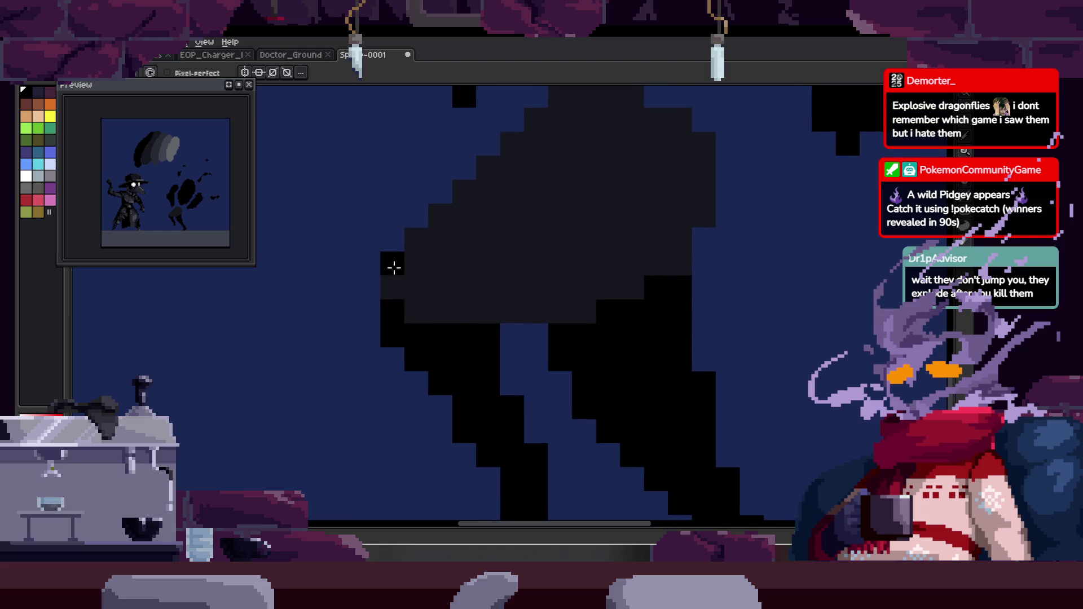
pyautogui.scroll(2, 426, 317)
pyautogui.scroll(-2, 476, 353)
pyautogui.click(410, 359)
pyautogui.hotkey('ctrl', 'z')
# Zoom in and extend the black legs with extra pixels, then zoom back out.
pyautogui.press('z')
pyautogui.scroll(-3, 552, 339)
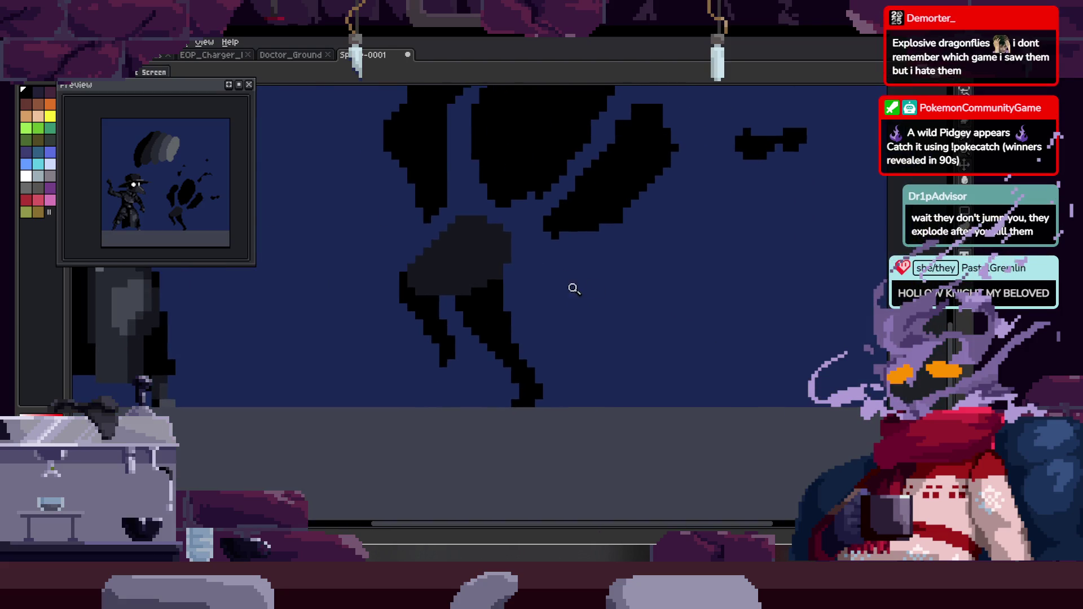
pyautogui.click(608, 237)
pyautogui.press('b')
pyautogui.scroll(2, 508, 254)
pyautogui.click(439, 378)
pyautogui.press('b')
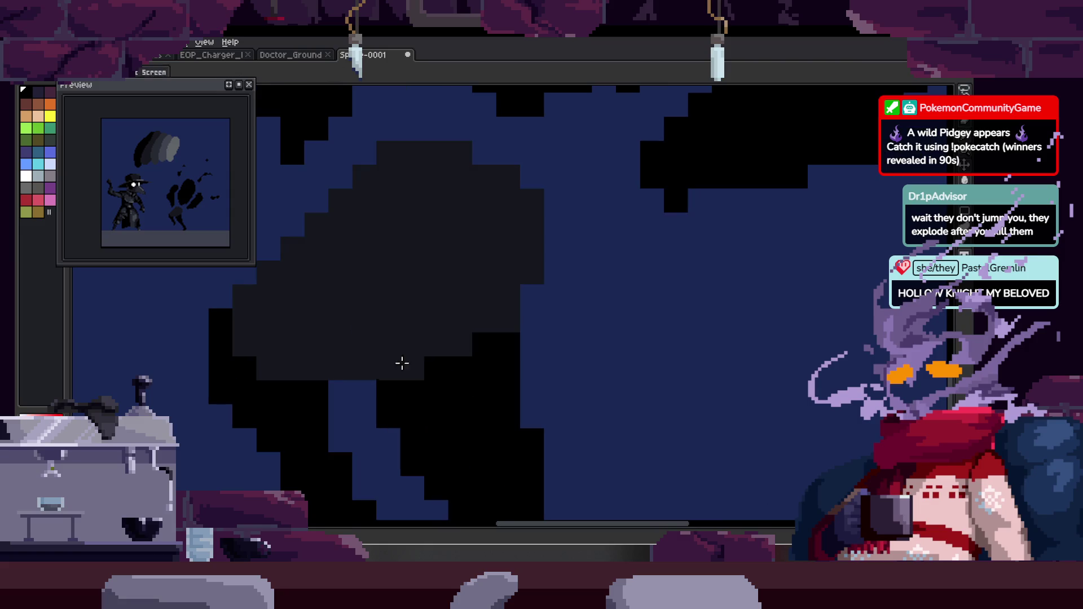
pyautogui.moveTo(409, 363); pyautogui.dragTo(481, 331)
pyautogui.scroll(-1, 468, 339)
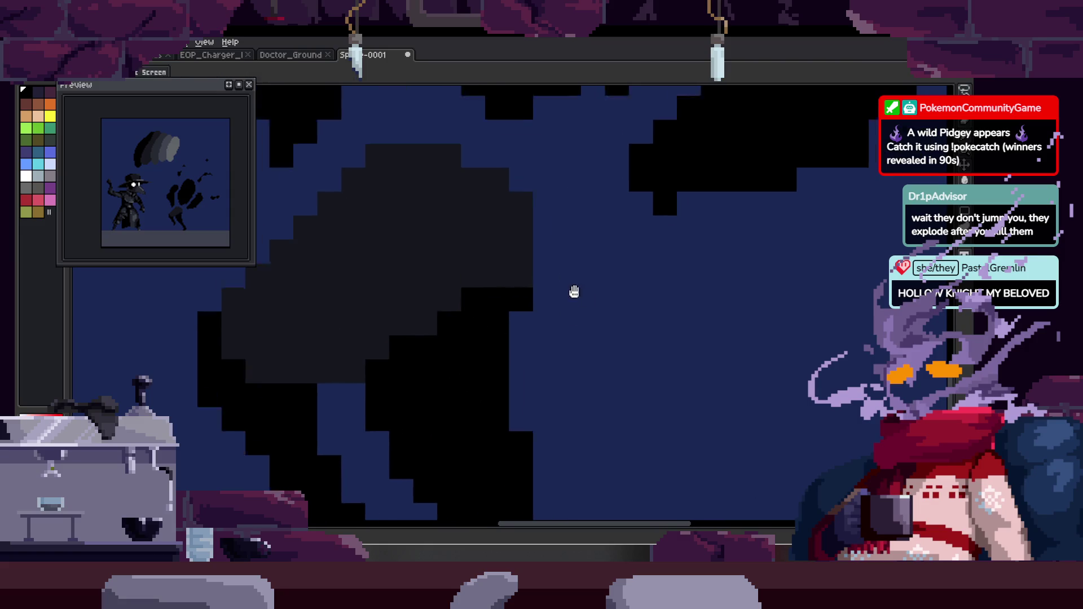
pyautogui.scroll(1, 561, 286)
pyautogui.press('h')
pyautogui.moveTo(536, 335); pyautogui.dragTo(594, 288)
pyautogui.press('b')
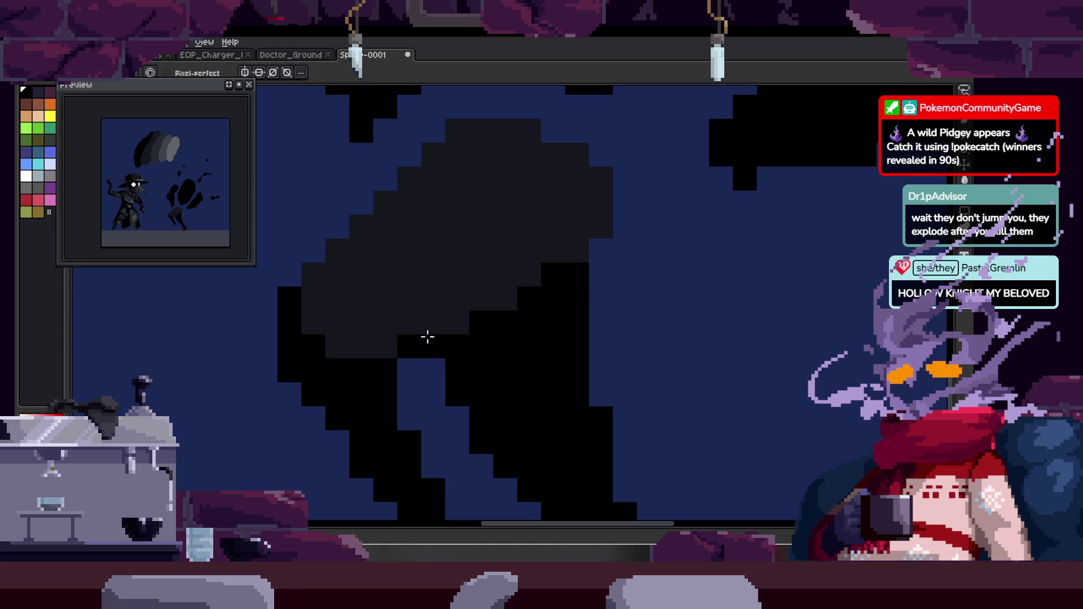
pyautogui.press('z')
pyautogui.scroll(-1, 459, 364)
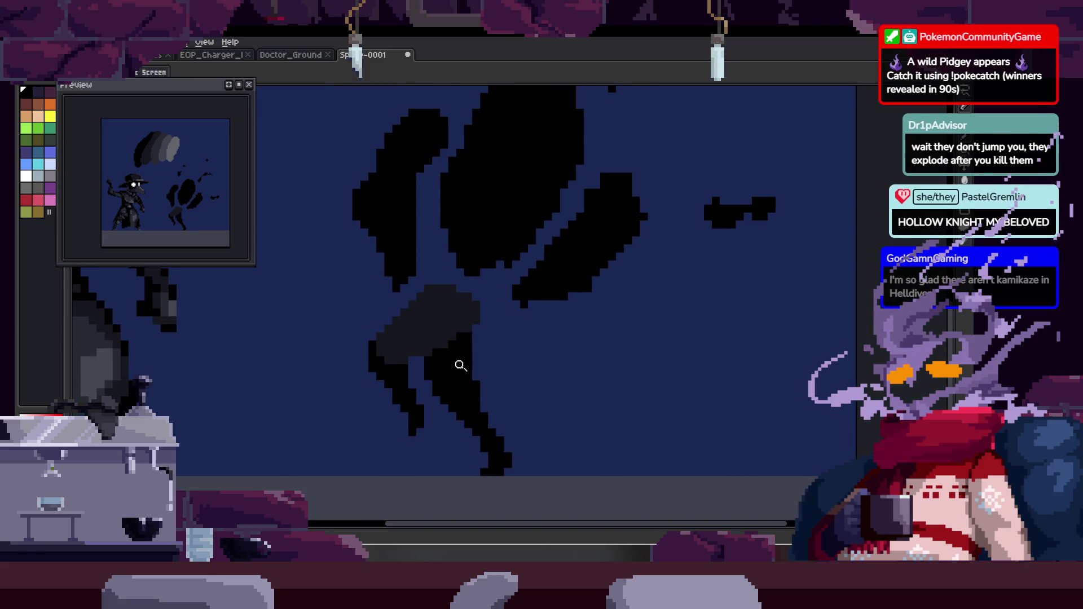
pyautogui.scroll(1, 517, 346)
pyautogui.scroll(-4, 518, 324)
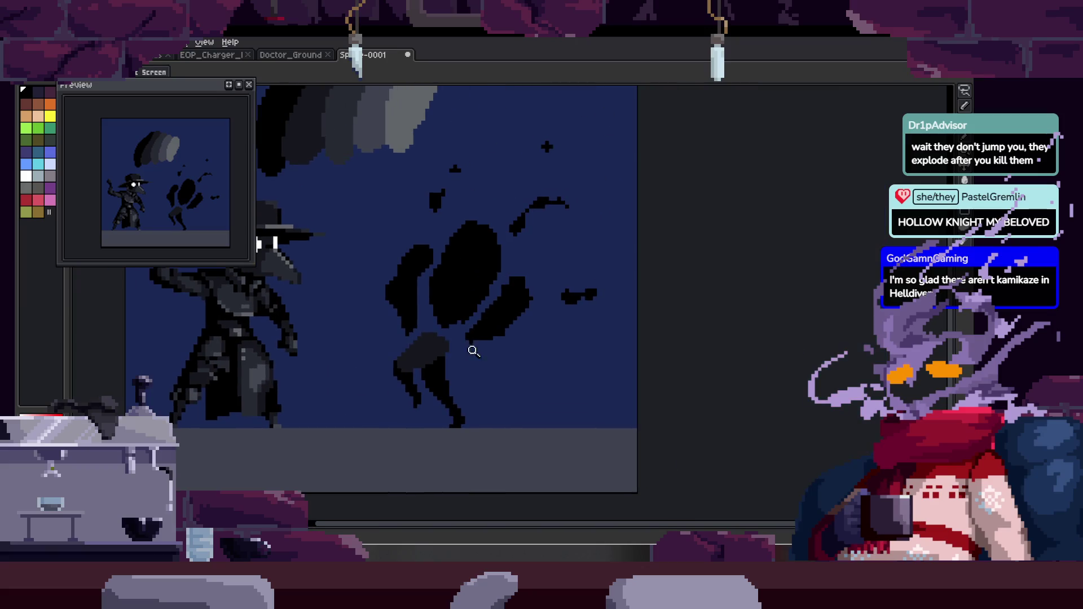
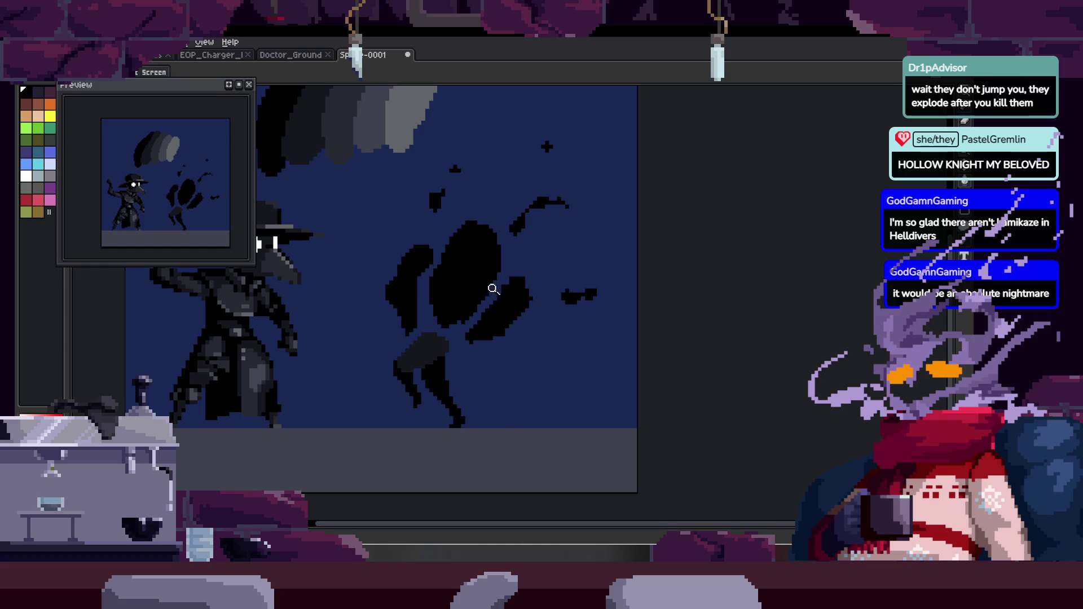
# Zoom in on the boss and paint black pixels along its silhouette edge.
pyautogui.click(515, 305)
pyautogui.click(423, 363)
pyautogui.click(476, 306)
pyautogui.press('b')
pyautogui.moveTo(396, 349); pyautogui.dragTo(517, 281)
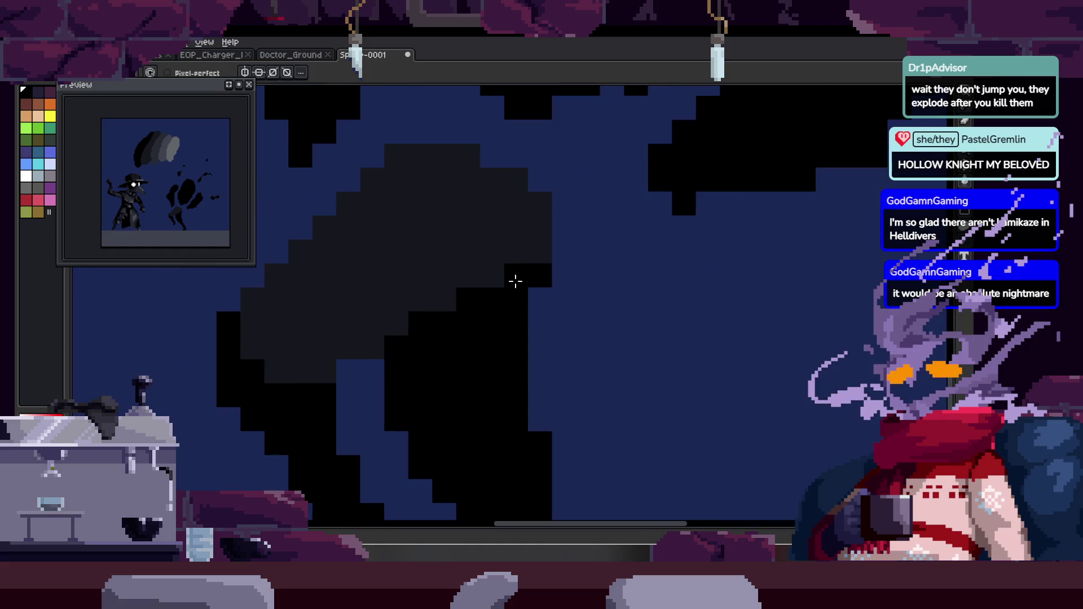
pyautogui.scroll(-4, 558, 303)
pyautogui.scroll(5, 537, 307)
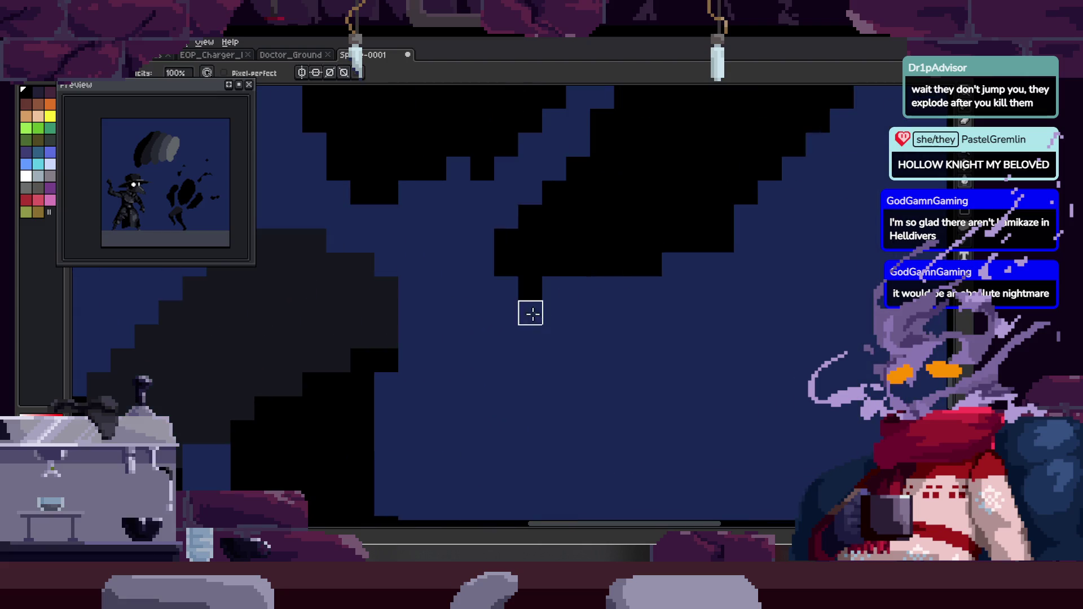
pyautogui.press('z')
pyautogui.scroll(-2, 480, 355)
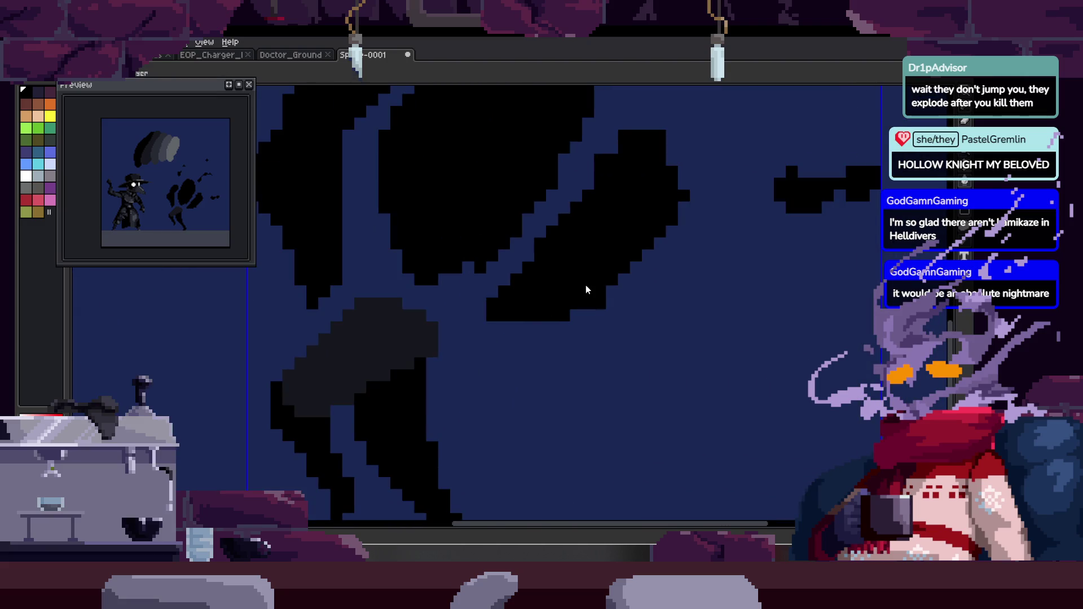
# Start saving the sprite, then cancel so it stays unsaved.
pyautogui.hotkey('ctrl', 's')
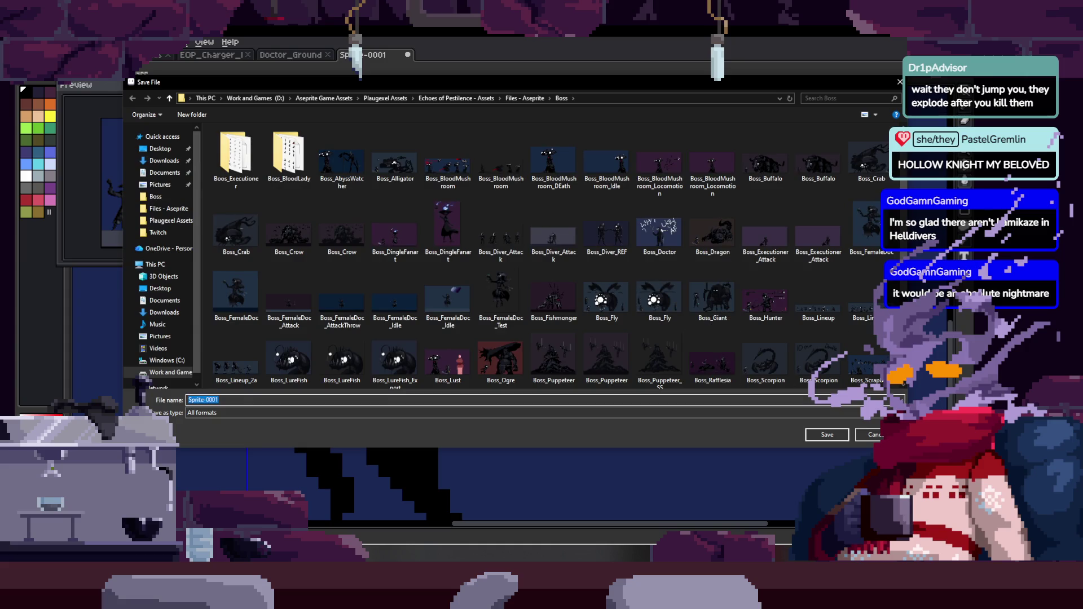
pyautogui.press('Escape')
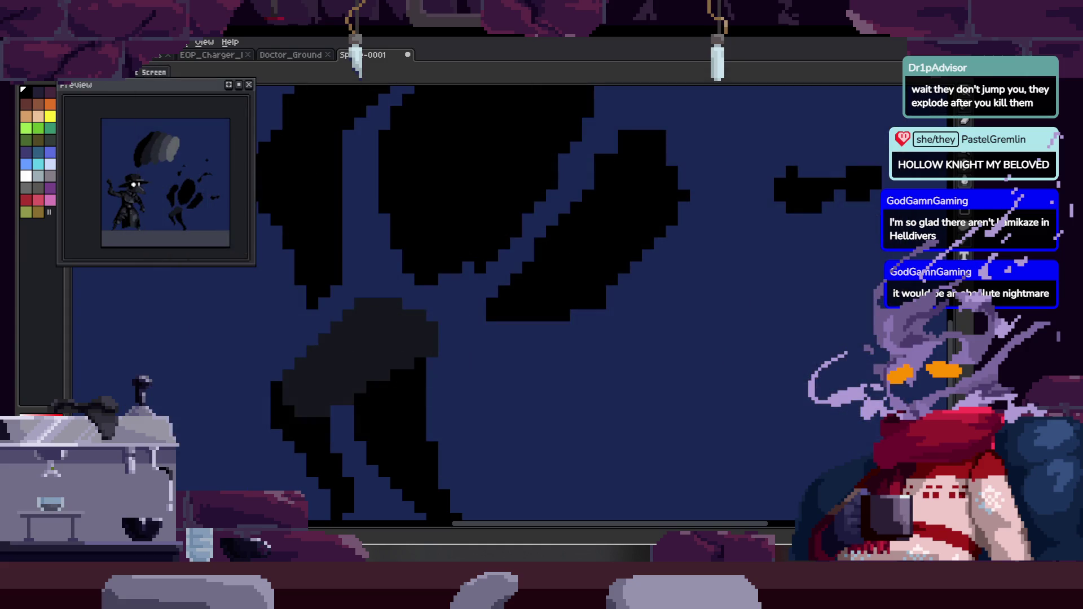
pyautogui.scroll(-3, 484, 283)
pyautogui.scroll(3, 590, 300)
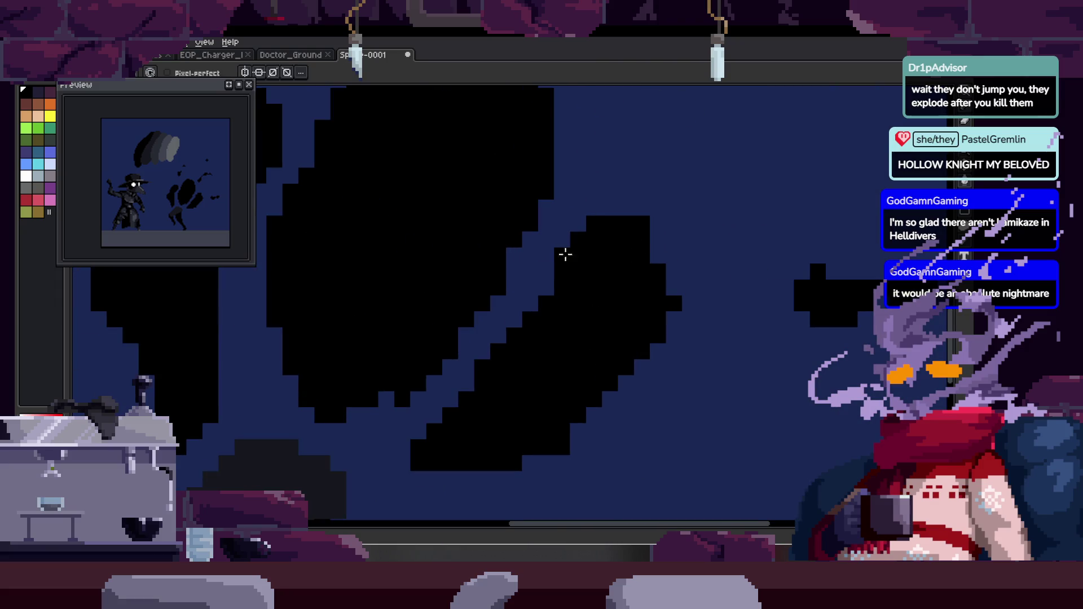
pyautogui.press('z')
pyautogui.scroll(-3, 589, 266)
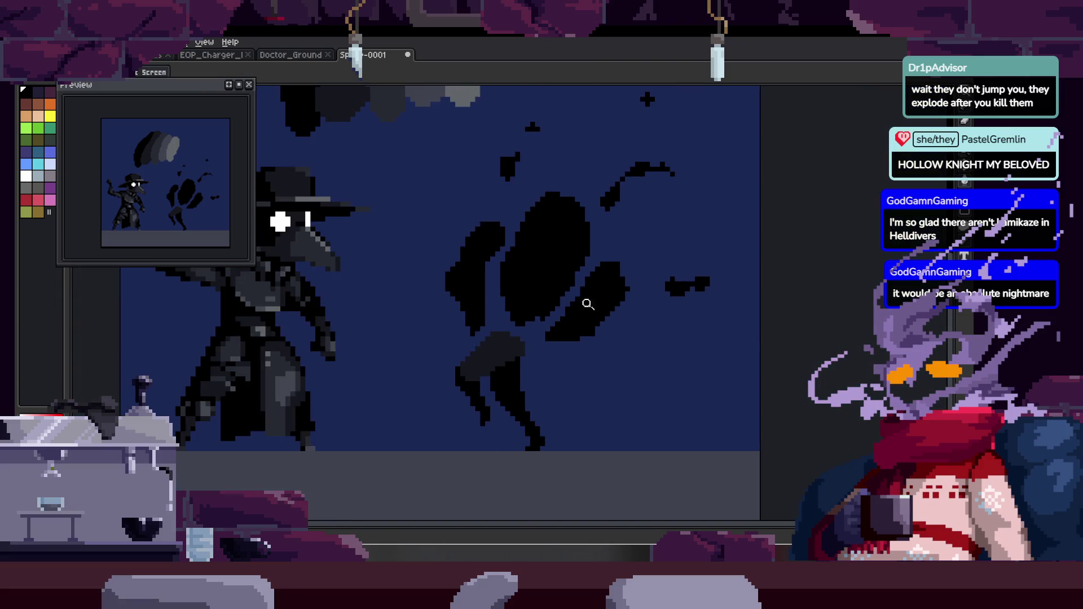
pyautogui.scroll(-1, 593, 299)
pyautogui.scroll(4, 561, 242)
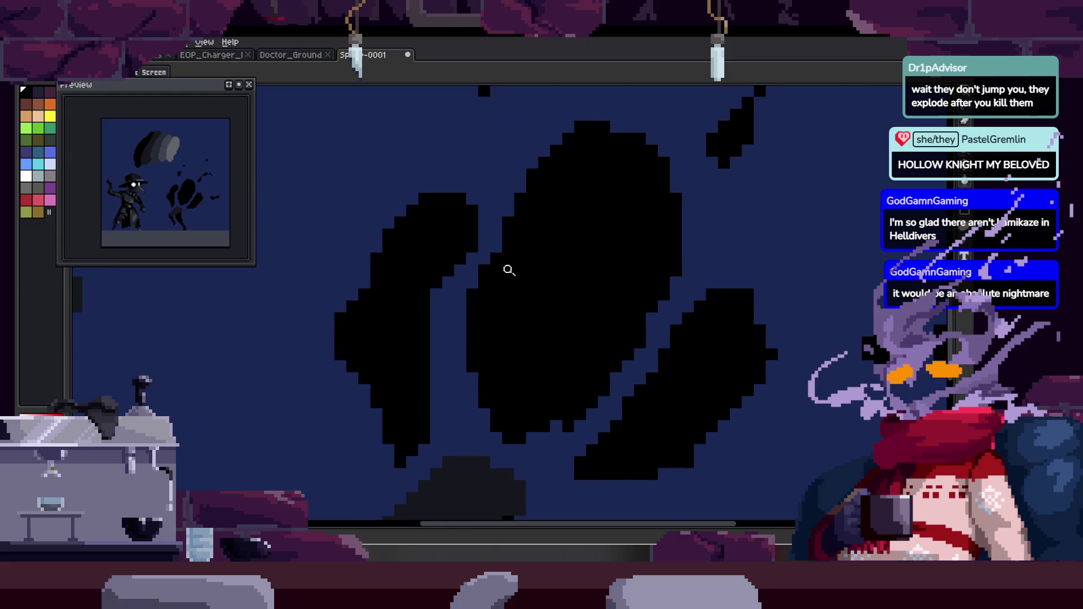
pyautogui.scroll(-1, 524, 271)
pyautogui.scroll(-2, 604, 273)
pyautogui.scroll(3, 638, 285)
# Add a white eye pixel on the boss's black body.
pyautogui.moveTo(638, 292); pyautogui.dragTo(540, 176)
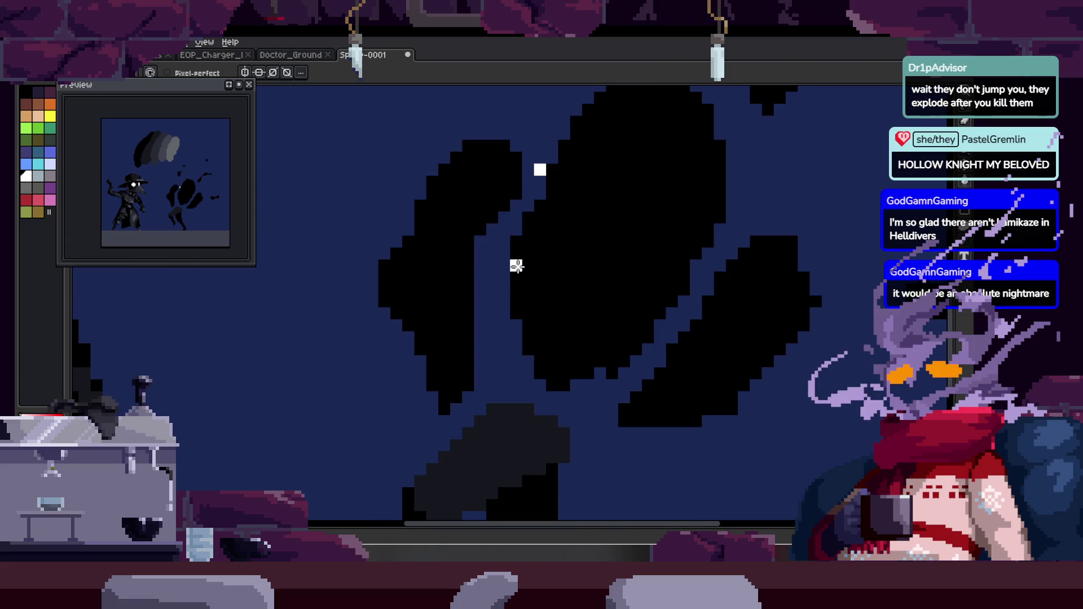
pyautogui.scroll(-2, 714, 295)
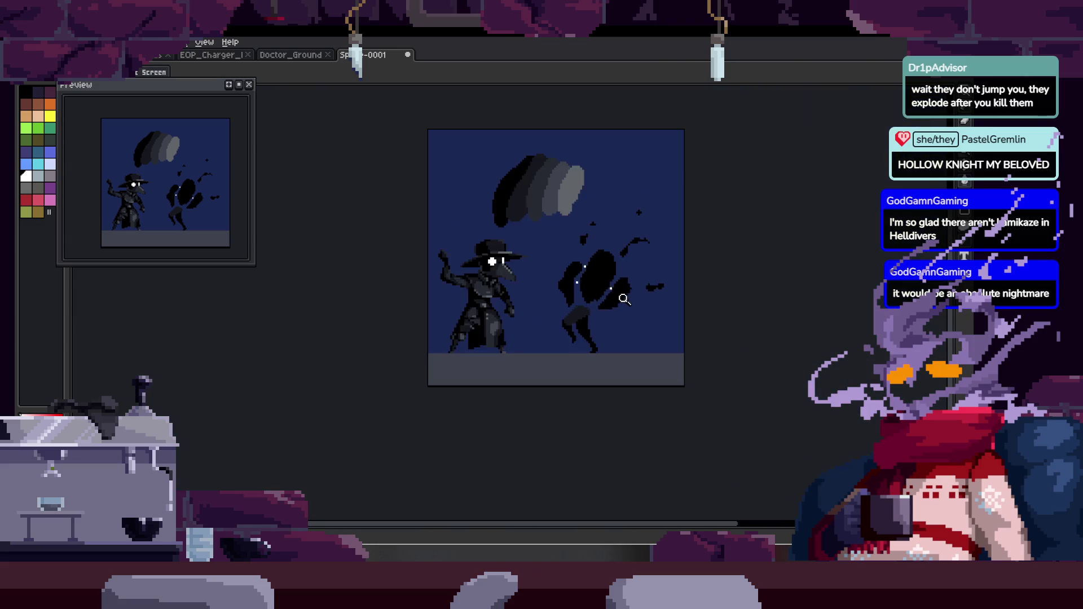
pyautogui.scroll(3, 640, 289)
pyautogui.press('b')
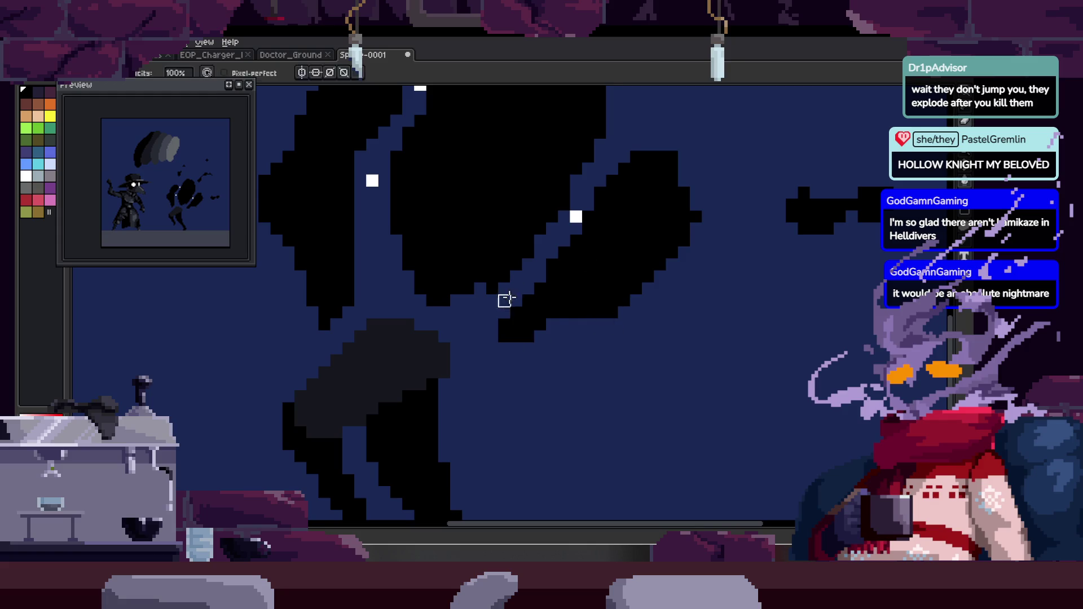
pyautogui.scroll(1, 500, 317)
pyautogui.moveTo(441, 359); pyautogui.dragTo(464, 337)
pyautogui.press('b')
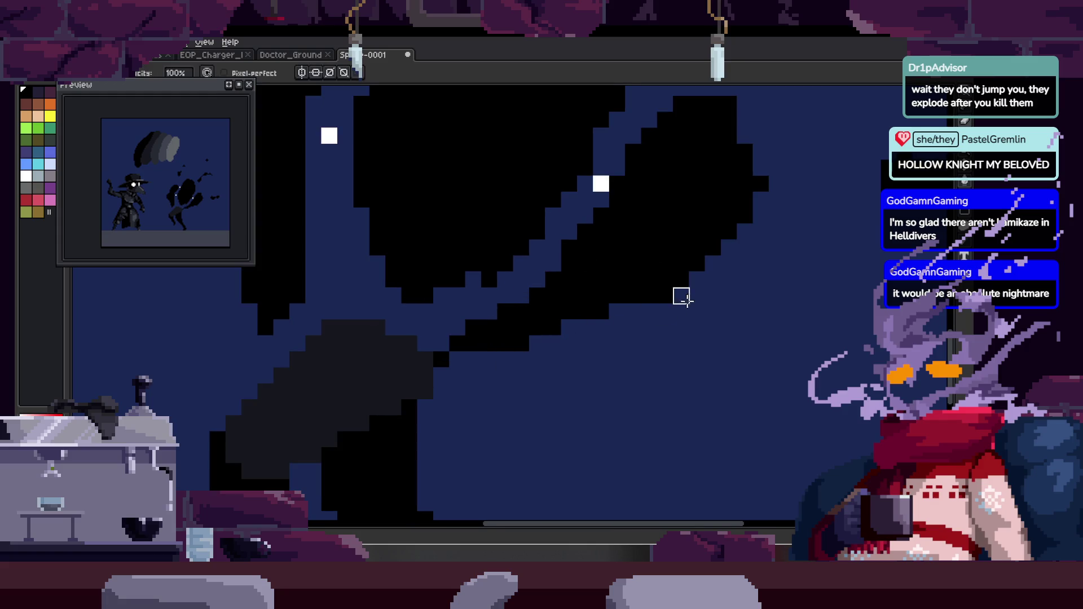
pyautogui.scroll(-1, 682, 296)
pyautogui.scroll(-2, 638, 307)
pyautogui.scroll(3, 621, 232)
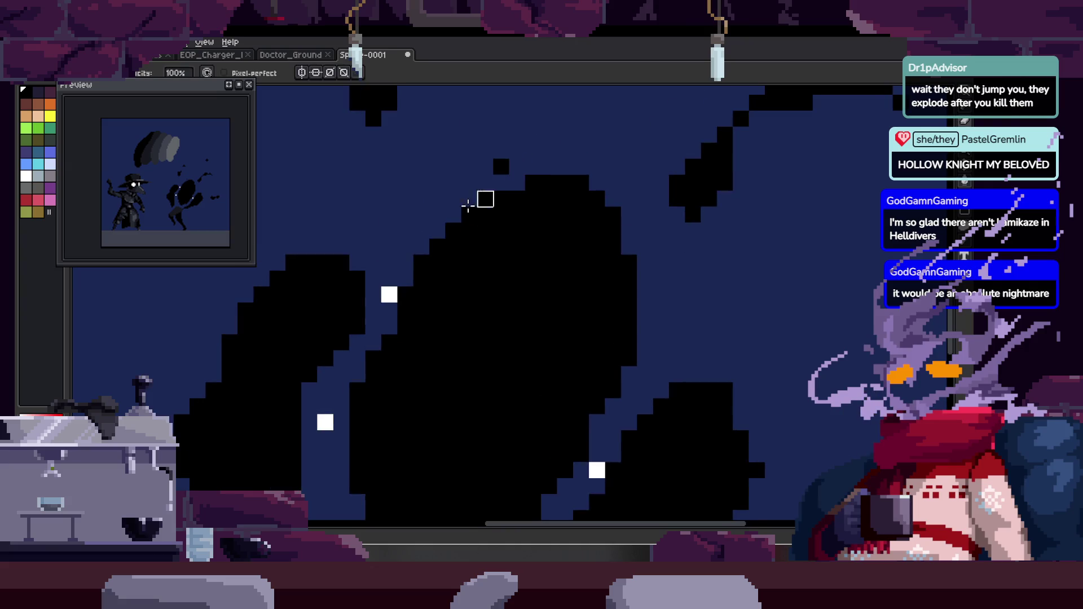
# Extend the boss's spikes and the small patch on top with black strokes.
pyautogui.press('z')
pyautogui.scroll(-1, 629, 232)
pyautogui.scroll(1, 630, 216)
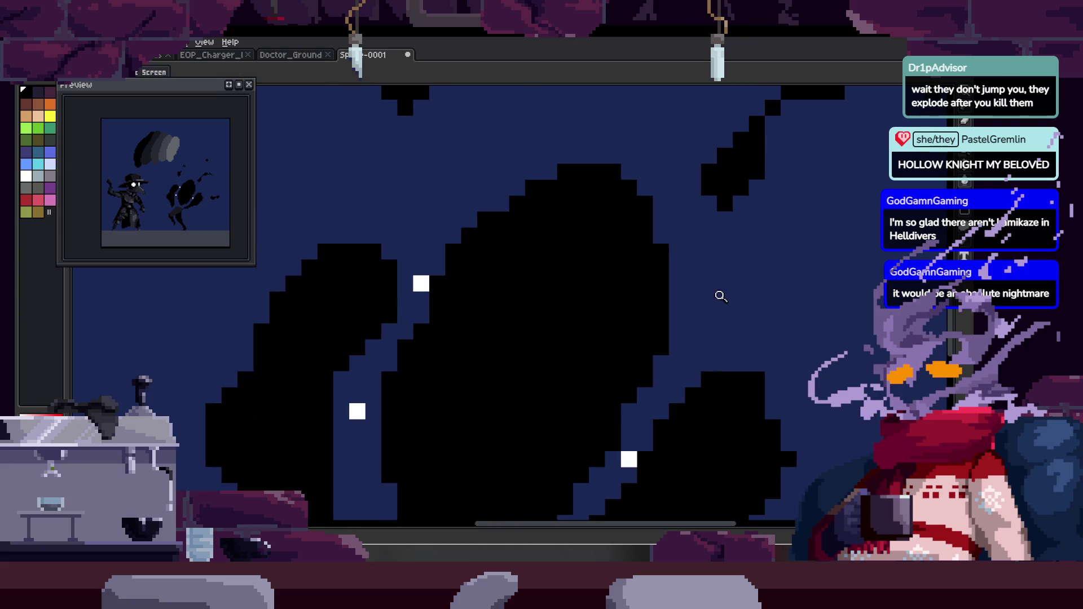
pyautogui.press('b')
pyautogui.moveTo(709, 265); pyautogui.dragTo(708, 289)
pyautogui.moveTo(430, 218); pyautogui.dragTo(440, 219)
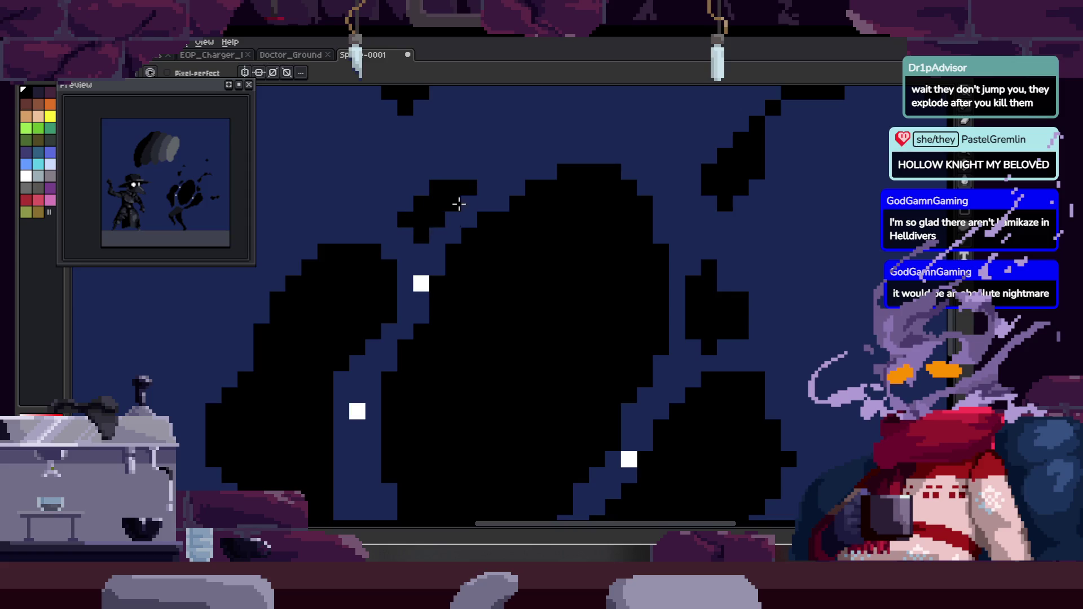
pyautogui.press('z')
pyautogui.scroll(-4, 508, 248)
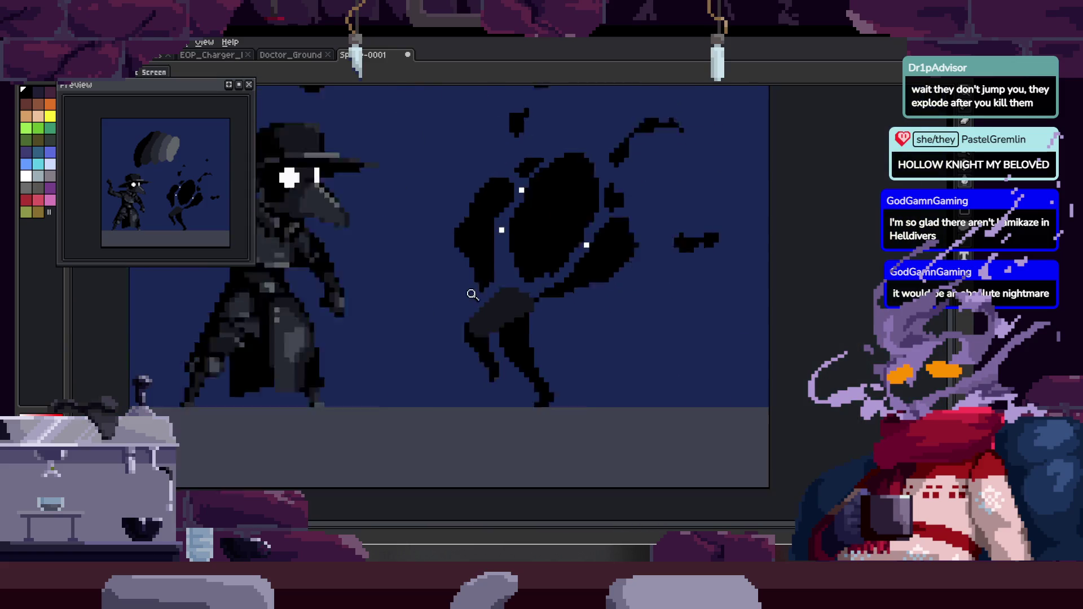
pyautogui.scroll(5, 587, 255)
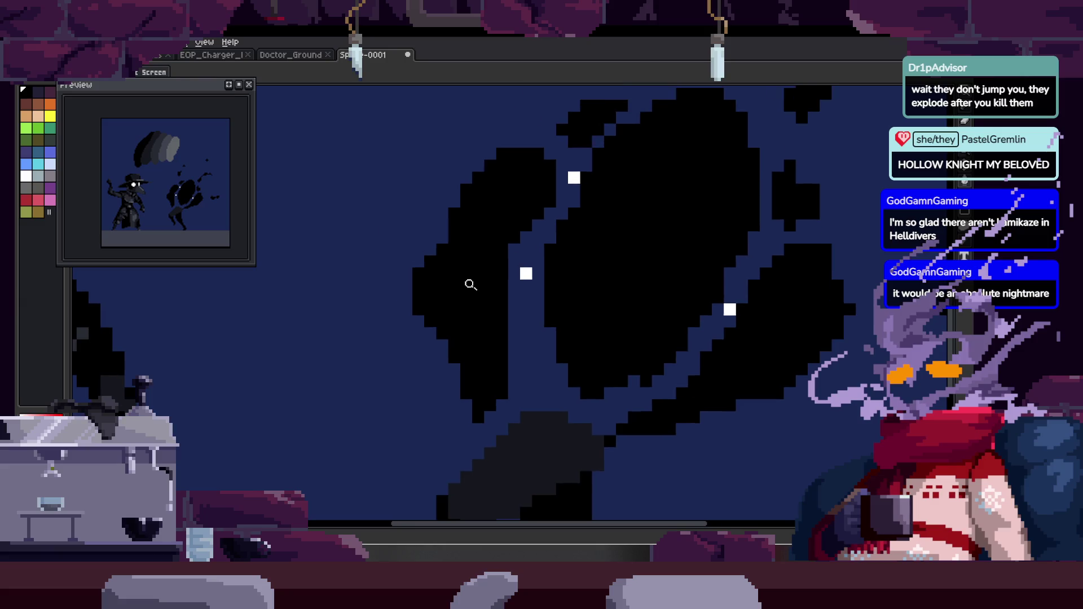
pyautogui.scroll(-2, 551, 266)
pyautogui.scroll(-3, 539, 325)
# Fill the boss's main blob, left wing and lower wing with dark grey.
pyautogui.press('g')
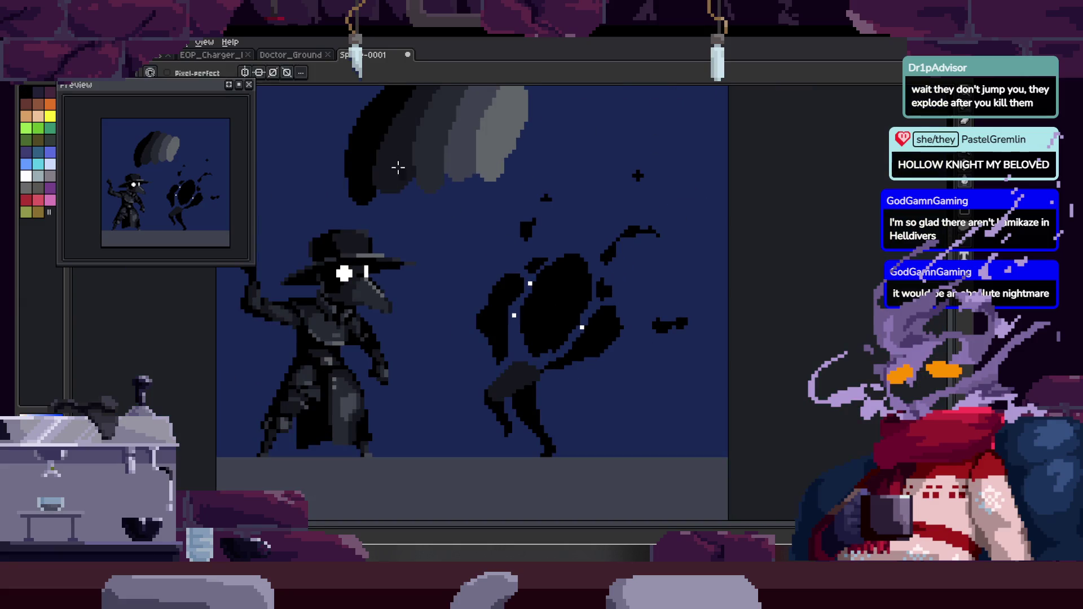
pyautogui.click(556, 310)
pyautogui.scroll(3, 481, 301)
pyautogui.click(481, 302)
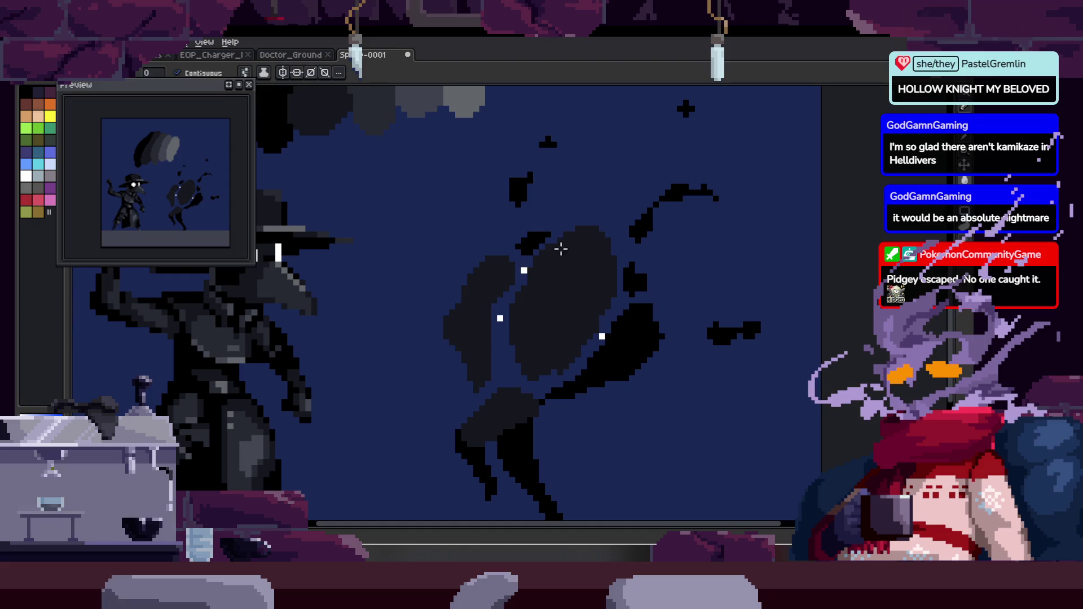
pyautogui.click(626, 335)
pyautogui.press('z')
pyautogui.click(567, 391)
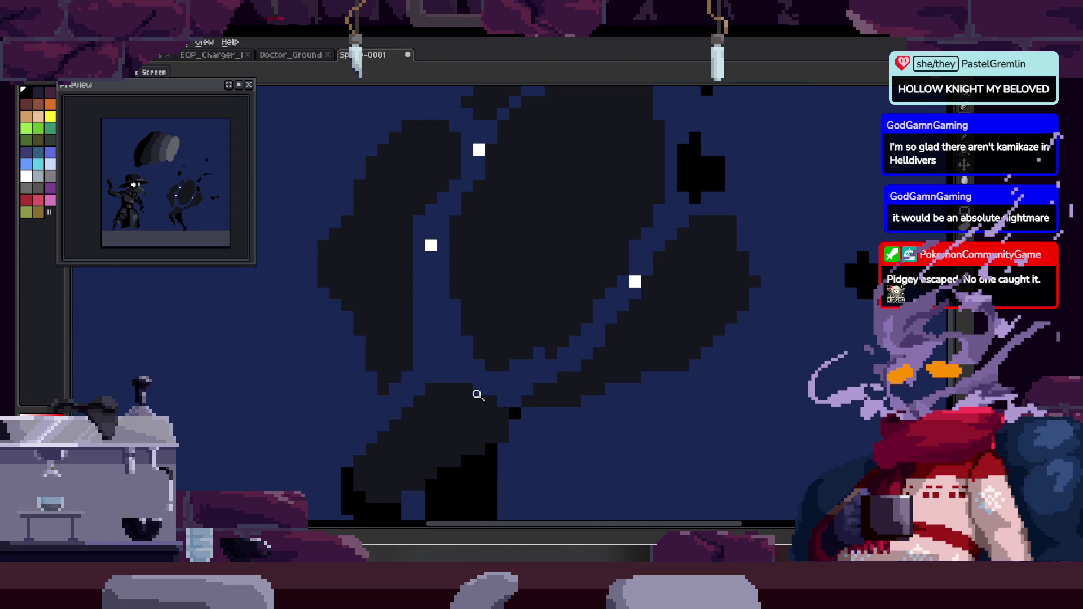
pyautogui.click(408, 392)
pyautogui.scroll(3, 482, 431)
pyautogui.rightClick(481, 430)
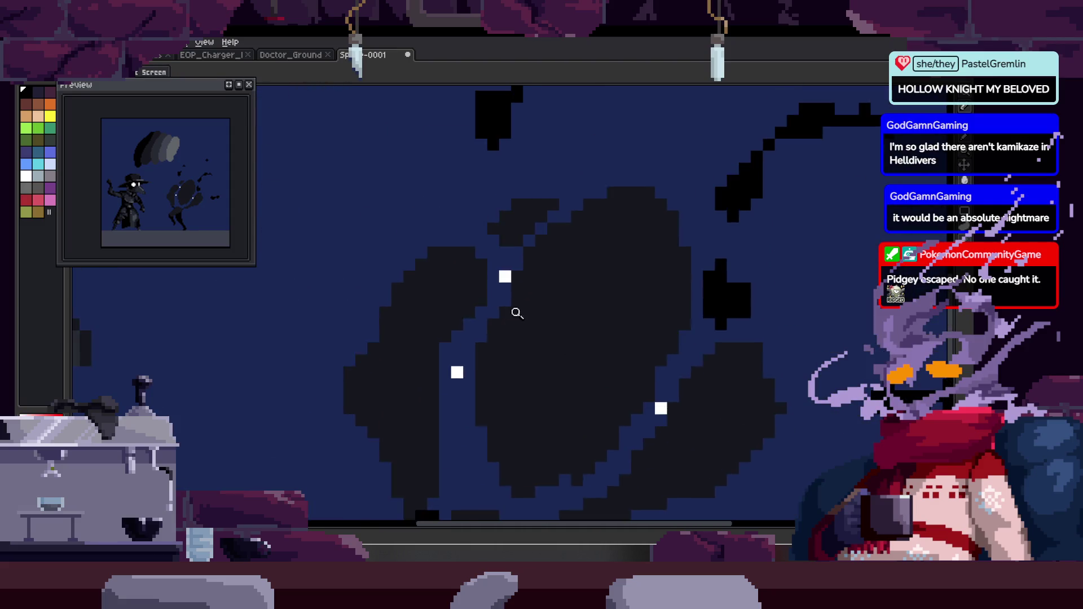
# Fill the dark patches across the bug's top and body with black.
pyautogui.click(517, 314)
pyautogui.press('g')
pyautogui.click(425, 217)
pyautogui.click(446, 179)
pyautogui.scroll(3, 493, 254)
pyautogui.click(602, 217)
pyautogui.click(594, 247)
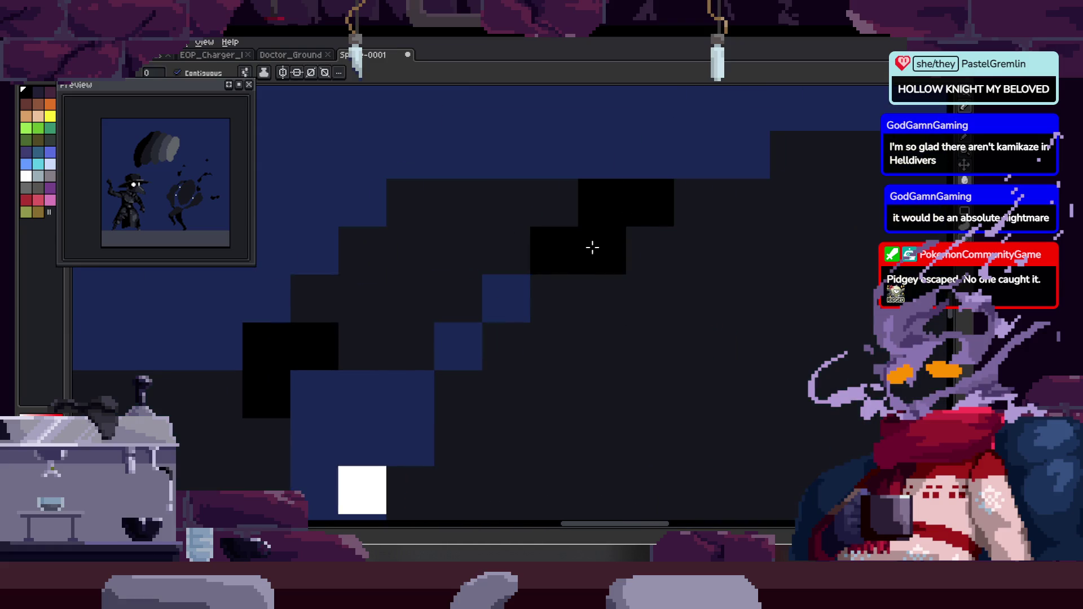
pyautogui.click(510, 289)
pyautogui.click(474, 321)
pyautogui.click(421, 383)
# Zoom out to check the shape, then fill one more dark area black.
pyautogui.press('z')
pyautogui.scroll(-3, 411, 310)
pyautogui.rightClick(513, 290)
pyautogui.click(546, 153)
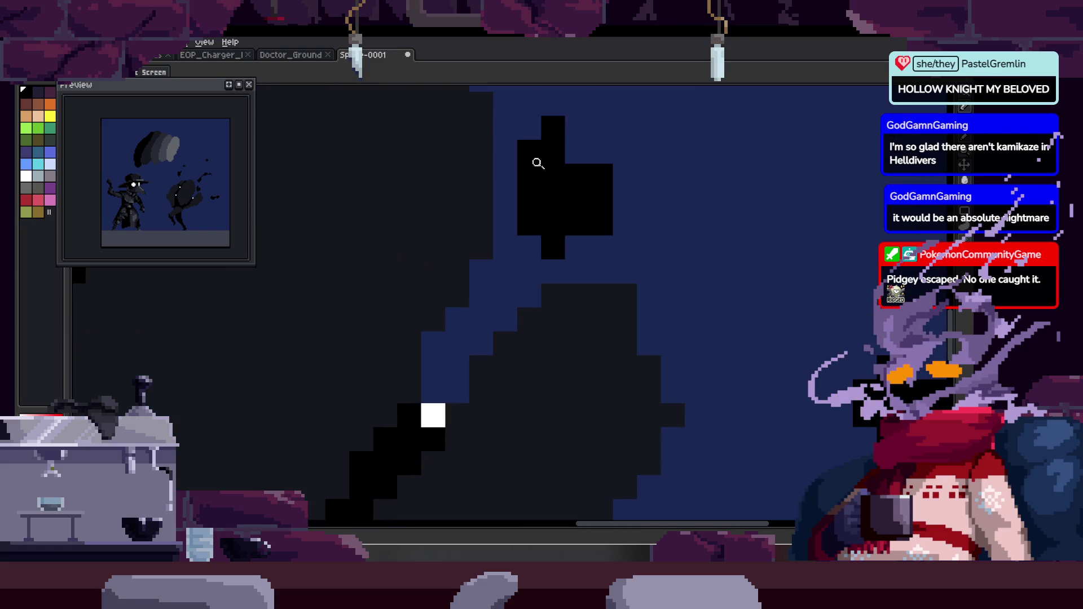
pyautogui.press('g')
pyautogui.scroll(-2, 553, 290)
pyautogui.click(538, 254)
pyautogui.press('z')
pyautogui.scroll(-3, 572, 297)
pyautogui.scroll(3, 642, 252)
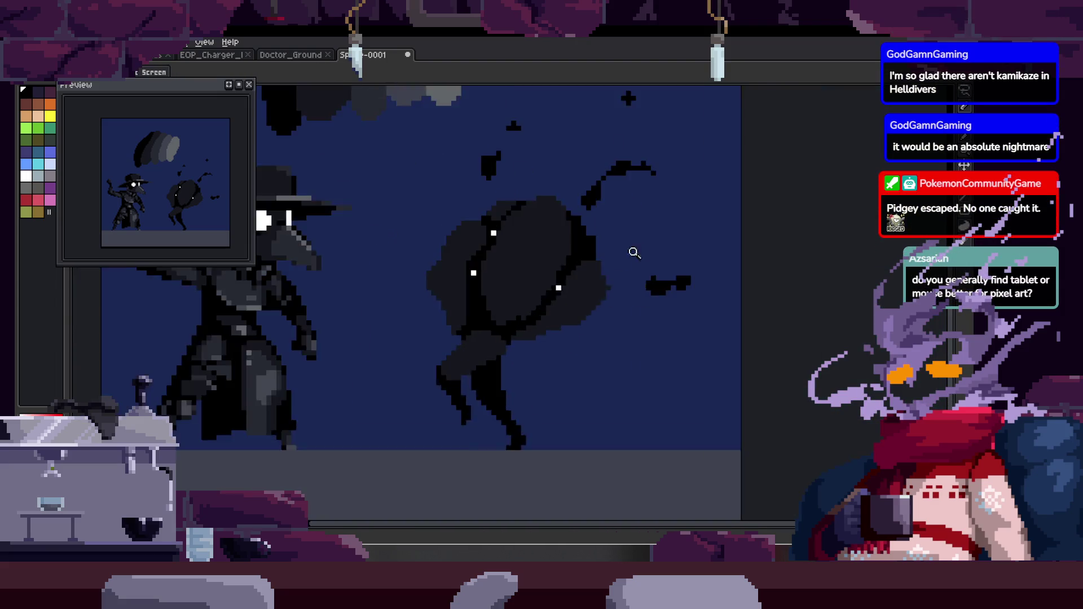
pyautogui.scroll(1, 529, 300)
# Paint the bug's right-edge pixels and a diagonal line black.
pyautogui.press('b')
pyautogui.scroll(3, 506, 411)
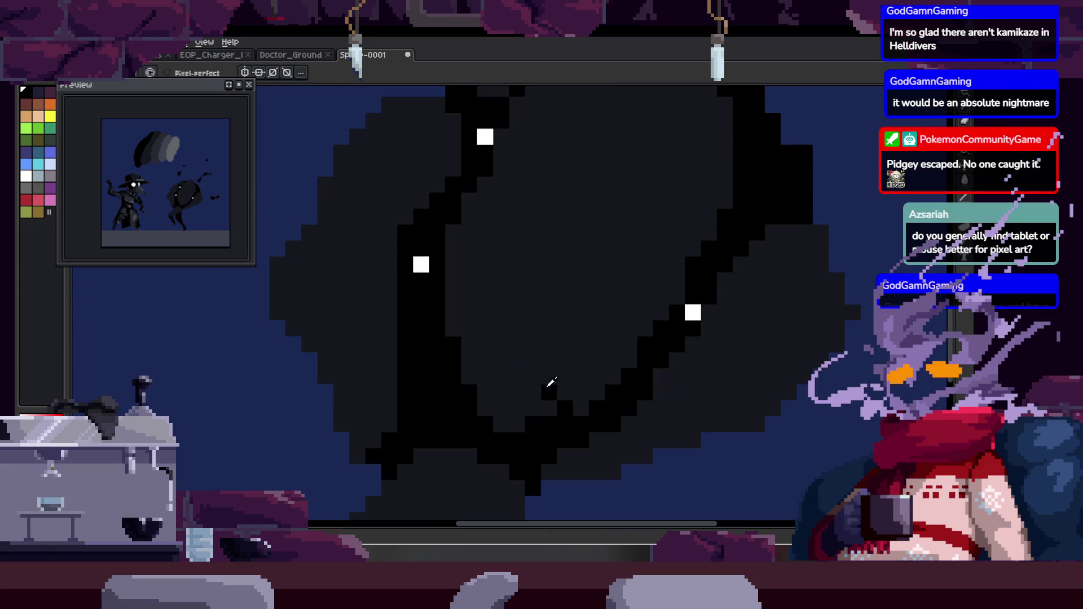
pyautogui.moveTo(589, 314); pyautogui.dragTo(541, 334)
pyautogui.moveTo(512, 400); pyautogui.dragTo(496, 407)
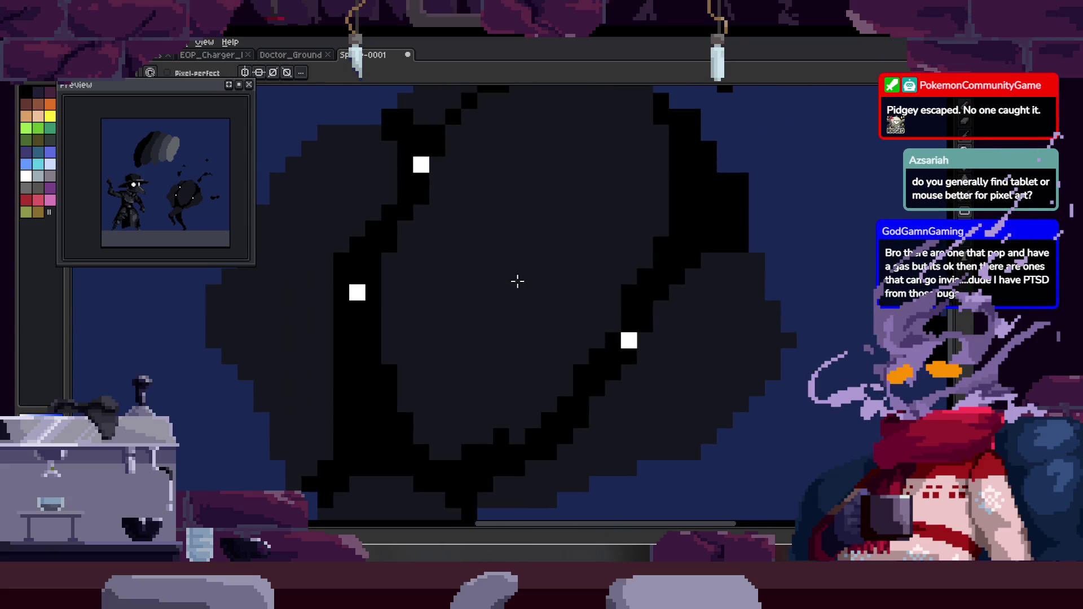
pyautogui.moveTo(465, 357); pyautogui.dragTo(505, 337)
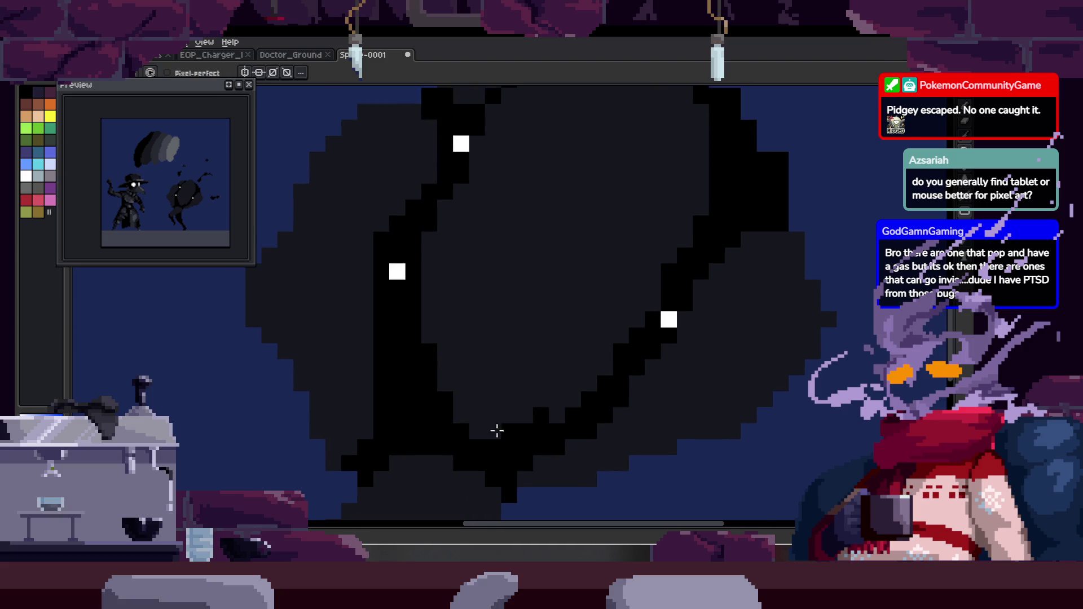
pyautogui.moveTo(578, 334)
pyautogui.mouseDown()
pyautogui.moveTo(542, 318)
pyautogui.moveTo(508, 346)
pyautogui.moveTo(508, 281)
pyautogui.moveTo(600, 388)
pyautogui.moveTo(440, 428)
pyautogui.mouseUp()
pyautogui.scroll(1, 525, 418)
pyautogui.hscroll(2, 516, 381)
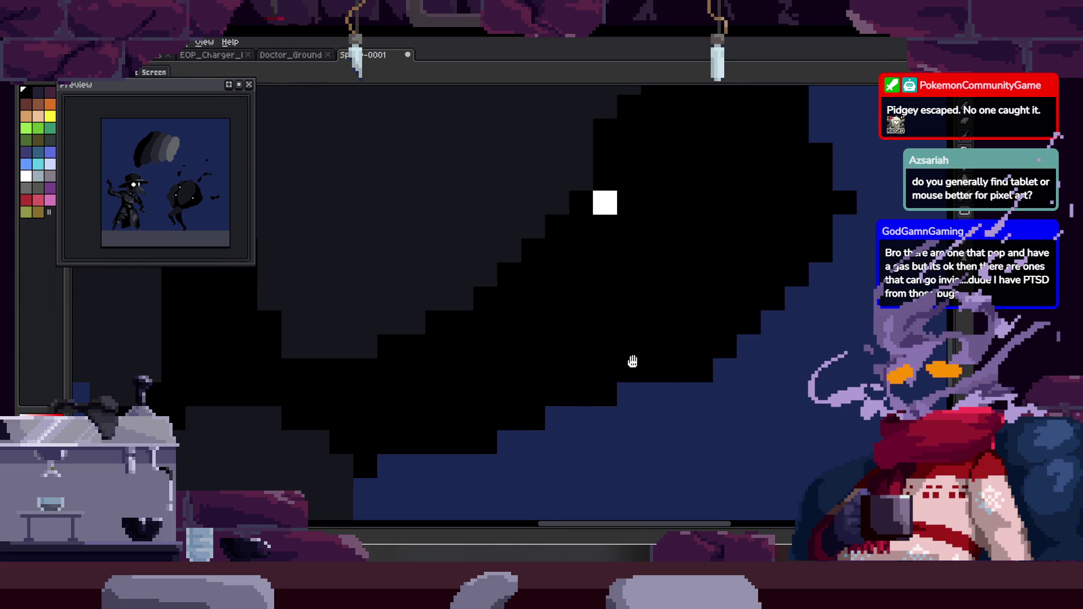
pyautogui.hscroll(3, 638, 357)
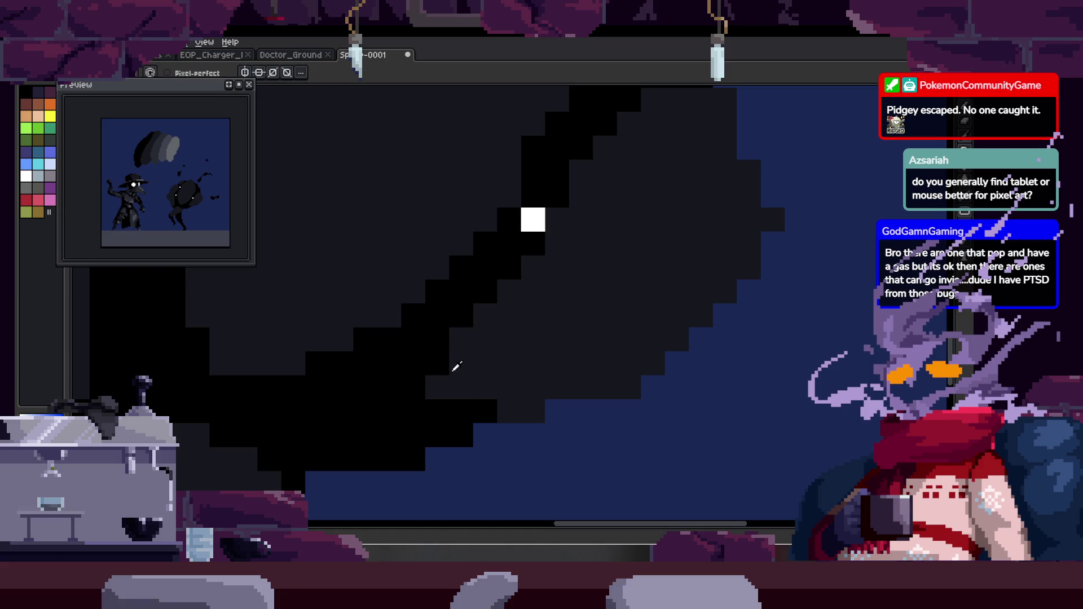
pyautogui.hscroll(4, 529, 404)
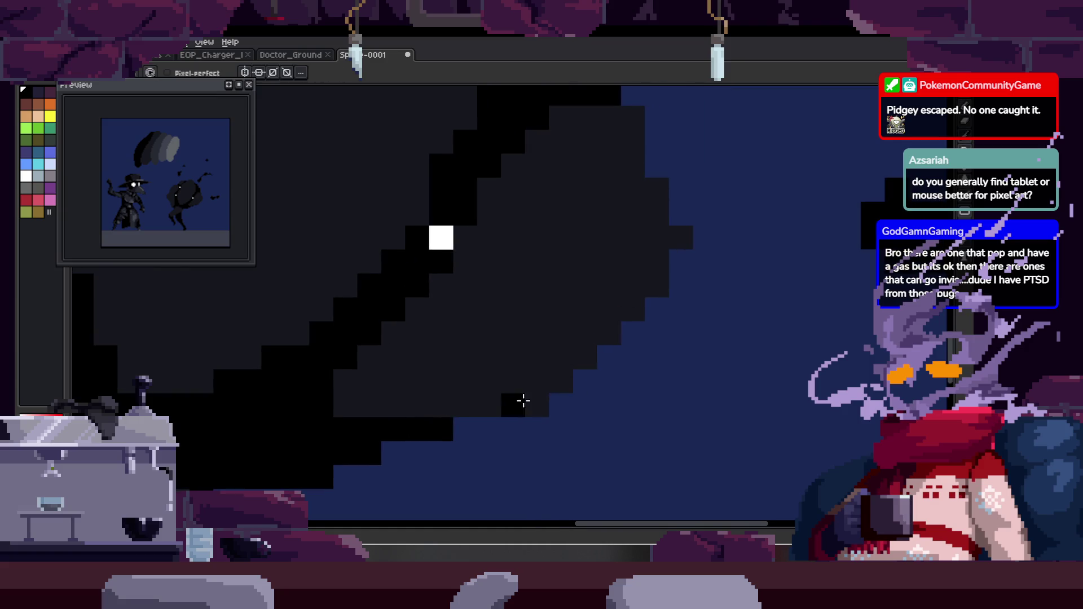
pyautogui.press('e')
pyautogui.scroll(3, 666, 296)
pyautogui.click(603, 375)
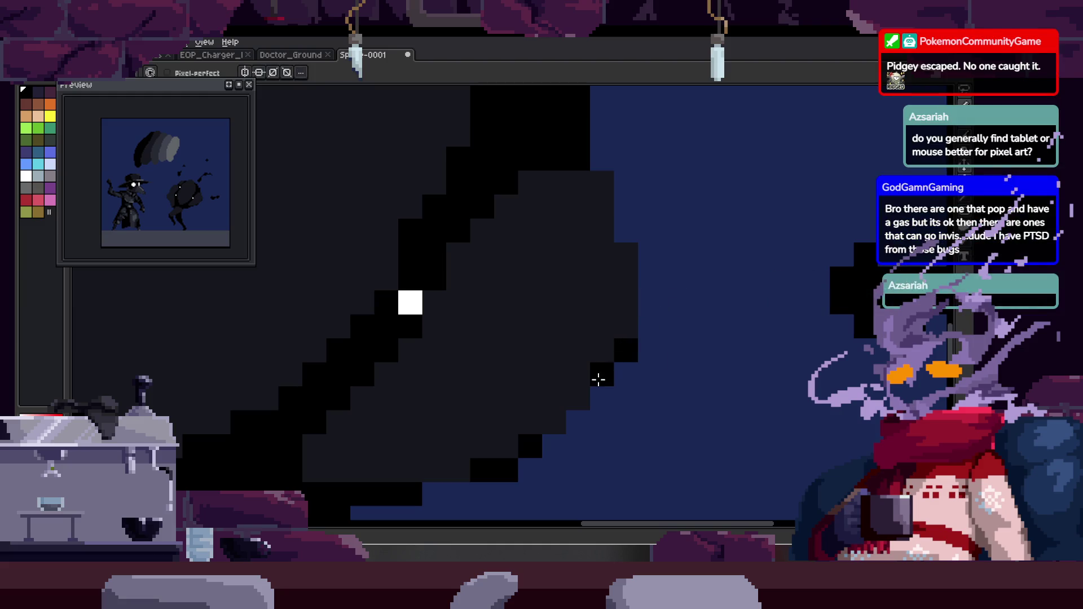
pyautogui.moveTo(626, 325)
pyautogui.mouseDown()
pyautogui.moveTo(623, 253)
pyautogui.moveTo(638, 320)
pyautogui.moveTo(519, 254)
pyautogui.moveTo(505, 324)
pyautogui.moveTo(529, 287)
pyautogui.mouseUp()
# Paint bands of dark-grey body pixels black to deepen the shadows.
pyautogui.hscroll(-1, 520, 253)
pyautogui.scroll(-2, 530, 288)
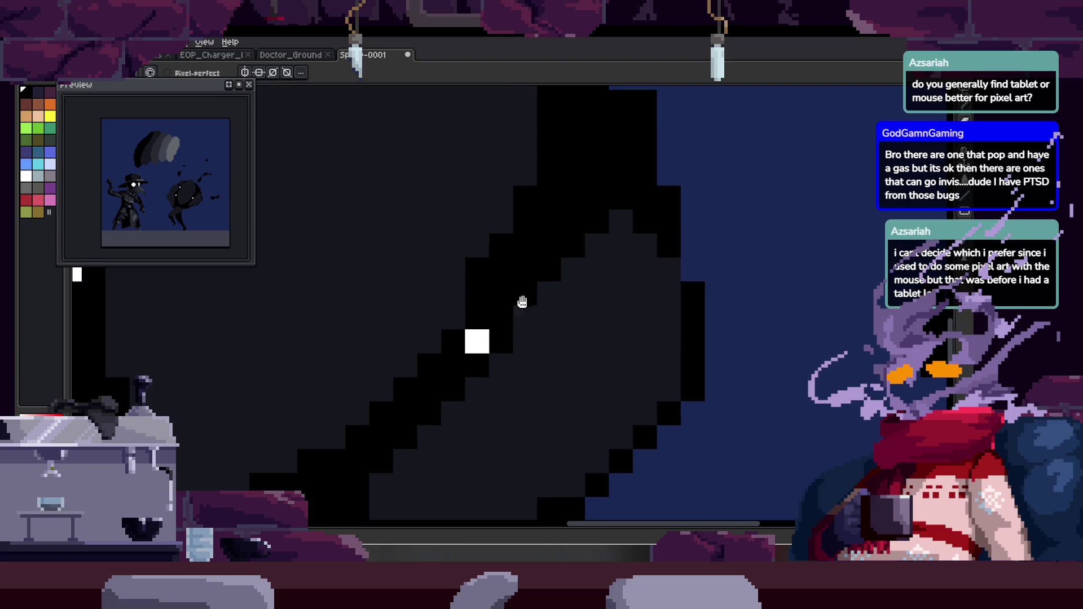
pyautogui.scroll(2, 566, 353)
pyautogui.scroll(-4, 503, 348)
pyautogui.hscroll(-2, 503, 348)
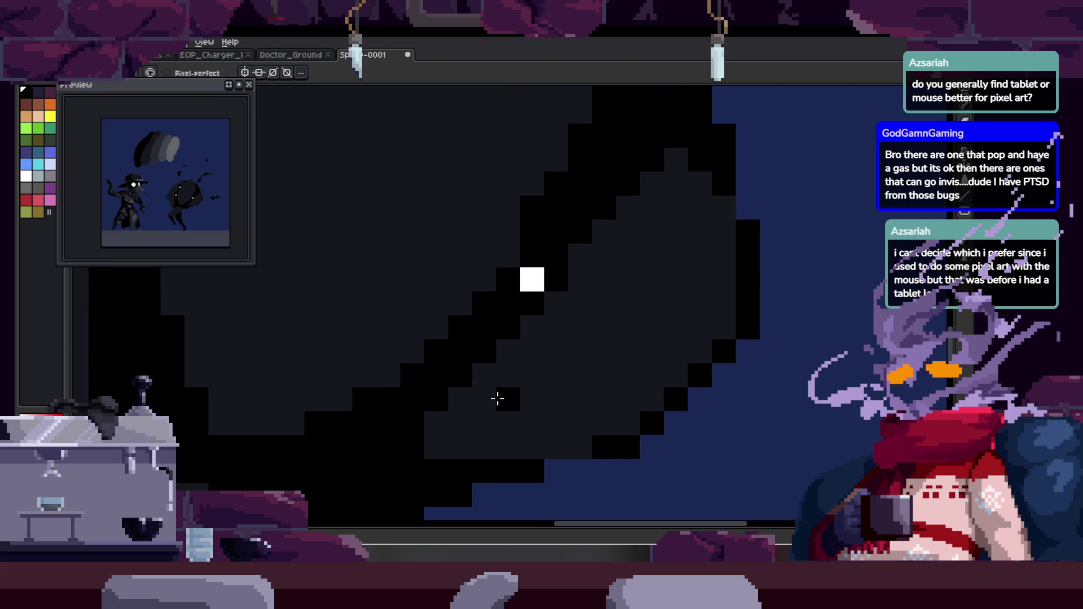
pyautogui.scroll(-2, 502, 396)
pyautogui.hscroll(2, 463, 367)
pyautogui.moveTo(425, 333)
pyautogui.mouseDown()
pyautogui.moveTo(493, 321)
pyautogui.moveTo(529, 352)
pyautogui.mouseUp()
pyautogui.press('z')
pyautogui.scroll(-3, 639, 278)
pyautogui.scroll(3, 588, 349)
pyautogui.press('b')
pyautogui.moveTo(524, 338)
pyautogui.mouseDown()
pyautogui.moveTo(508, 358)
pyautogui.moveTo(592, 397)
pyautogui.mouseUp()
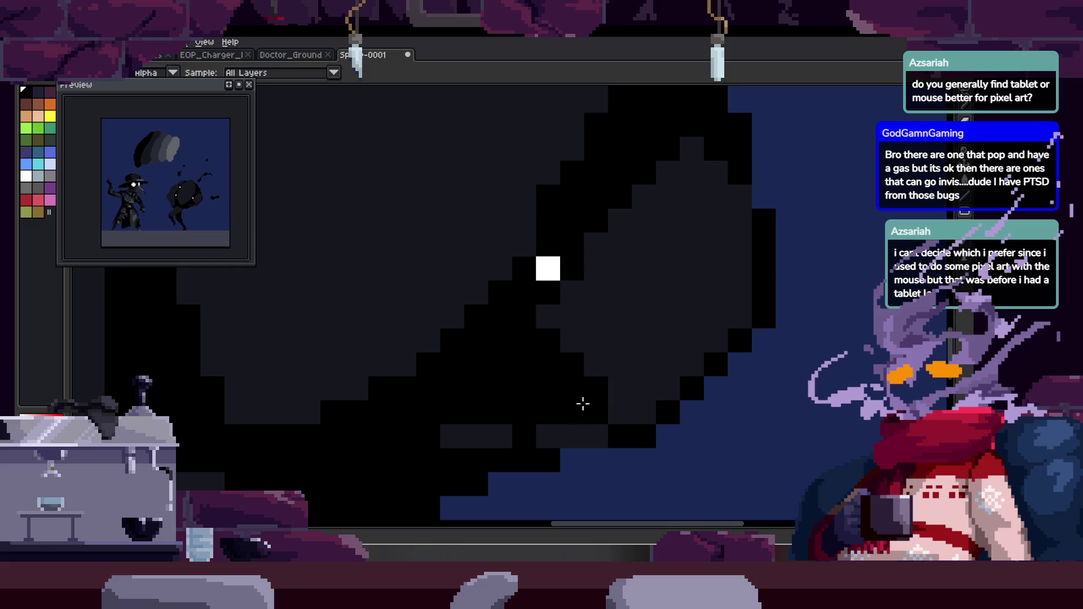
# Draw lighter grey strokes down the bug's body.
pyautogui.scroll(-5, 556, 421)
pyautogui.scroll(4, 631, 362)
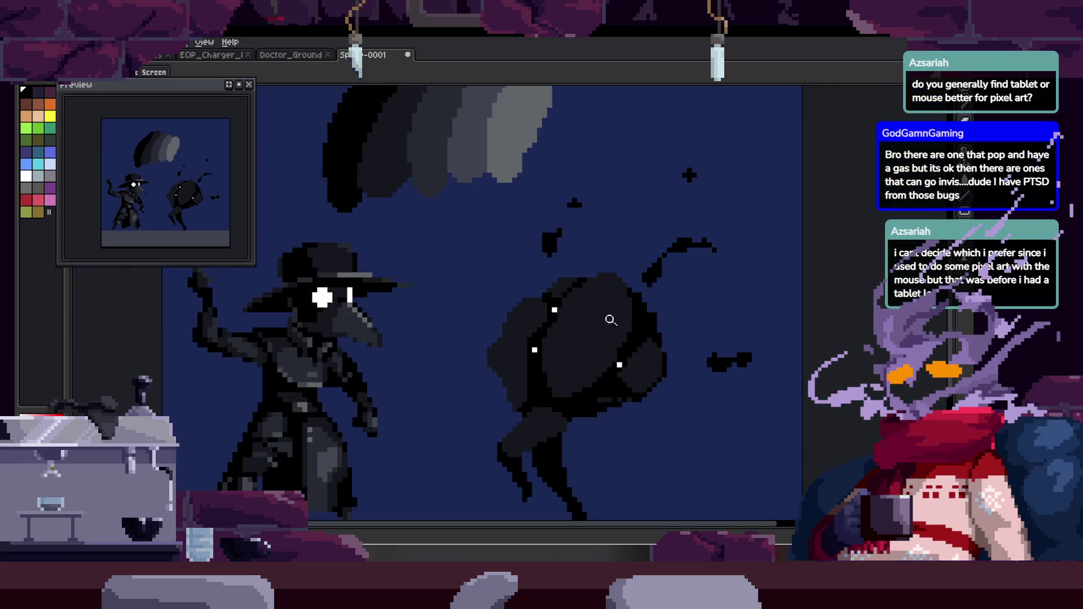
pyautogui.scroll(-1, 565, 312)
pyautogui.scroll(4, 513, 310)
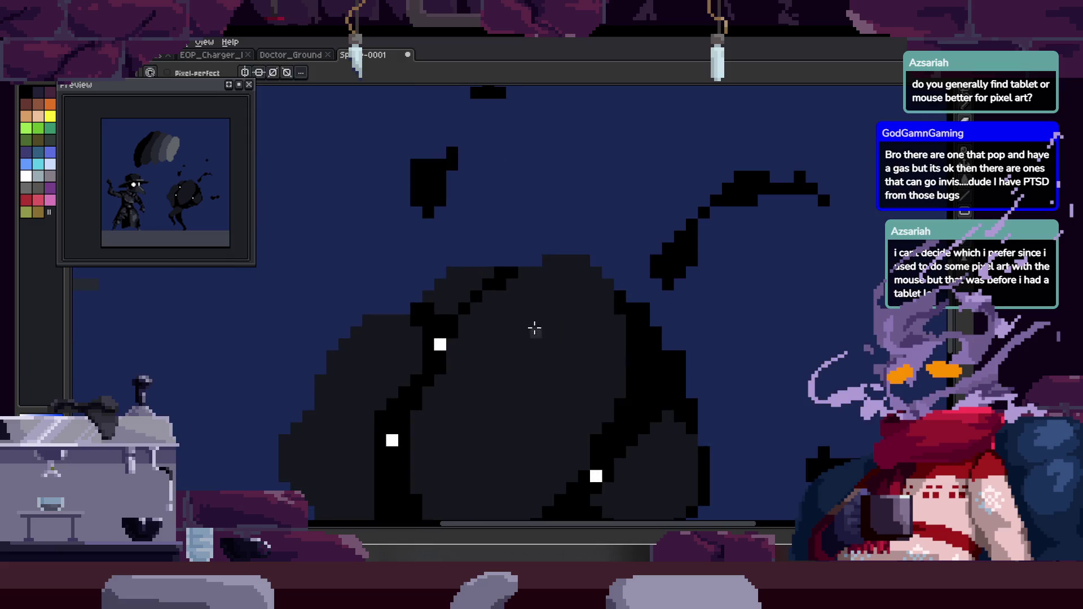
pyautogui.moveTo(536, 220)
pyautogui.mouseDown()
pyautogui.moveTo(505, 254)
pyautogui.moveTo(506, 337)
pyautogui.moveTo(534, 360)
pyautogui.moveTo(513, 280)
pyautogui.moveTo(571, 278)
pyautogui.moveTo(577, 372)
pyautogui.mouseUp()
pyautogui.moveTo(508, 341)
pyautogui.mouseDown()
pyautogui.moveTo(482, 242)
pyautogui.moveTo(474, 314)
pyautogui.moveTo(519, 359)
pyautogui.moveTo(470, 318)
pyautogui.moveTo(551, 346)
pyautogui.moveTo(566, 398)
pyautogui.mouseUp()
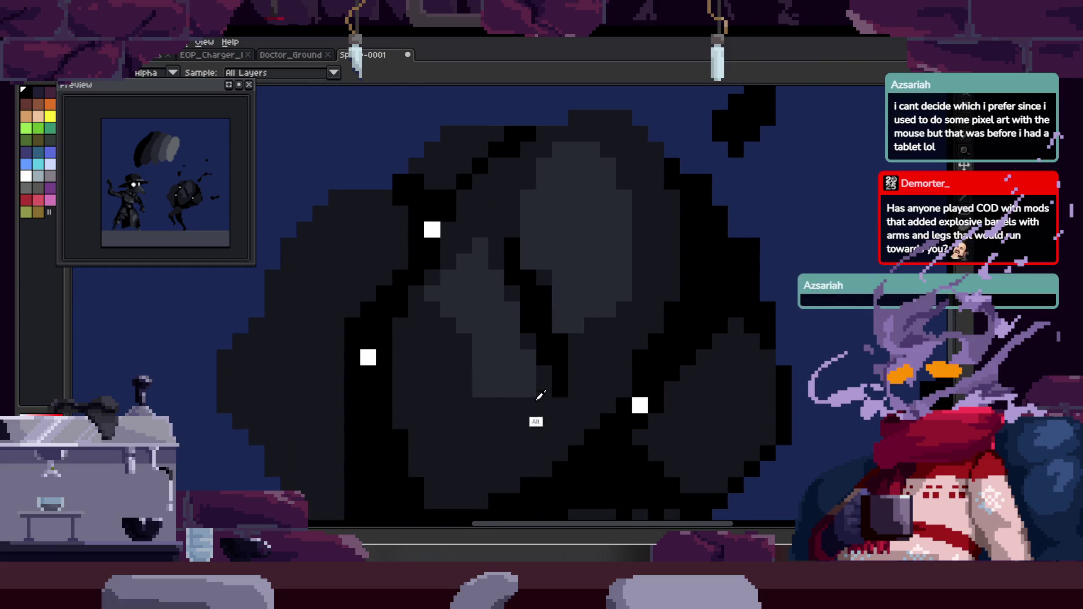
# Add an L-shaped light grey highlight across the body and extra highlight pixels.
pyautogui.scroll(2, 634, 262)
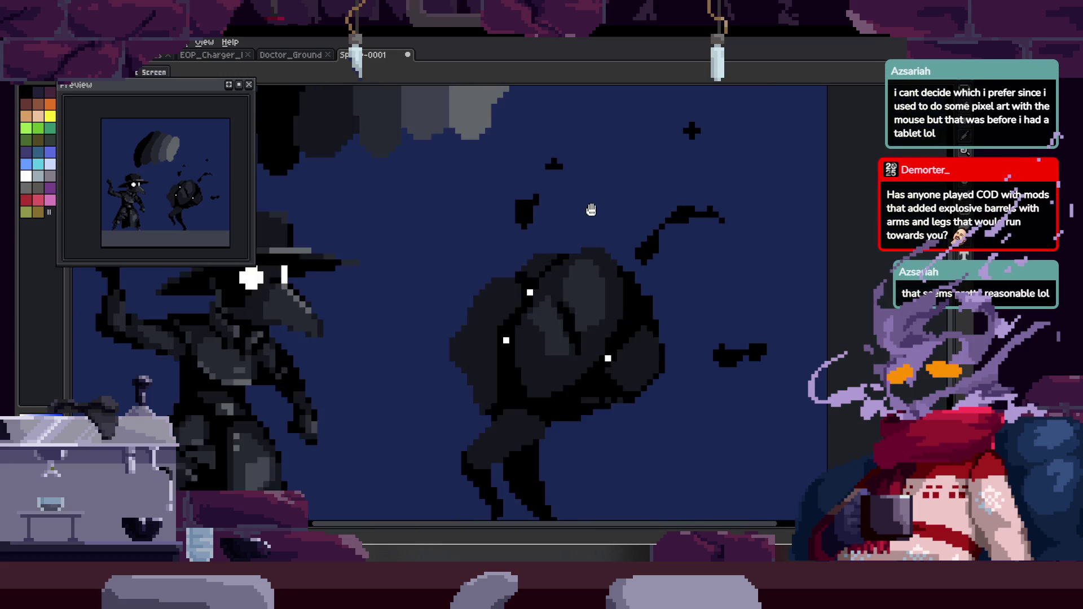
pyautogui.scroll(-3, 527, 300)
pyautogui.scroll(-2, 542, 282)
pyautogui.scroll(3, 533, 282)
pyautogui.moveTo(511, 271)
pyautogui.mouseDown()
pyautogui.moveTo(510, 282)
pyautogui.moveTo(580, 307)
pyautogui.moveTo(606, 336)
pyautogui.mouseUp()
pyautogui.moveTo(533, 331)
pyautogui.mouseDown()
pyautogui.moveTo(609, 298)
pyautogui.moveTo(688, 373)
pyautogui.mouseUp()
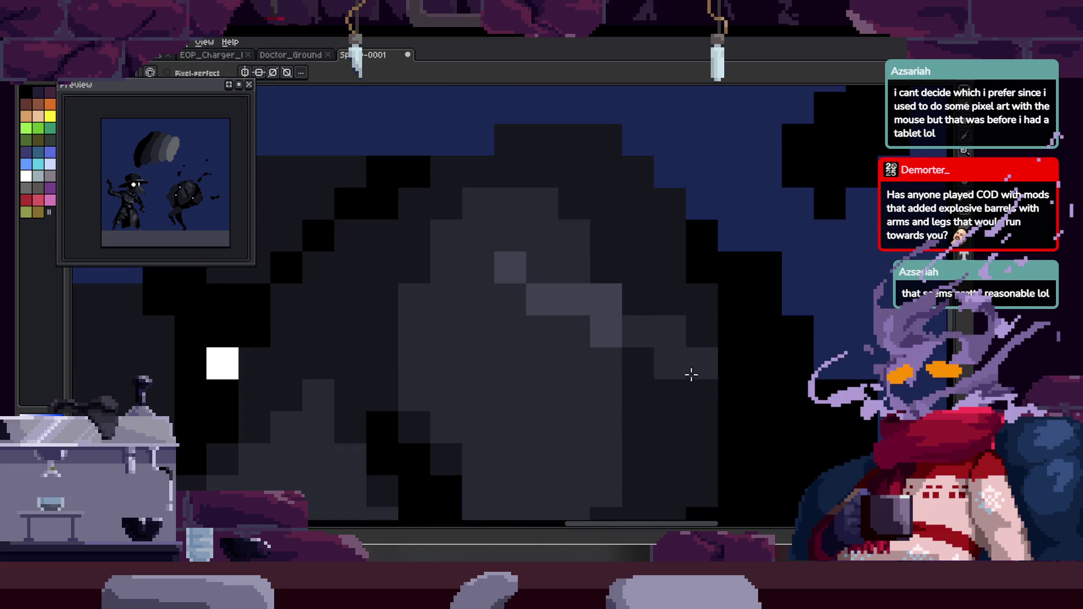
pyautogui.scroll(-1, 682, 346)
pyautogui.scroll(1, 672, 335)
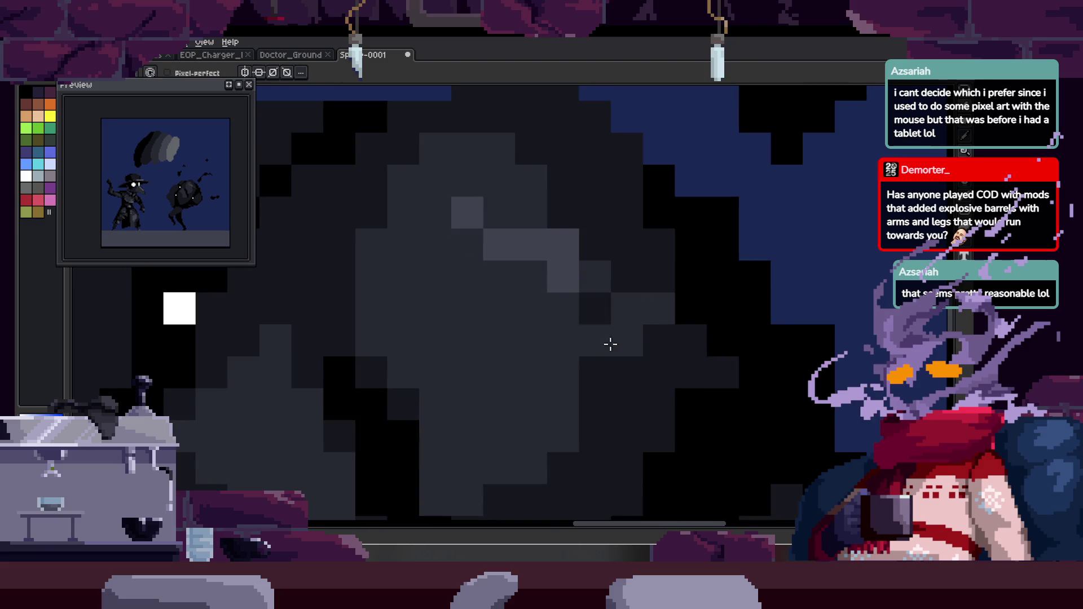
pyautogui.click(595, 372)
pyautogui.moveTo(566, 401); pyautogui.dragTo(523, 413)
# Sample a grey from the bug and zoom out to view the whole scene.
pyautogui.press('alt')
pyautogui.press('z')
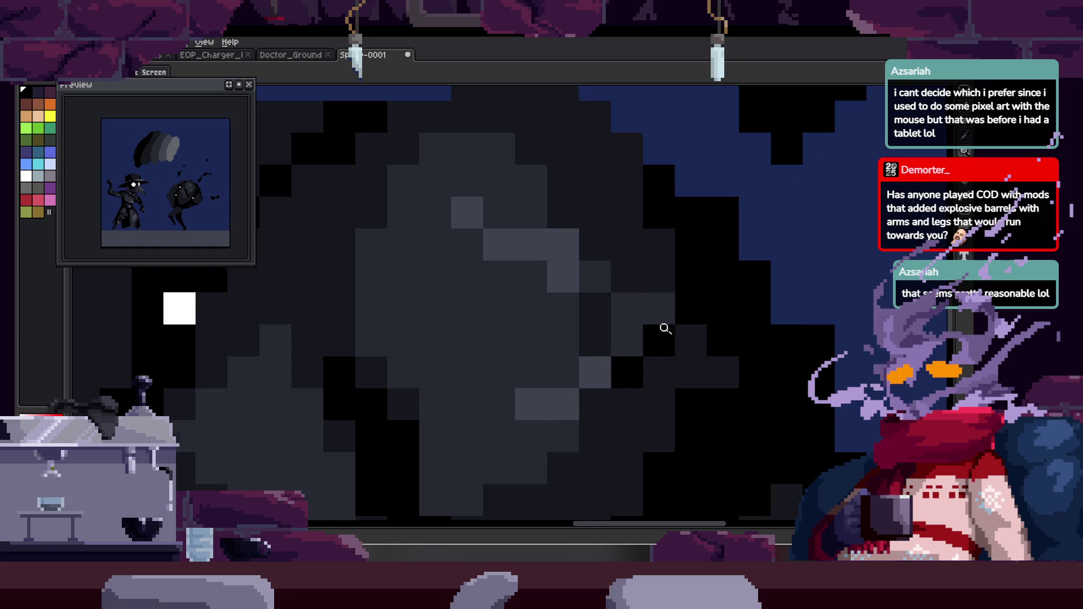
pyautogui.scroll(-5, 713, 289)
pyautogui.scroll(-3, 649, 252)
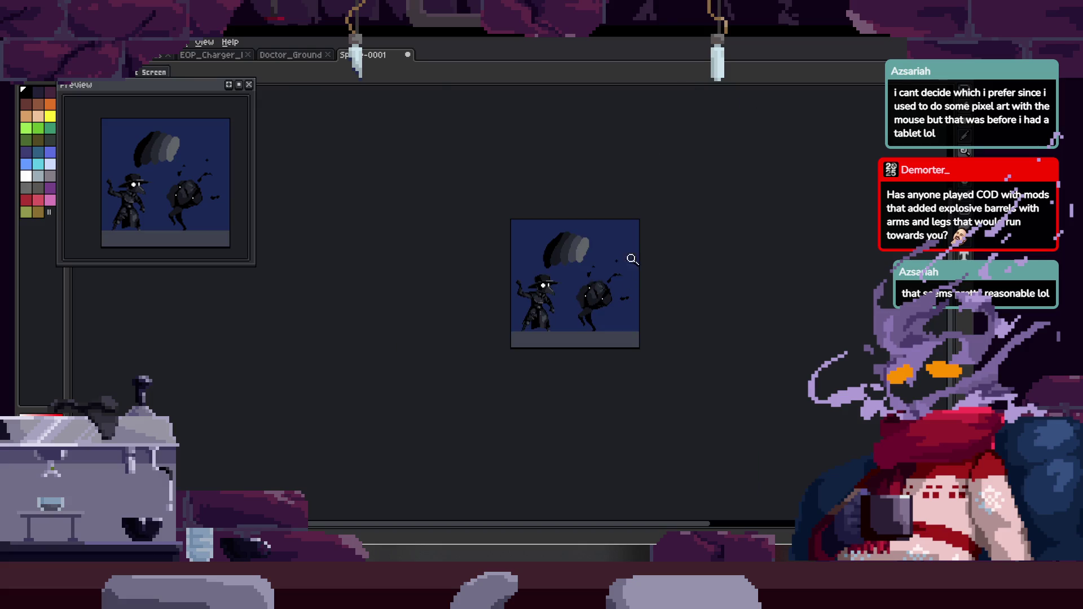
# Zoom in on the beetle and paint black outline pixels down its edge with the Pencil.
pyautogui.scroll(6, 624, 271)
pyautogui.scroll(2, 498, 280)
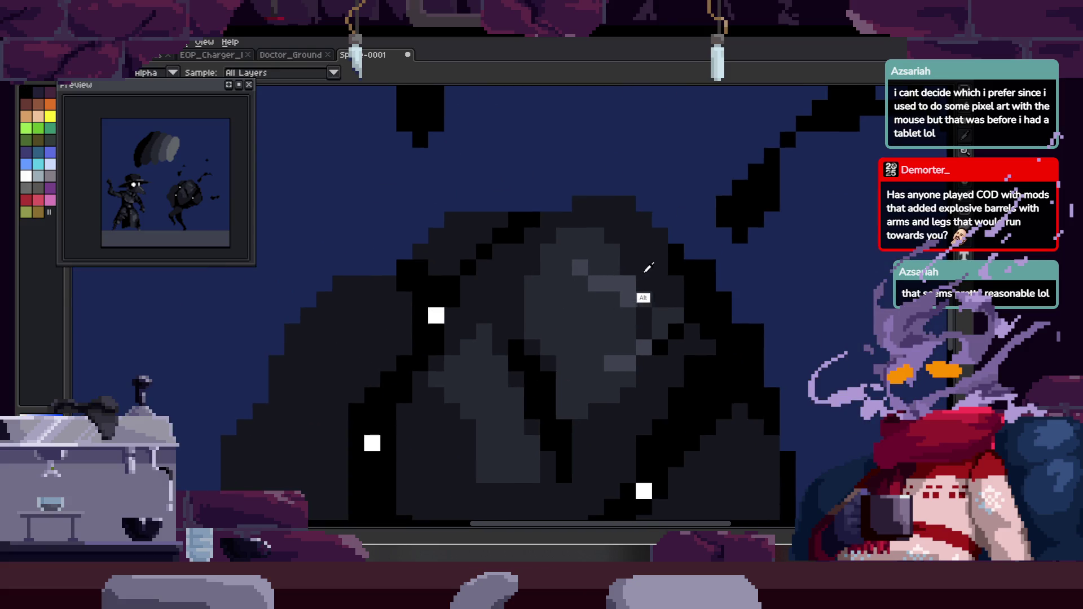
pyautogui.scroll(-4, 611, 265)
pyautogui.scroll(2, 620, 276)
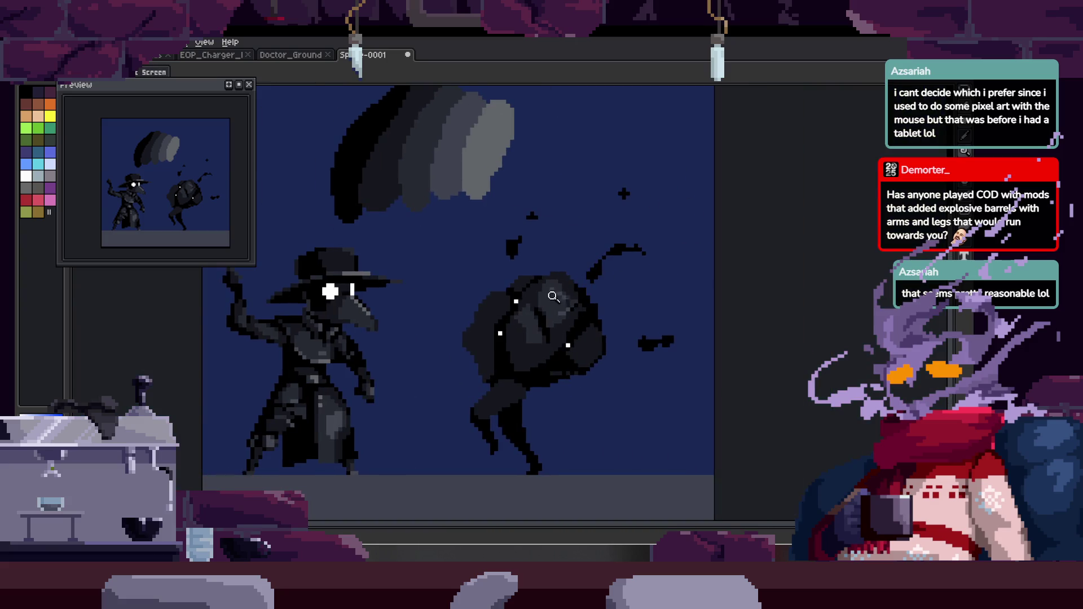
pyautogui.scroll(3, 468, 292)
pyautogui.scroll(2, 468, 293)
pyautogui.press('b')
pyautogui.scroll(2, 474, 169)
pyautogui.moveTo(401, 238)
pyautogui.mouseDown()
pyautogui.moveTo(380, 218)
pyautogui.moveTo(408, 208)
pyautogui.moveTo(443, 265)
pyautogui.moveTo(472, 399)
pyautogui.moveTo(470, 332)
pyautogui.moveTo(506, 424)
pyautogui.mouseUp()
pyautogui.moveTo(476, 324); pyautogui.dragTo(459, 348)
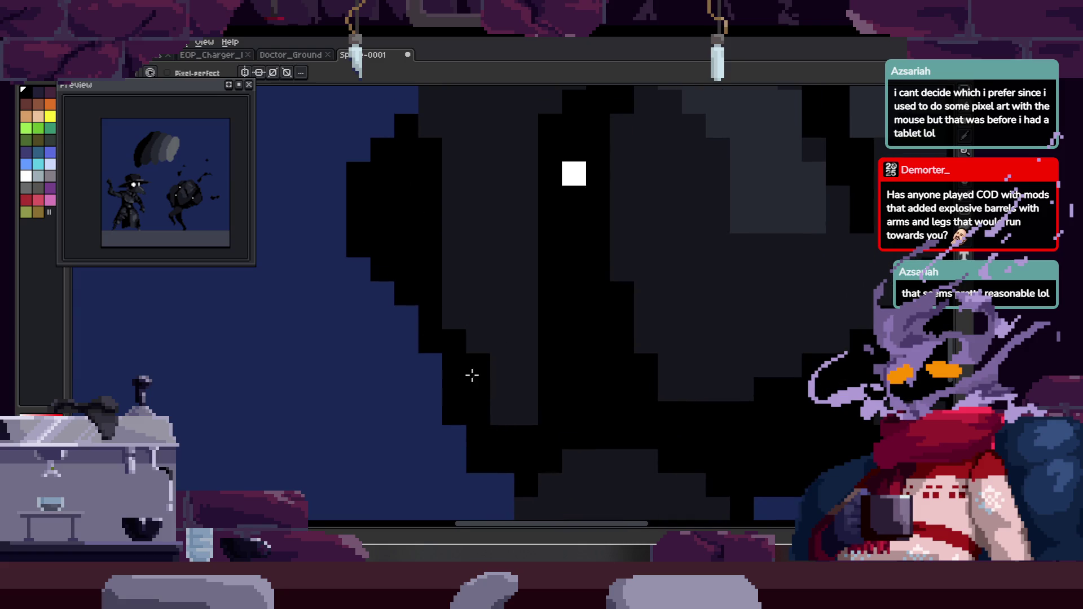
pyautogui.moveTo(513, 391); pyautogui.dragTo(505, 413)
# Add black outline pixels along the creature's lower-left edge and tidy the outline's stray pixels.
pyautogui.moveTo(431, 265); pyautogui.dragTo(475, 365)
pyautogui.moveTo(420, 451); pyautogui.dragTo(470, 436)
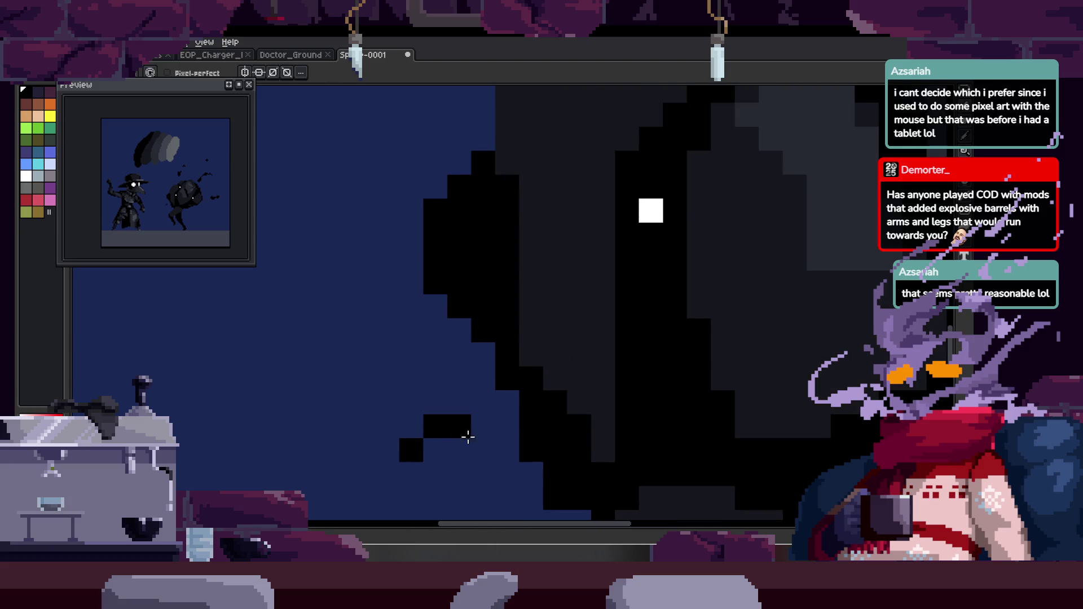
pyautogui.scroll(-3, 545, 438)
pyautogui.scroll(3, 448, 365)
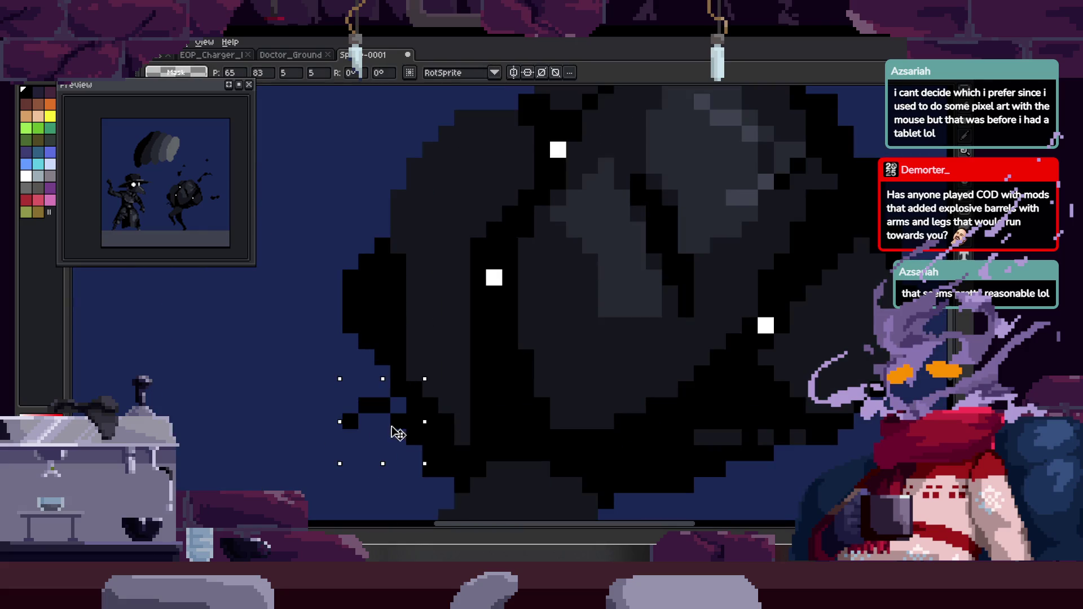
pyautogui.moveTo(390, 272); pyautogui.dragTo(413, 393)
pyautogui.scroll(2, 438, 346)
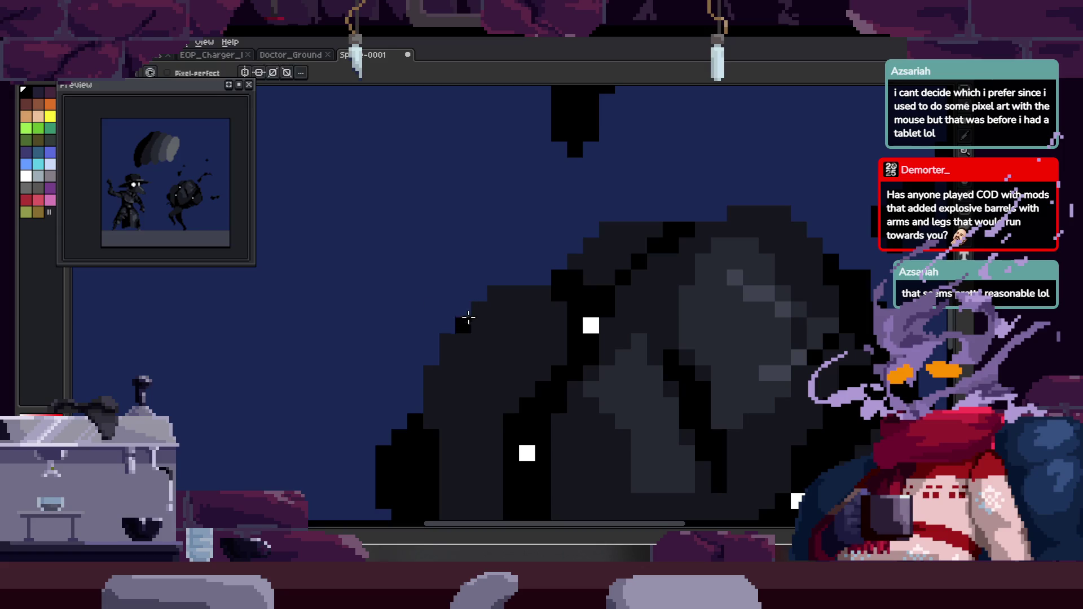
pyautogui.scroll(1, 433, 310)
pyautogui.moveTo(405, 294)
pyautogui.mouseDown()
pyautogui.moveTo(428, 303)
pyautogui.moveTo(404, 279)
pyautogui.moveTo(381, 303)
pyautogui.moveTo(429, 303)
pyautogui.mouseUp()
# Erase stray pixels, leaving a small black spike on top of the creature's body.
pyautogui.press('e')
pyautogui.press('b')
pyautogui.press('e')
pyautogui.press('z')
pyautogui.scroll(-3, 460, 295)
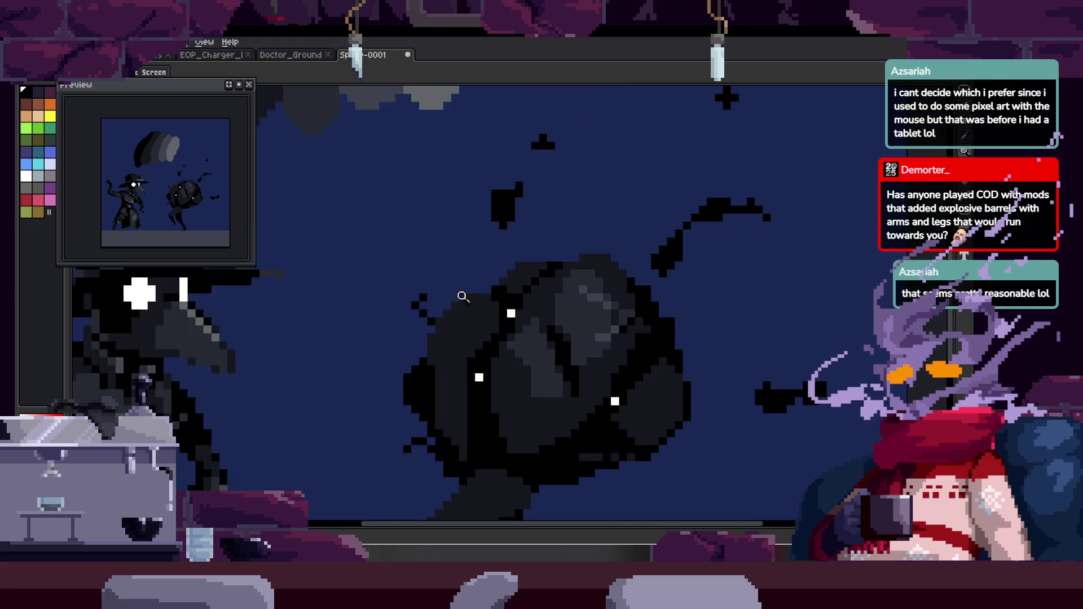
pyautogui.scroll(2, 483, 275)
pyautogui.moveTo(483, 275); pyautogui.dragTo(453, 275)
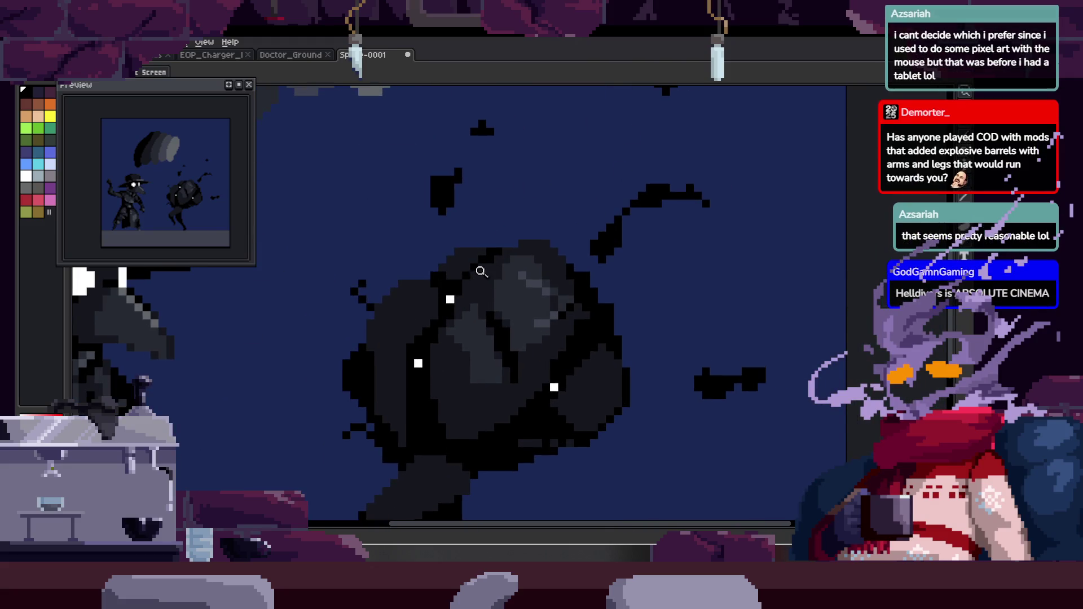
pyautogui.scroll(1, 403, 311)
pyautogui.moveTo(521, 247); pyautogui.dragTo(474, 208)
pyautogui.scroll(1, 428, 305)
pyautogui.scroll(2, 364, 326)
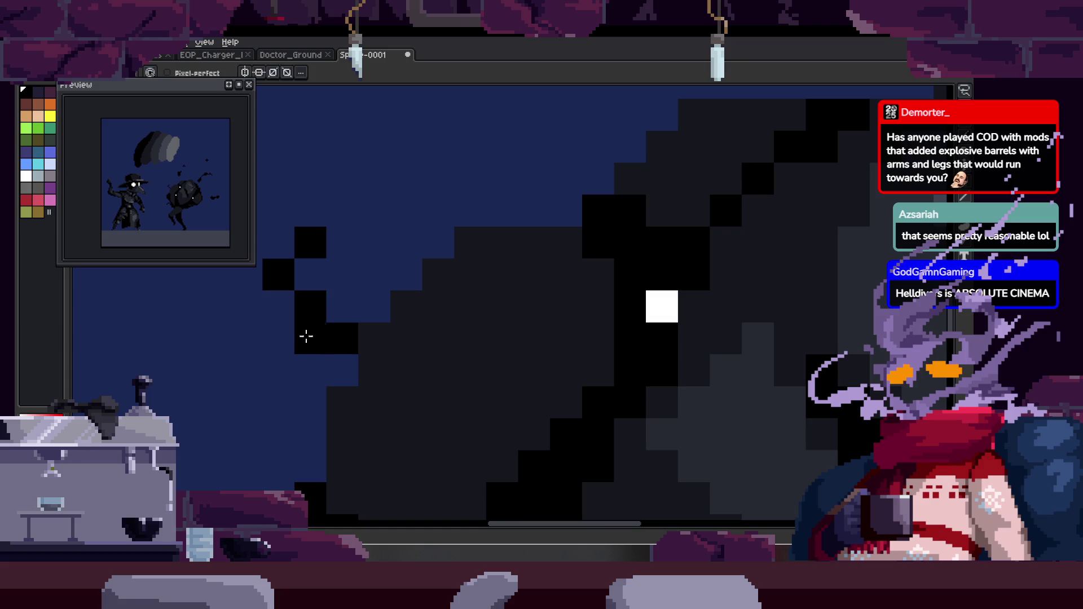
pyautogui.scroll(-1, 404, 331)
pyautogui.scroll(-2, 483, 290)
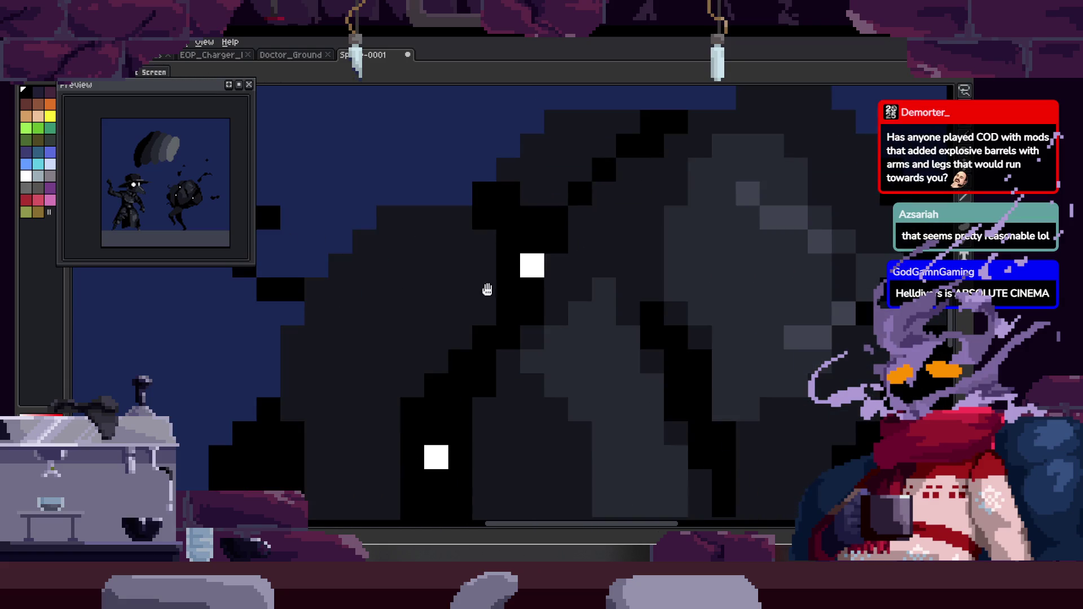
pyautogui.hscroll(1, 466, 316)
pyautogui.scroll(2, 477, 277)
pyautogui.moveTo(488, 234); pyautogui.dragTo(471, 326)
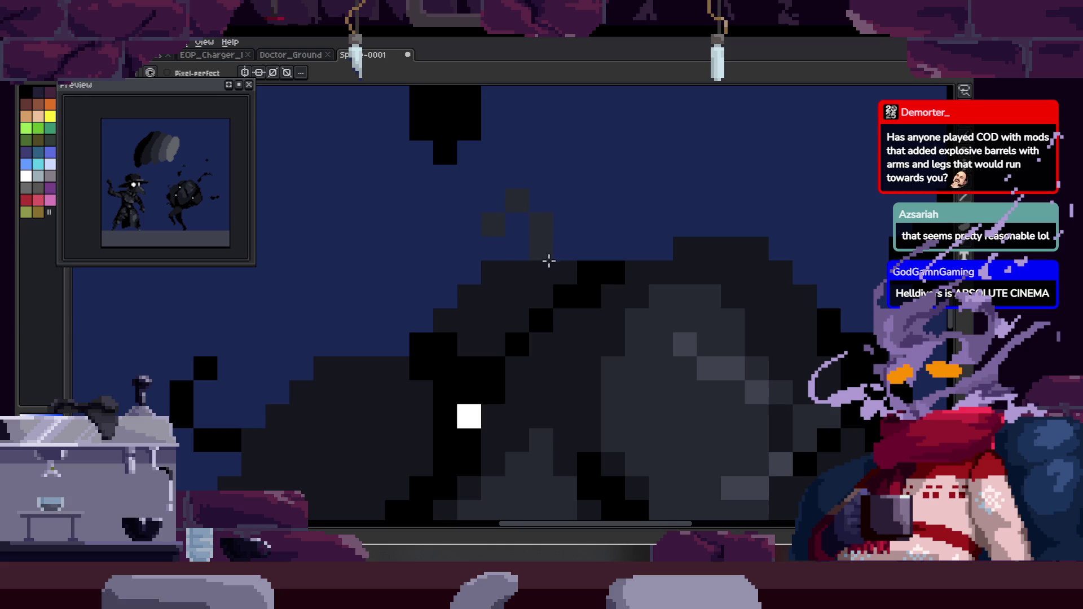
pyautogui.press('z')
pyautogui.scroll(-5, 536, 234)
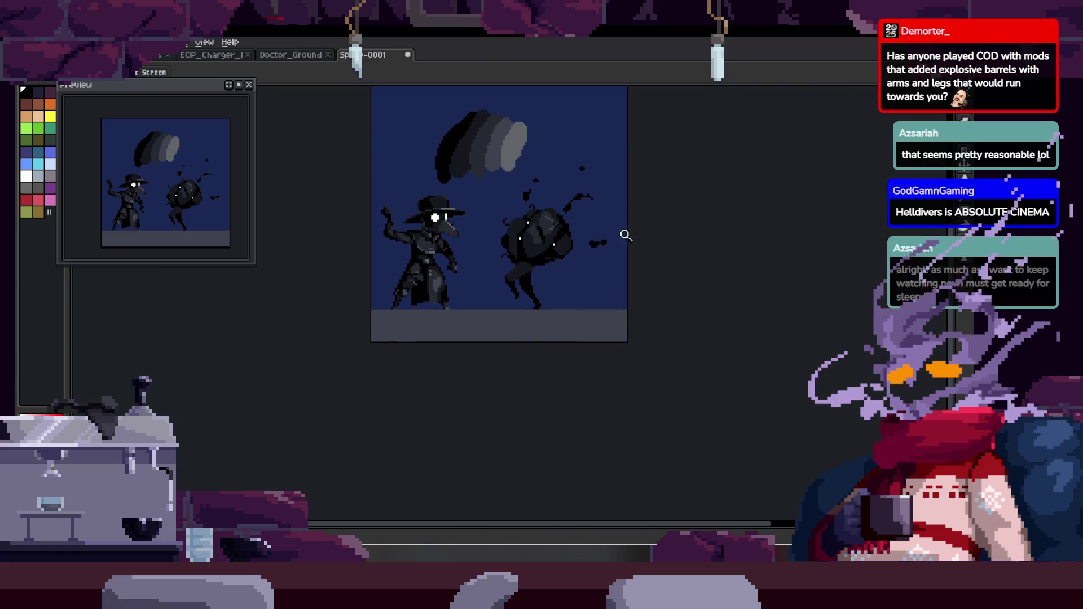
# Draw a diagonal black stroke on the creature, then undo its unwanted end.
pyautogui.scroll(3, 539, 253)
pyautogui.scroll(3, 488, 346)
pyautogui.press('b')
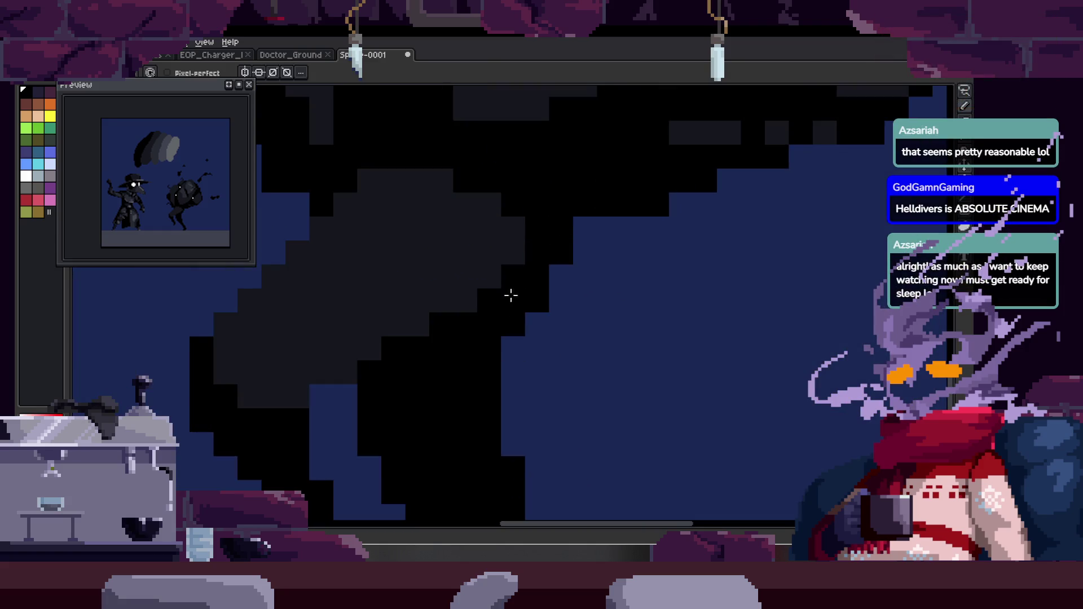
pyautogui.press('i')
pyautogui.scroll(-3, 645, 237)
pyautogui.scroll(2, 535, 250)
pyautogui.press('b')
pyautogui.moveTo(561, 249)
pyautogui.mouseDown()
pyautogui.moveTo(585, 254)
pyautogui.moveTo(578, 280)
pyautogui.moveTo(484, 349)
pyautogui.mouseUp()
pyautogui.hotkey('ctrl', 'z')
pyautogui.hotkey('ctrl', 'z')
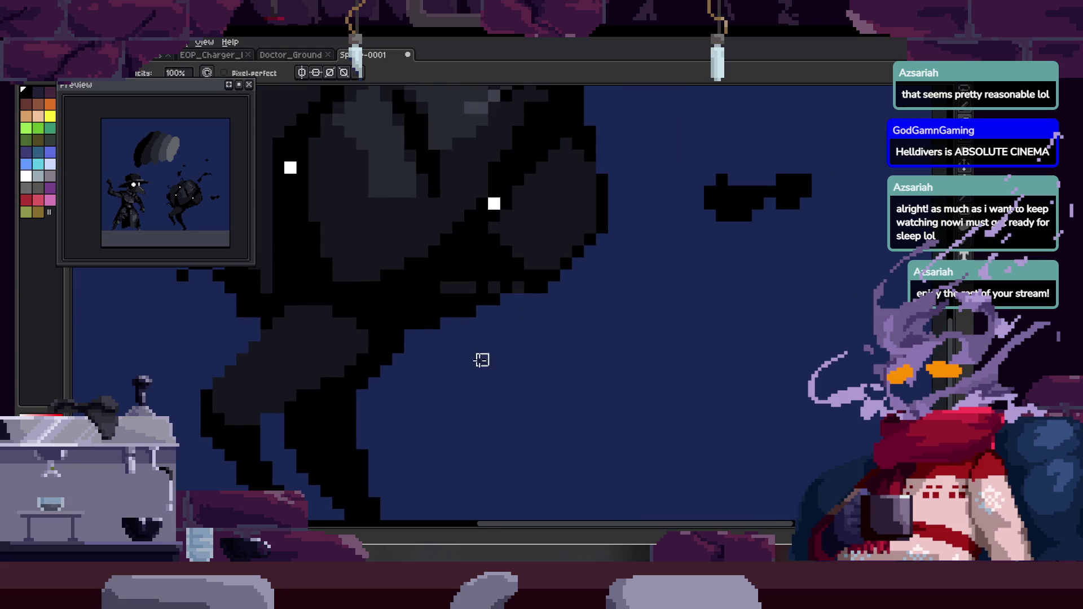
pyautogui.press('z')
# Paint the dark-grey shading under the body black, eyedropping black from the canvas.
pyautogui.click(497, 261)
pyautogui.press('b')
pyautogui.moveTo(481, 222); pyautogui.dragTo(500, 285)
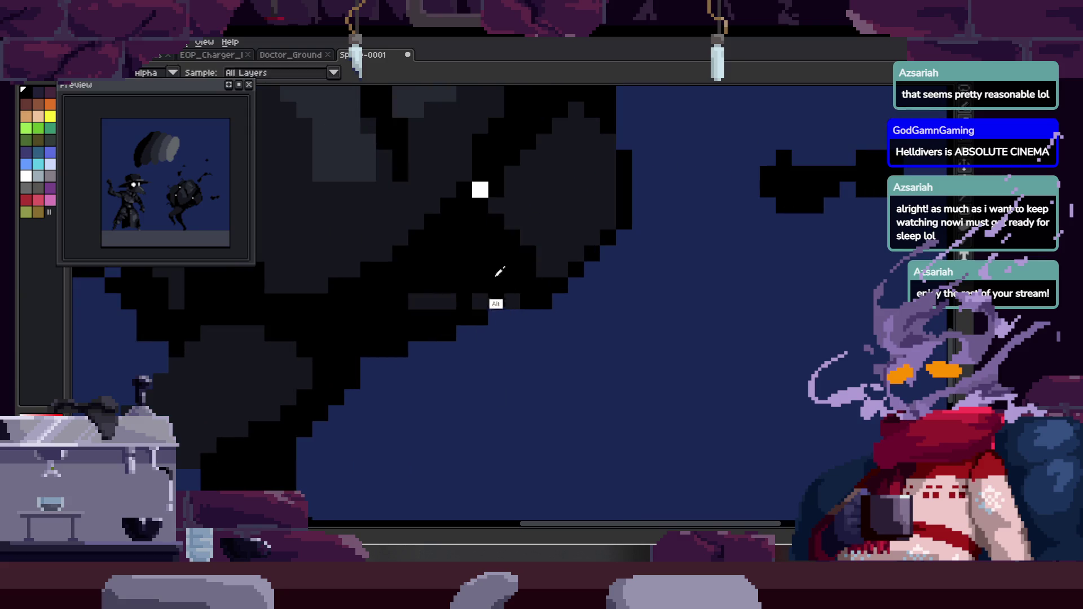
pyautogui.moveTo(431, 293)
pyautogui.mouseDown()
pyautogui.moveTo(511, 319)
pyautogui.moveTo(517, 295)
pyautogui.moveTo(549, 374)
pyautogui.moveTo(539, 311)
pyautogui.moveTo(476, 293)
pyautogui.mouseUp()
pyautogui.keyDown('alt'); pyautogui.click(447, 307); pyautogui.keyUp('alt')
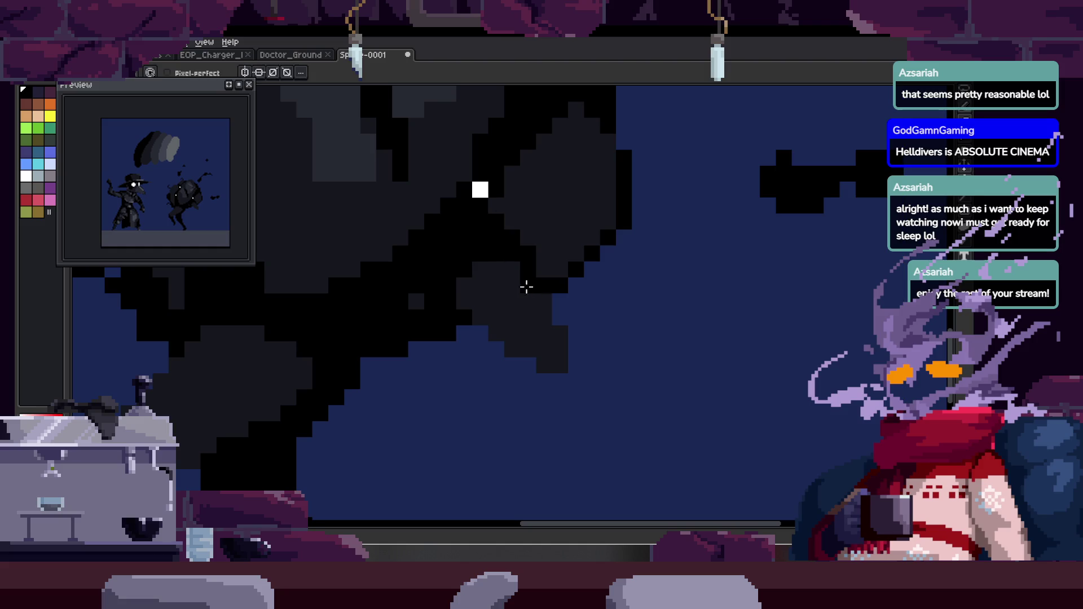
pyautogui.scroll(1, 527, 276)
pyautogui.hscroll(2, 479, 293)
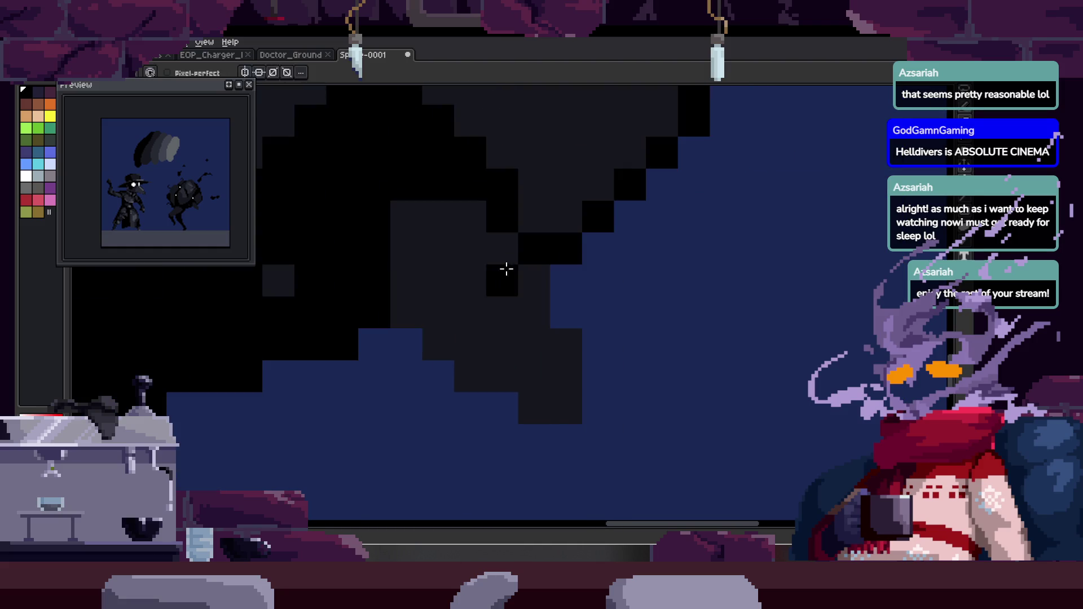
pyautogui.press('z')
pyautogui.scroll(-2, 528, 275)
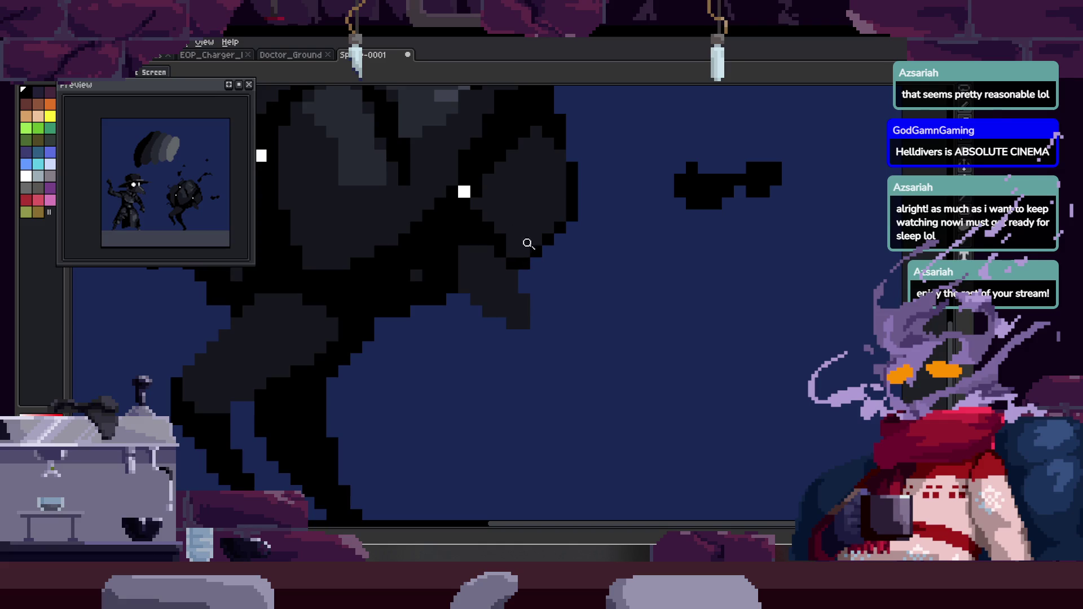
pyautogui.scroll(2, 472, 302)
pyautogui.press('b')
pyautogui.scroll(2, 547, 367)
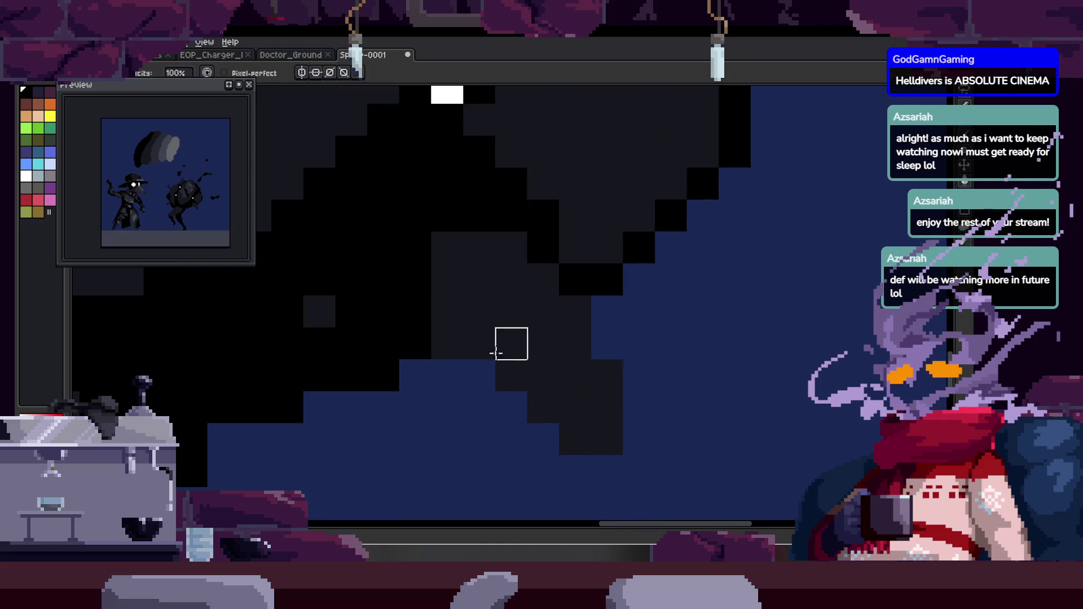
pyautogui.hscroll(2, 445, 341)
pyautogui.scroll(-1, 446, 341)
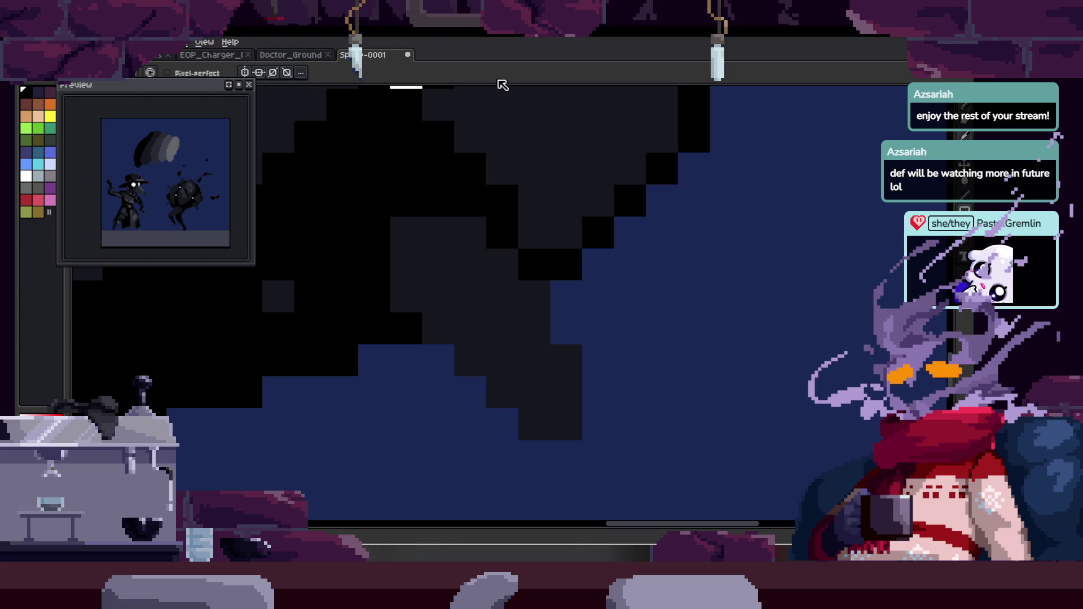
# Extend the small dark block beside the creature down-right and add one dark pixel near it.
pyautogui.press('z')
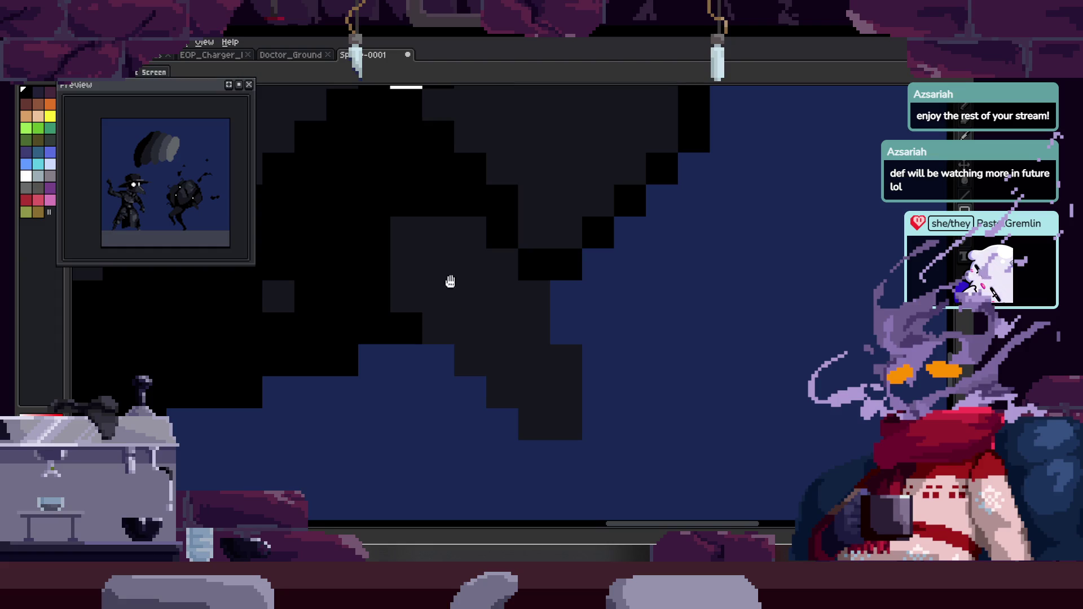
pyautogui.scroll(-3, 449, 294)
pyautogui.scroll(1, 476, 235)
pyautogui.scroll(-1, 446, 294)
pyautogui.press('b')
pyautogui.scroll(2, 451, 291)
pyautogui.moveTo(514, 361)
pyautogui.mouseDown()
pyautogui.moveTo(527, 392)
pyautogui.moveTo(538, 352)
pyautogui.mouseUp()
pyautogui.click(461, 300)
pyautogui.scroll(-3, 563, 237)
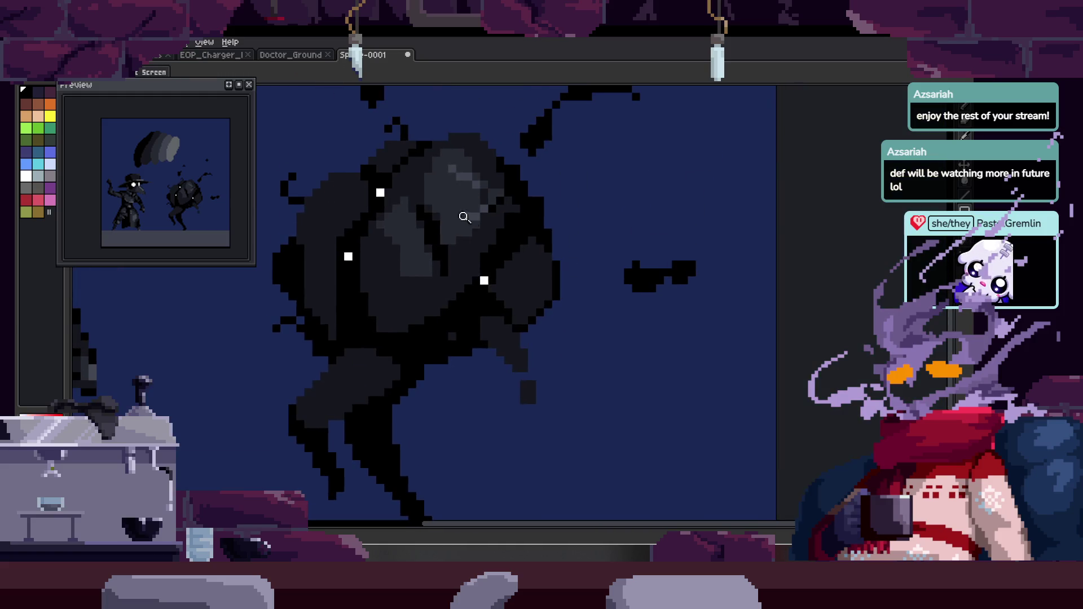
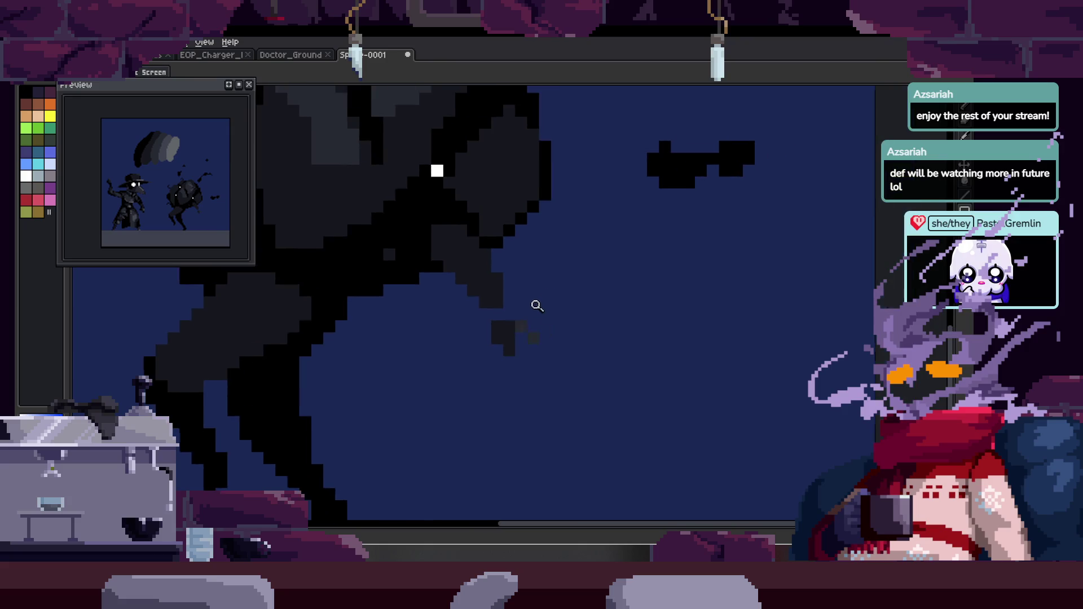
pyautogui.scroll(2, 510, 295)
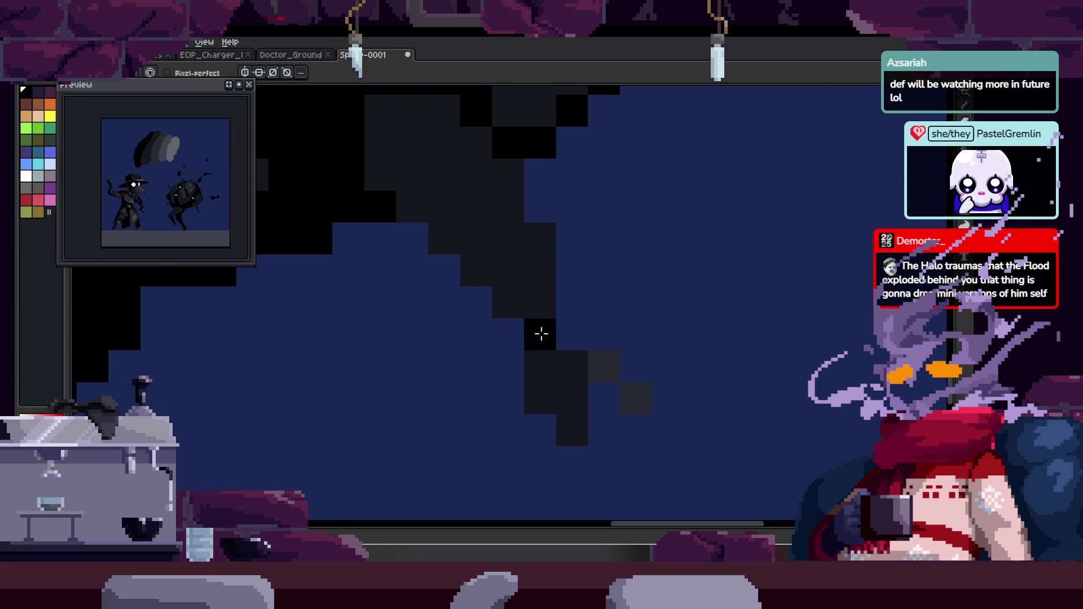
# Zoom in and paint a black pixel column and extra dark pixels along the tendril.
pyautogui.press('b')
pyautogui.moveTo(548, 334)
pyautogui.mouseDown()
pyautogui.moveTo(544, 363)
pyautogui.moveTo(566, 309)
pyautogui.mouseUp()
pyautogui.click(549, 258)
pyautogui.click(579, 294)
# Pick up the tendril's grey, add a grey pixel above it, and add two black pixels near the tip.
pyautogui.keyDown('alt'); pyautogui.click(620, 354); pyautogui.keyUp('alt')
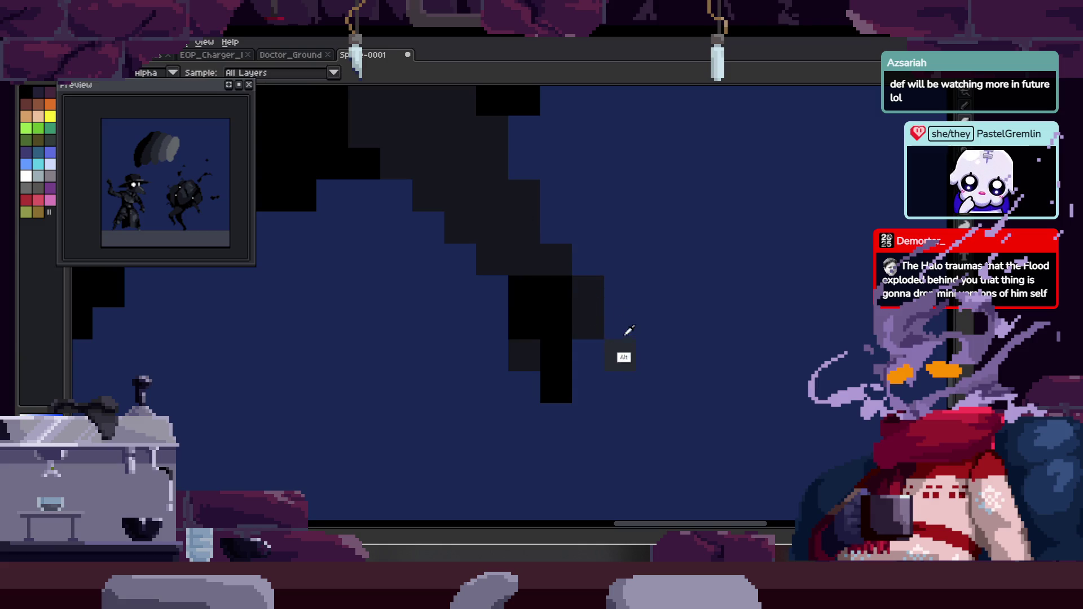
pyautogui.click(619, 324)
pyautogui.click(524, 388)
pyautogui.click(586, 355)
# Zoom out to see the whole scene and begin saving the sprite with Ctrl+S.
pyautogui.scroll(-3, 544, 338)
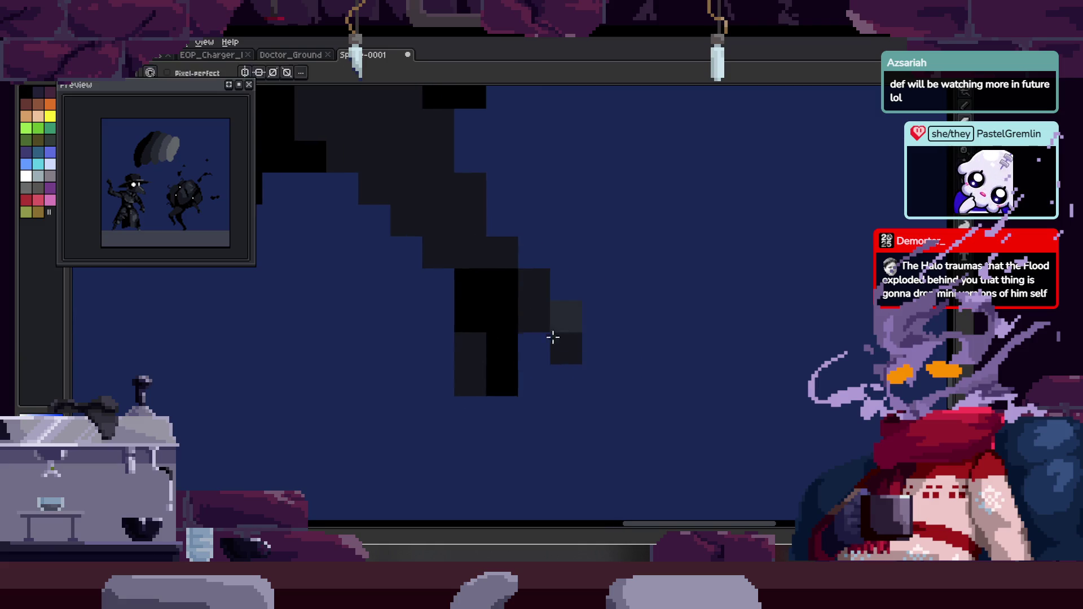
pyautogui.press('z')
pyautogui.scroll(-3, 566, 323)
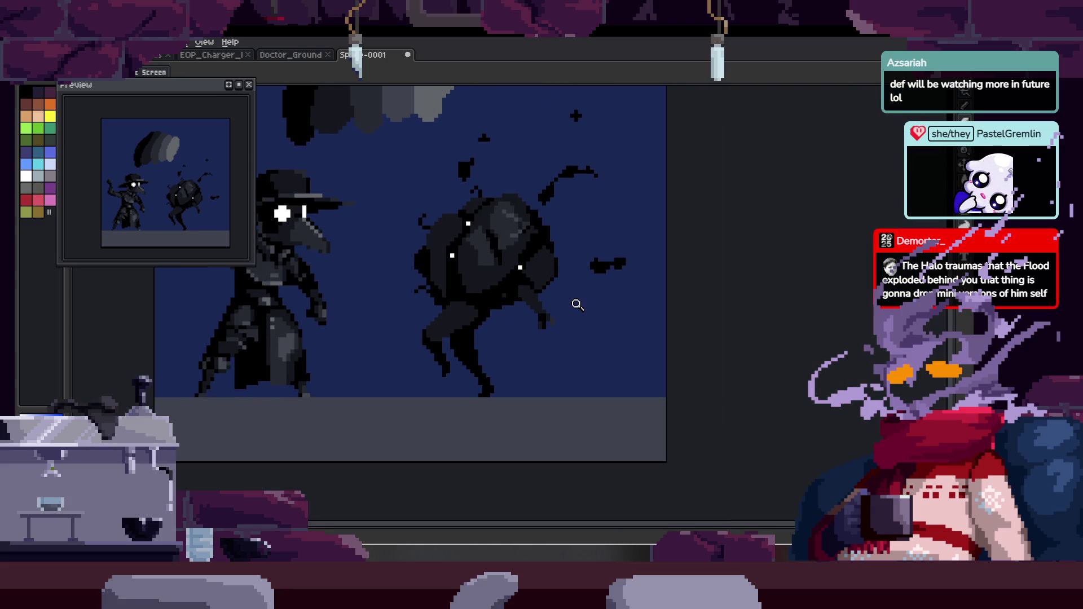
pyautogui.scroll(-1, 577, 305)
pyautogui.hotkey('ctrl', 's')
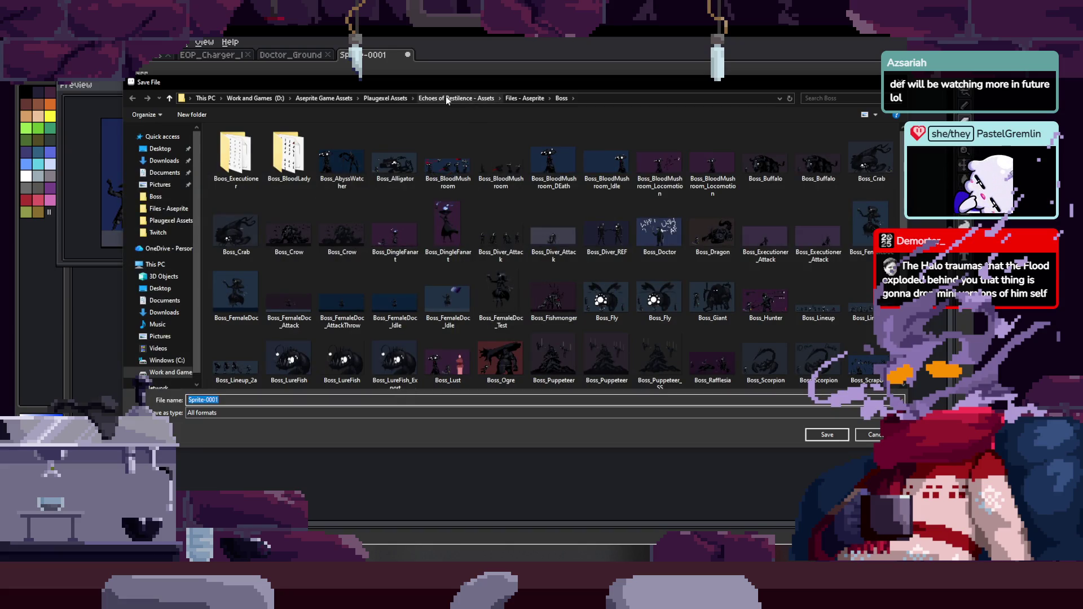
# Save the sprite as MOB_Exploder inside the Plaugexel Assets folder.
pyautogui.click(398, 99)
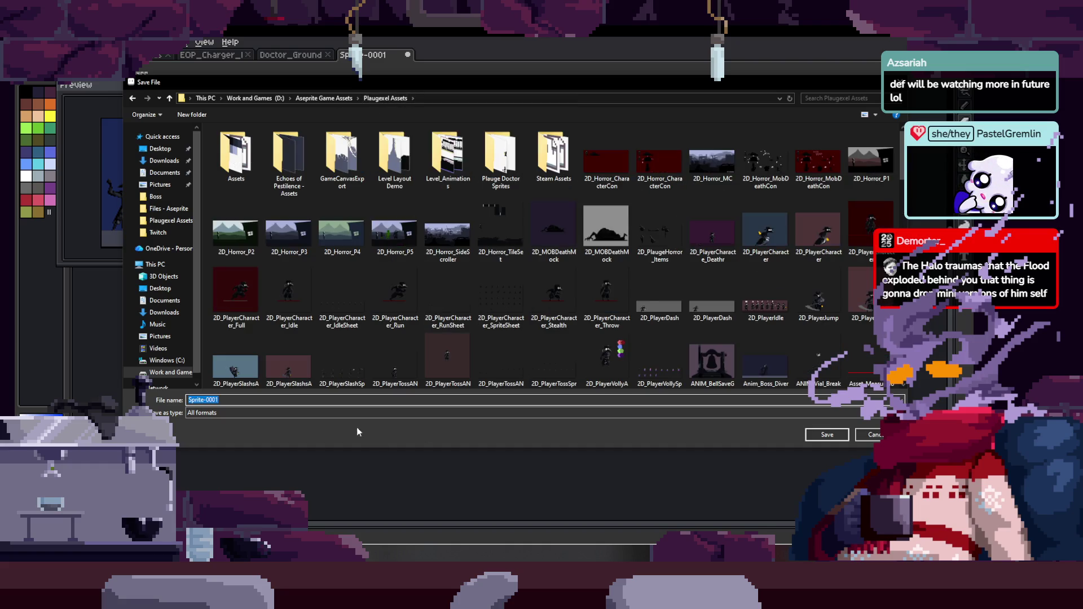
pyautogui.scroll(-10, 497, 304)
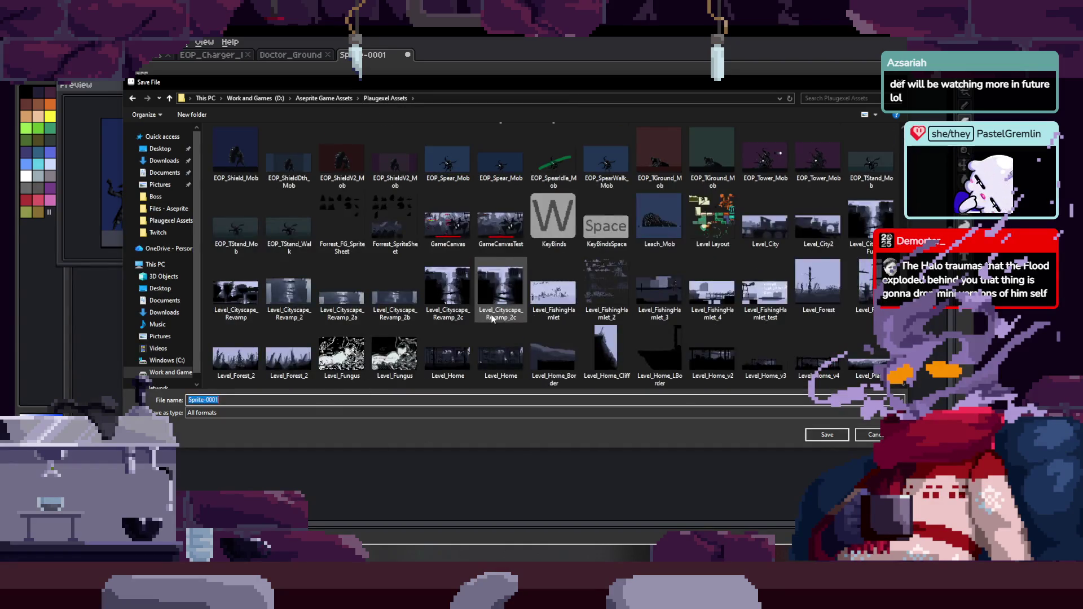
pyautogui.scroll(-5, 493, 318)
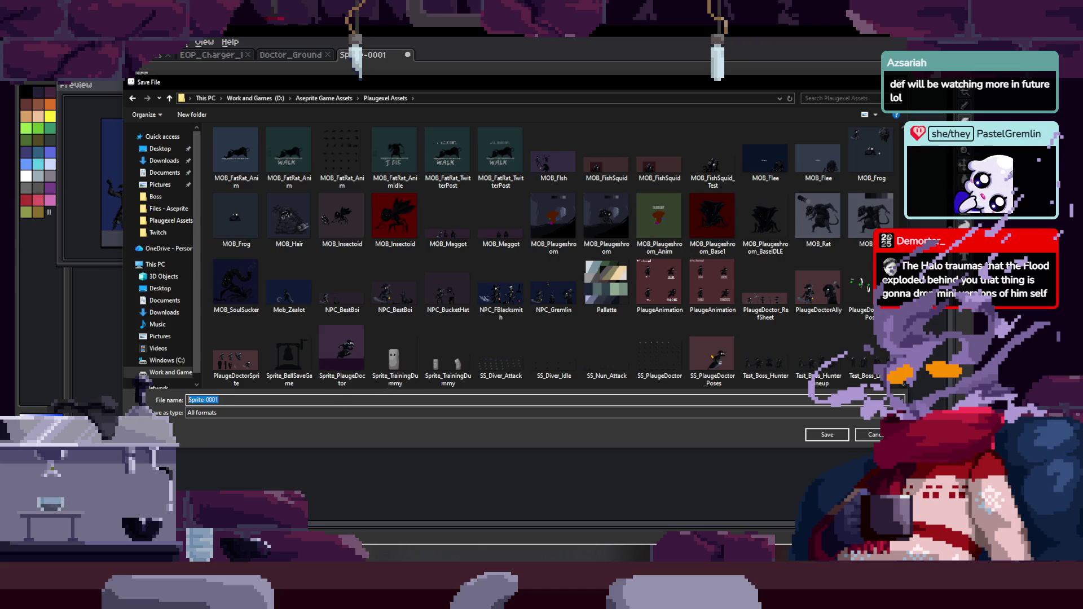
pyautogui.write('MOB_')
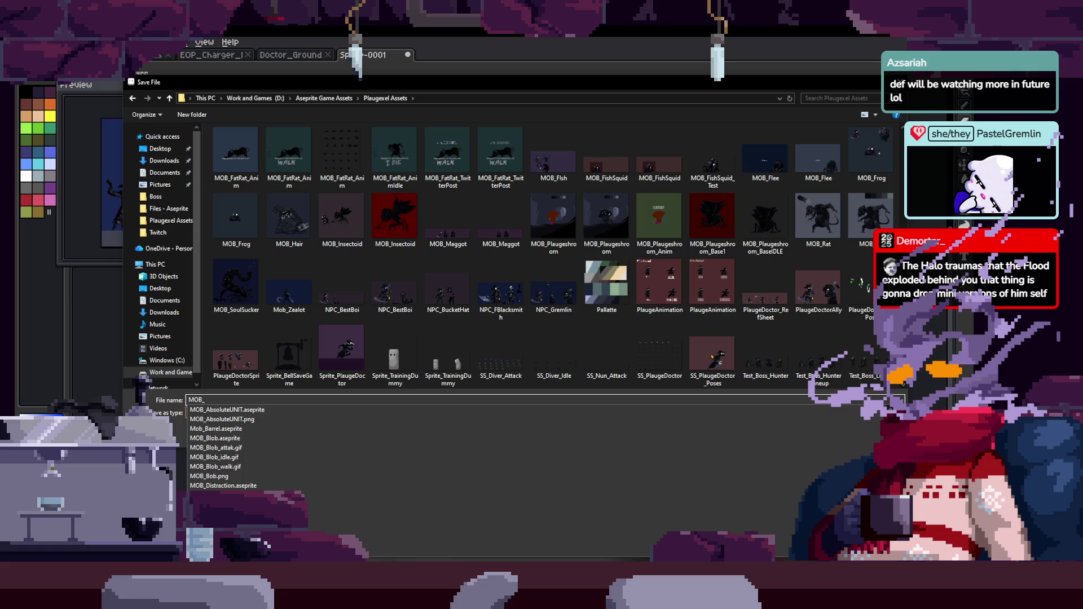
pyautogui.write('Exlopd')
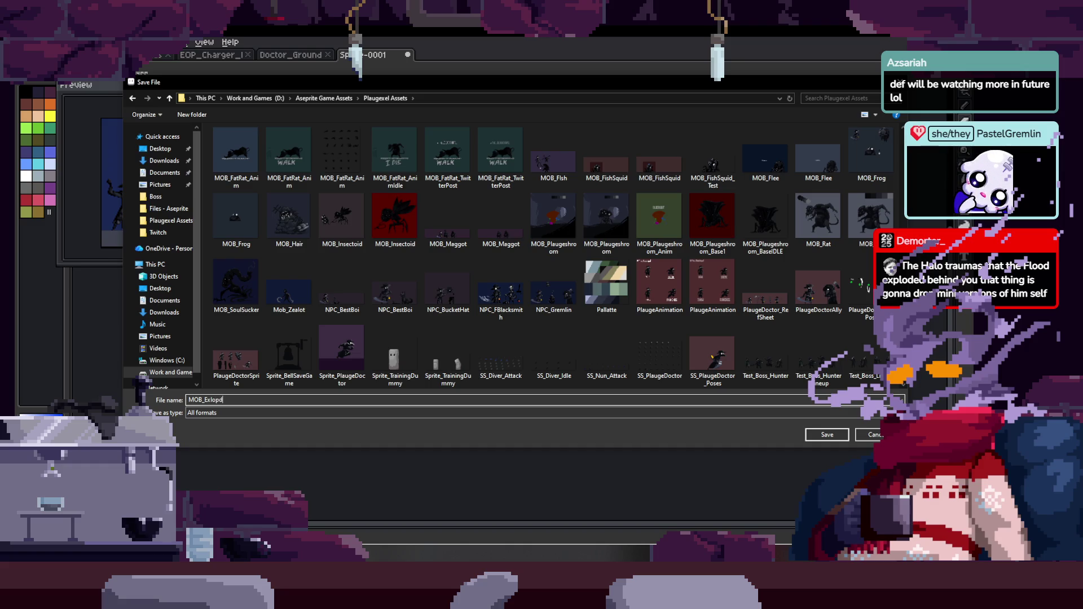
pyautogui.press('BackSpace')
pyautogui.press('BackSpace')
pyautogui.write('upd')
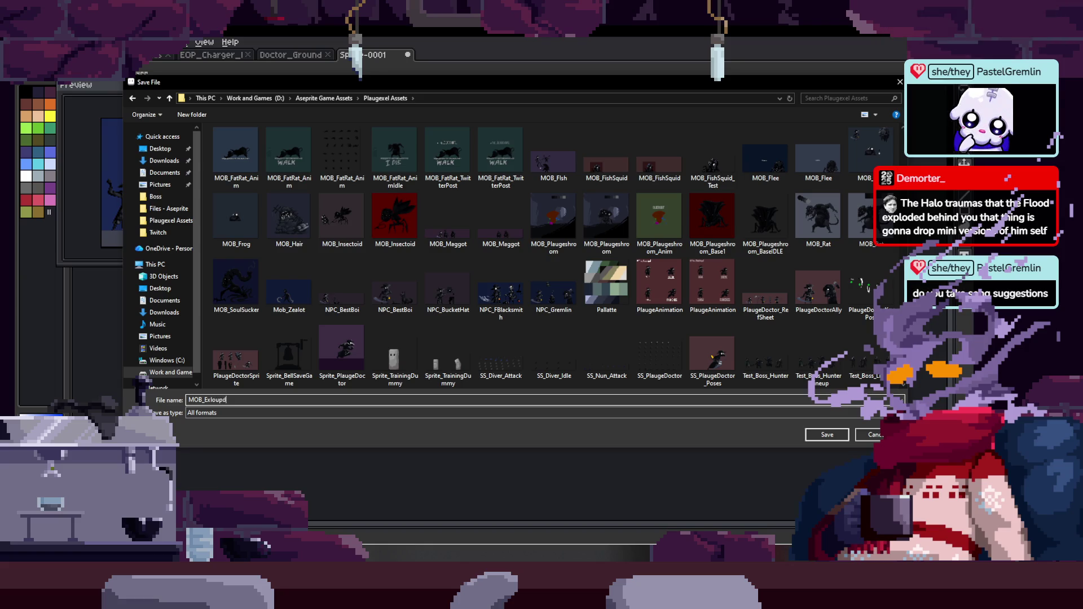
pyautogui.press('BackSpace')
pyautogui.press('BackSpace')
pyautogui.write('ders')
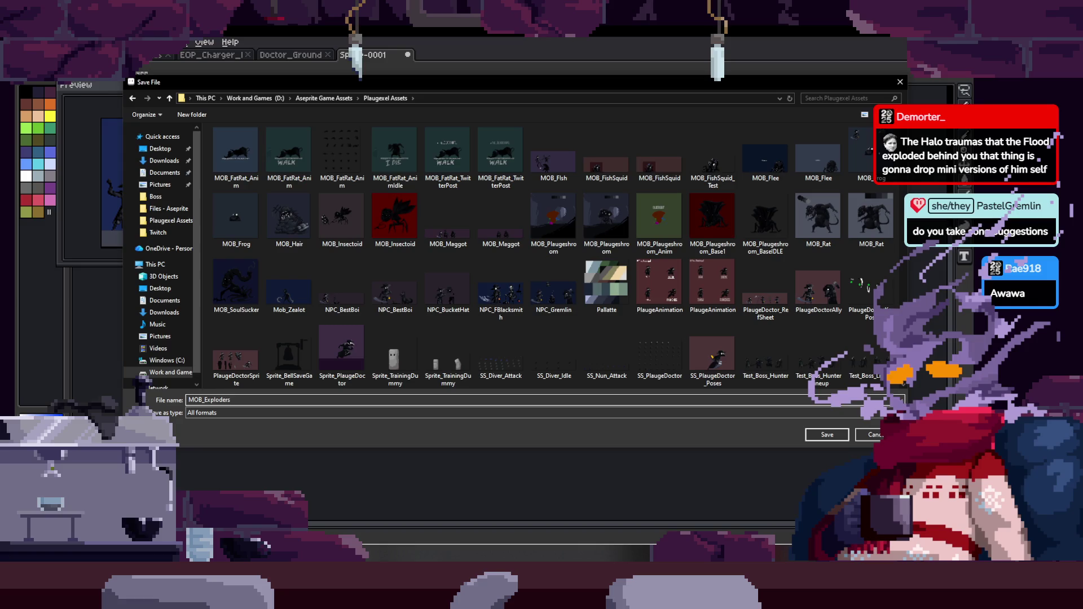
pyautogui.press('Return')
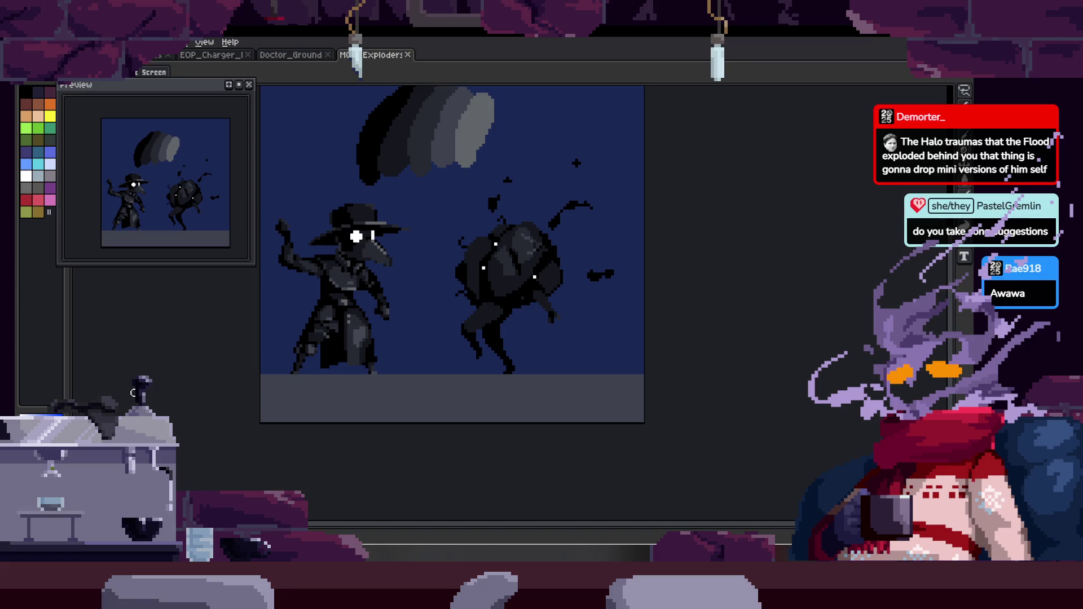
# Zoom in on the creature and paint dark pixels along its body edge.
pyautogui.moveTo(567, 250); pyautogui.dragTo(558, 259)
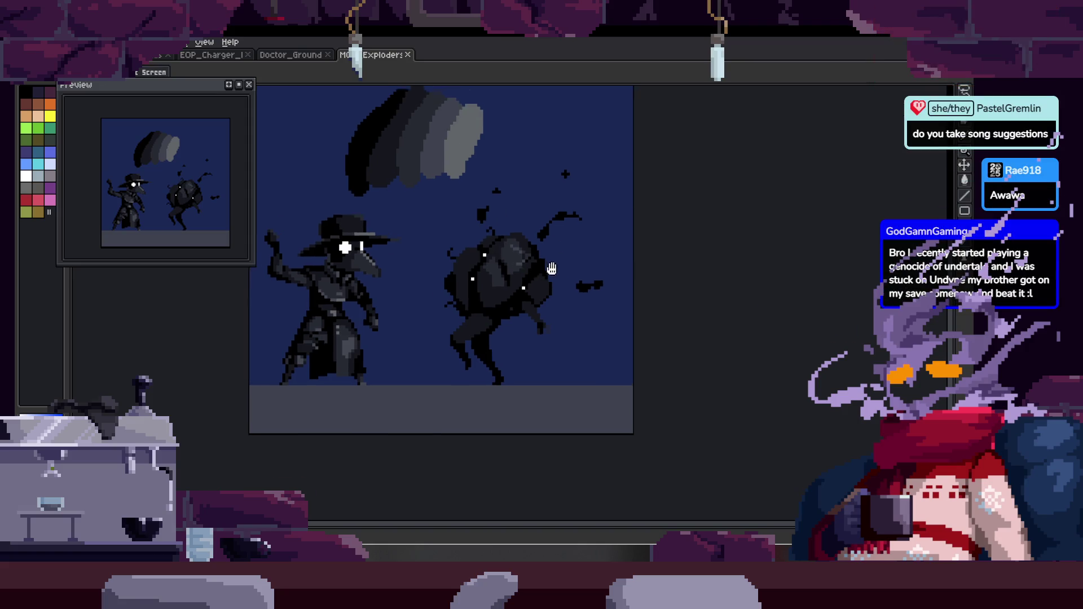
pyautogui.scroll(-1, 558, 260)
pyautogui.scroll(2, 558, 259)
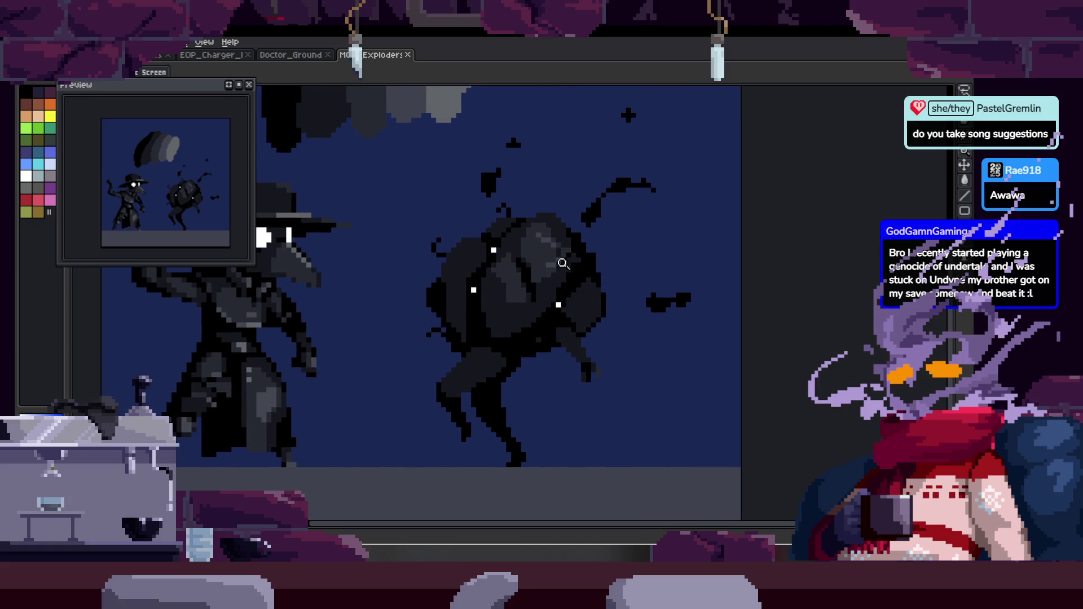
pyautogui.scroll(3, 562, 271)
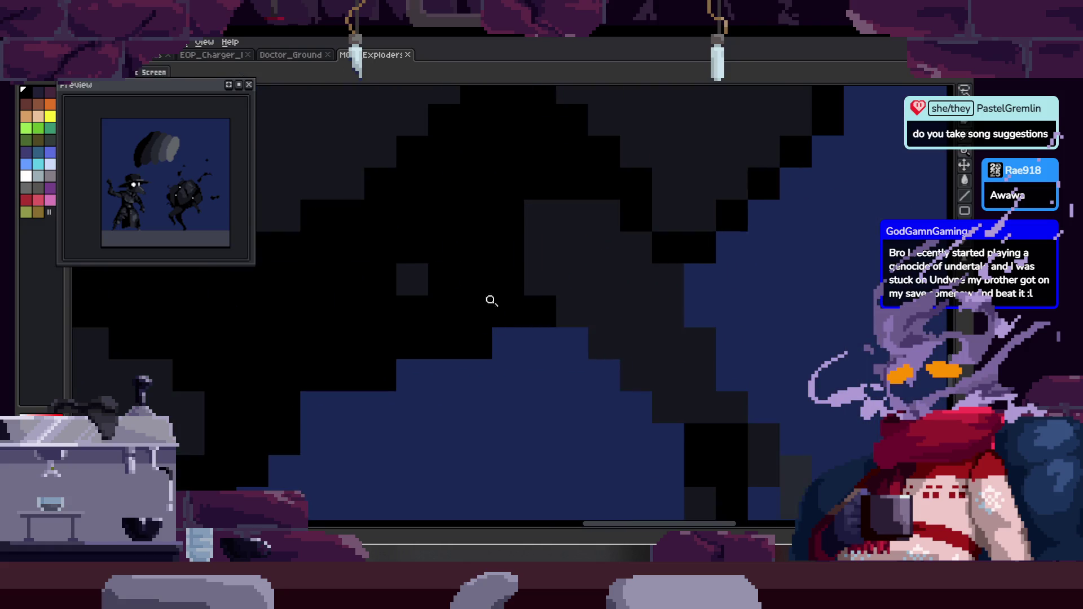
pyautogui.press('b')
pyautogui.moveTo(539, 280); pyautogui.dragTo(583, 309)
pyautogui.scroll(-2, 570, 286)
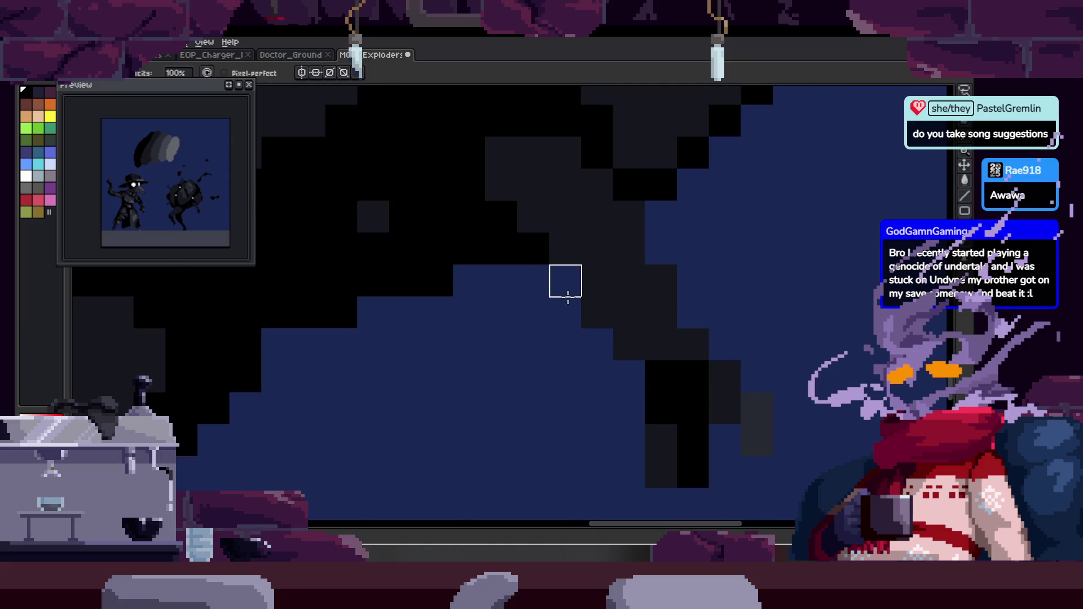
# Paint a diagonal run of grey shading pixels along the creature's edge.
pyautogui.press('z')
pyautogui.scroll(-1, 624, 344)
pyautogui.scroll(-1, 573, 322)
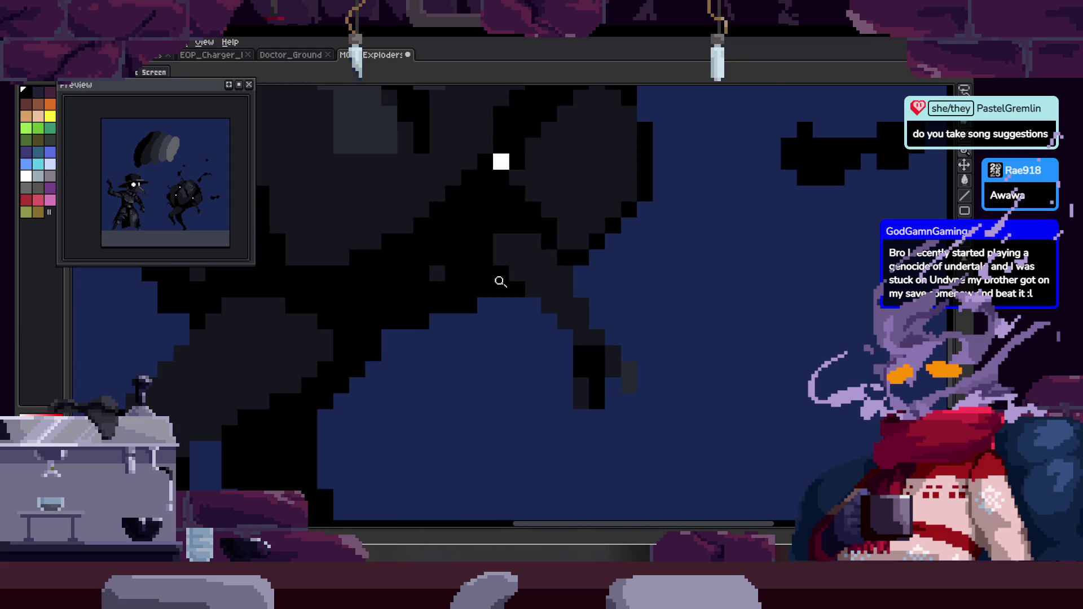
pyautogui.scroll(2, 525, 273)
pyautogui.press('b')
pyautogui.moveTo(546, 299); pyautogui.dragTo(621, 386)
# Zoom back out on the scene and bring the music player to the front.
pyautogui.press('z')
pyautogui.scroll(-1, 570, 278)
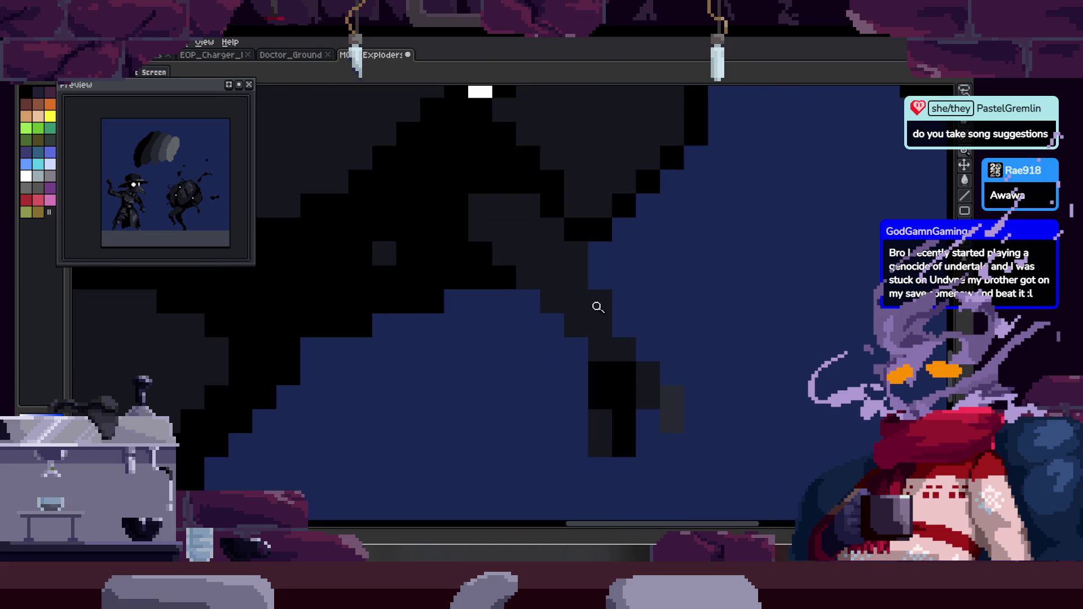
pyautogui.scroll(-2, 621, 296)
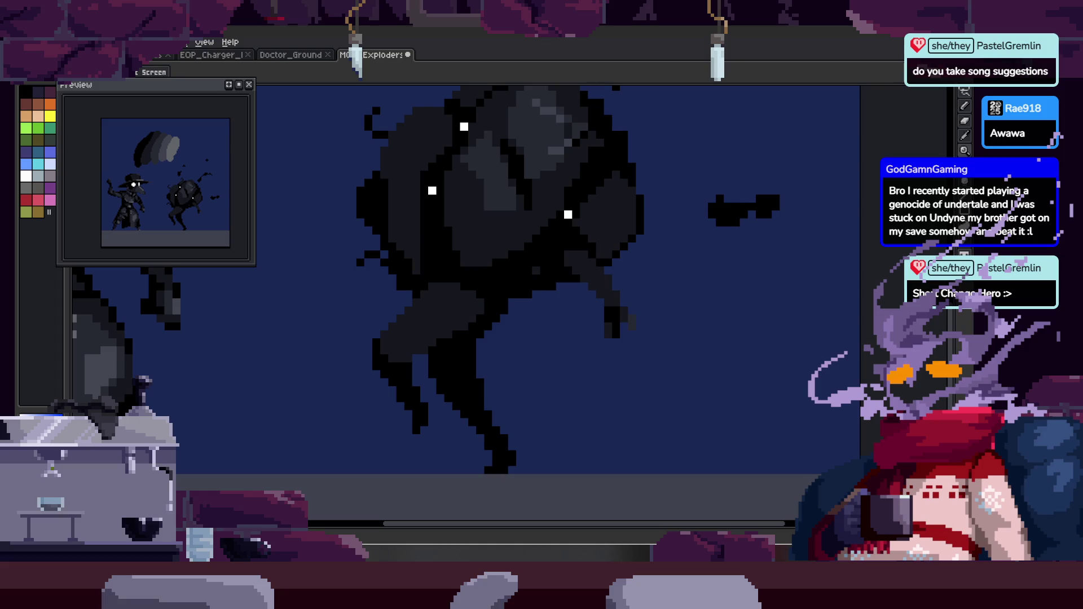
pyautogui.hotkey('alt', 'Tab')
pyautogui.scroll(-2, 577, 277)
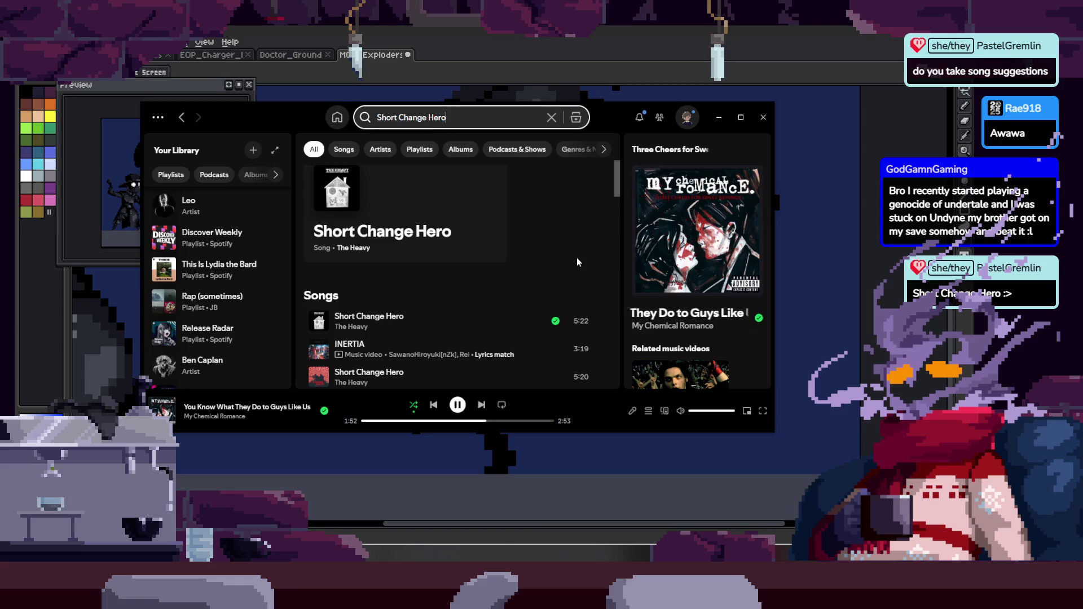
# Move the Spotify window aside and return to the MOB_Exploder canvas in Aseprite.
pyautogui.moveTo(610, 115)
pyautogui.mouseDown()
pyautogui.moveTo(17, 179)
pyautogui.moveTo(355, 154)
pyautogui.mouseUp()
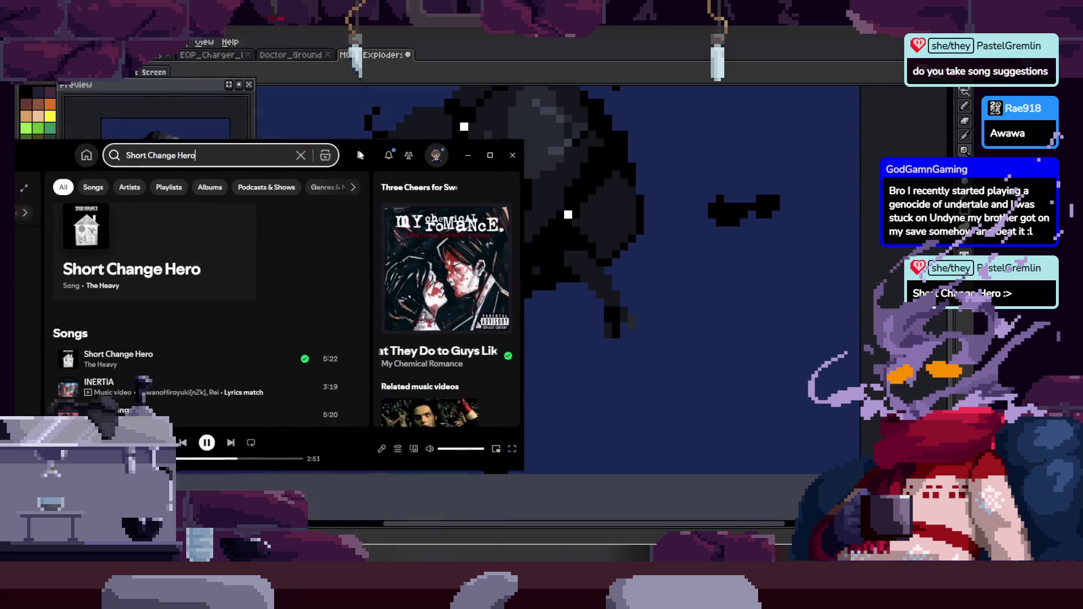
pyautogui.hotkey('alt', 'Tab')
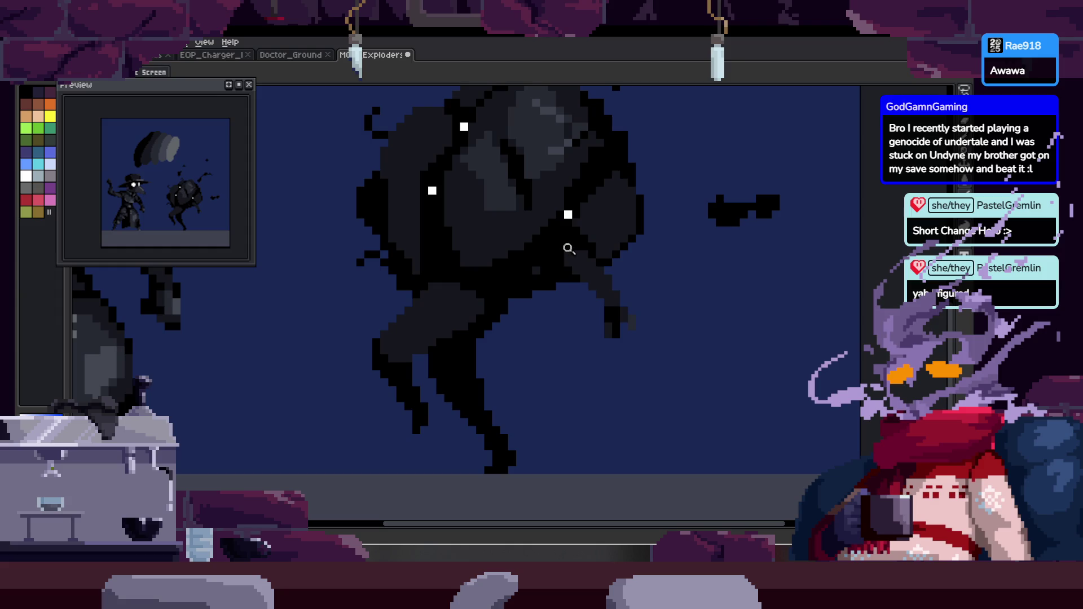
# Bucket-fill the dark-grey patch on the creature black.
pyautogui.scroll(3, 559, 245)
pyautogui.press('b')
pyautogui.scroll(1, 462, 262)
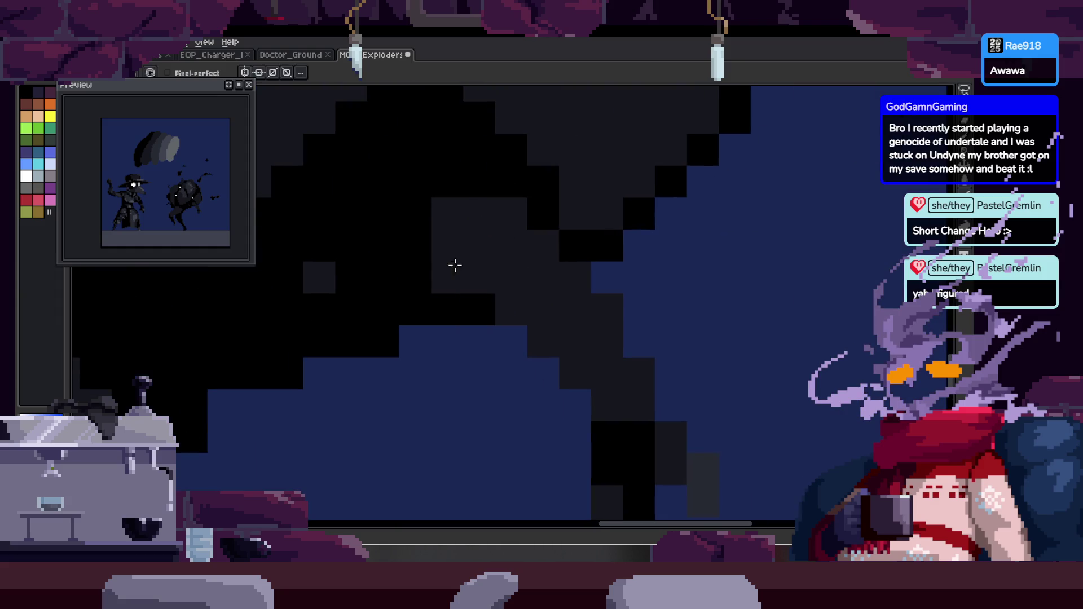
pyautogui.press('z')
pyautogui.scroll(-3, 498, 271)
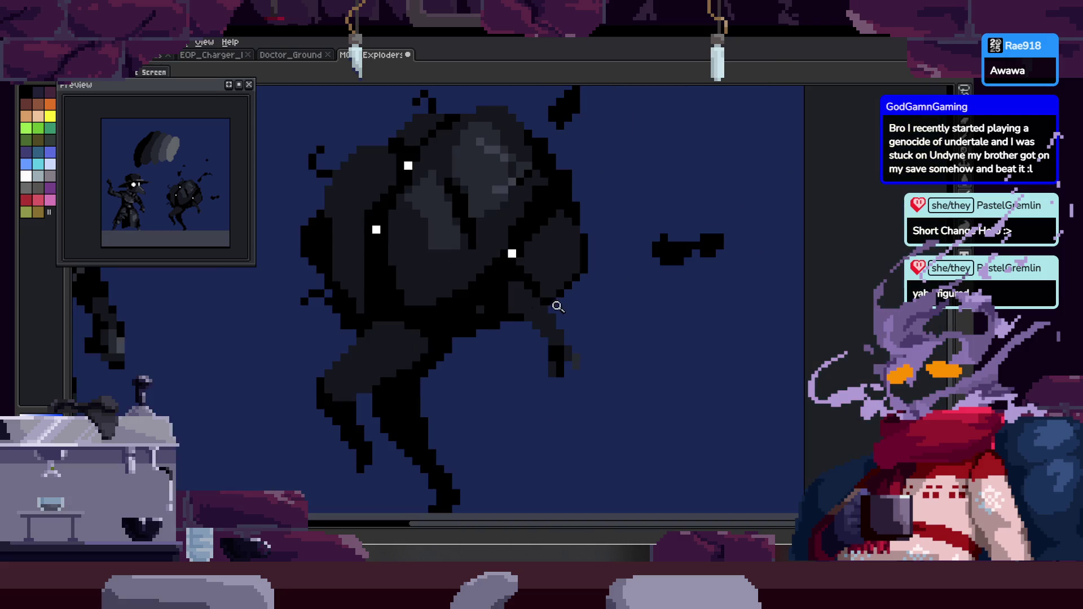
pyautogui.scroll(3, 544, 328)
pyautogui.press('b')
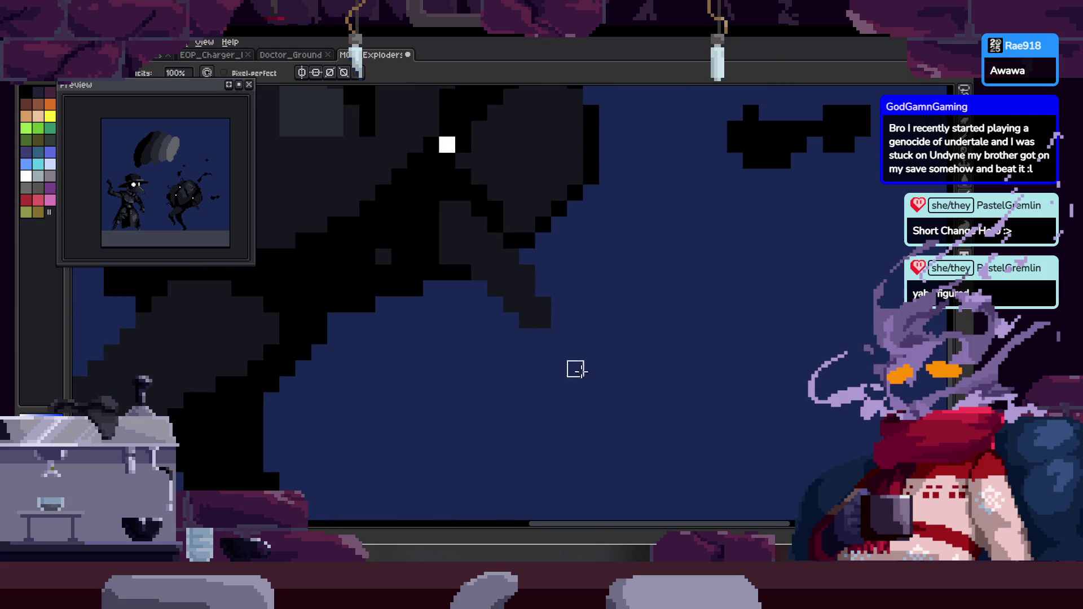
pyautogui.scroll(-3, 564, 262)
pyautogui.scroll(3, 476, 258)
pyautogui.press('g')
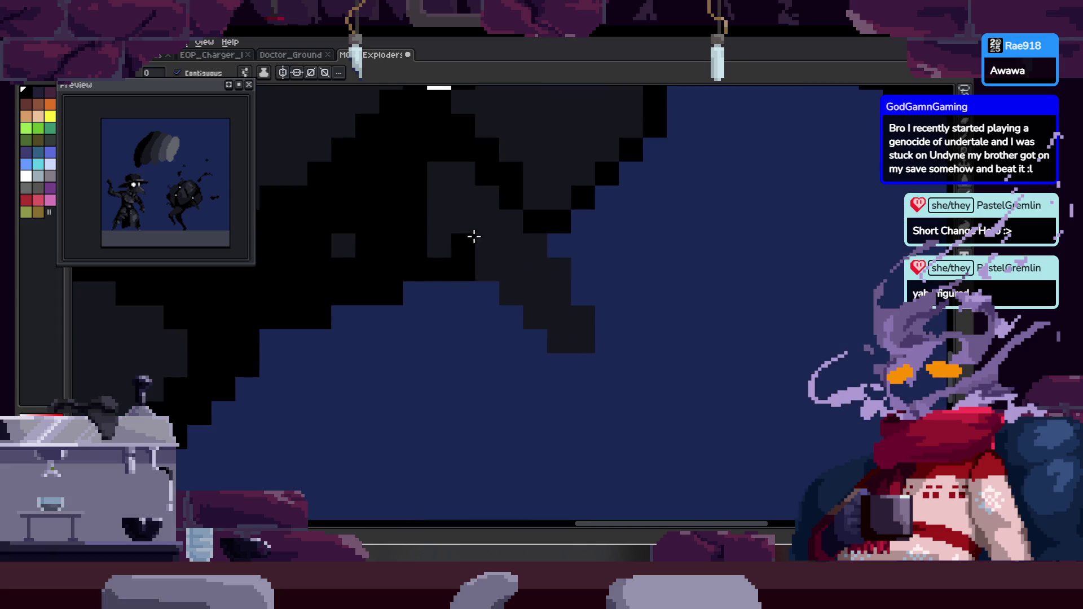
pyautogui.click(474, 237)
# Pencil grey pixels onto the creature's body.
pyautogui.press('b')
pyautogui.scroll(-2, 570, 363)
pyautogui.scroll(2, 542, 282)
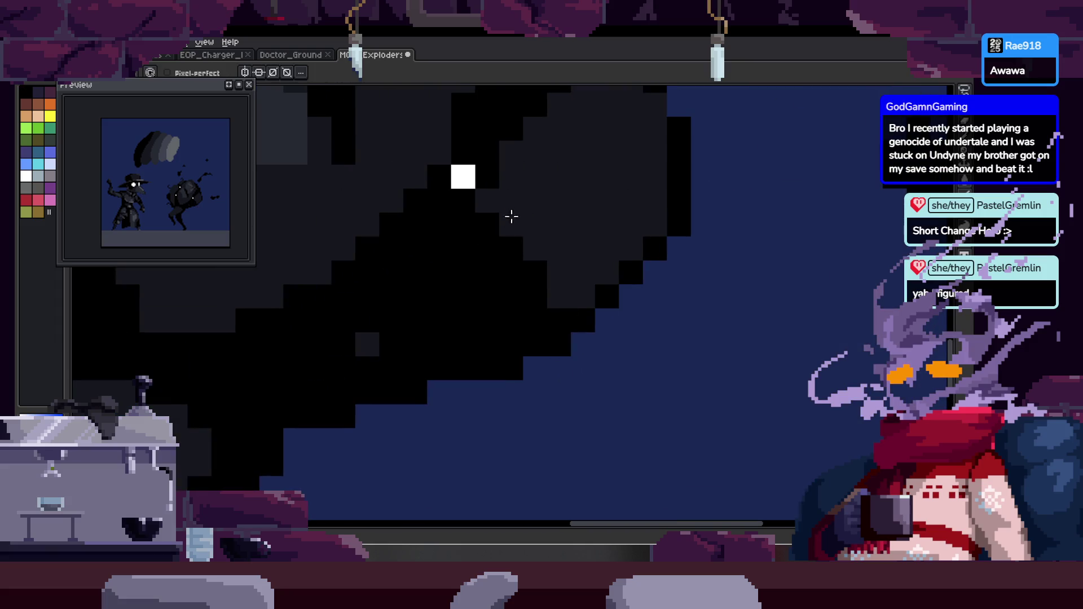
pyautogui.moveTo(507, 222); pyautogui.dragTo(530, 237)
# Paint black pixels into the creature's lower edge.
pyautogui.press('z')
pyautogui.scroll(-5, 508, 271)
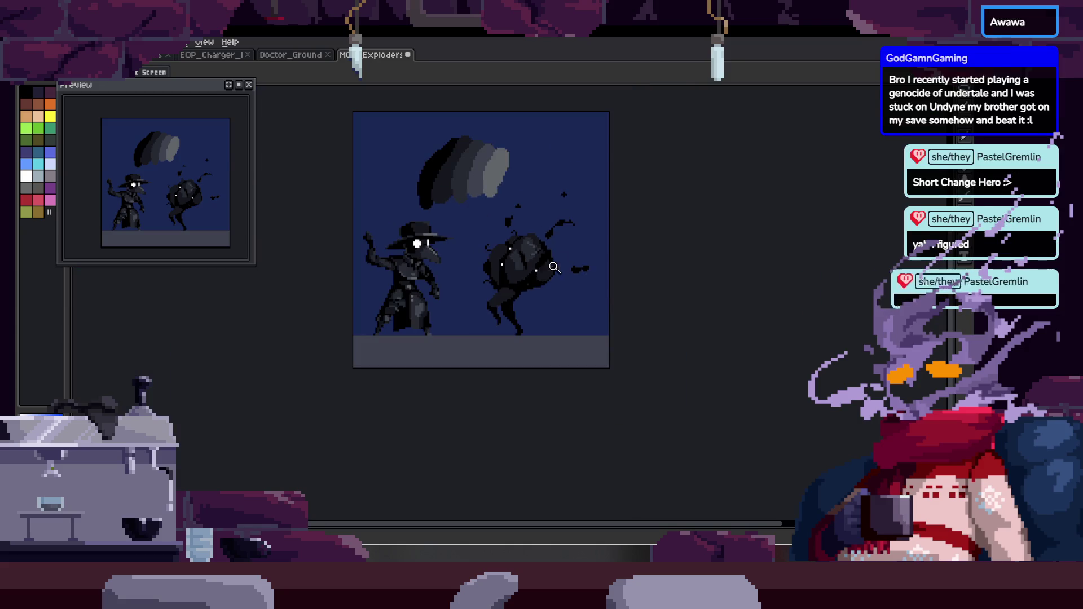
pyautogui.scroll(5, 546, 271)
pyautogui.press('b')
pyautogui.press('z')
pyautogui.scroll(-5, 423, 307)
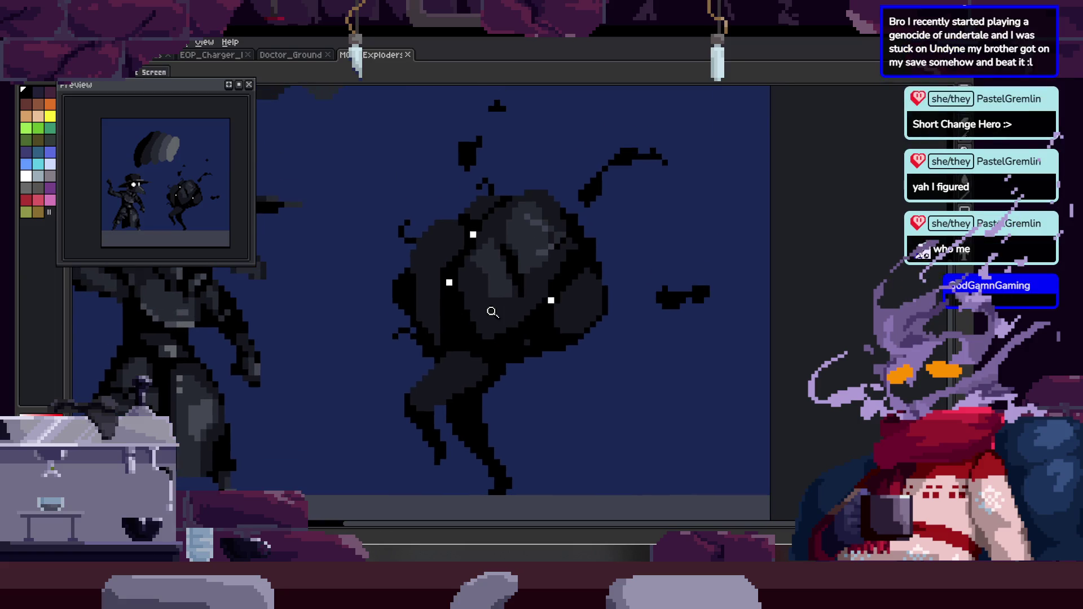
pyautogui.scroll(2, 496, 293)
pyautogui.press('b')
pyautogui.scroll(1, 421, 331)
pyautogui.moveTo(408, 345); pyautogui.dragTo(426, 396)
pyautogui.moveTo(406, 304); pyautogui.dragTo(414, 362)
# Zoom out and save the sprite with Ctrl+S.
pyautogui.press('z')
pyautogui.scroll(-1, 375, 293)
pyautogui.scroll(-1, 412, 314)
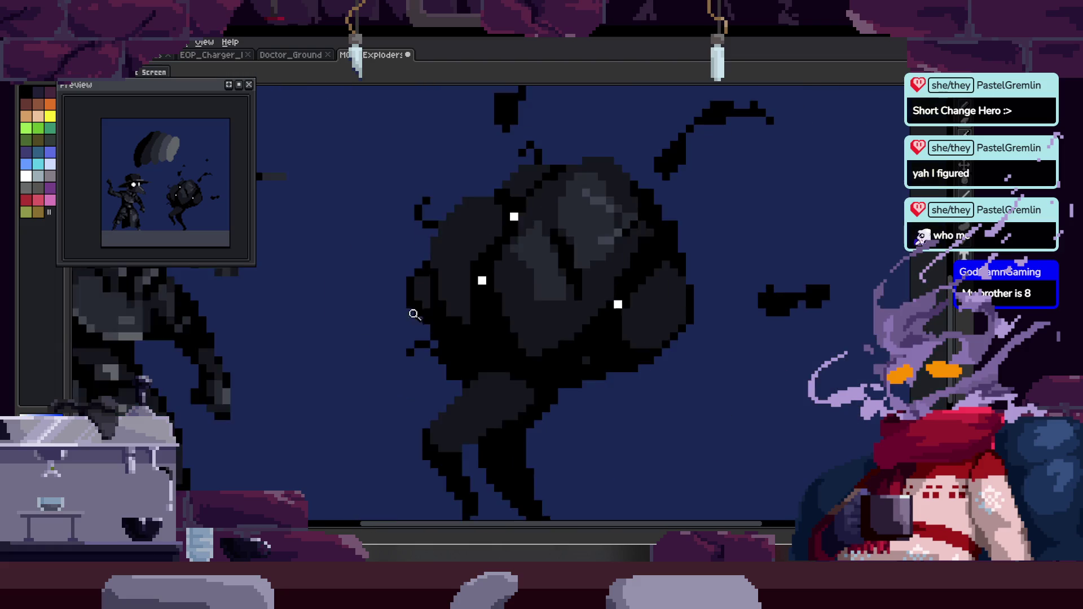
pyautogui.scroll(-3, 411, 314)
pyautogui.hotkey('ctrl', 's')
# Paint lighter grey pixels down the creature's body and save again.
pyautogui.scroll(2, 495, 237)
pyautogui.scroll(2, 544, 195)
pyautogui.press('b')
pyautogui.moveTo(480, 206)
pyautogui.mouseDown()
pyautogui.moveTo(496, 225)
pyautogui.moveTo(480, 301)
pyautogui.mouseUp()
pyautogui.scroll(1, 455, 248)
pyautogui.moveTo(393, 219)
pyautogui.mouseDown()
pyautogui.moveTo(421, 210)
pyautogui.moveTo(416, 251)
pyautogui.mouseUp()
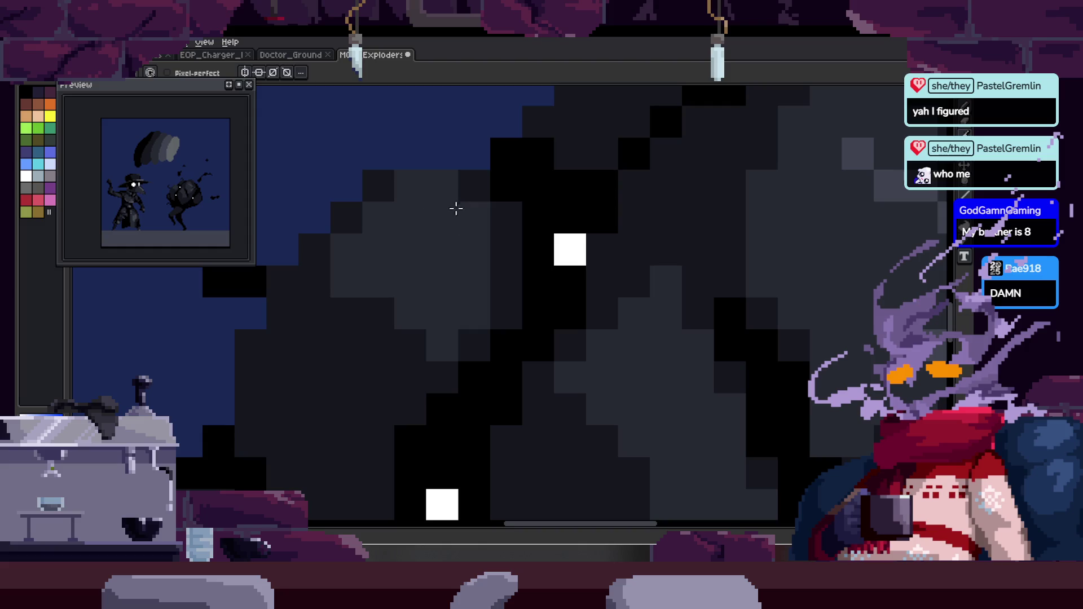
pyautogui.press('z')
pyautogui.hotkey('ctrl', 's')
pyautogui.scroll(-2, 469, 250)
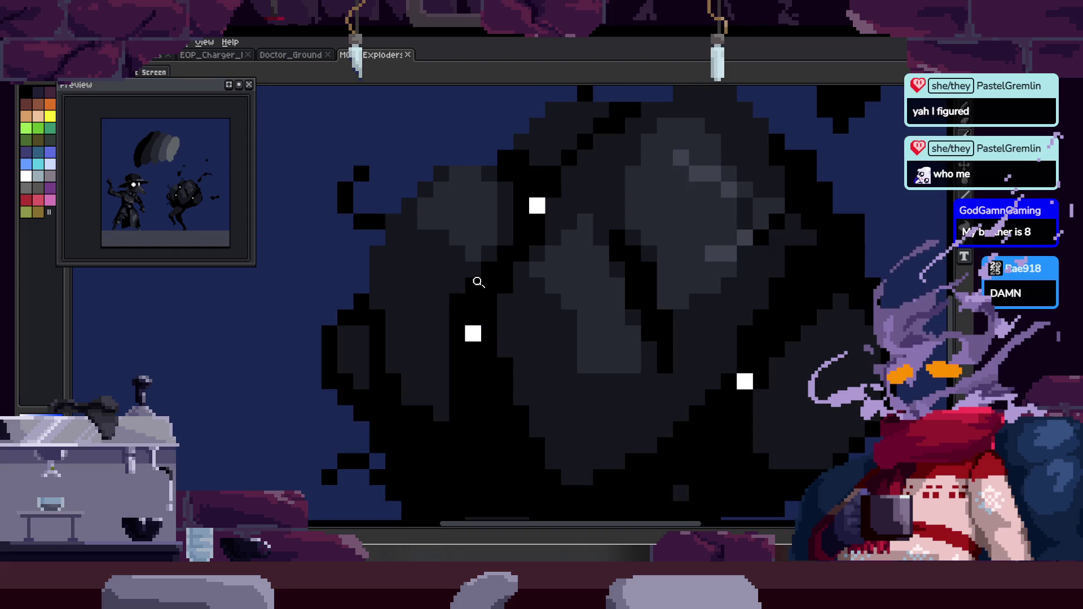
# Add black pixels along the creature's left edge and outline.
pyautogui.click(439, 336)
pyautogui.press('b')
pyautogui.click(334, 242)
pyautogui.click(363, 375)
pyautogui.click(395, 439)
pyautogui.moveTo(383, 211); pyautogui.dragTo(397, 317)
pyautogui.click(341, 338)
pyautogui.click(377, 197)
pyautogui.click(418, 205)
pyautogui.moveTo(399, 189)
pyautogui.mouseDown()
pyautogui.moveTo(421, 203)
pyautogui.moveTo(524, 174)
pyautogui.mouseUp()
# Sample the creature's dark grey and dot it across the body, then save.
pyautogui.click(450, 173)
pyautogui.keyDown('alt'); pyautogui.click(580, 182); pyautogui.keyUp('alt')
pyautogui.click(472, 206)
pyautogui.click(479, 234)
pyautogui.keyDown('alt'); pyautogui.click(457, 252); pyautogui.keyUp('alt')
pyautogui.click(425, 232)
pyautogui.hotkey('ctrl', 's')
# Touch up a single pixel on the creature and save.
pyautogui.press('z')
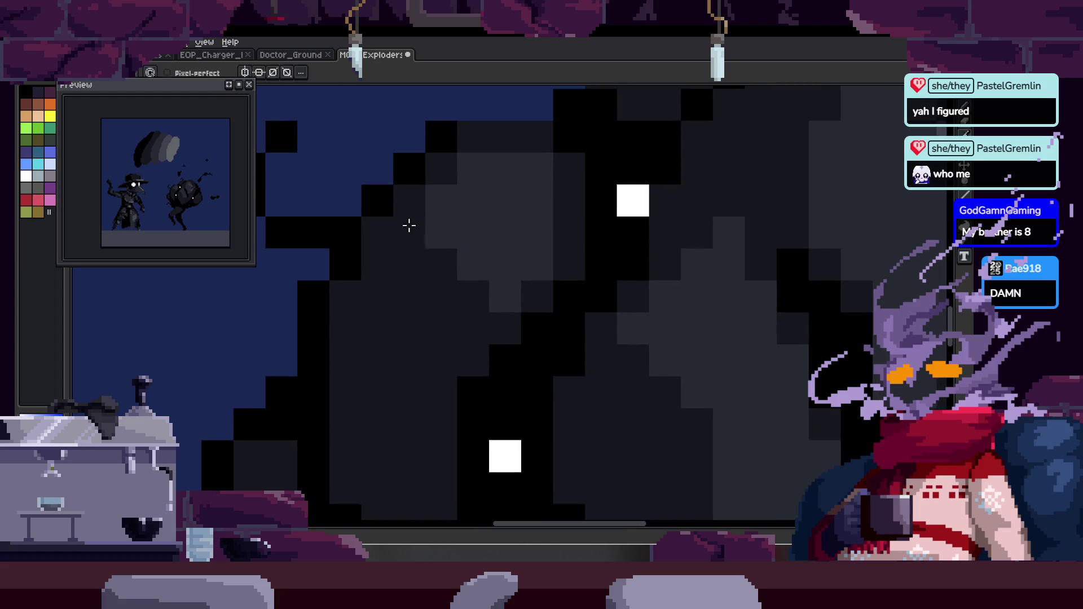
pyautogui.scroll(-4, 557, 273)
pyautogui.scroll(4, 557, 273)
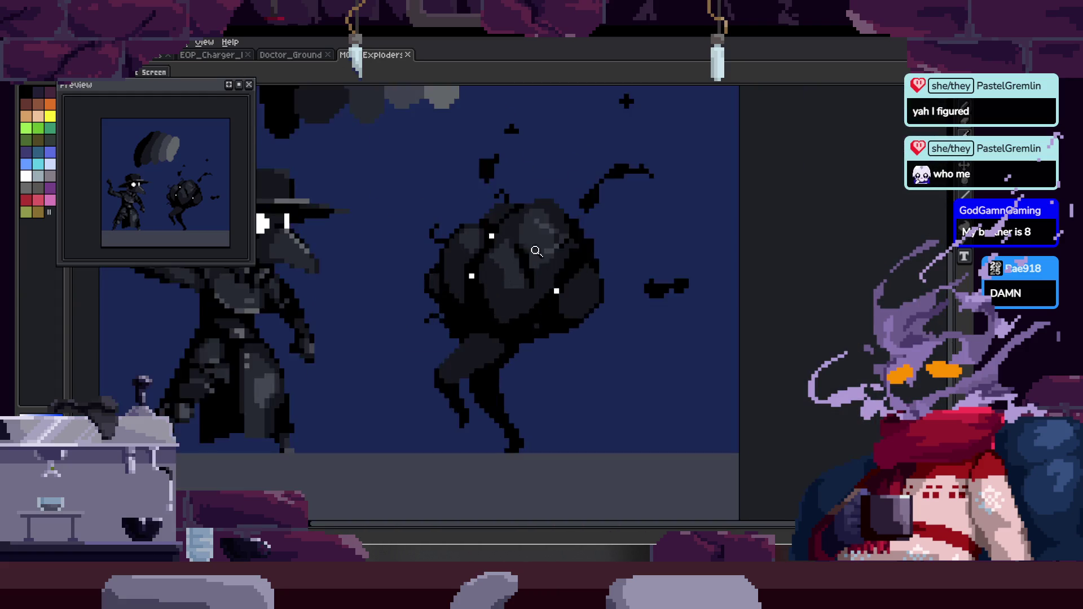
pyautogui.press('b')
pyautogui.scroll(2, 515, 178)
pyautogui.click(502, 197)
pyautogui.scroll(-3, 519, 197)
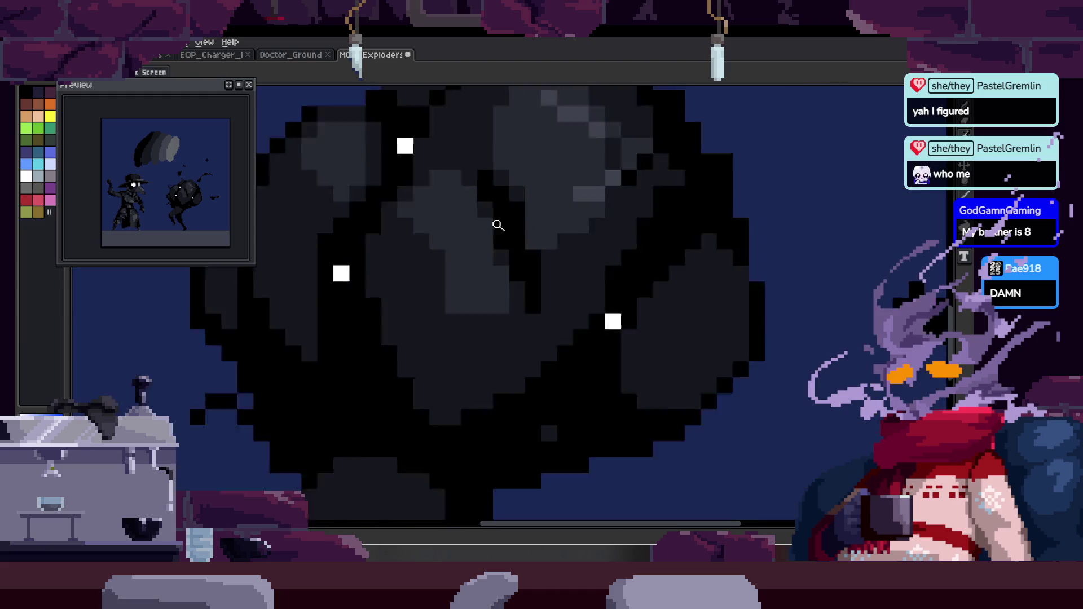
pyautogui.scroll(3, 542, 242)
pyautogui.hotkey('ctrl', 's')
# Paint a row of black pixels and darken three body pixels on the creature.
pyautogui.press('h')
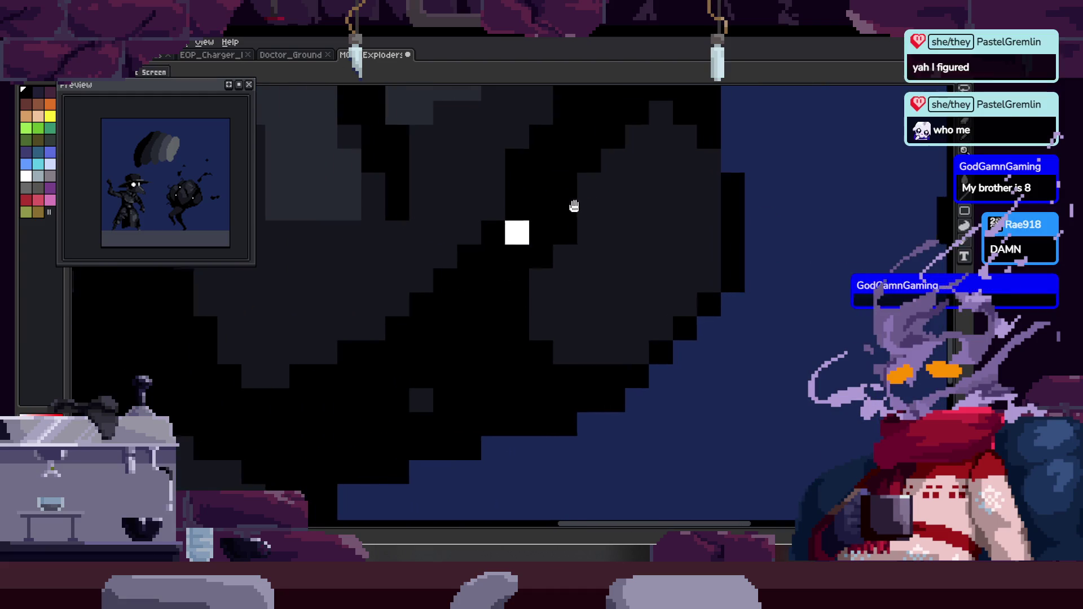
pyautogui.scroll(-4, 556, 242)
pyautogui.press('z')
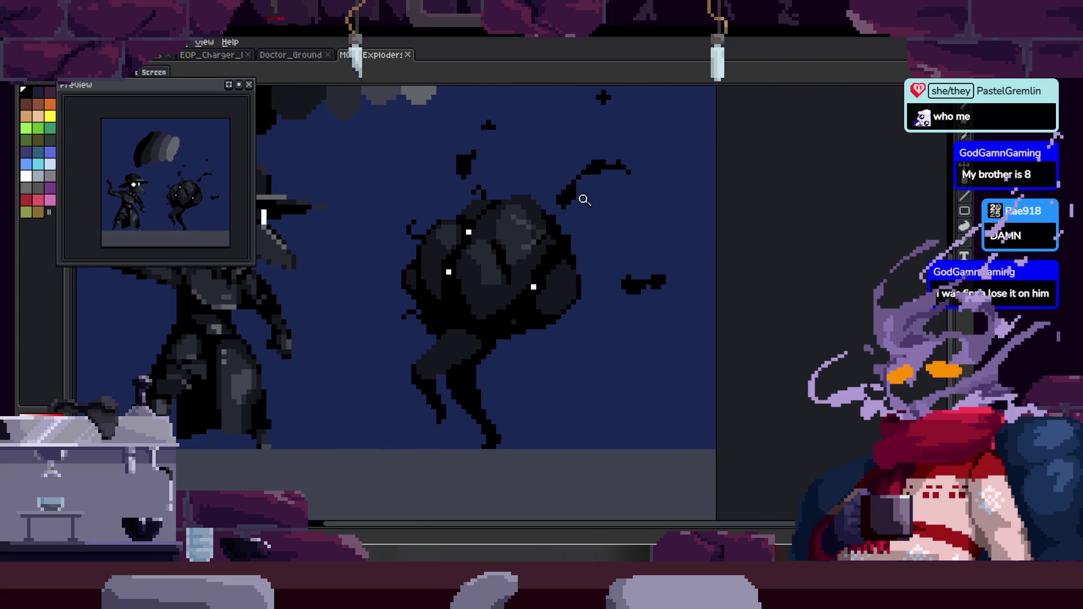
pyautogui.scroll(5, 580, 254)
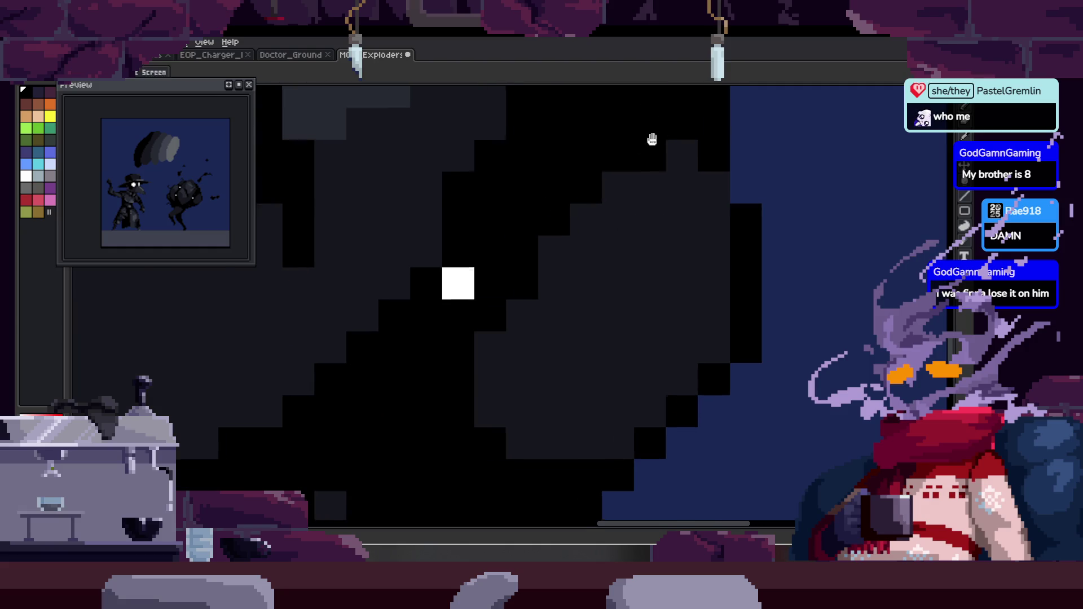
pyautogui.press('b')
pyautogui.moveTo(474, 391); pyautogui.dragTo(592, 388)
pyautogui.click(624, 358)
pyautogui.click(590, 348)
pyautogui.click(628, 316)
# Paint a stroke of lighter pixels across the creature's body.
pyautogui.press('z')
pyautogui.scroll(-5, 554, 315)
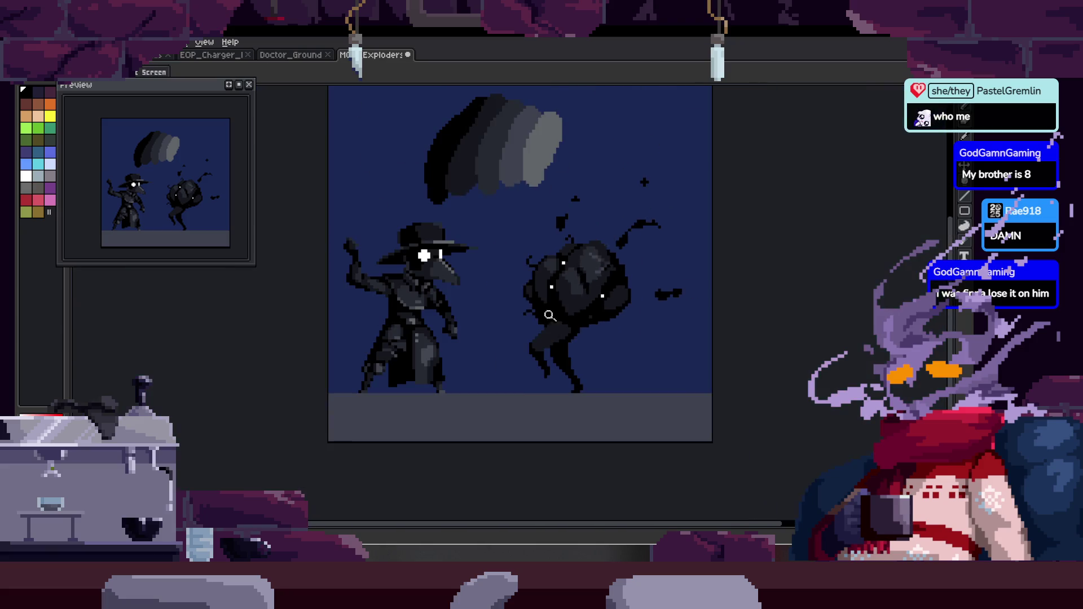
pyautogui.scroll(5, 554, 315)
pyautogui.press('b')
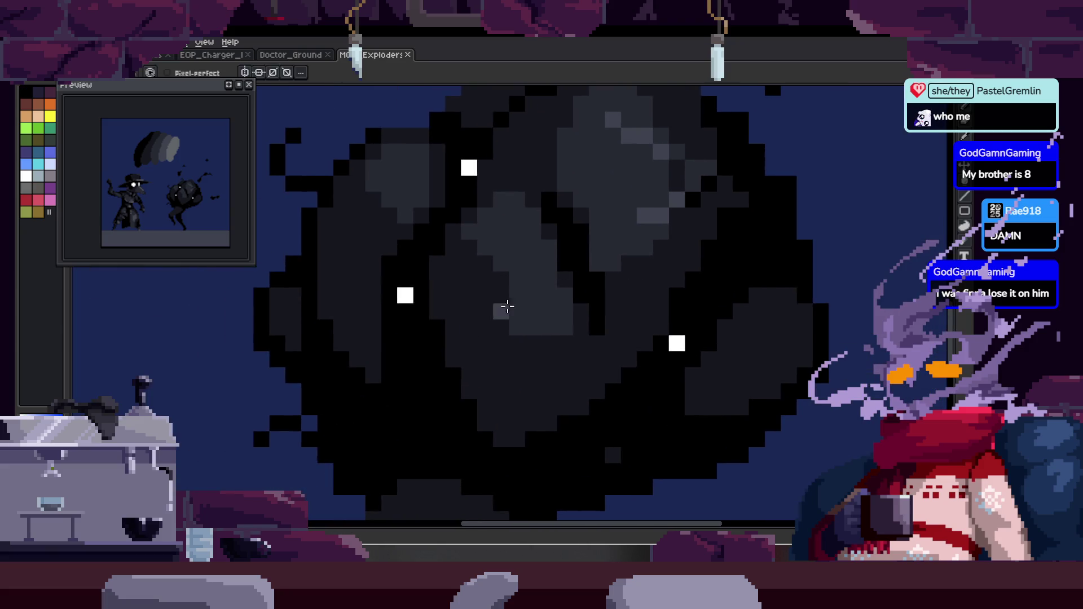
pyautogui.scroll(2, 470, 331)
pyautogui.moveTo(436, 389); pyautogui.dragTo(493, 333)
pyautogui.press('alt')
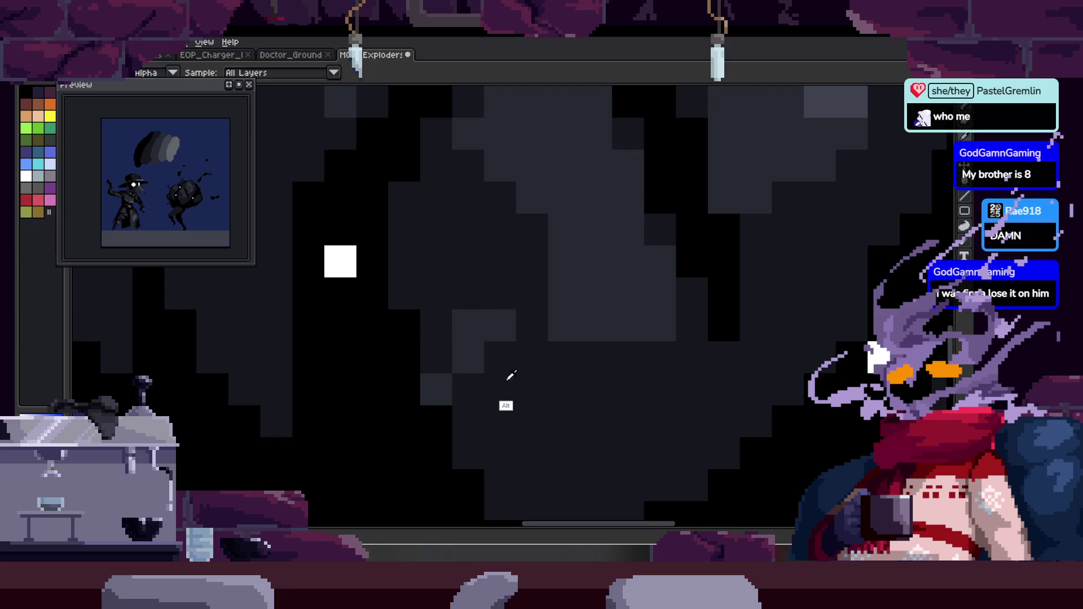
# Add a lighter horizontal highlight across the body and save.
pyautogui.scroll(-3, 518, 355)
pyautogui.scroll(3, 573, 274)
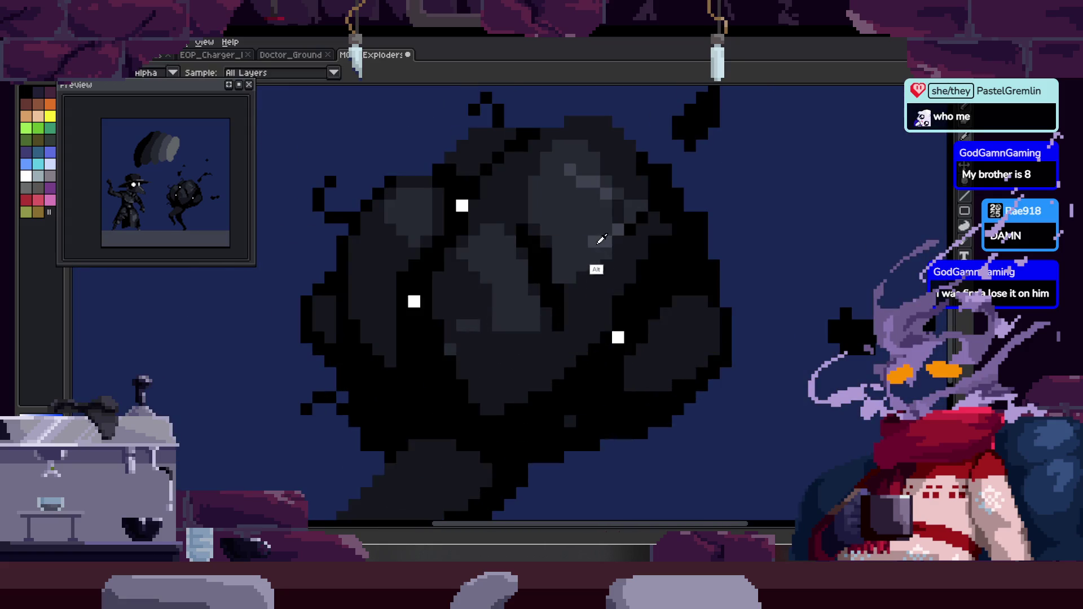
pyautogui.scroll(2, 497, 311)
pyautogui.moveTo(450, 337)
pyautogui.mouseDown()
pyautogui.moveTo(510, 337)
pyautogui.moveTo(515, 353)
pyautogui.mouseUp()
pyautogui.hscroll(1, 517, 342)
pyautogui.press('z')
pyautogui.scroll(-5, 515, 340)
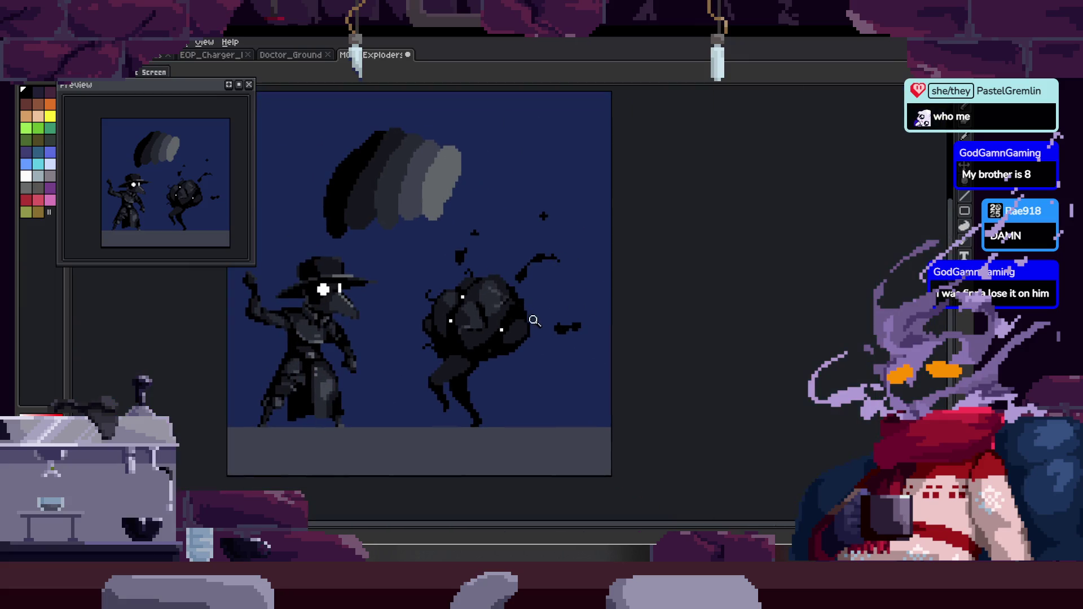
pyautogui.hotkey('ctrl', 's')
# Zoom in and out to review the shading, then save the sprite once more.
pyautogui.scroll(-3, 532, 288)
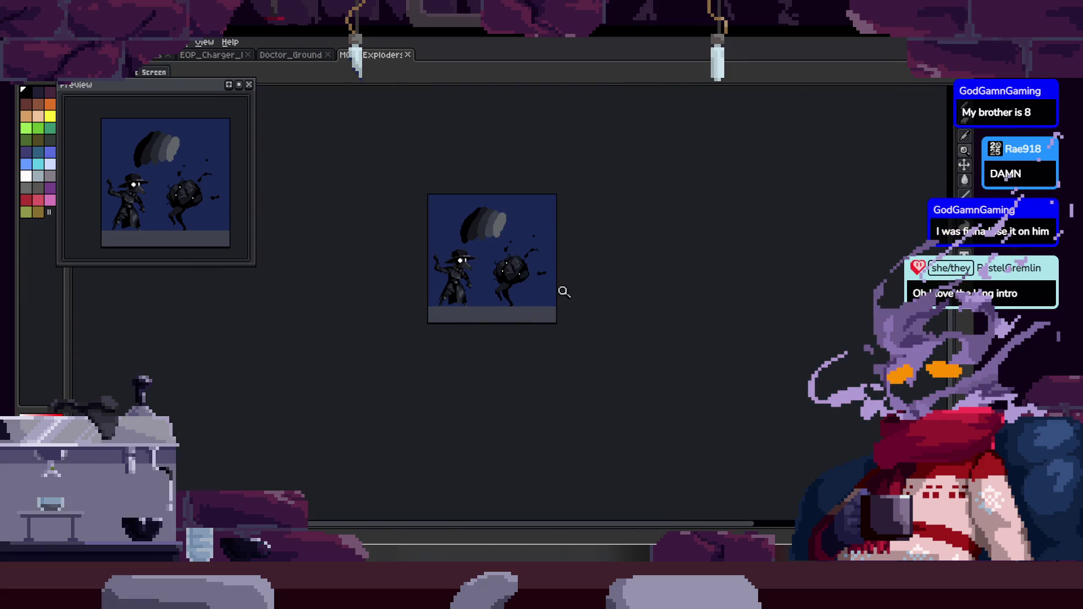
pyautogui.scroll(10, 563, 292)
pyautogui.press('b')
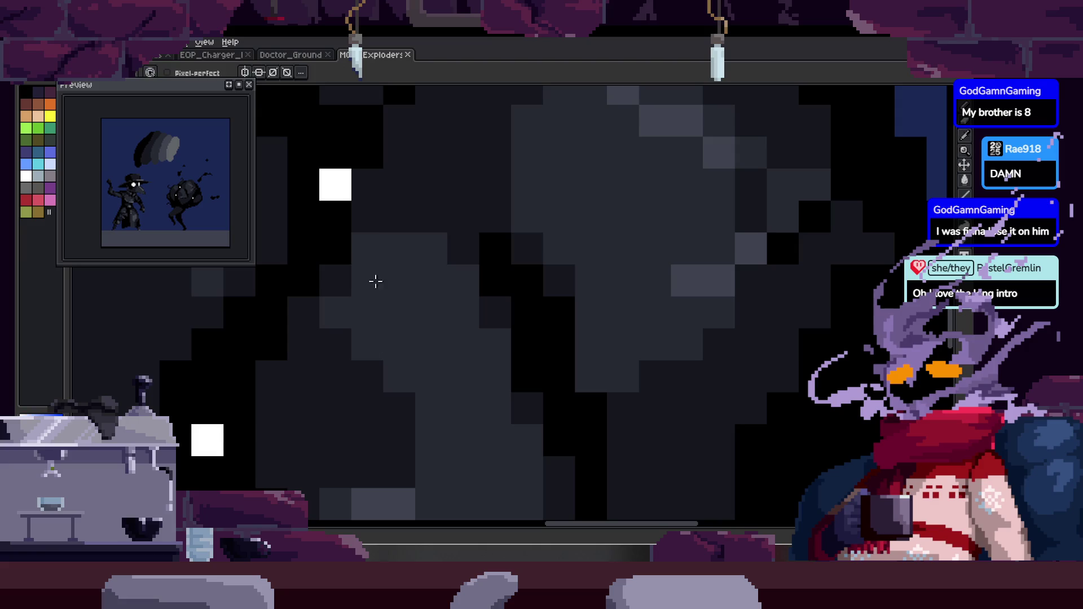
pyautogui.scroll(-2, 418, 334)
pyautogui.scroll(2, 450, 273)
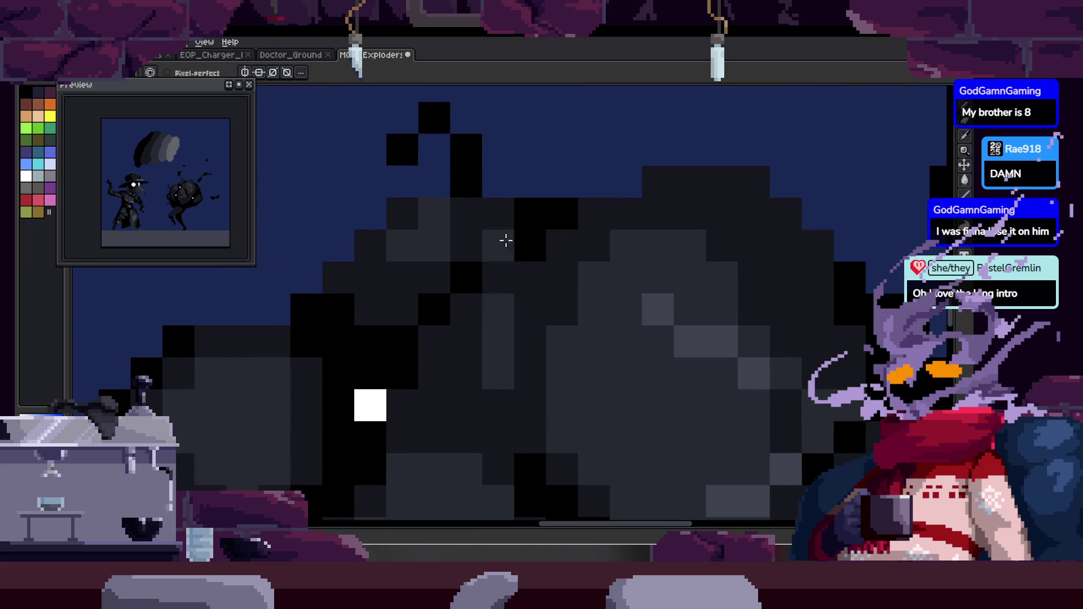
pyautogui.scroll(-3, 597, 253)
pyautogui.scroll(3, 602, 249)
pyautogui.press('z')
pyautogui.scroll(-3, 670, 304)
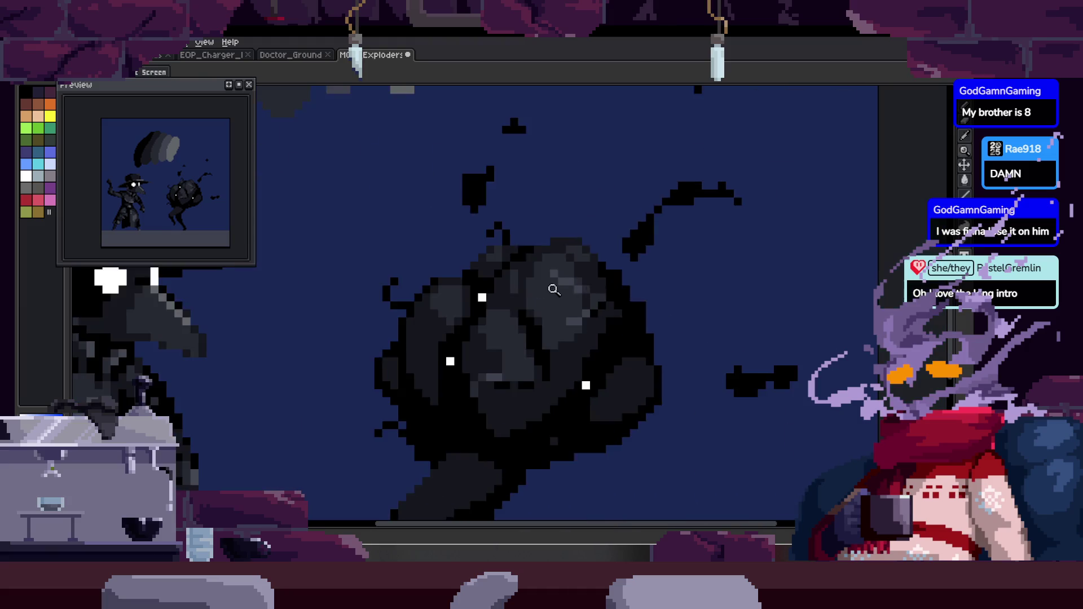
pyautogui.scroll(-3, 558, 271)
pyautogui.scroll(2, 524, 232)
pyautogui.hotkey('ctrl', 's')
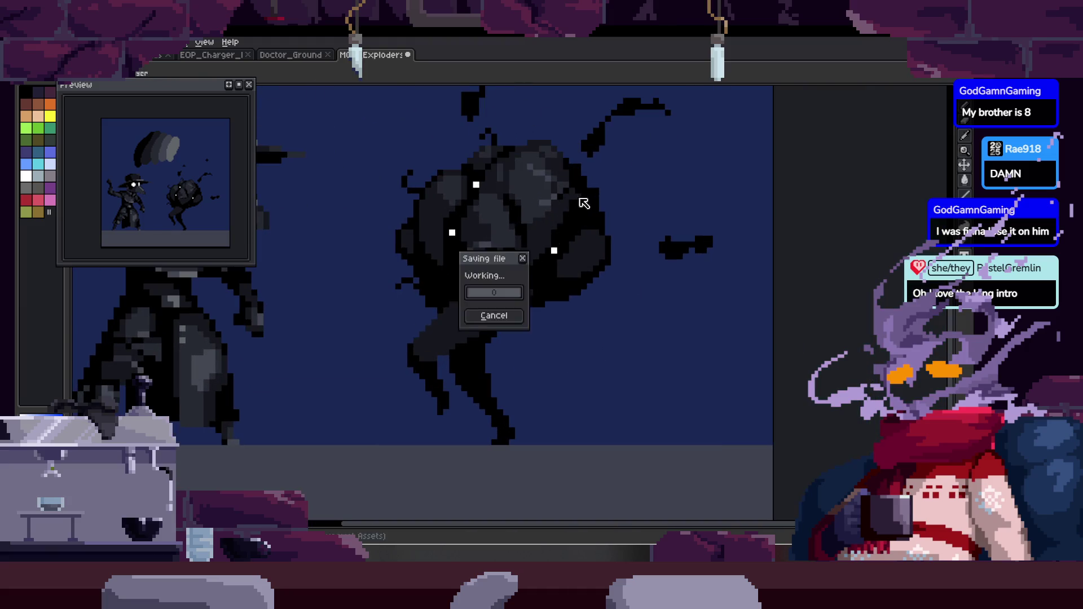
pyautogui.scroll(3, 626, 215)
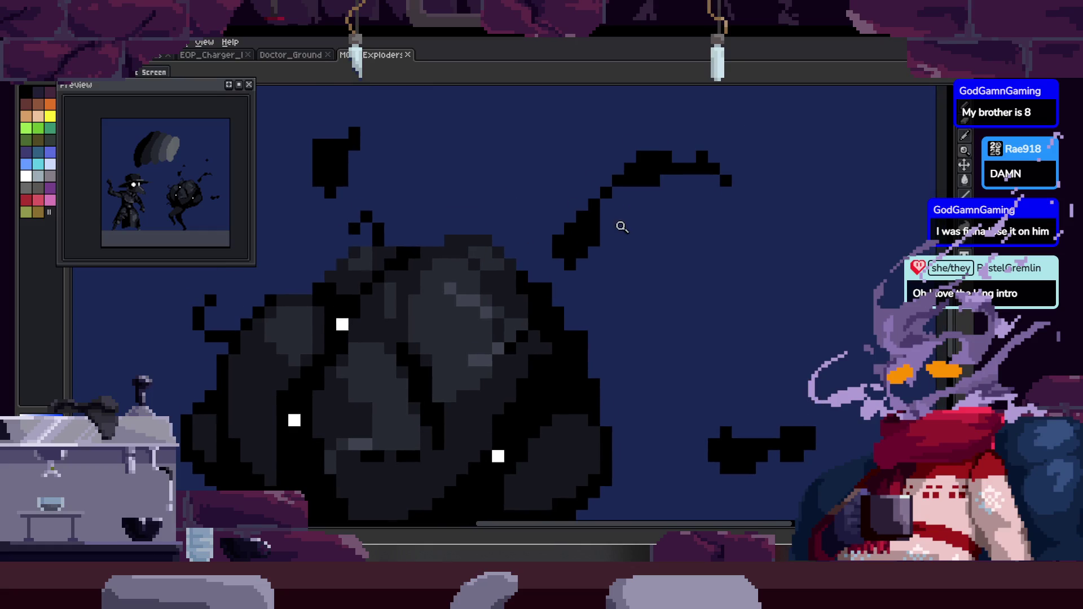
pyautogui.scroll(-3, 593, 214)
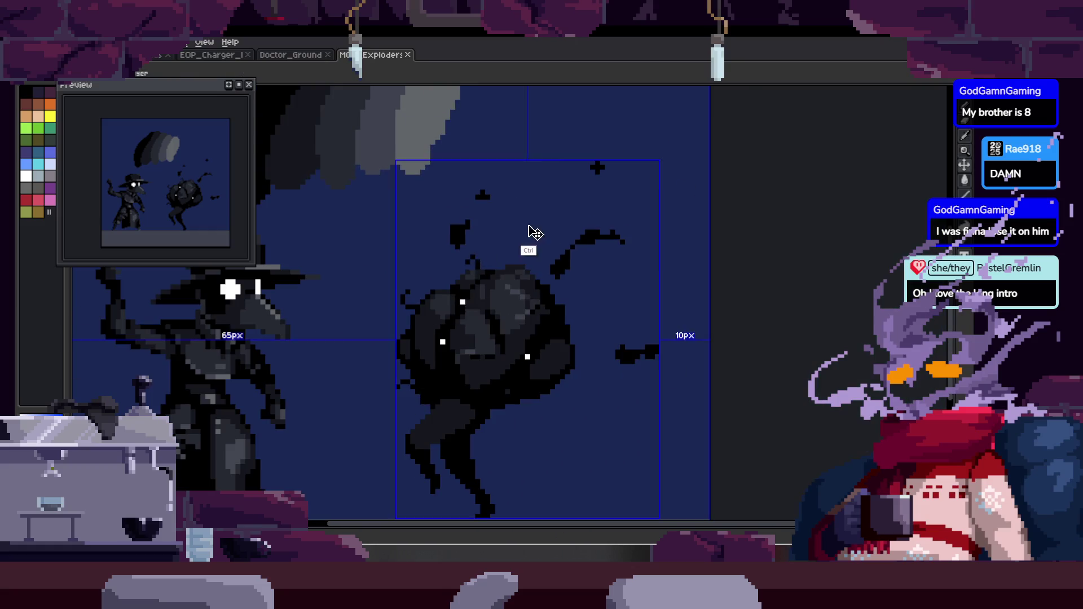
pyautogui.scroll(-3, 527, 240)
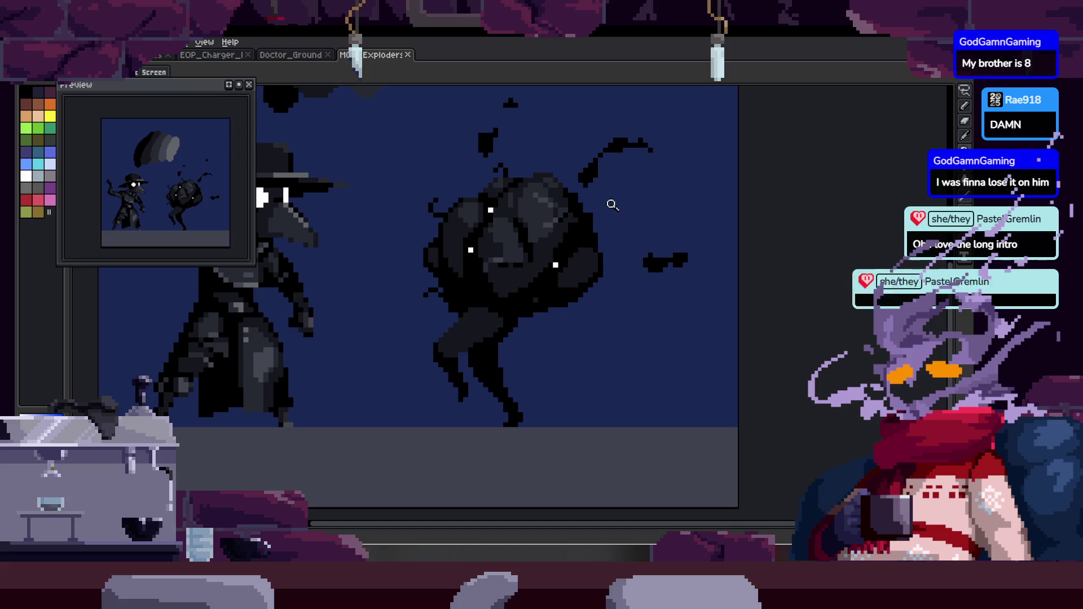
pyautogui.scroll(-2, 610, 231)
pyautogui.scroll(-2, 587, 220)
pyautogui.scroll(5, 585, 218)
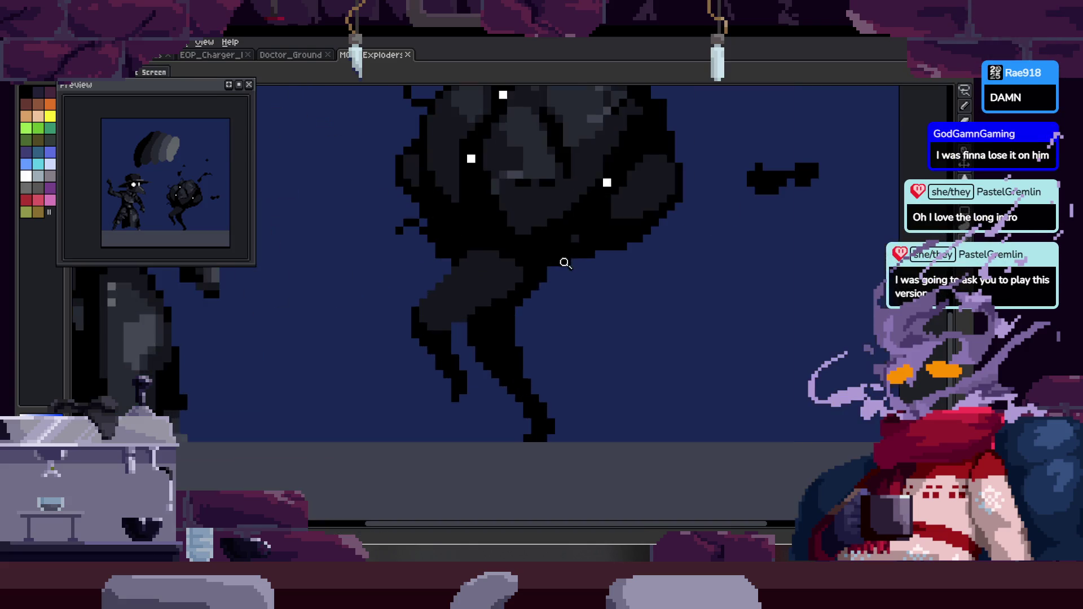
pyautogui.scroll(-4, 555, 254)
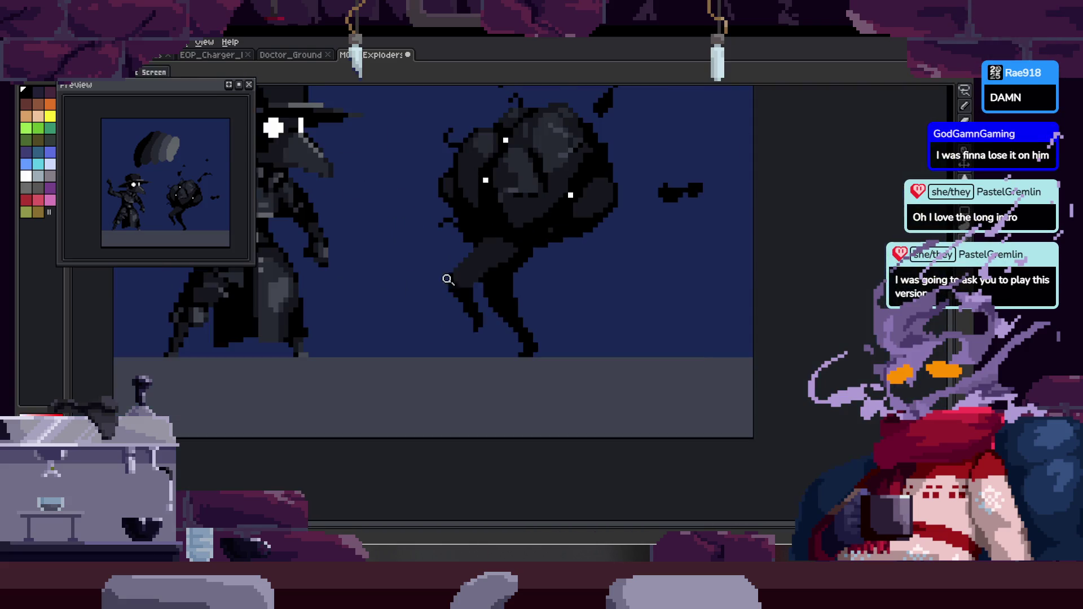
pyautogui.press('b')
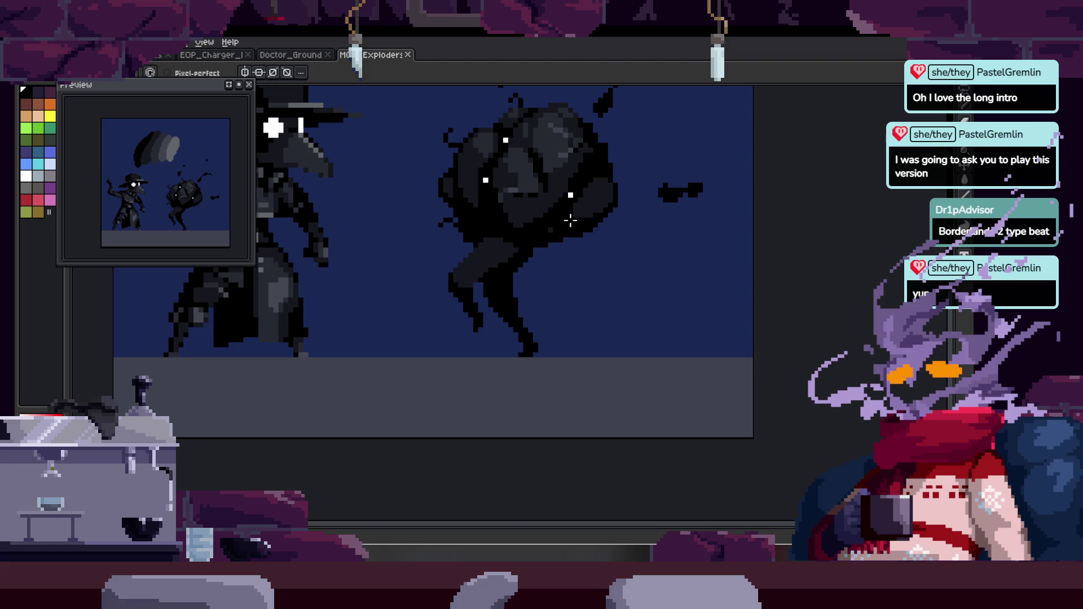
# Erase the creature's black legs back to the navy background.
pyautogui.scroll(4, 520, 275)
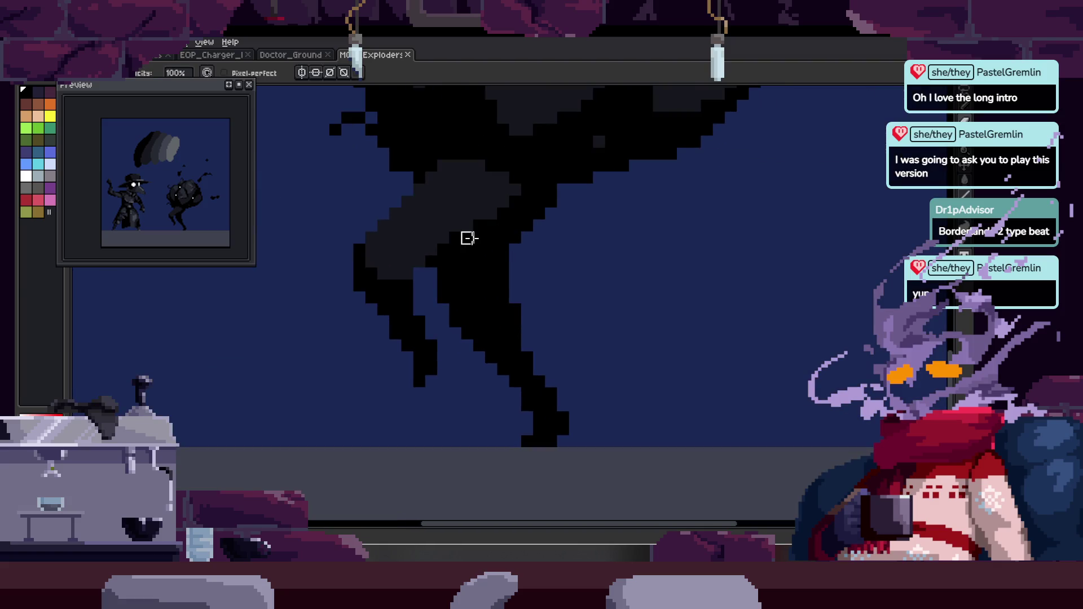
pyautogui.scroll(-3, 474, 248)
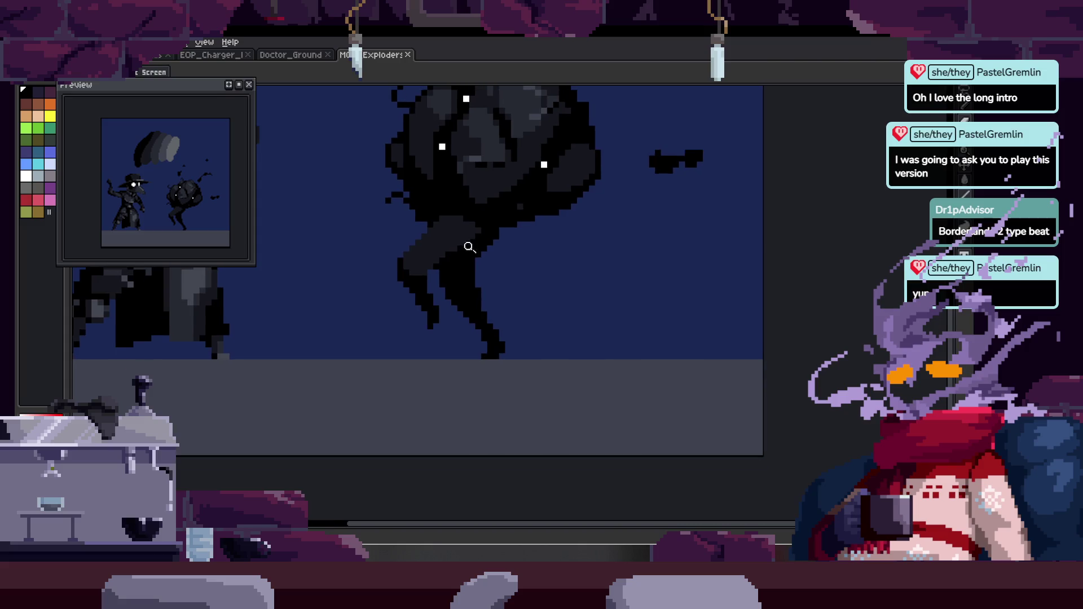
pyautogui.scroll(1, 401, 278)
pyautogui.moveTo(427, 288)
pyautogui.mouseDown()
pyautogui.moveTo(482, 222)
pyautogui.moveTo(513, 236)
pyautogui.moveTo(507, 383)
pyautogui.mouseUp()
pyautogui.scroll(-2, 456, 243)
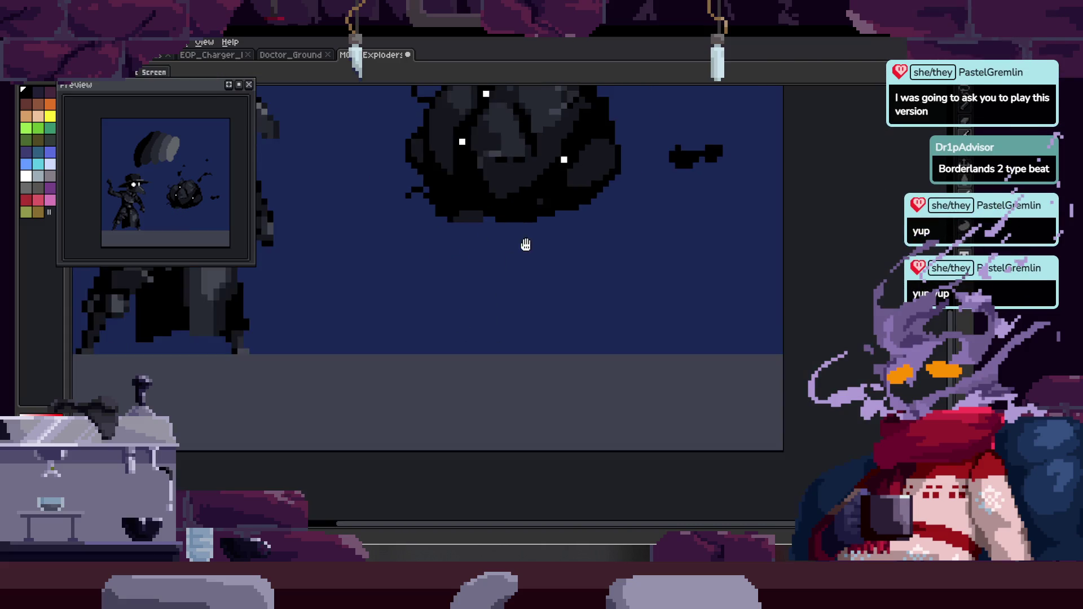
pyautogui.scroll(3, 493, 369)
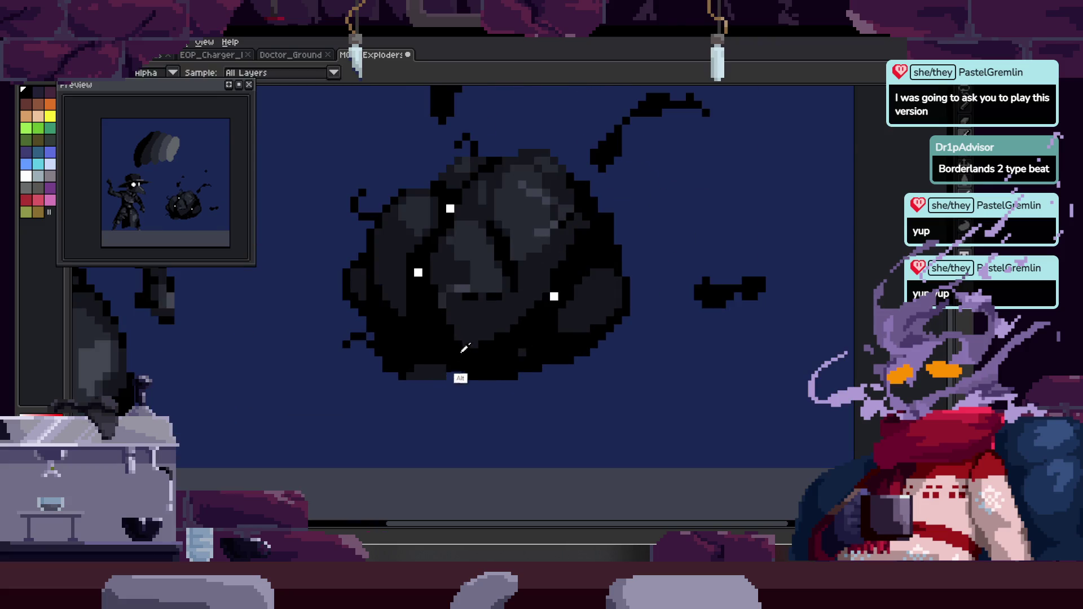
# Pan and zoom around the area below the floating blob to inspect it.
pyautogui.moveTo(512, 370); pyautogui.dragTo(542, 333)
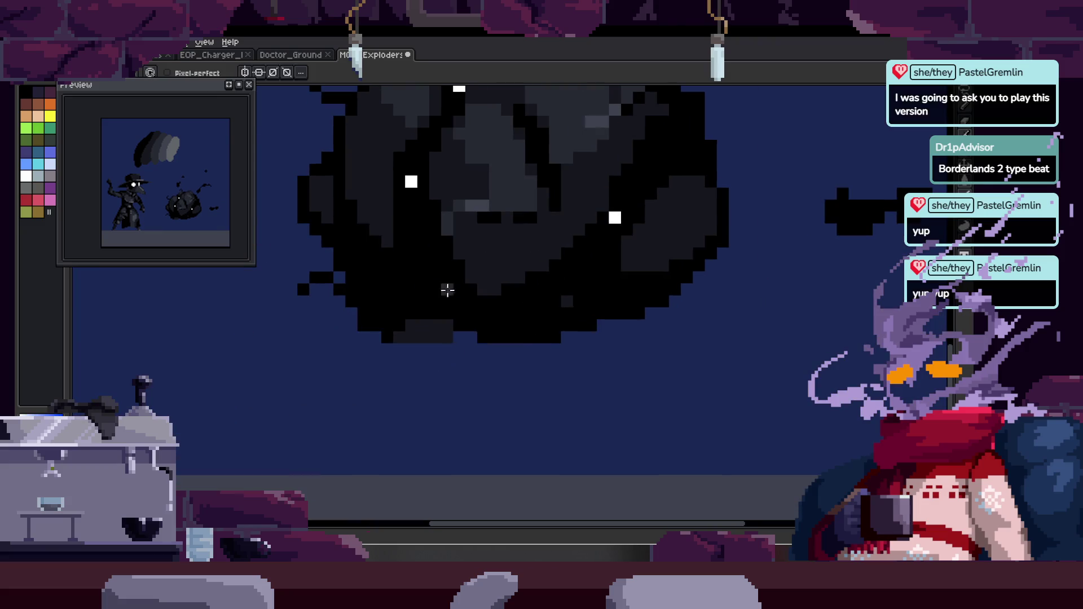
pyautogui.scroll(-1, 489, 360)
pyautogui.scroll(1, 550, 322)
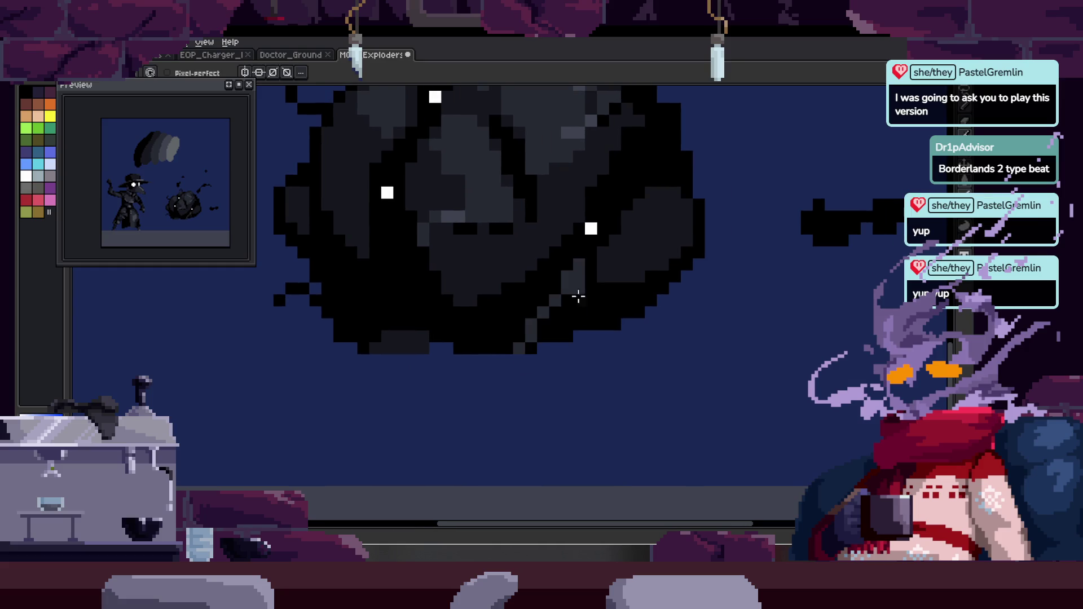
pyautogui.scroll(-1, 459, 278)
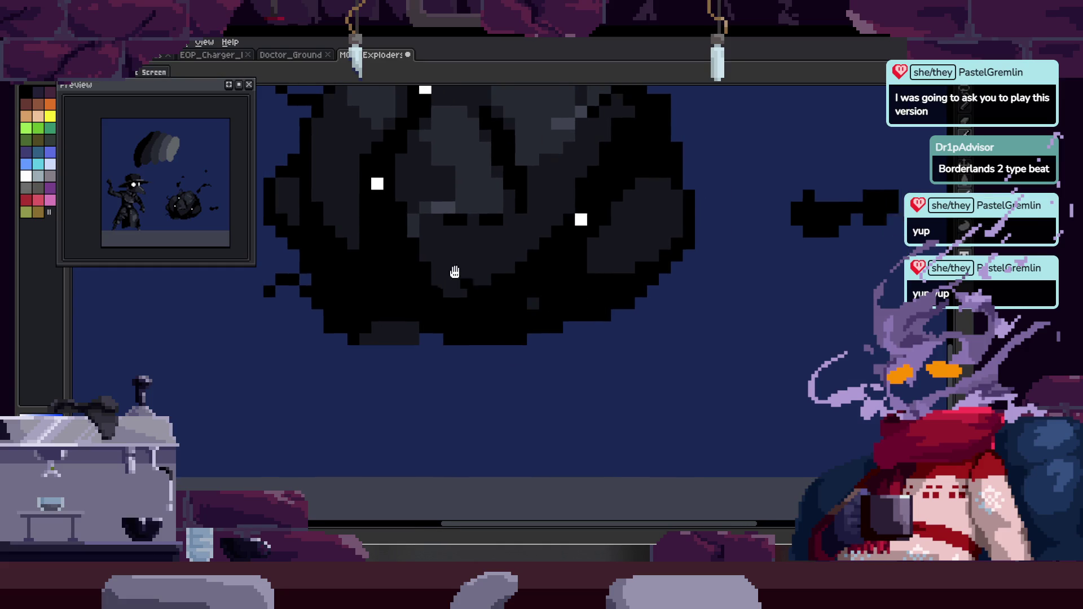
pyautogui.hscroll(1, 565, 367)
pyautogui.hscroll(-1, 410, 360)
pyautogui.hscroll(-2, 243, 389)
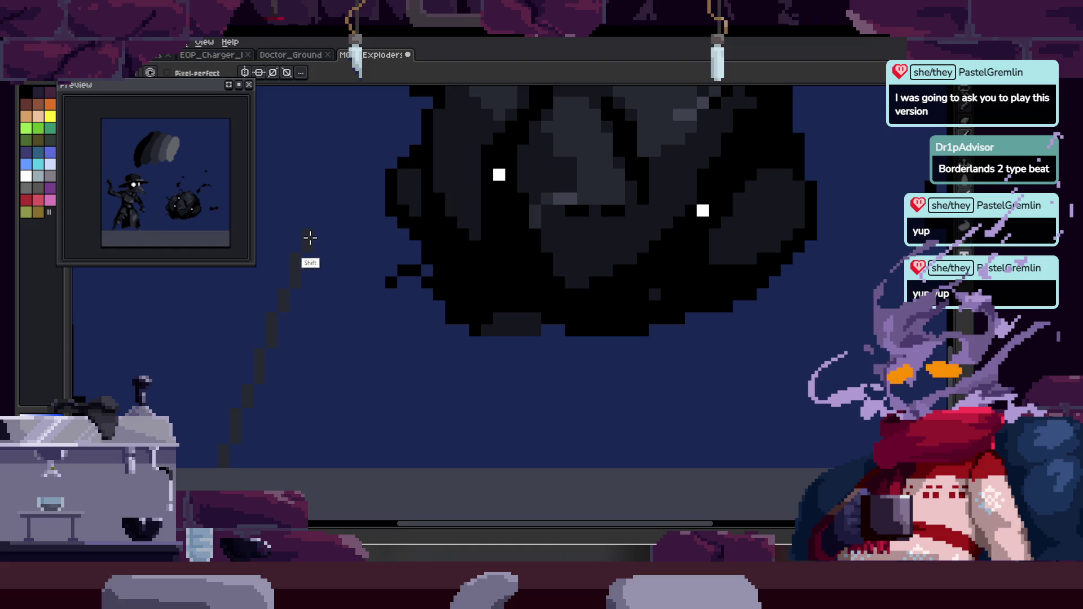
# Undo the stray diagonal stroke and bring more of the blob into view.
pyautogui.hotkey('ctrl', 'z')
pyautogui.scroll(2, 302, 310)
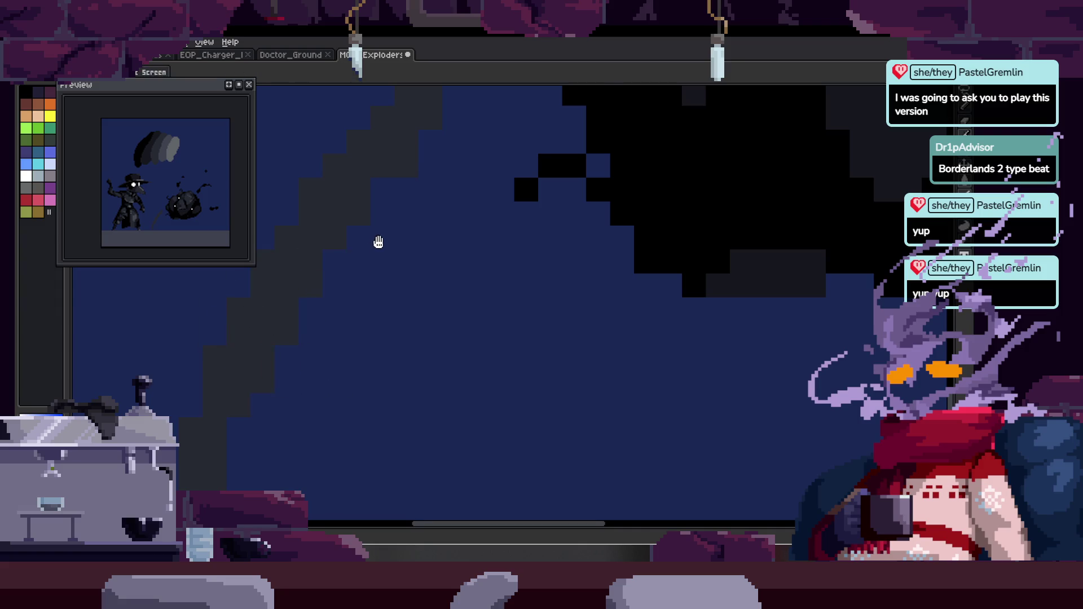
pyautogui.moveTo(380, 242); pyautogui.dragTo(348, 328)
pyautogui.press('z')
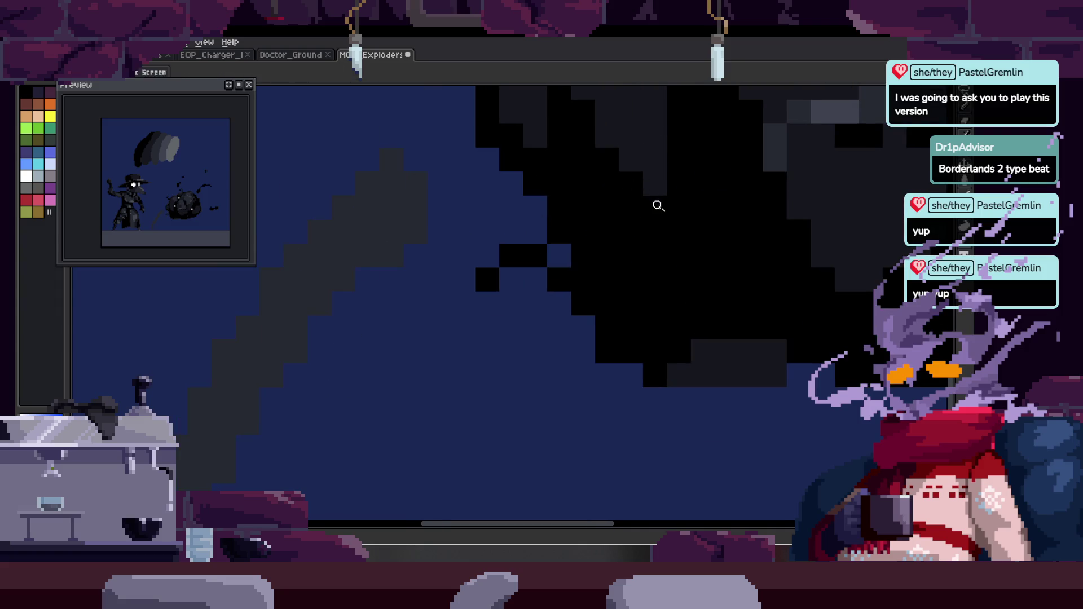
pyautogui.scroll(-2, 333, 247)
pyautogui.scroll(-2, 387, 254)
pyautogui.scroll(2, 394, 237)
# Shape the blob's curved black tendril sweeping down-left, then save the Exploders sprite.
pyautogui.press('b')
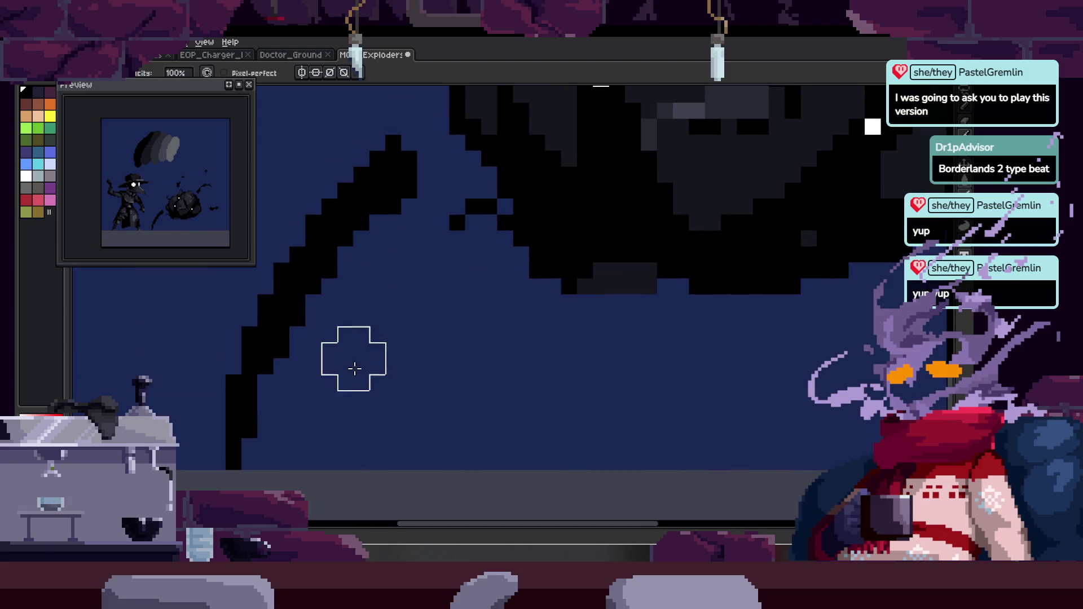
pyautogui.press('z')
pyautogui.scroll(-3, 358, 375)
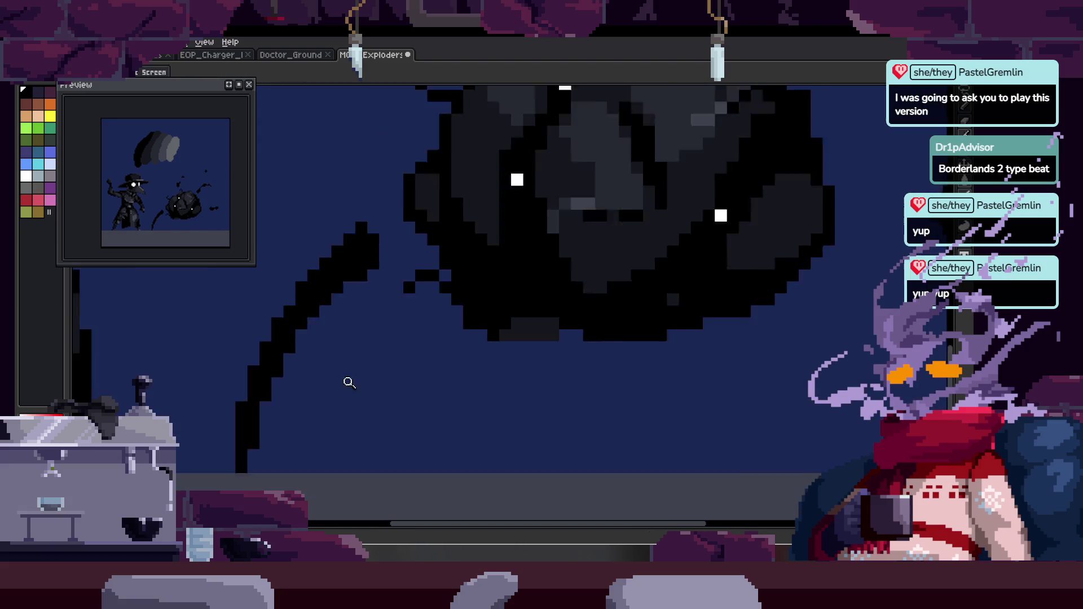
pyautogui.scroll(1, 418, 224)
pyautogui.press('b')
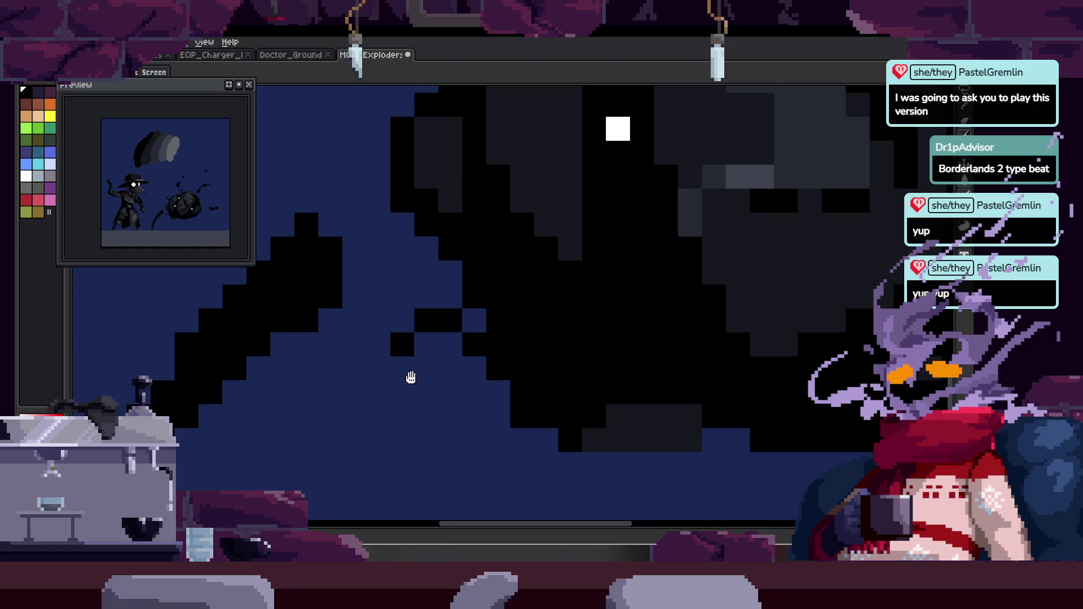
pyautogui.hscroll(2, 445, 271)
pyautogui.scroll(2, 412, 333)
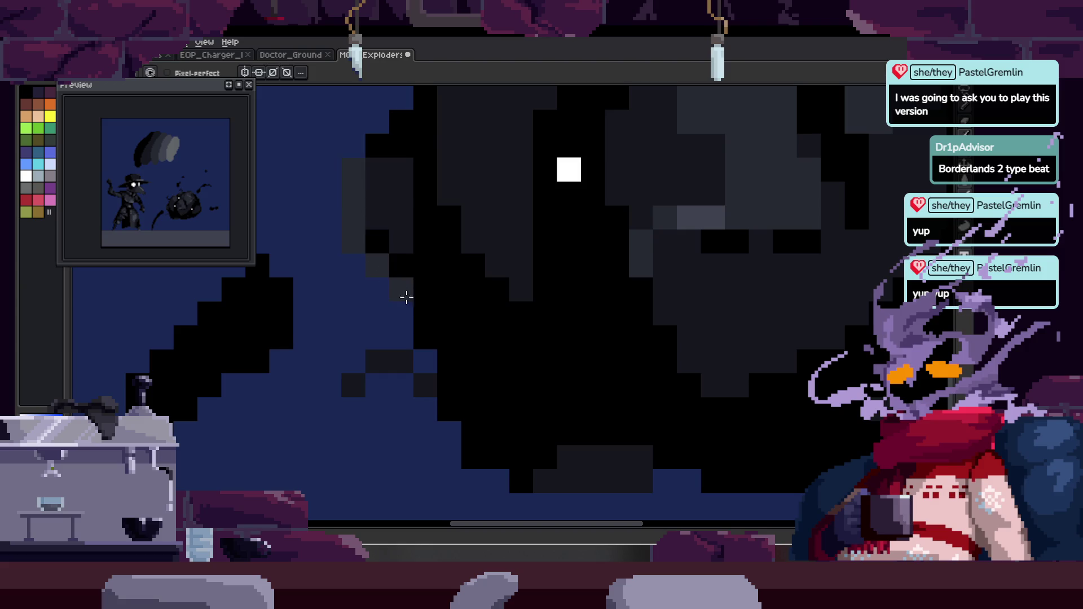
pyautogui.press('z')
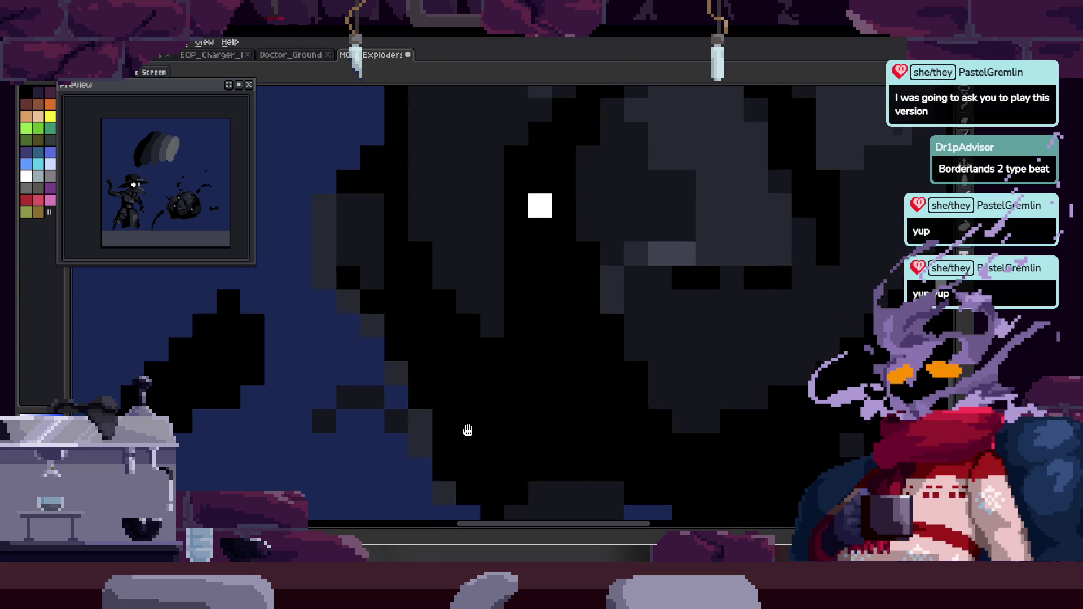
pyautogui.scroll(-1, 410, 296)
pyautogui.scroll(1, 396, 242)
pyautogui.press('b')
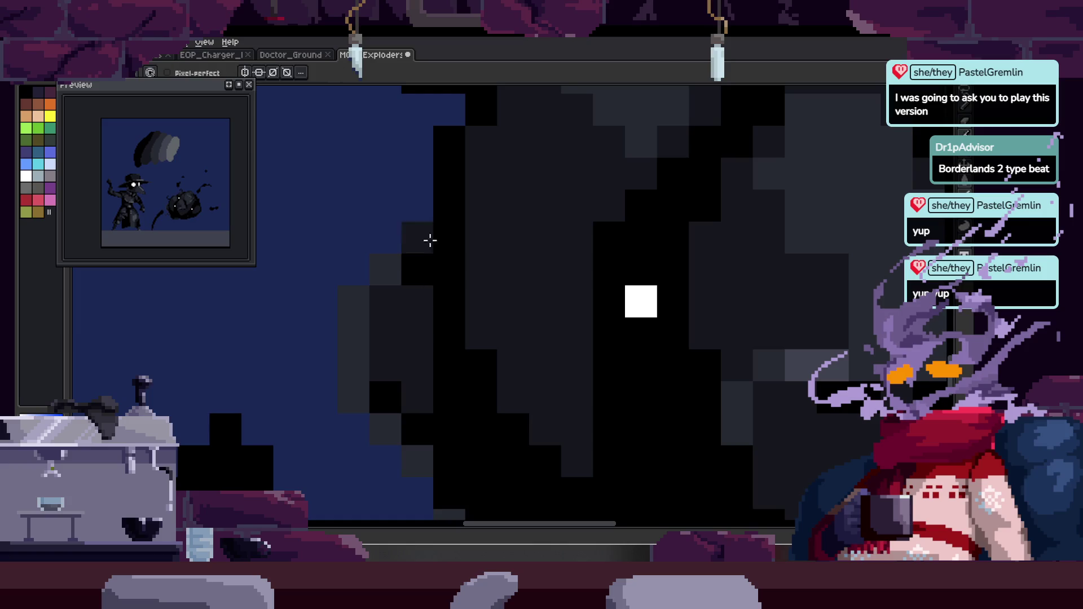
pyautogui.press('z')
pyautogui.scroll(-4, 483, 251)
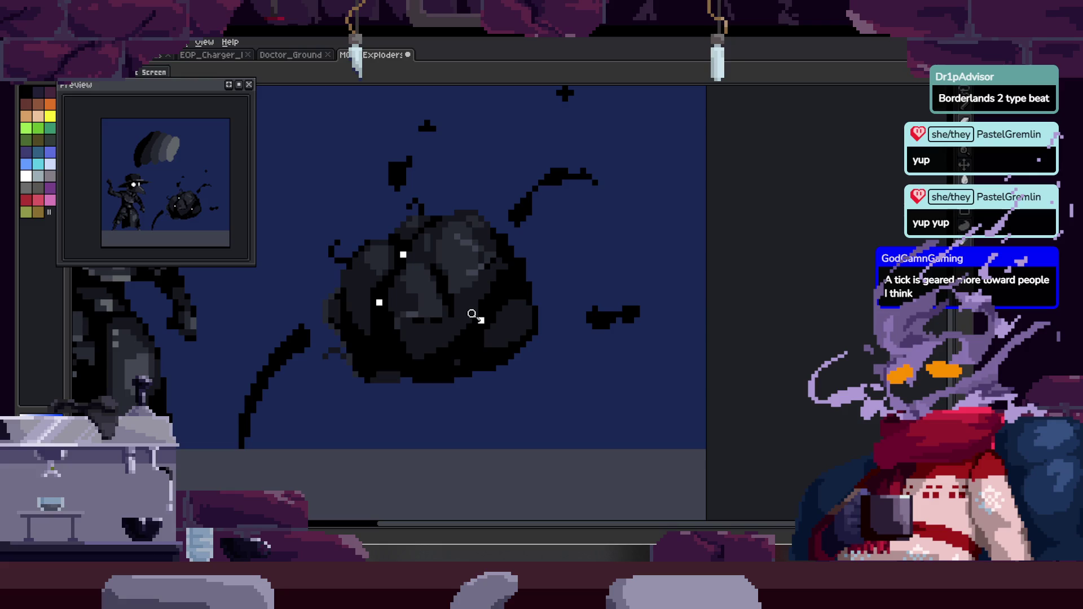
pyautogui.hotkey('ctrl', 's')
pyautogui.hotkey('ctrl', 'Tab')
# Open MOB_Flee.aseprite, play its creature animation preview, then return to the Exploders scene.
pyautogui.click(83, 88)
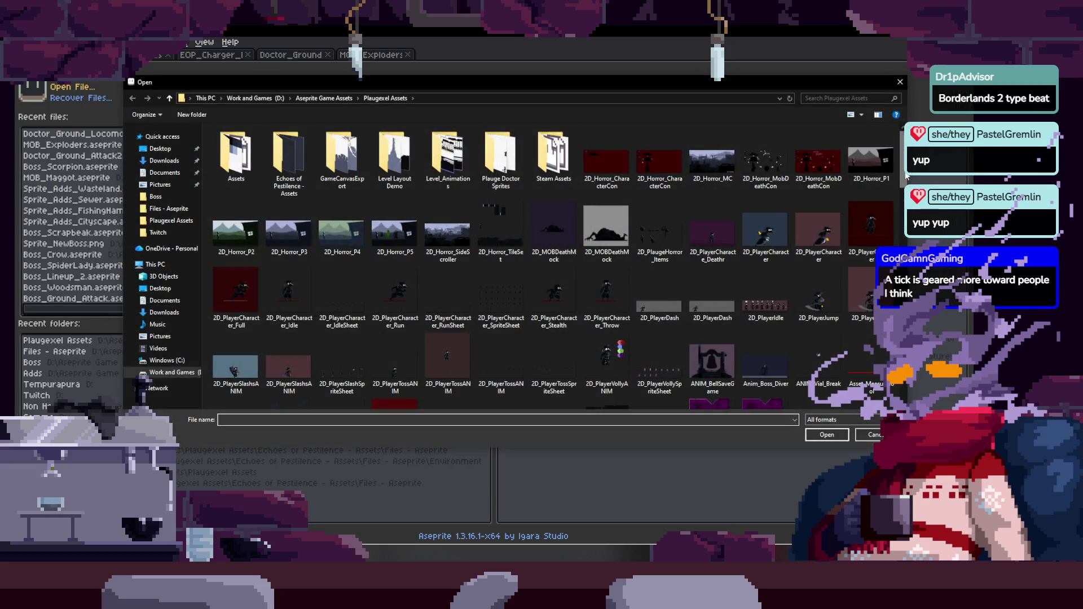
pyautogui.scroll(-5, 813, 182)
pyautogui.scroll(-10, 799, 191)
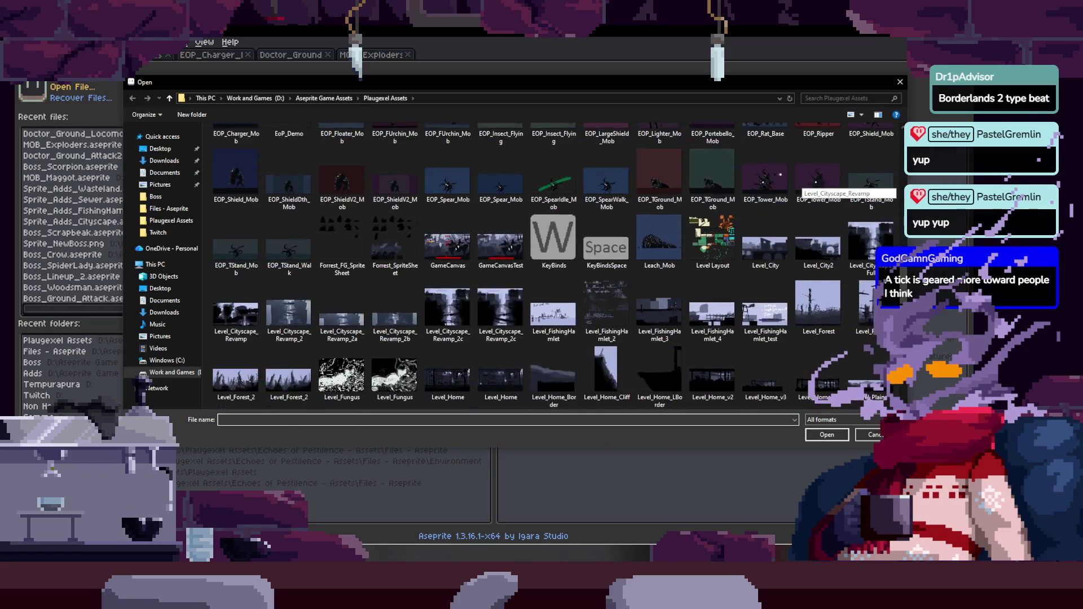
pyautogui.scroll(-1, 797, 190)
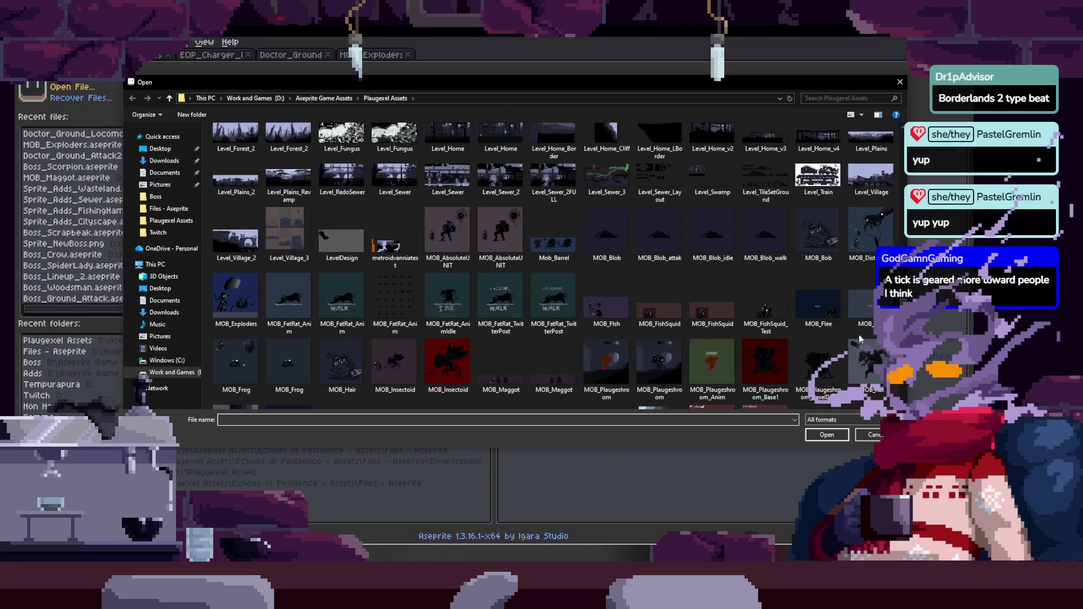
pyautogui.doubleClick(825, 312)
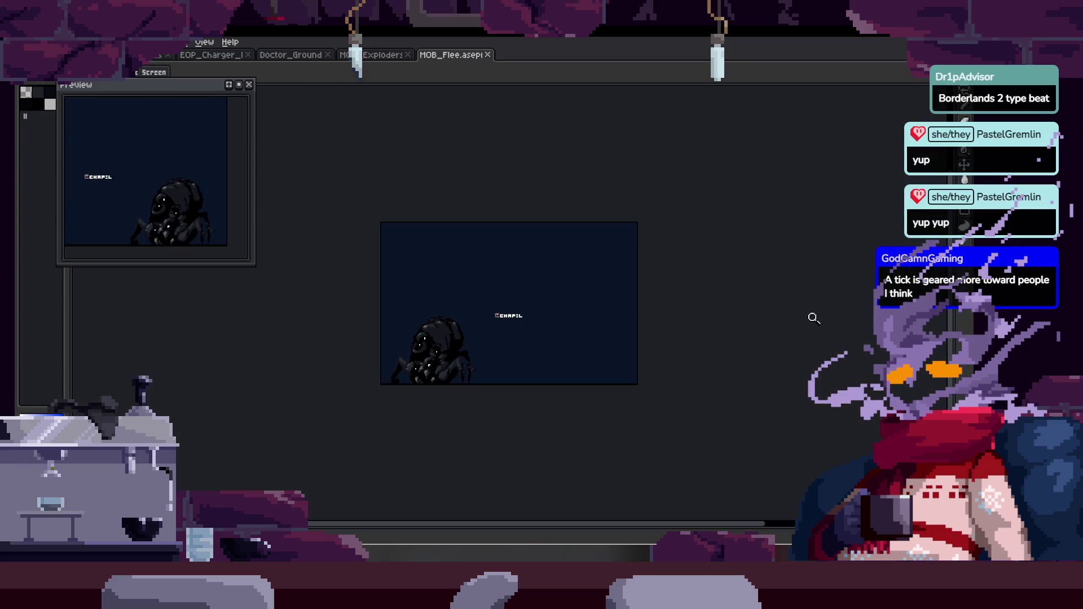
pyautogui.scroll(3, 483, 310)
pyautogui.press('Tab')
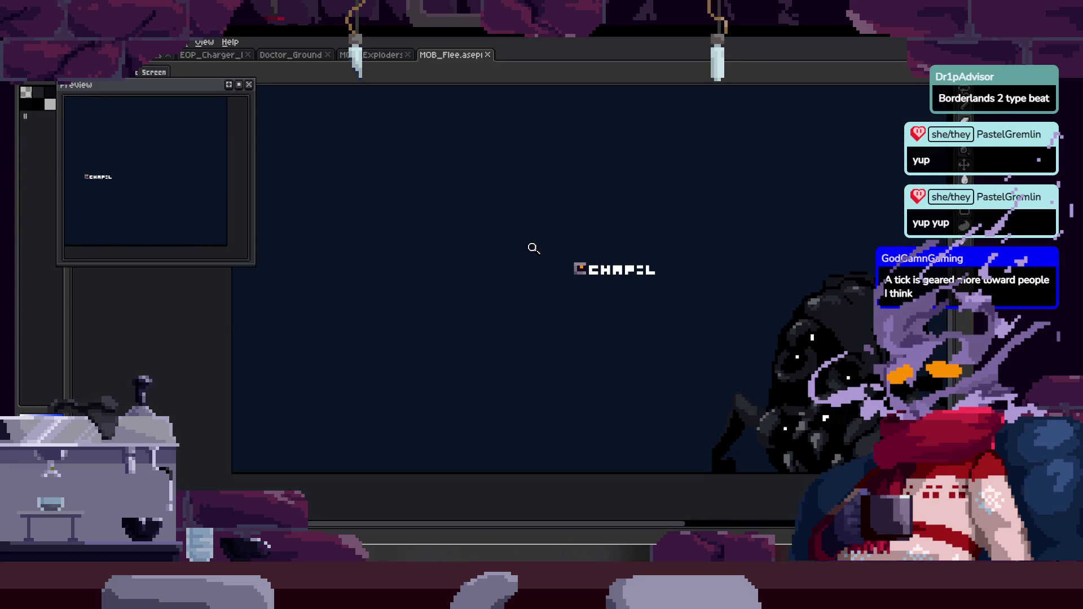
pyautogui.scroll(-2, 751, 286)
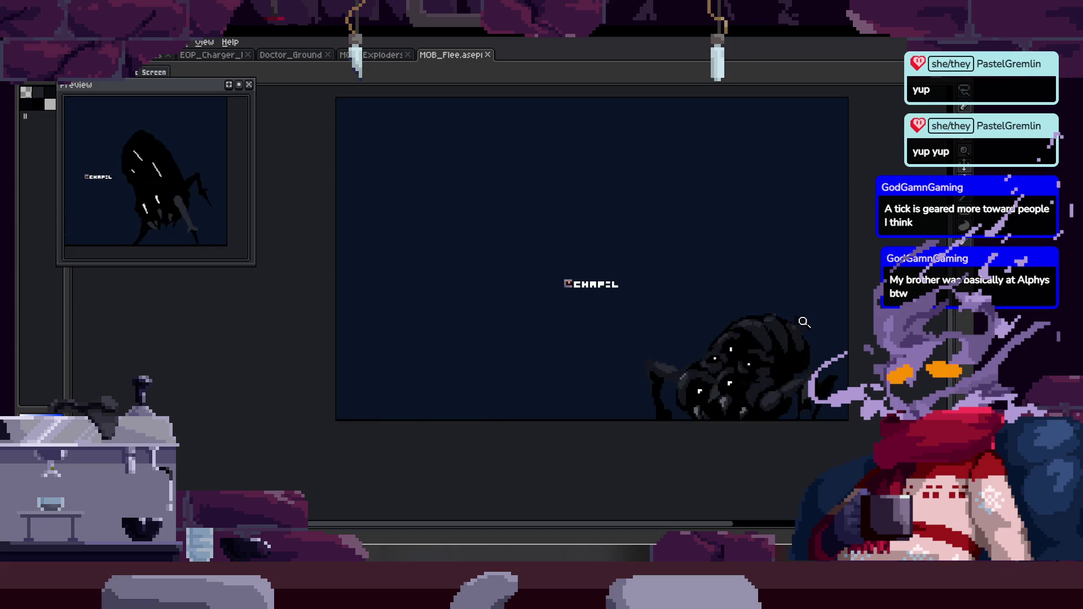
pyautogui.hotkey('ctrl', 'shift', 'Tab')
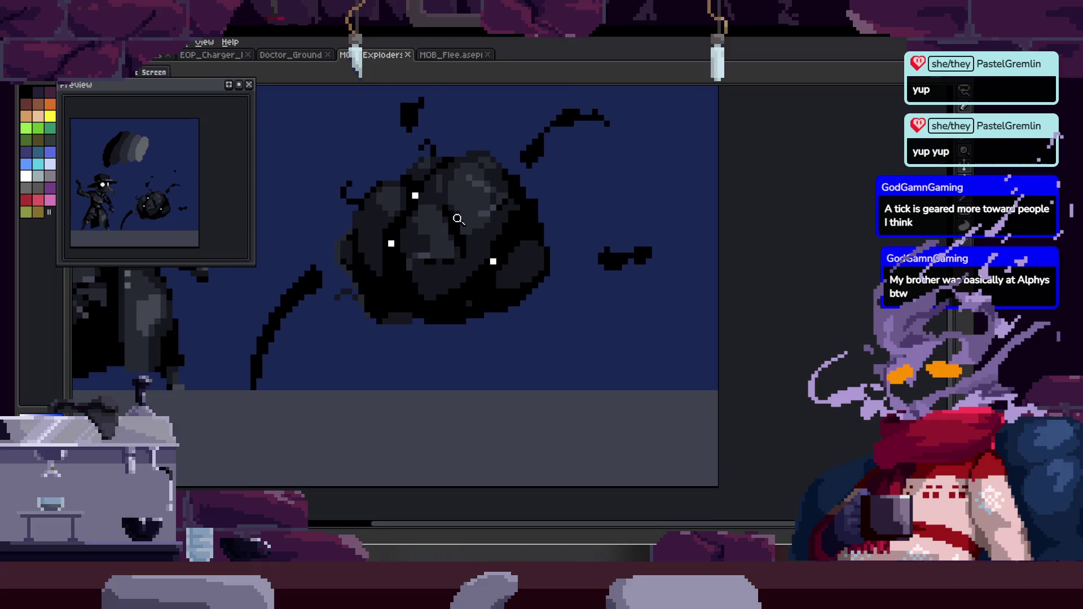
# Save the current MOB_Exploders sprite.
pyautogui.scroll(2, 541, 282)
pyautogui.scroll(-3, 543, 290)
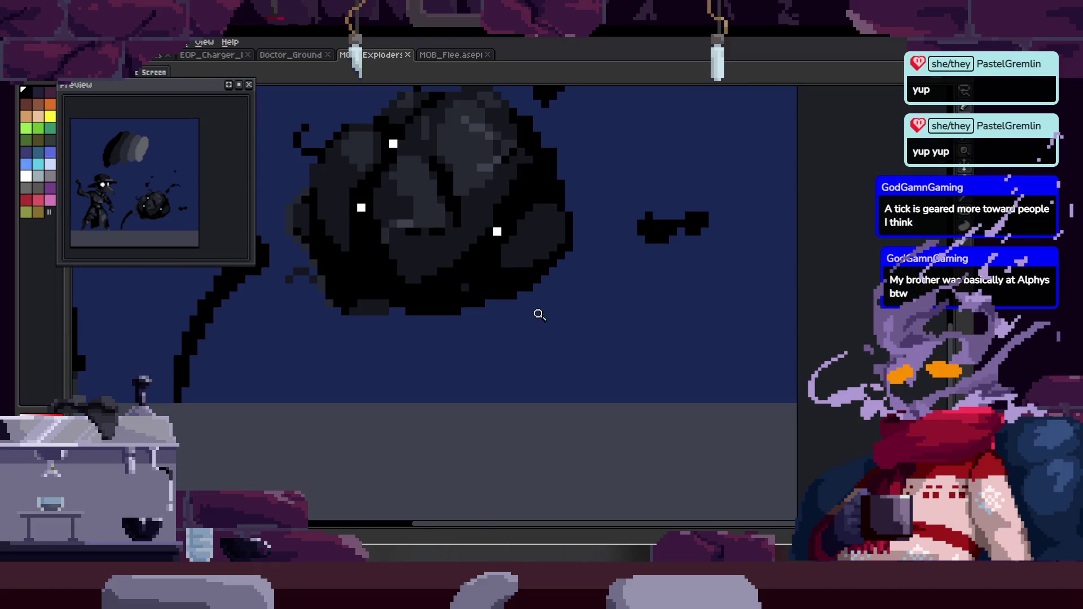
pyautogui.scroll(2, 472, 328)
pyautogui.scroll(1, 641, 289)
pyautogui.scroll(-1, 578, 320)
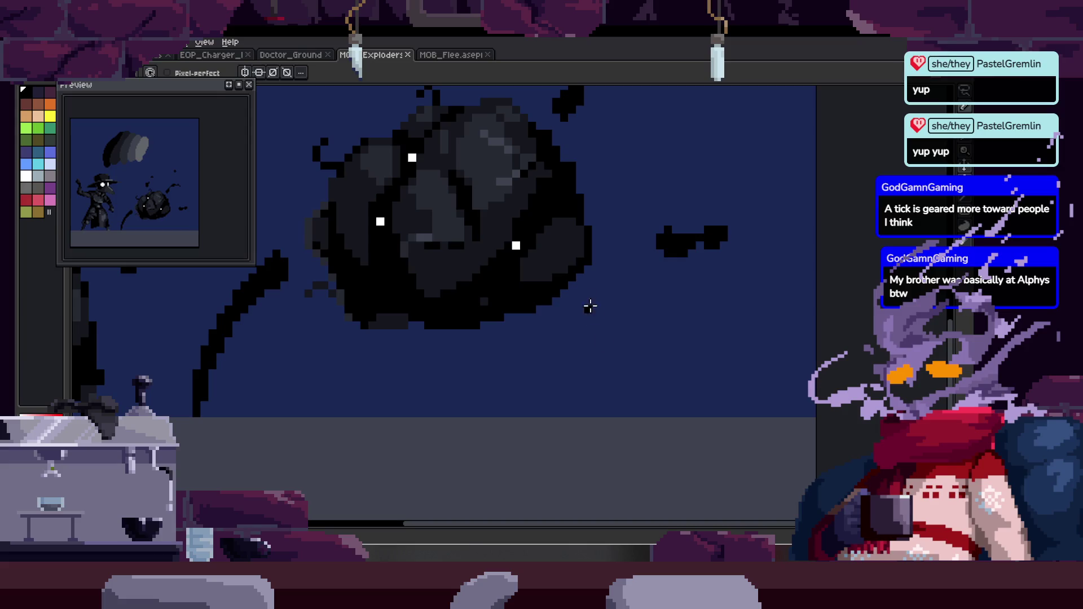
pyautogui.hotkey('ctrl', 's')
pyautogui.scroll(1, 619, 279)
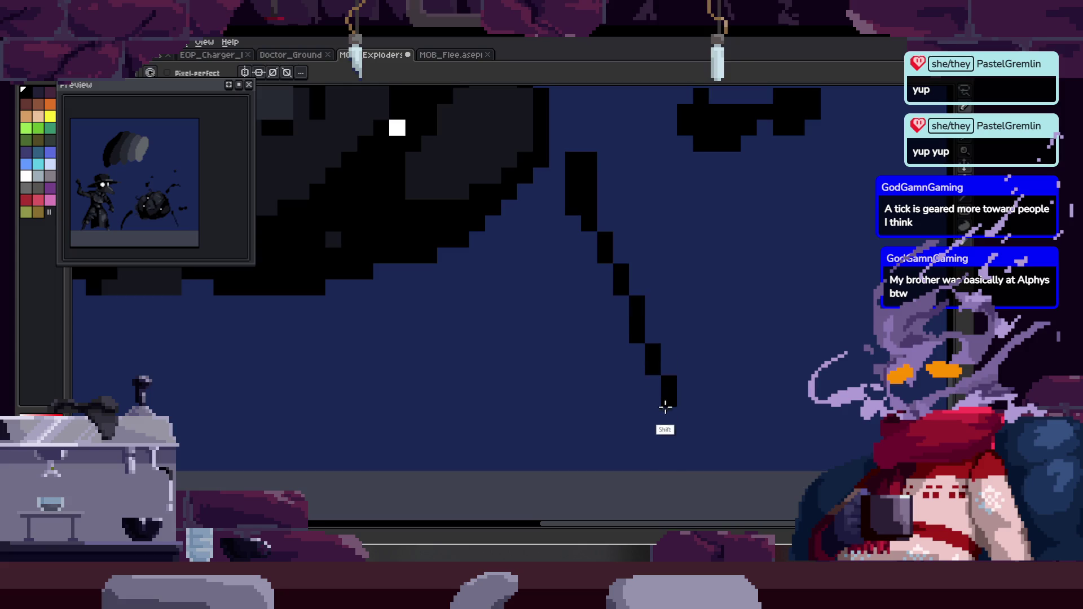
# Draw a long straight black tendril leg down from the blob.
pyautogui.keyDown('shift'); pyautogui.click(675, 461); pyautogui.keyUp('shift')
pyautogui.moveTo(594, 196); pyautogui.dragTo(629, 302)
pyautogui.moveTo(629, 303); pyautogui.dragTo(592, 250)
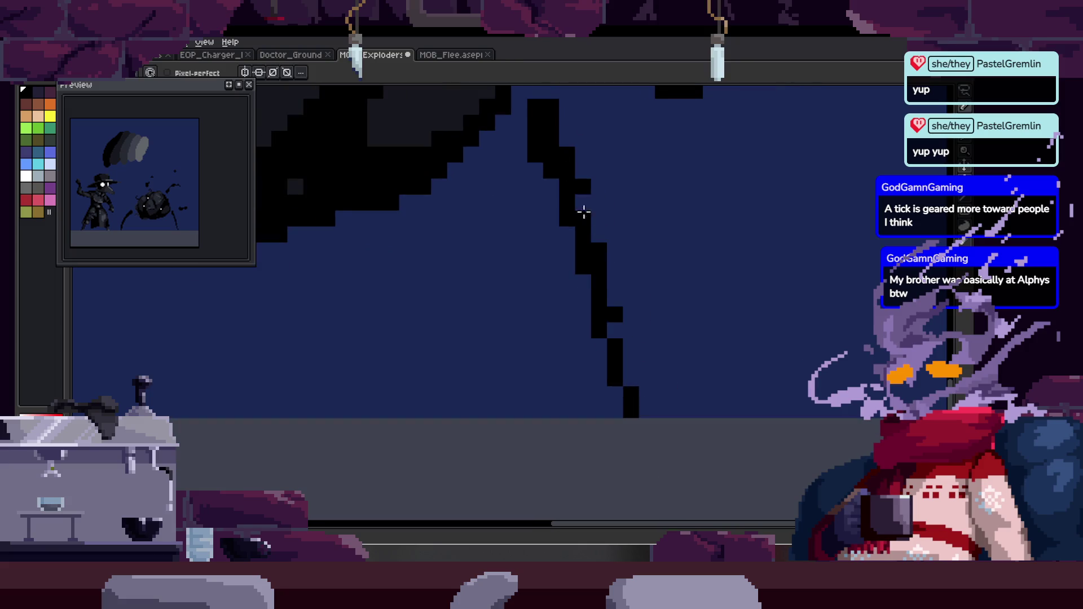
pyautogui.scroll(-1, 590, 262)
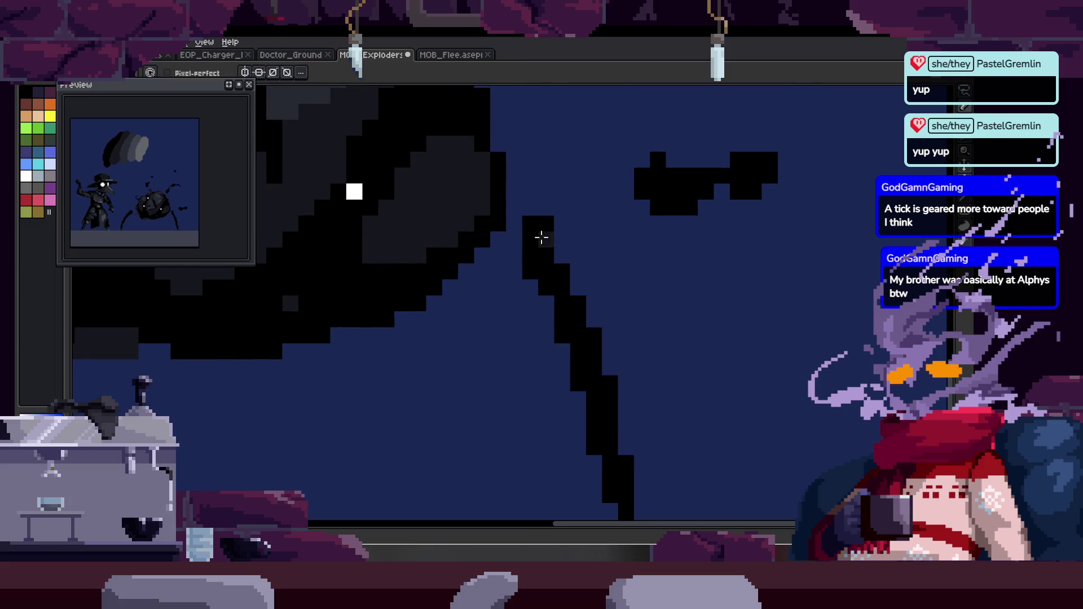
pyautogui.scroll(1, 547, 235)
# Recolour pixels beside and on the black leg to dark grey.
pyautogui.moveTo(549, 217)
pyautogui.mouseDown()
pyautogui.moveTo(572, 308)
pyautogui.moveTo(571, 242)
pyautogui.moveTo(590, 290)
pyautogui.moveTo(552, 261)
pyautogui.moveTo(559, 251)
pyautogui.mouseUp()
pyautogui.click(519, 220)
pyautogui.moveTo(520, 220)
pyautogui.mouseDown()
pyautogui.moveTo(541, 213)
pyautogui.moveTo(525, 239)
pyautogui.moveTo(490, 251)
pyautogui.mouseUp()
pyautogui.hscroll(3, 479, 270)
pyautogui.scroll(-1, 506, 280)
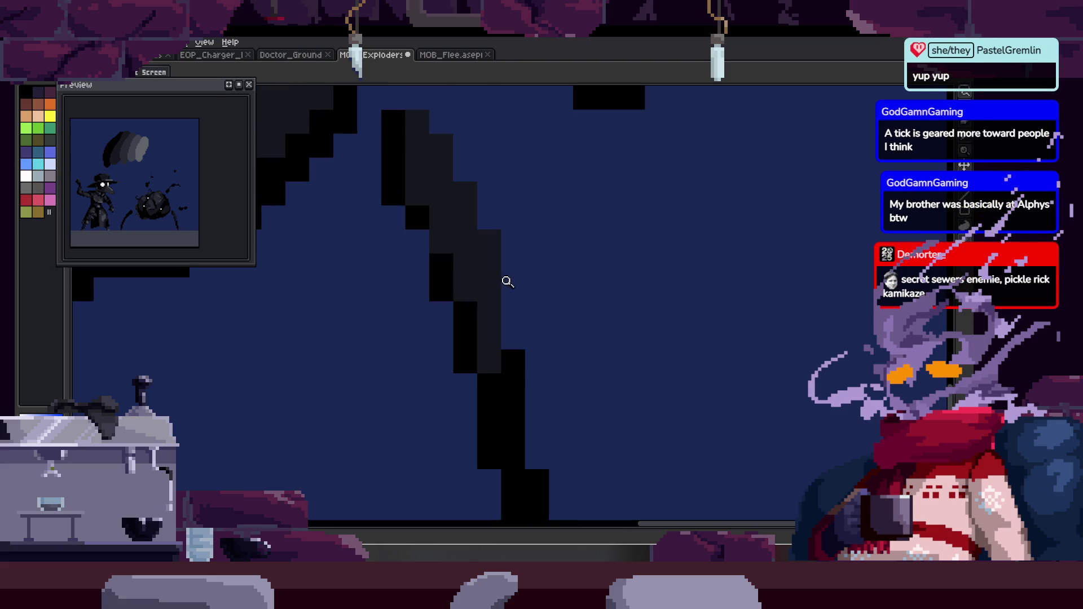
pyautogui.scroll(2, 510, 278)
pyautogui.click(437, 326)
pyautogui.moveTo(469, 329); pyautogui.dragTo(445, 224)
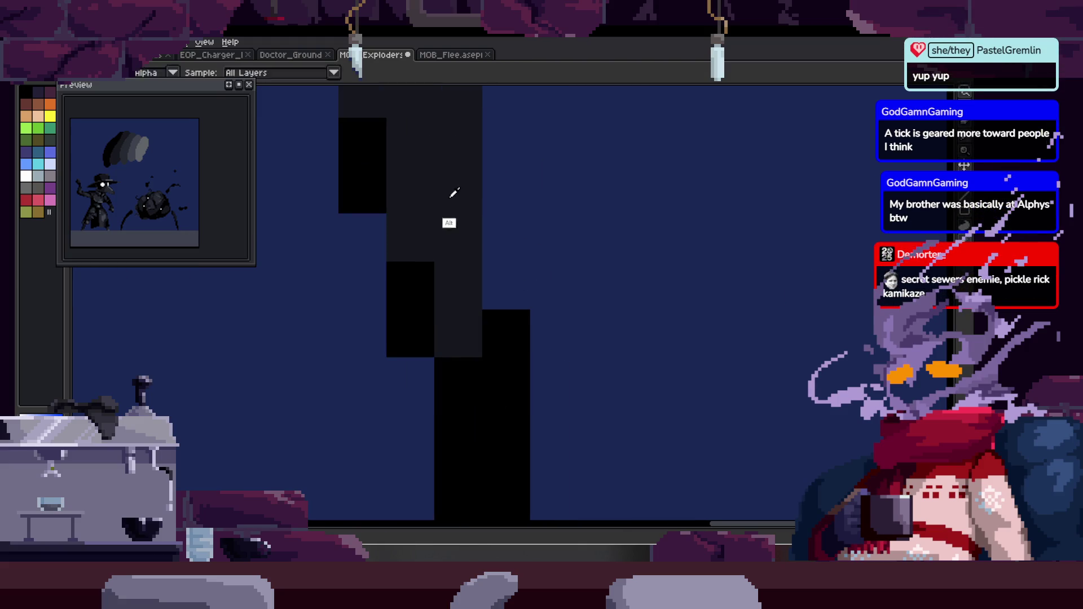
pyautogui.hscroll(2, 496, 232)
pyautogui.scroll(-2, 499, 243)
pyautogui.scroll(1, 503, 249)
# Paint dark-grey columns down the leg and trim its edge back to the navy background.
pyautogui.moveTo(478, 170)
pyautogui.mouseDown()
pyautogui.moveTo(470, 368)
pyautogui.moveTo(493, 280)
pyautogui.mouseUp()
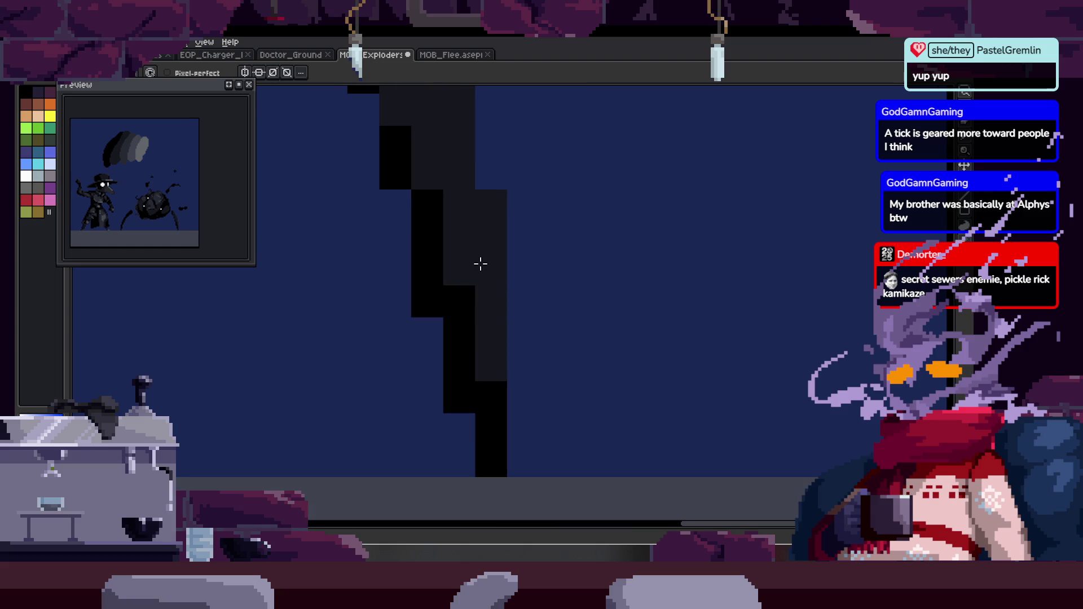
pyautogui.moveTo(451, 191)
pyautogui.mouseDown()
pyautogui.moveTo(515, 222)
pyautogui.moveTo(549, 367)
pyautogui.mouseUp()
pyautogui.moveTo(493, 344); pyautogui.dragTo(493, 435)
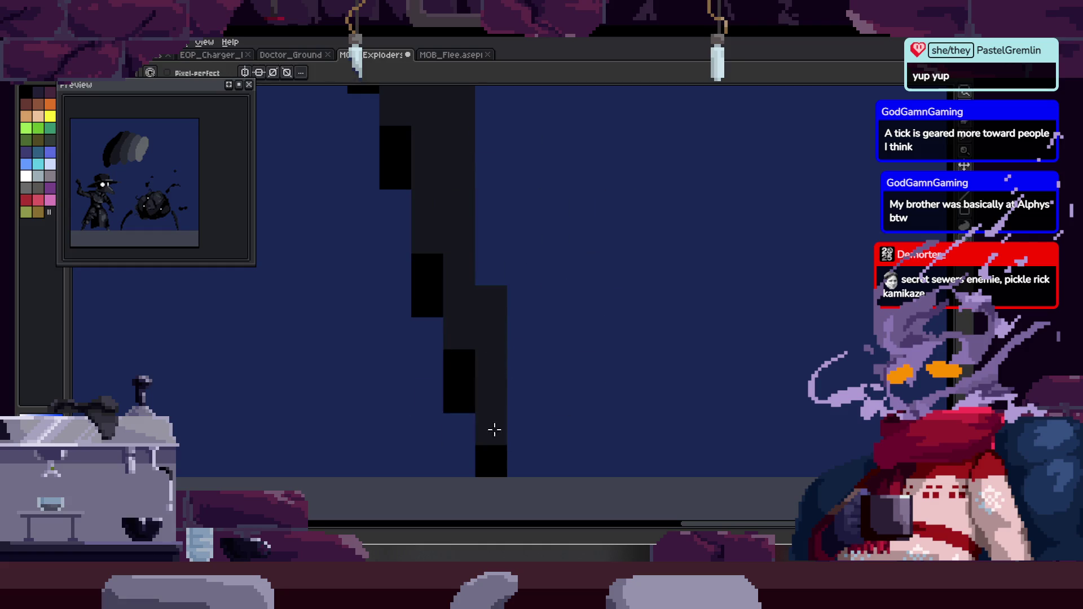
pyautogui.hscroll(1, 493, 406)
pyautogui.scroll(-2, 551, 322)
# Zoom out to see the whole creature, then paint a dark shading column along the leg.
pyautogui.press('z')
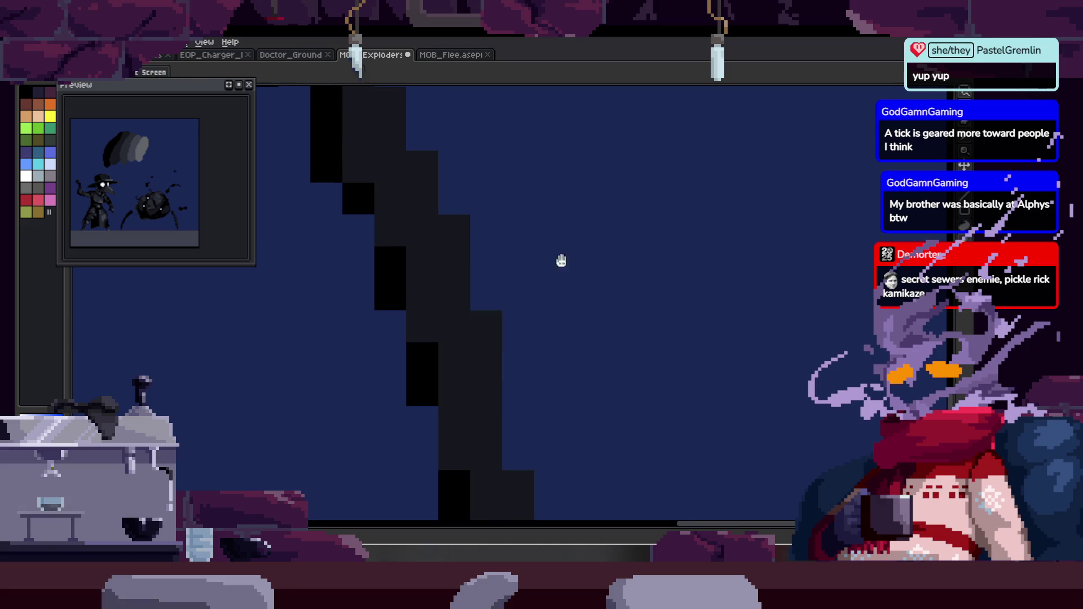
pyautogui.scroll(-3, 542, 294)
pyautogui.scroll(5, 539, 265)
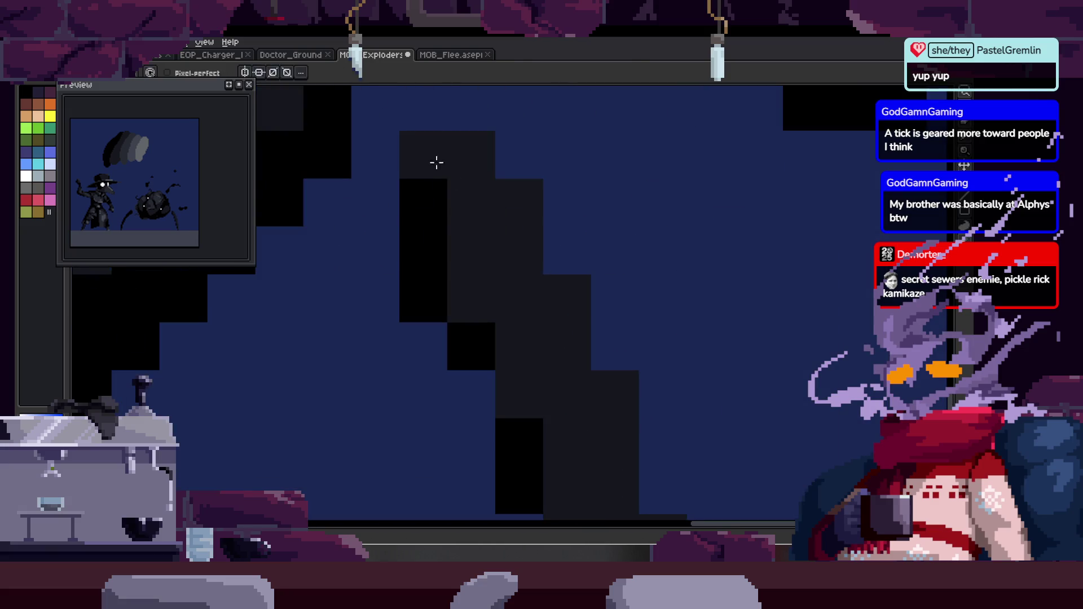
pyautogui.scroll(1, 515, 232)
pyautogui.scroll(-1, 494, 232)
pyautogui.scroll(1, 499, 203)
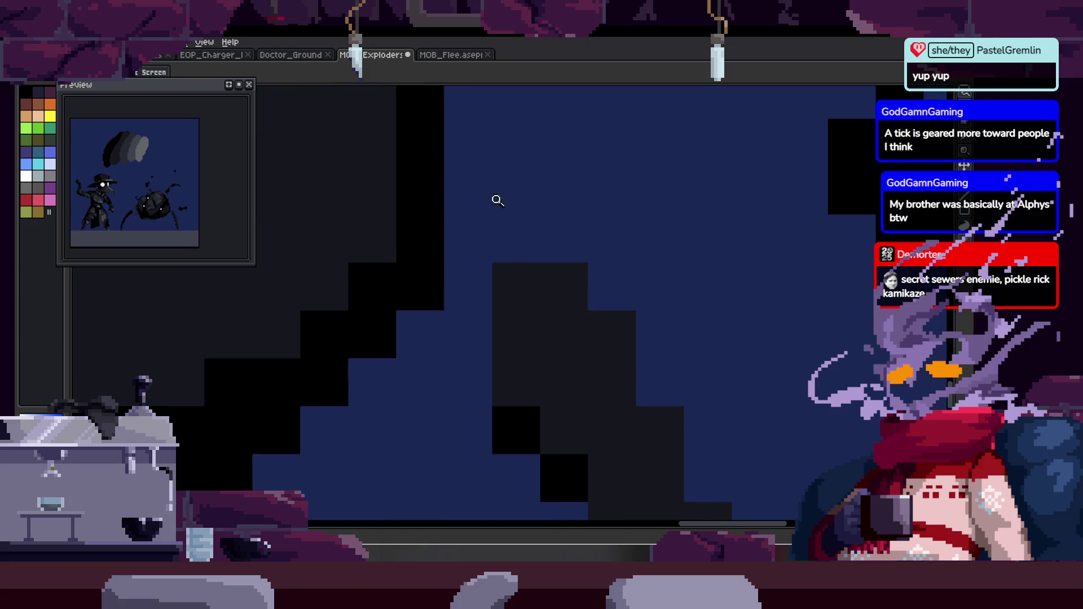
pyautogui.scroll(-2, 515, 210)
pyautogui.scroll(-1, 479, 249)
pyautogui.scroll(3, 581, 277)
pyautogui.press('b')
pyautogui.scroll(-1, 579, 285)
pyautogui.scroll(1, 629, 222)
pyautogui.scroll(3, 542, 257)
pyautogui.moveTo(541, 257); pyautogui.dragTo(583, 302)
pyautogui.keyDown('alt'); pyautogui.click(615, 322); pyautogui.keyUp('alt')
pyautogui.moveTo(468, 226)
pyautogui.mouseDown()
pyautogui.moveTo(466, 208)
pyautogui.moveTo(466, 286)
pyautogui.mouseUp()
# Paint black over the leg's stepped edge and add a thick dark-grey diagonal along it.
pyautogui.press('z')
pyautogui.scroll(-1, 357, 293)
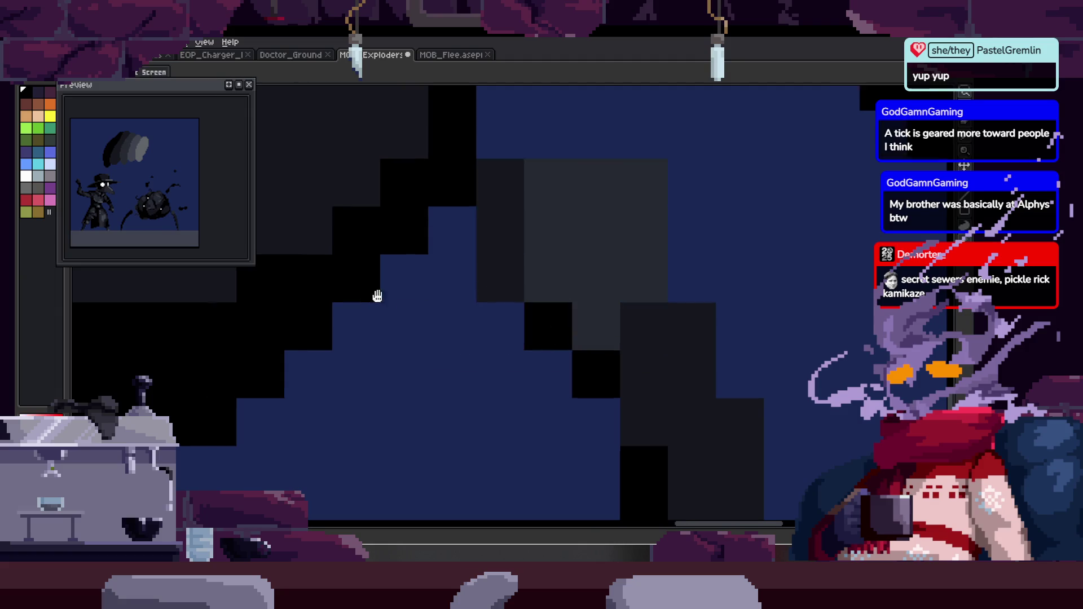
pyautogui.scroll(1, 468, 300)
pyautogui.press('b')
pyautogui.scroll(-1, 338, 345)
pyautogui.scroll(1, 296, 344)
pyautogui.moveTo(295, 344); pyautogui.dragTo(564, 249)
pyautogui.hscroll(1, 565, 284)
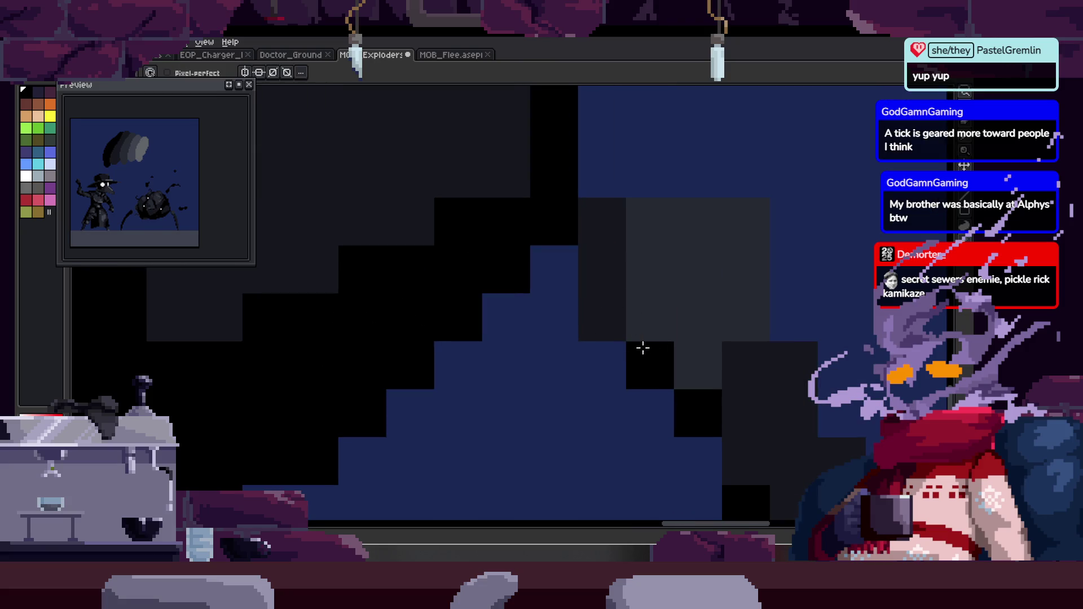
pyautogui.keyDown('shift'); pyautogui.click(313, 365); pyautogui.keyUp('shift')
pyautogui.scroll(-1, 557, 272)
pyautogui.moveTo(474, 256)
pyautogui.mouseDown()
pyautogui.moveTo(373, 310)
pyautogui.moveTo(531, 256)
pyautogui.moveTo(420, 329)
pyautogui.moveTo(491, 319)
pyautogui.moveTo(333, 377)
pyautogui.mouseUp()
# Fill the leg's staircase cells with dark grey and extend black pixels along the edge.
pyautogui.moveTo(288, 309)
pyautogui.mouseDown()
pyautogui.moveTo(434, 378)
pyautogui.moveTo(485, 316)
pyautogui.mouseUp()
pyautogui.moveTo(580, 330); pyautogui.dragTo(567, 323)
pyautogui.moveTo(473, 309); pyautogui.dragTo(630, 310)
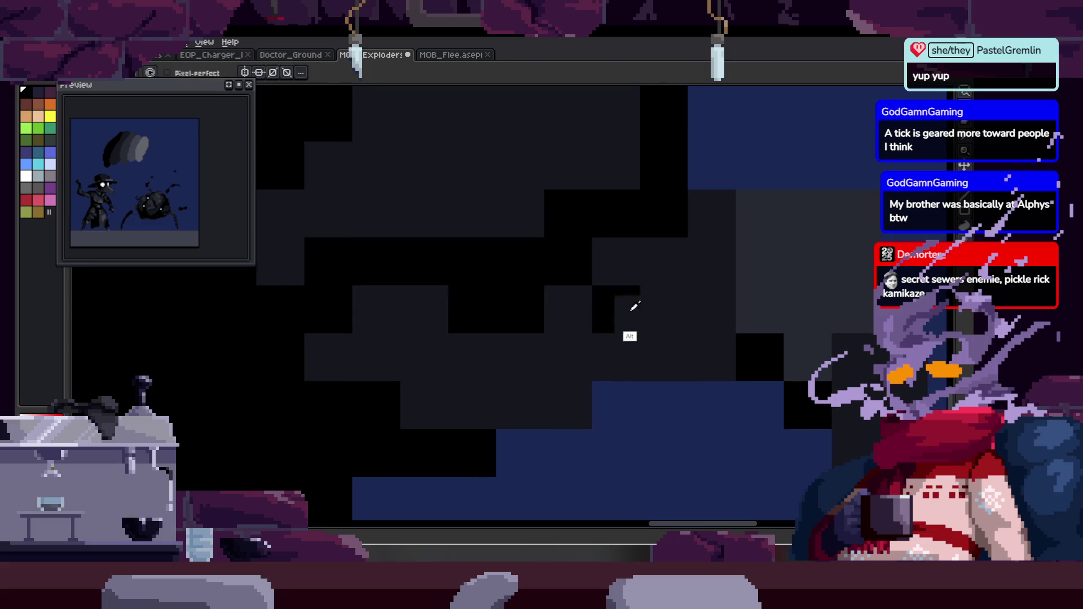
pyautogui.click(382, 393)
# Dot three black pixels onto the creature's upper body edge.
pyautogui.scroll(-5, 374, 358)
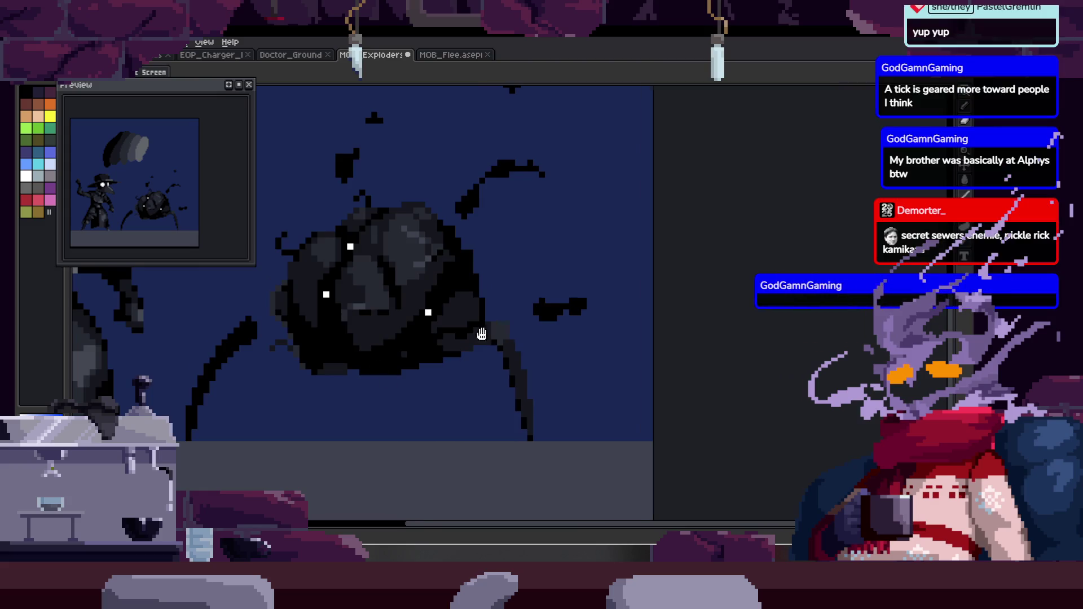
pyautogui.scroll(5, 435, 290)
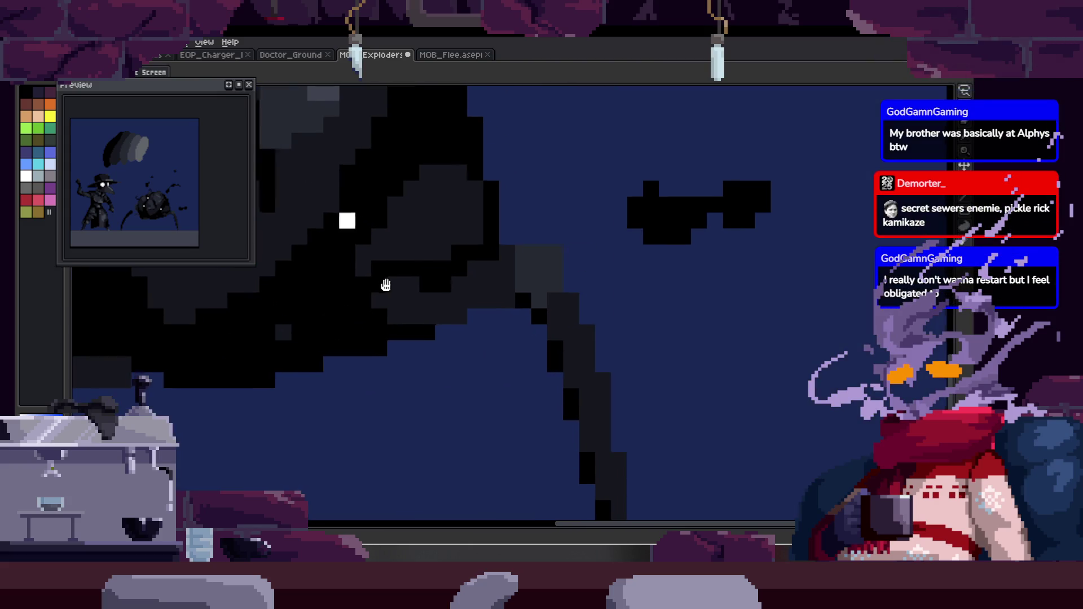
pyautogui.scroll(1, 483, 299)
pyautogui.click(582, 316)
pyautogui.click(383, 392)
pyautogui.click(433, 369)
pyautogui.hscroll(-1, 462, 361)
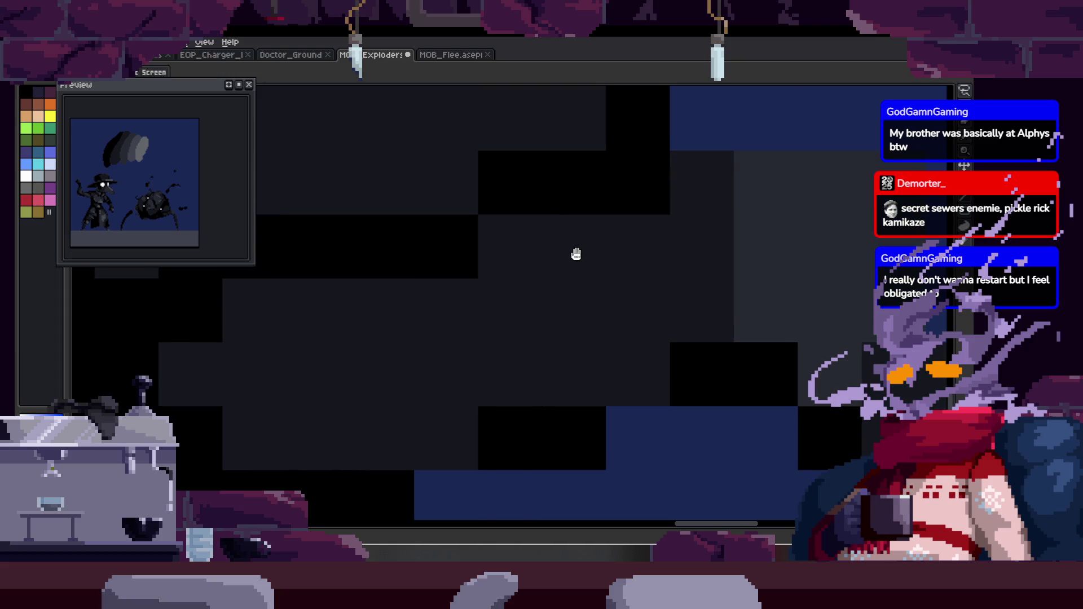
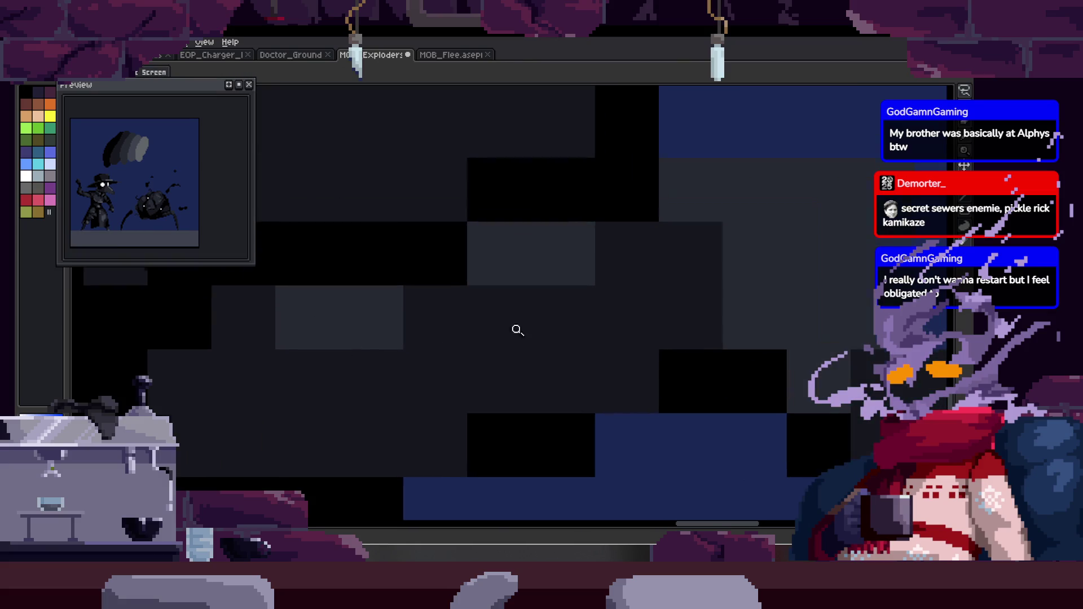
pyautogui.hscroll(3, 564, 243)
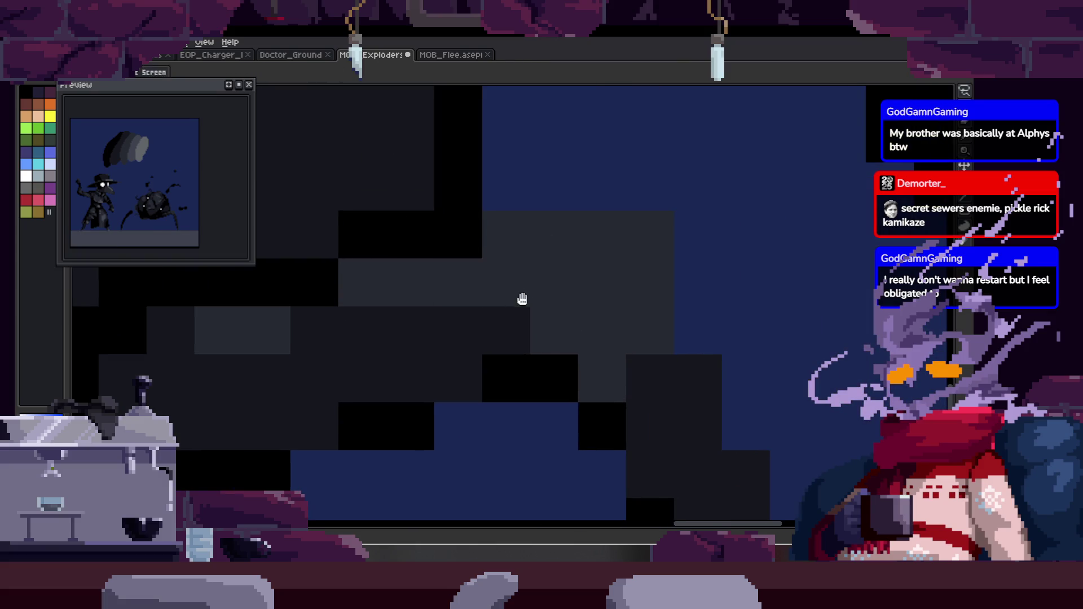
# Add dark pixels along the beetle creature's leg outline.
pyautogui.scroll(-1, 513, 310)
pyautogui.scroll(-4, 553, 225)
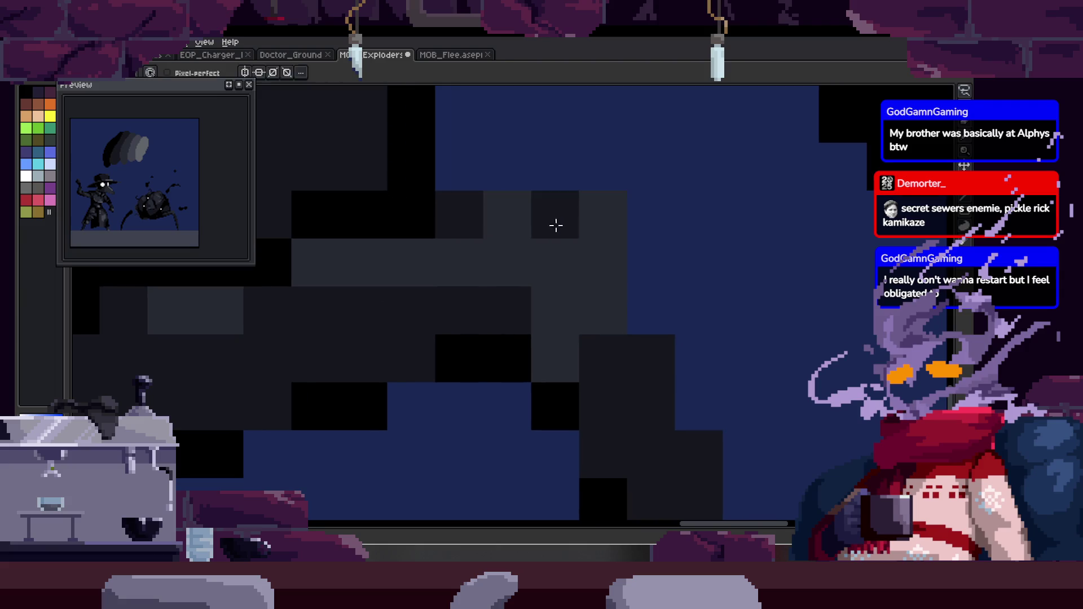
pyautogui.scroll(1, 525, 299)
pyautogui.scroll(-1, 513, 302)
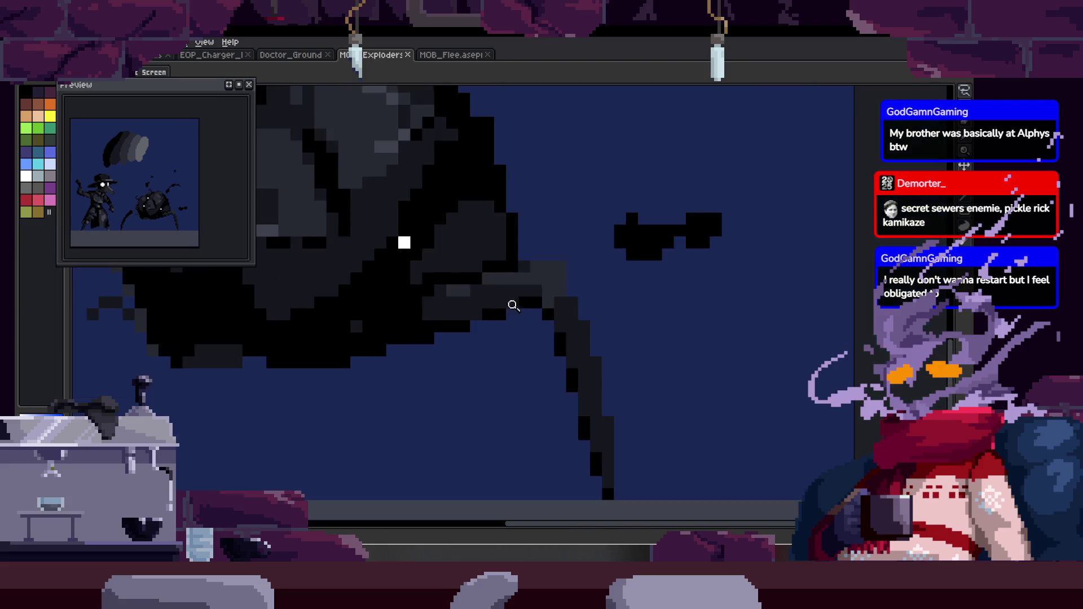
pyautogui.scroll(2, 592, 293)
pyautogui.click(620, 291)
pyautogui.scroll(-2, 581, 277)
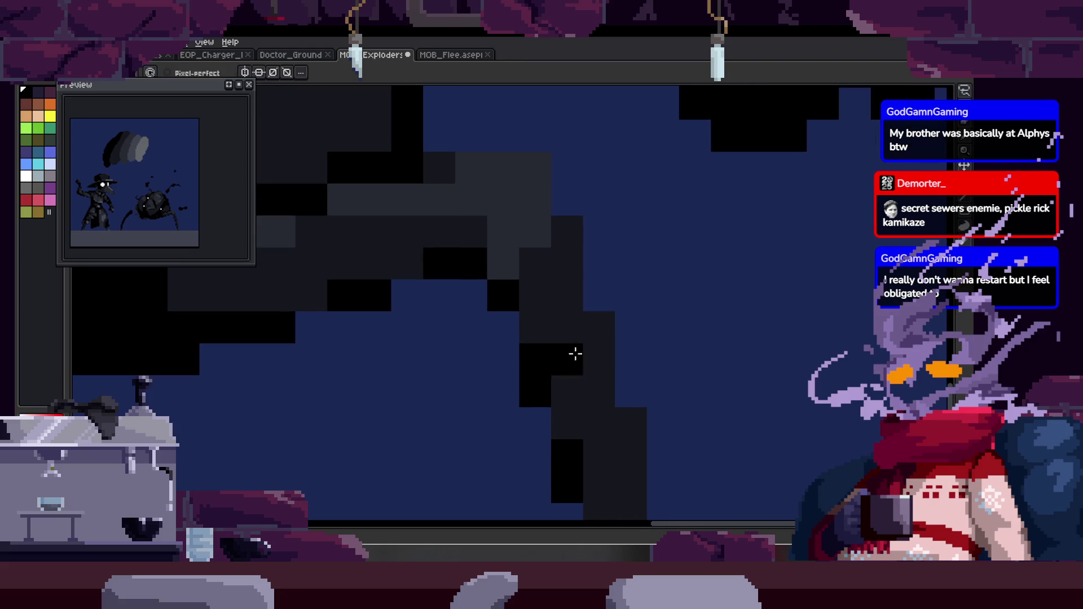
pyautogui.scroll(-3, 577, 352)
pyautogui.scroll(3, 475, 265)
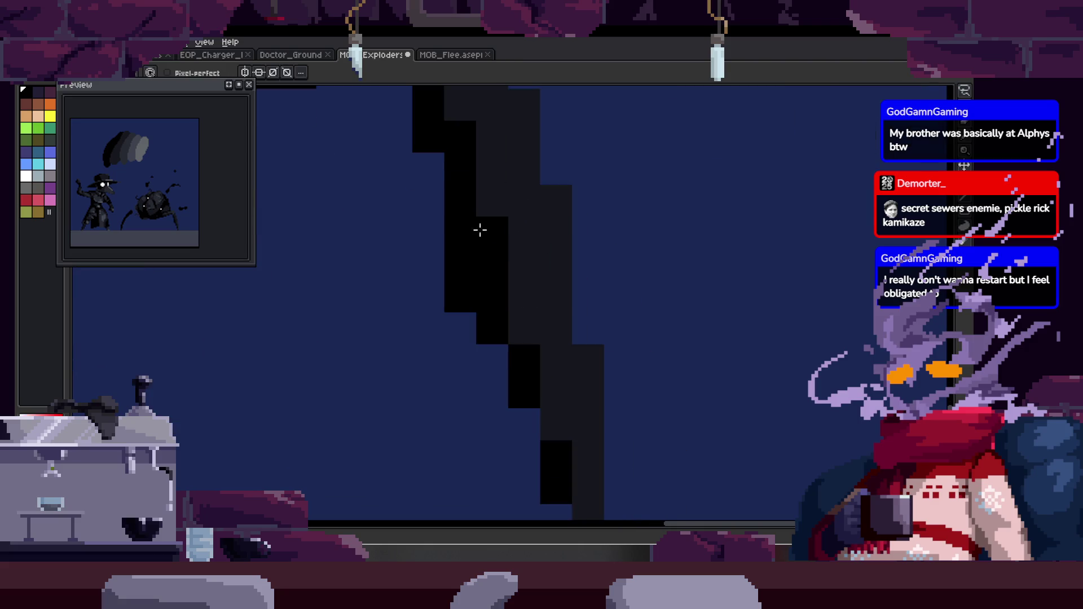
pyautogui.press('space')
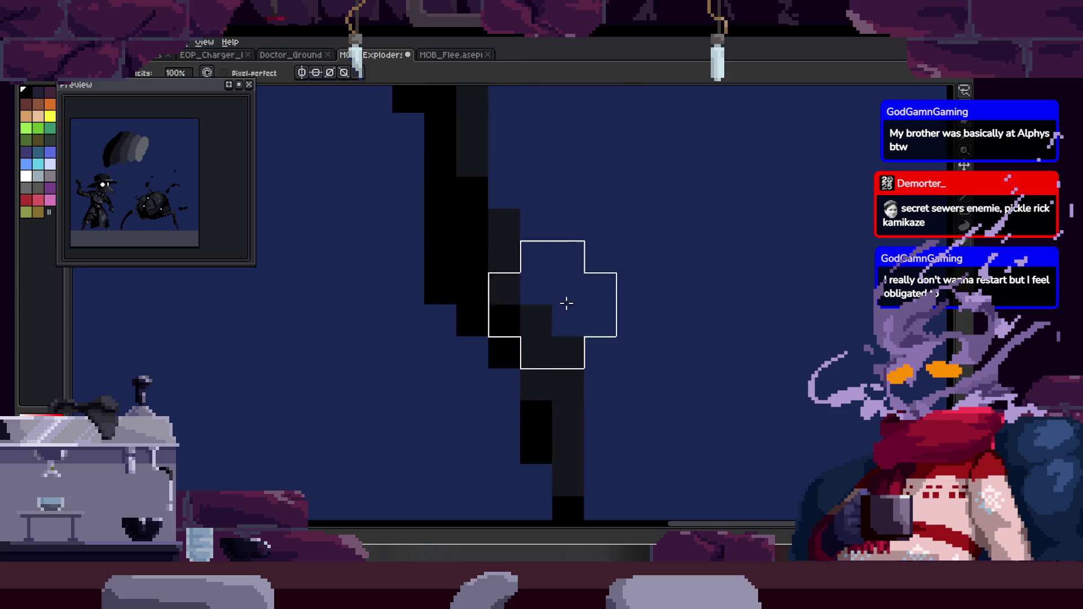
pyautogui.scroll(-3, 614, 285)
pyautogui.scroll(-2, 662, 252)
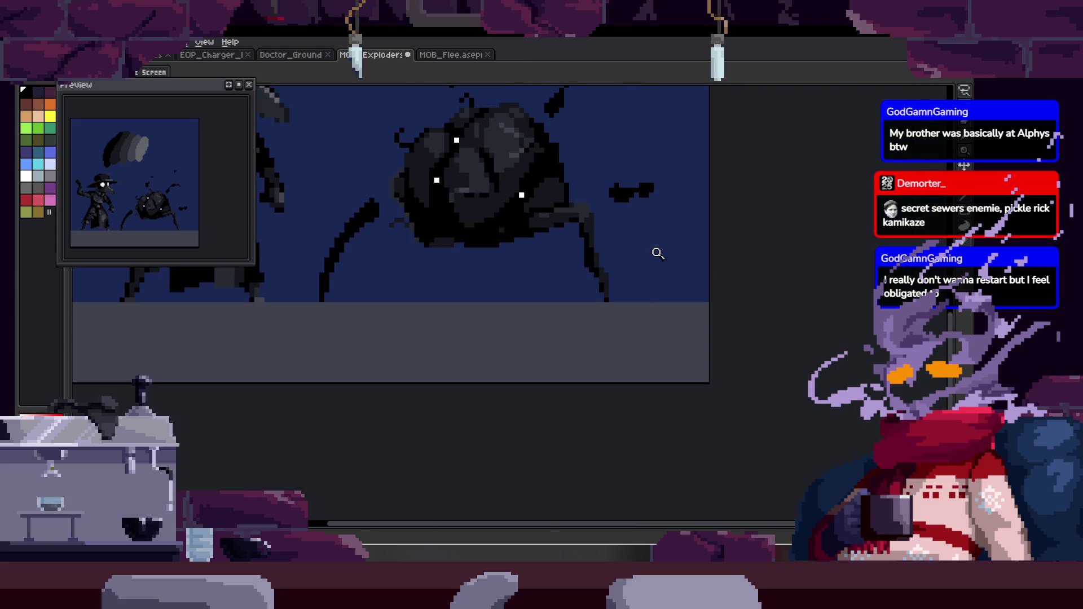
pyautogui.scroll(3, 658, 253)
pyautogui.scroll(4, 596, 283)
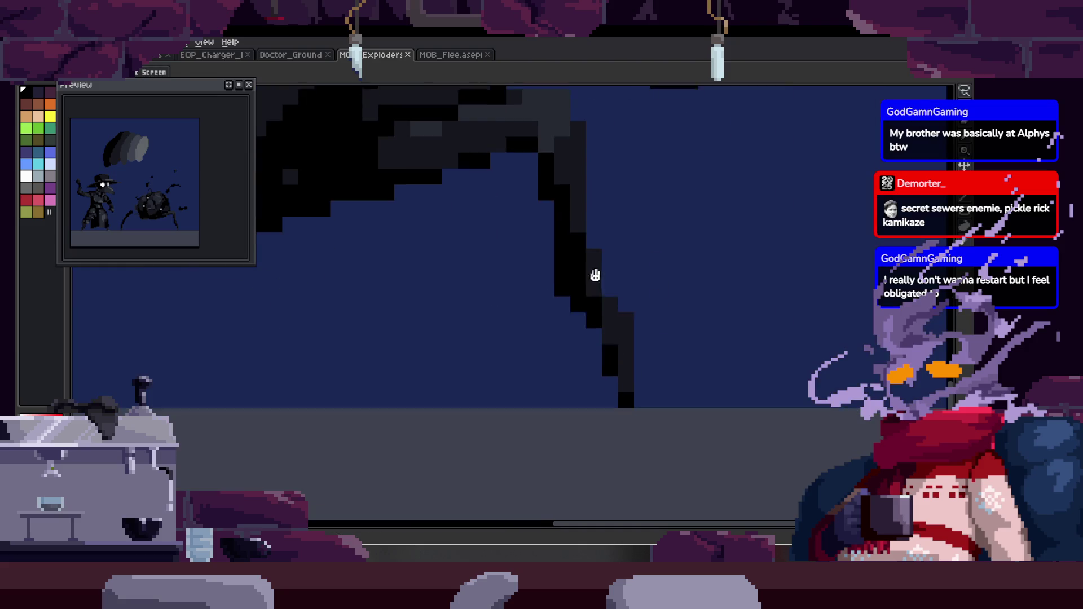
pyautogui.click(623, 297)
# Move to the lower part of the leg and shade a black pixel dark grey.
pyautogui.scroll(1, 596, 294)
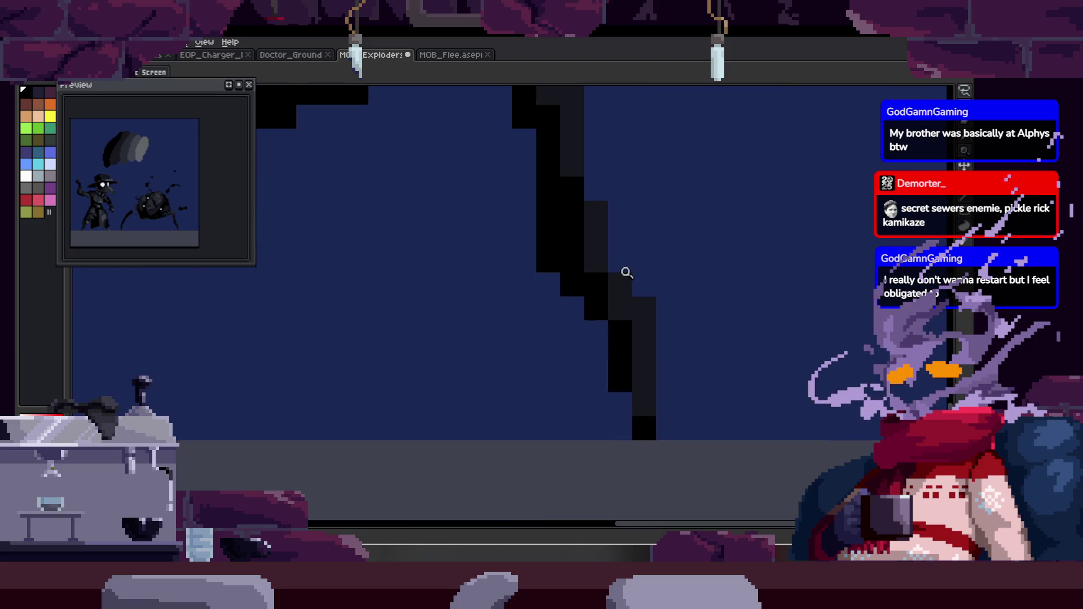
pyautogui.press('q')
pyautogui.moveTo(583, 174); pyautogui.dragTo(624, 271)
pyautogui.press('b')
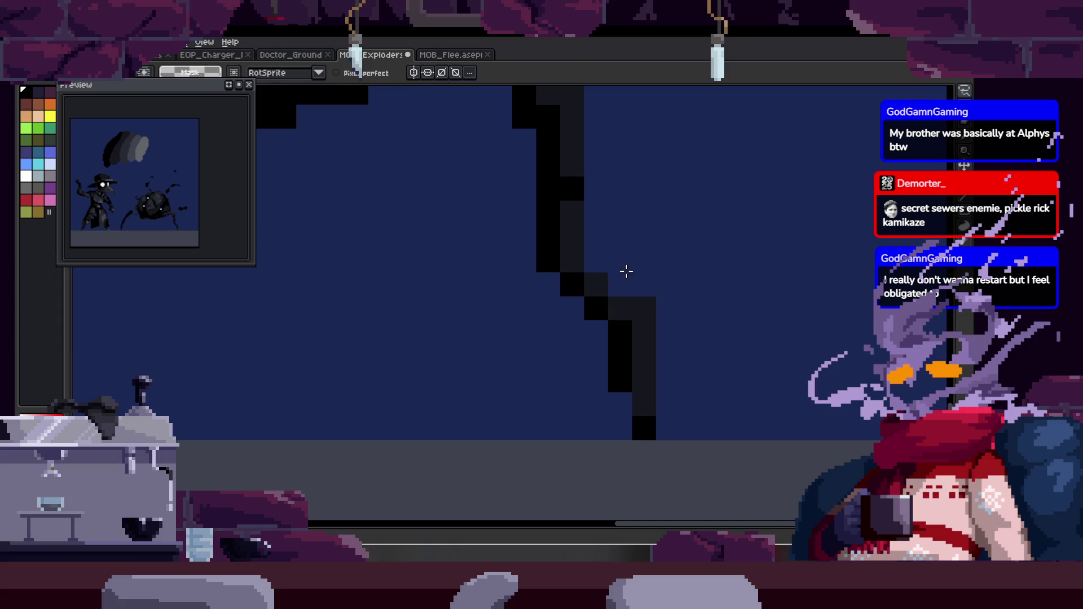
pyautogui.scroll(2, 593, 271)
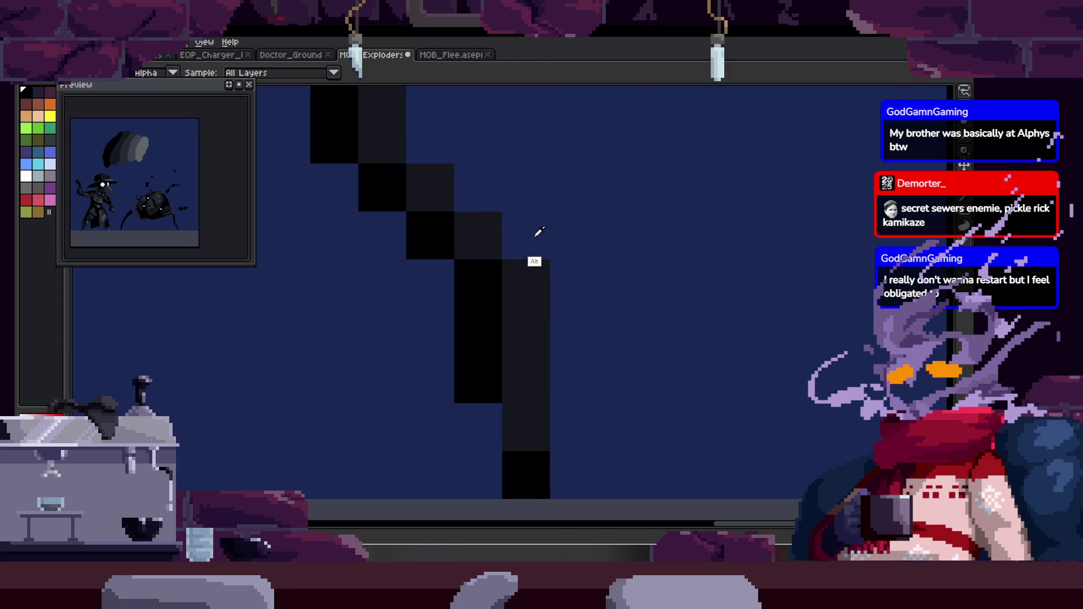
pyautogui.moveTo(495, 164); pyautogui.dragTo(563, 242)
pyautogui.press('z')
pyautogui.scroll(-2, 546, 253)
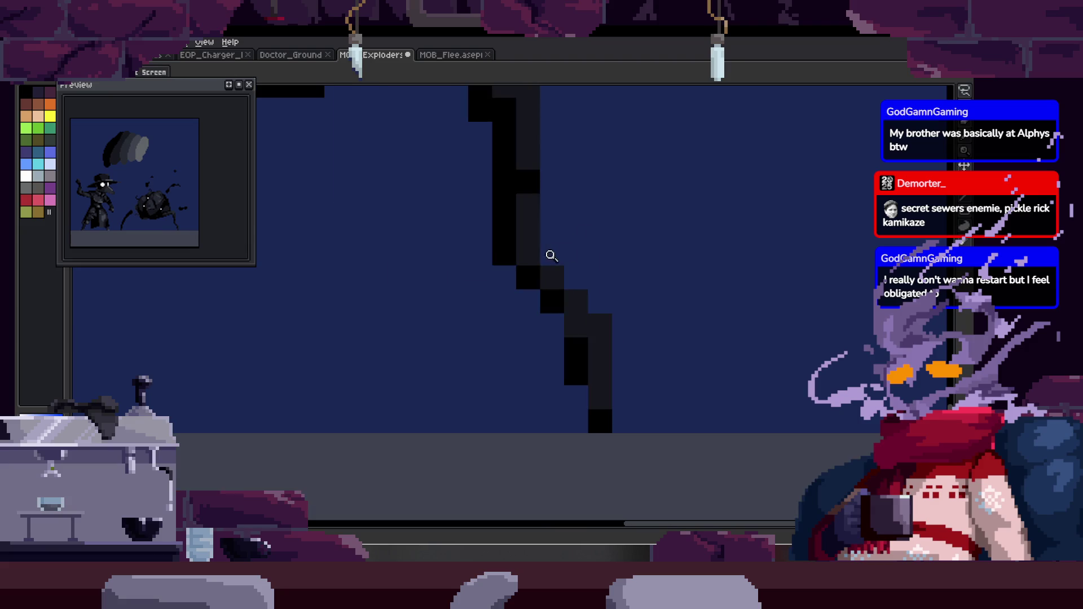
pyautogui.scroll(1, 580, 212)
pyautogui.scroll(1, 534, 267)
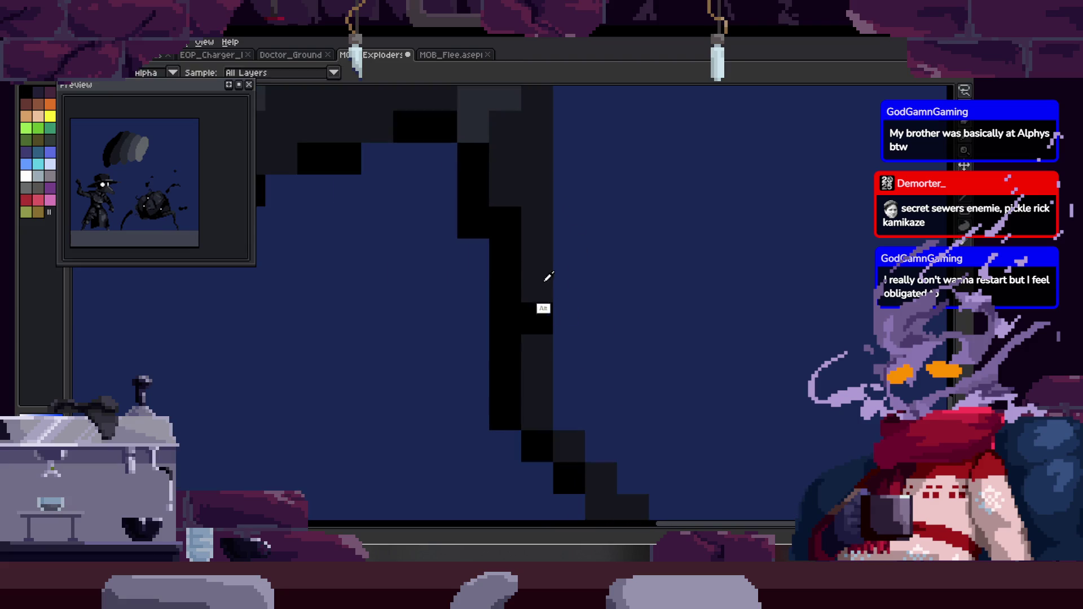
pyautogui.click(508, 214)
pyautogui.scroll(3, 525, 305)
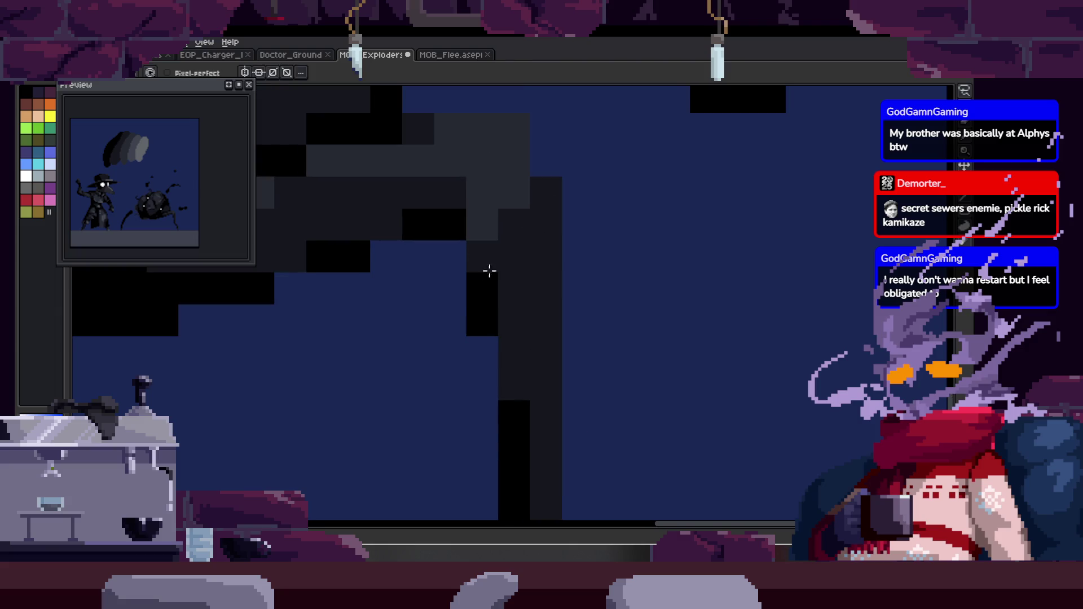
# Zoom in on the leg and pick a colour from the artwork with the eyedropper.
pyautogui.press('z')
pyautogui.scroll(-2, 508, 312)
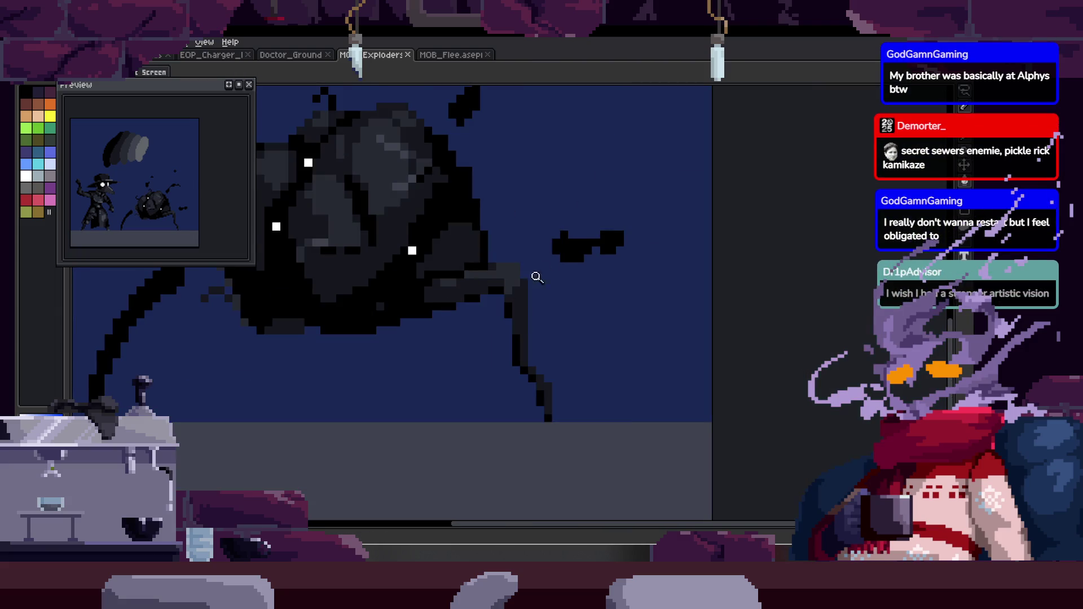
pyautogui.scroll(2, 544, 271)
pyautogui.scroll(-2, 508, 254)
pyautogui.scroll(3, 553, 235)
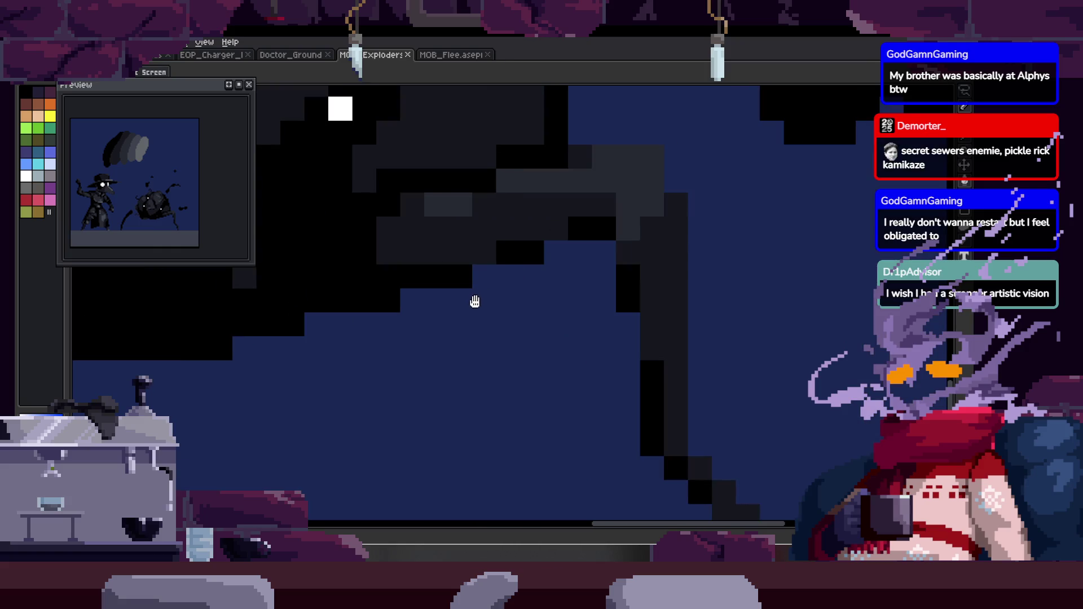
pyautogui.hscroll(-5, 474, 302)
pyautogui.scroll(1, 527, 286)
pyautogui.press('alt')
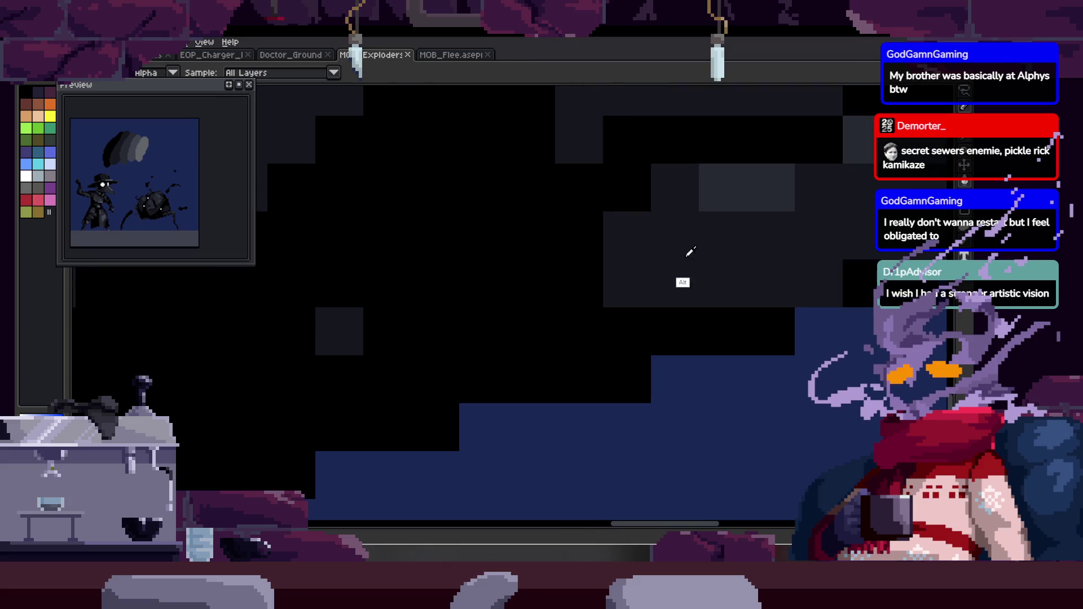
# Paint black and dark-grey shading pixels across the body, undoing the last shading.
pyautogui.click(637, 280)
pyautogui.click(471, 321)
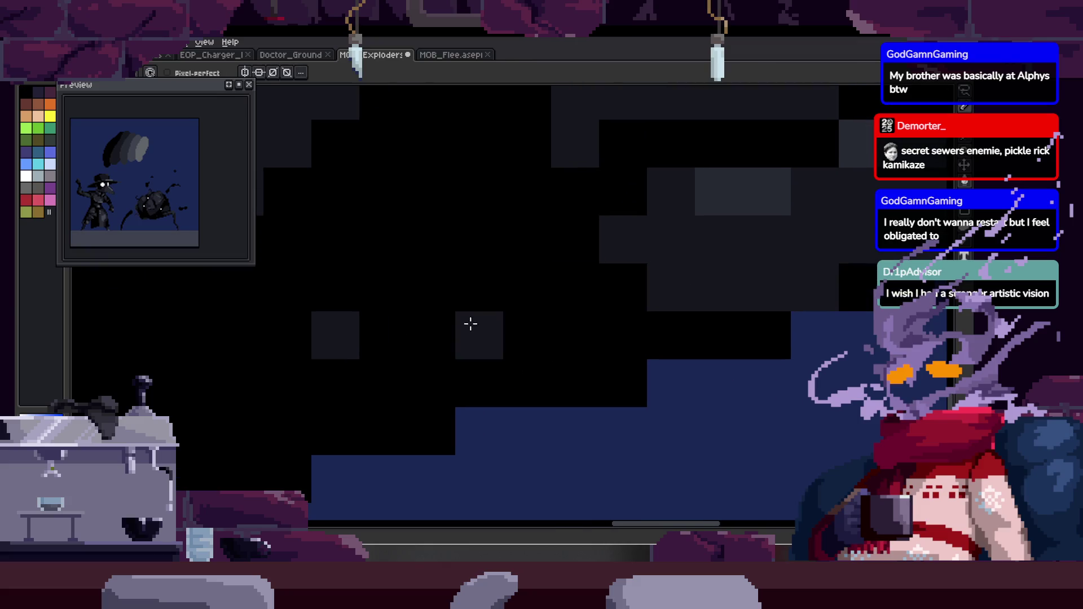
pyautogui.moveTo(676, 330); pyautogui.dragTo(551, 346)
pyautogui.moveTo(551, 304); pyautogui.dragTo(528, 358)
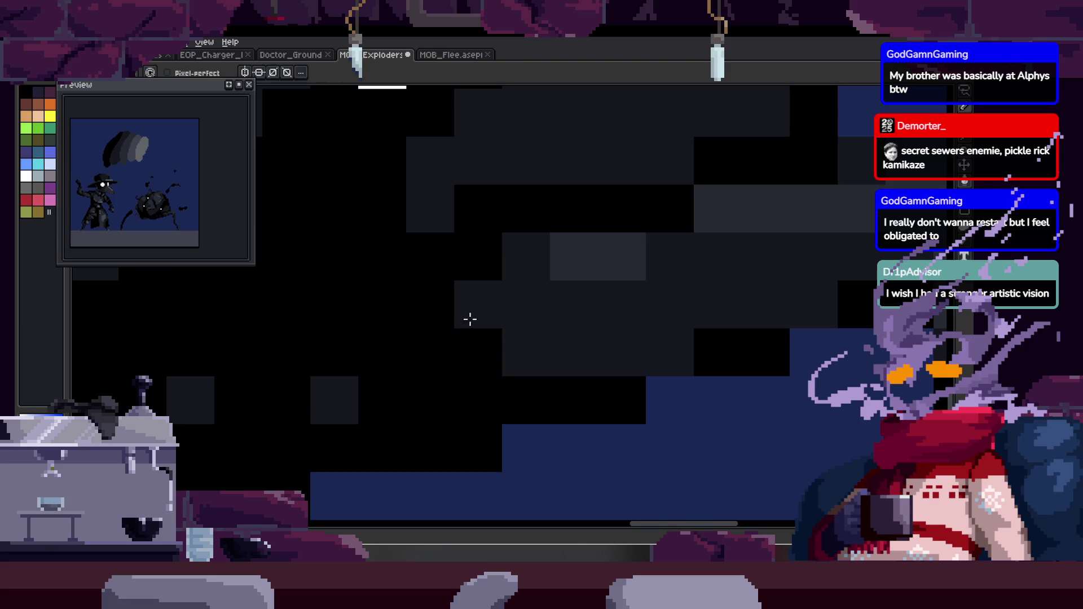
pyautogui.click(477, 349)
pyautogui.click(486, 261)
pyautogui.moveTo(491, 266)
pyautogui.mouseDown()
pyautogui.moveTo(450, 255)
pyautogui.moveTo(455, 322)
pyautogui.mouseUp()
pyautogui.click(435, 334)
pyautogui.click(445, 248)
pyautogui.keyDown('alt'); pyautogui.click(467, 232); pyautogui.keyUp('alt')
pyautogui.click(408, 285)
pyautogui.click(448, 324)
pyautogui.click(404, 237)
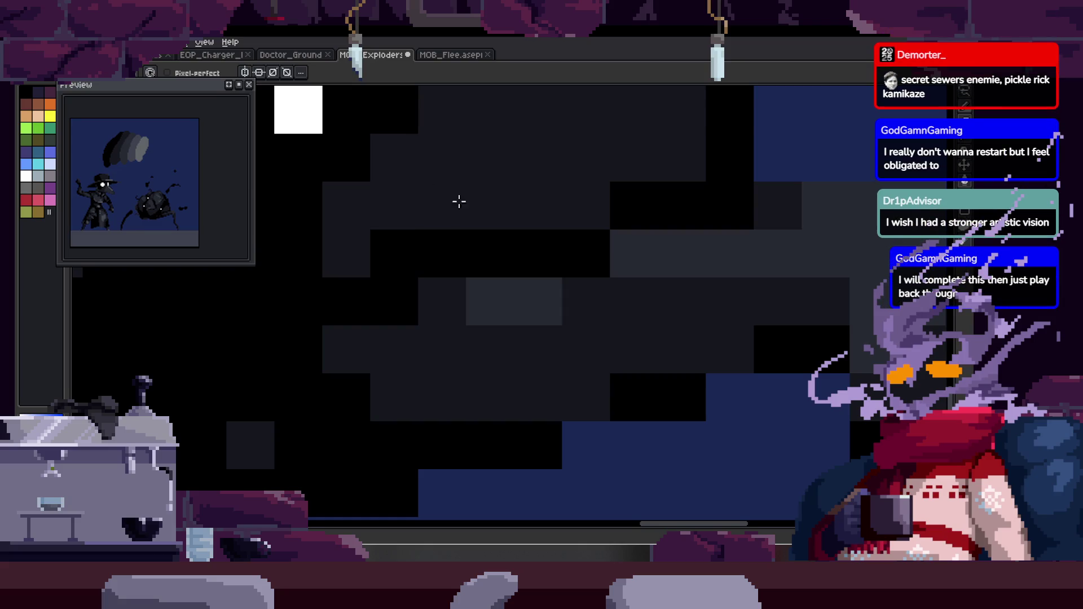
pyautogui.hotkey('ctrl', 'z')
pyautogui.hotkey('ctrl', 'z')
# Extend the spider leg with dark pixels and save the sprite.
pyautogui.scroll(-5, 406, 288)
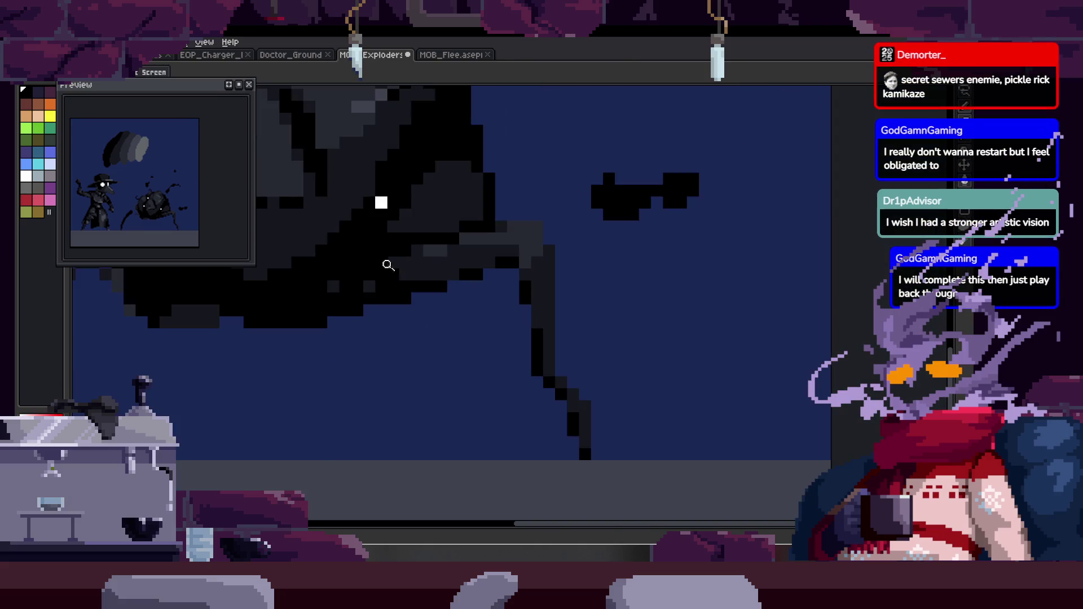
pyautogui.scroll(-4, 519, 260)
pyautogui.scroll(4, 516, 202)
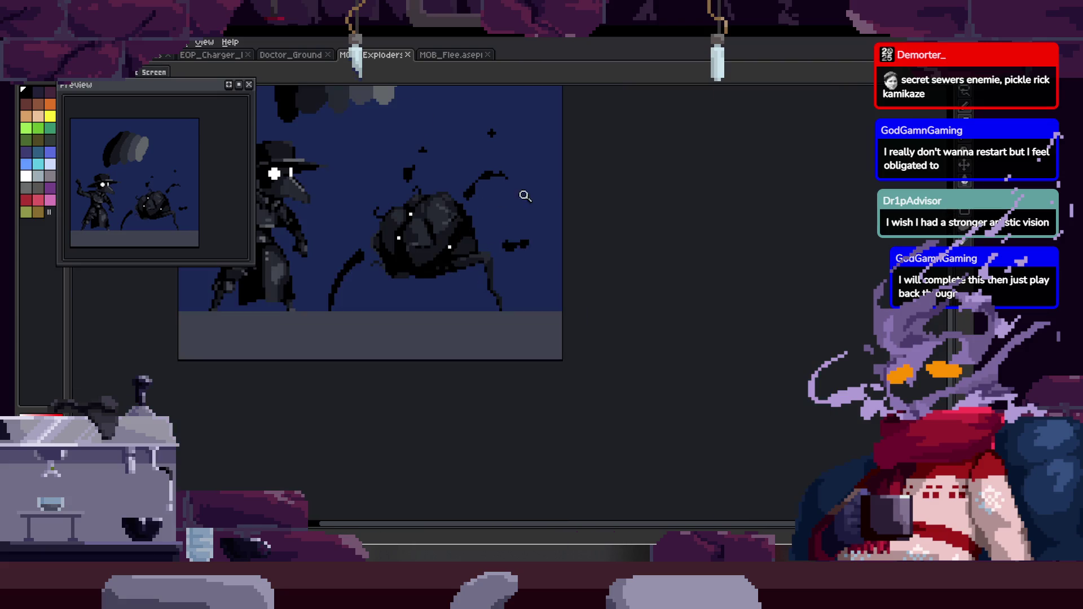
pyautogui.scroll(4, 534, 247)
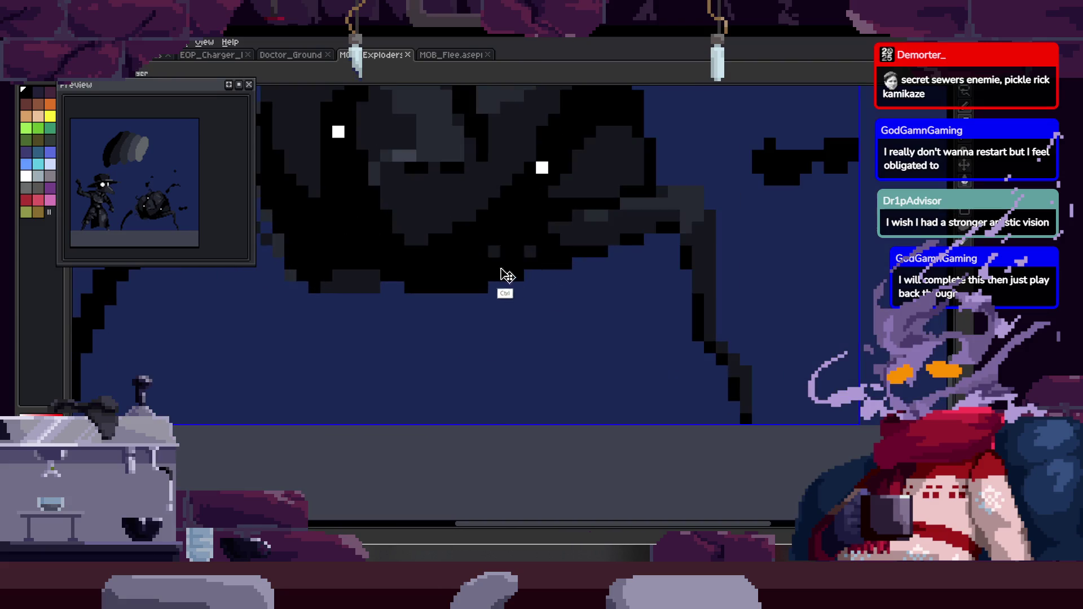
pyautogui.press('b')
pyautogui.hscroll(-2, 346, 302)
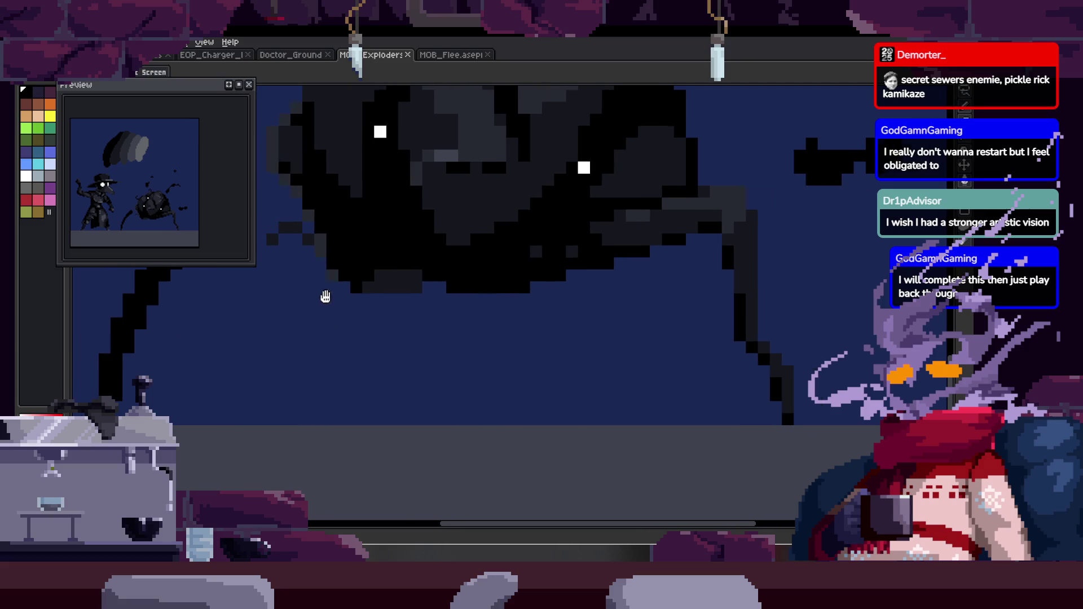
pyautogui.moveTo(313, 296); pyautogui.dragTo(340, 276)
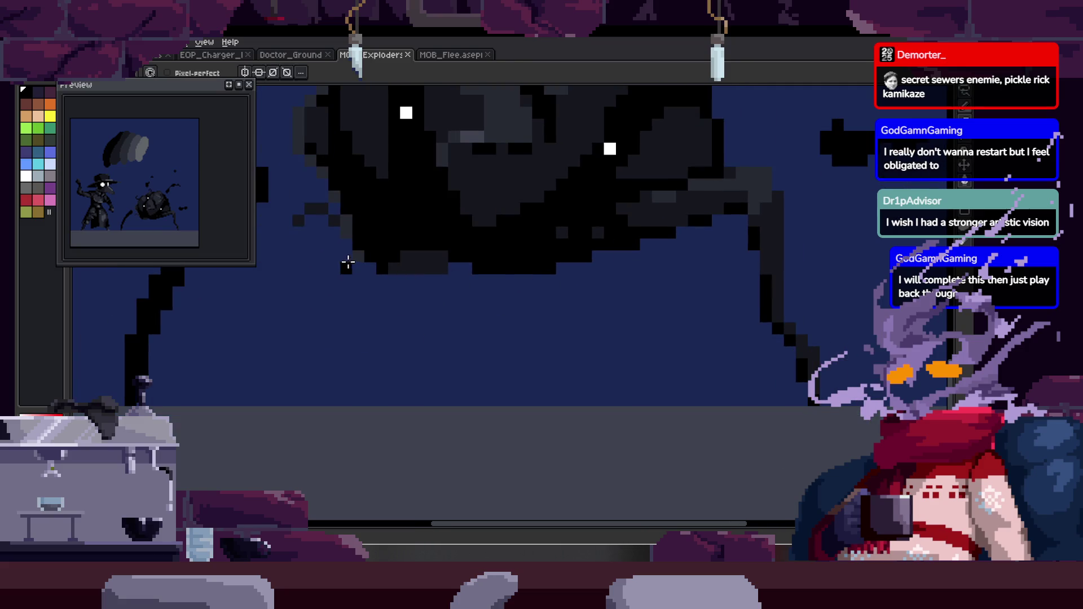
pyautogui.moveTo(365, 398); pyautogui.dragTo(345, 350)
pyautogui.click(405, 364)
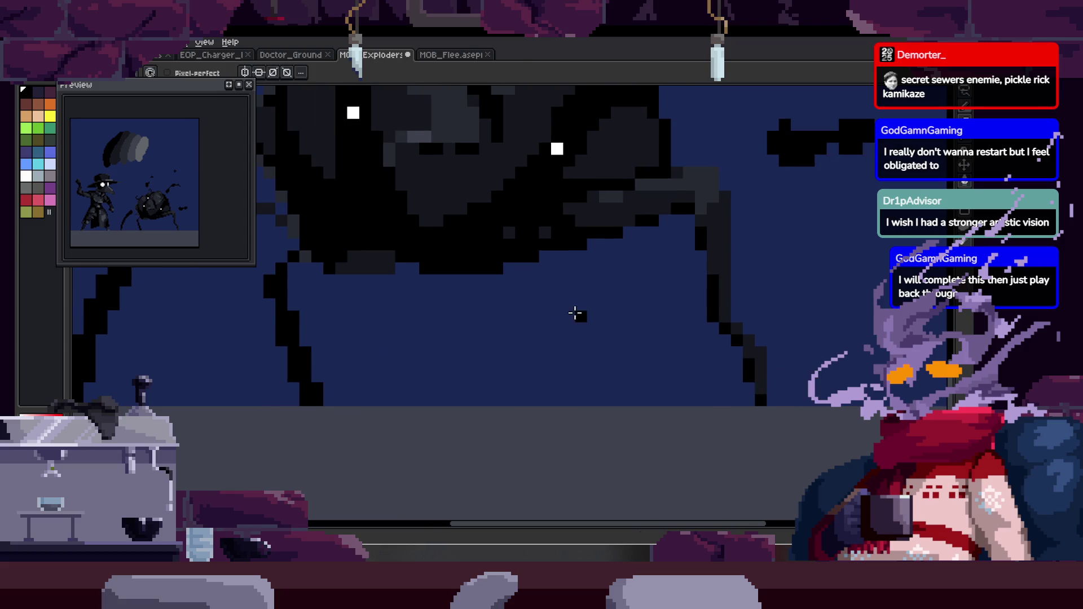
pyautogui.hotkey('ctrl', 's')
# Draw new dark leg strokes below the body, sampling the dark colour first.
pyautogui.moveTo(477, 262); pyautogui.dragTo(449, 418)
pyautogui.scroll(-2, 486, 315)
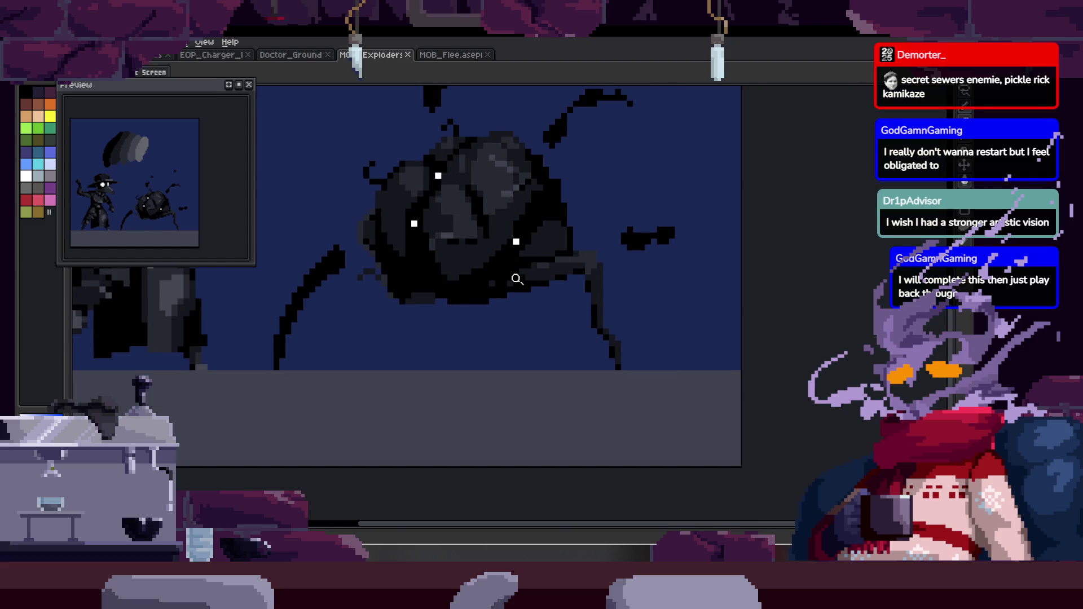
pyautogui.scroll(3, 515, 276)
pyautogui.press('alt')
pyautogui.moveTo(321, 269)
pyautogui.mouseDown()
pyautogui.moveTo(425, 274)
pyautogui.moveTo(363, 358)
pyautogui.moveTo(386, 411)
pyautogui.mouseUp()
pyautogui.moveTo(593, 285); pyautogui.dragTo(595, 389)
pyautogui.moveTo(608, 322)
pyautogui.mouseDown()
pyautogui.moveTo(479, 321)
pyautogui.moveTo(461, 344)
pyautogui.mouseUp()
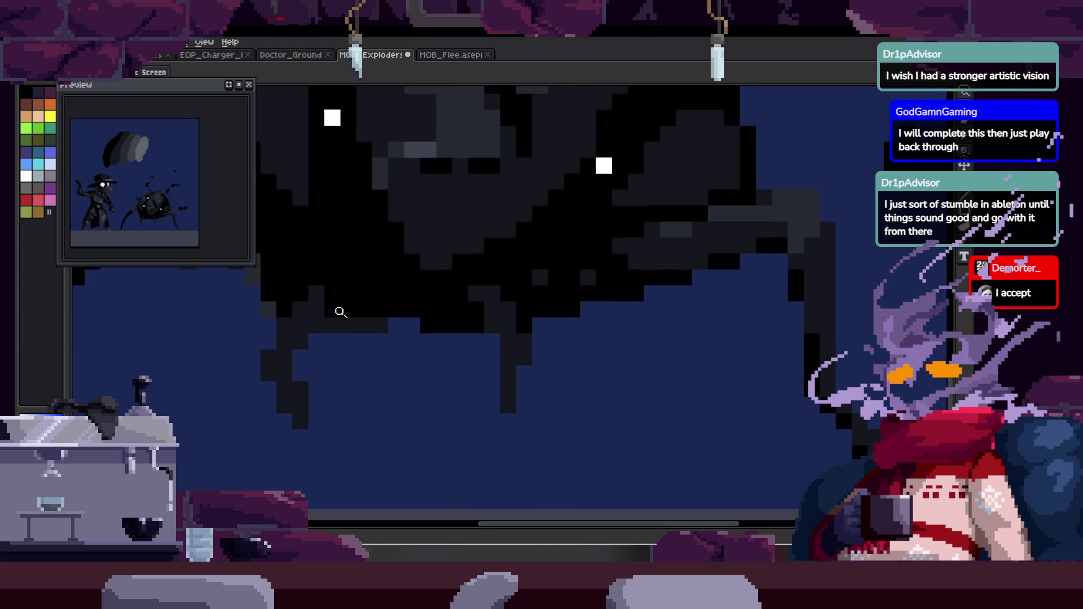
pyautogui.scroll(2, 341, 322)
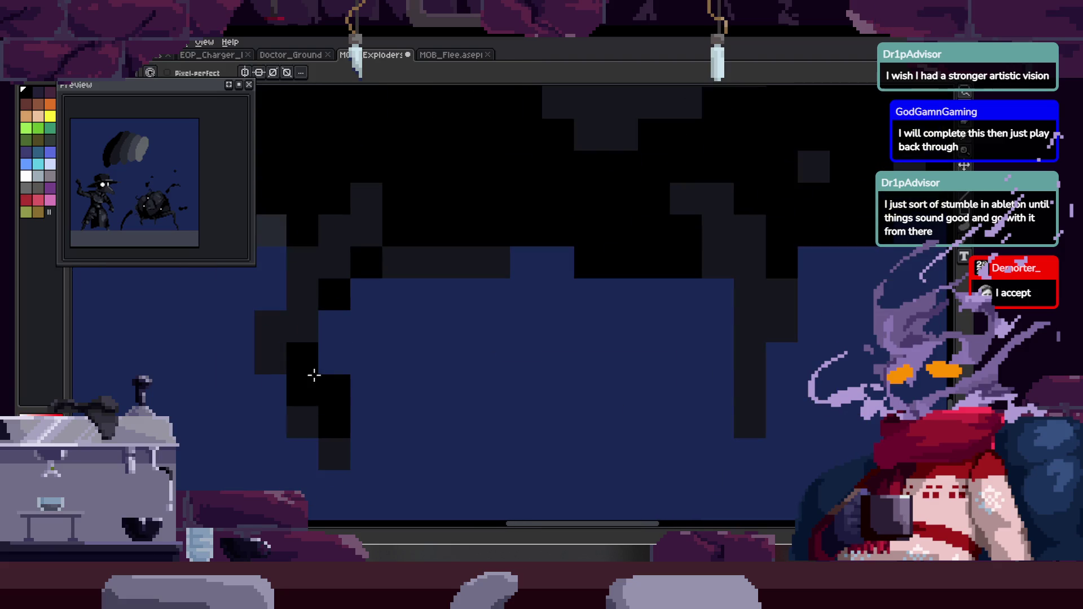
pyautogui.hscroll(3, 333, 363)
# Add dark pixels and a downward stroke to another leg.
pyautogui.press('e')
pyautogui.press('b')
pyautogui.moveTo(581, 357); pyautogui.dragTo(551, 323)
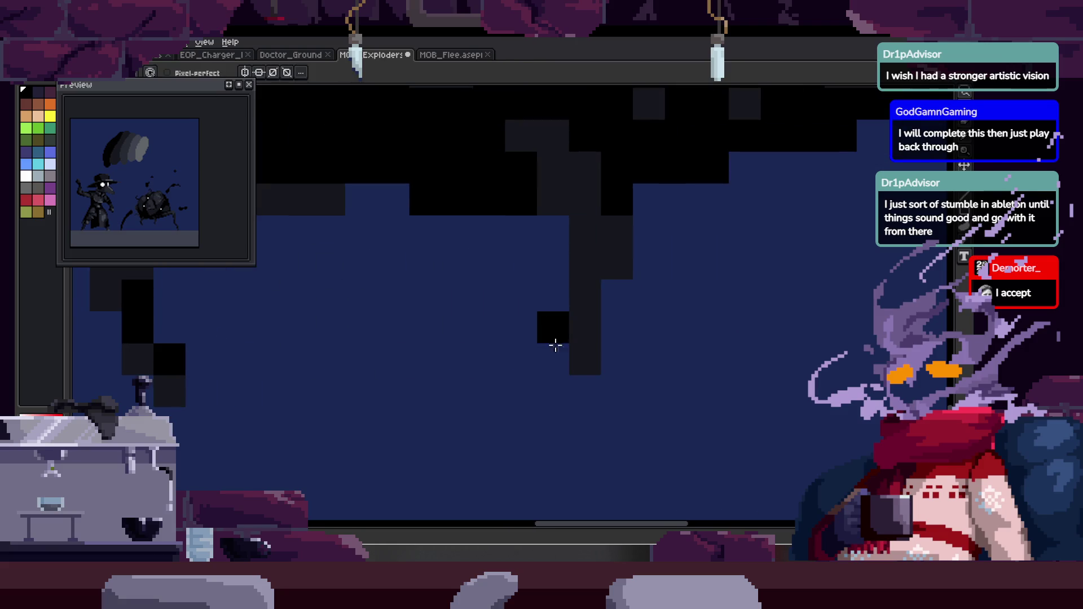
pyautogui.scroll(3, 561, 297)
pyautogui.click(543, 252)
pyautogui.press('z')
pyautogui.scroll(-8, 541, 254)
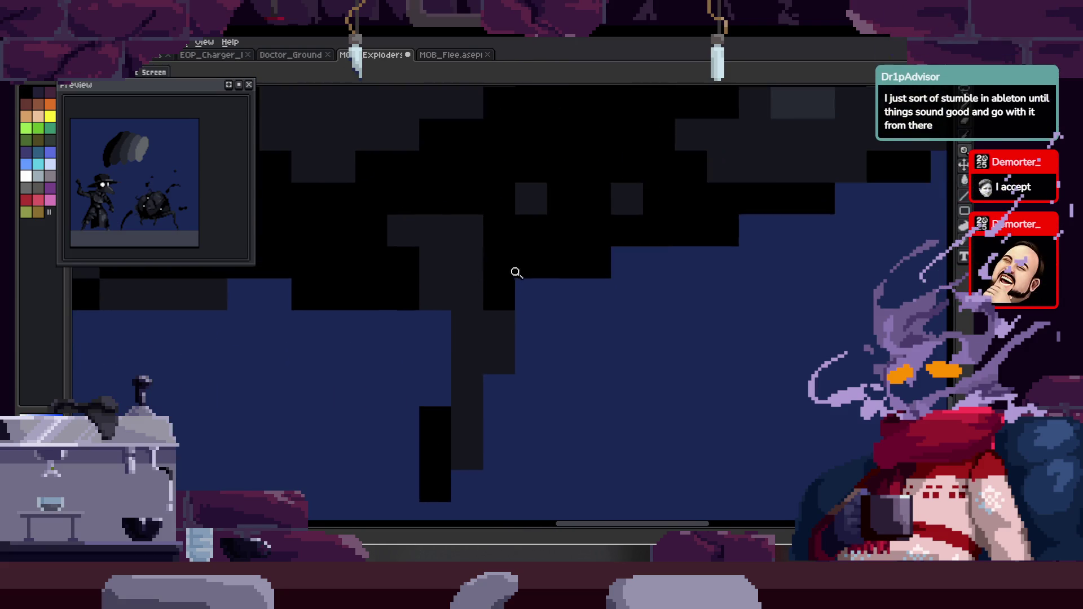
pyautogui.scroll(8, 583, 234)
pyautogui.press('b')
pyautogui.moveTo(583, 264); pyautogui.dragTo(604, 331)
pyautogui.scroll(-1, 605, 331)
pyautogui.scroll(1, 415, 303)
# Paint black over the blue gap pixels inside the bug's body.
pyautogui.press('z')
pyautogui.scroll(-4, 409, 333)
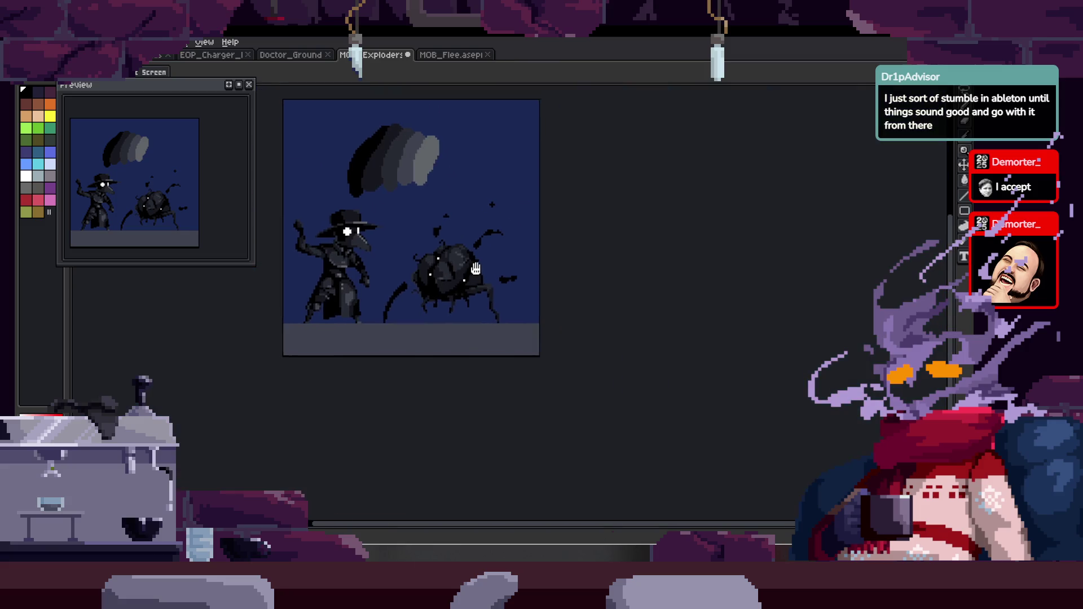
pyautogui.scroll(1, 528, 272)
pyautogui.scroll(1, 533, 277)
pyautogui.press('b')
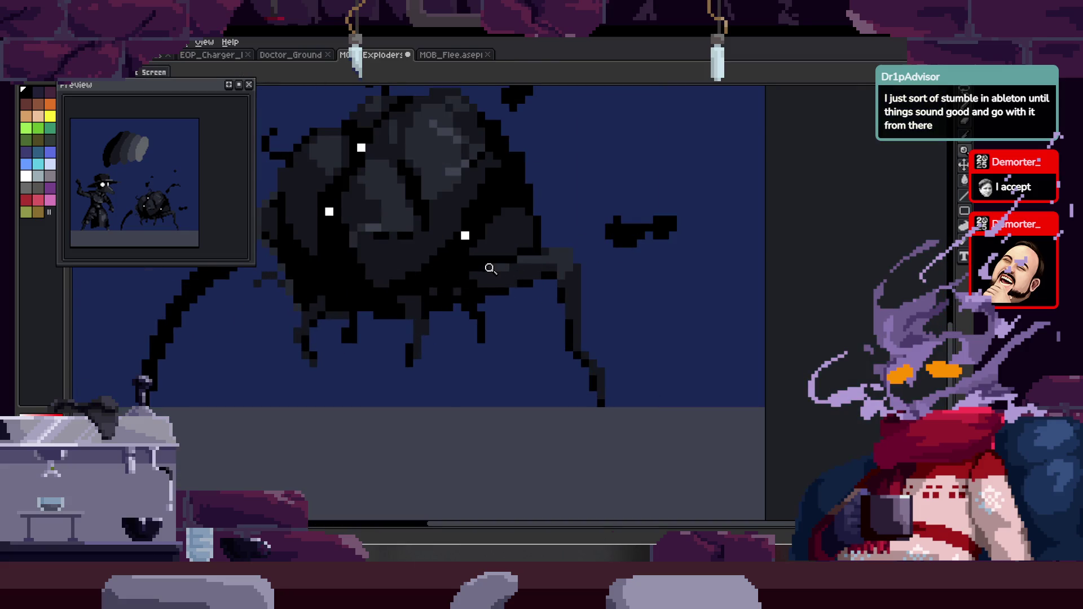
pyautogui.scroll(1, 490, 266)
pyautogui.hscroll(-2, 375, 299)
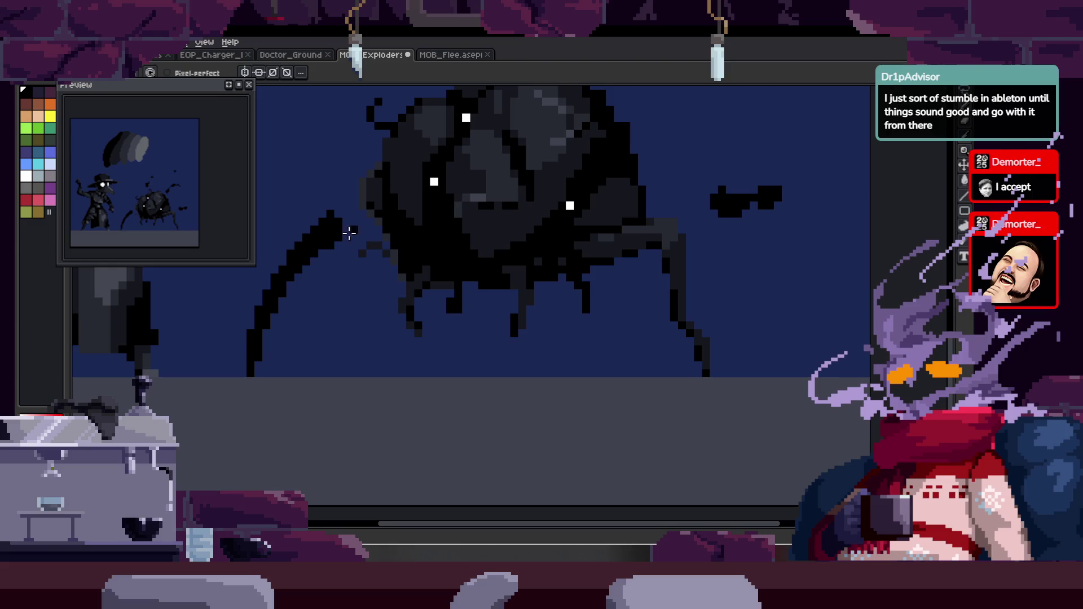
pyautogui.scroll(1, 342, 249)
pyautogui.scroll(2, 389, 225)
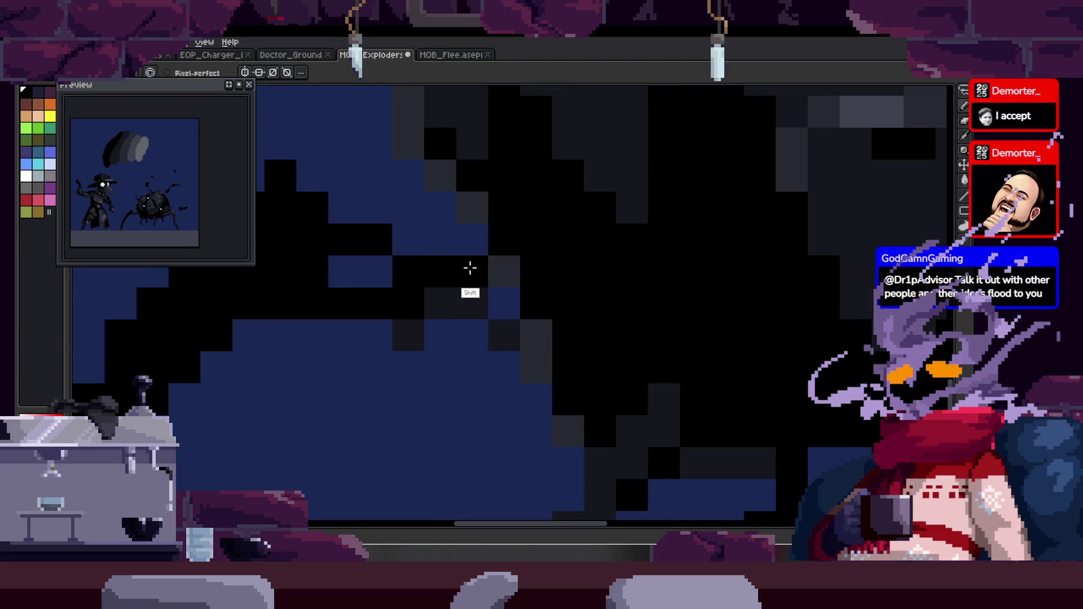
pyautogui.moveTo(471, 267); pyautogui.dragTo(333, 259)
pyautogui.click(514, 305)
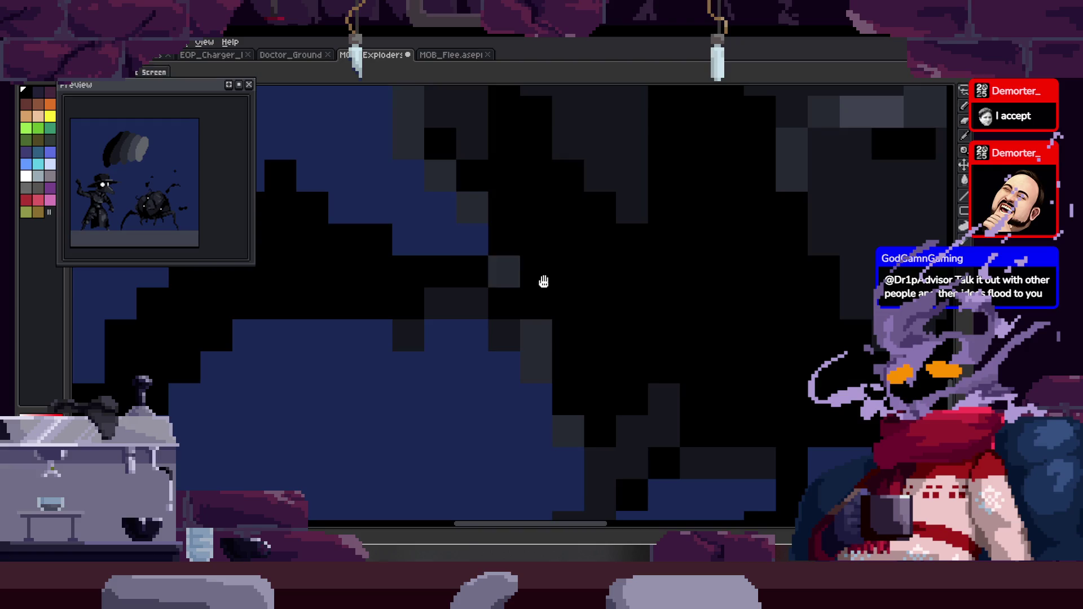
pyautogui.scroll(-4, 524, 279)
pyautogui.scroll(1, 457, 260)
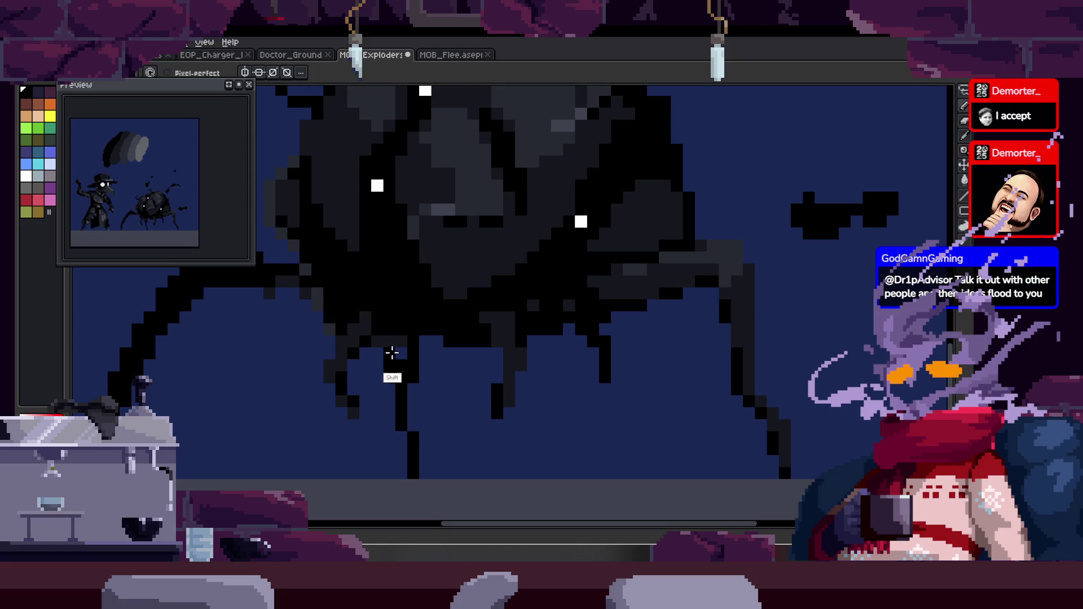
pyautogui.scroll(-3, 424, 342)
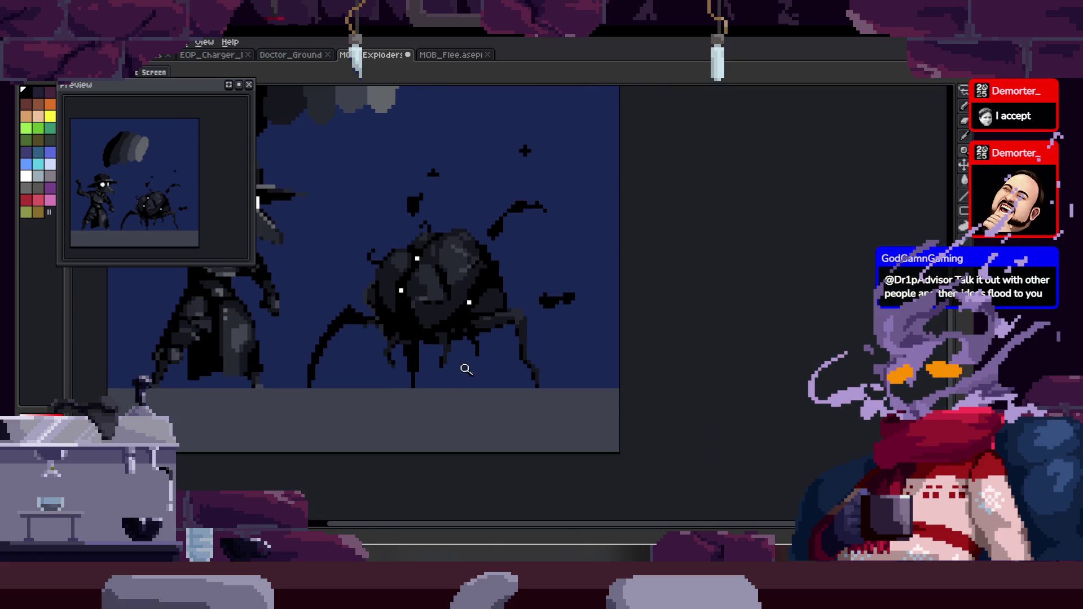
pyautogui.scroll(2, 497, 304)
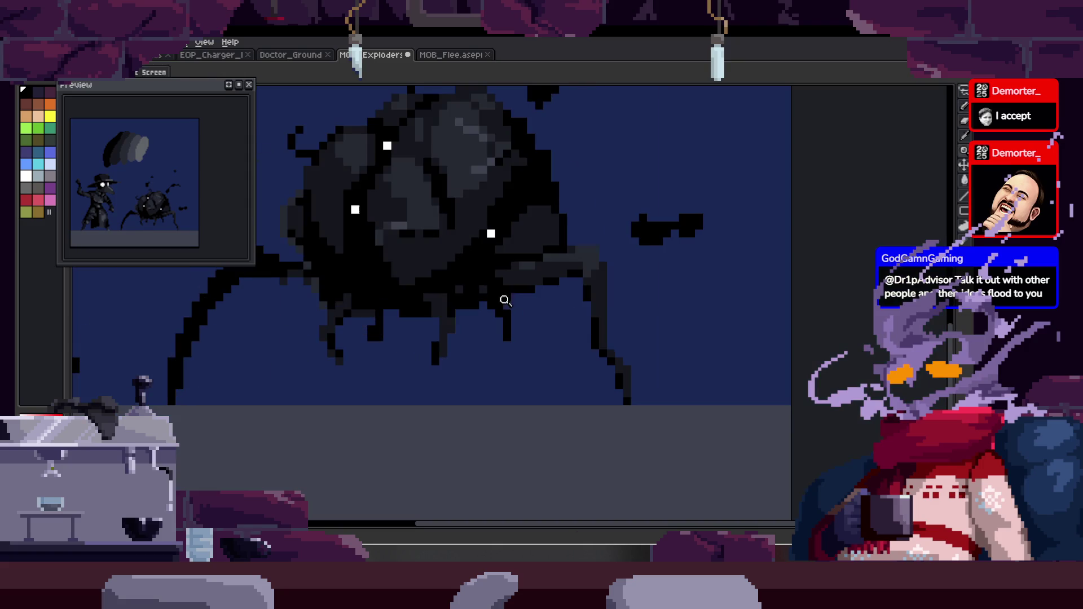
pyautogui.scroll(1, 525, 325)
pyautogui.moveTo(524, 325); pyautogui.dragTo(486, 322)
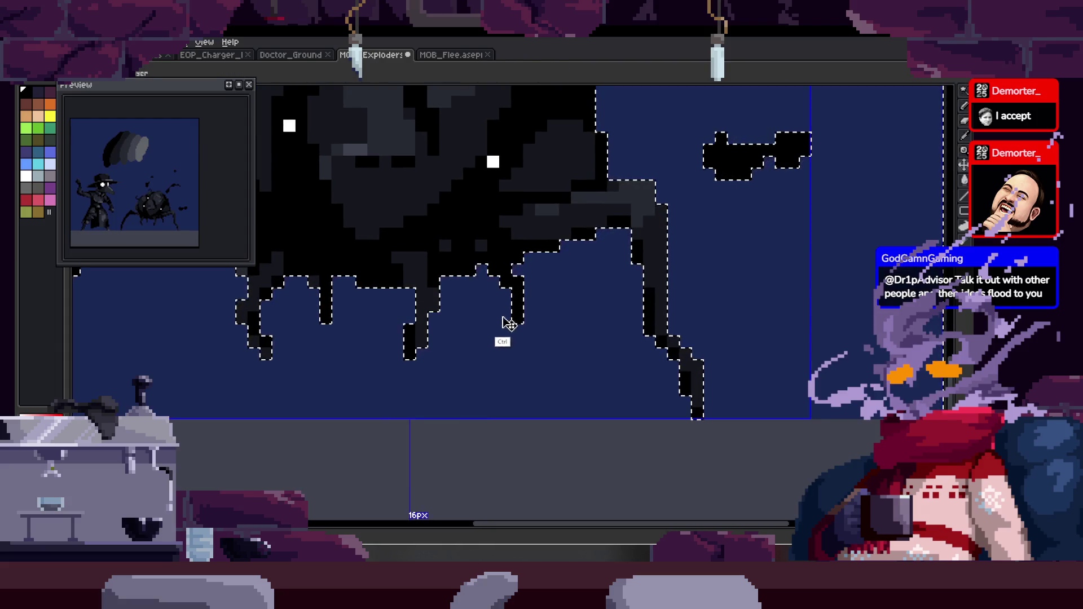
# Extend one bug leg down toward the ground and zoom in on the legs.
pyautogui.scroll(1, 392, 305)
pyautogui.moveTo(389, 300); pyautogui.dragTo(416, 460)
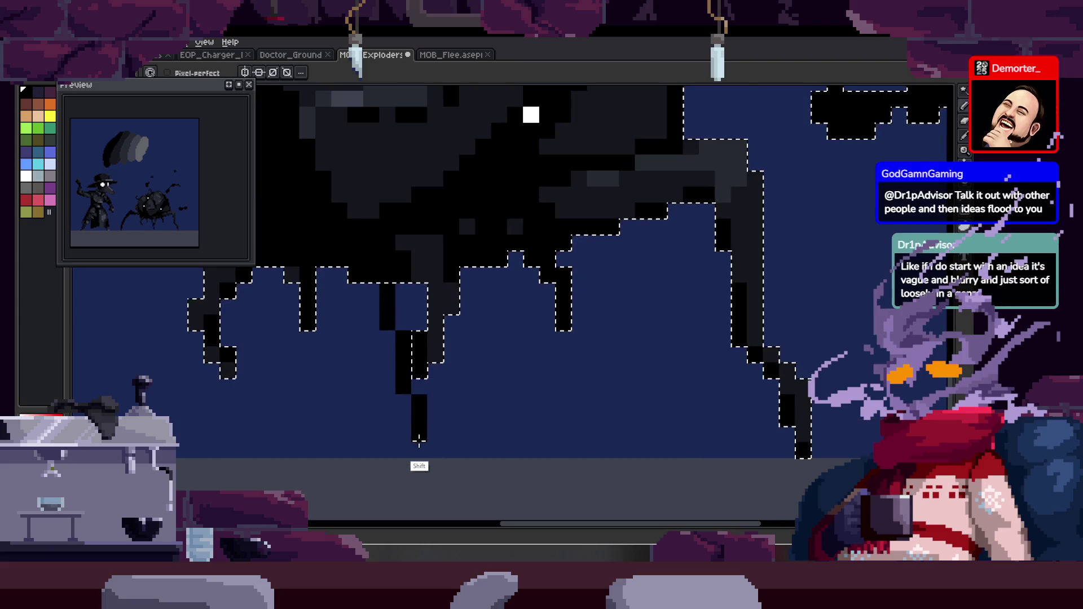
pyautogui.press('z')
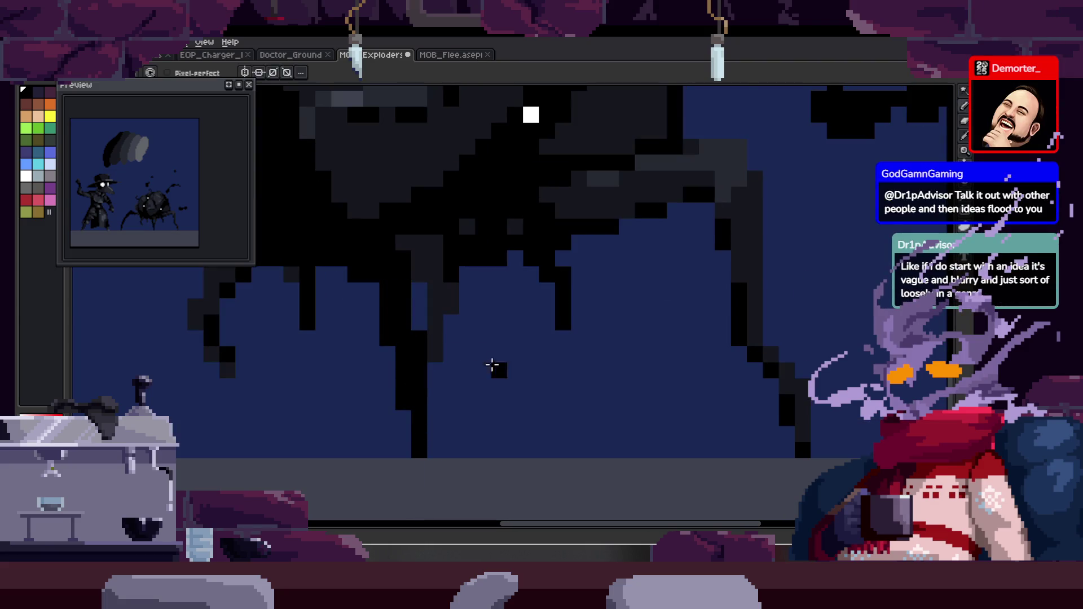
pyautogui.scroll(-3, 483, 367)
pyautogui.scroll(3, 399, 382)
pyautogui.click(485, 320)
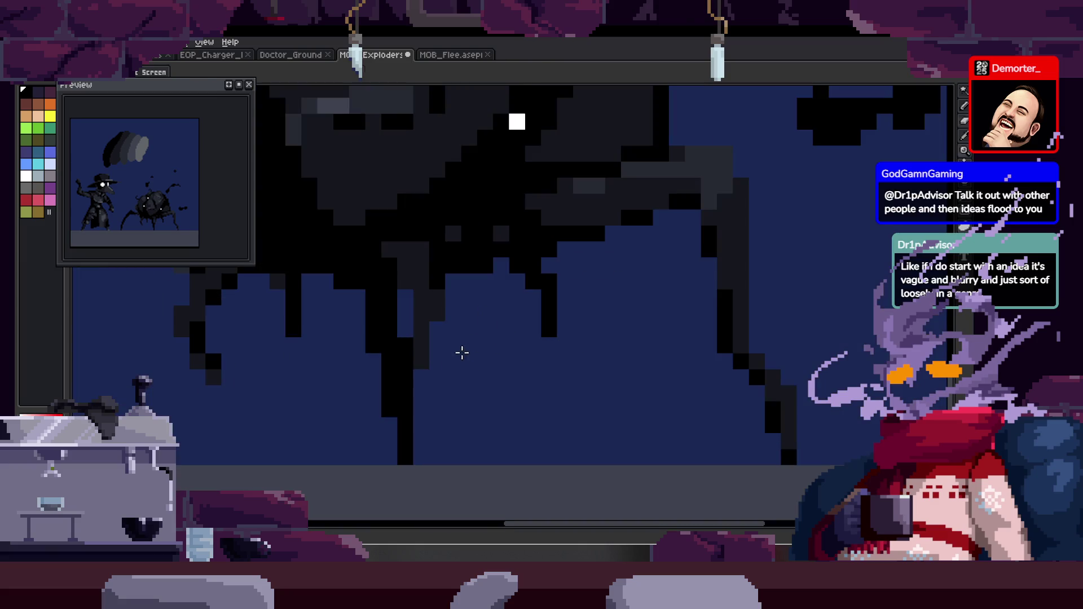
pyautogui.press('b')
pyautogui.press('z')
pyautogui.scroll(-3, 510, 322)
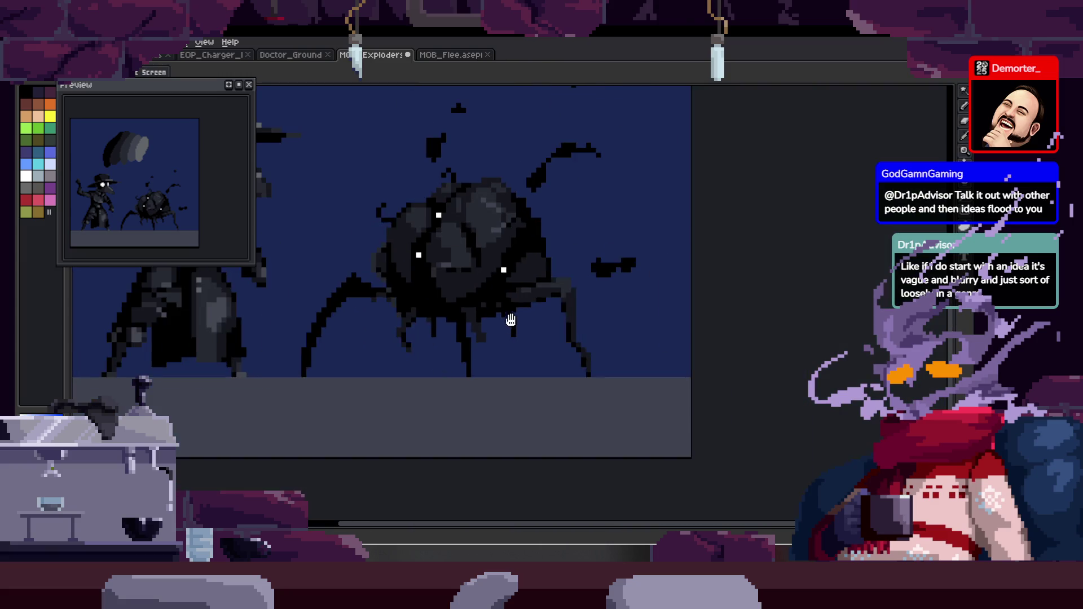
pyautogui.scroll(1, 508, 354)
pyautogui.scroll(-2, 496, 300)
pyautogui.scroll(2, 475, 308)
pyautogui.press('z')
pyautogui.scroll(1, 506, 300)
pyautogui.press('b')
pyautogui.scroll(1, 542, 214)
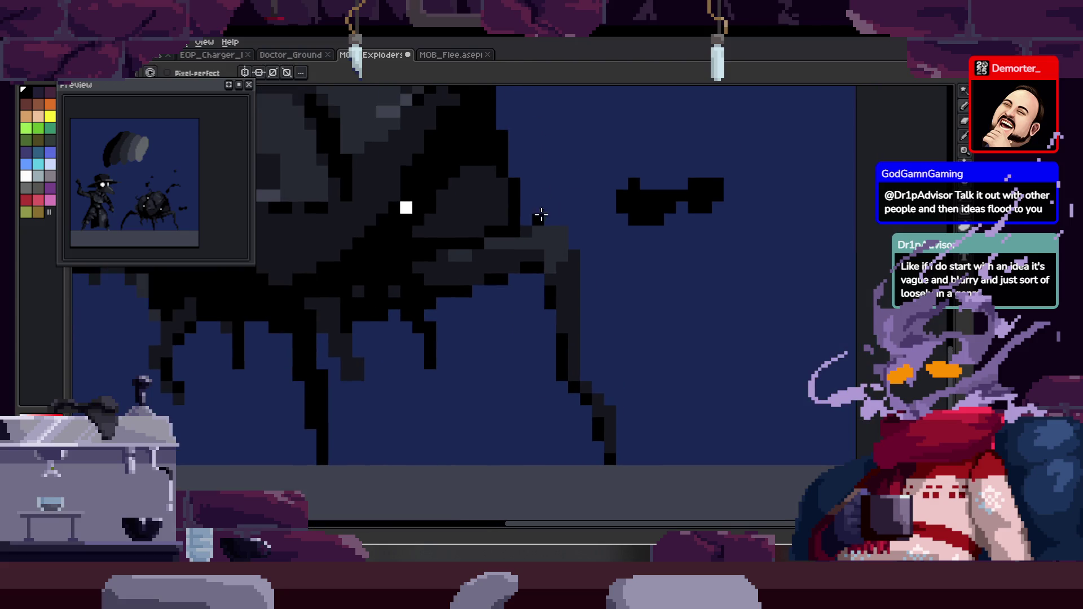
# Redraw the leg as a slanted line to the ground and thicken it with black pixels.
pyautogui.keyDown('shift'); pyautogui.click(480, 449); pyautogui.keyUp('shift')
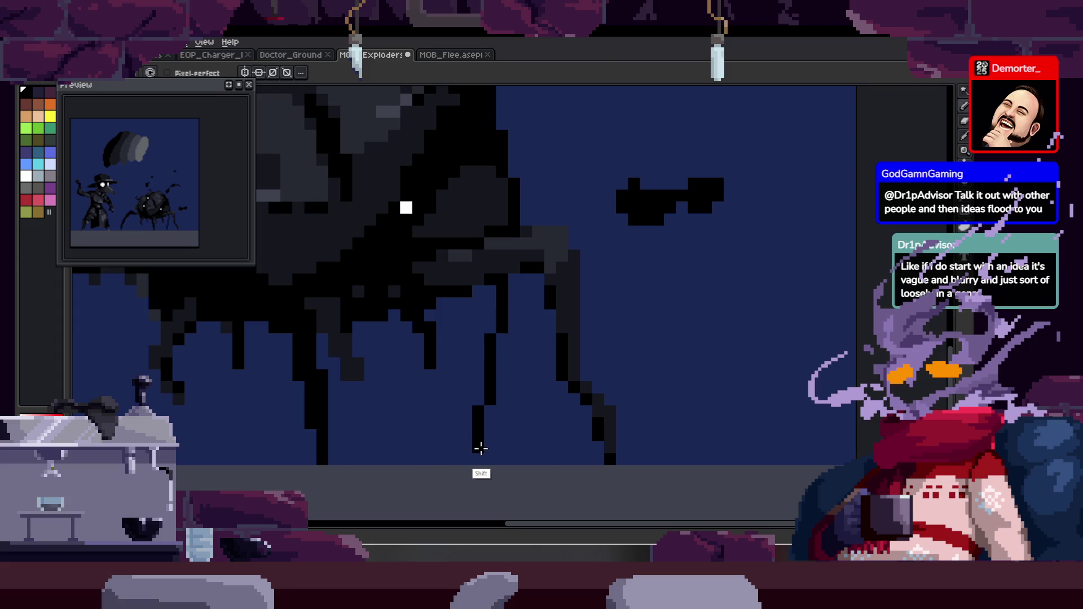
pyautogui.hotkey('ctrl', 'z')
pyautogui.keyDown('shift'); pyautogui.click(432, 447); pyautogui.keyUp('shift')
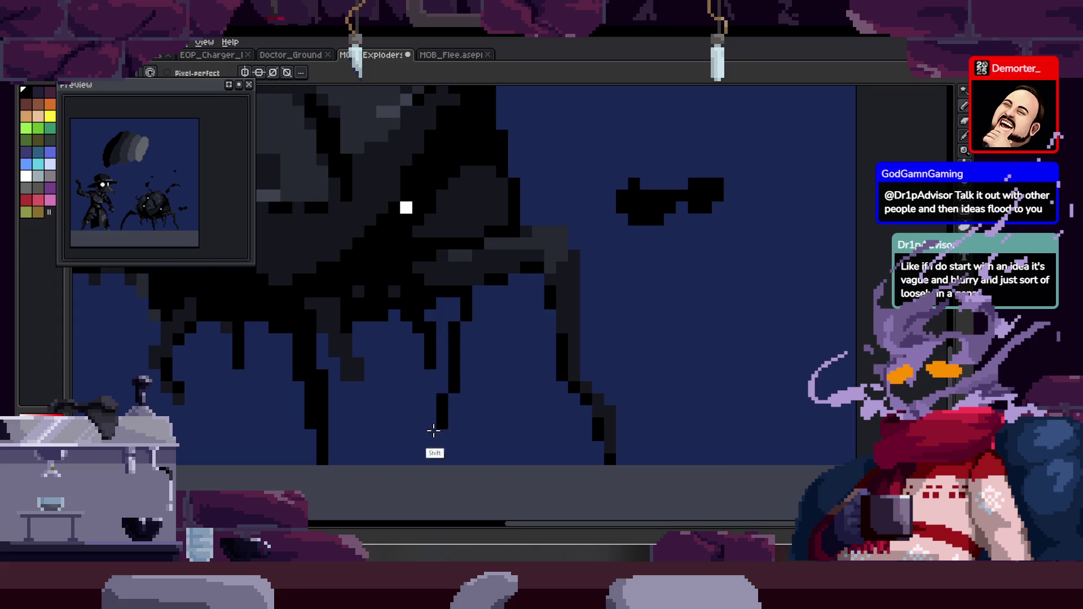
pyautogui.press('e')
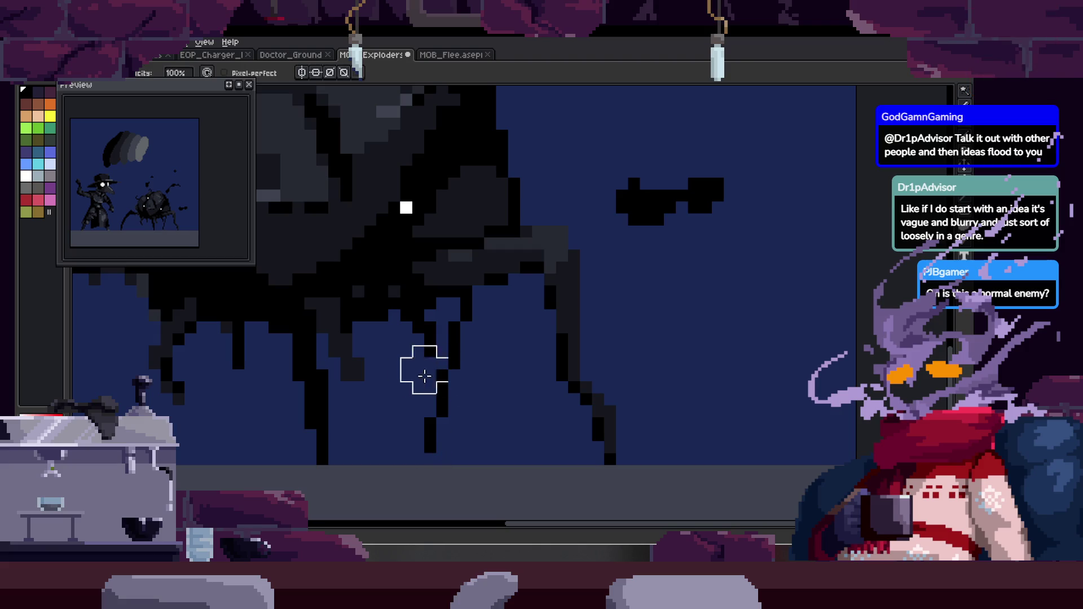
pyautogui.press('b')
pyautogui.click(432, 443)
pyautogui.scroll(2, 471, 384)
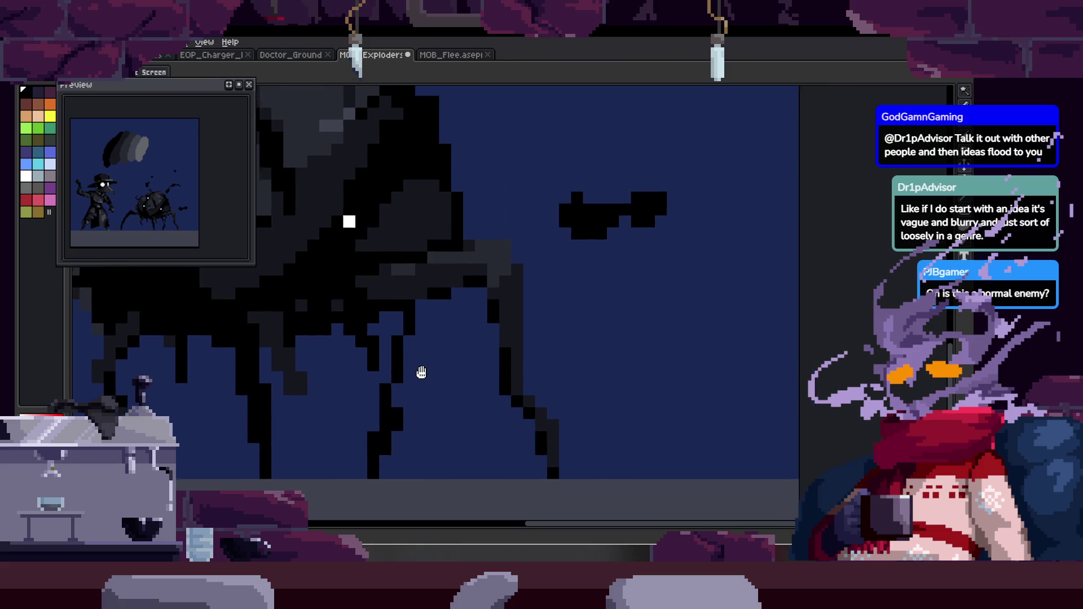
pyautogui.moveTo(380, 416)
pyautogui.mouseDown()
pyautogui.moveTo(401, 320)
pyautogui.moveTo(394, 300)
pyautogui.mouseUp()
pyautogui.press('e')
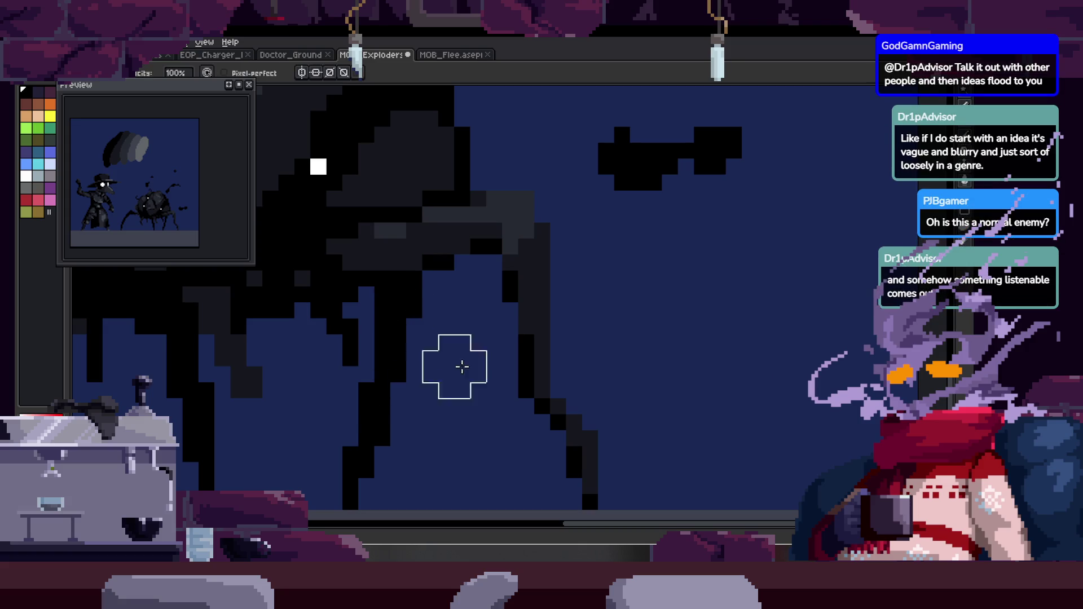
pyautogui.scroll(-3, 435, 319)
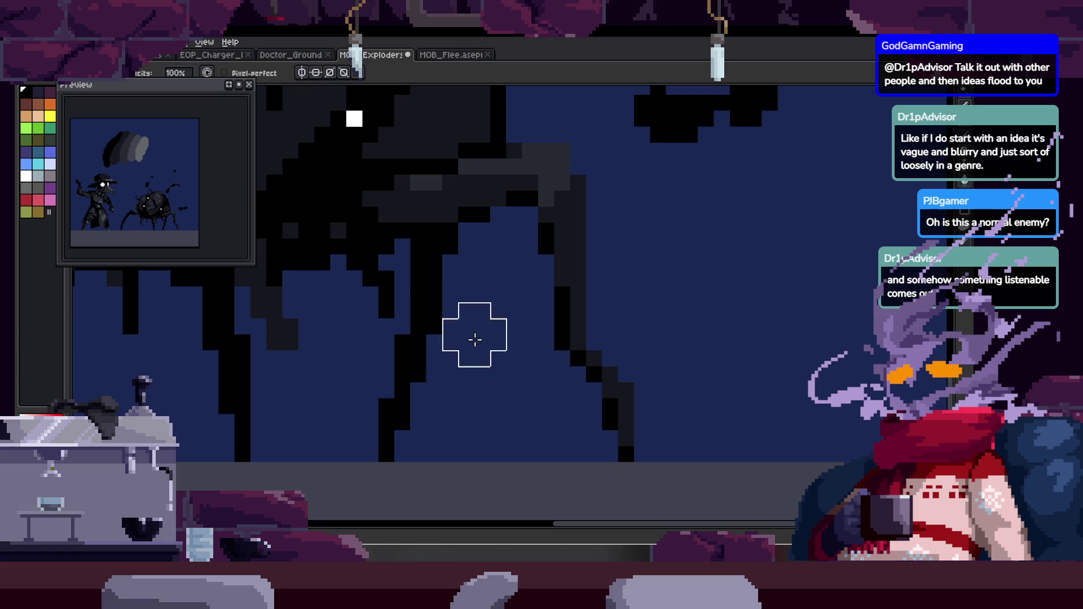
pyautogui.press('z')
pyautogui.scroll(-3, 442, 364)
pyautogui.scroll(3, 442, 364)
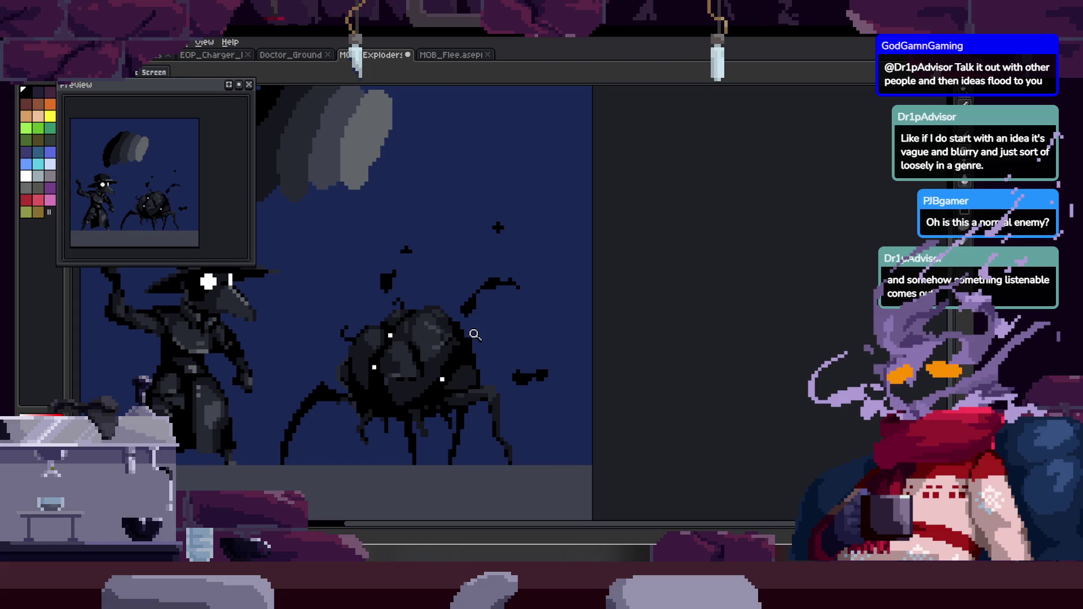
pyautogui.scroll(5, 468, 308)
pyautogui.press('b')
pyautogui.scroll(-5, 350, 404)
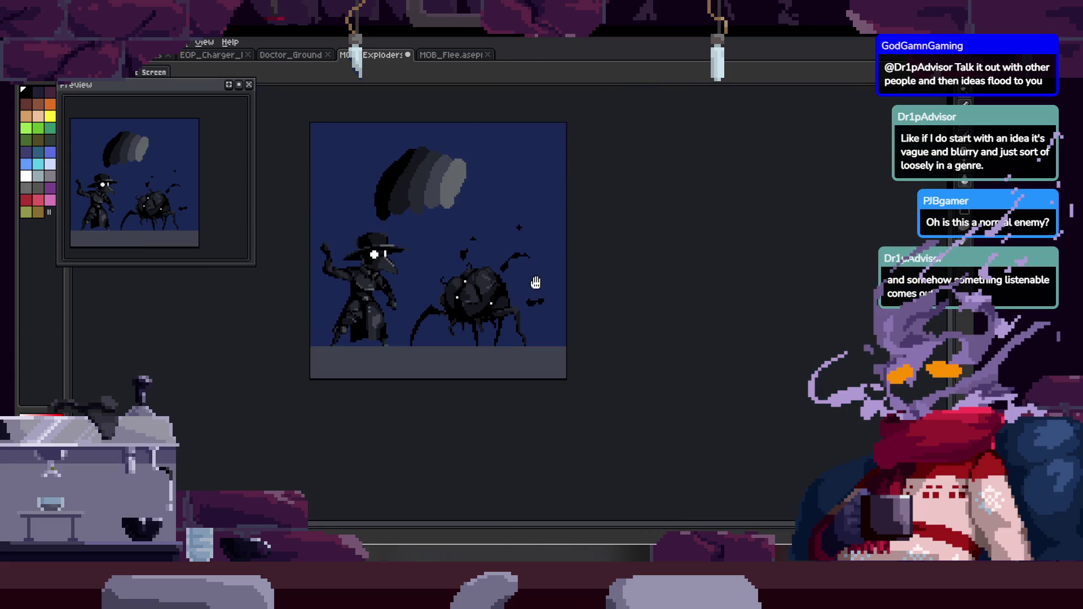
# Add two black pixels to the antenna arc above the spider.
pyautogui.press('z')
pyautogui.click(526, 258)
pyautogui.scroll(1, 491, 232)
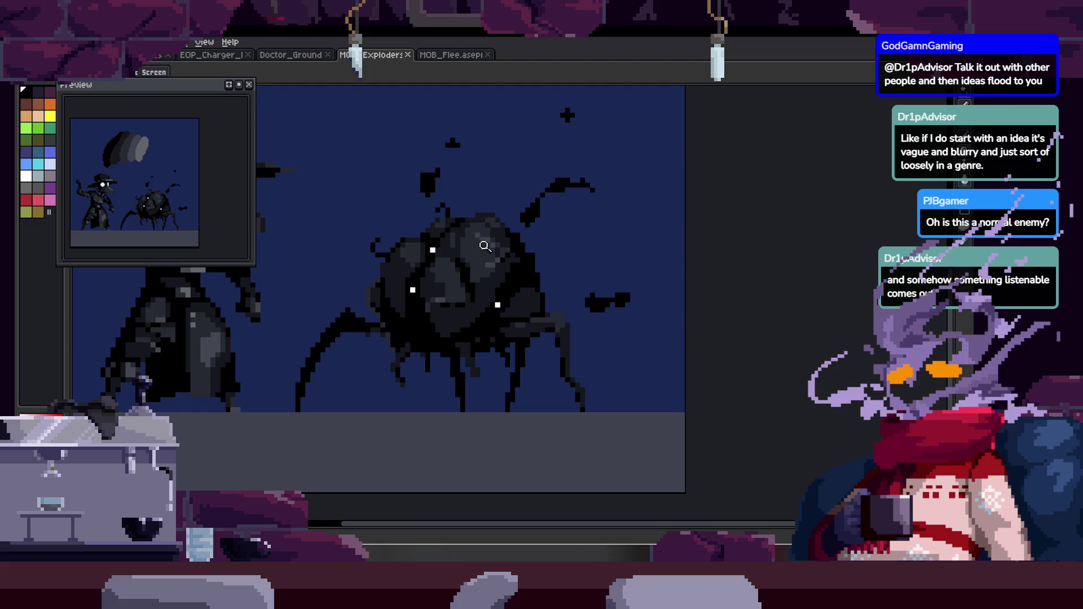
pyautogui.scroll(2, 460, 237)
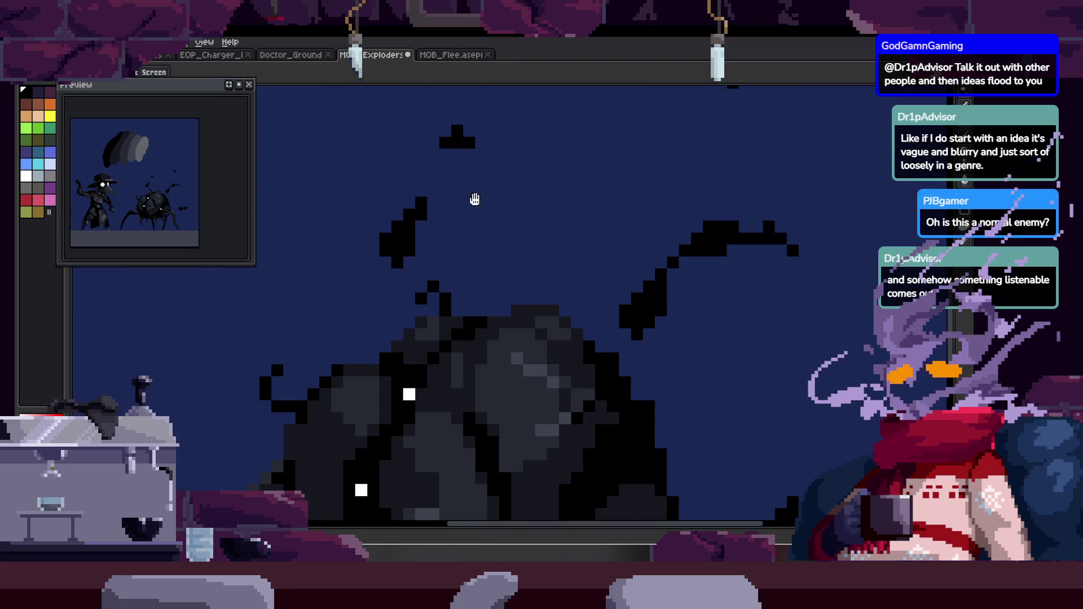
pyautogui.scroll(-3, 262, 204)
pyautogui.press('b')
pyautogui.scroll(4, 452, 213)
pyautogui.scroll(1, 468, 230)
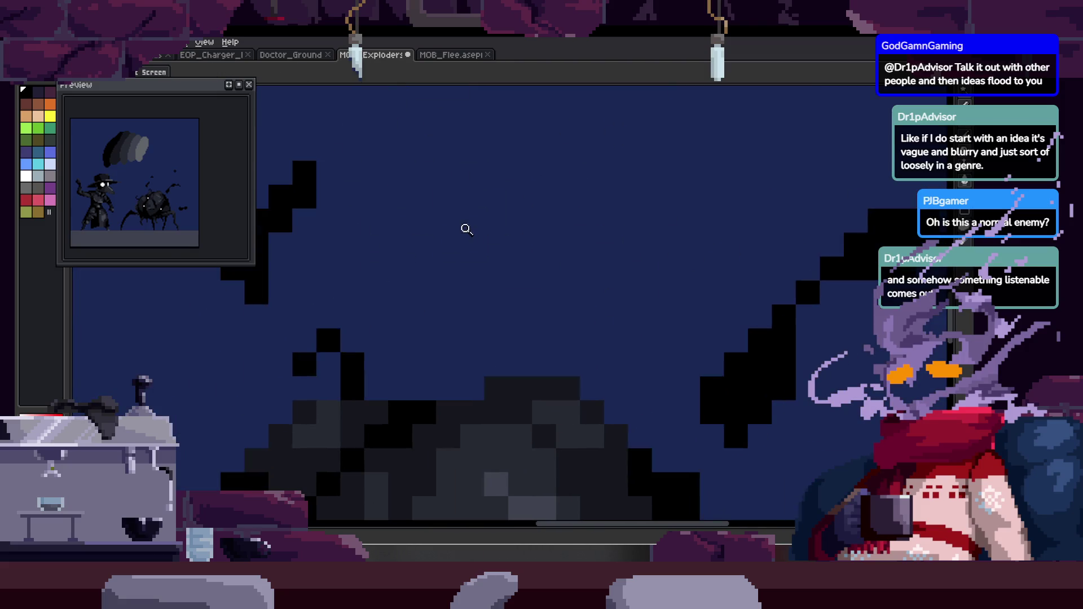
pyautogui.press('z')
pyautogui.scroll(-4, 429, 248)
pyautogui.scroll(1, 514, 260)
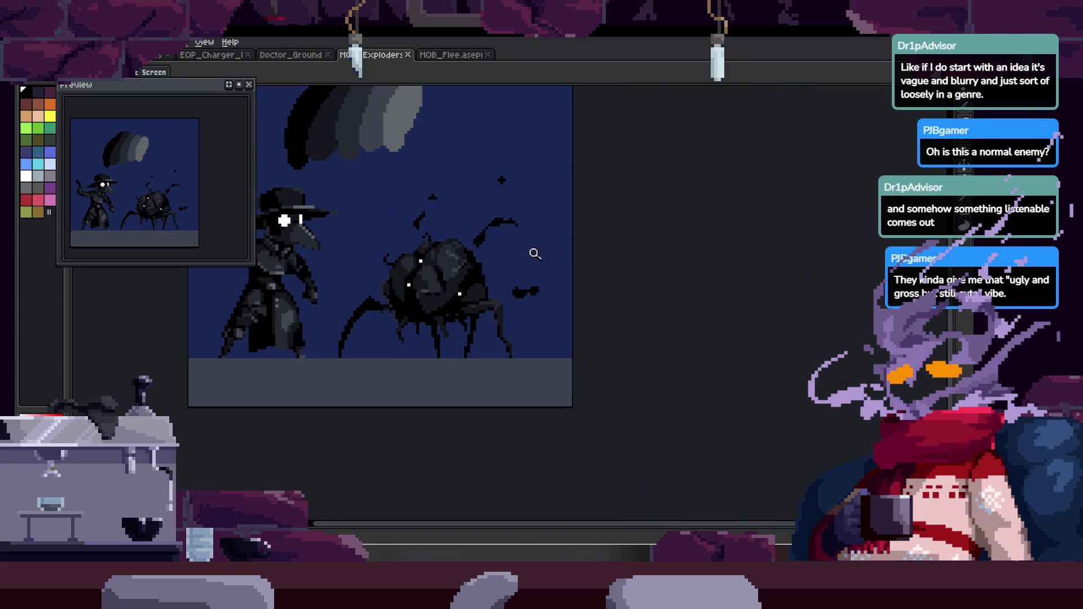
pyautogui.scroll(2, 471, 270)
pyautogui.scroll(1, 490, 278)
pyautogui.press('b')
pyautogui.scroll(1, 485, 279)
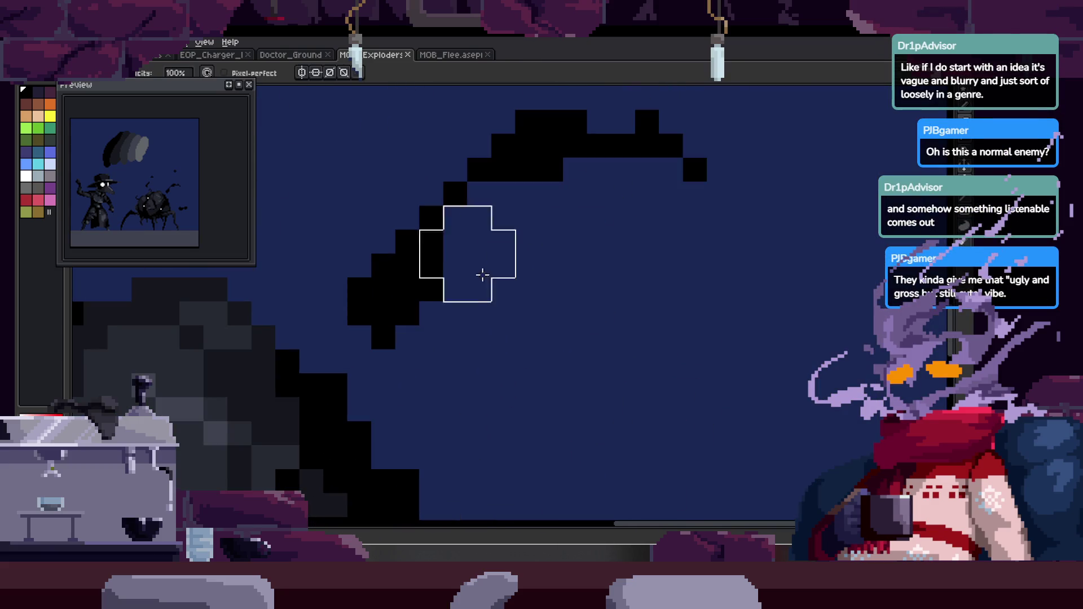
pyautogui.press('-')
pyautogui.press('-')
pyautogui.press('-')
pyautogui.moveTo(408, 298); pyautogui.dragTo(413, 260)
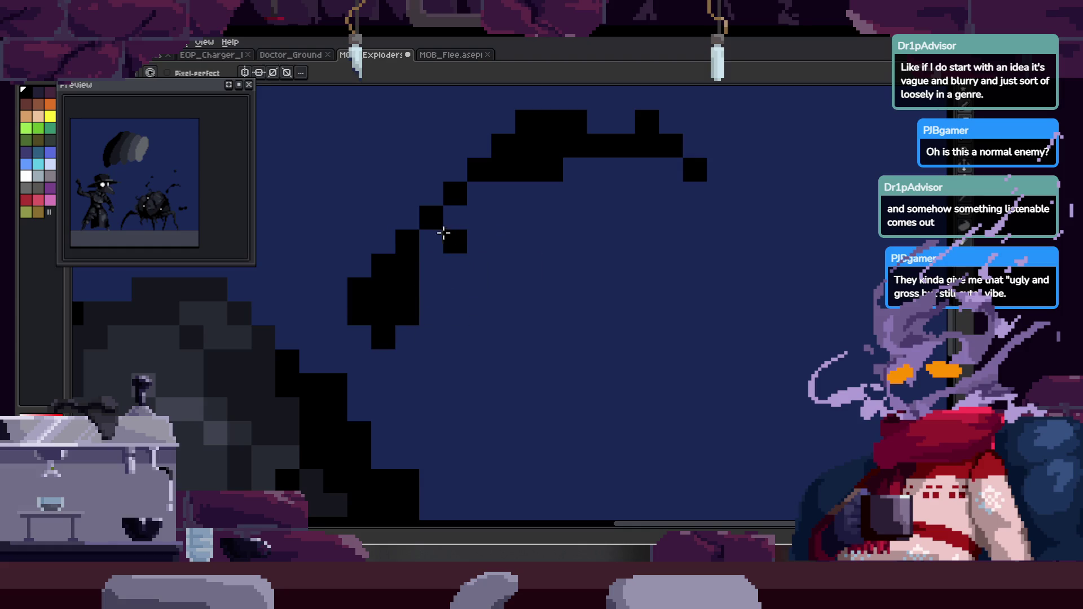
# Erase part of the antenna arc so it breaks into scattered flecks.
pyautogui.scroll(-1, 483, 271)
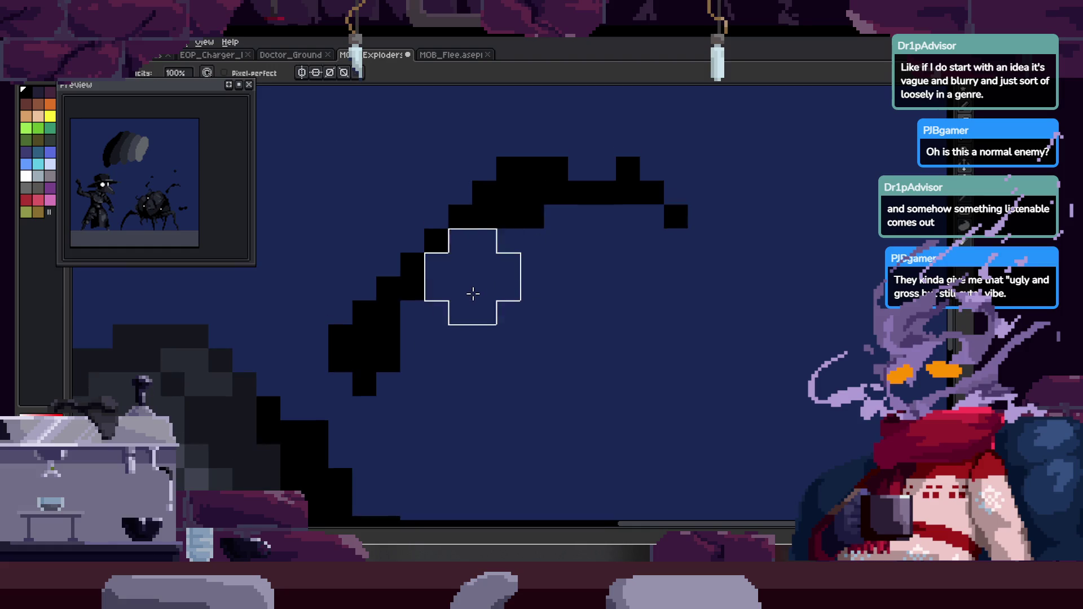
pyautogui.scroll(1, 502, 276)
pyautogui.press('+')
pyautogui.press('+')
pyautogui.press('+')
pyautogui.scroll(-2, 538, 263)
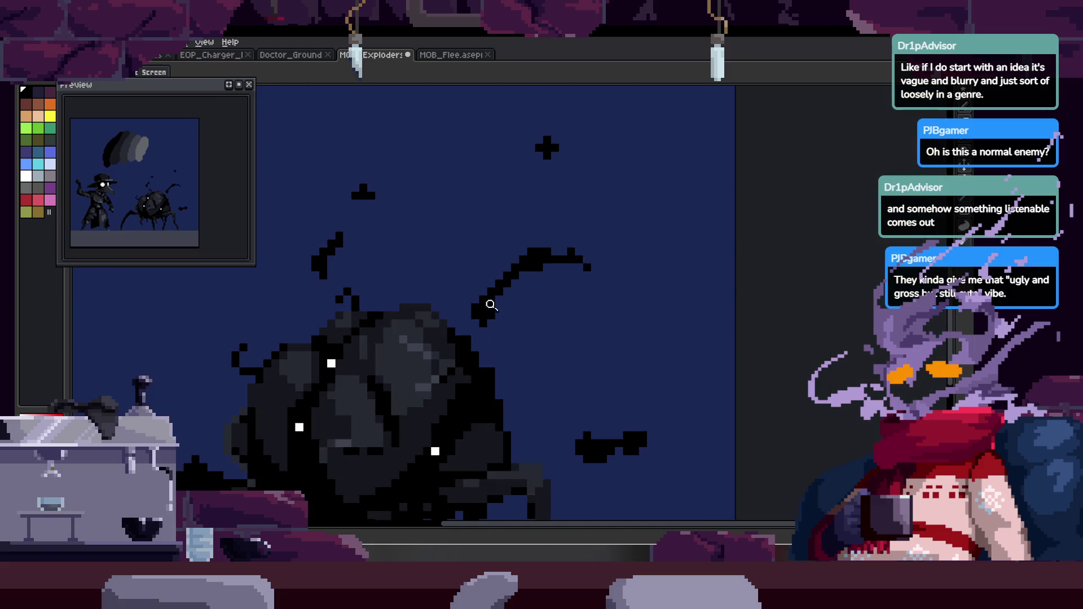
pyautogui.scroll(-1, 530, 288)
pyautogui.scroll(2, 499, 287)
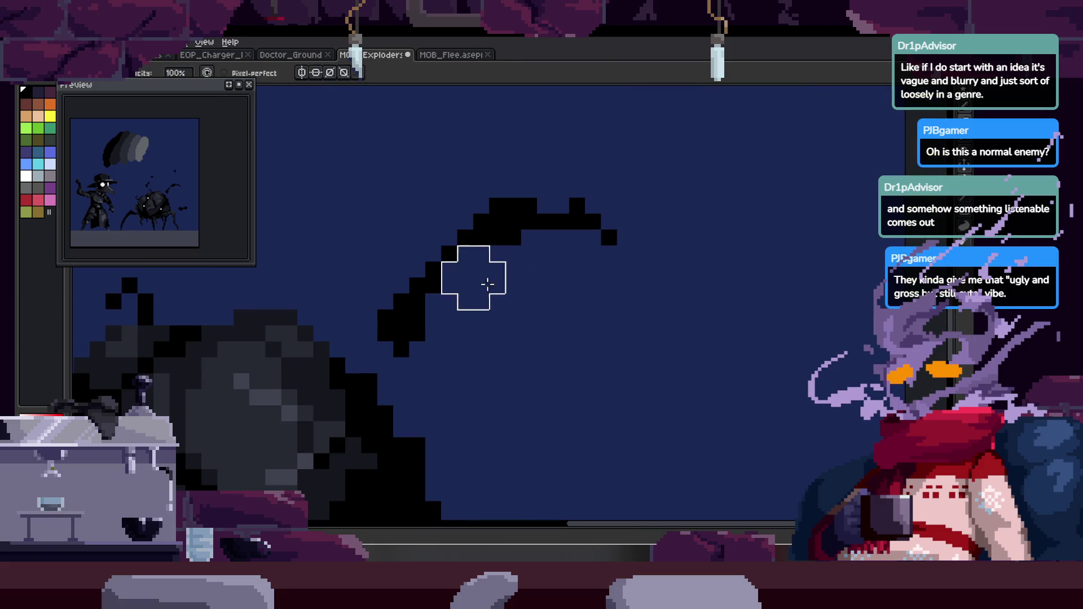
pyautogui.press('z')
pyautogui.scroll(-1, 554, 297)
pyautogui.scroll(1, 515, 283)
pyautogui.scroll(1, 436, 343)
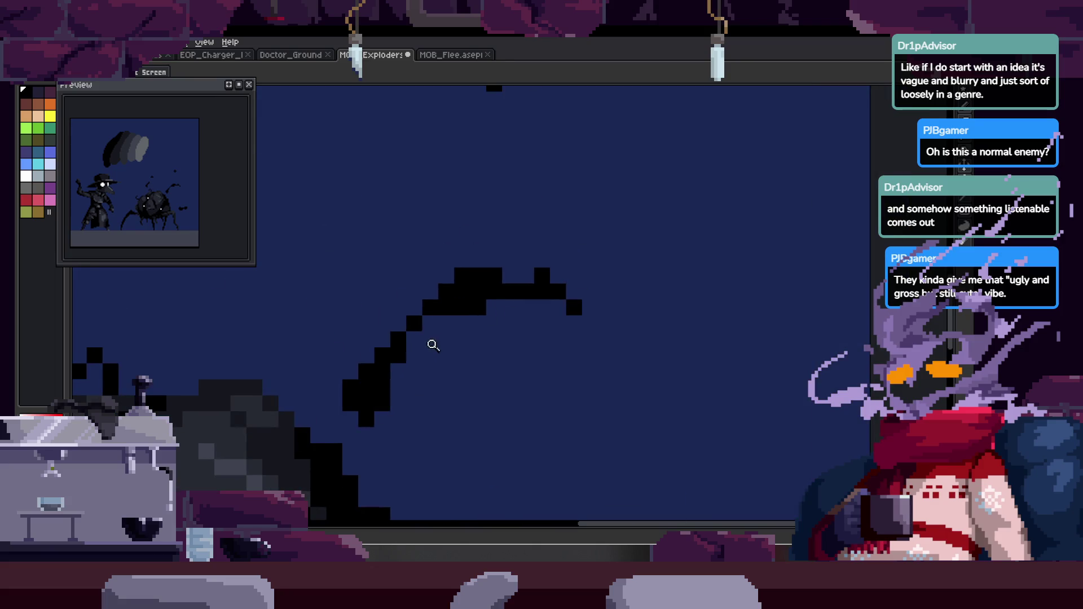
pyautogui.press('e')
pyautogui.click(435, 336)
# Add a black pixel to a floating speck at the bug's lower left.
pyautogui.moveTo(581, 214); pyautogui.dragTo(538, 264)
pyautogui.press('b')
pyautogui.click(573, 236)
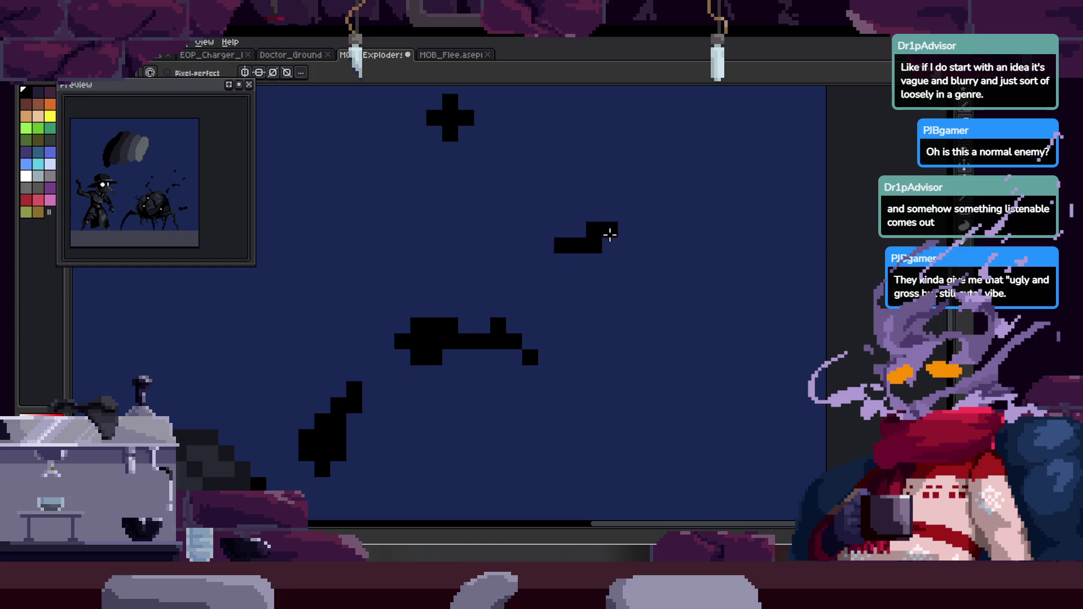
pyautogui.scroll(-4, 683, 224)
# Zoom in on the plague doctor and then closer on the spider.
pyautogui.press('z')
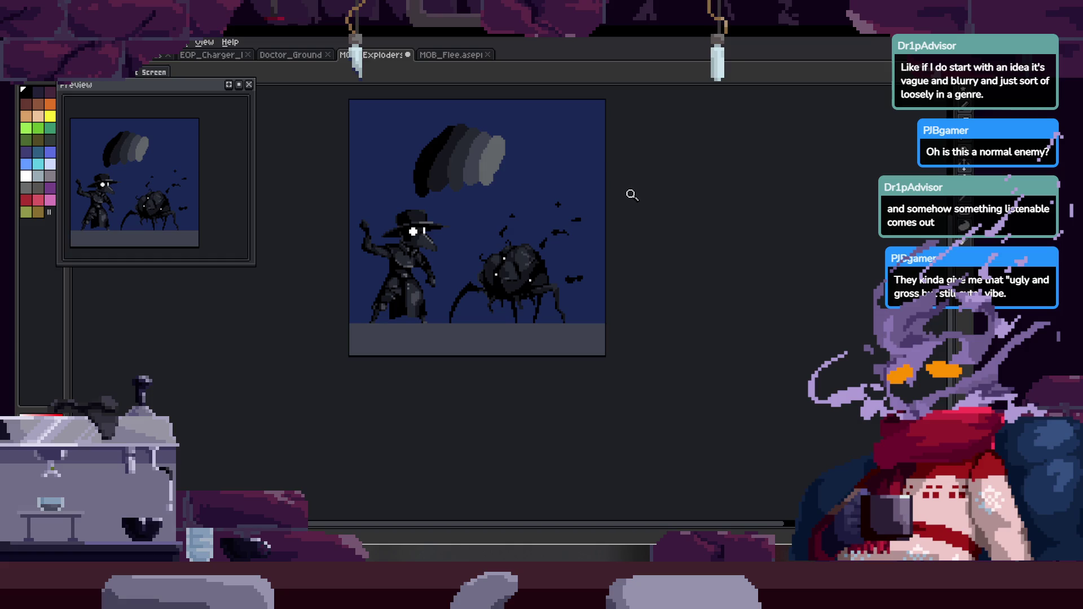
pyautogui.click(554, 255)
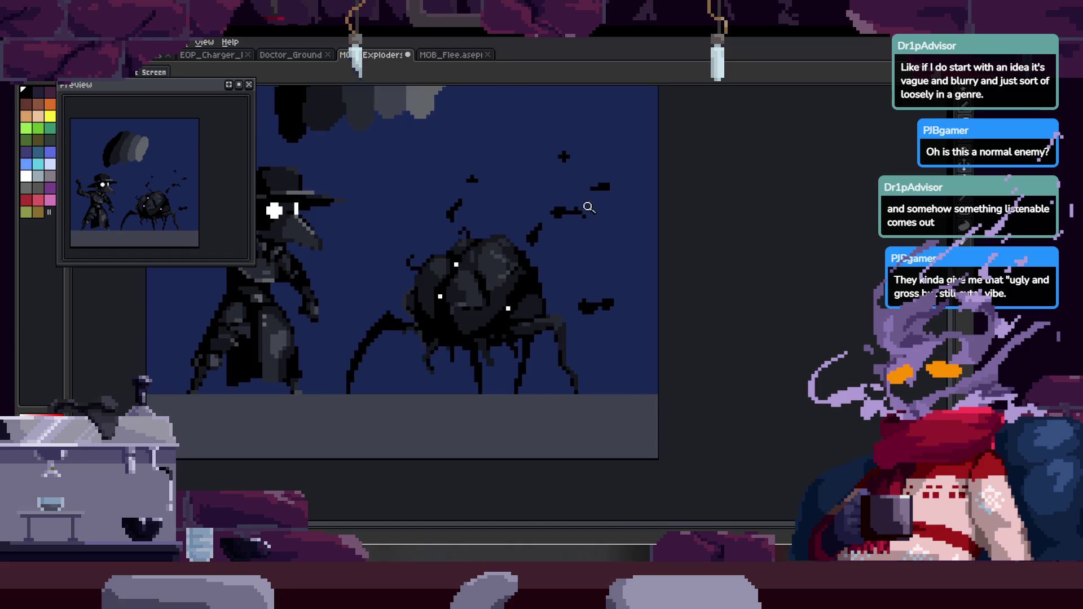
pyautogui.click(512, 288)
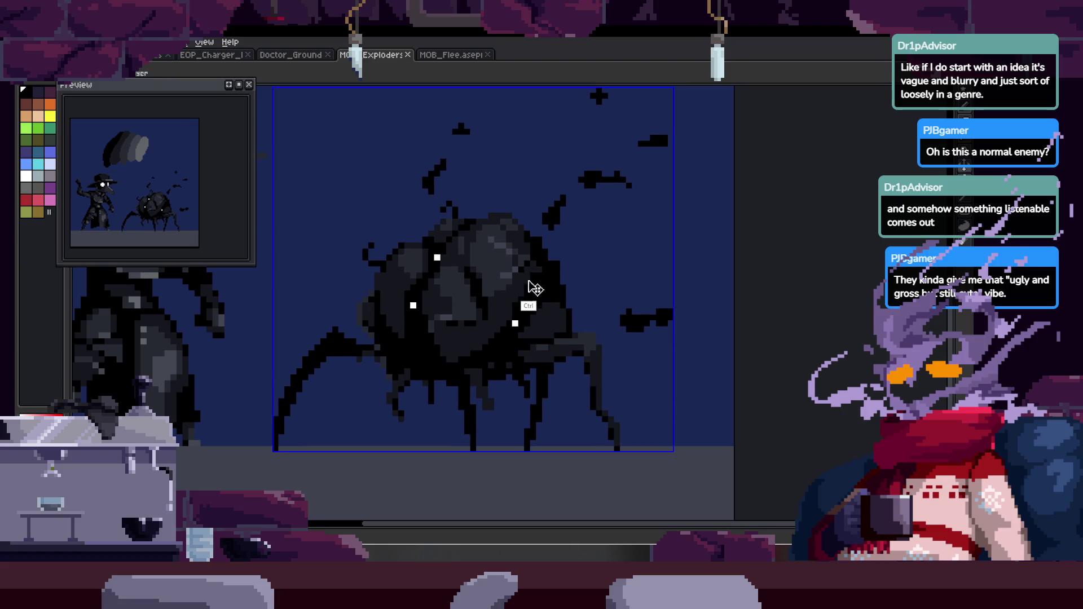
pyautogui.scroll(-1, 547, 276)
pyautogui.hotkey('ctrl', 'shift', 'd')
pyautogui.moveTo(495, 138)
pyautogui.mouseDown()
pyautogui.moveTo(508, 155)
pyautogui.moveTo(503, 204)
pyautogui.mouseUp()
pyautogui.hotkey('ctrl', 'z')
pyautogui.moveTo(494, 140); pyautogui.dragTo(503, 170)
pyautogui.moveTo(513, 265)
pyautogui.mouseDown()
pyautogui.moveTo(512, 280)
pyautogui.moveTo(355, 208)
pyautogui.mouseUp()
pyautogui.hotkey('ctrl', 'z')
pyautogui.scroll(2, 558, 284)
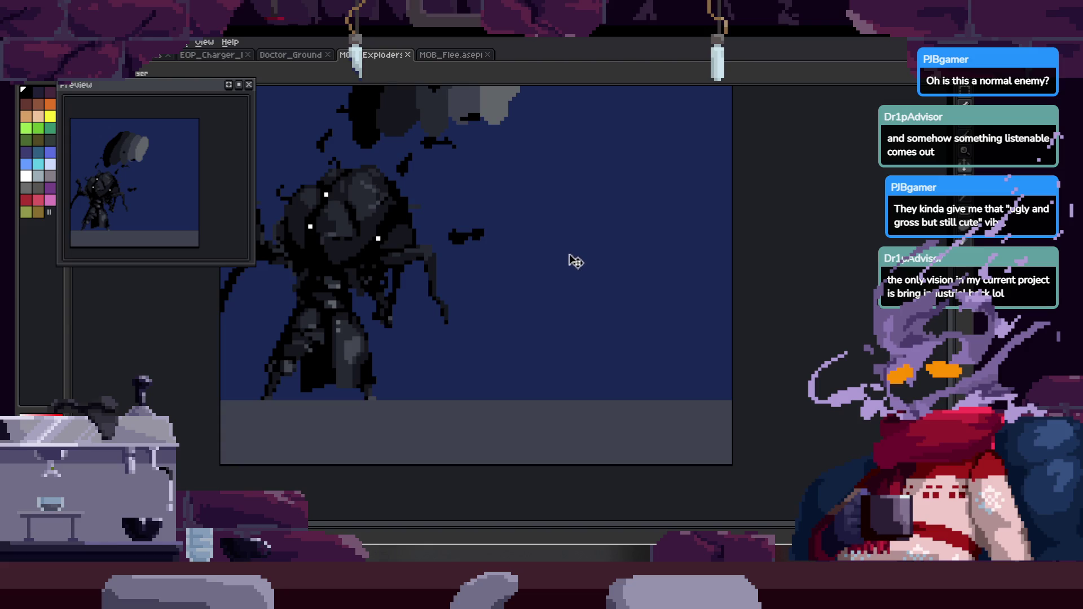
pyautogui.press('Up')
pyautogui.press('Up')
pyautogui.press('Up')
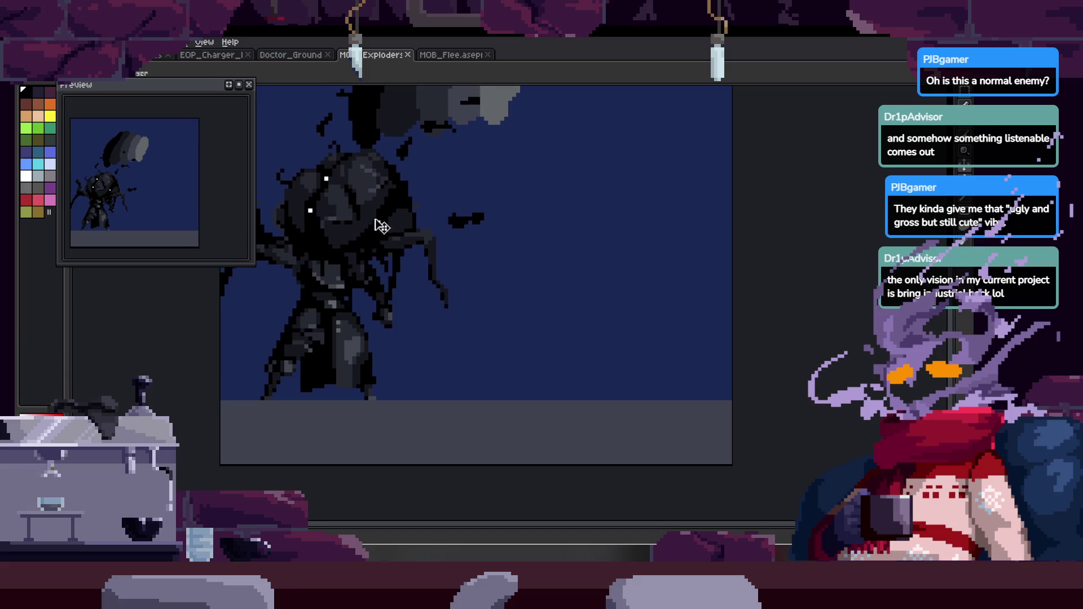
pyautogui.moveTo(367, 223); pyautogui.dragTo(611, 231)
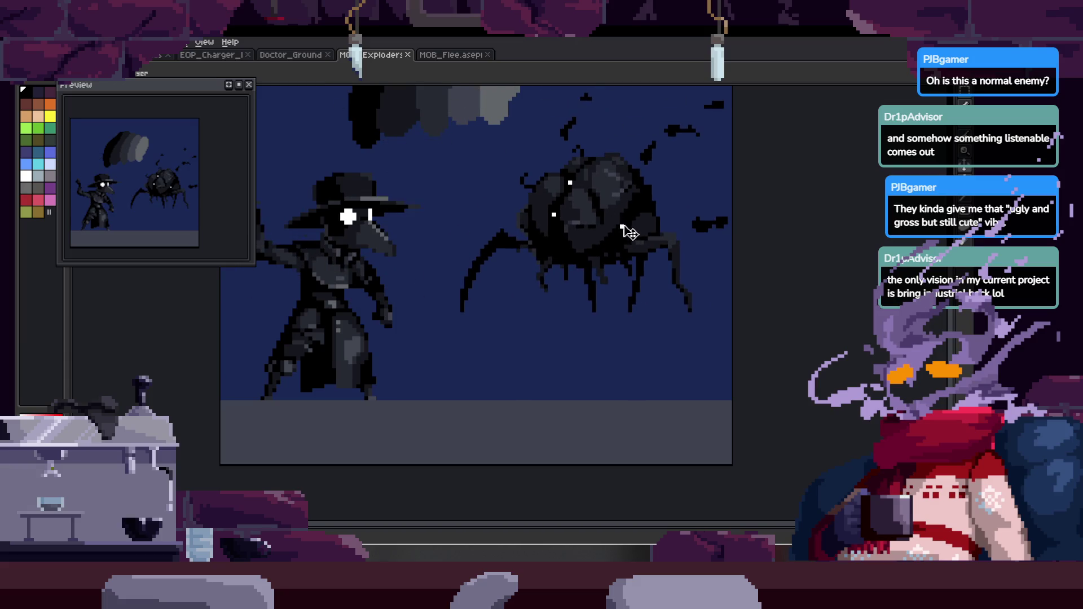
pyautogui.hotkey('ctrl', 'z')
pyautogui.hotkey('ctrl', 'z')
pyautogui.hotkey('ctrl', 'z')
pyautogui.moveTo(628, 234)
pyautogui.mouseDown()
pyautogui.moveTo(599, 220)
pyautogui.moveTo(582, 236)
pyautogui.mouseUp()
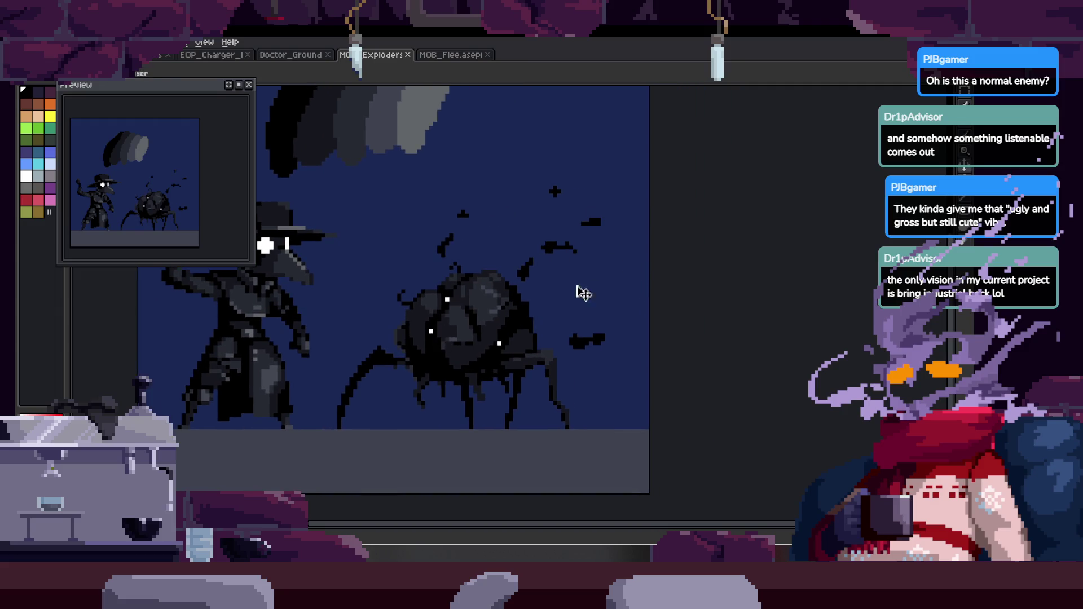
pyautogui.scroll(3, 531, 302)
pyautogui.scroll(-1, 551, 284)
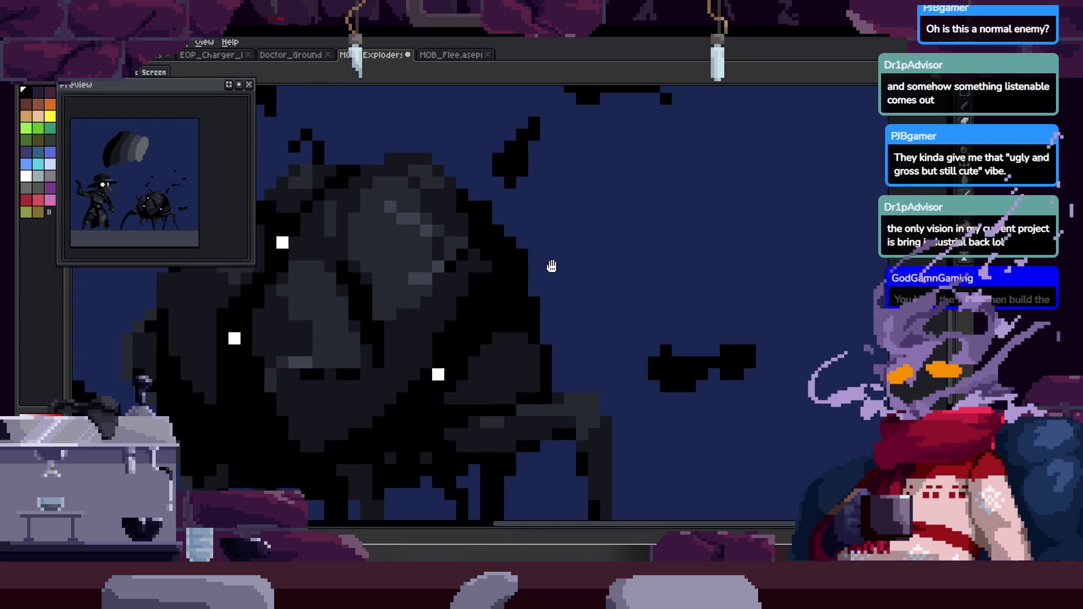
# Pan left over the spider and save the Exploders file.
pyautogui.scroll(-2, 553, 266)
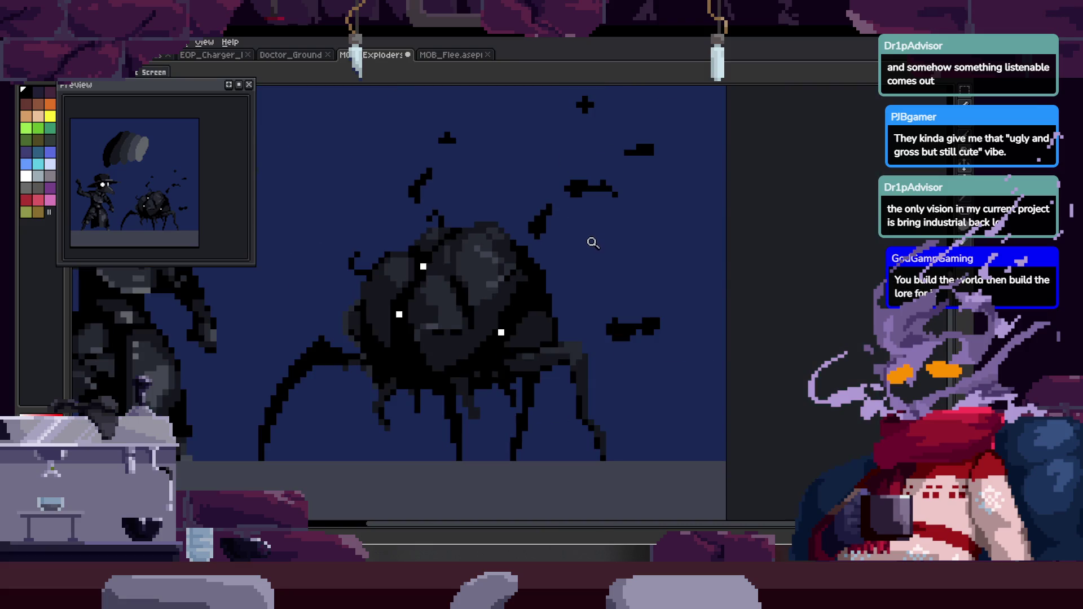
pyautogui.scroll(2, 533, 277)
pyautogui.press('b')
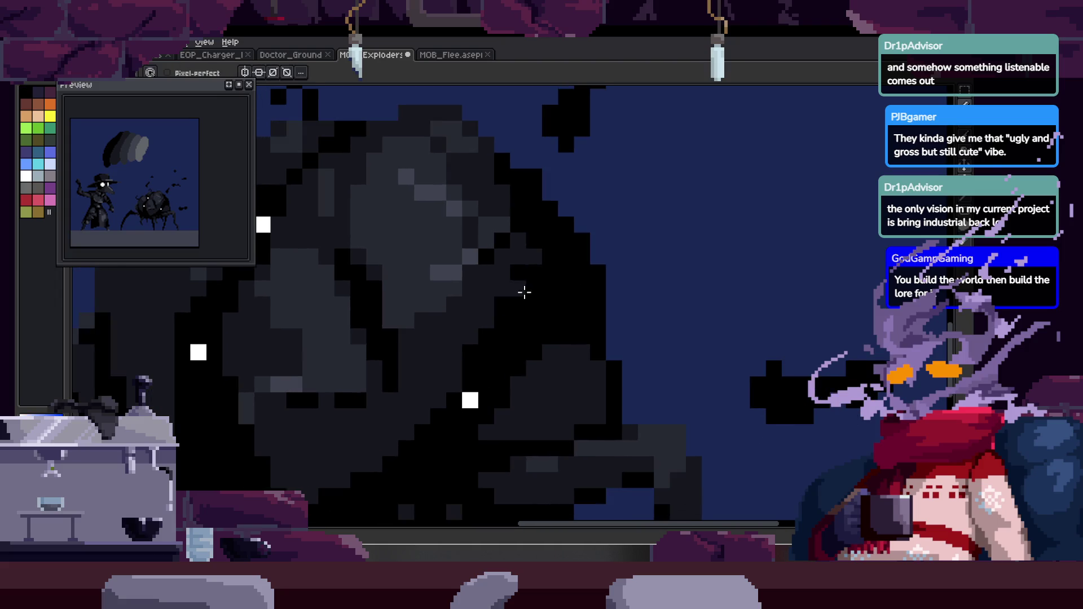
pyautogui.moveTo(530, 285); pyautogui.dragTo(485, 283)
pyautogui.scroll(-5, 465, 292)
pyautogui.hotkey('ctrl', 's')
pyautogui.scroll(4, 519, 237)
# Save the file again and zoom in closely on the spider's edge.
pyautogui.press('b')
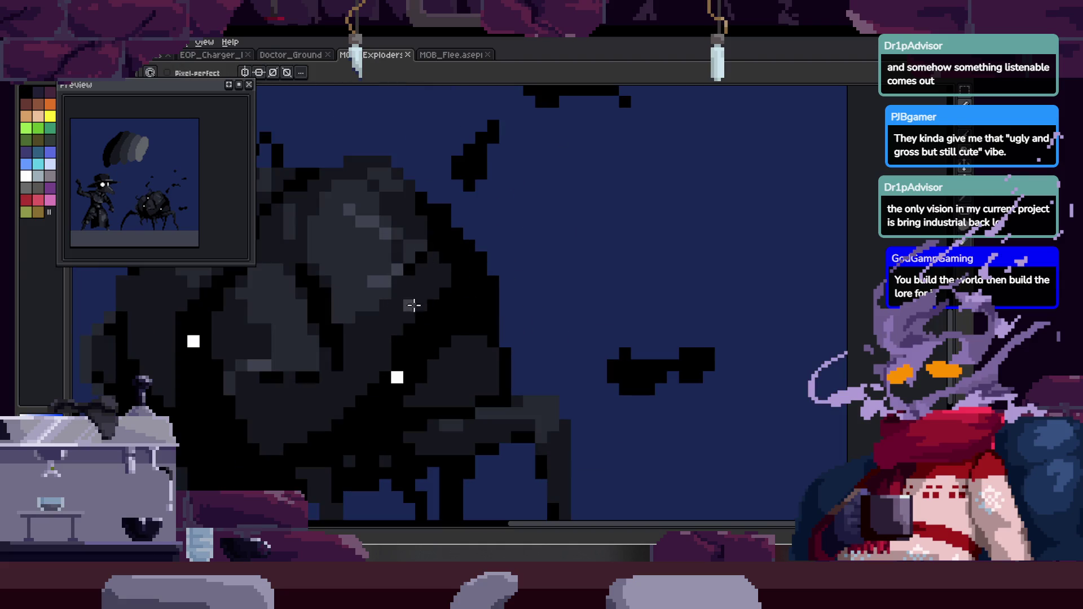
pyautogui.scroll(-4, 496, 314)
pyautogui.press('z')
pyautogui.hotkey('ctrl', 's')
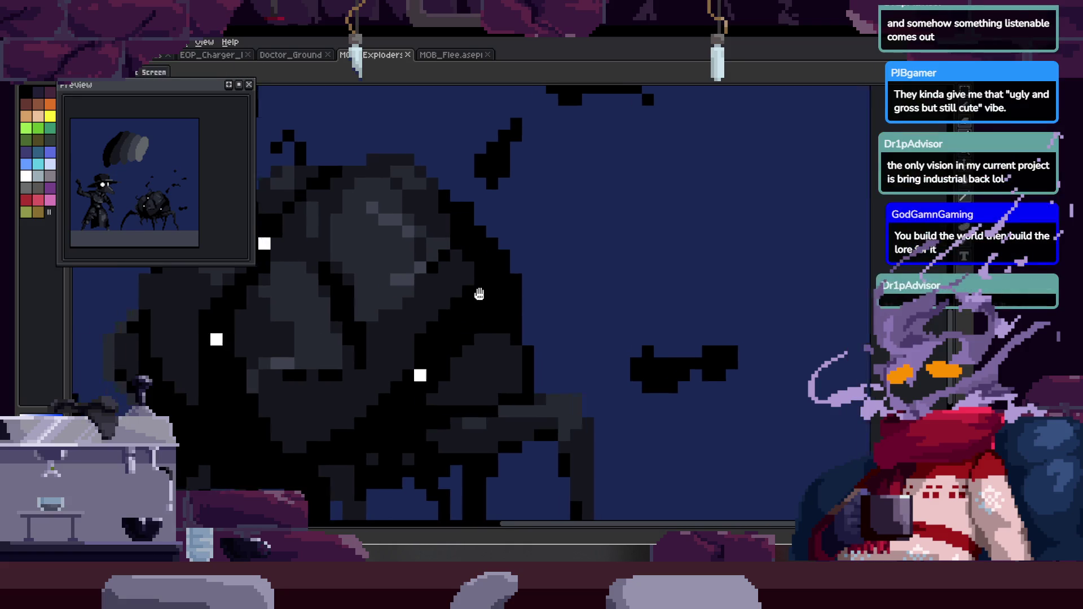
pyautogui.scroll(4, 532, 249)
pyautogui.press('b')
pyautogui.click(494, 279)
pyautogui.press('z')
pyautogui.click(493, 286)
pyautogui.press('b')
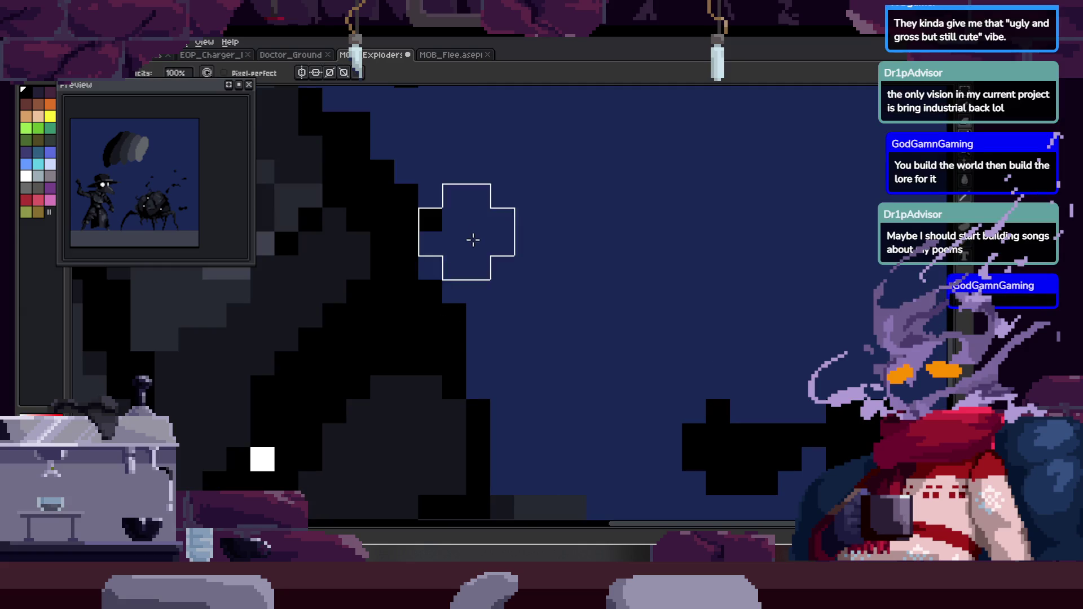
pyautogui.press('alt')
# Paint a black pixel beside the spider and a short black stroke on its edge.
pyautogui.click(453, 232)
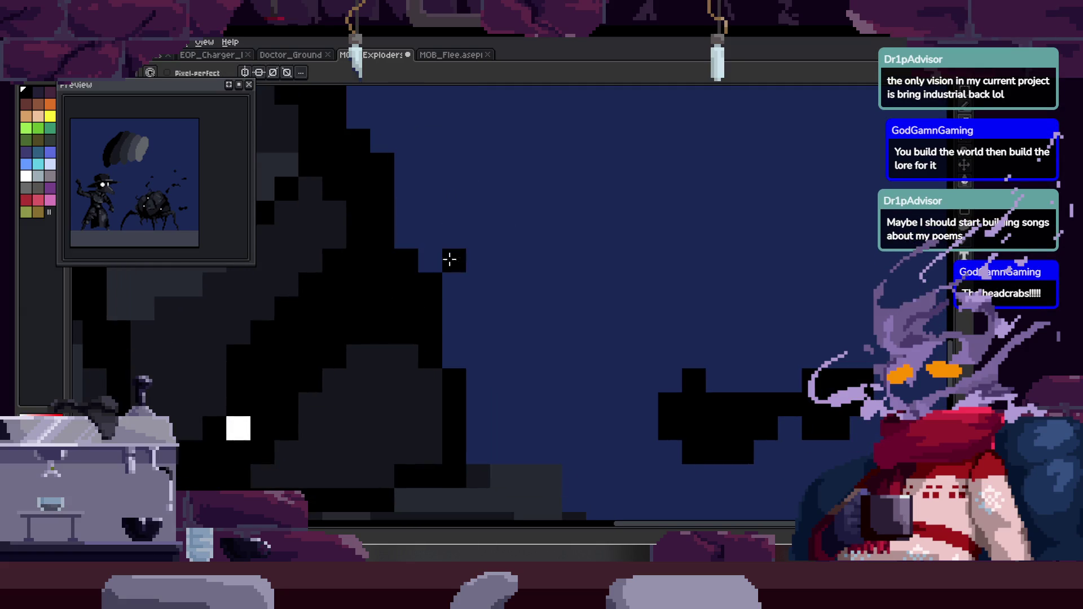
pyautogui.moveTo(453, 303); pyautogui.dragTo(466, 315)
pyautogui.press('z')
pyautogui.scroll(-3, 553, 259)
pyautogui.scroll(-2, 500, 287)
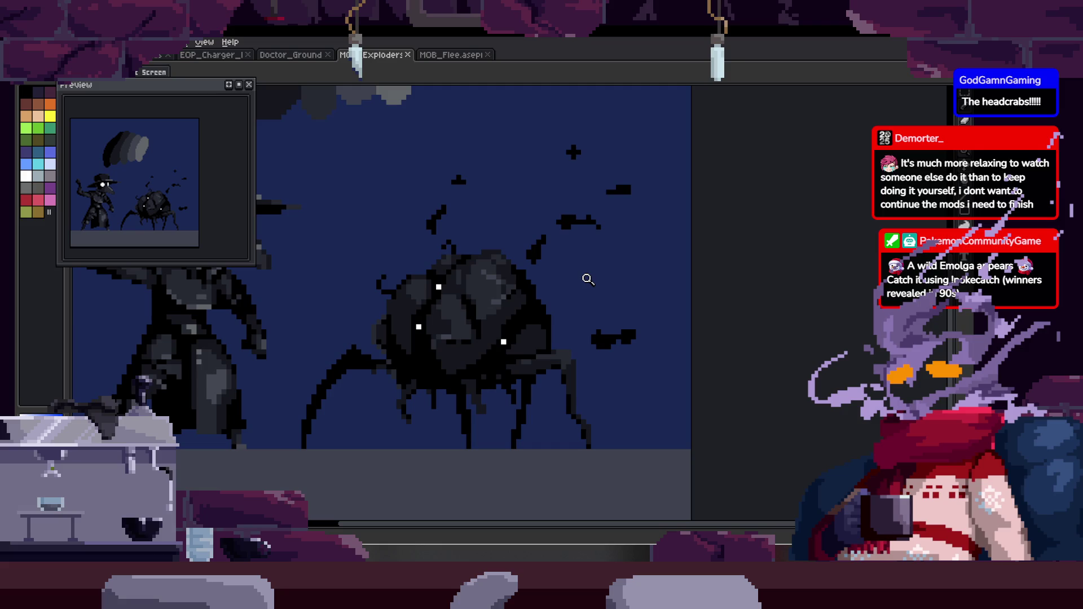
pyautogui.scroll(5, 540, 270)
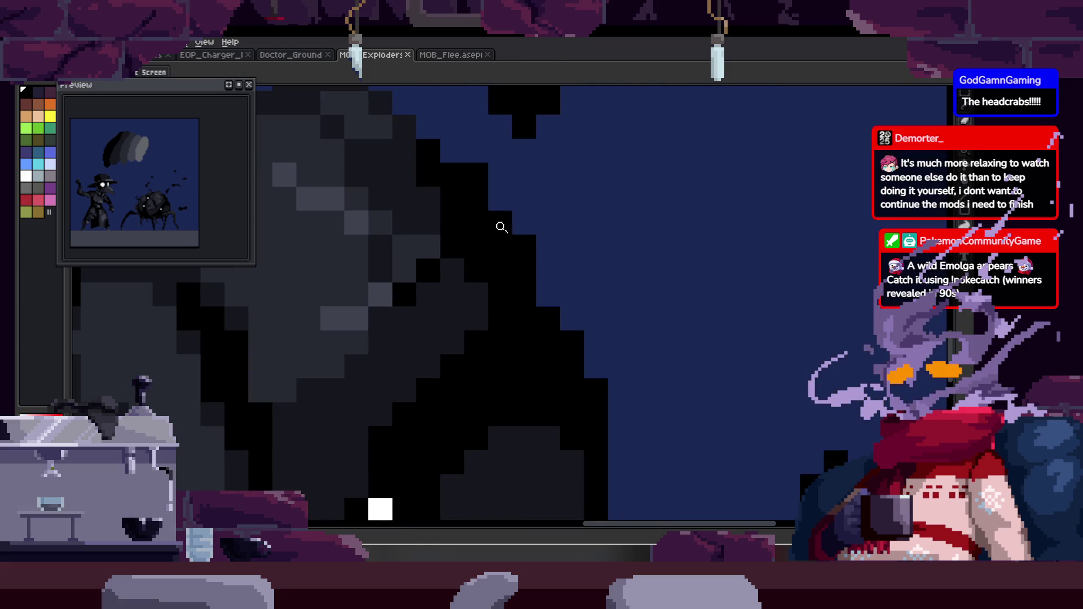
# Paint a black pixel on the spider's outline, then undo it.
pyautogui.press('b')
pyautogui.click(484, 218)
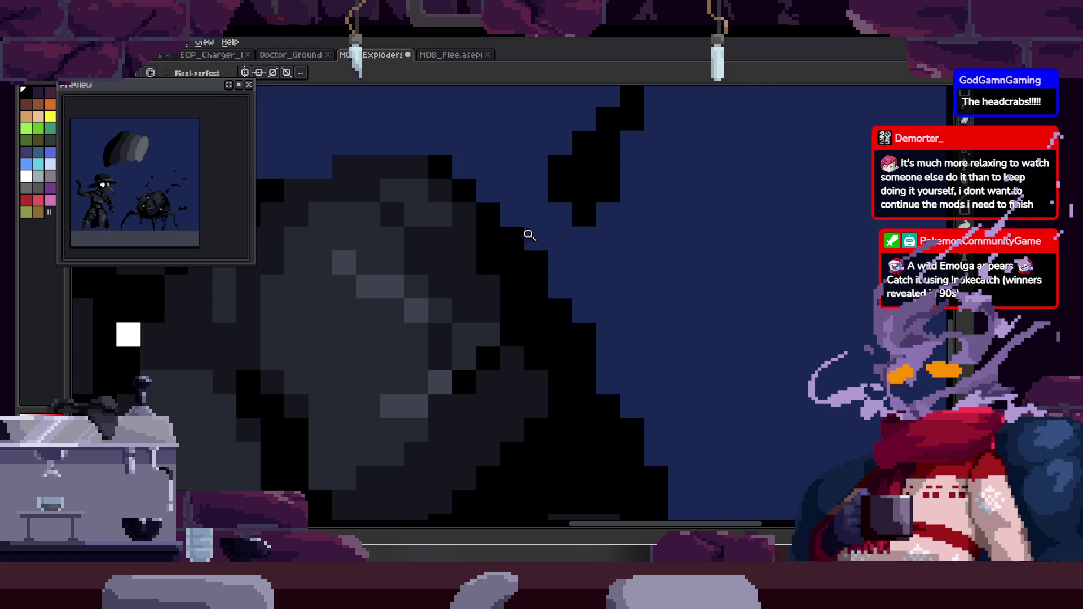
pyautogui.hotkey('ctrl', 'z')
pyautogui.press('z')
pyautogui.scroll(-4, 576, 261)
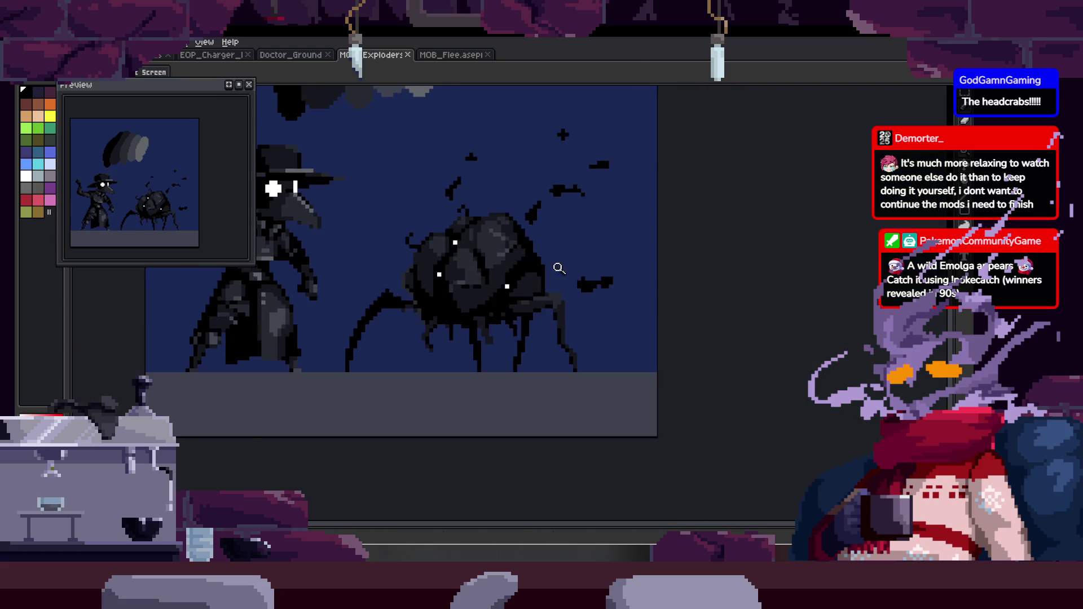
# Shift the spider slightly to the left.
pyautogui.scroll(-2, 592, 263)
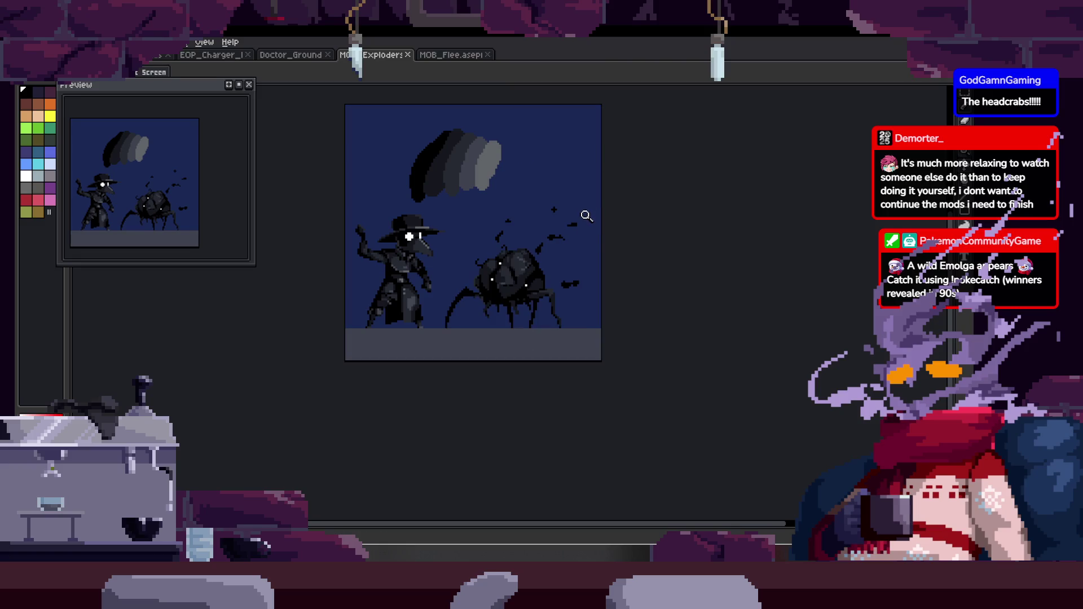
pyautogui.scroll(2, 567, 287)
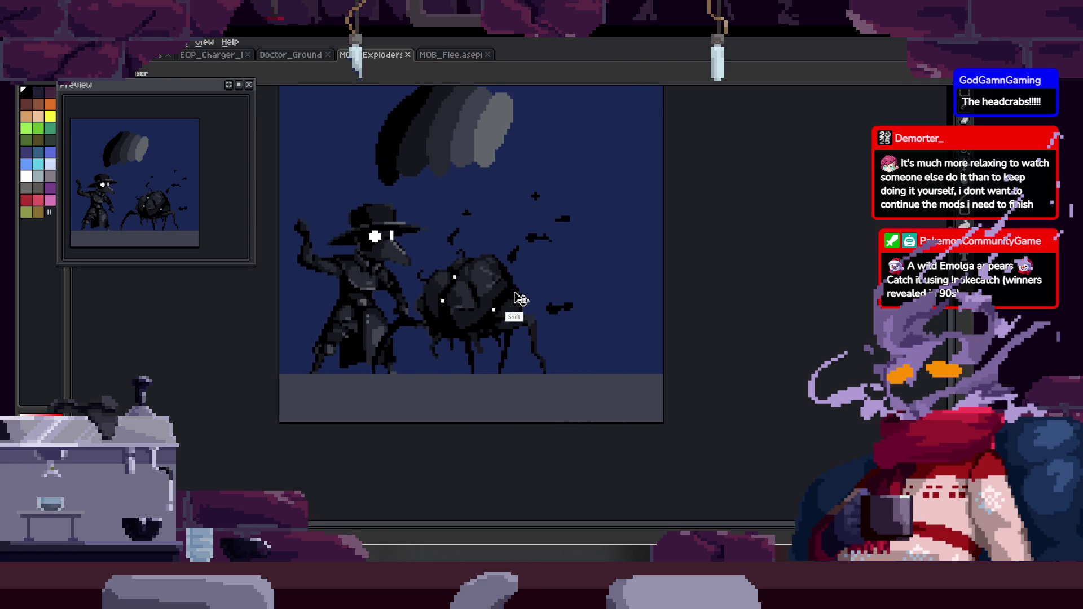
pyautogui.scroll(-2, 632, 249)
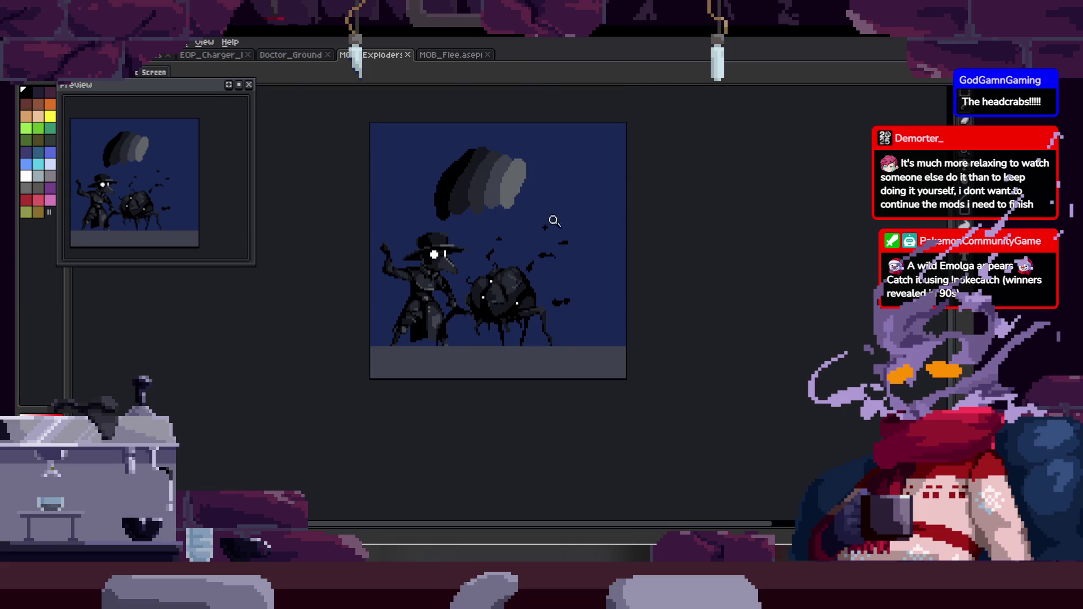
pyautogui.scroll(1, 515, 270)
pyautogui.moveTo(536, 296); pyautogui.dragTo(530, 296)
# Hide the smoke and plague doctor layers, then switch to the MOB_Flee sprite.
pyautogui.press('Tab')
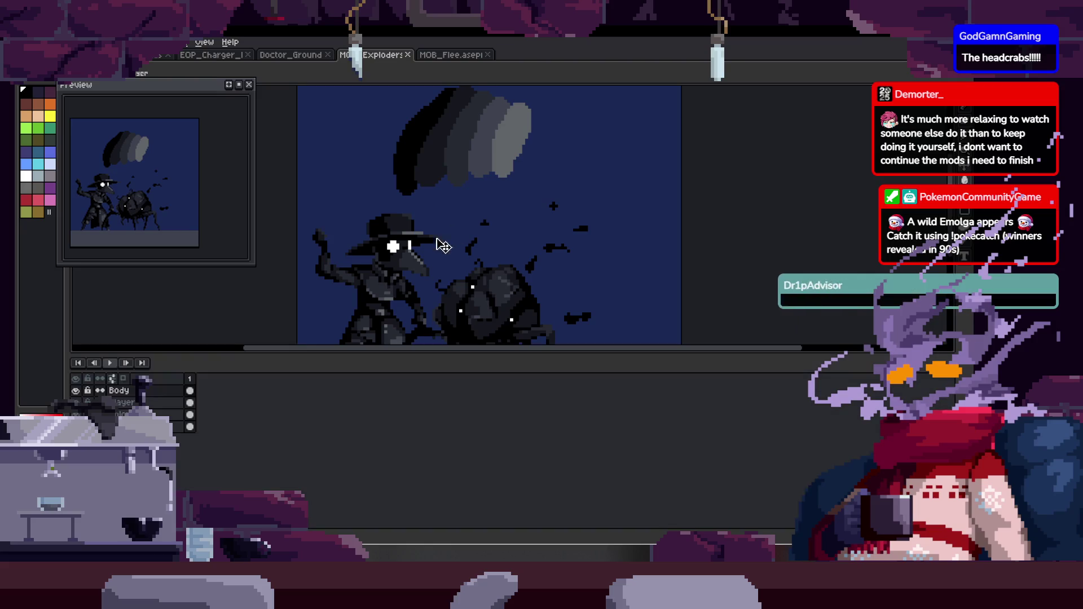
pyautogui.click(76, 426)
pyautogui.click(76, 427)
pyautogui.click(76, 415)
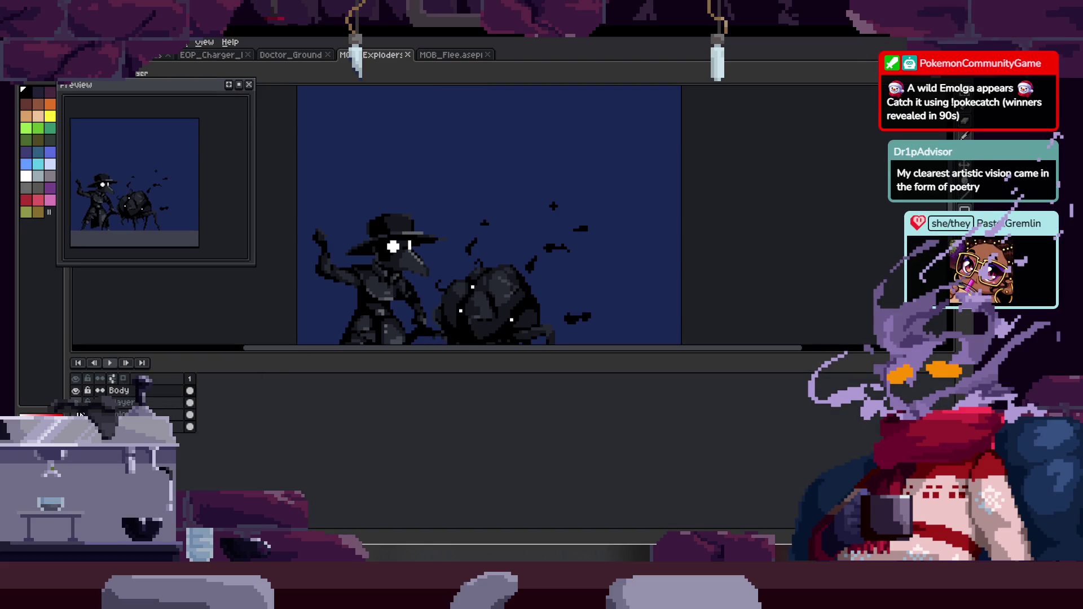
pyautogui.click(76, 402)
pyautogui.click(76, 415)
pyautogui.click(75, 402)
pyautogui.click(76, 415)
pyautogui.click(76, 402)
pyautogui.press('Tab')
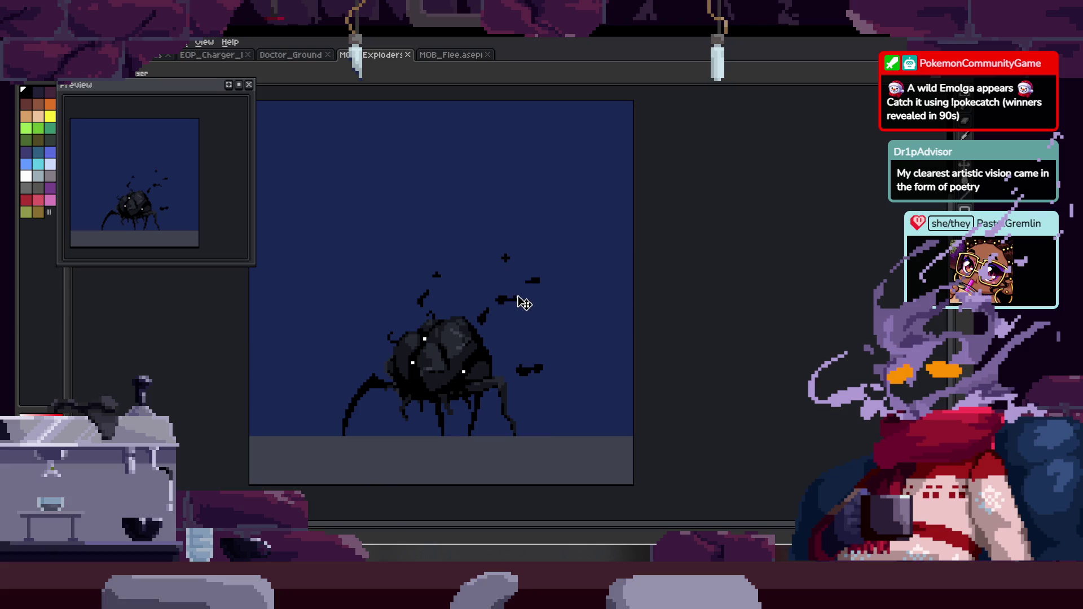
pyautogui.hotkey('ctrl', 'Tab')
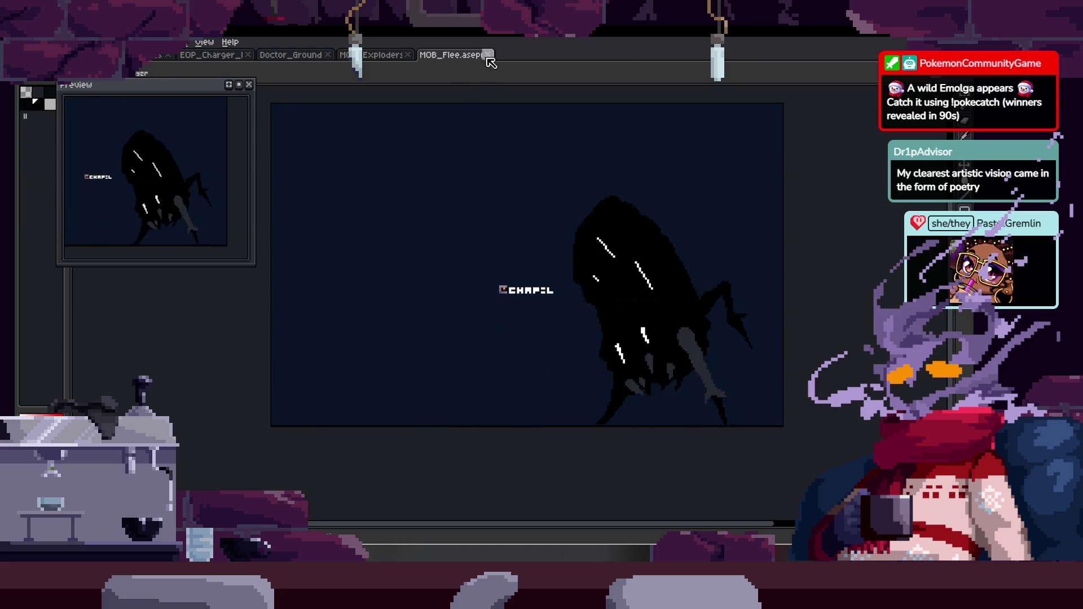
# Close MOB_Flee and return to the EOP_Charger antlered frames.
pyautogui.hotkey('ctrl', 'w')
pyautogui.click(299, 56)
pyautogui.click(211, 55)
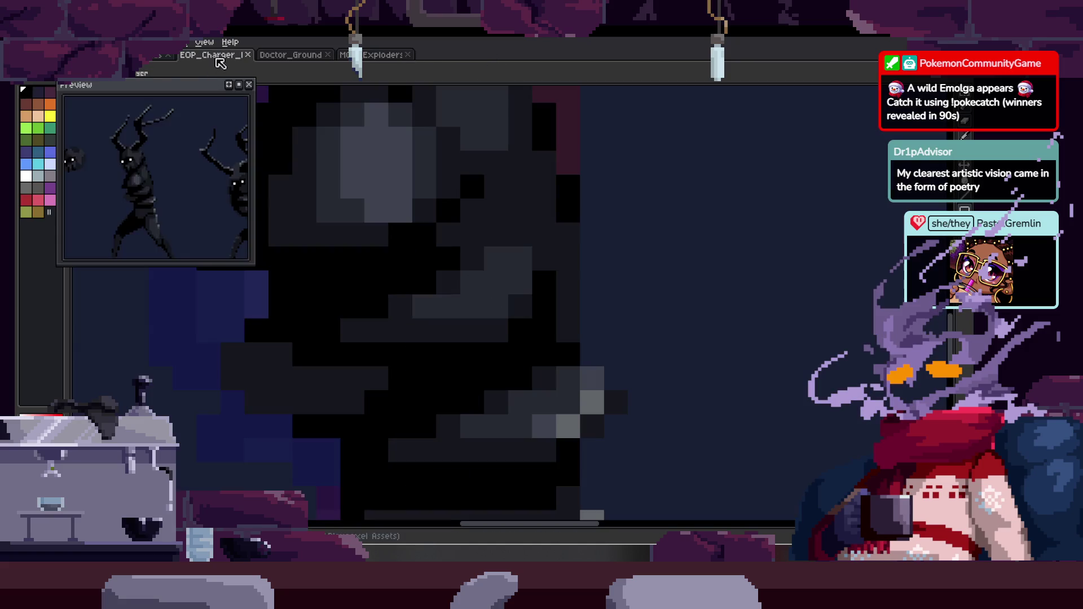
# Zoom around the Charger frames and darken the red-and-green figure.
pyautogui.scroll(-3, 436, 209)
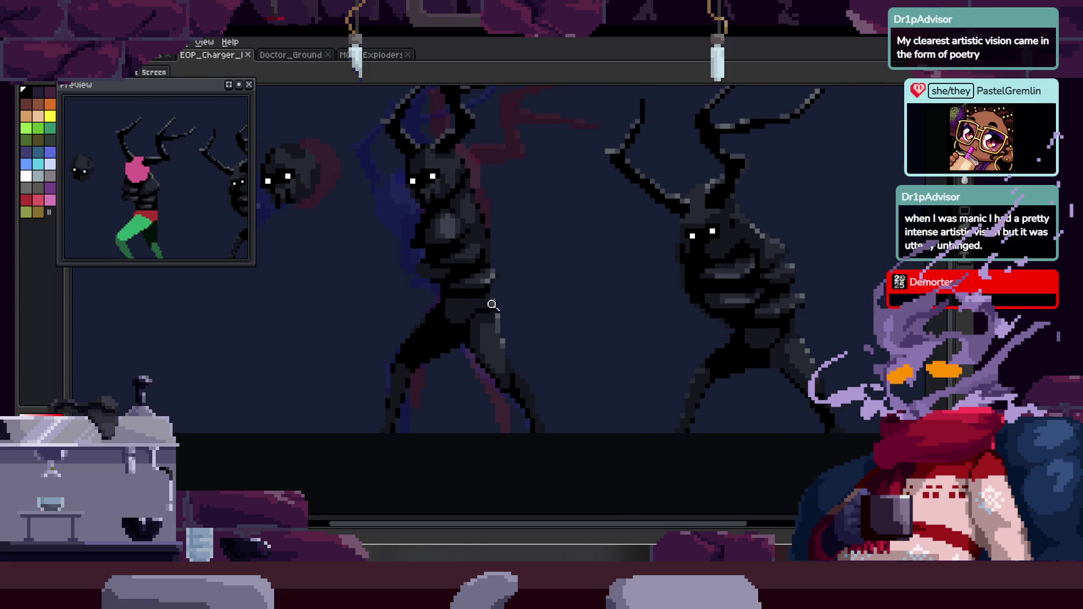
pyautogui.scroll(2, 513, 269)
pyautogui.scroll(-2, 530, 259)
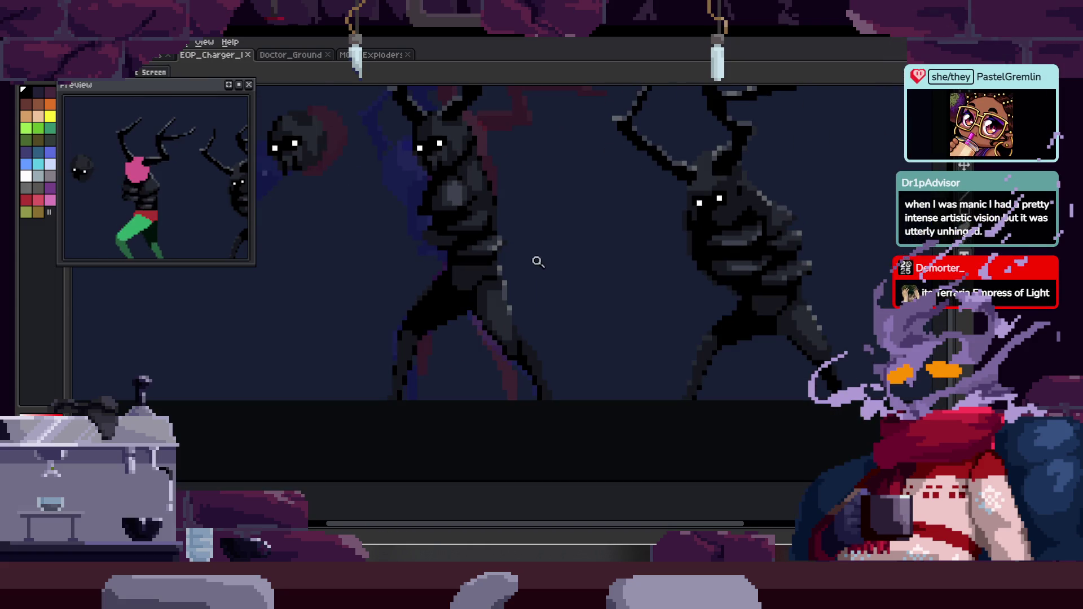
pyautogui.scroll(3, 540, 260)
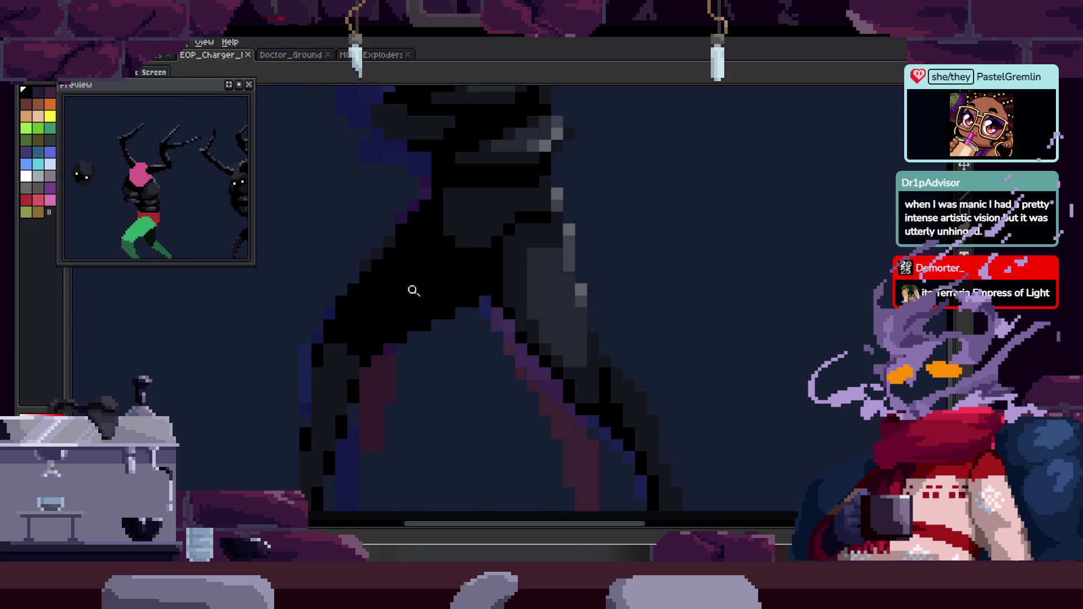
pyautogui.scroll(-3, 468, 271)
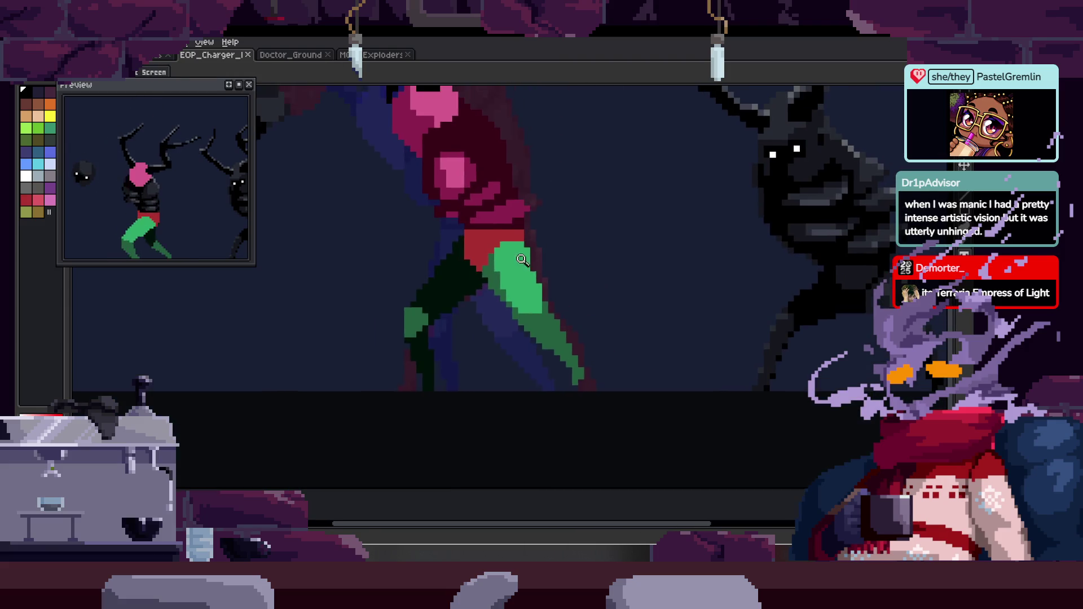
pyautogui.scroll(3, 490, 273)
pyautogui.scroll(-1, 509, 282)
pyautogui.hotkey('ctrl', 'z')
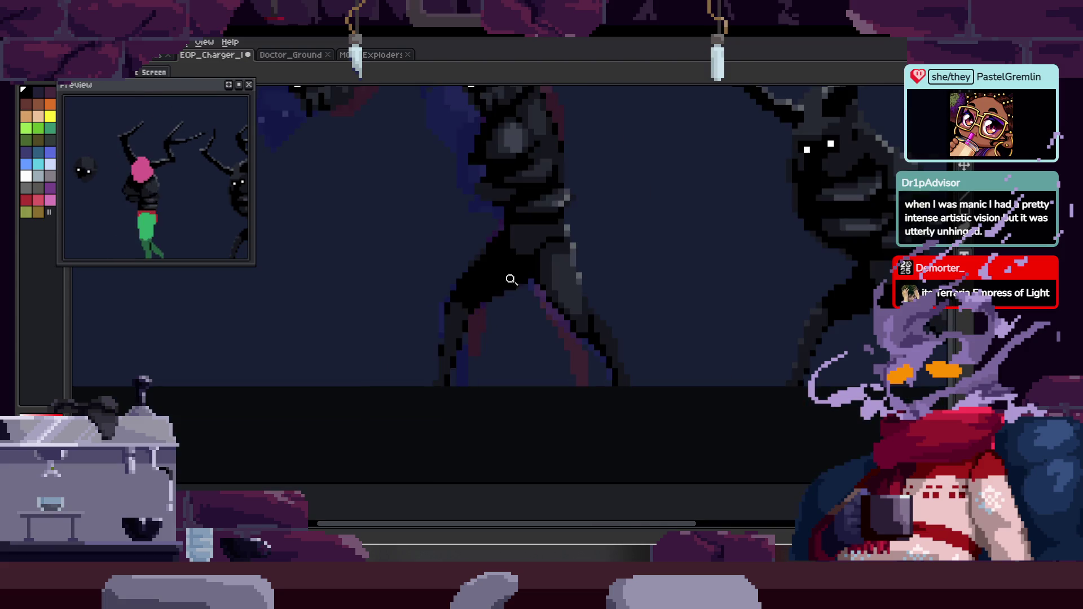
pyautogui.scroll(3, 493, 279)
pyautogui.scroll(-2, 515, 257)
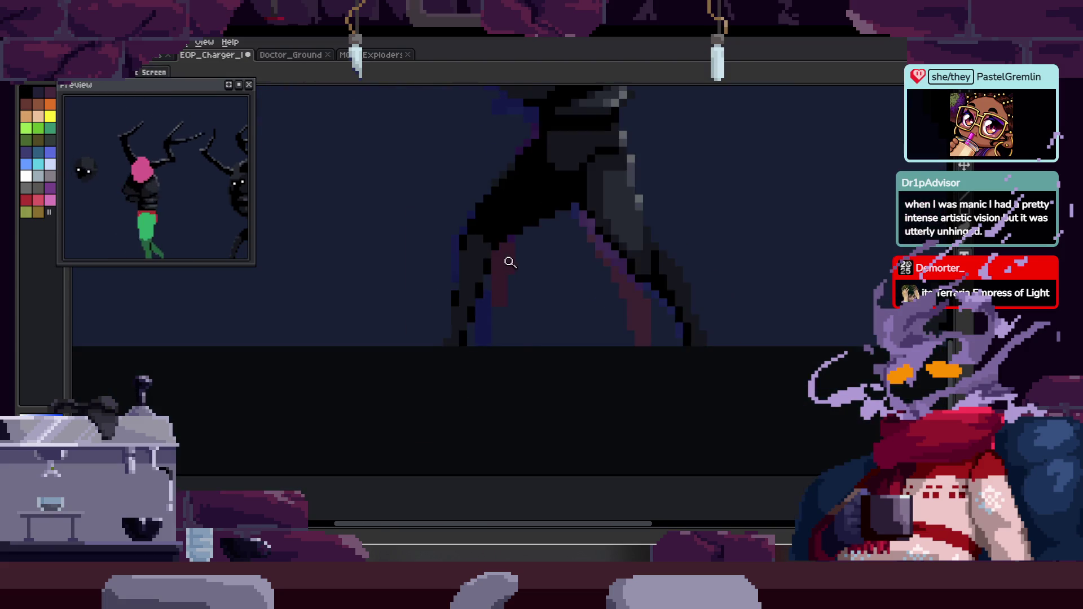
# Paint black pixels along the figure's edge and add one more outline pixel.
pyautogui.scroll(2, 533, 268)
pyautogui.scroll(1, 477, 352)
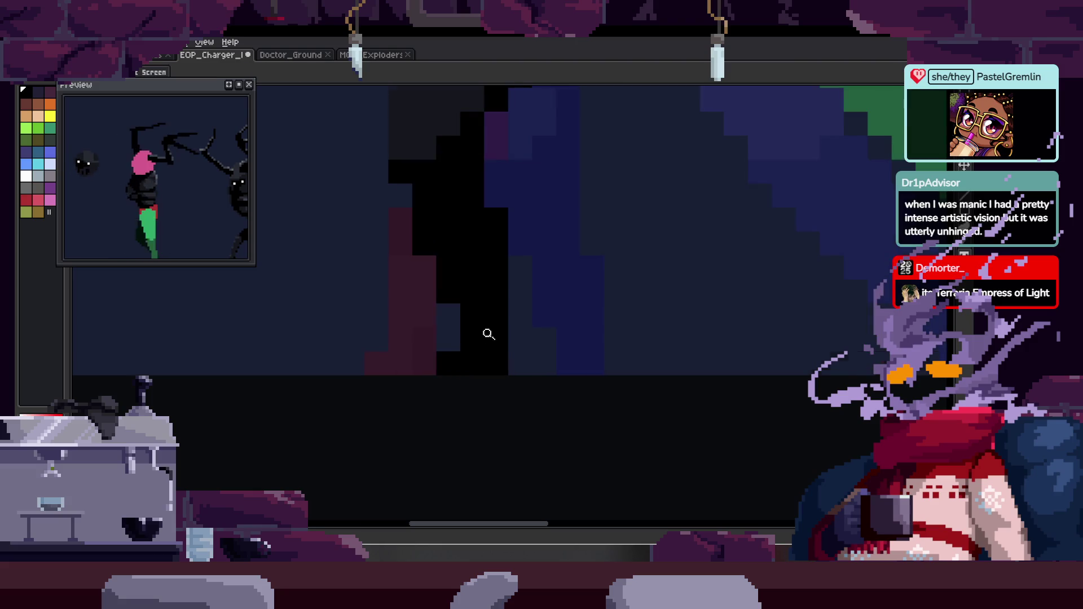
pyautogui.scroll(-2, 501, 329)
pyautogui.scroll(2, 515, 285)
pyautogui.press('b')
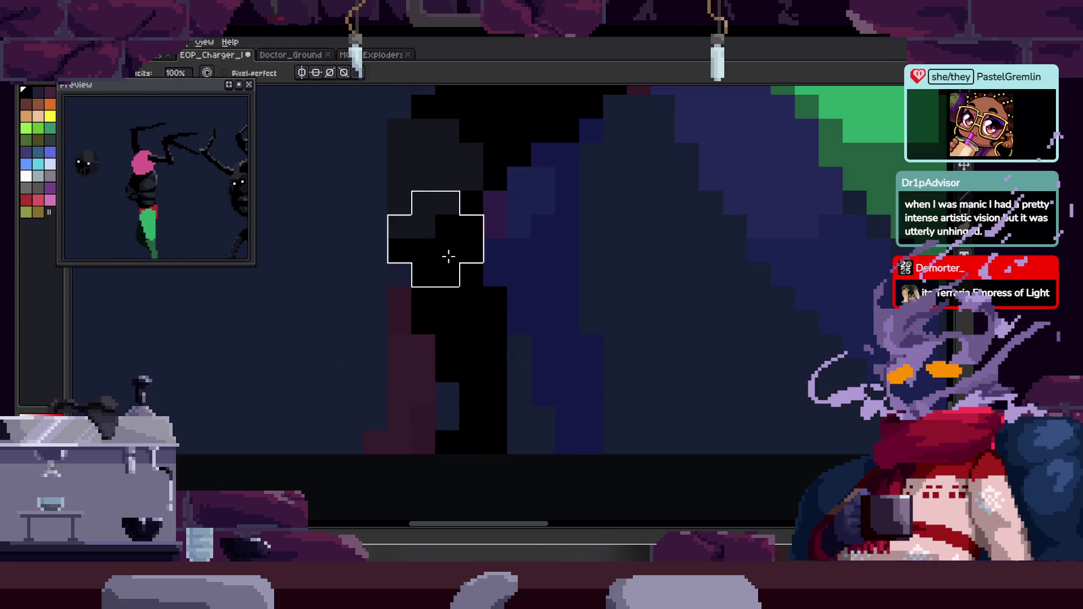
pyautogui.moveTo(423, 179); pyautogui.dragTo(459, 171)
pyautogui.click(352, 286)
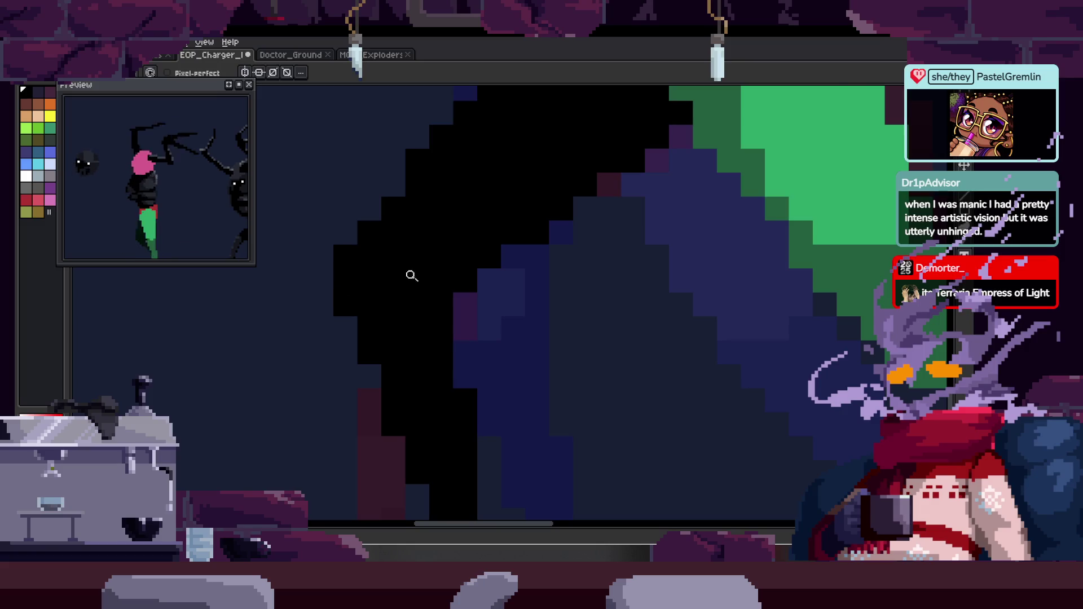
# Fill the green leg region with black, redoing the fill after zooming in closer.
pyautogui.press('z')
pyautogui.scroll(-3, 449, 229)
pyautogui.scroll(3, 401, 259)
pyautogui.scroll(-3, 430, 259)
pyautogui.scroll(2, 525, 259)
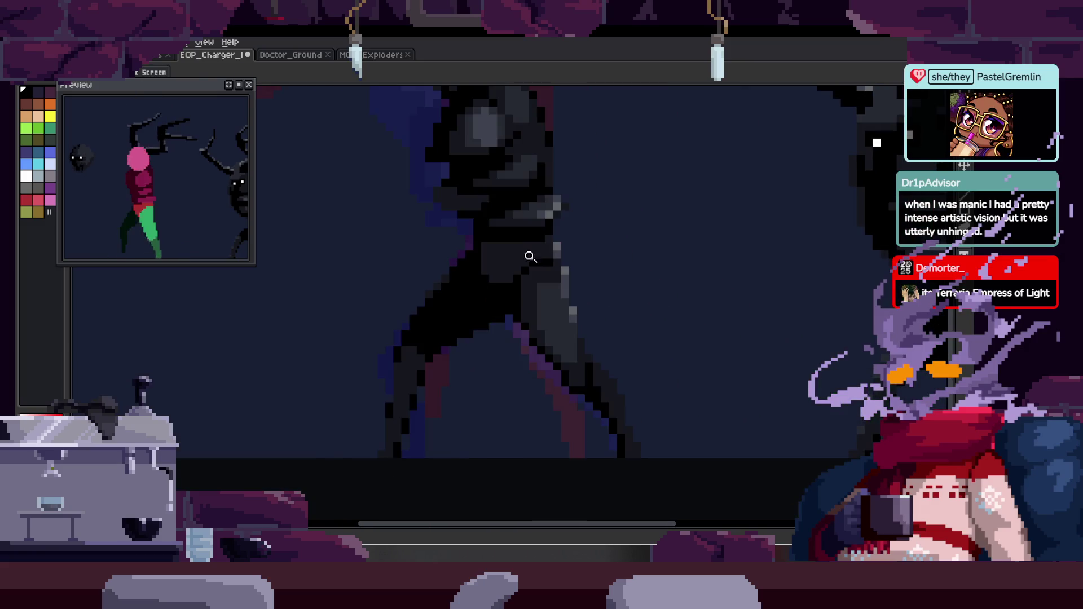
pyautogui.press('b')
pyautogui.scroll(1, 496, 259)
pyautogui.scroll(-1, 532, 314)
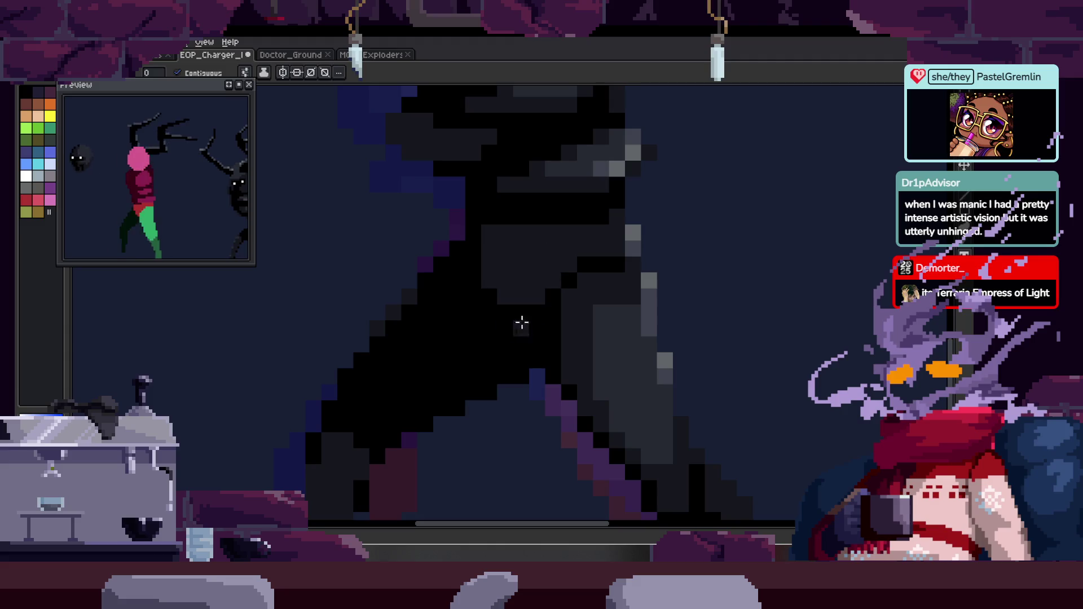
pyautogui.scroll(1, 537, 344)
pyautogui.scroll(-1, 561, 300)
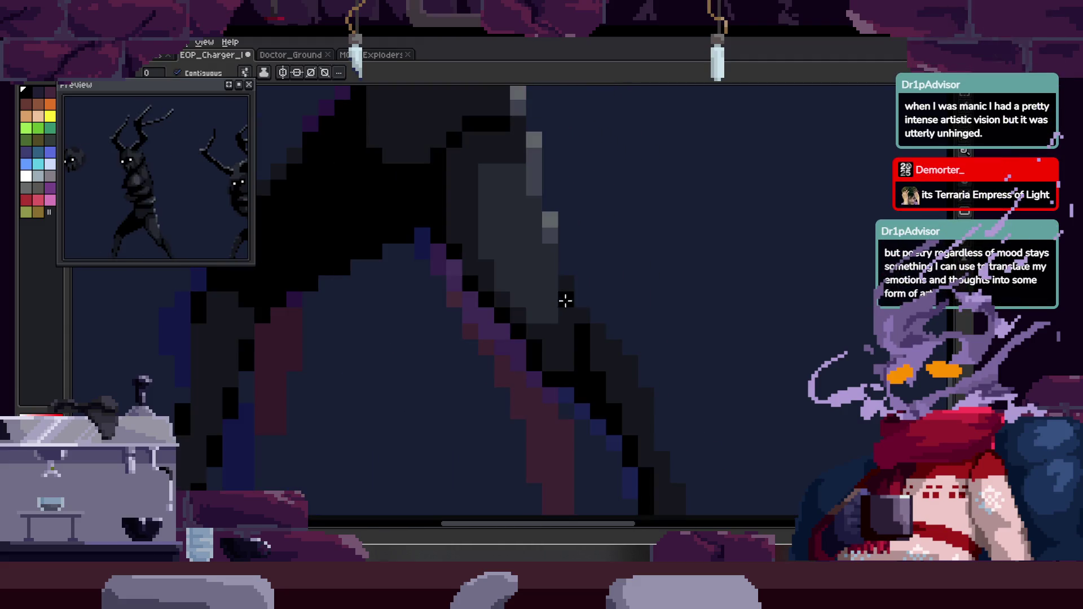
pyautogui.scroll(1, 525, 295)
pyautogui.scroll(-1, 483, 288)
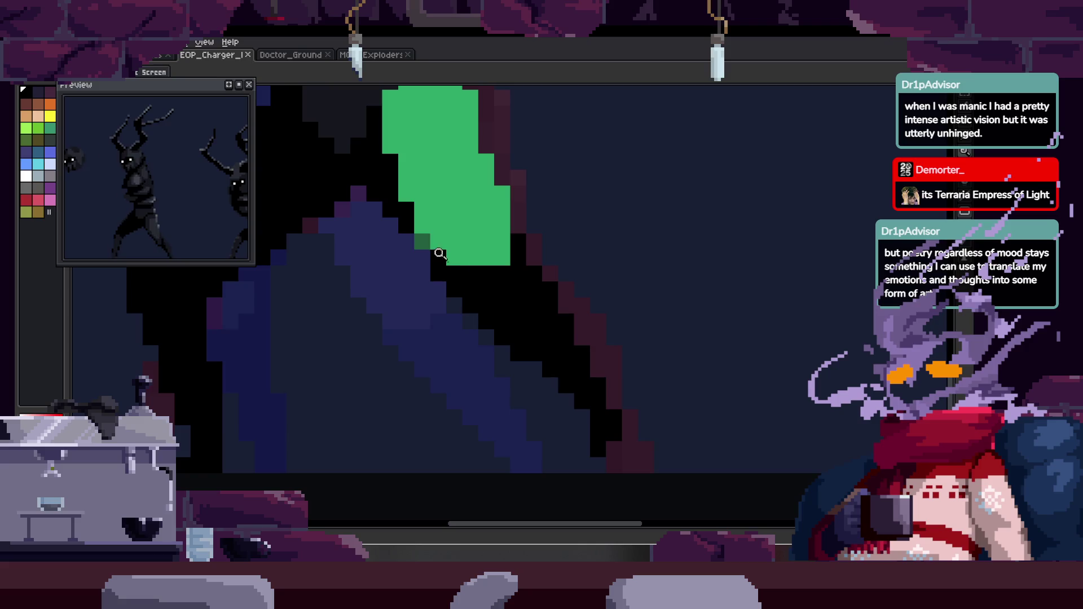
pyautogui.moveTo(428, 211); pyautogui.dragTo(479, 318)
pyautogui.press('g')
pyautogui.click(496, 304)
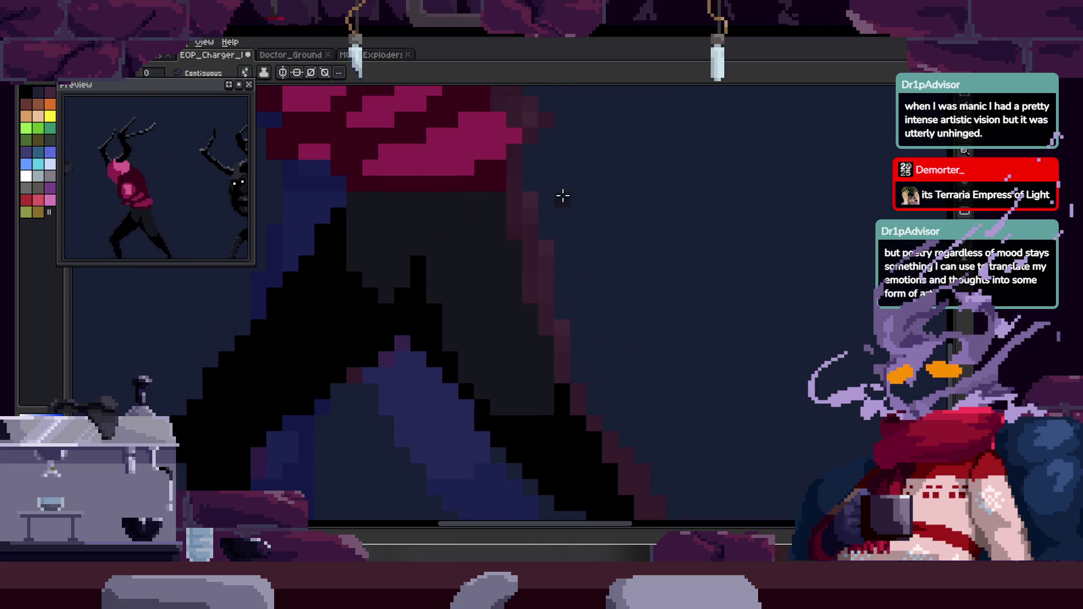
pyautogui.hotkey('ctrl', 'z')
pyautogui.press('z')
pyautogui.click(435, 247)
pyautogui.press('g')
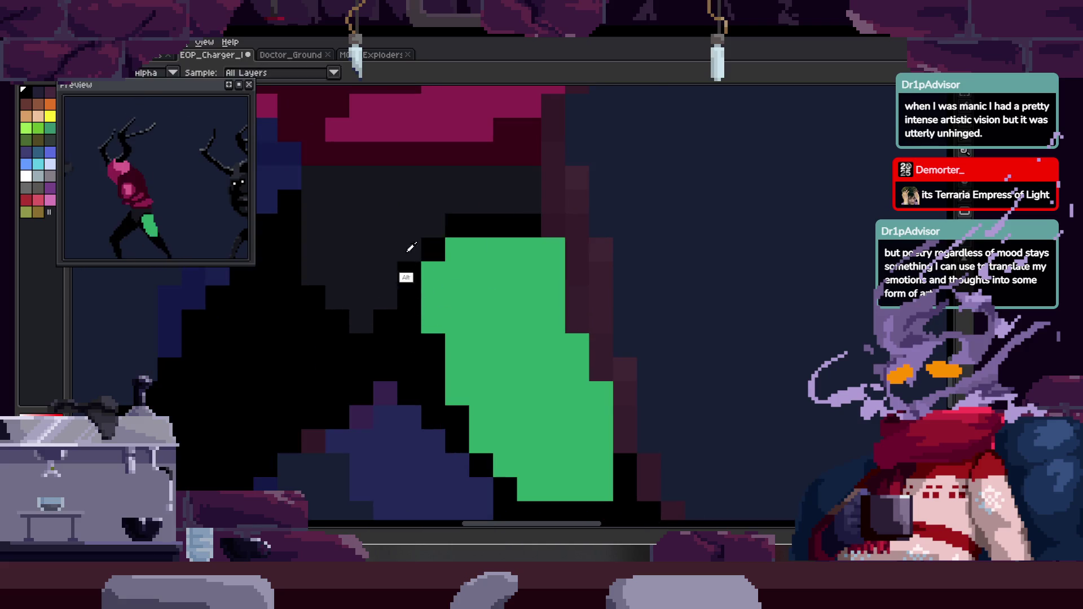
pyautogui.click(474, 301)
# Save the sprite, play the animation, and zoom in on the leg.
pyautogui.scroll(-2, 474, 300)
pyautogui.press('z')
pyautogui.hotkey('ctrl', 's')
pyautogui.press('Return')
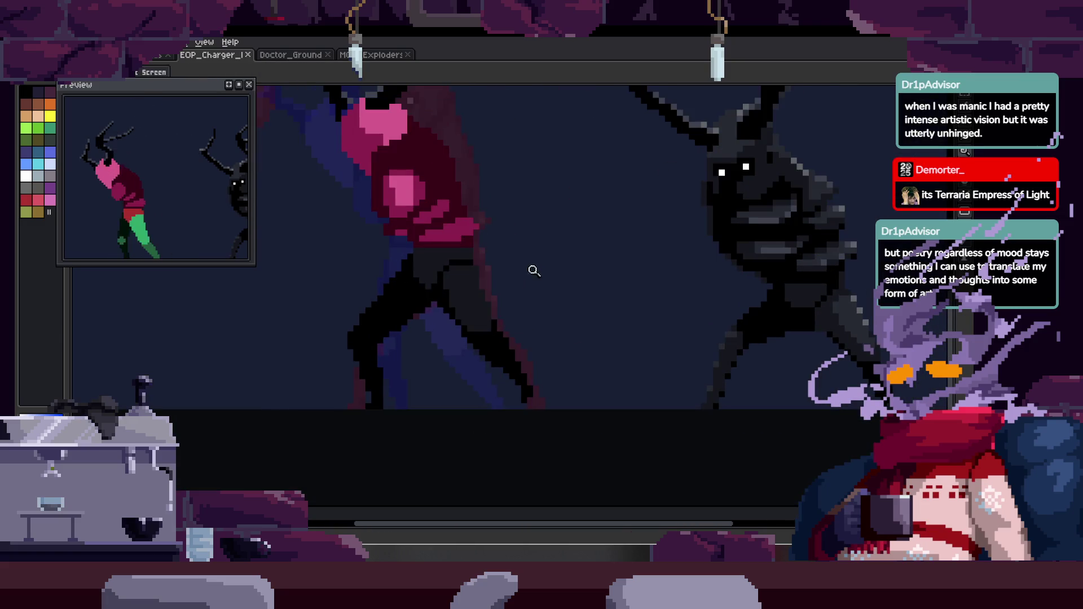
pyautogui.click(445, 336)
pyautogui.click(449, 289)
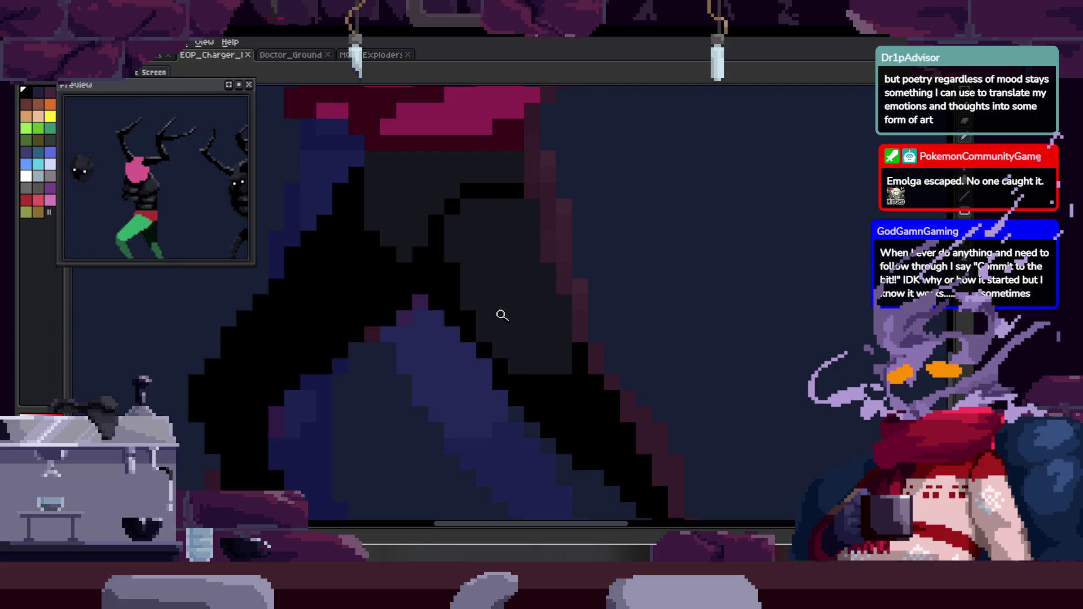
# Widen the grey highlight on the leg and extend it further down.
pyautogui.scroll(-3, 493, 323)
pyautogui.scroll(3, 460, 278)
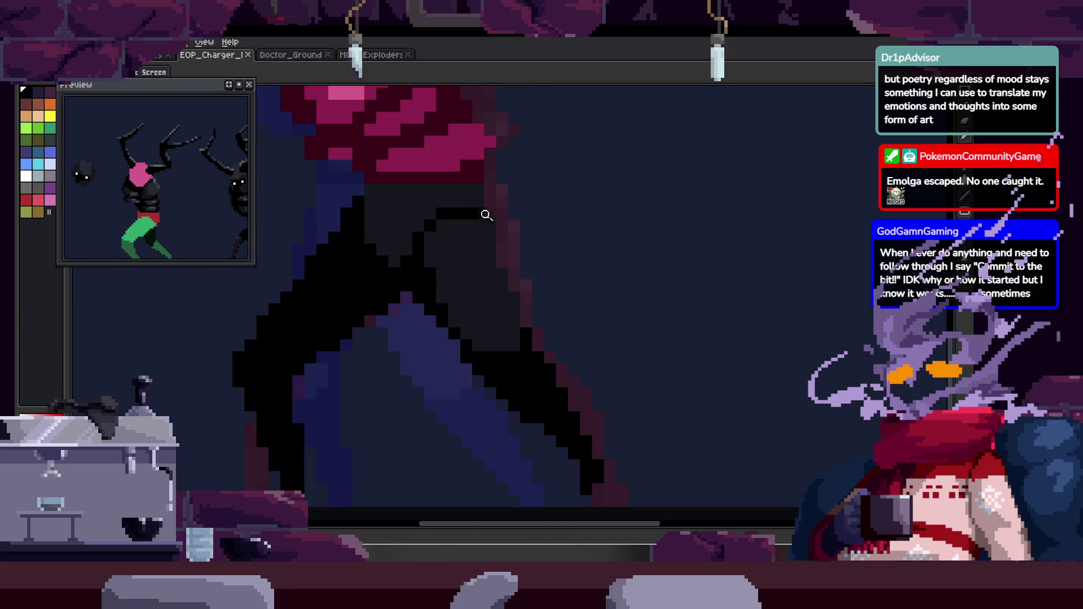
pyautogui.scroll(1, 497, 214)
pyautogui.scroll(-1, 395, 271)
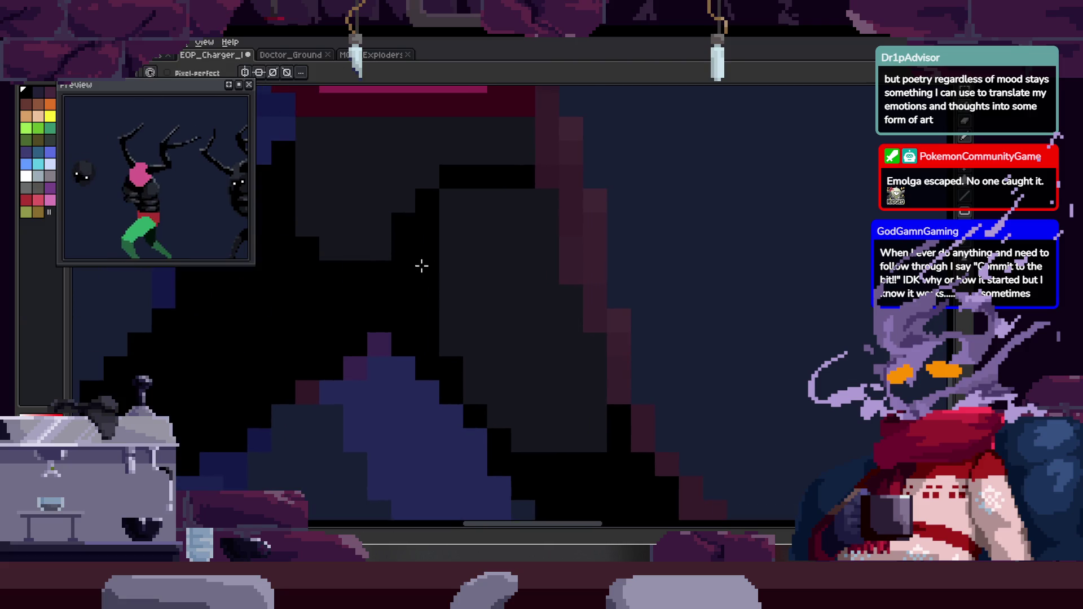
pyautogui.scroll(1, 497, 271)
pyautogui.scroll(-1, 501, 280)
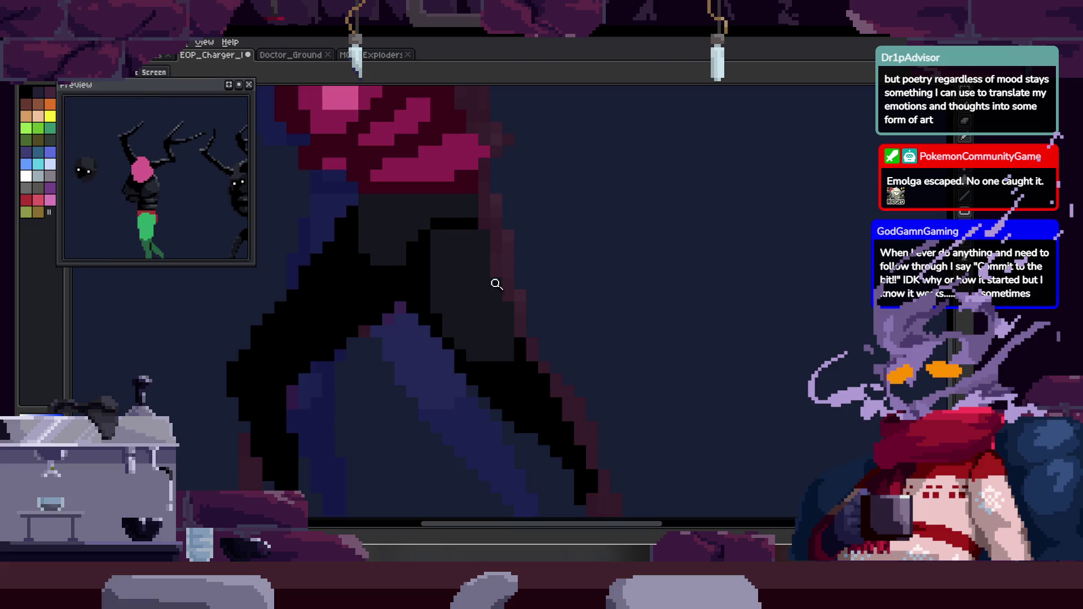
pyautogui.scroll(1, 501, 280)
pyautogui.press('b')
pyautogui.moveTo(465, 239); pyautogui.dragTo(499, 293)
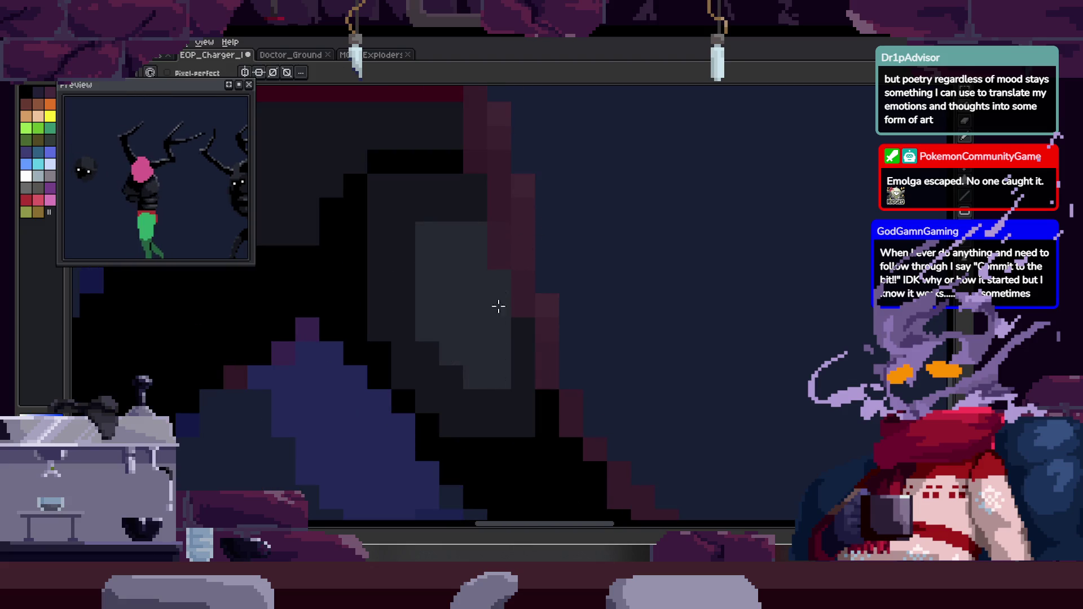
pyautogui.scroll(-1, 423, 338)
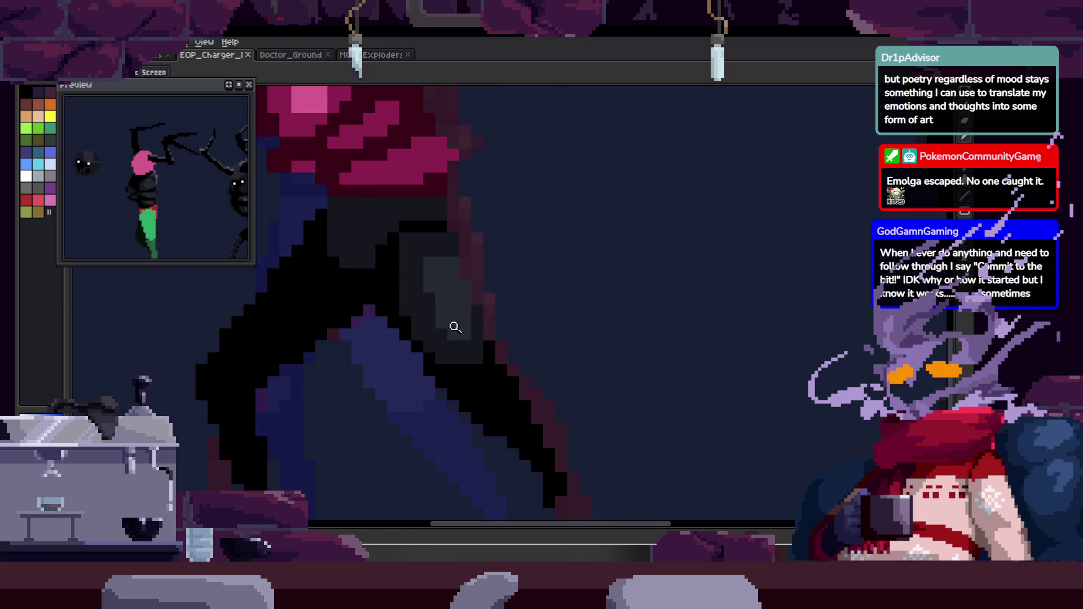
pyautogui.scroll(1, 454, 322)
pyautogui.scroll(1, 464, 295)
pyautogui.moveTo(453, 328); pyautogui.dragTo(497, 371)
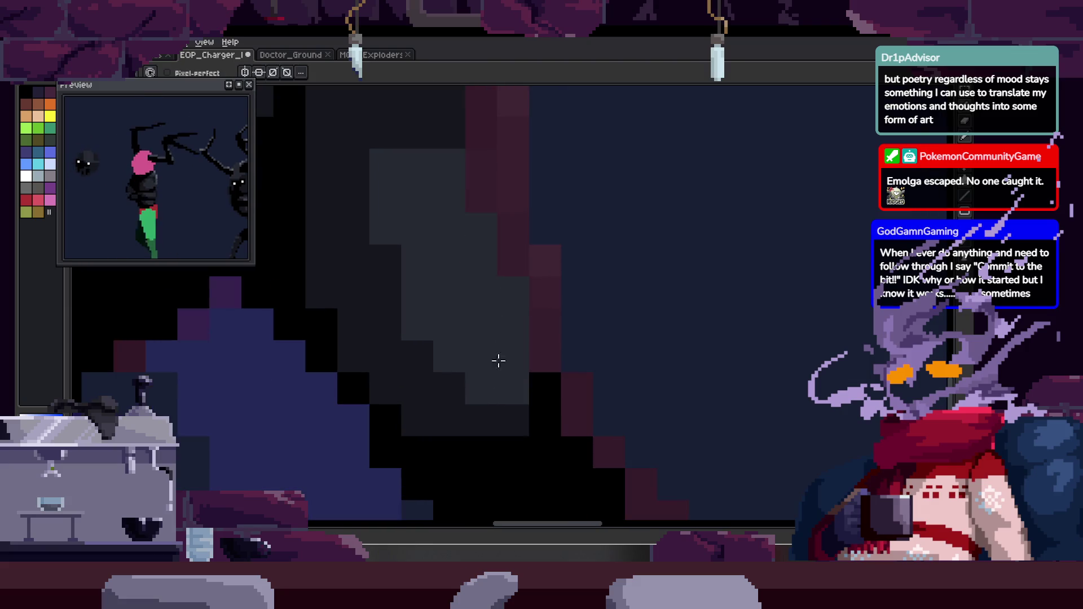
# Shift the view over the leg and paint a dark pixel on the figure.
pyautogui.scroll(-2, 474, 366)
pyautogui.scroll(2, 483, 293)
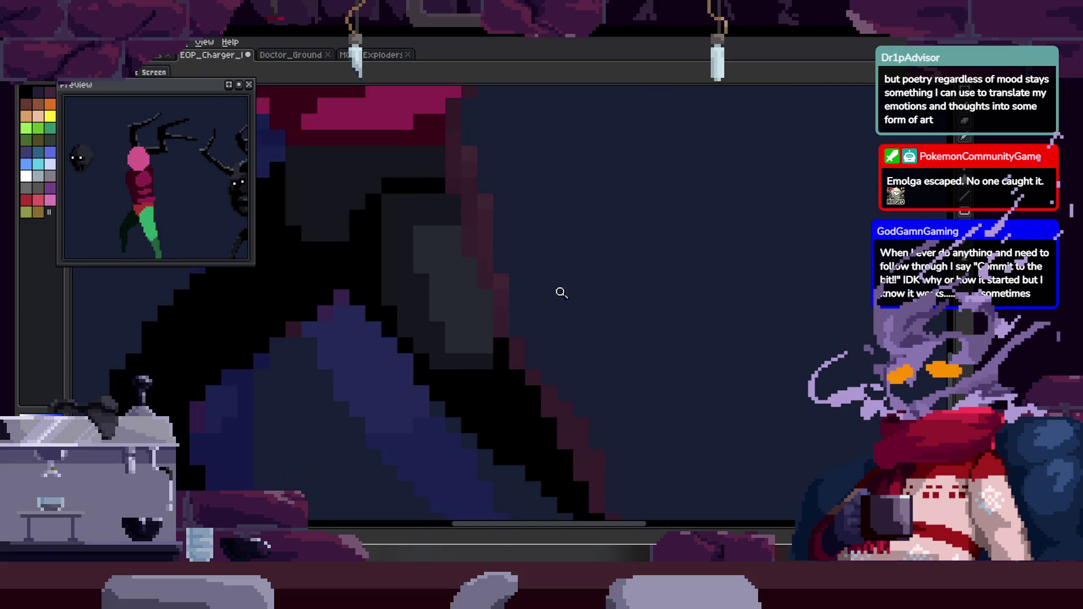
pyautogui.scroll(1, 558, 293)
pyautogui.scroll(-1, 455, 272)
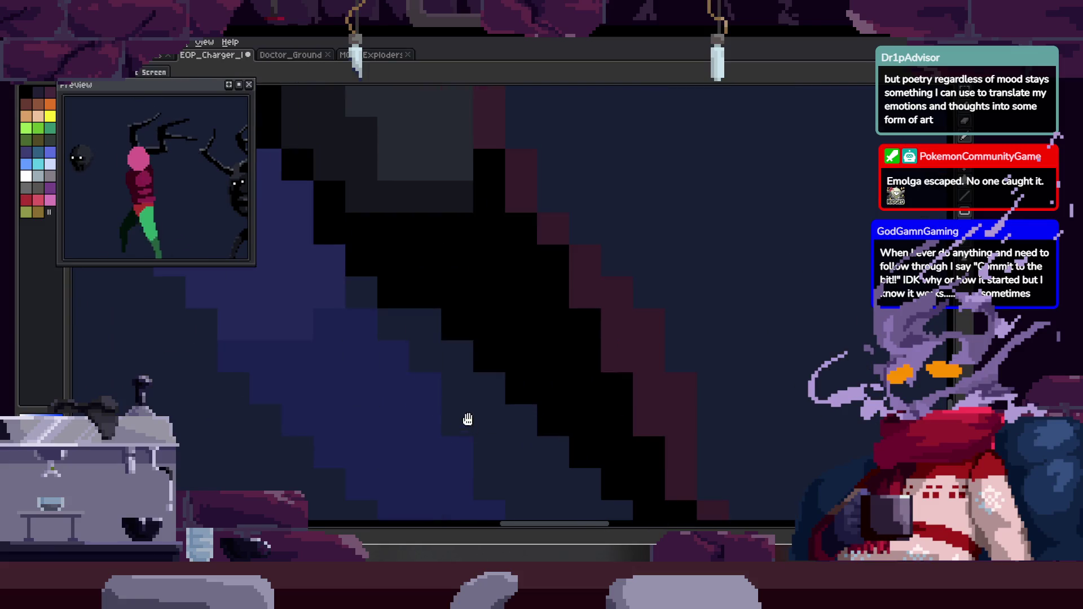
pyautogui.scroll(-1, 414, 383)
pyautogui.scroll(1, 482, 251)
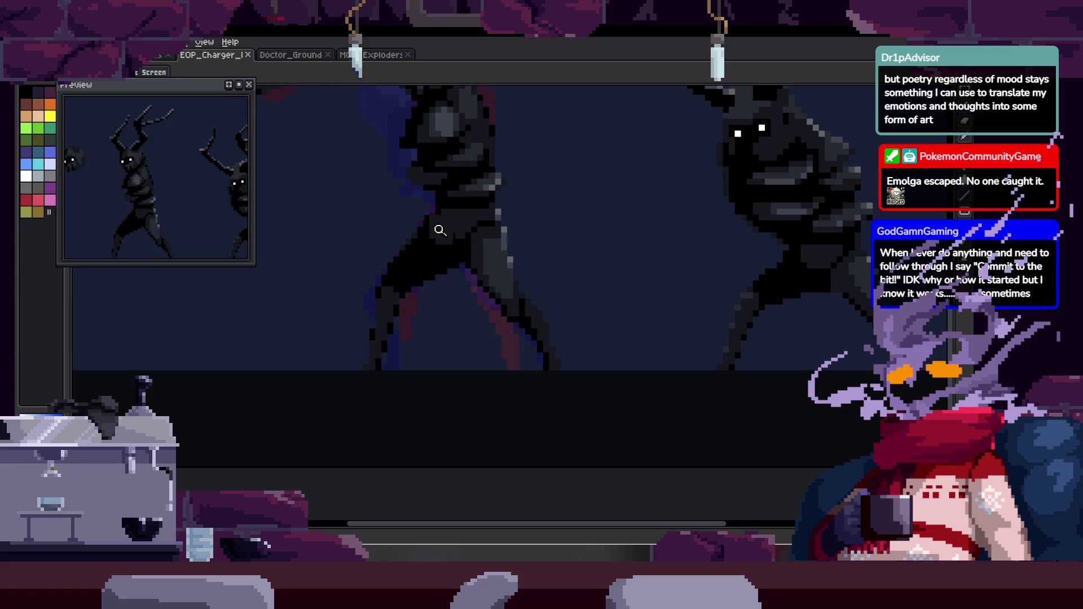
pyautogui.scroll(2, 440, 229)
pyautogui.scroll(-2, 407, 280)
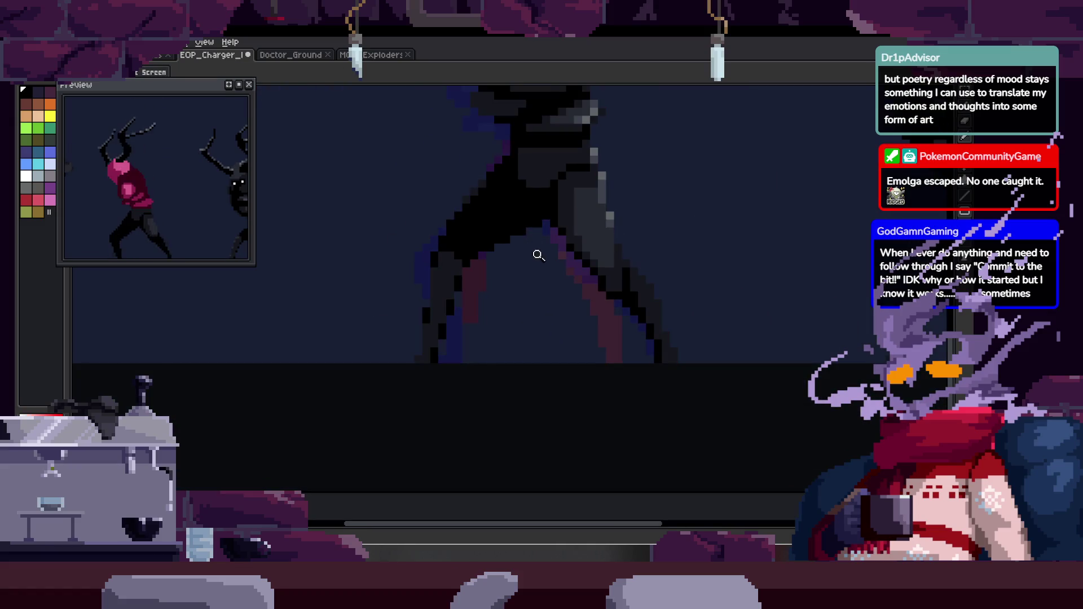
pyautogui.scroll(2, 428, 270)
pyautogui.press('b')
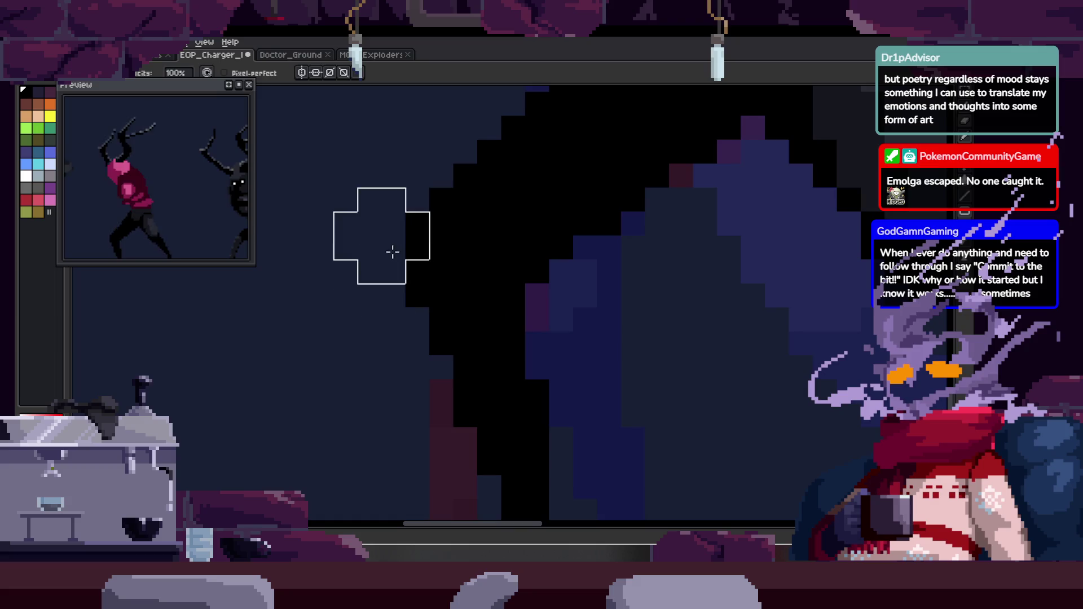
pyautogui.moveTo(455, 276); pyautogui.dragTo(401, 210)
pyautogui.scroll(-2, 449, 215)
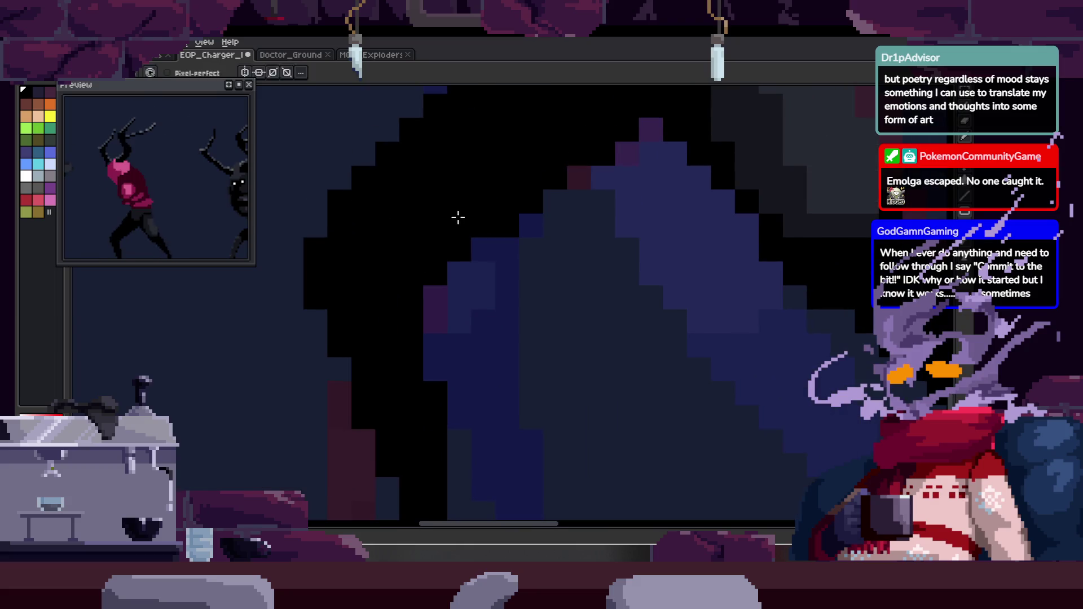
pyautogui.scroll(3, 509, 252)
pyautogui.scroll(3, 519, 269)
pyautogui.press('b')
pyautogui.click(620, 349)
# Undo the last change and draw a light-grey highlight across the torso.
pyautogui.scroll(-4, 632, 314)
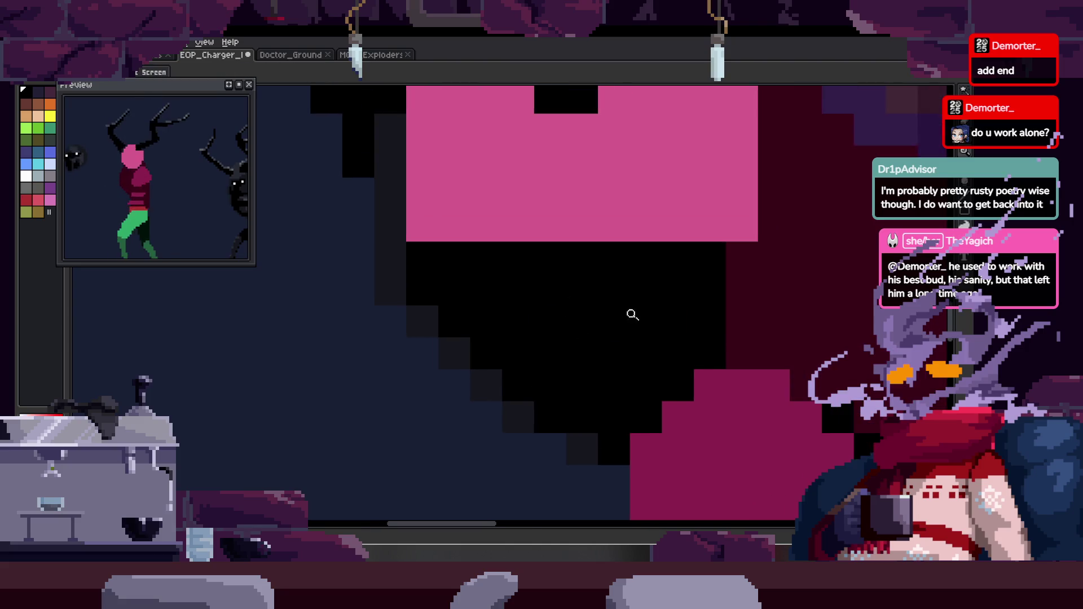
pyautogui.scroll(5, 570, 345)
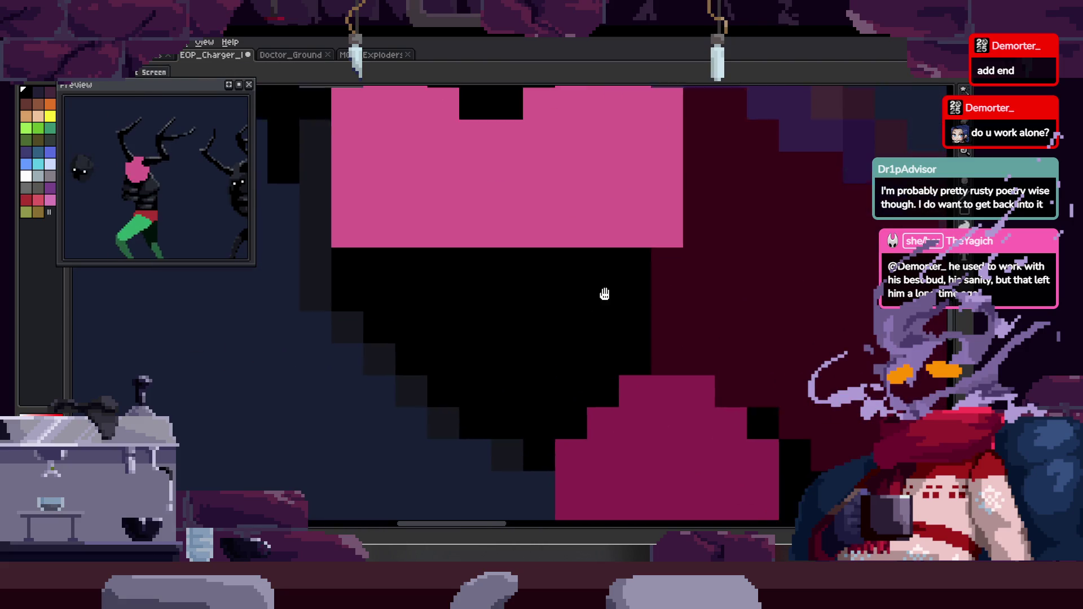
pyautogui.scroll(-2, 490, 350)
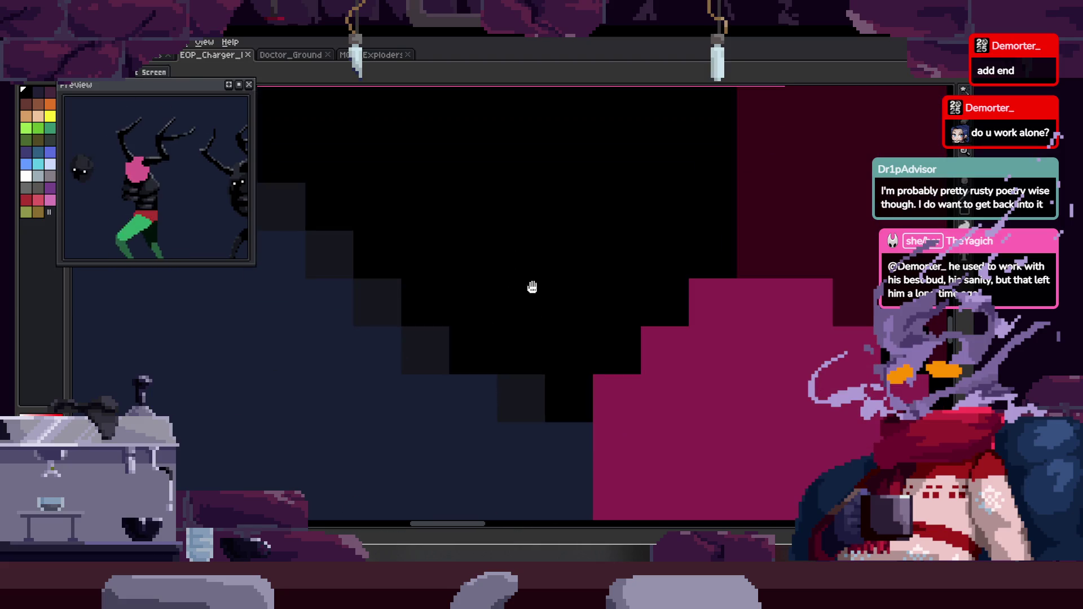
pyautogui.scroll(3, 508, 327)
pyautogui.scroll(-3, 609, 282)
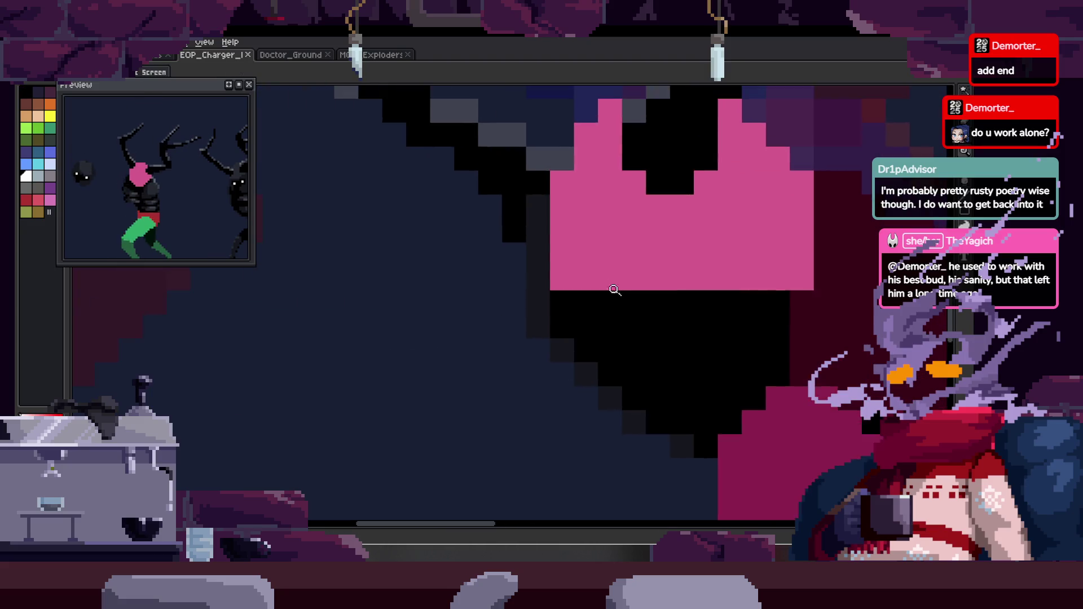
pyautogui.scroll(2, 639, 327)
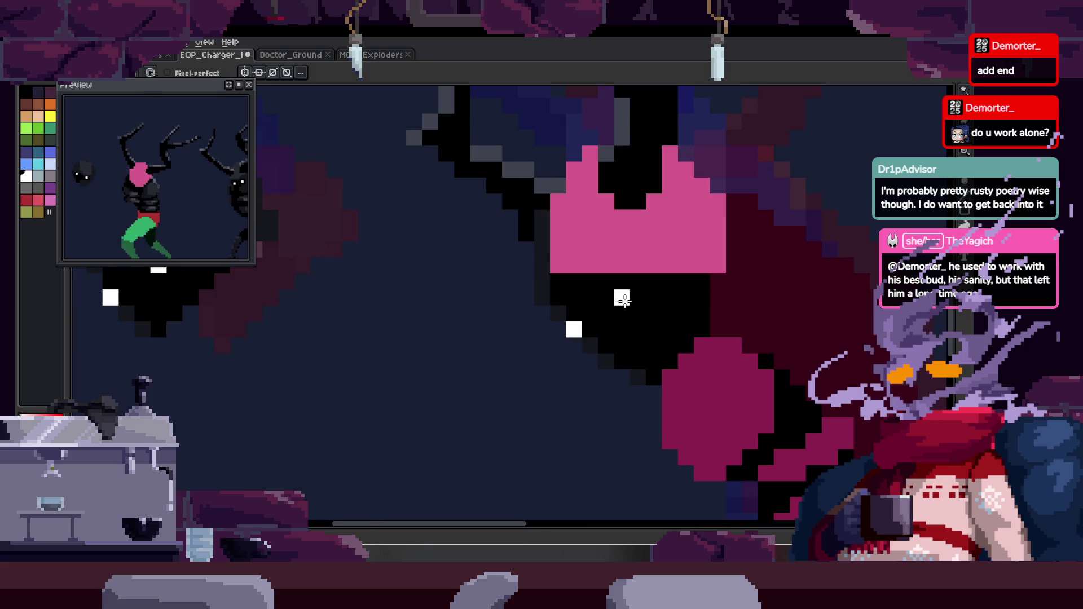
pyautogui.scroll(-3, 655, 309)
pyautogui.scroll(1, 491, 286)
pyautogui.scroll(-1, 494, 287)
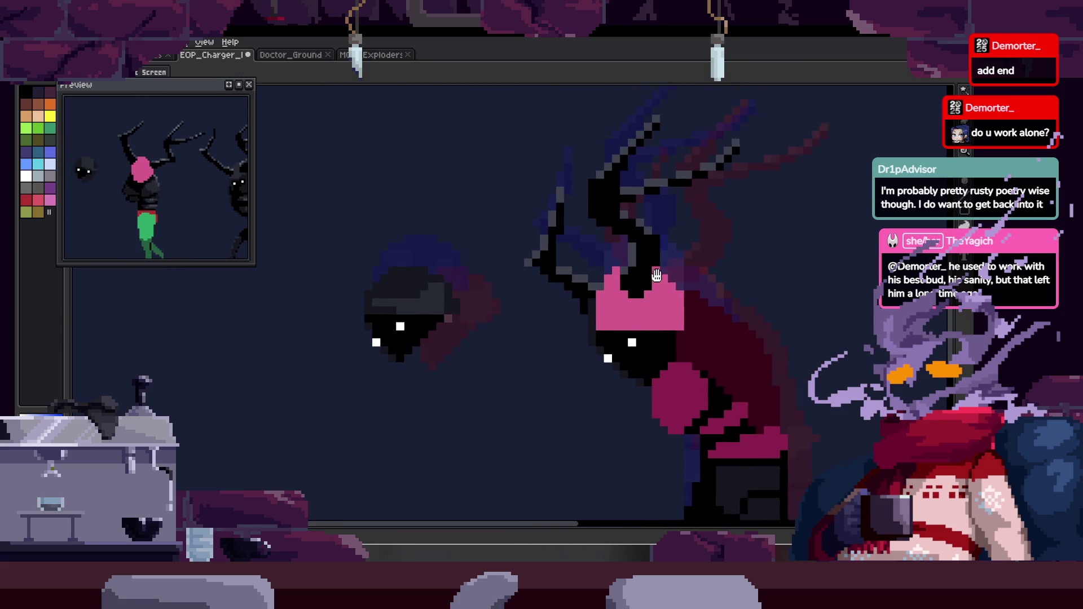
pyautogui.scroll(3, 637, 313)
pyautogui.hotkey('ctrl', 'z')
pyautogui.scroll(-2, 616, 303)
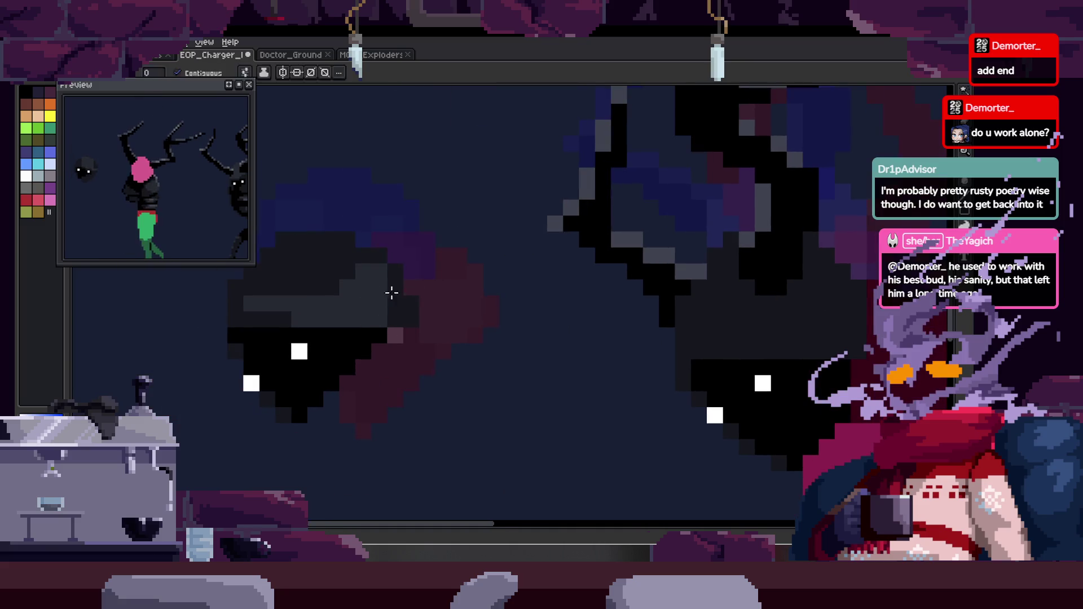
pyautogui.scroll(2, 625, 275)
pyautogui.press('b')
pyautogui.scroll(1, 624, 276)
pyautogui.moveTo(470, 302)
pyautogui.mouseDown()
pyautogui.moveTo(665, 303)
pyautogui.moveTo(719, 277)
pyautogui.mouseUp()
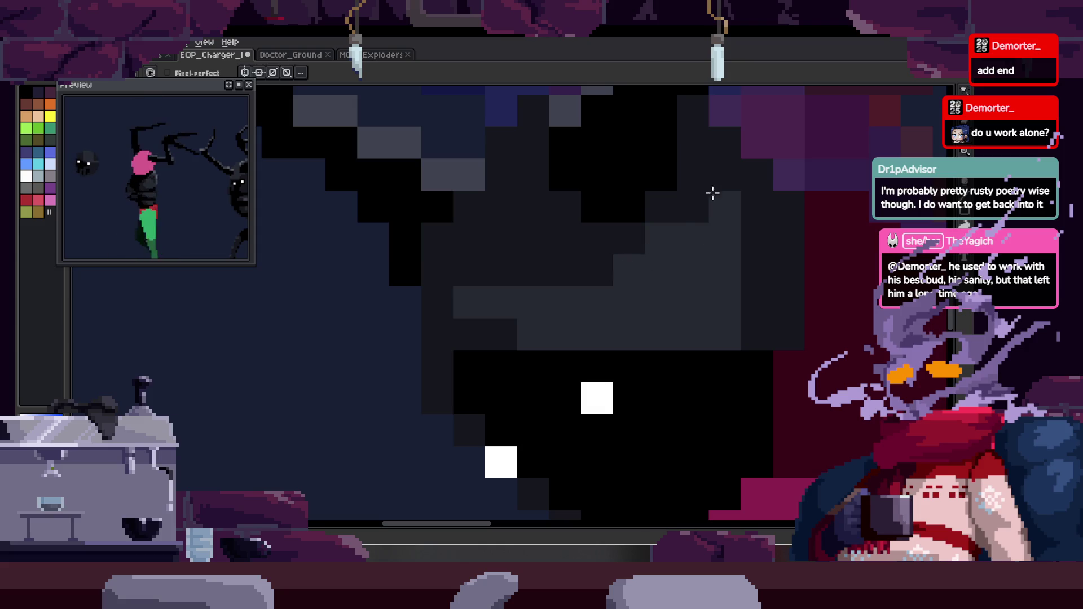
pyautogui.hscroll(3, 722, 321)
pyautogui.scroll(2, 696, 326)
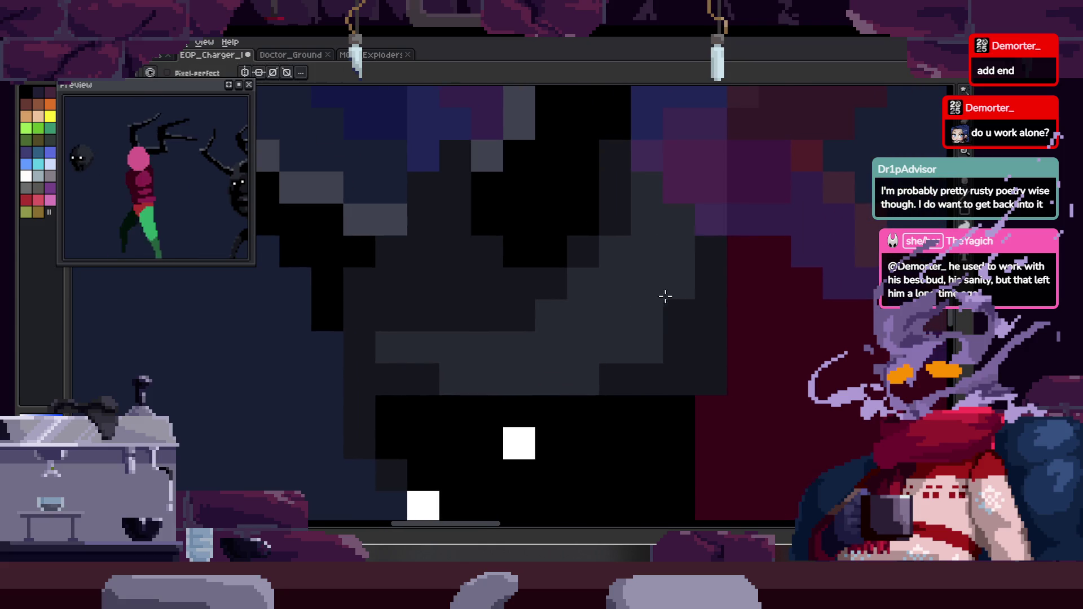
# Zoom out until the whole antlered Charger figure is visible.
pyautogui.press('z')
pyautogui.scroll(-3, 666, 290)
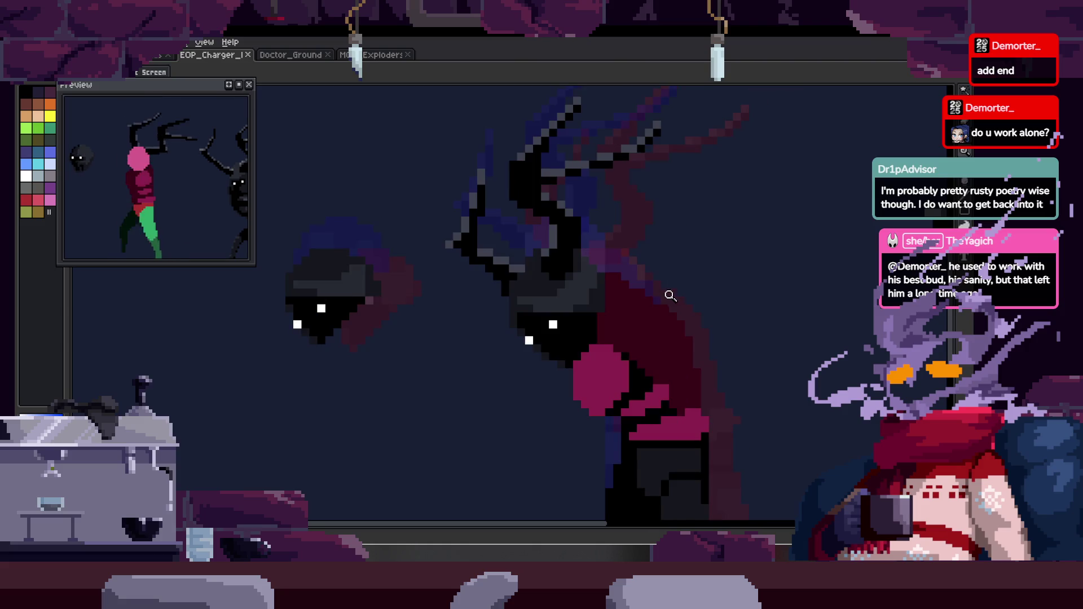
pyautogui.hscroll(3, 649, 299)
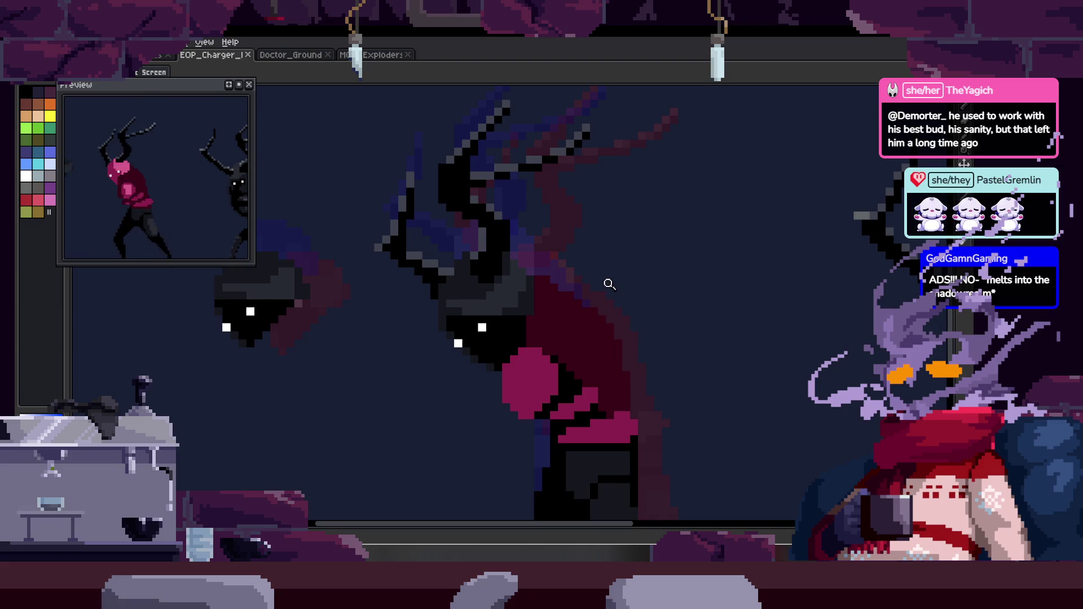
# Paint black over the magenta pixels along the Charger's torso edge.
pyautogui.scroll(4, 578, 295)
pyautogui.scroll(-3, 633, 285)
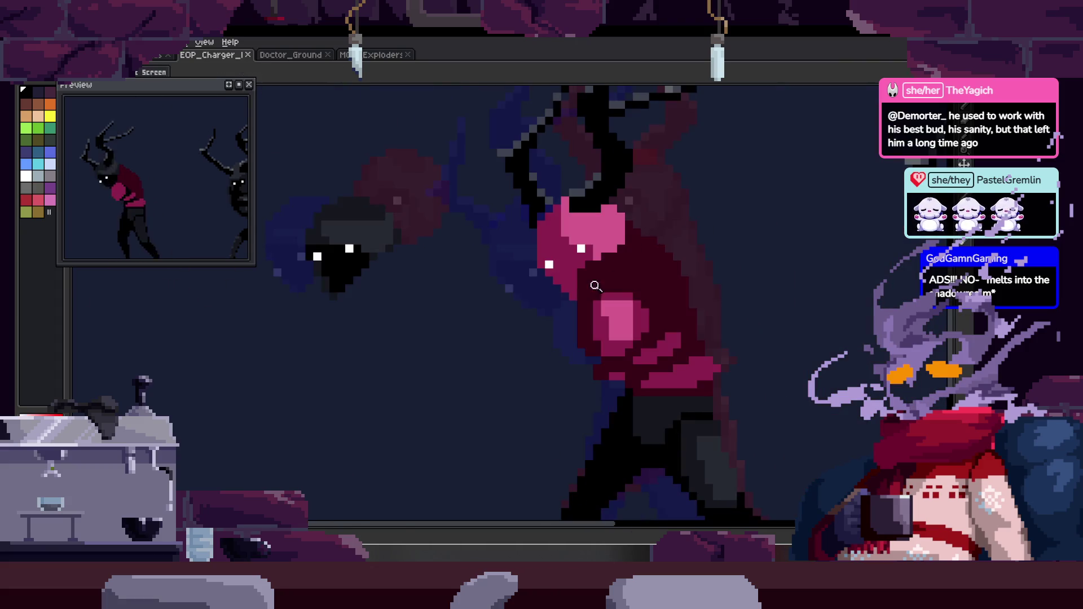
pyautogui.scroll(2, 602, 276)
pyautogui.hscroll(3, 629, 242)
pyautogui.scroll(-2, 559, 314)
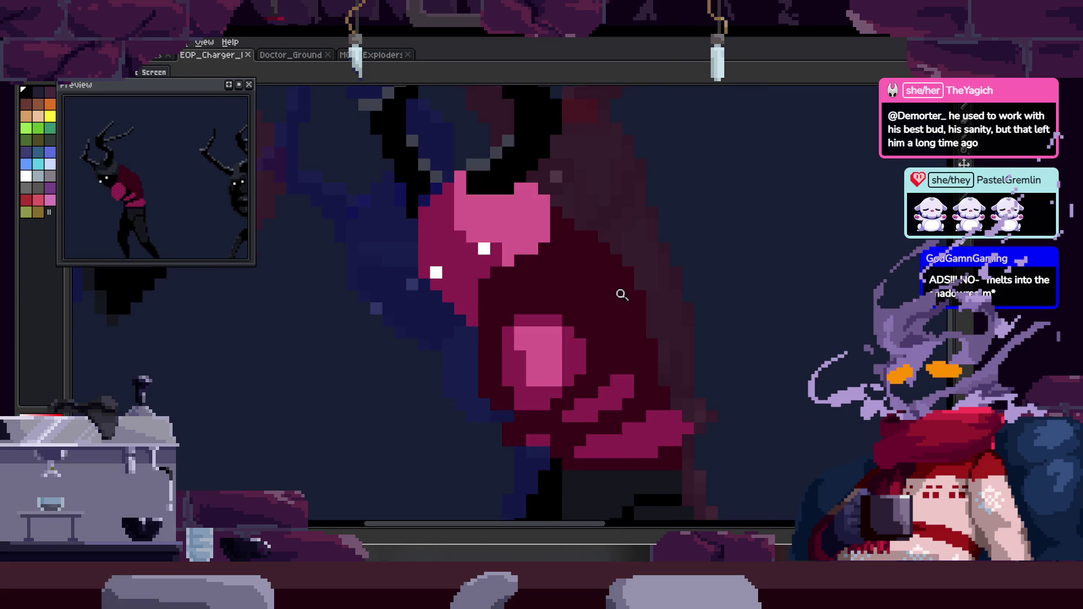
pyautogui.scroll(2, 510, 268)
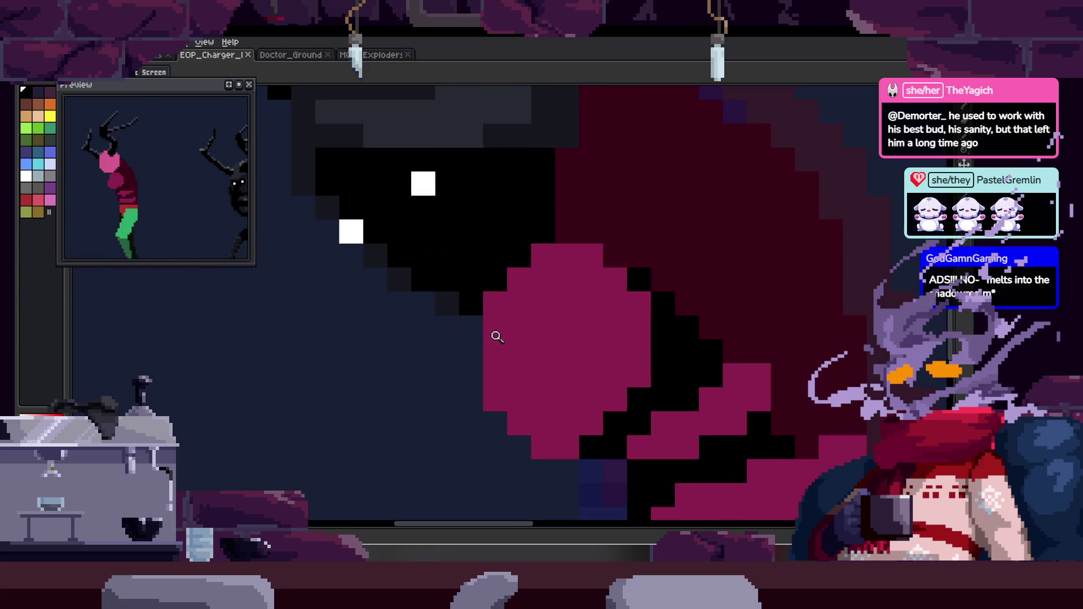
pyautogui.press('b')
pyautogui.click(515, 307)
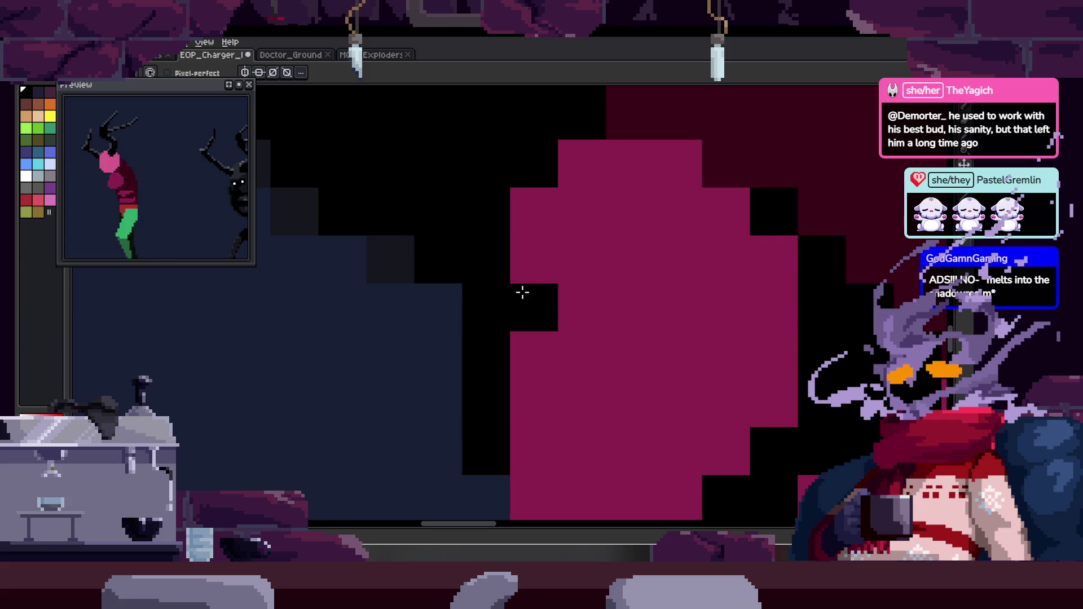
pyautogui.scroll(1, 549, 289)
pyautogui.scroll(-3, 576, 297)
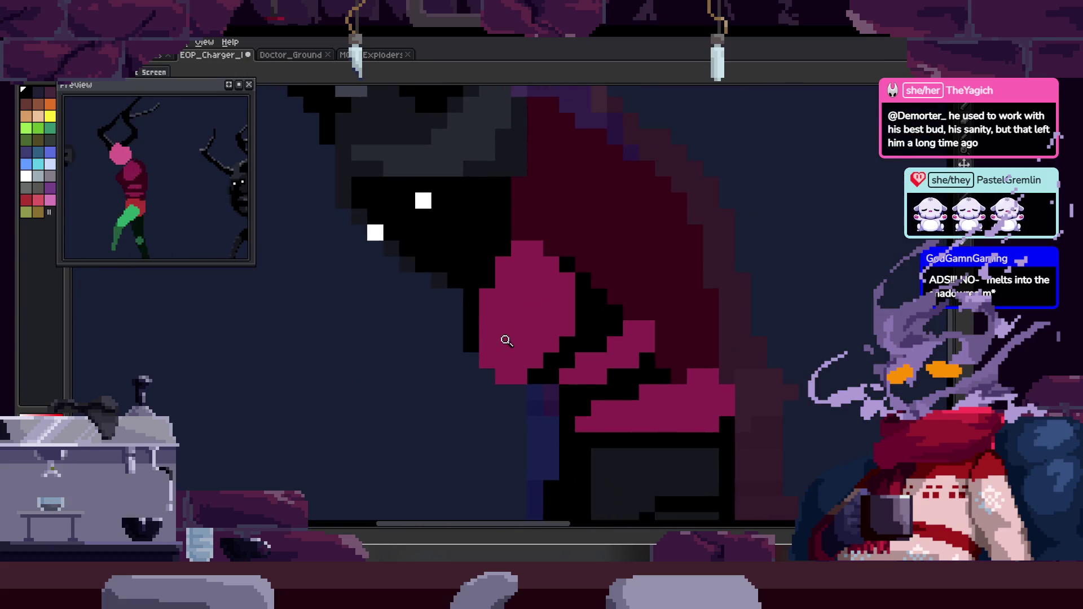
pyautogui.scroll(2, 508, 338)
pyautogui.moveTo(487, 315); pyautogui.dragTo(521, 383)
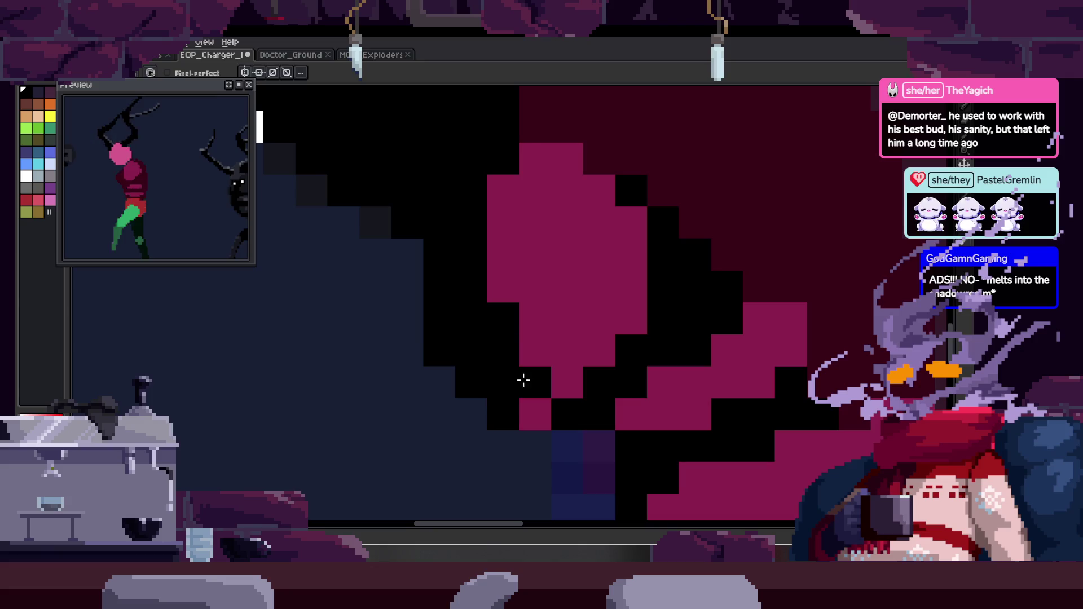
pyautogui.scroll(-1, 496, 310)
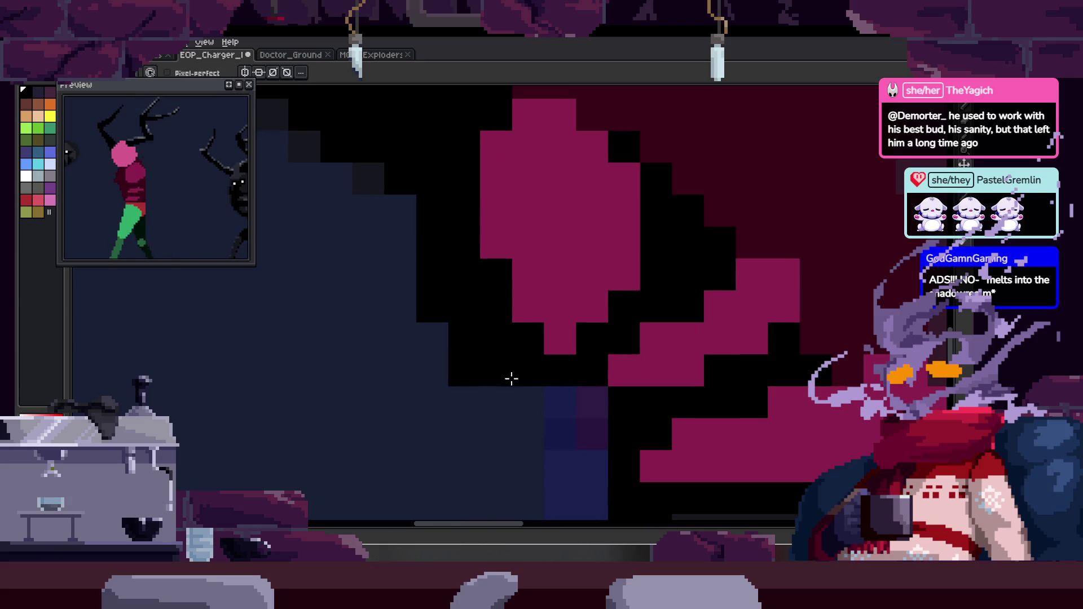
pyautogui.scroll(-3, 602, 307)
pyautogui.scroll(2, 595, 310)
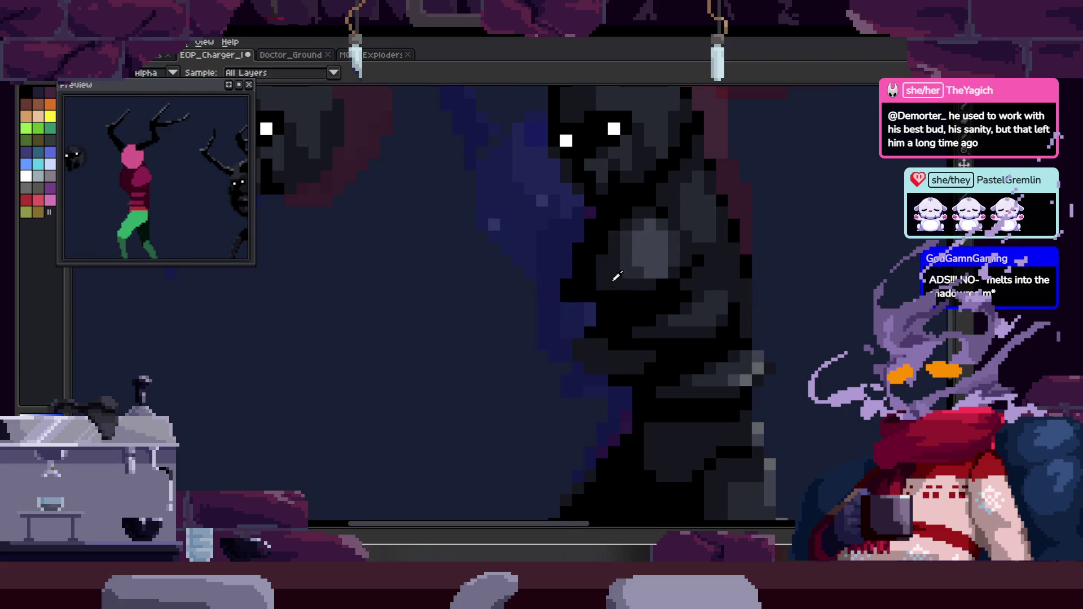
# Sample a dark grey shade from the Charger's body for shading.
pyautogui.press('w')
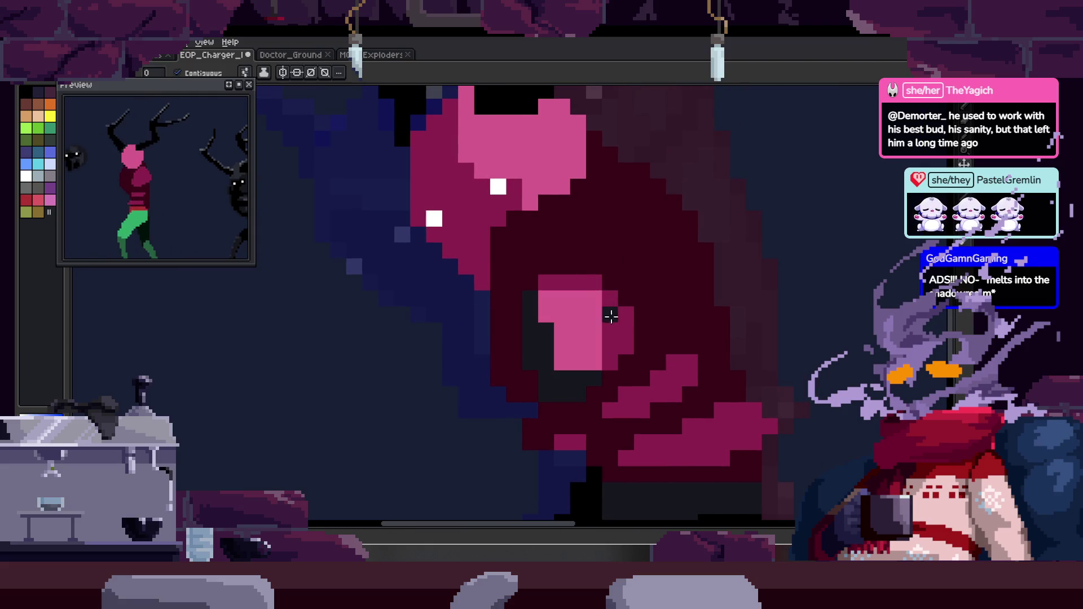
pyautogui.moveTo(615, 310); pyautogui.dragTo(576, 290)
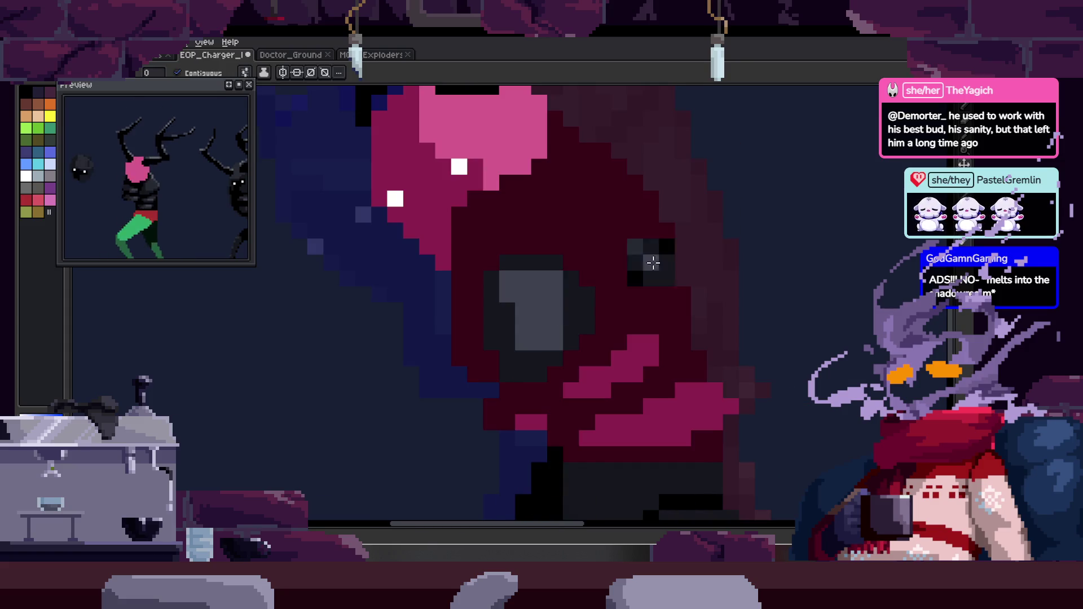
pyautogui.press('alt')
pyautogui.scroll(-4, 574, 253)
pyautogui.press('z')
pyautogui.scroll(4, 568, 306)
pyautogui.press('w')
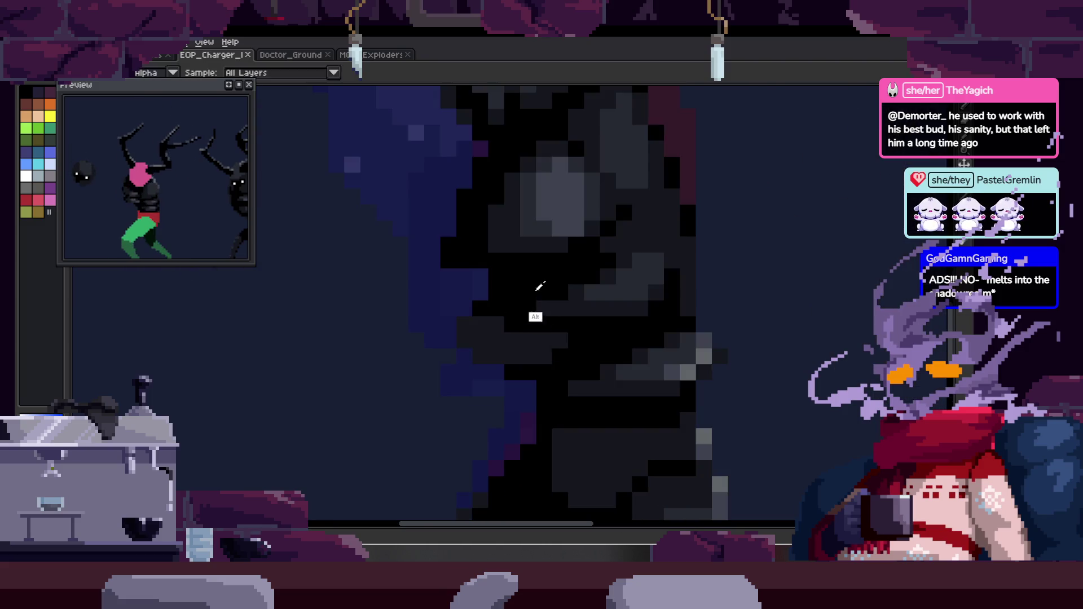
pyautogui.scroll(1, 638, 240)
pyautogui.press('z')
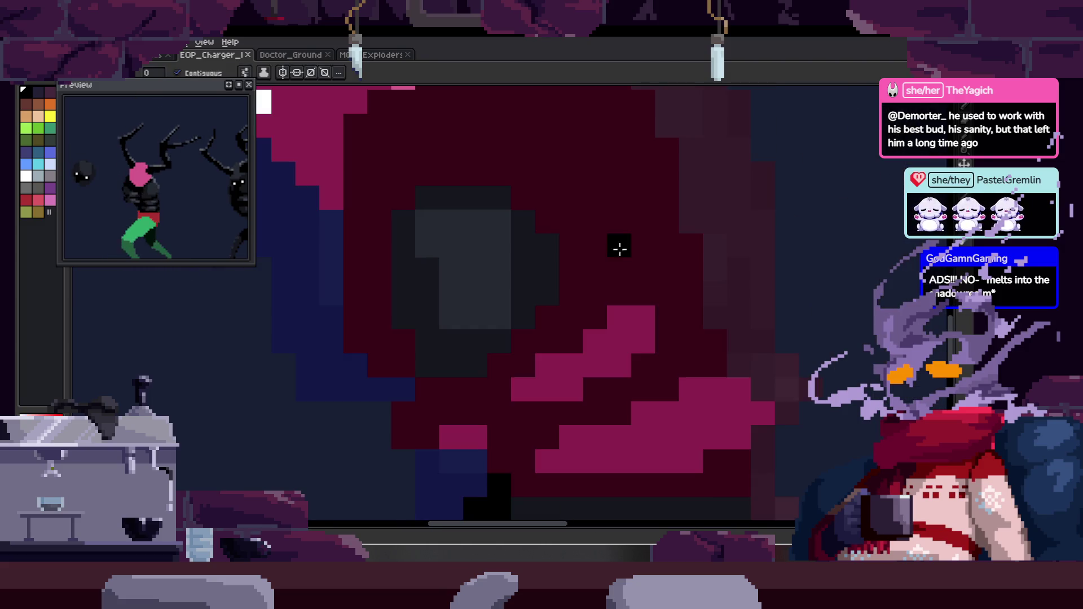
pyautogui.scroll(-1, 570, 307)
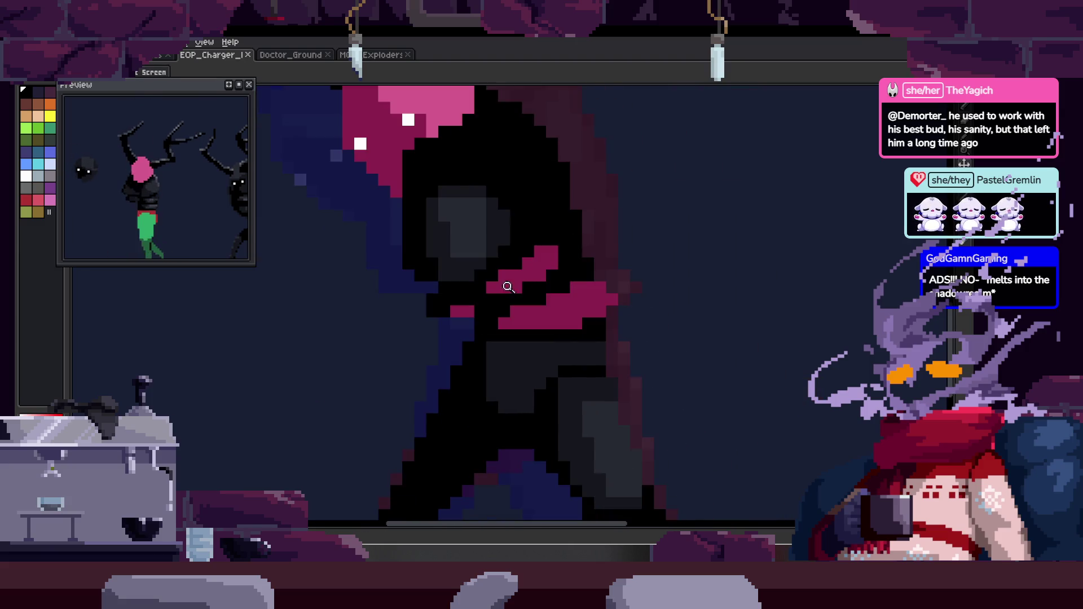
pyautogui.scroll(1, 507, 277)
pyautogui.press('w')
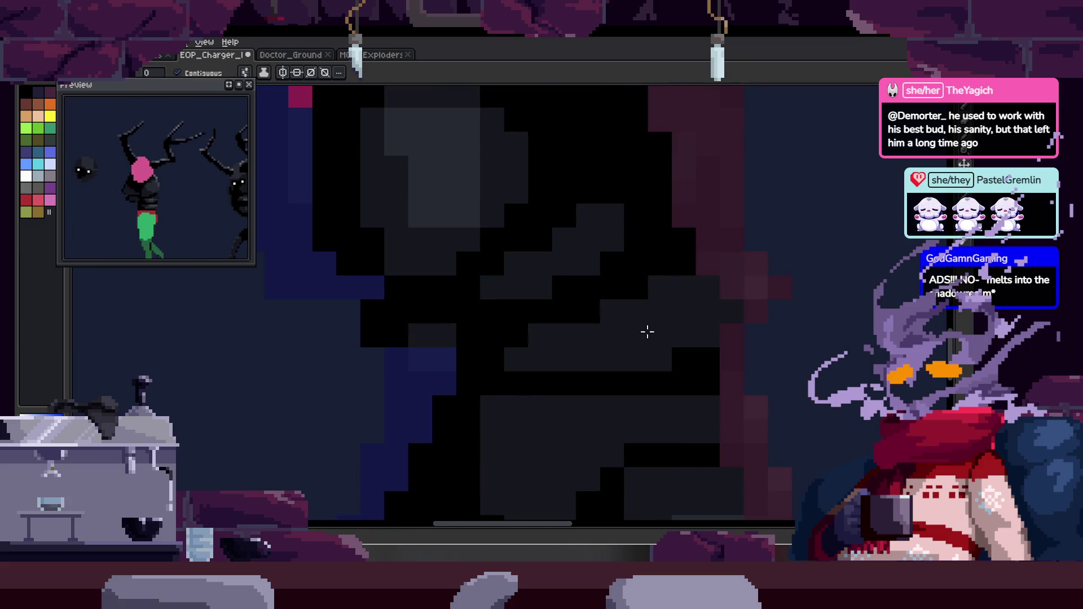
pyautogui.press('z')
pyautogui.scroll(1, 633, 324)
pyautogui.press('b')
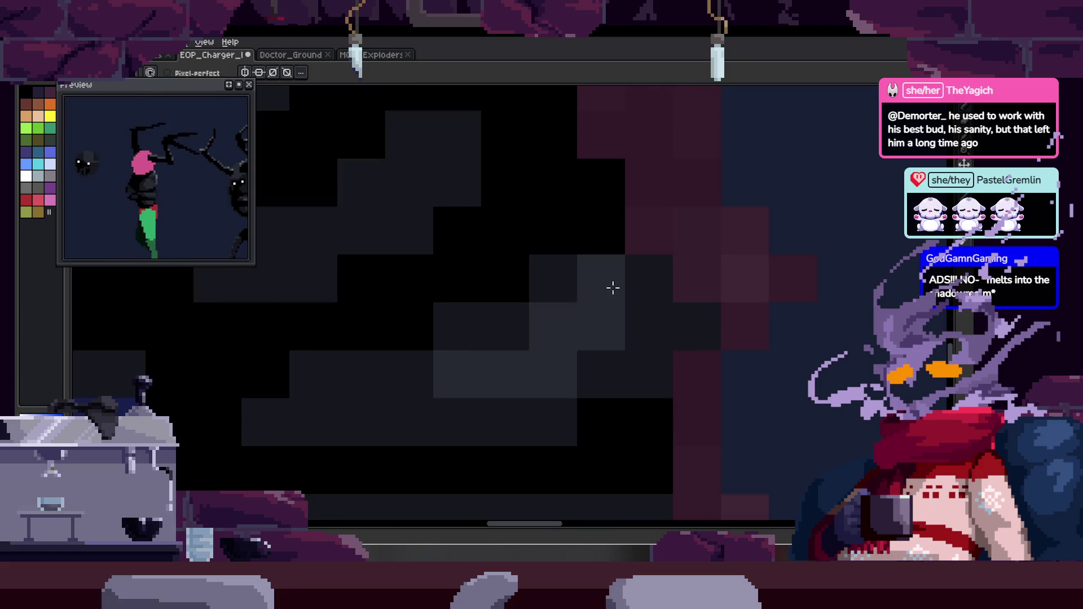
pyautogui.scroll(-3, 589, 347)
pyautogui.press('z')
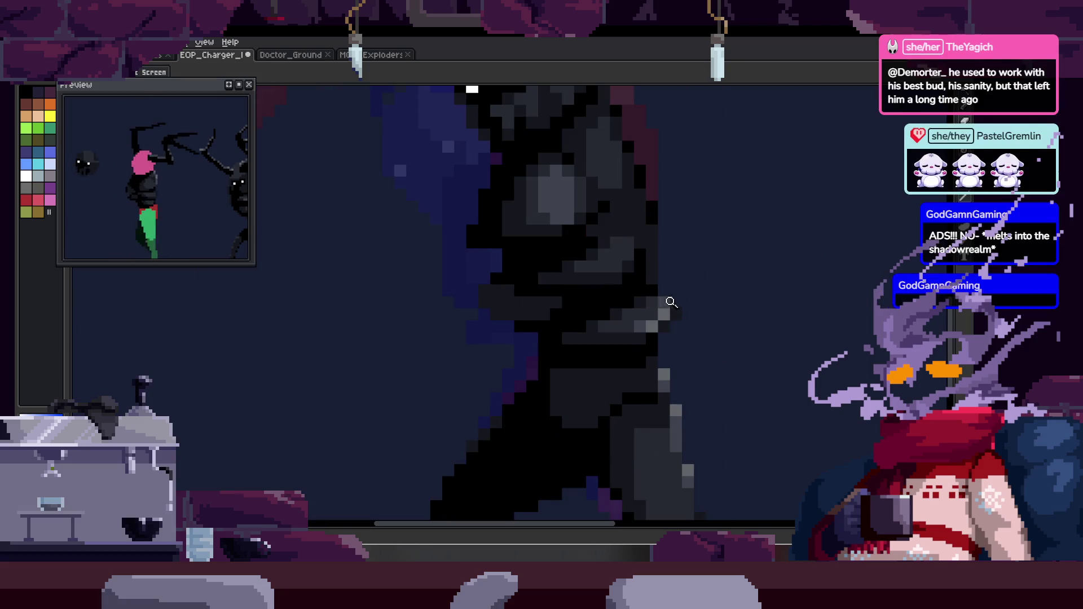
pyautogui.scroll(3, 667, 307)
pyautogui.press('b')
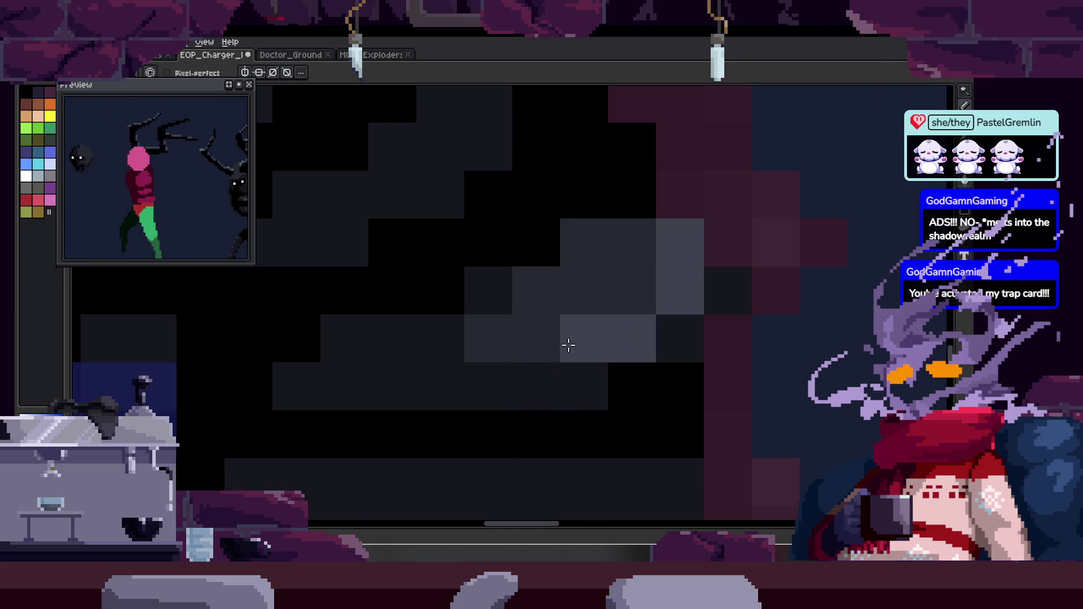
pyautogui.press('z')
pyautogui.press('b')
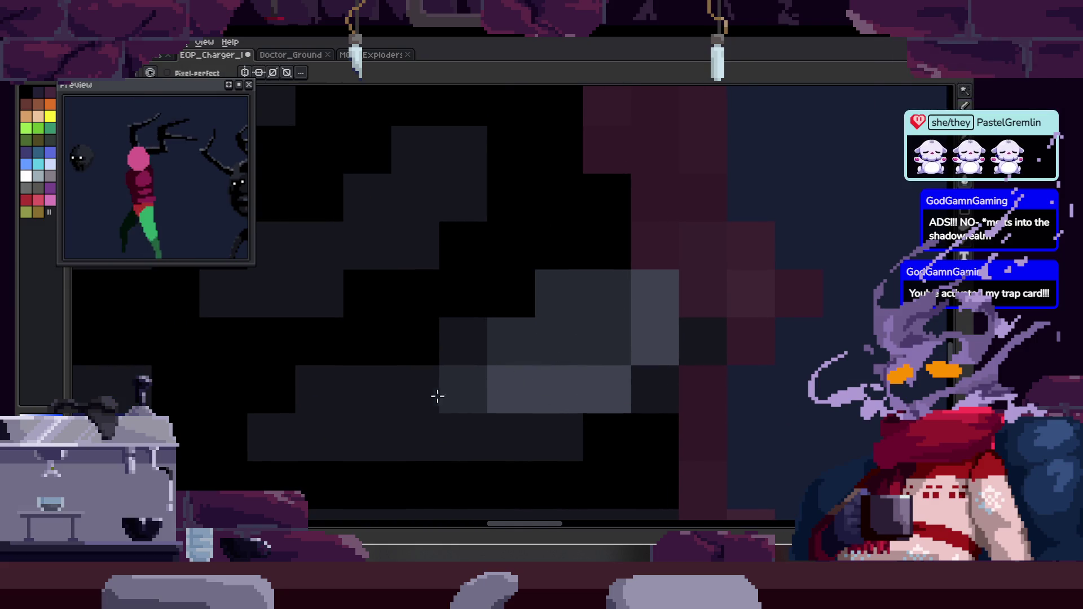
pyautogui.press('z')
pyautogui.scroll(-3, 598, 316)
pyautogui.scroll(3, 664, 306)
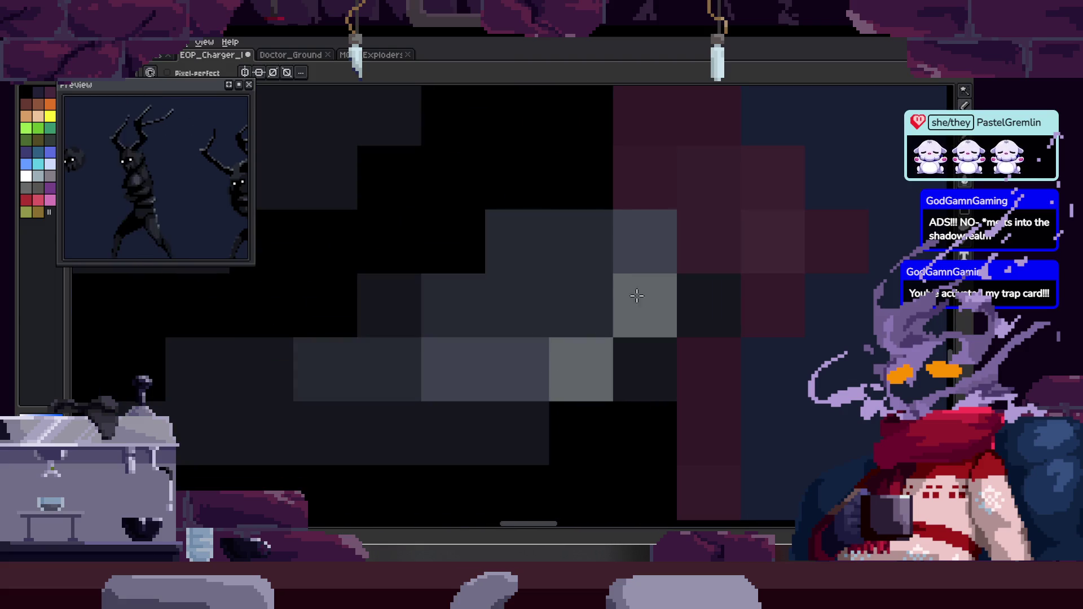
pyautogui.press('z')
pyautogui.scroll(-3, 592, 288)
pyautogui.scroll(-5, 620, 288)
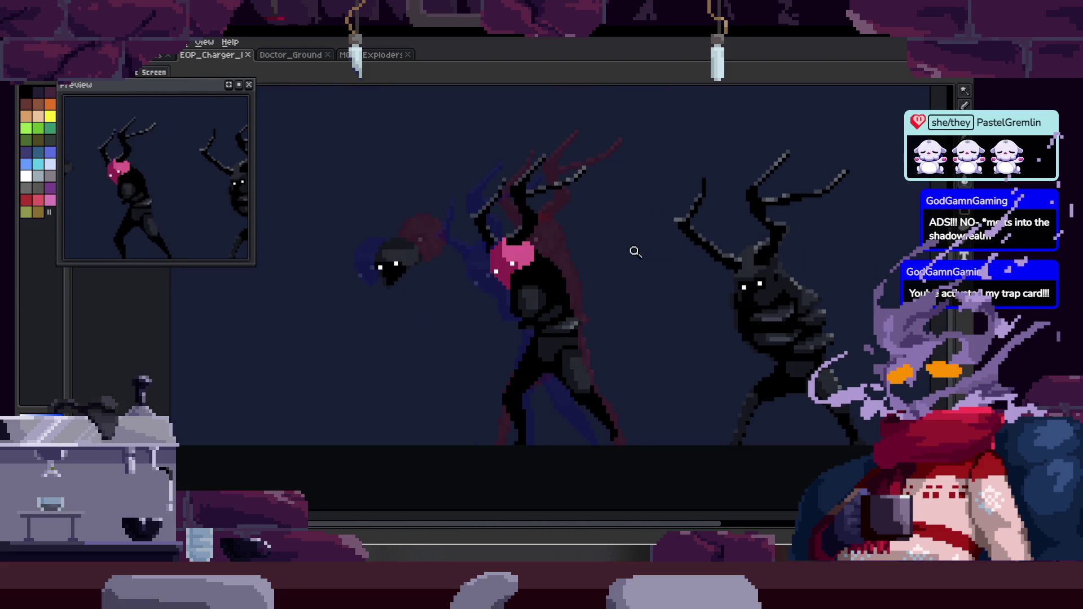
pyautogui.scroll(5, 564, 285)
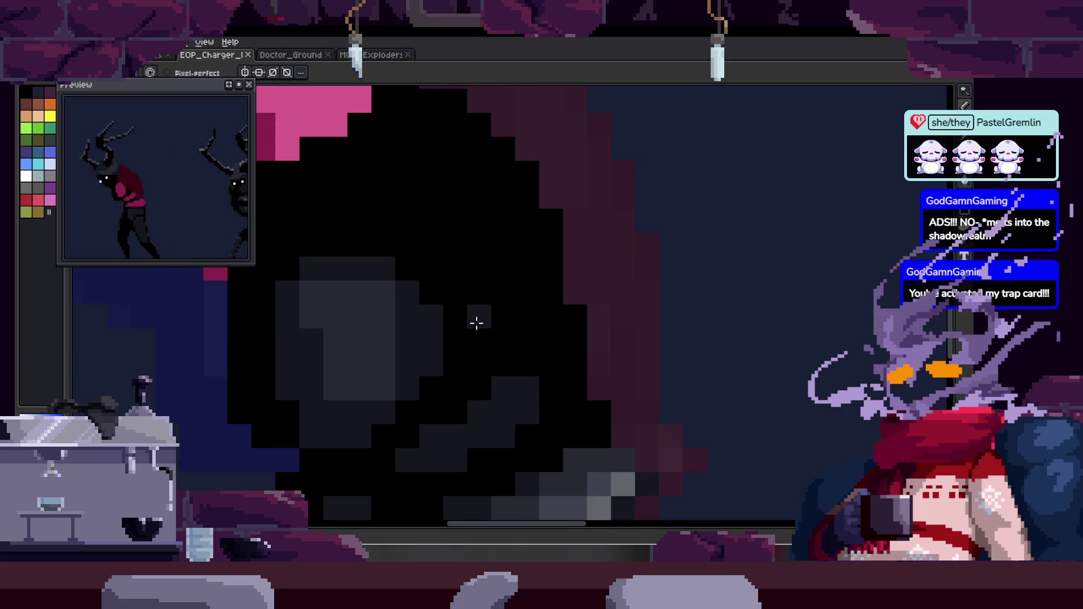
pyautogui.press('b')
pyautogui.scroll(1, 591, 331)
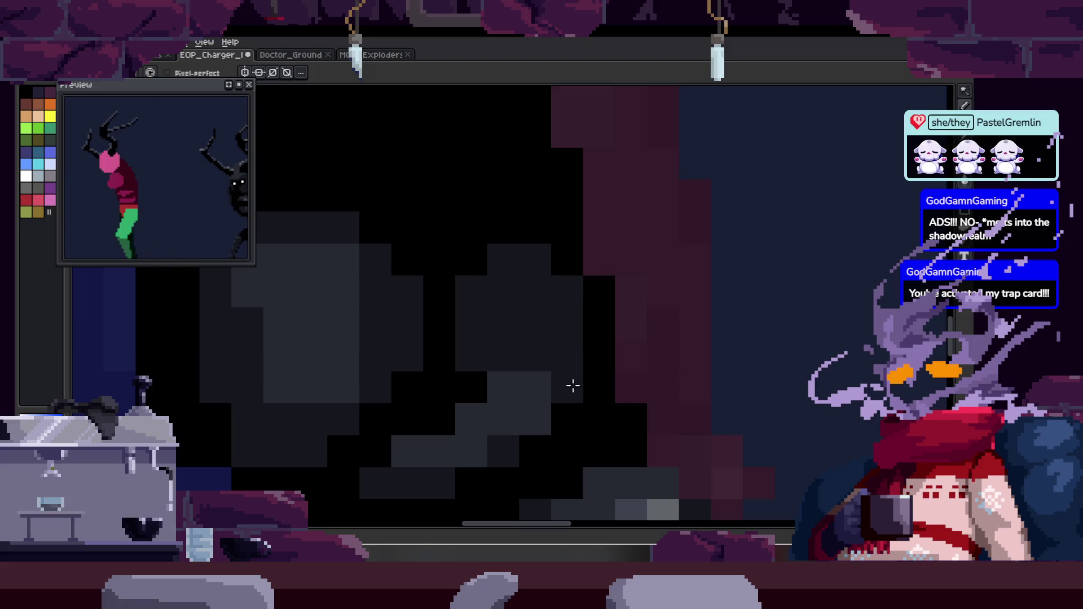
pyautogui.scroll(-1, 590, 423)
pyautogui.hscroll(1, 575, 367)
pyautogui.press('z')
pyautogui.scroll(-2, 535, 329)
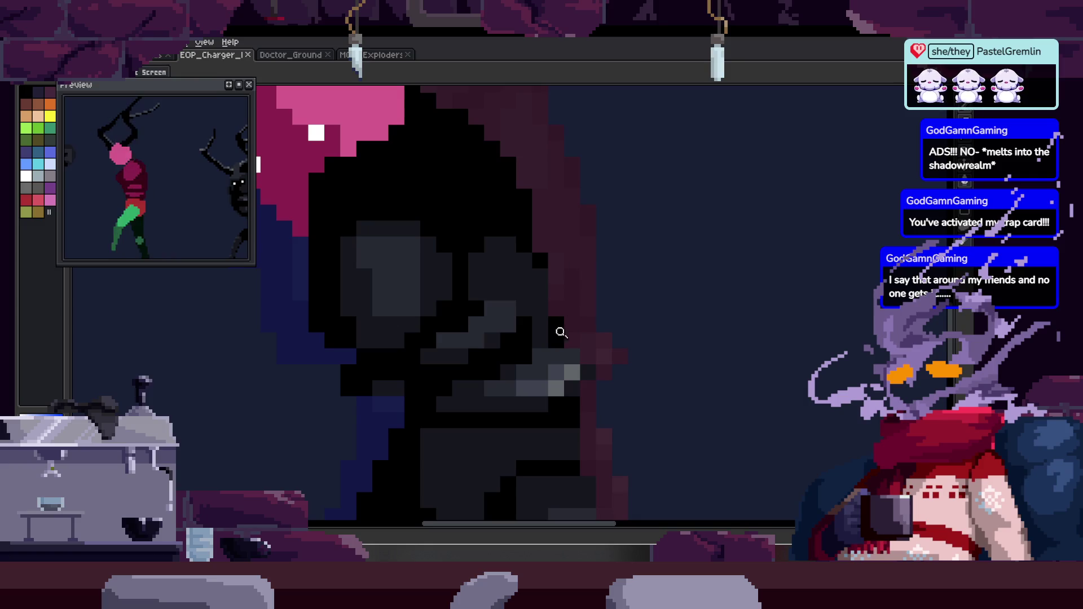
pyautogui.scroll(3, 568, 329)
pyautogui.press('b')
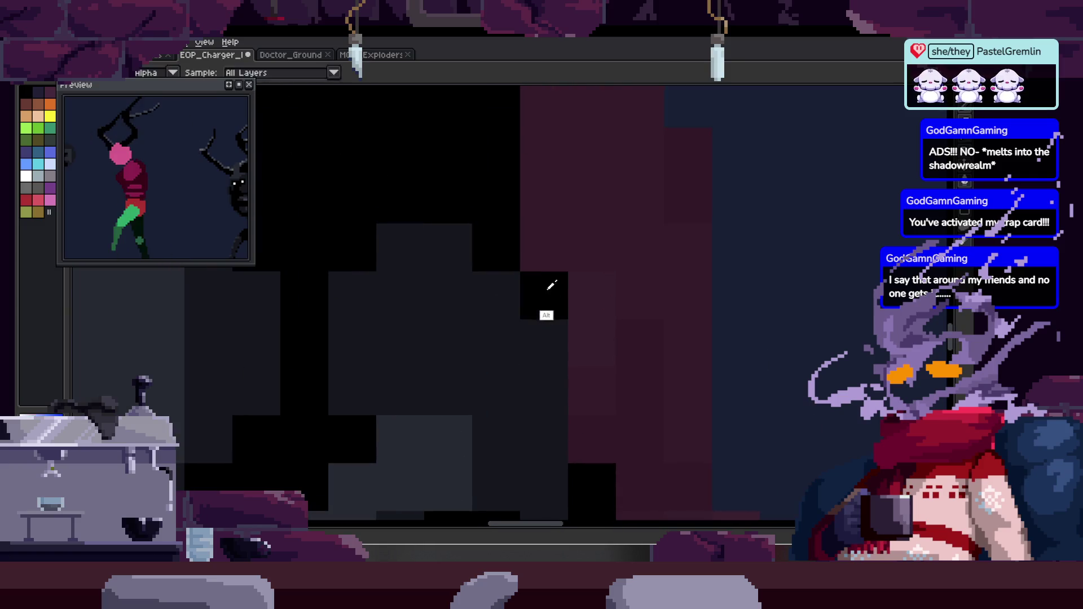
pyautogui.press('z')
pyautogui.scroll(-2, 534, 324)
pyautogui.scroll(1, 648, 225)
pyautogui.press('b')
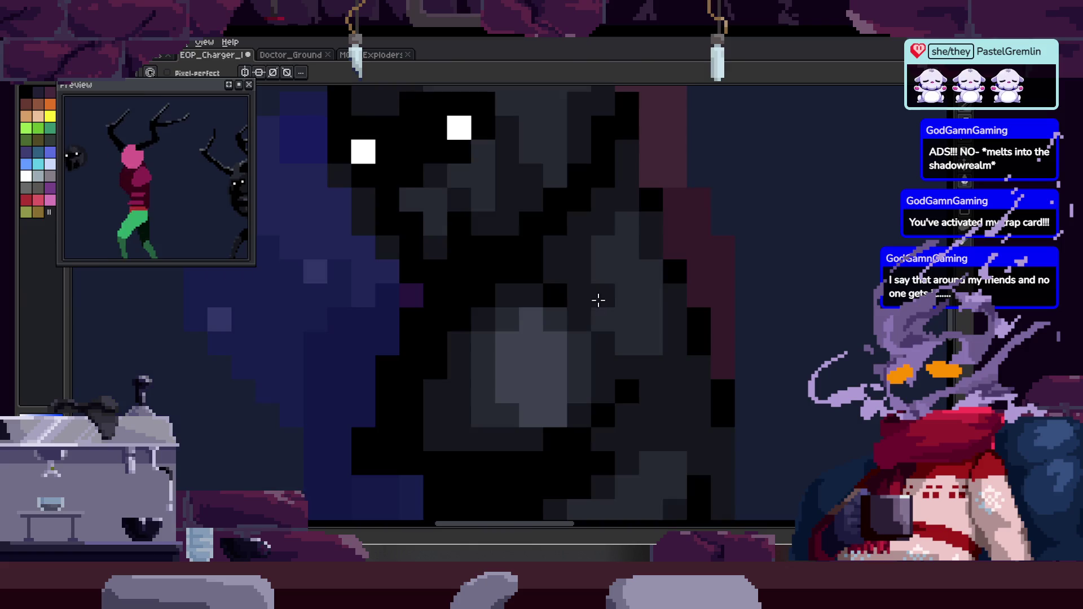
# Brush dark-grey shading onto the body, redoing the first stray stroke.
pyautogui.moveTo(514, 242)
pyautogui.mouseDown()
pyautogui.moveTo(541, 309)
pyautogui.moveTo(574, 306)
pyautogui.mouseUp()
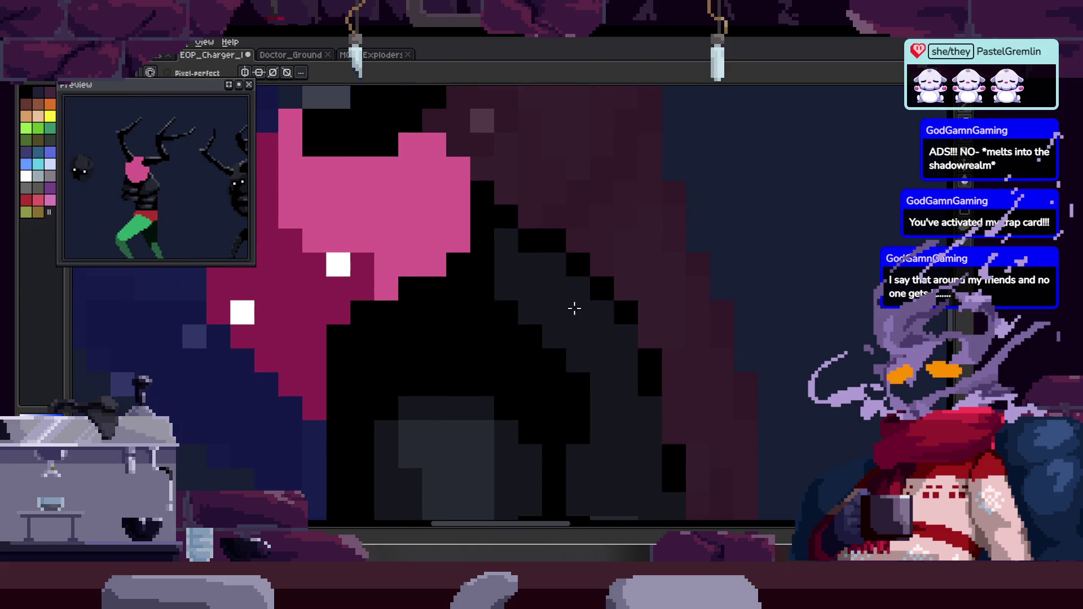
pyautogui.hotkey('ctrl', 'z')
pyautogui.scroll(-3, 564, 277)
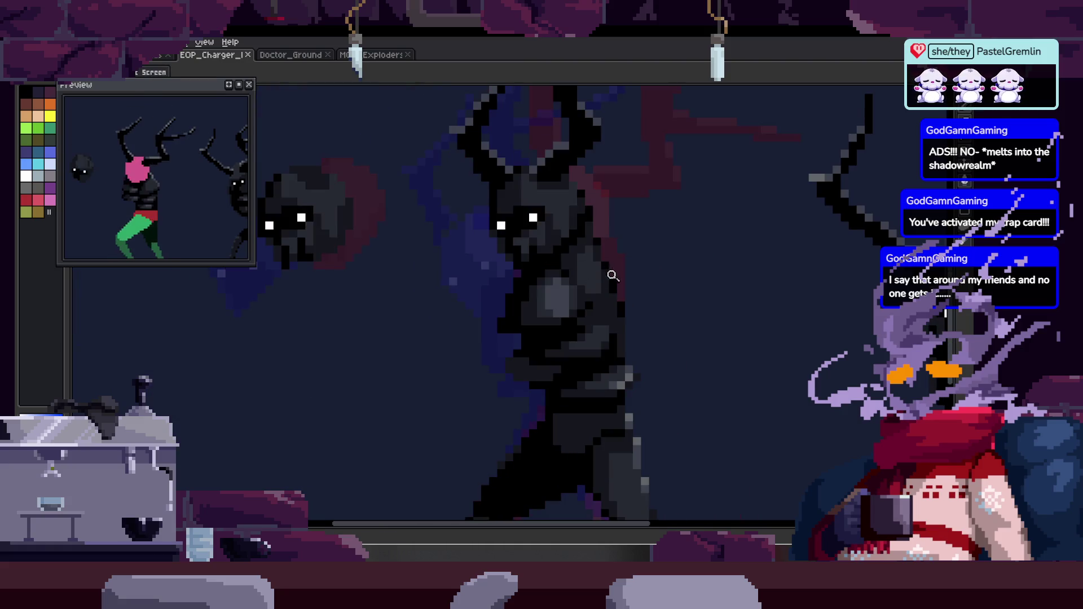
pyautogui.scroll(2, 541, 235)
pyautogui.press('b')
pyautogui.moveTo(482, 194)
pyautogui.mouseDown()
pyautogui.moveTo(474, 256)
pyautogui.moveTo(568, 331)
pyautogui.mouseUp()
pyautogui.scroll(-4, 547, 310)
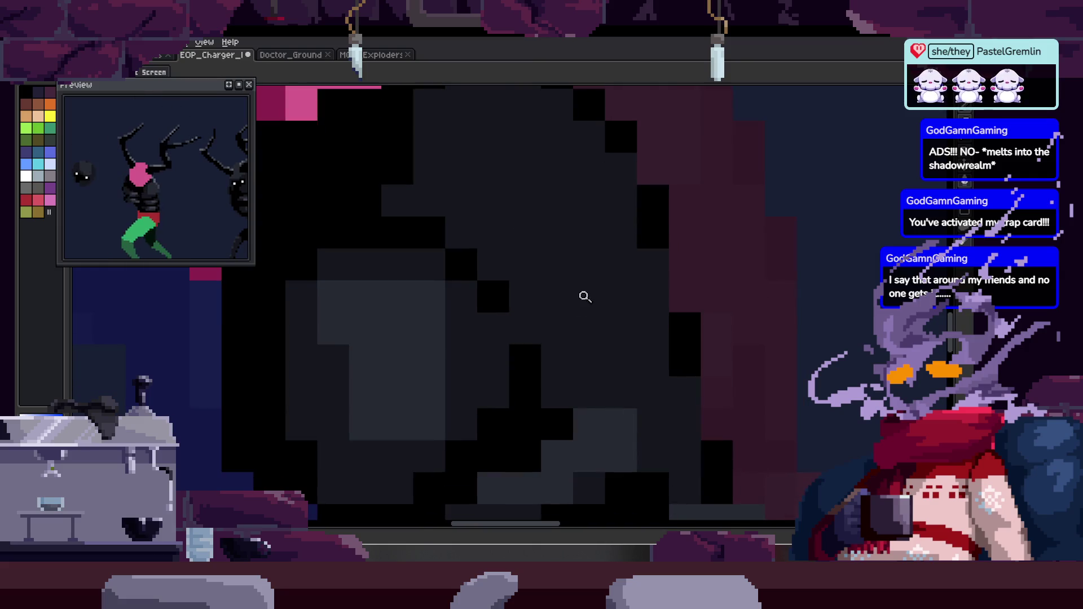
pyautogui.scroll(3, 591, 272)
pyautogui.press('b')
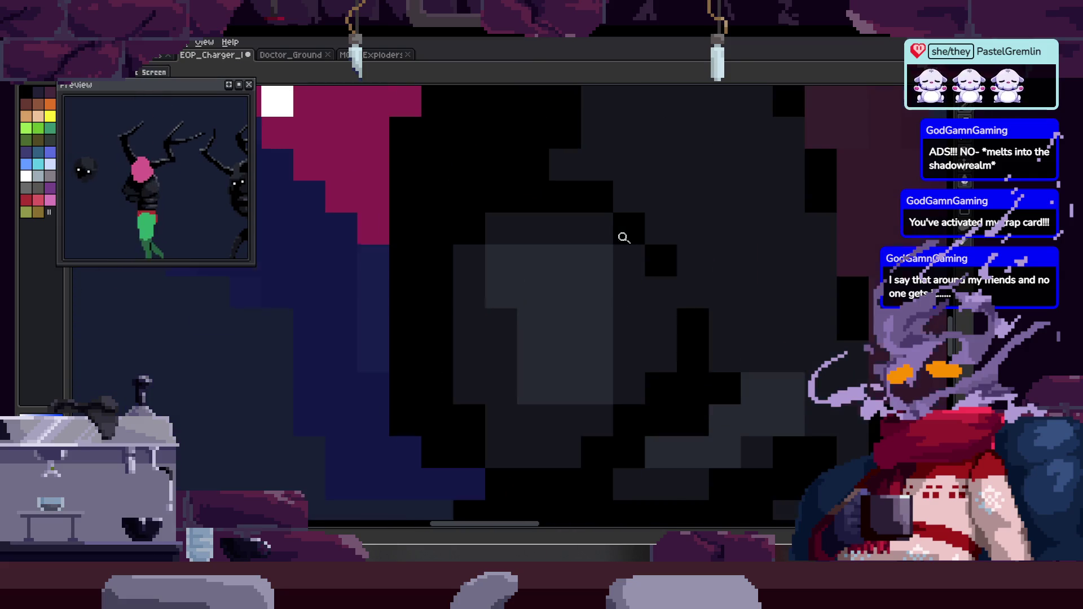
pyautogui.press('b')
pyautogui.scroll(-3, 590, 265)
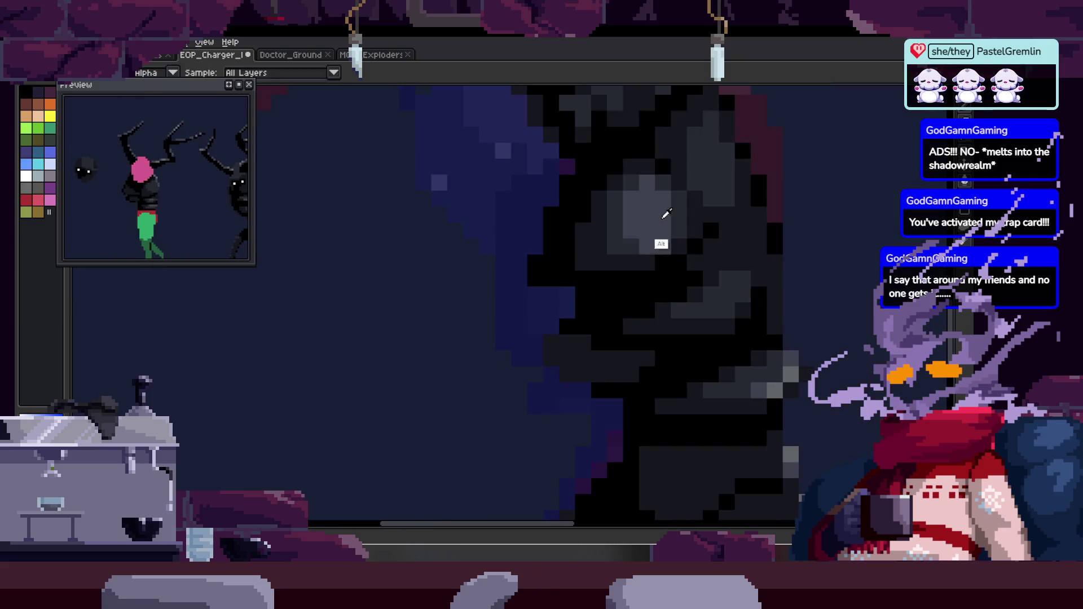
pyautogui.scroll(3, 649, 236)
# Add lighter grey strokes and pixels around the Charger's body.
pyautogui.moveTo(573, 203); pyautogui.dragTo(604, 307)
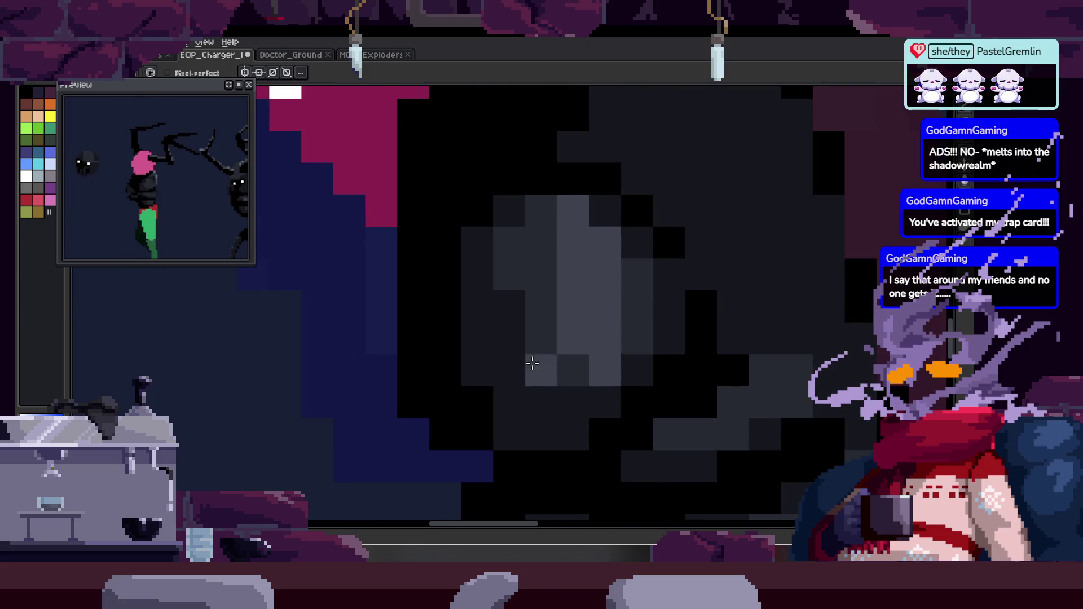
pyautogui.press('z')
pyautogui.scroll(-4, 538, 361)
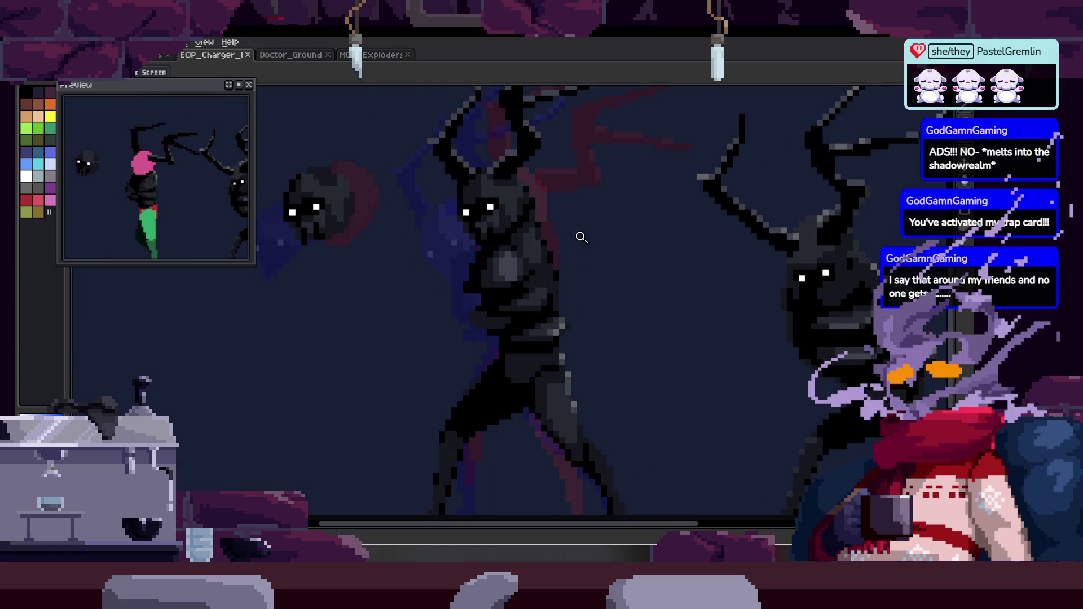
pyautogui.scroll(3, 581, 242)
pyautogui.press('b')
pyautogui.moveTo(448, 270)
pyautogui.mouseDown()
pyautogui.moveTo(460, 297)
pyautogui.moveTo(485, 293)
pyautogui.mouseUp()
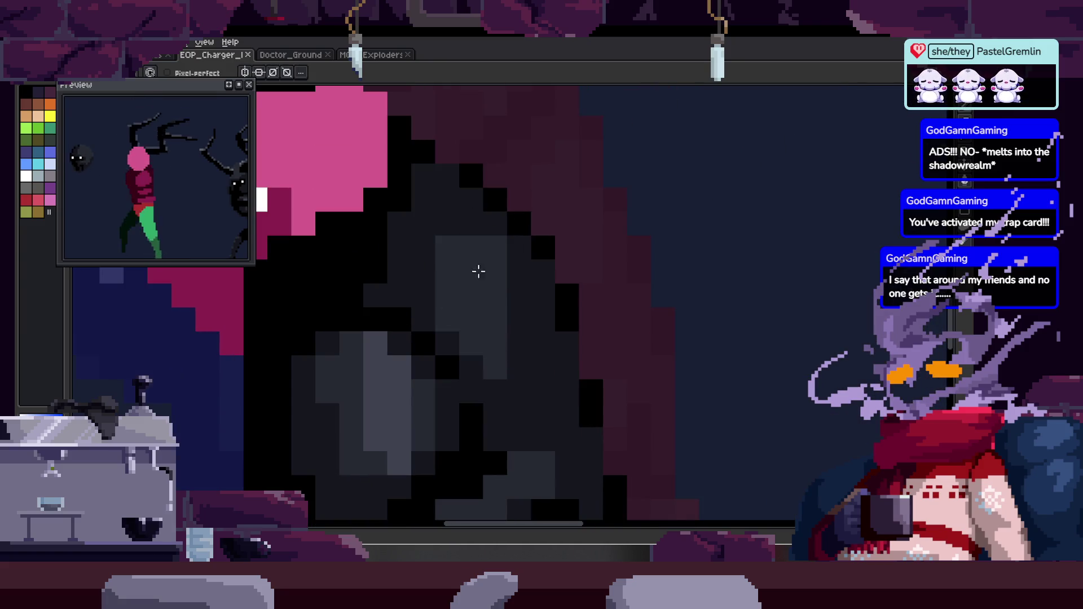
pyautogui.press('z')
pyautogui.scroll(-3, 483, 261)
pyautogui.scroll(4, 594, 226)
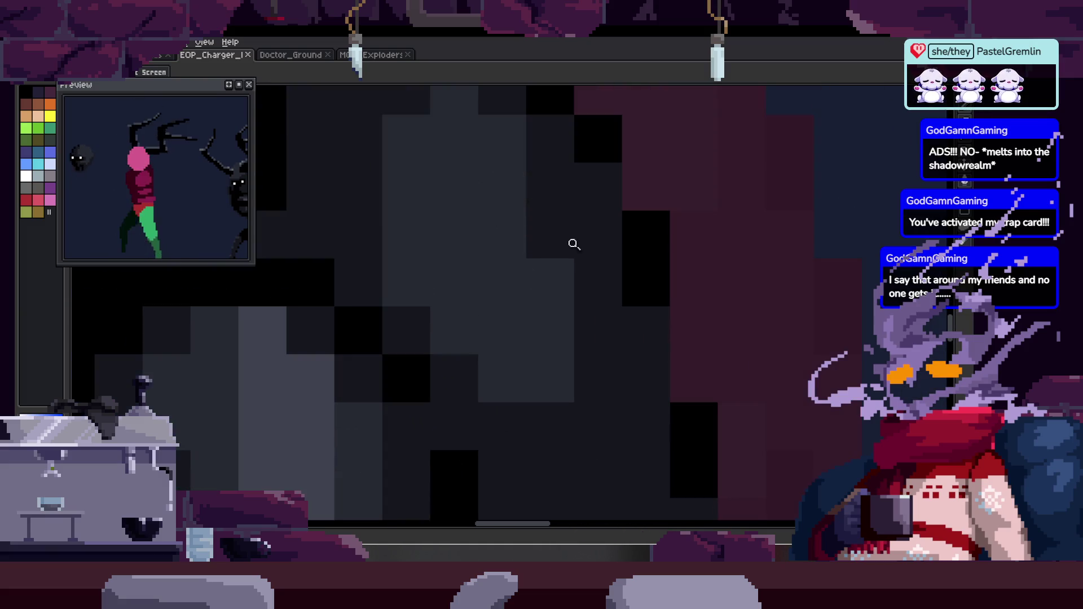
pyautogui.scroll(-4, 568, 297)
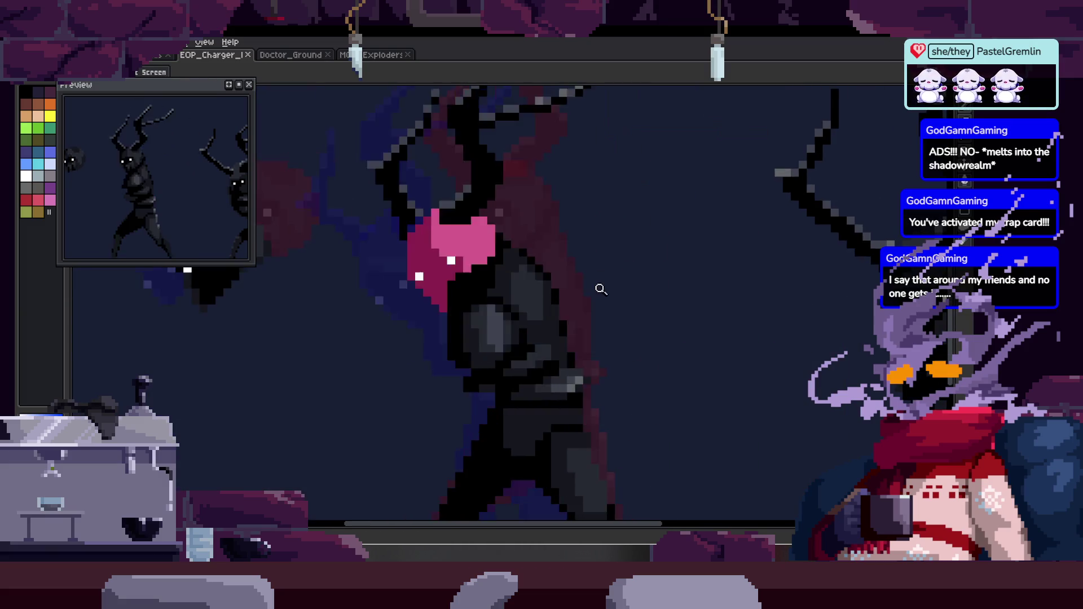
pyautogui.moveTo(511, 239); pyautogui.dragTo(587, 292)
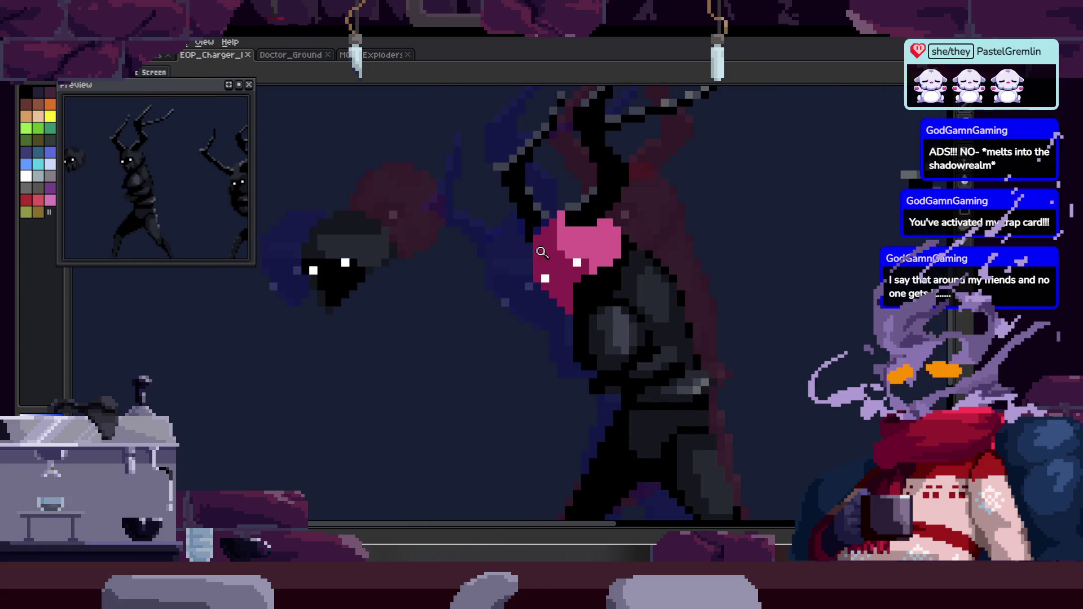
pyautogui.scroll(3, 542, 251)
pyautogui.scroll(-3, 620, 338)
pyautogui.scroll(4, 655, 269)
# Paint the dark-red head pixels black.
pyautogui.press('b')
pyautogui.moveTo(507, 271)
pyautogui.mouseDown()
pyautogui.moveTo(599, 278)
pyautogui.moveTo(510, 273)
pyautogui.moveTo(641, 322)
pyautogui.moveTo(516, 330)
pyautogui.mouseUp()
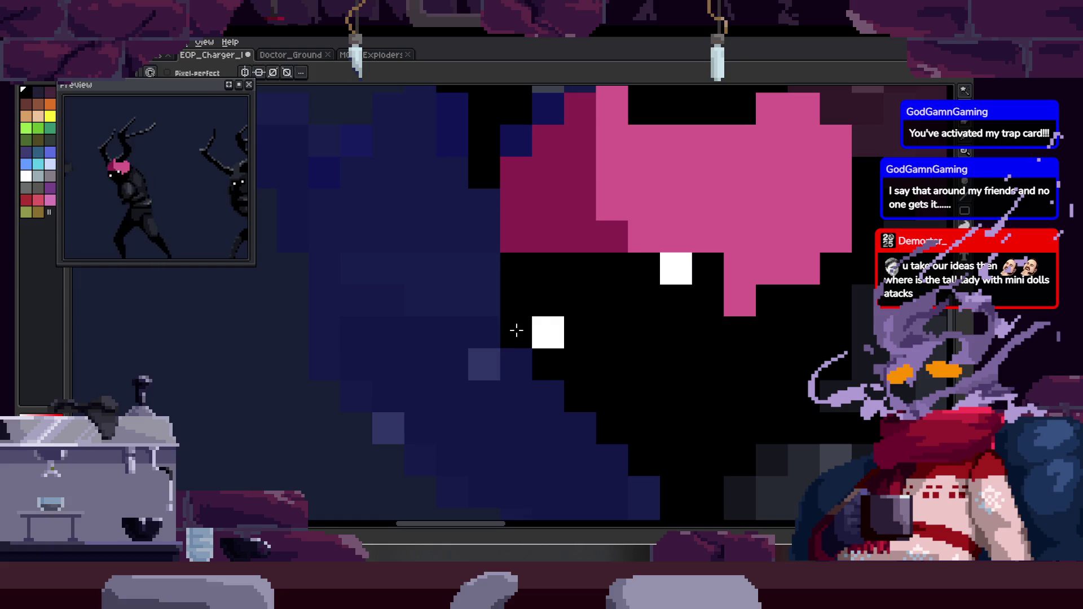
pyautogui.press('z')
pyautogui.scroll(-2, 516, 330)
pyautogui.scroll(1, 440, 276)
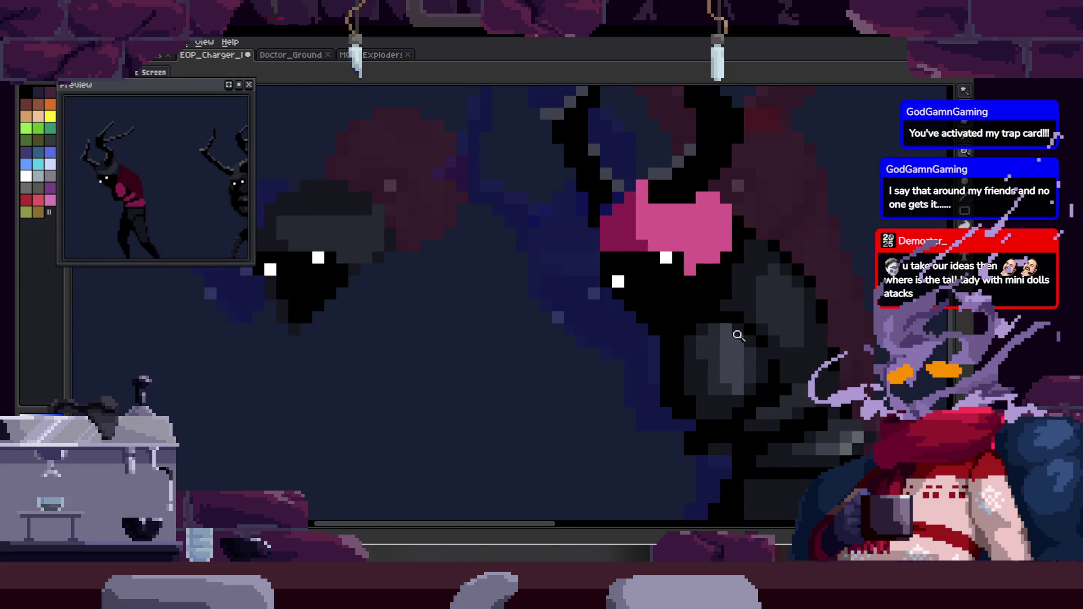
pyautogui.scroll(2, 615, 299)
pyautogui.press('b')
pyautogui.press('z')
pyautogui.scroll(-3, 700, 350)
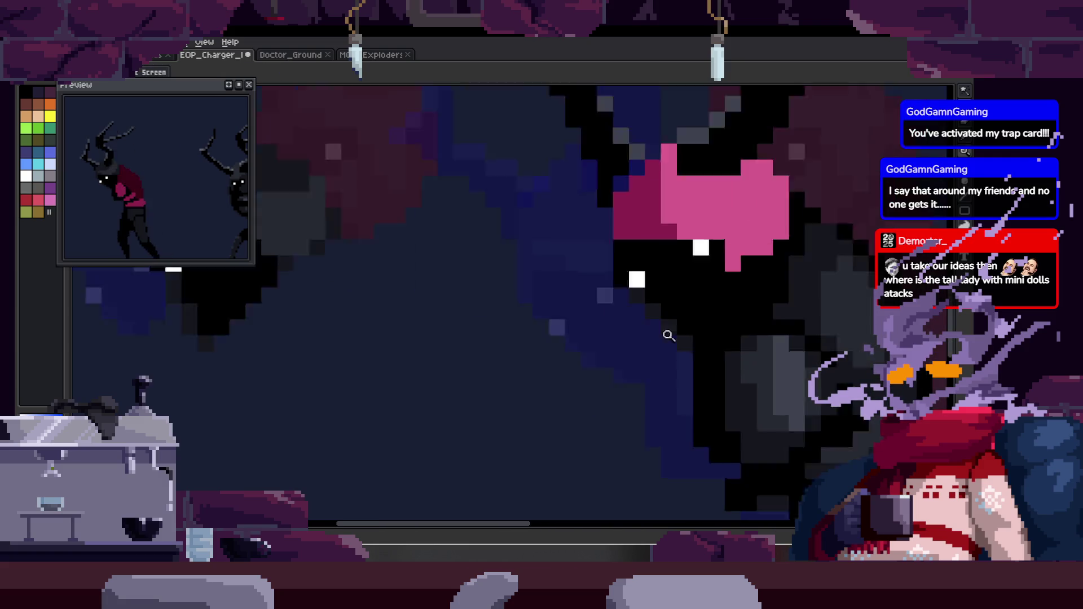
pyautogui.press('b')
pyautogui.scroll(2, 688, 269)
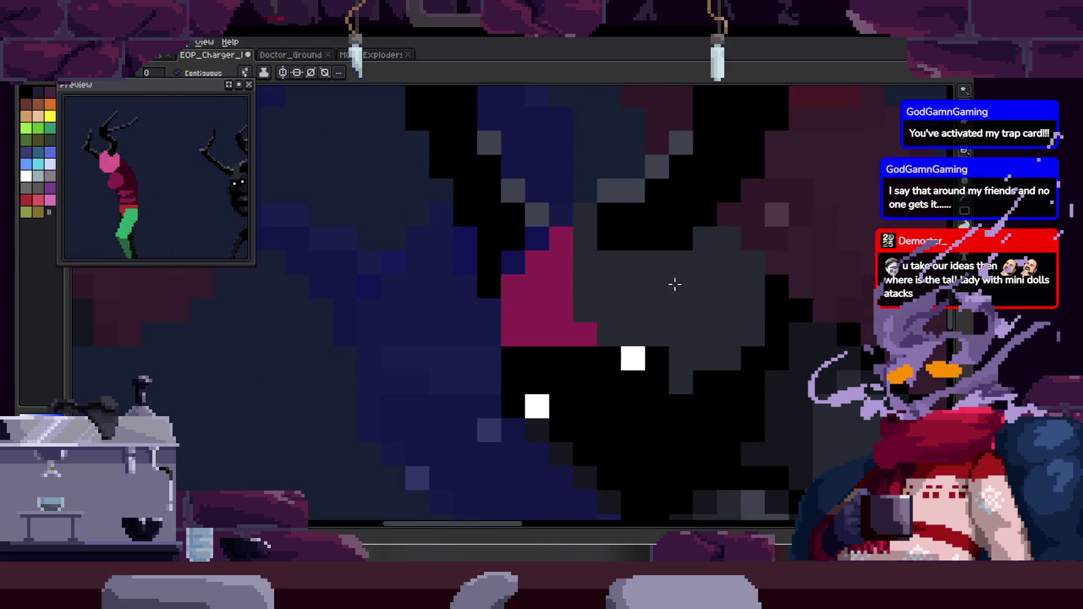
pyautogui.scroll(-1, 645, 290)
# Cover the magenta pixels beside the eye with the sampled dark grey.
pyautogui.press('alt')
pyautogui.keyDown('alt'); pyautogui.click(725, 335); pyautogui.keyUp('alt')
pyautogui.moveTo(587, 290); pyautogui.dragTo(624, 301)
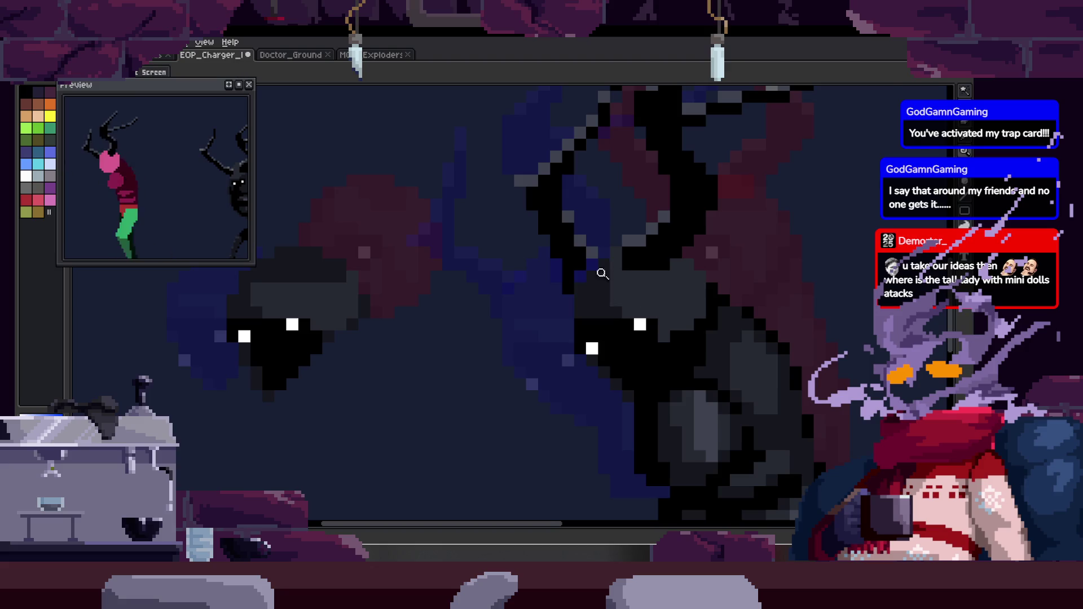
pyautogui.scroll(1, 588, 278)
pyautogui.scroll(-2, 646, 293)
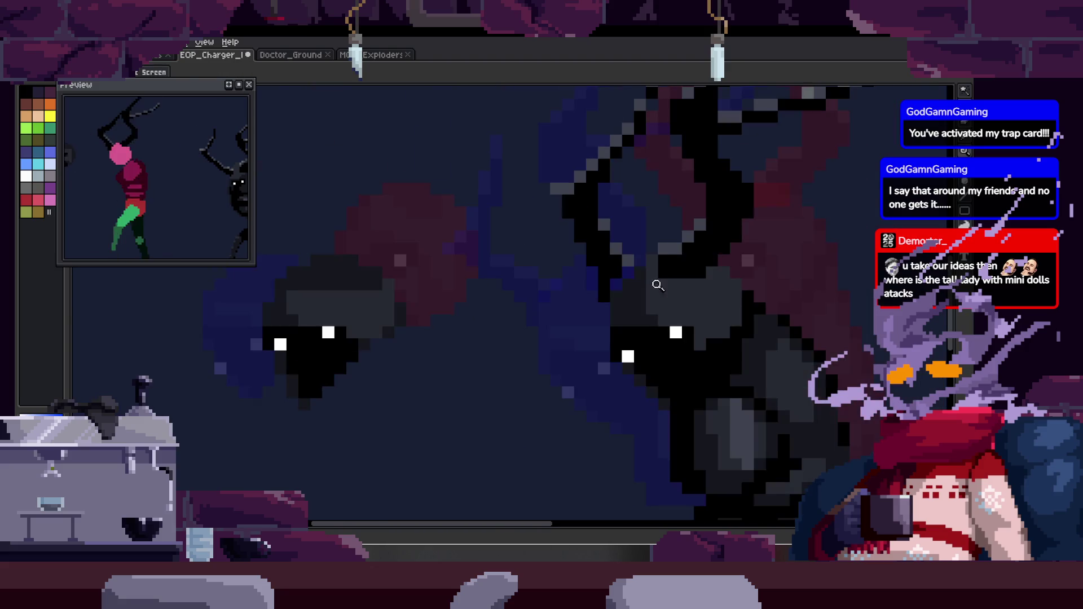
pyautogui.scroll(3, 610, 299)
pyautogui.scroll(-1, 673, 228)
pyautogui.scroll(1, 766, 265)
# Draw black strokes along the head outline and across the head.
pyautogui.moveTo(514, 355); pyautogui.dragTo(575, 191)
pyautogui.scroll(-1, 575, 192)
pyautogui.scroll(1, 566, 188)
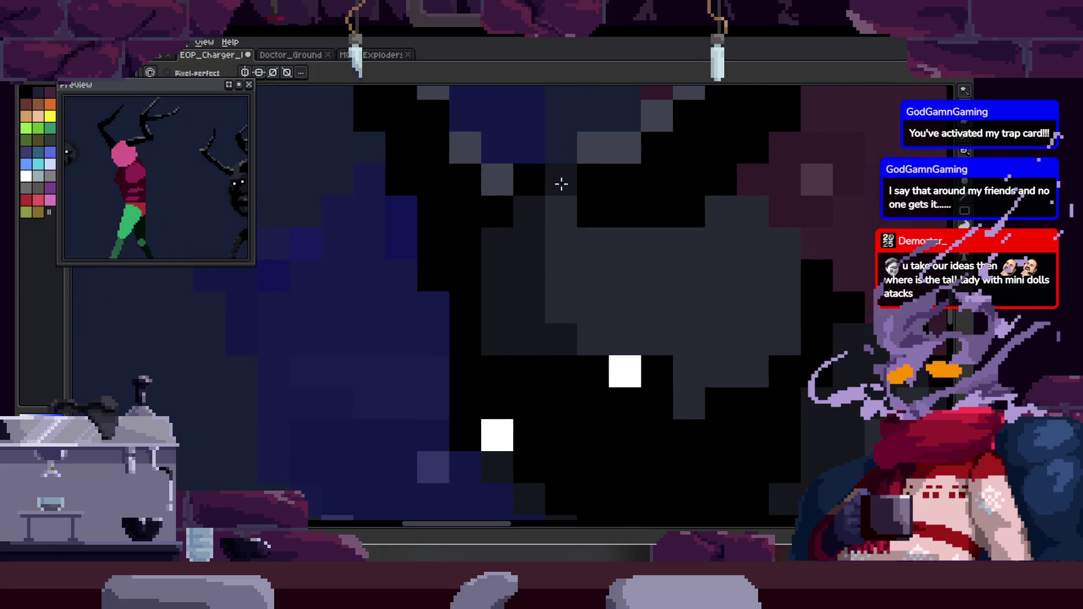
pyautogui.moveTo(561, 242); pyautogui.dragTo(672, 245)
pyautogui.scroll(-2, 672, 245)
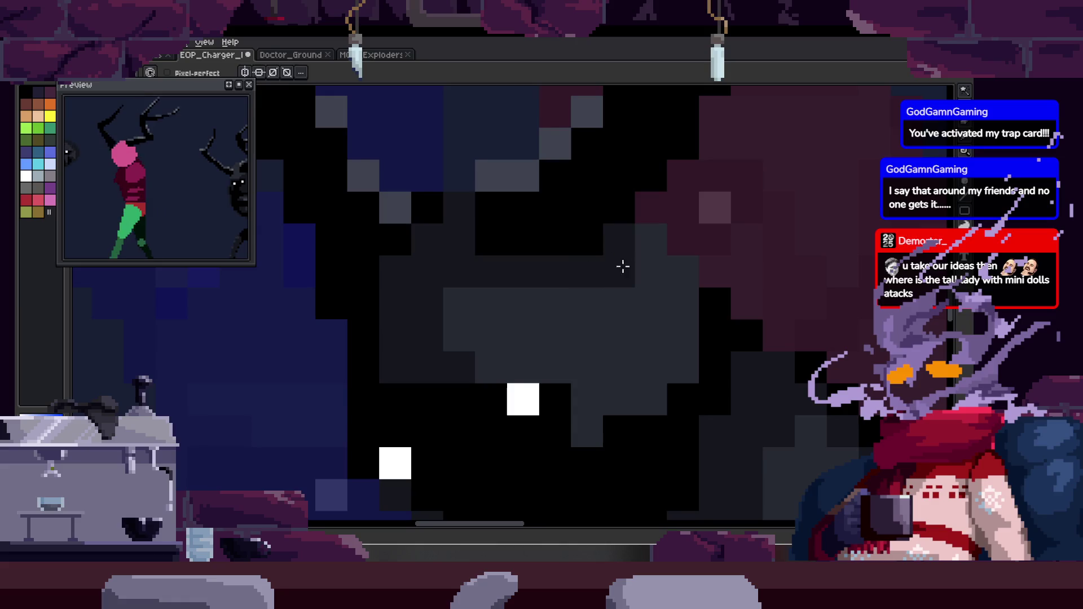
pyautogui.scroll(-1, 576, 285)
pyautogui.press('z')
pyautogui.scroll(1, 641, 284)
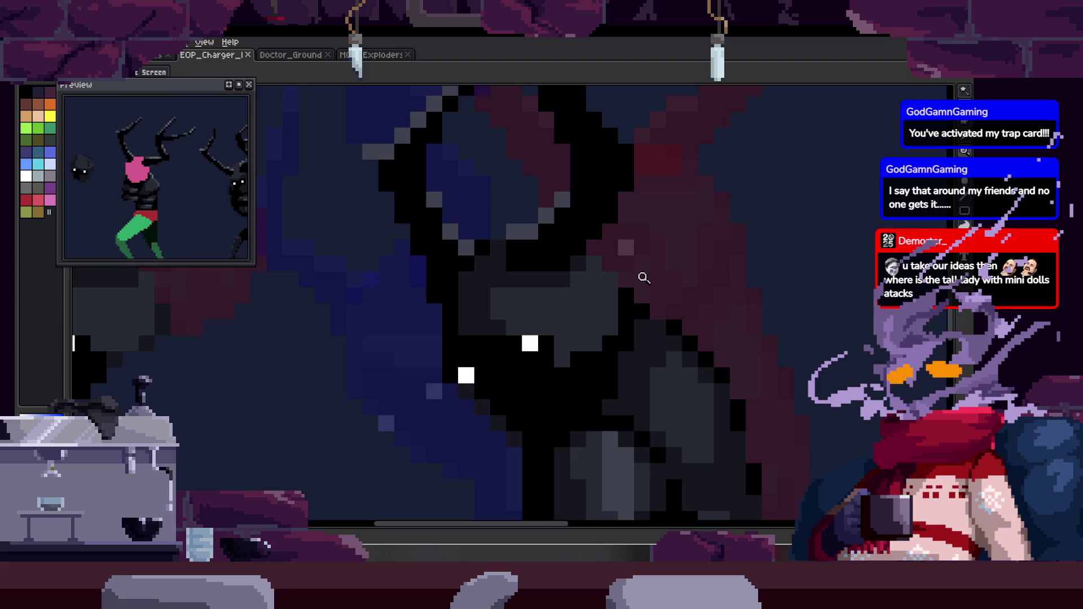
pyautogui.moveTo(648, 249); pyautogui.dragTo(610, 252)
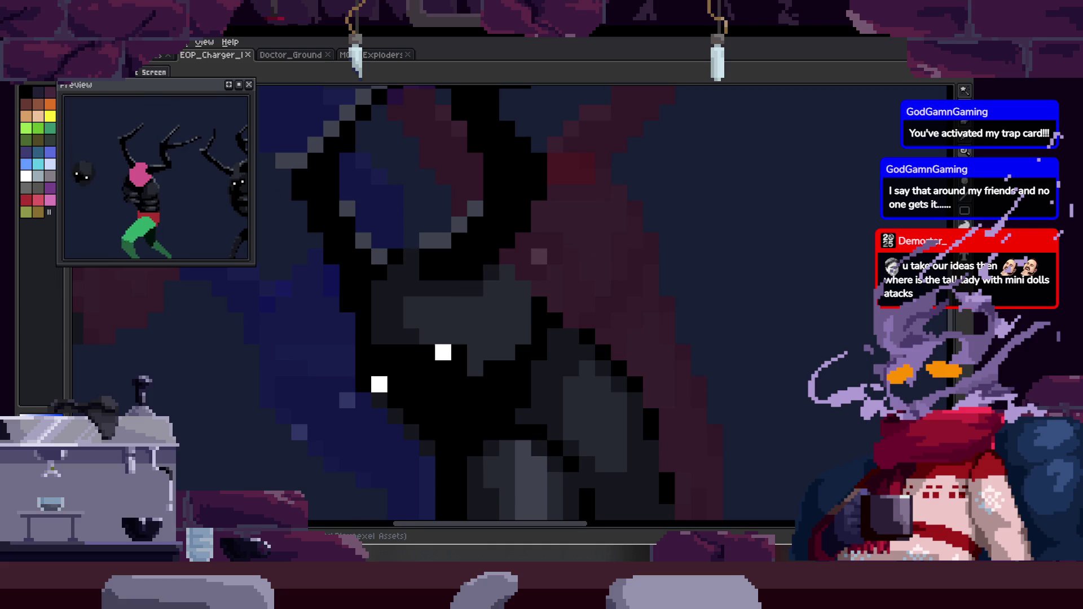
# Open Boss_Puppeteer from the Files - Aseprite\Boss folder via the Home page.
pyautogui.hotkey('ctrl', 'shift', 'Tab')
pyautogui.click(77, 92)
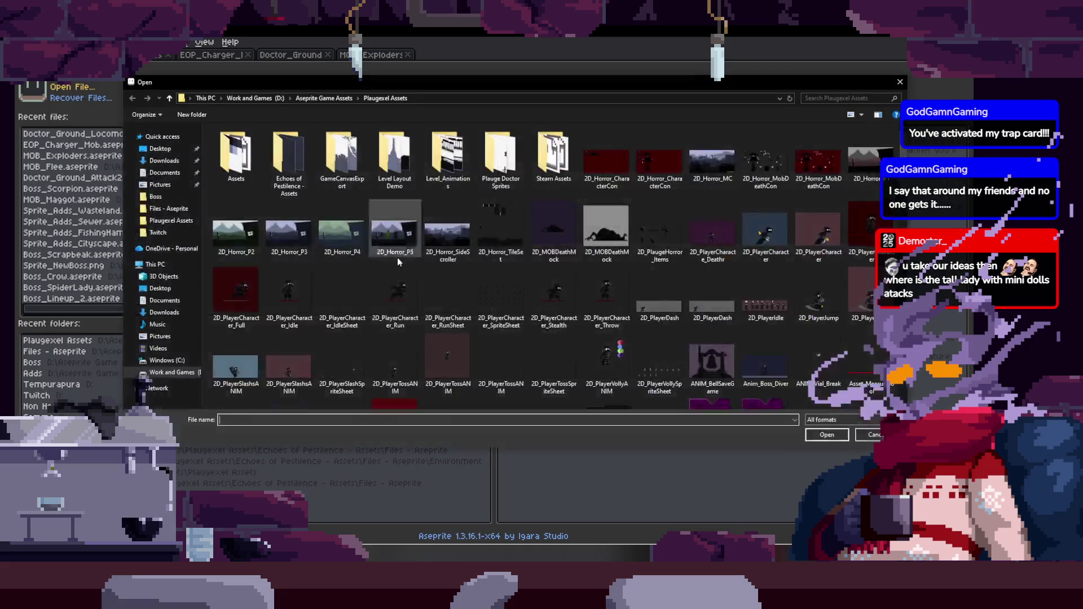
pyautogui.doubleClick(290, 175)
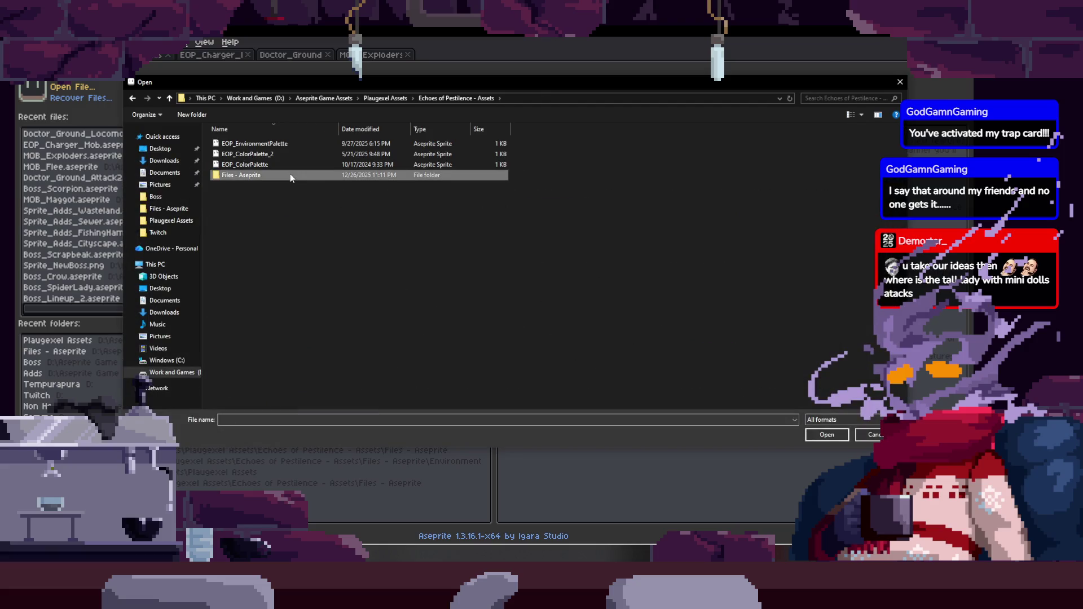
pyautogui.doubleClick(289, 160)
pyautogui.scroll(-2, 648, 321)
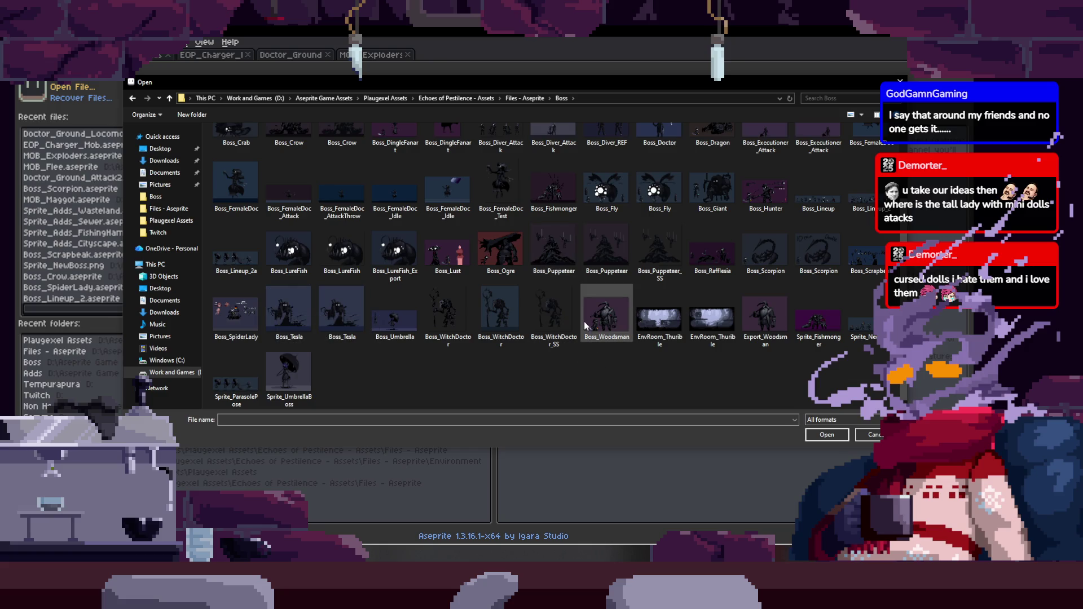
pyautogui.doubleClick(555, 250)
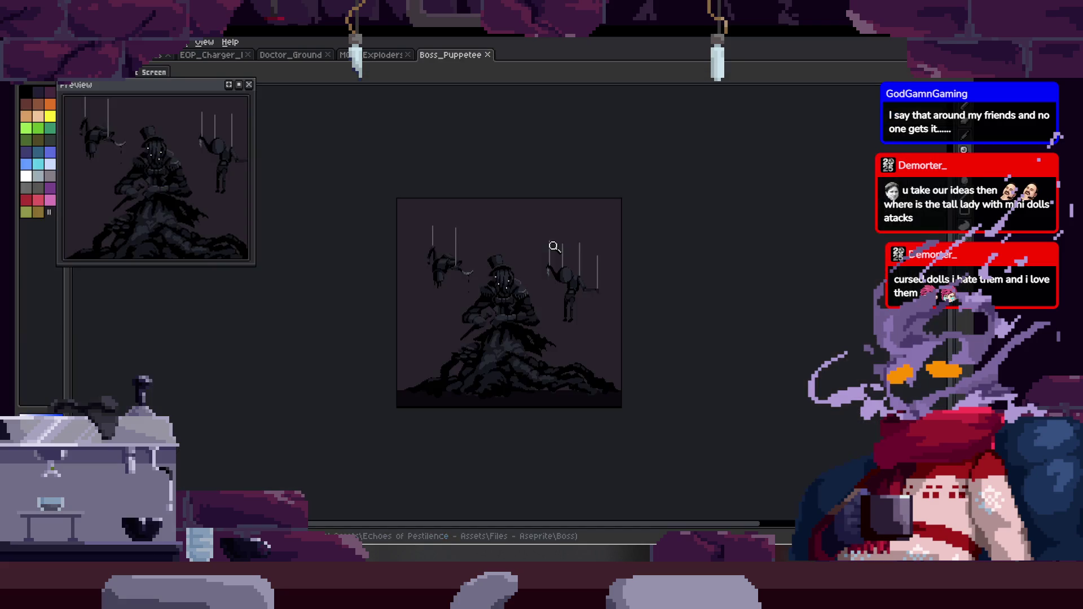
# Inspect Boss_Puppeteer with the Preview panel closed, then switch back to EOP_Charger.
pyautogui.scroll(1, 541, 348)
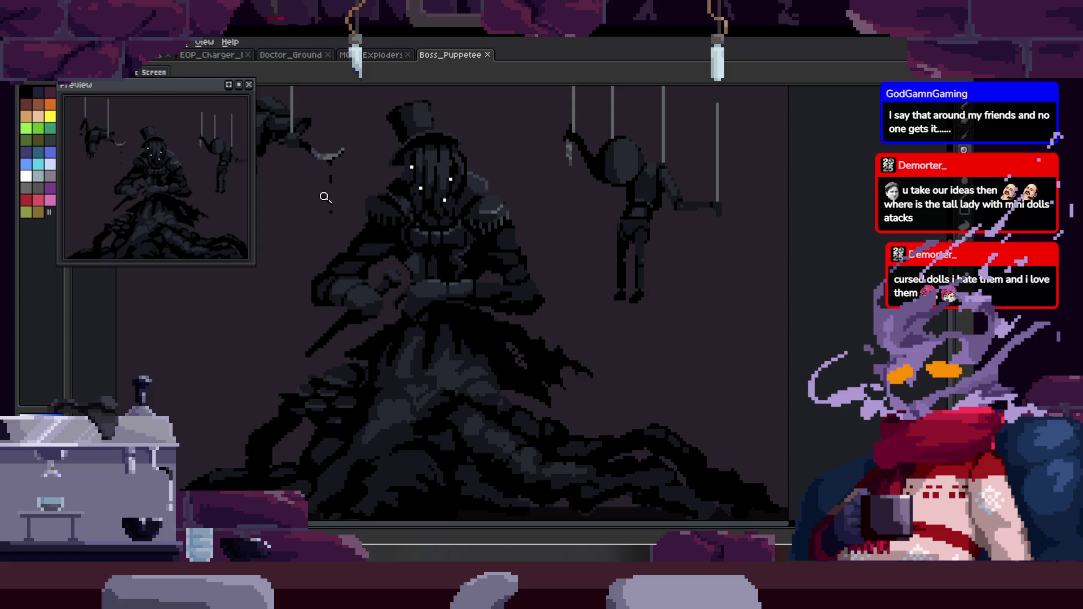
pyautogui.click(250, 86)
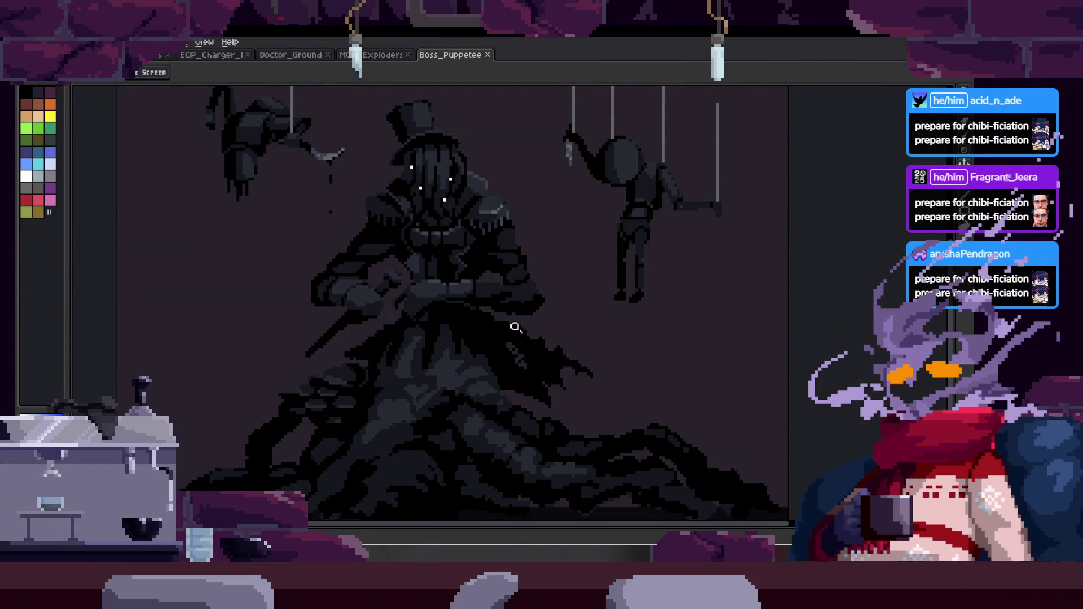
pyautogui.scroll(-1, 516, 327)
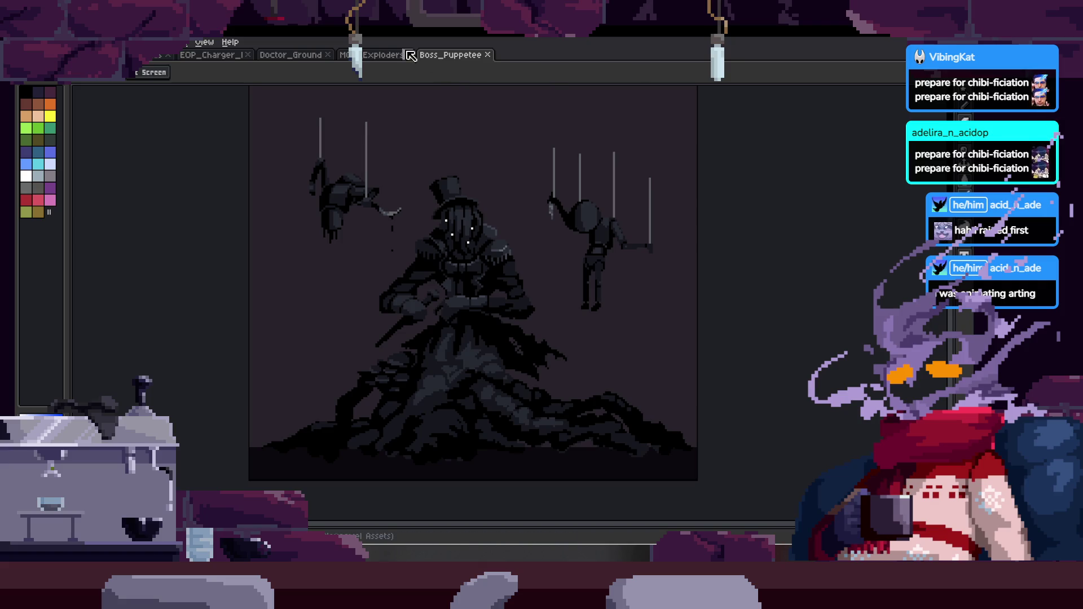
pyautogui.click(201, 61)
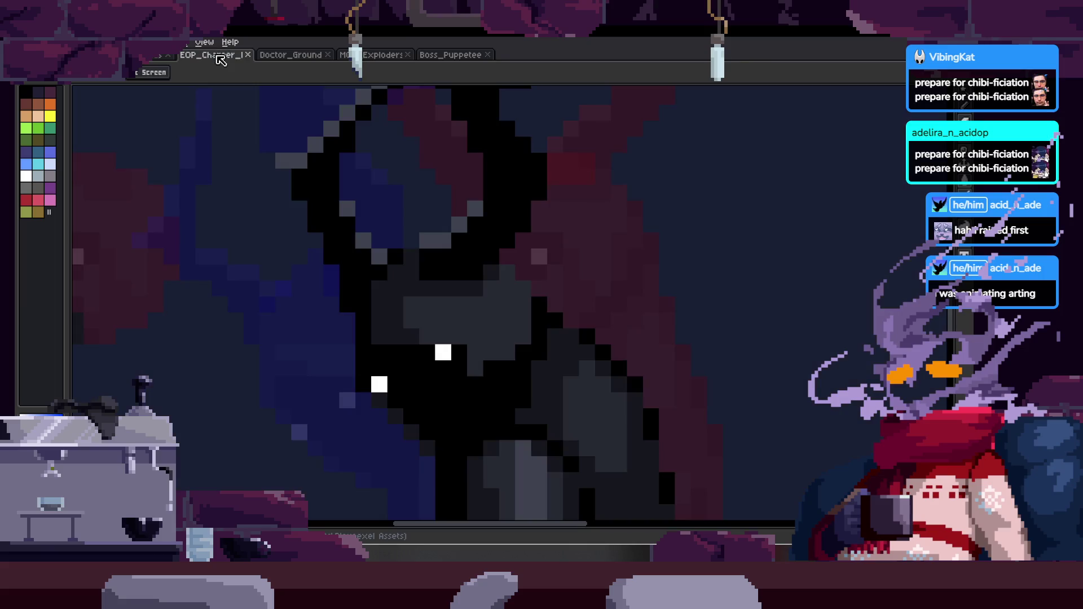
# Play the Charger animation, cycle to Exploders, then play Doctor_Ground's scythe attack.
pyautogui.scroll(-2, 395, 254)
pyautogui.press('Return')
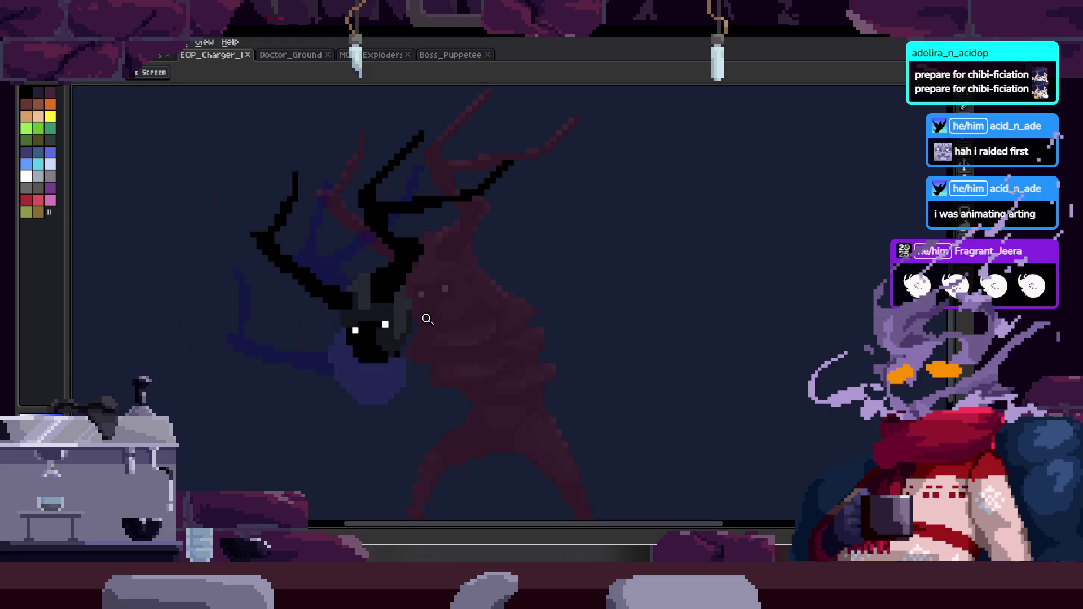
pyautogui.hotkey('ctrl', 'Tab')
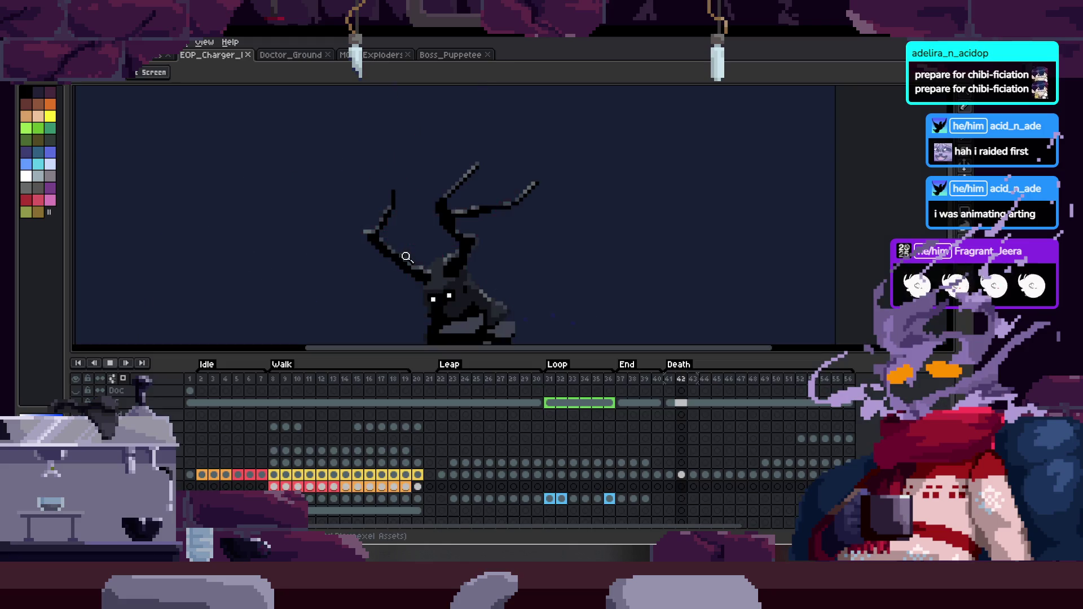
pyautogui.hotkey('ctrl', 'Tab')
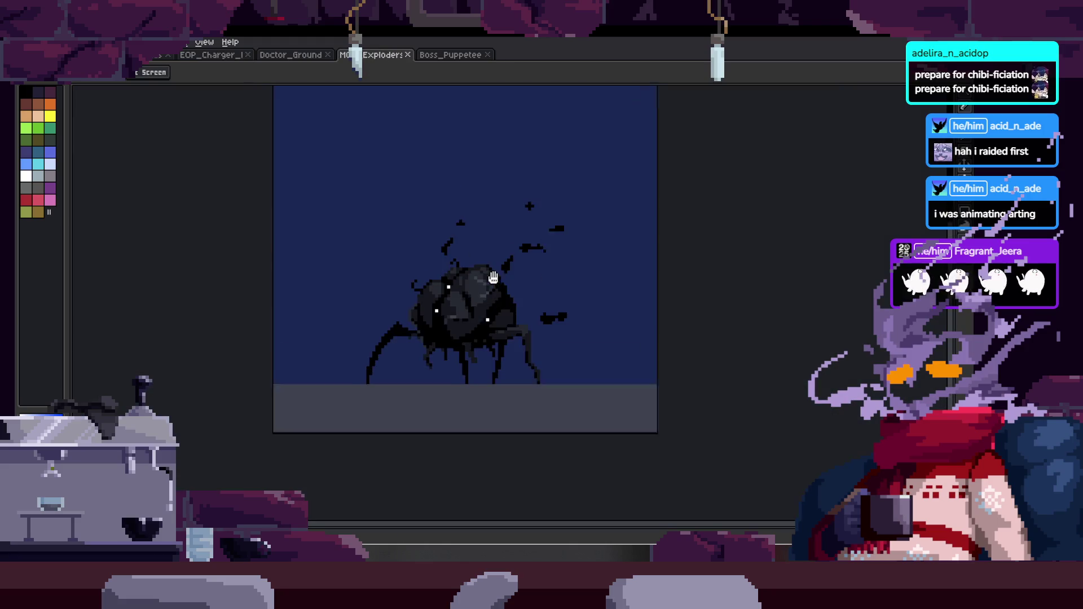
pyautogui.click(444, 355)
pyautogui.click(276, 55)
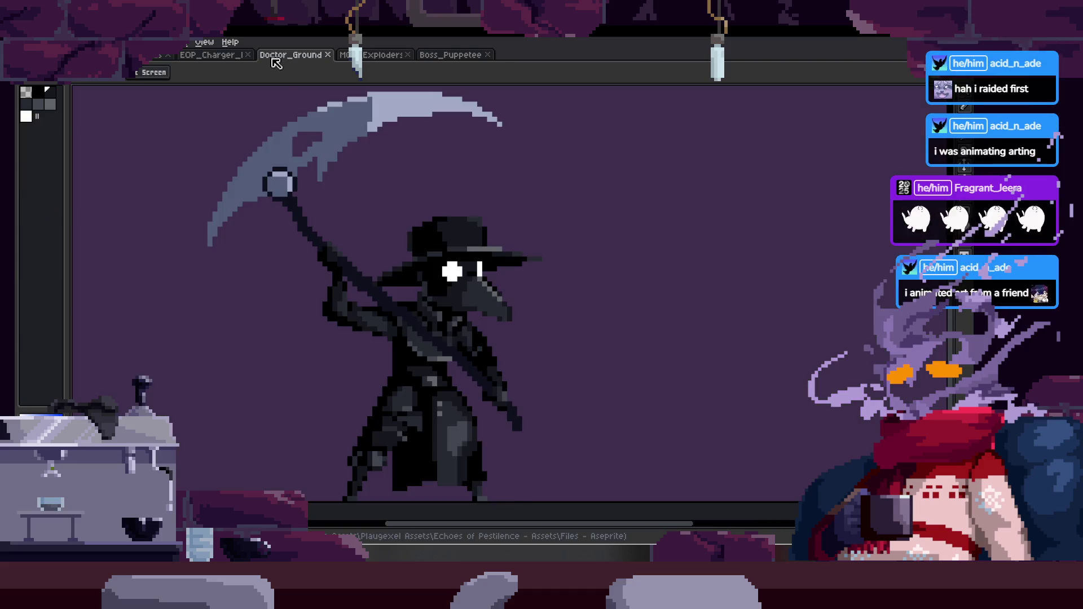
pyautogui.press('Return')
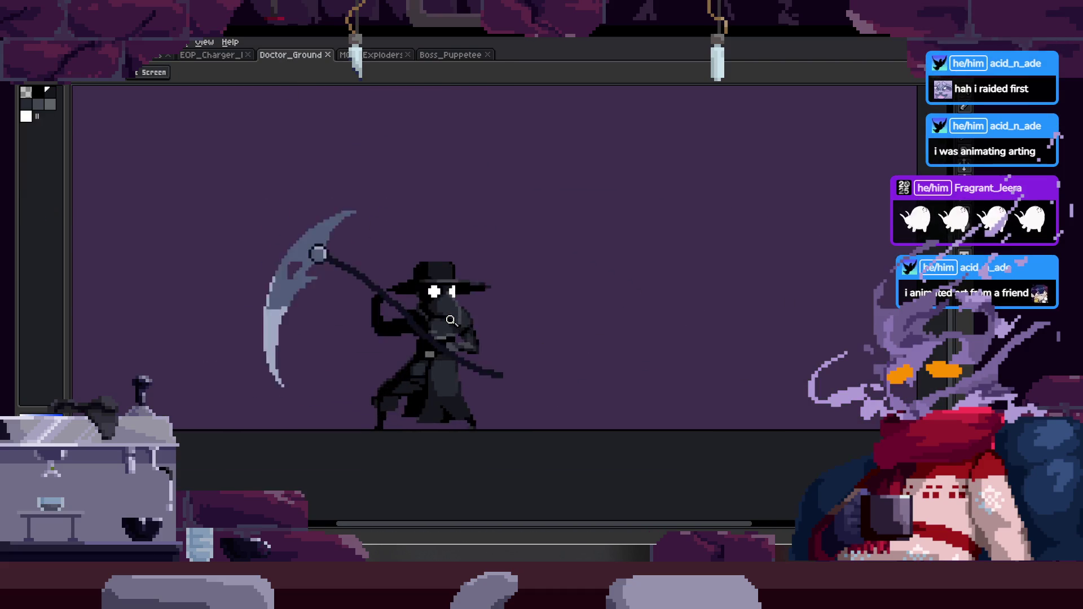